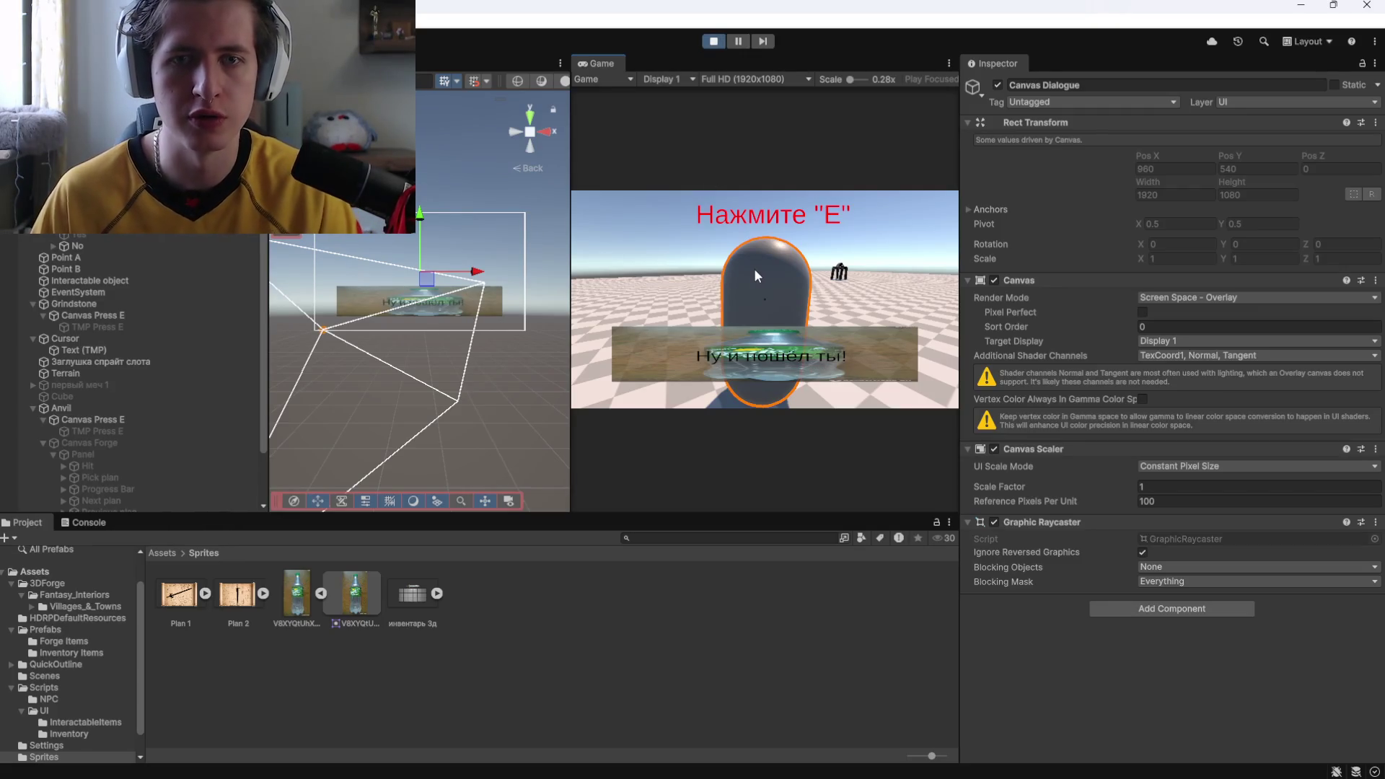
Pause the track playing in Yandex Music
key("alt+Tab")
left_click(955, 216)
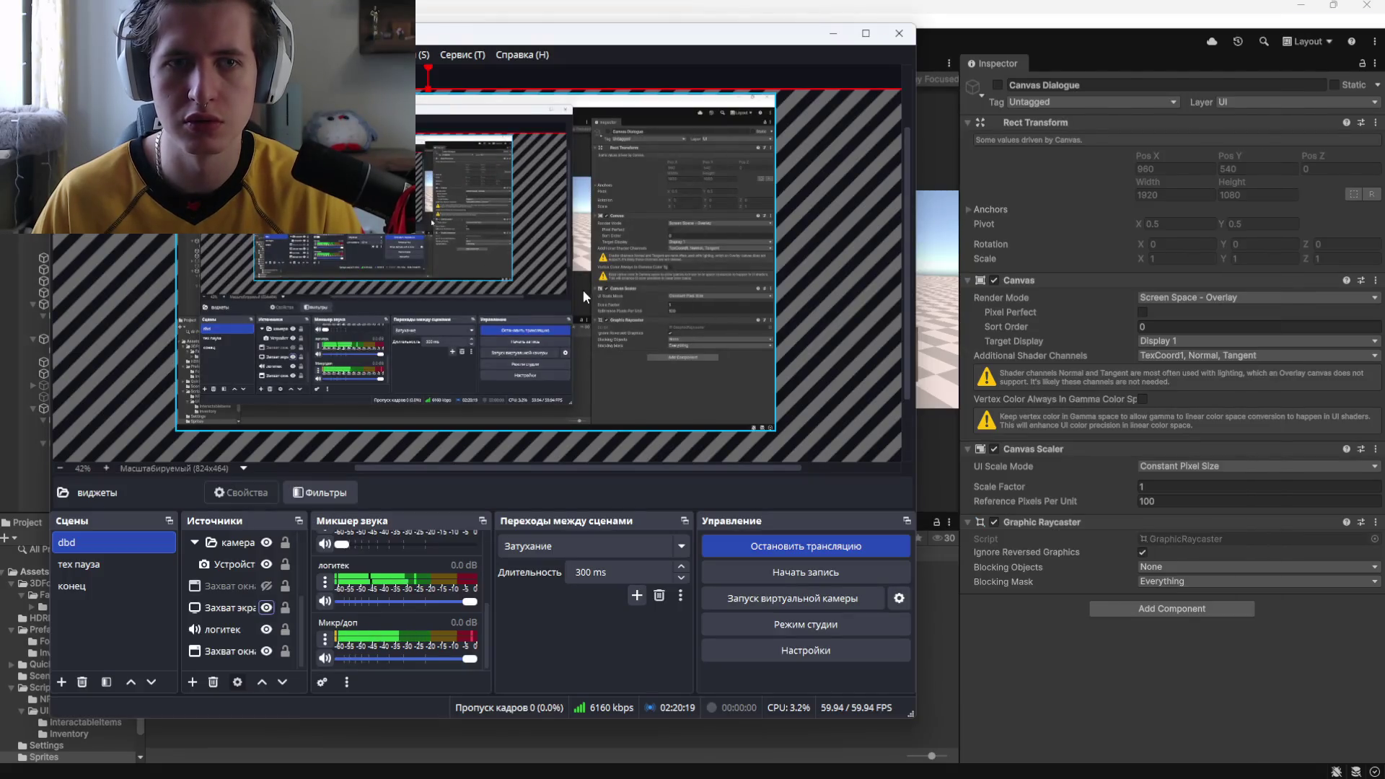
key("alt+Tab")
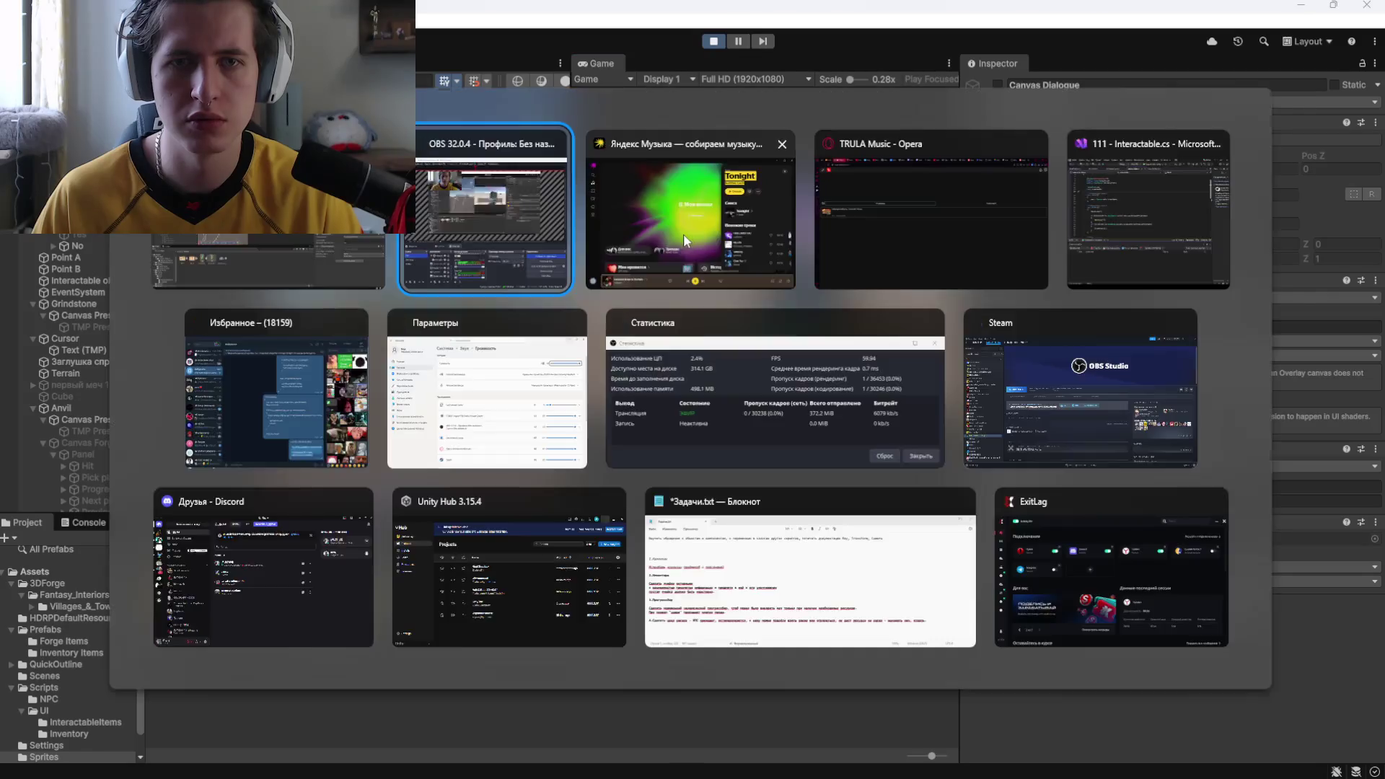
left_click(682, 234)
left_click(709, 646)
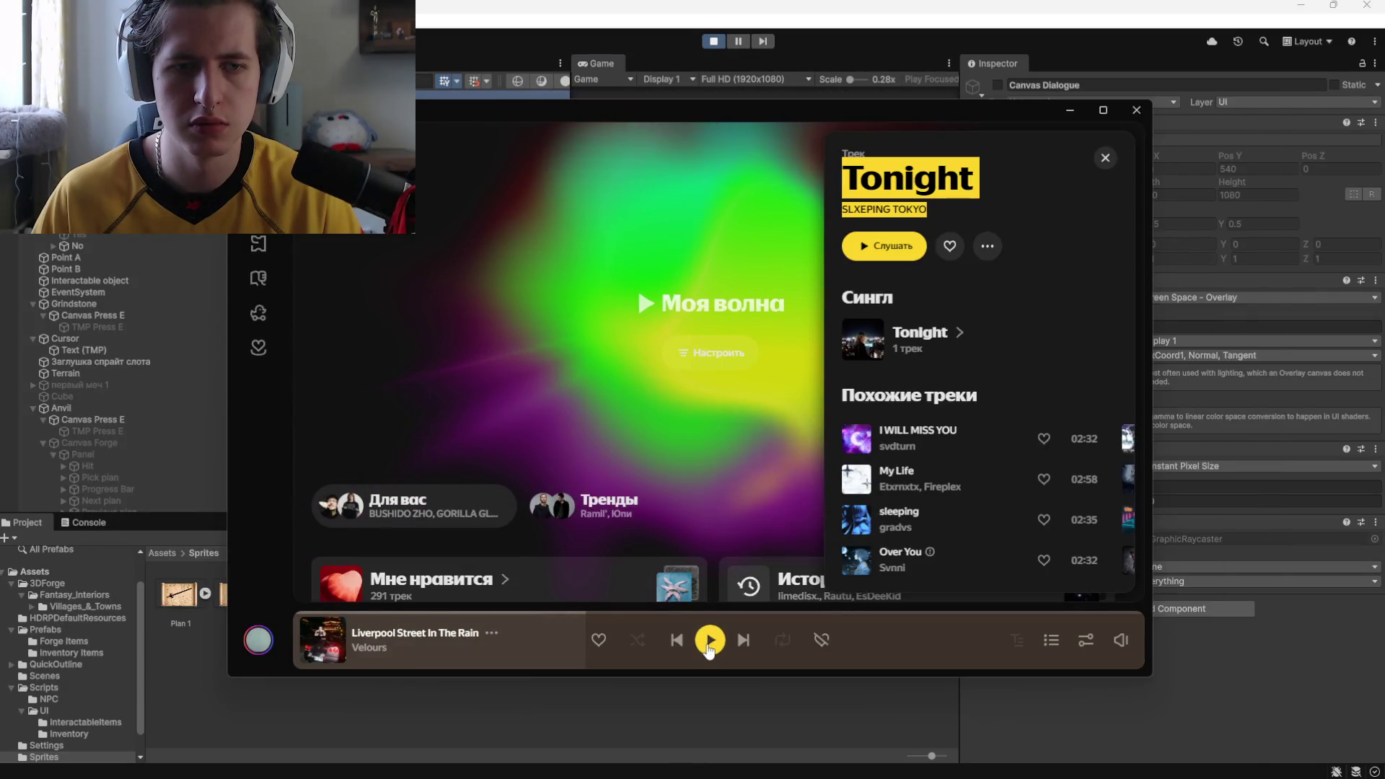
Switch back through OBS to the Unity editor
key("alt+Tab")
left_click(656, 287)
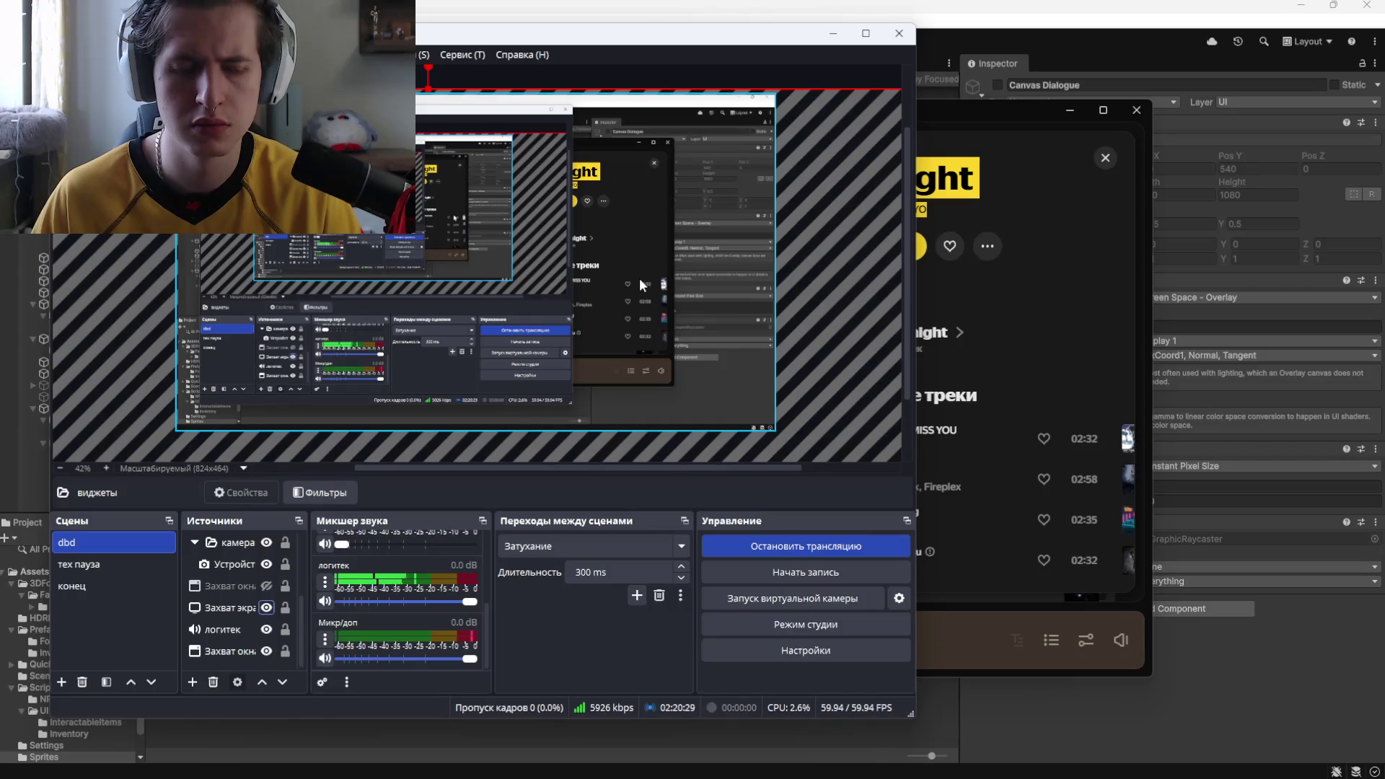
key("alt+Tab")
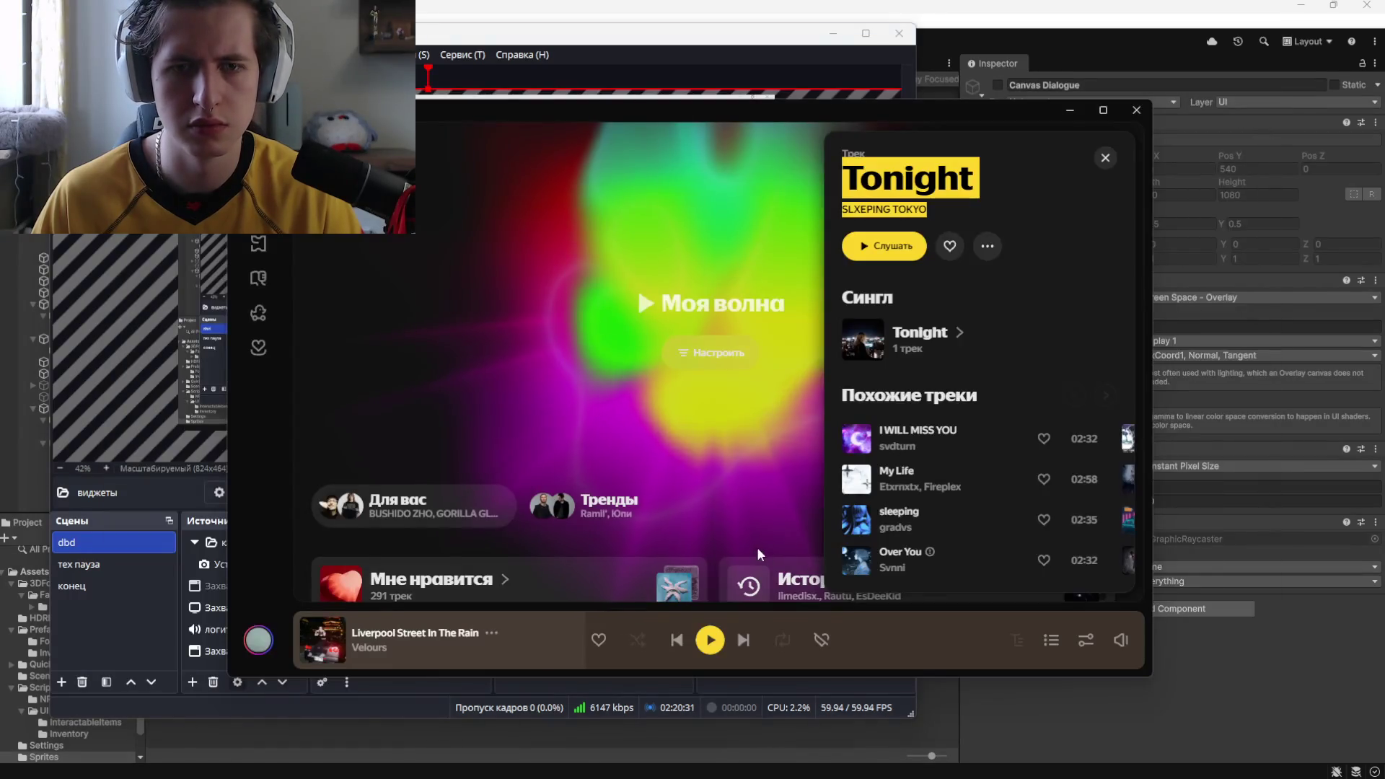
left_click(1036, 43)
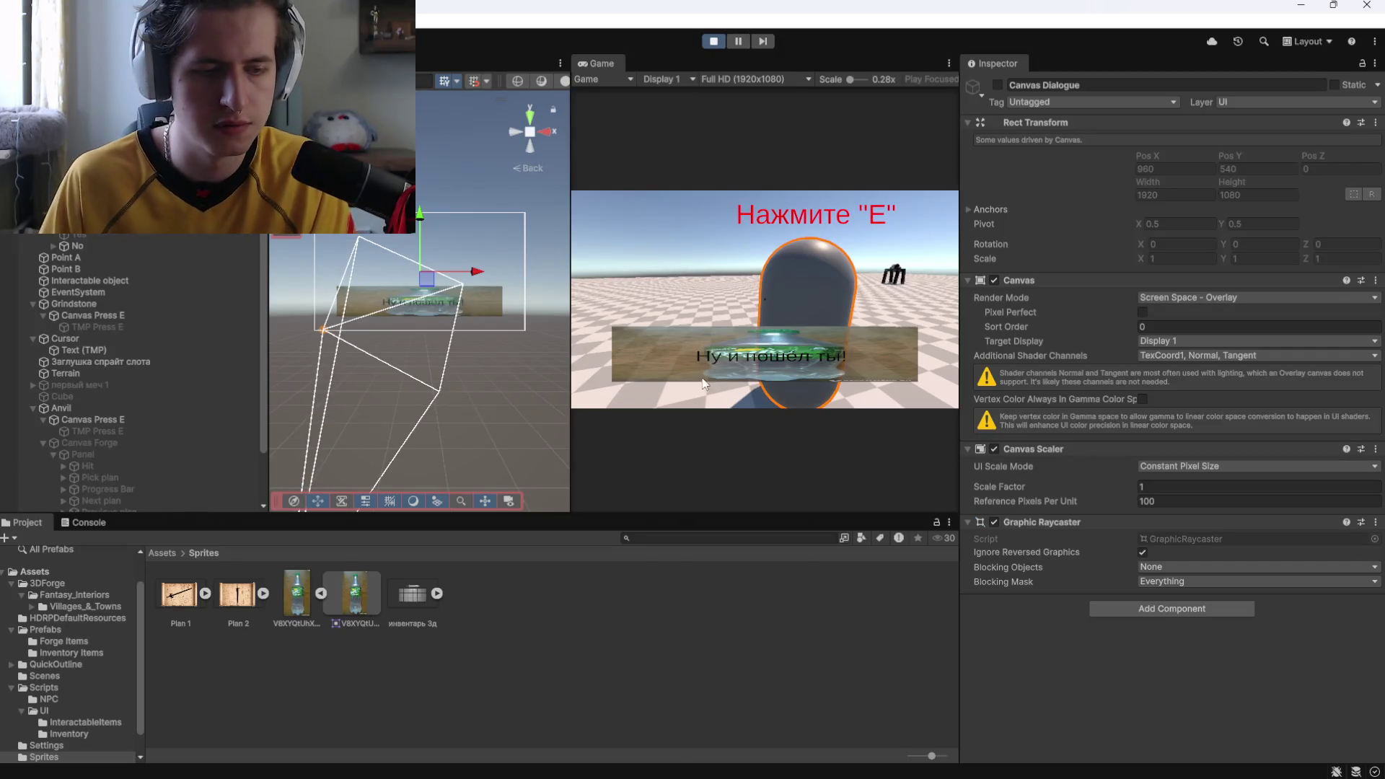
Stop play mode, delete Canvas Answer from the Hierarchy, and select the Answer "No" button
left_click(743, 188)
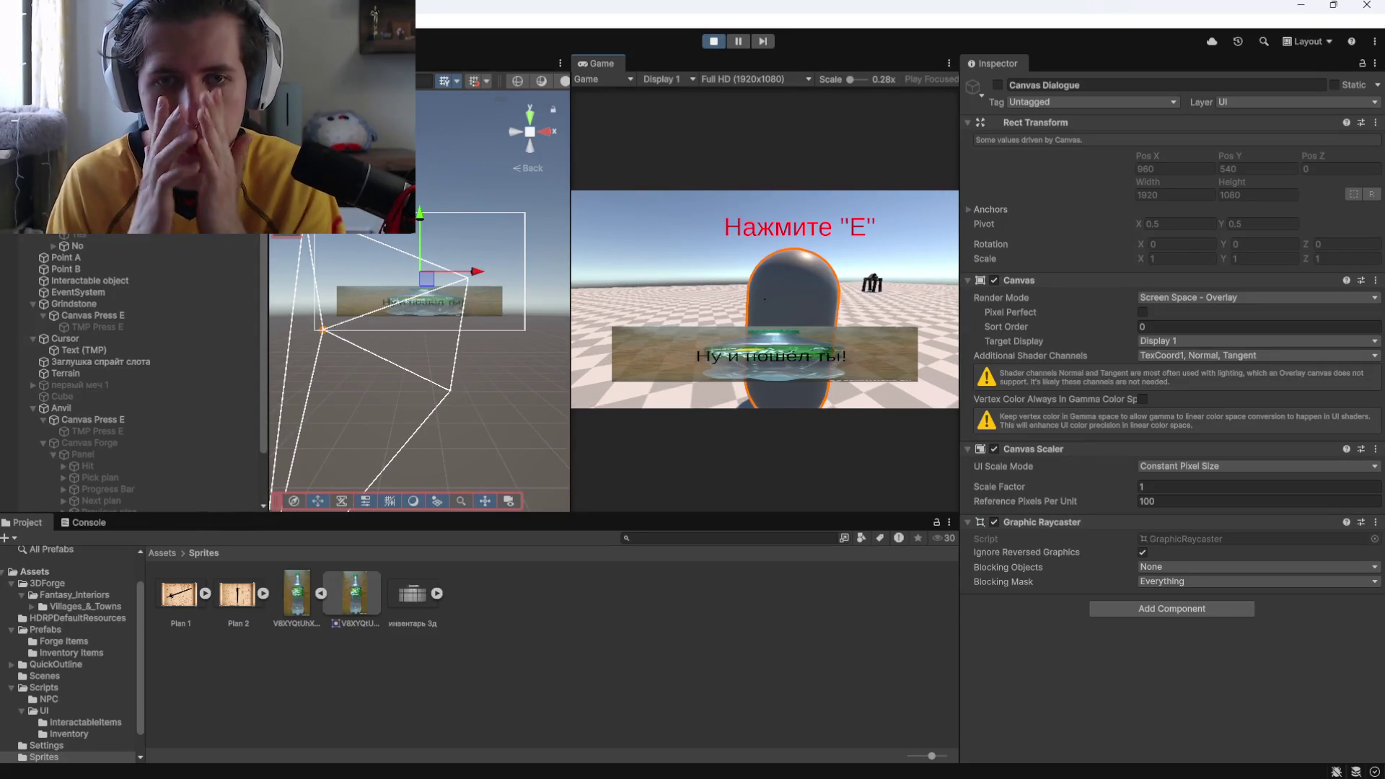
left_click(714, 41)
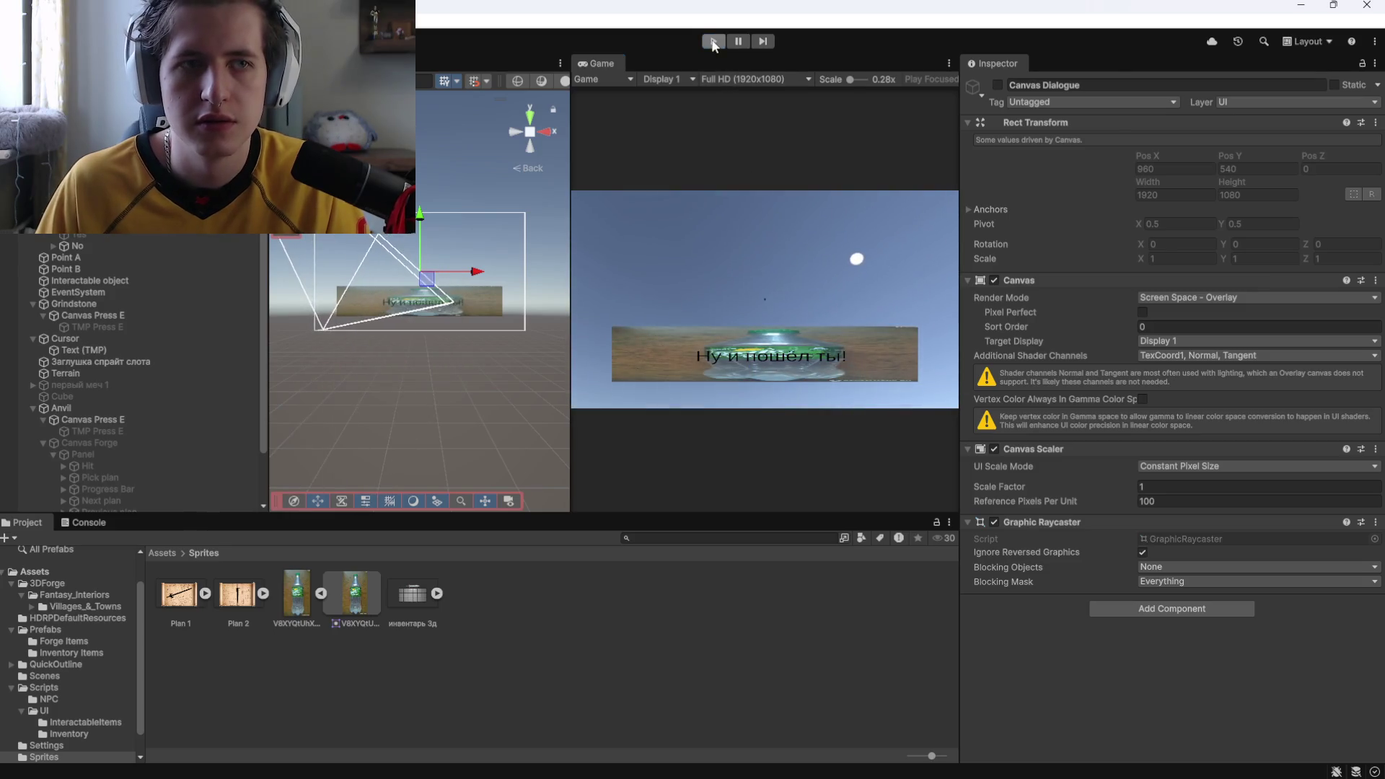
key("Down")
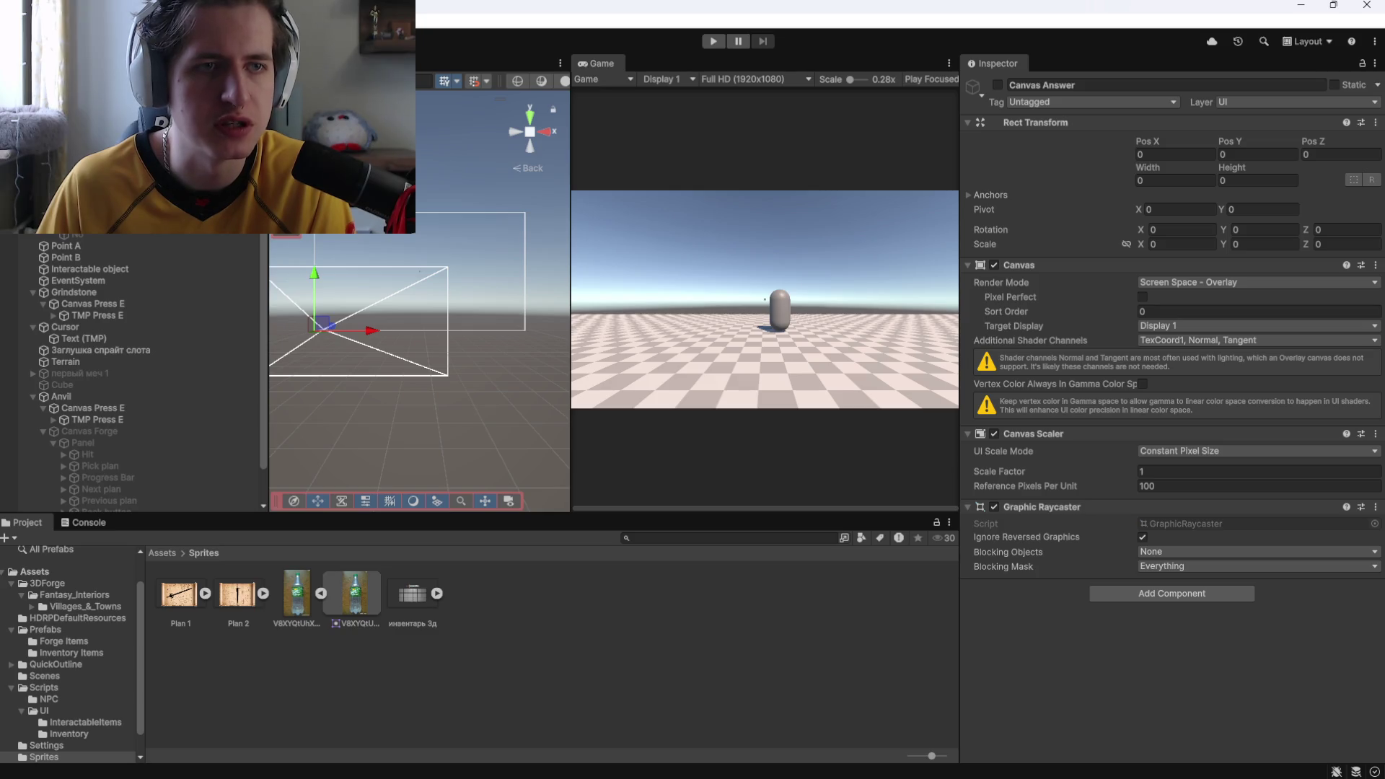
key("Down")
key("Up")
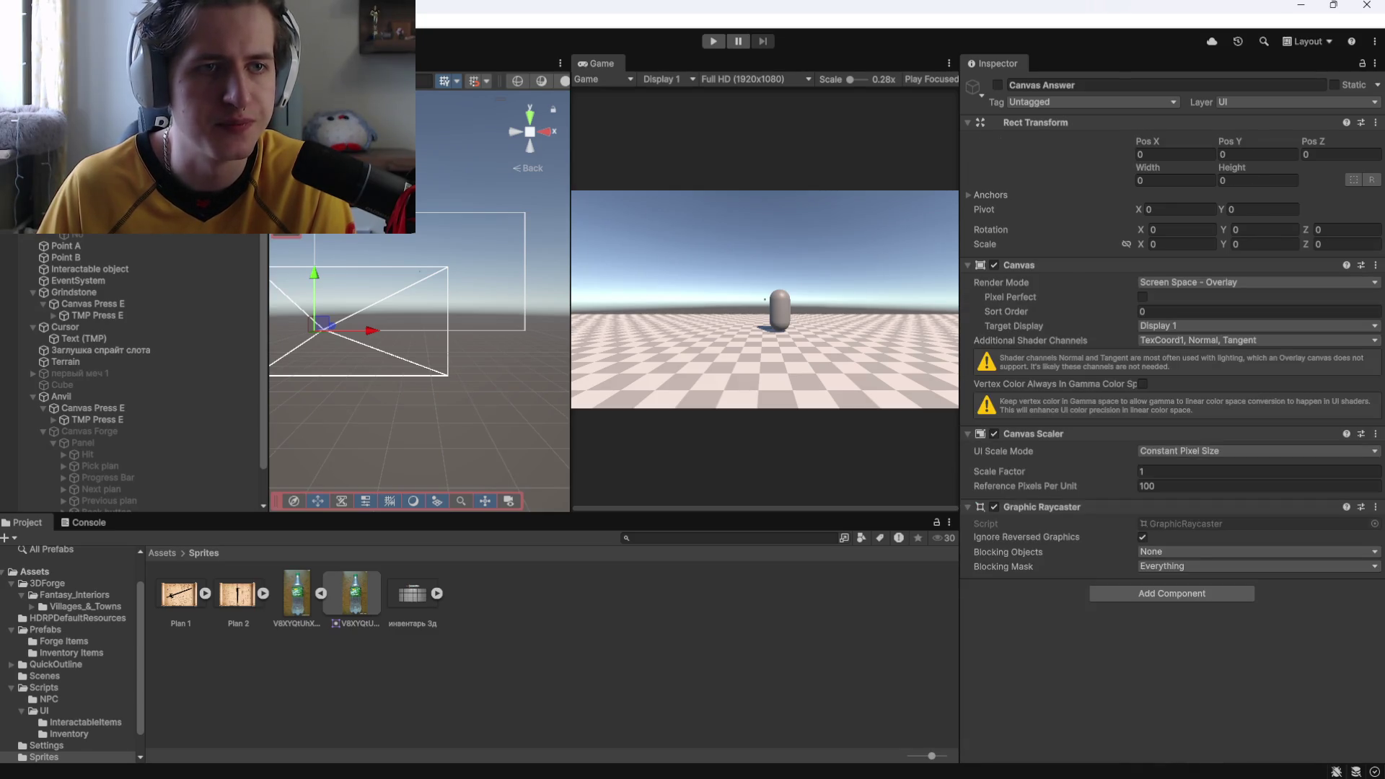
left_click(75, 235)
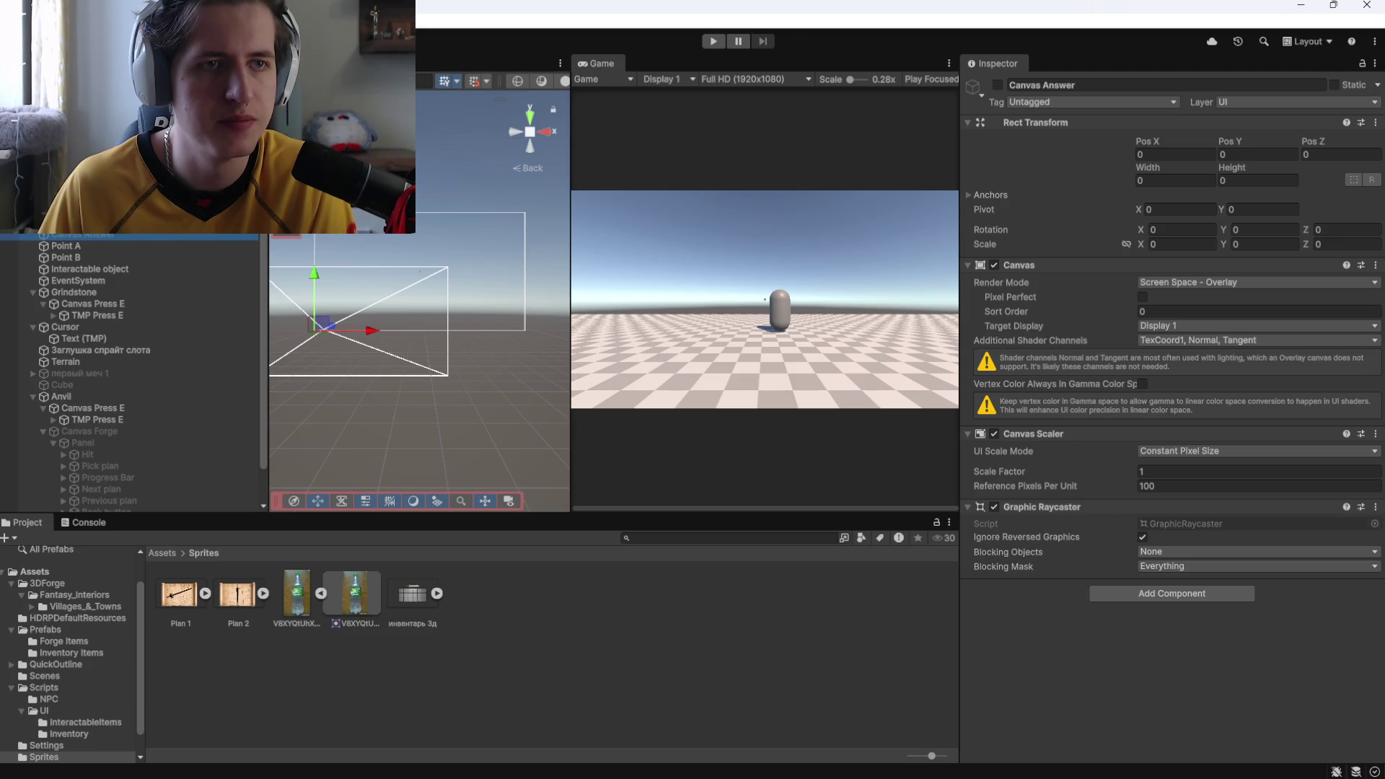
key("Delete")
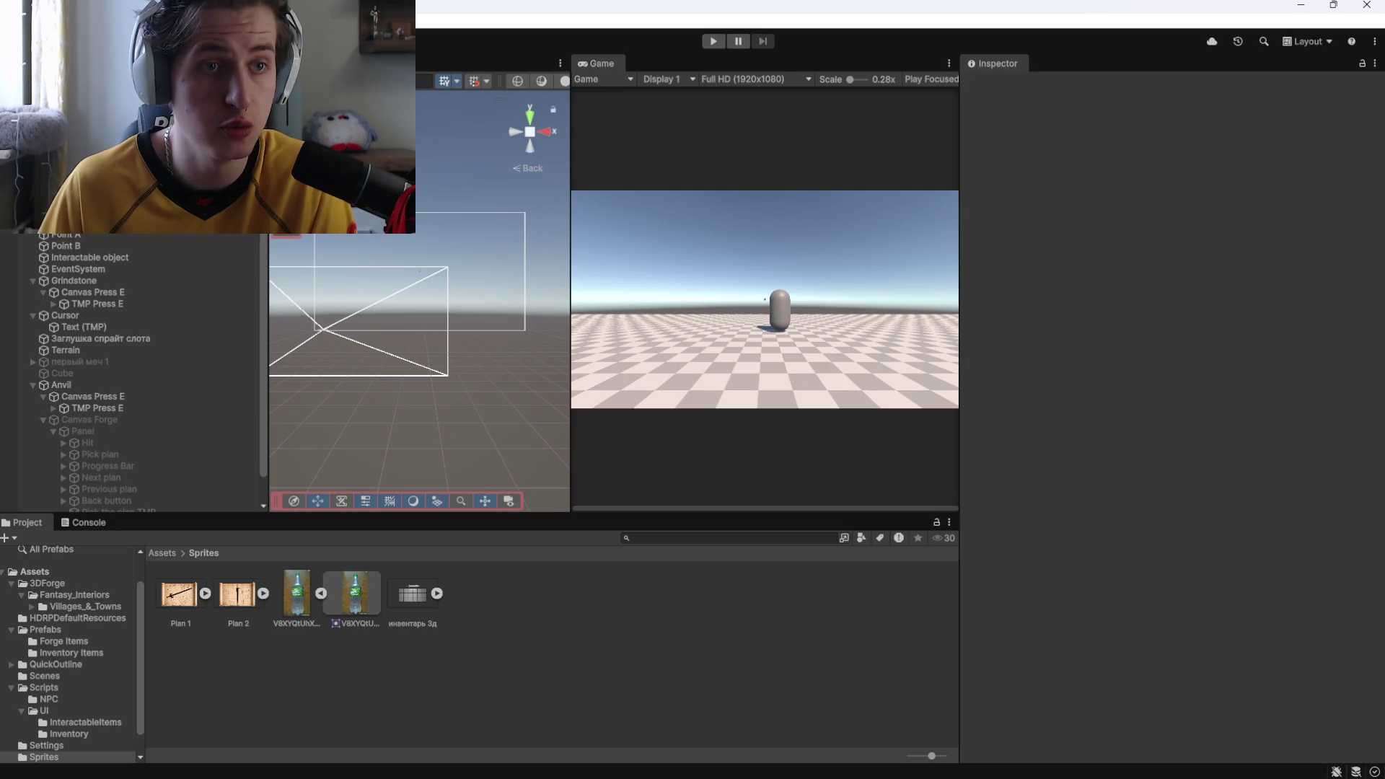
left_click(87, 223)
Rename the Panel object to 'Panel After Answer'
left_click(83, 430)
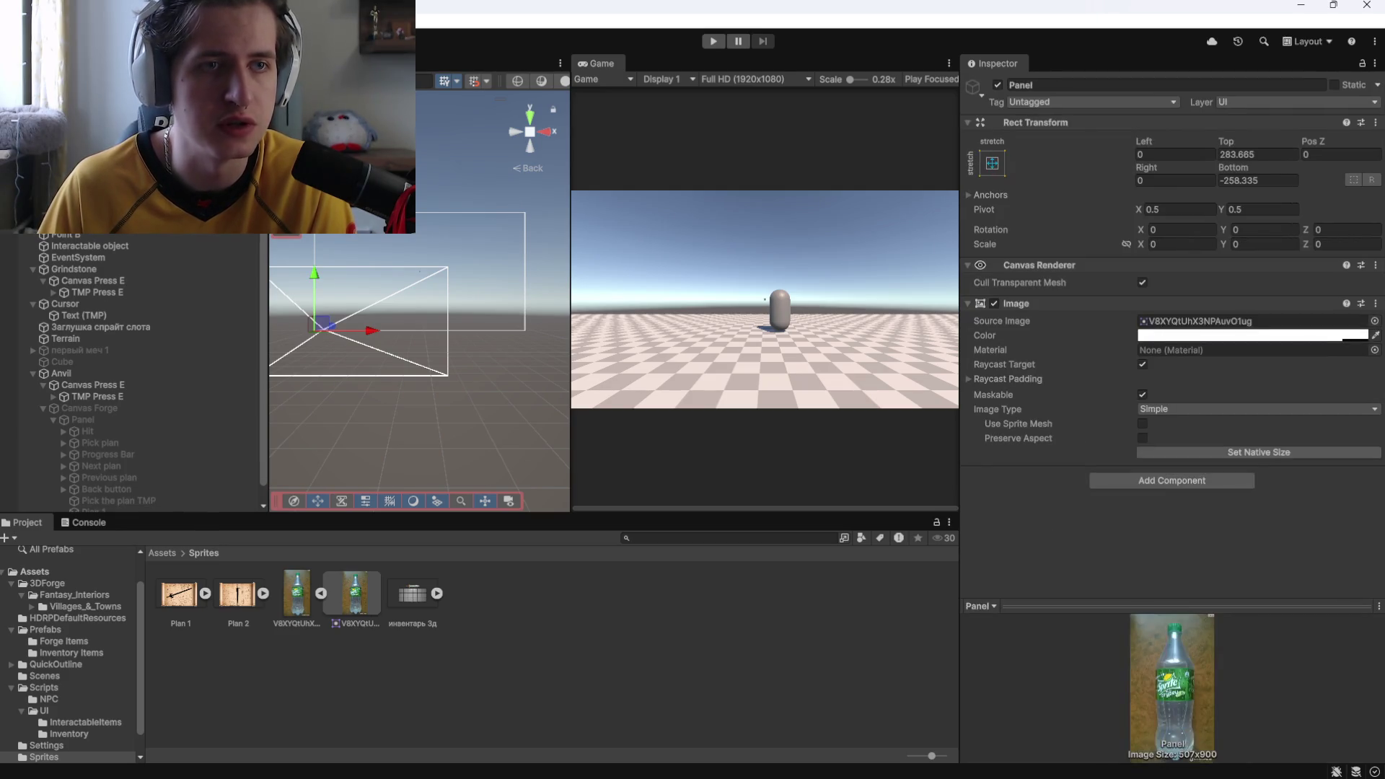
left_click(1054, 88)
key("Right")
type("Ф")
key("BackSpace")
type("After Answer")
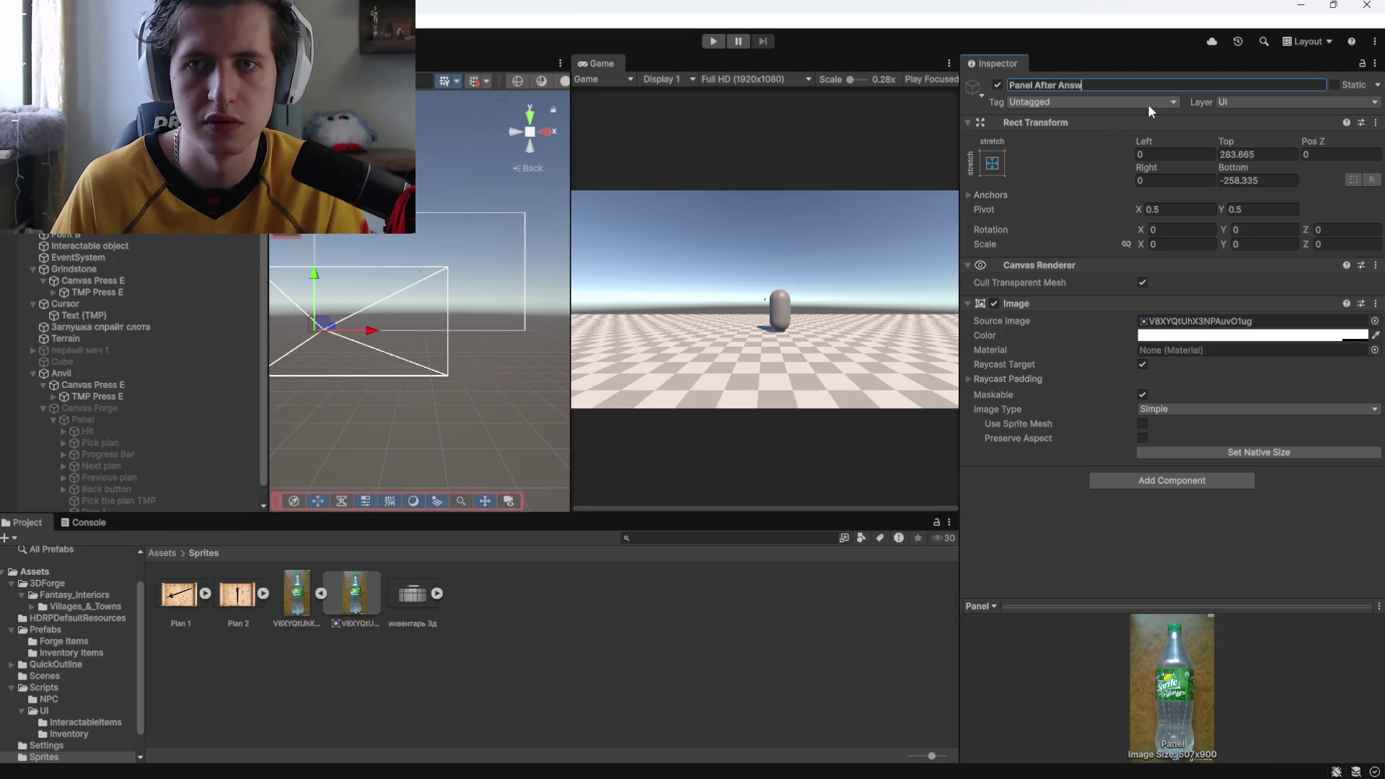
key("Return")
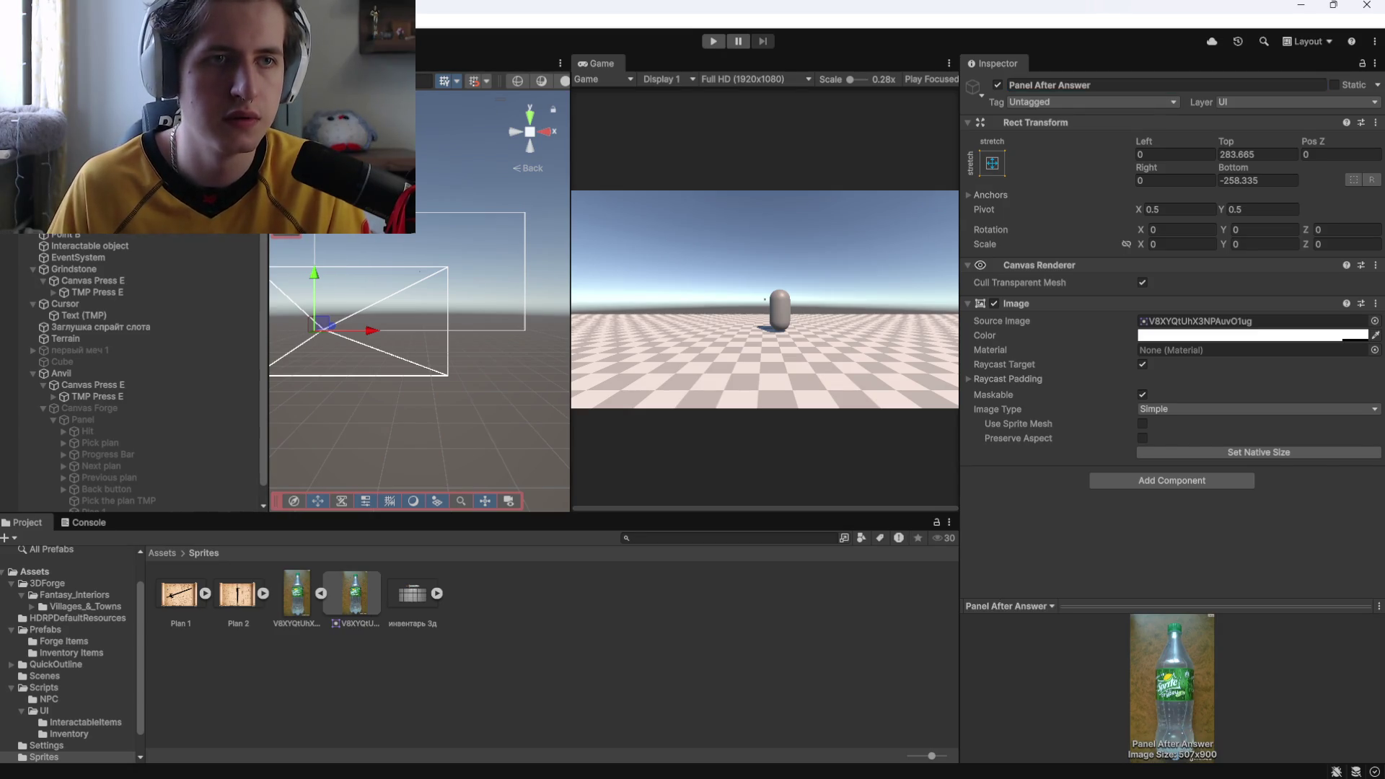
Name the No reply text object 'After "No"' and enter play mode to test
left_click(108, 187)
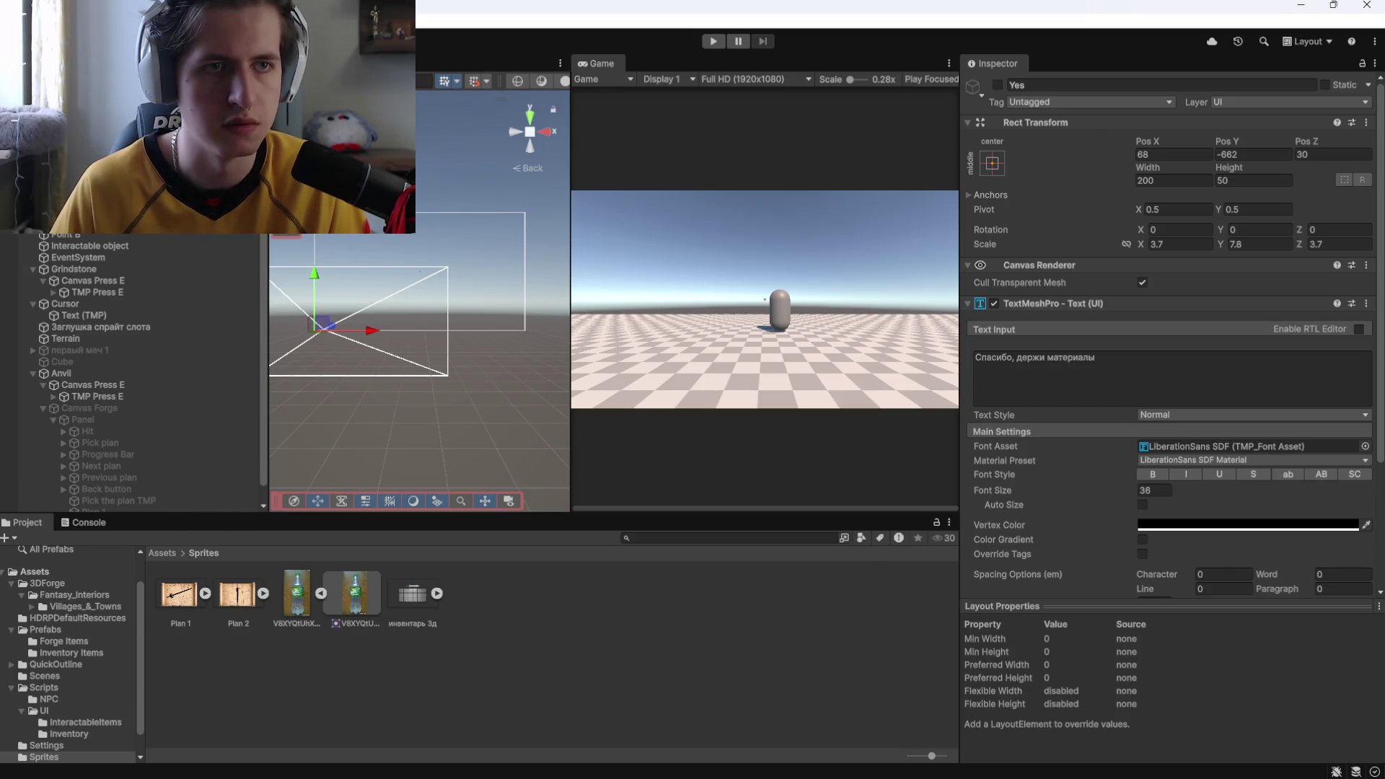
key("Down")
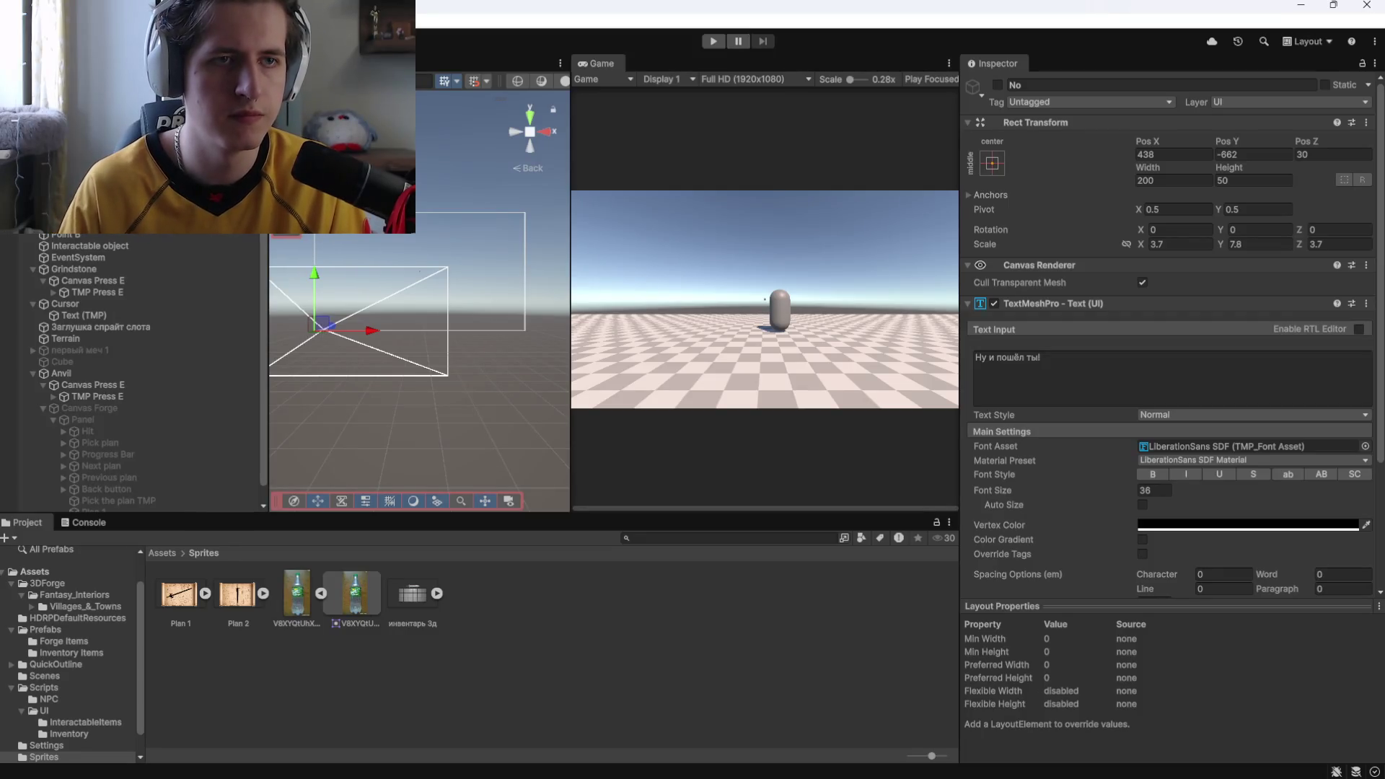
key("Down")
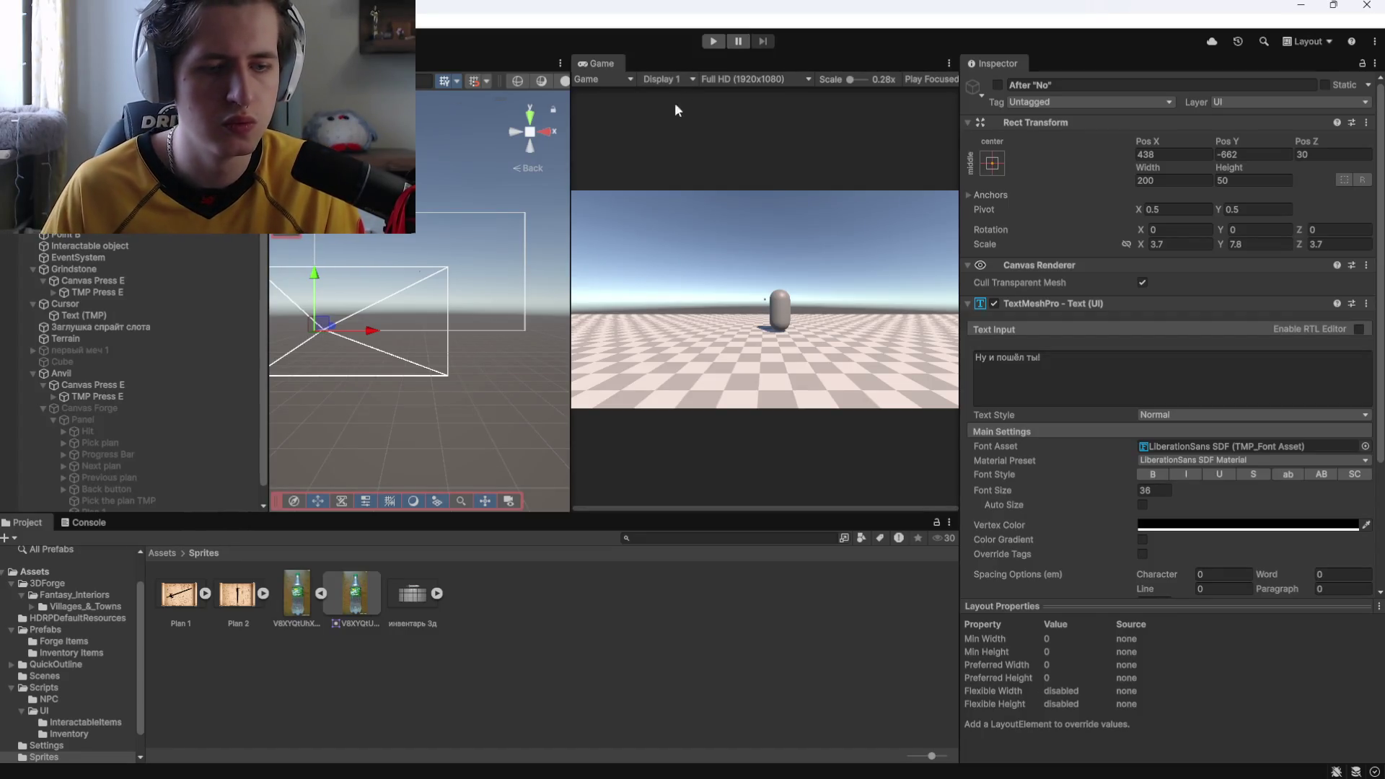
left_click(714, 41)
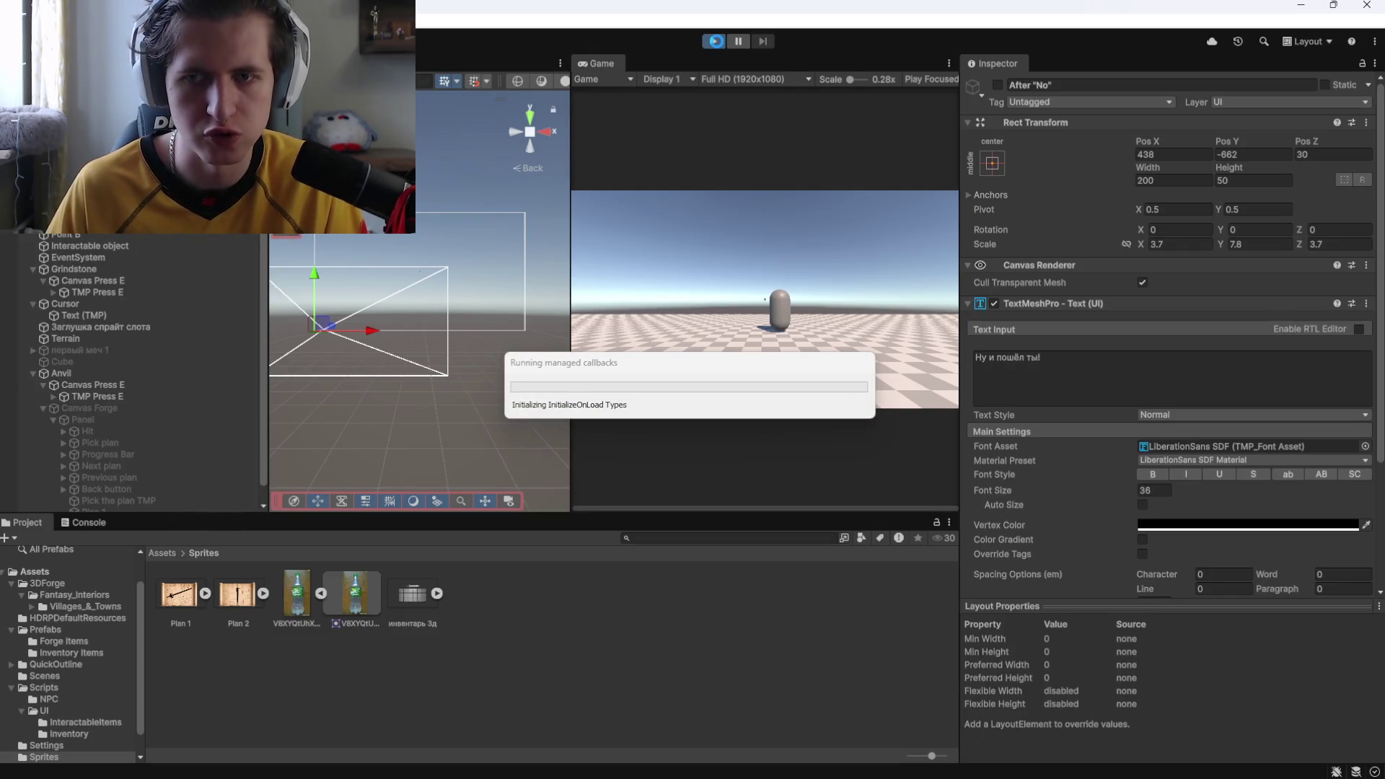
left_click(743, 253)
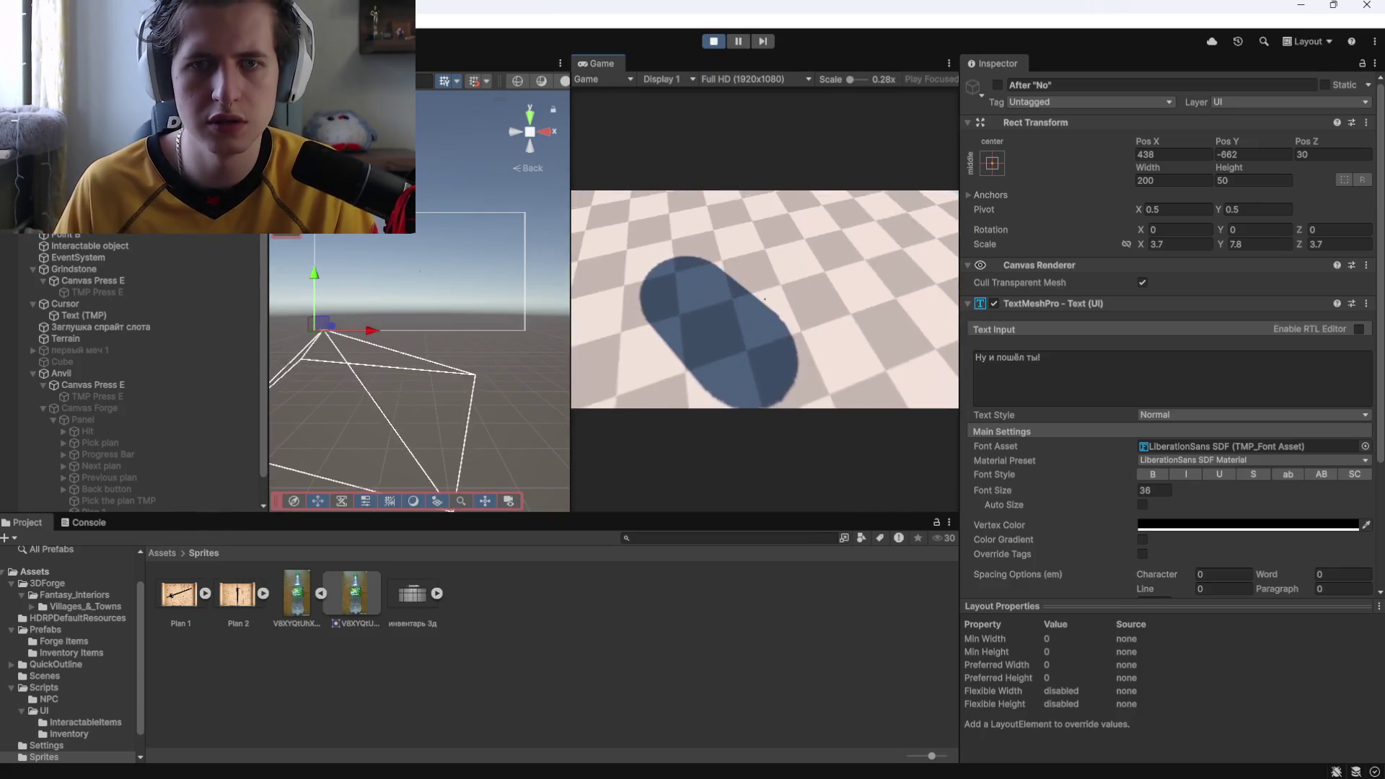
key("w")
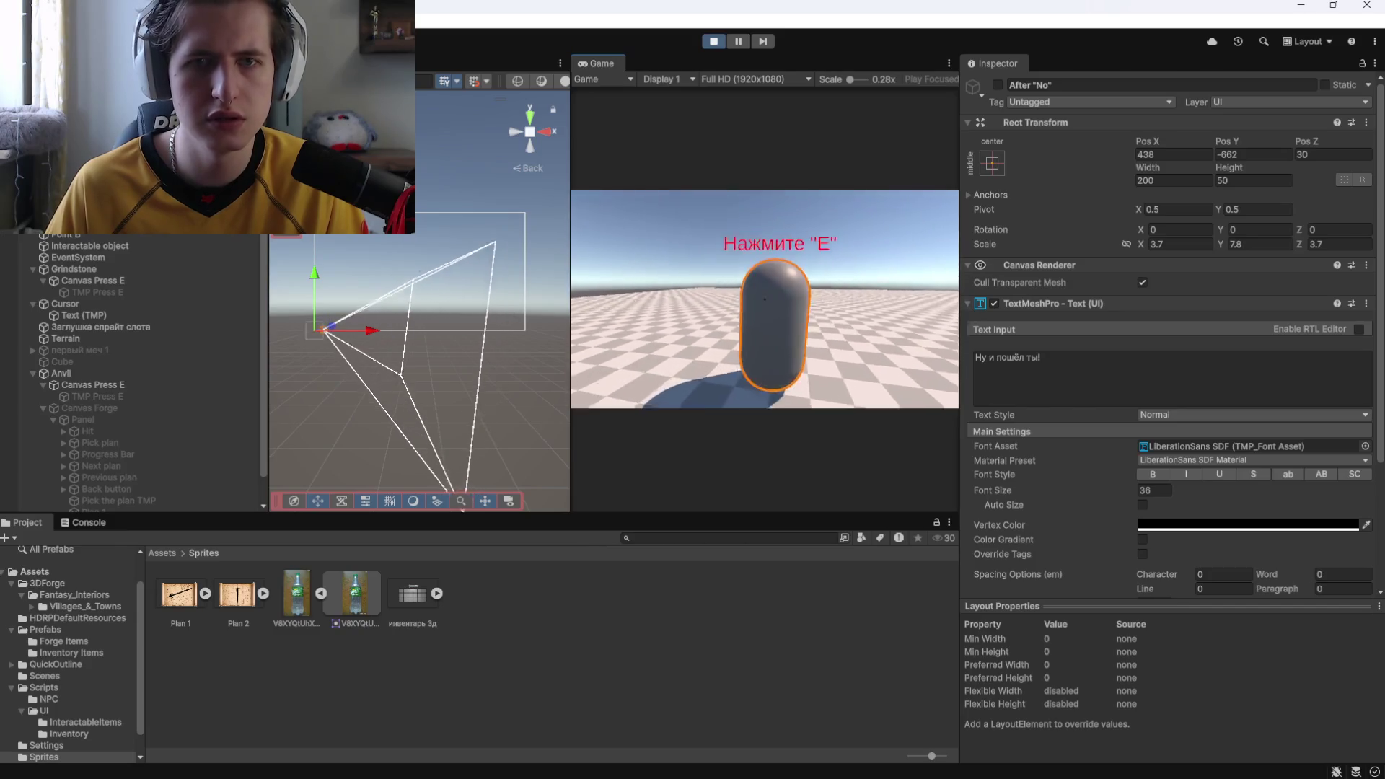
key("e")
left_click(691, 370)
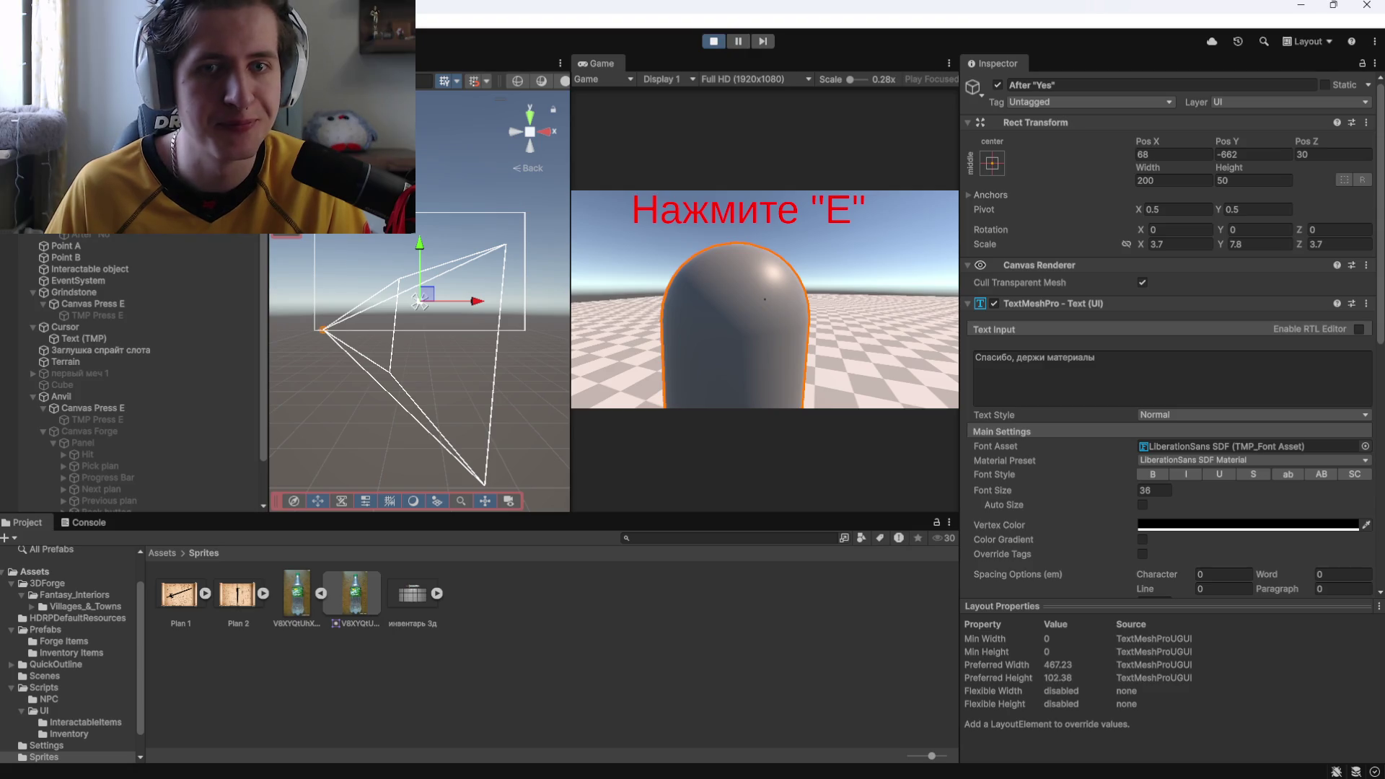
left_click(80, 223)
left_click(419, 299)
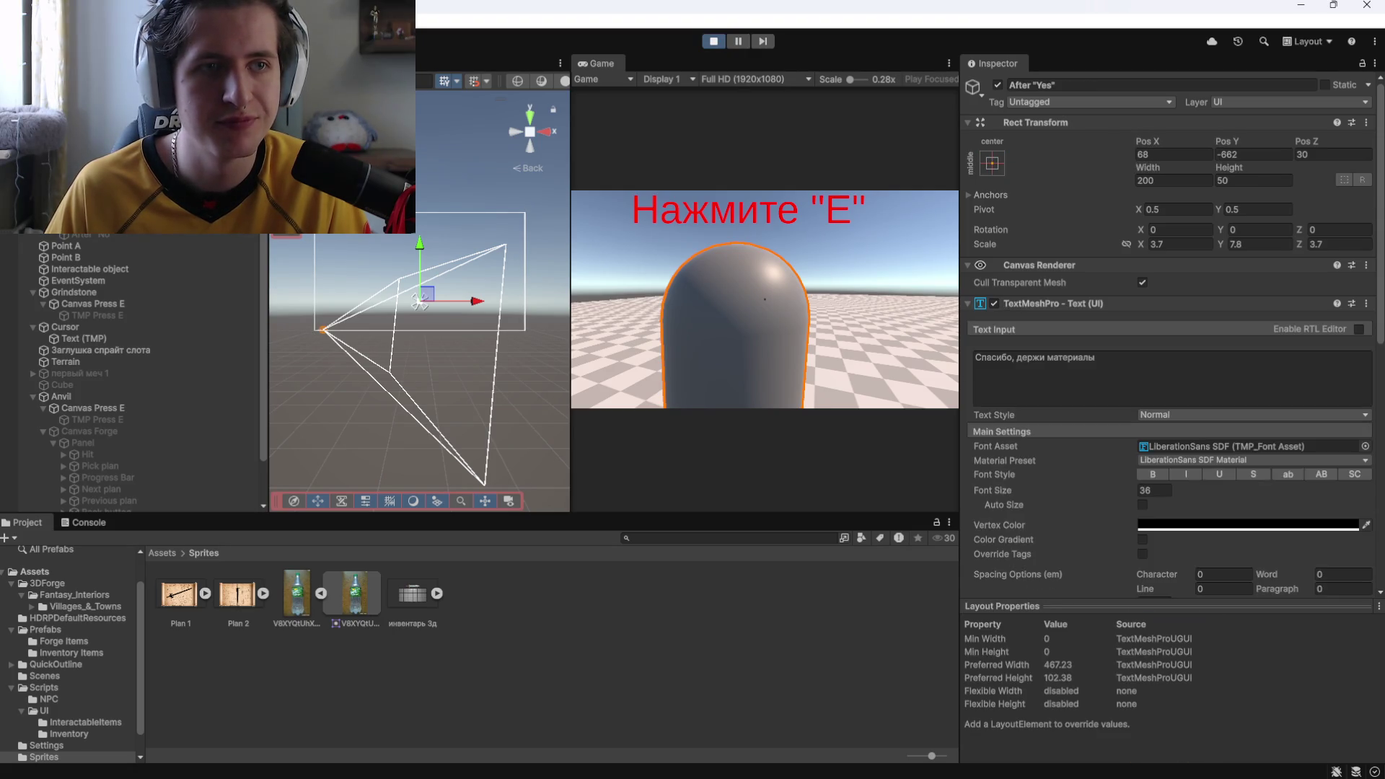
left_click(712, 41)
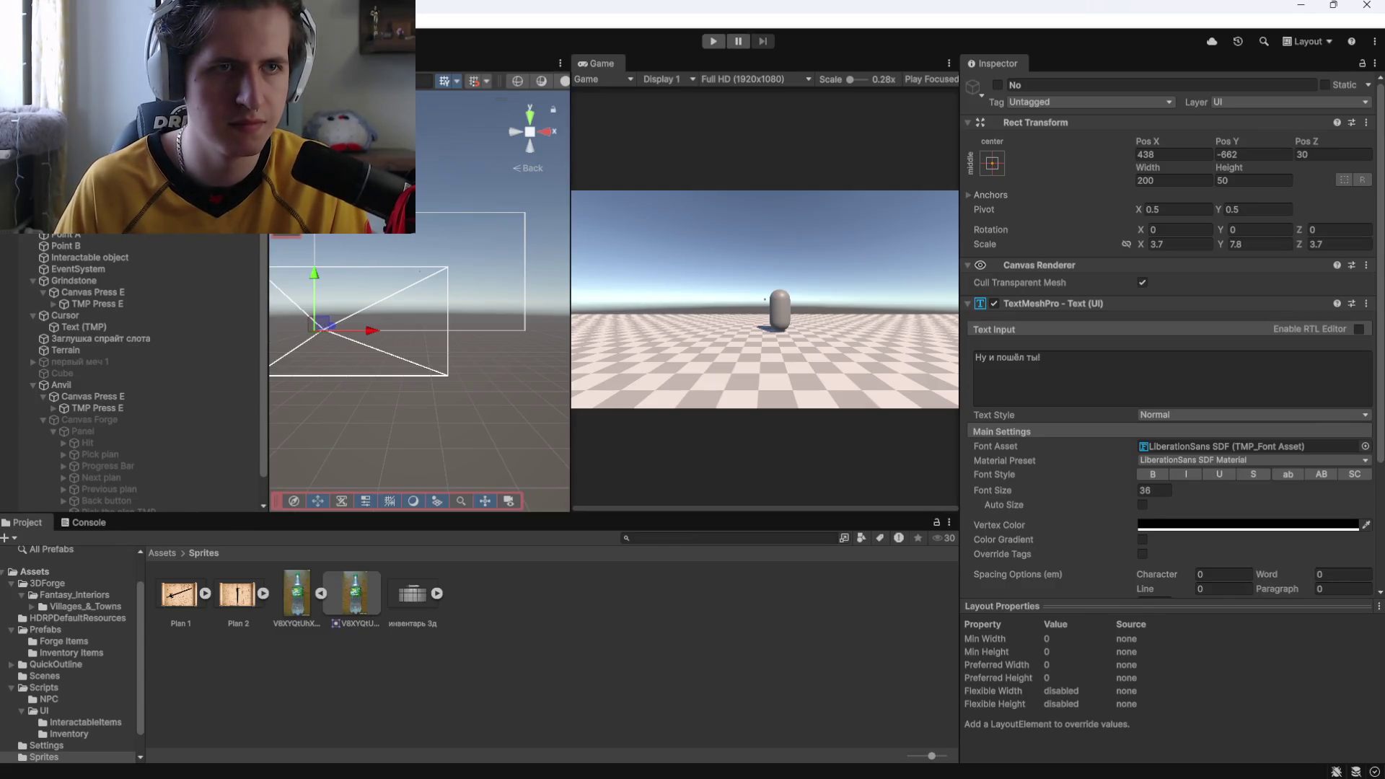
Compare the On Click actions of the Answer "No" and Answer "Yes" buttons, then press Play
left_click(85, 227)
left_click(85, 215)
scroll(1073, 482, "down", 5)
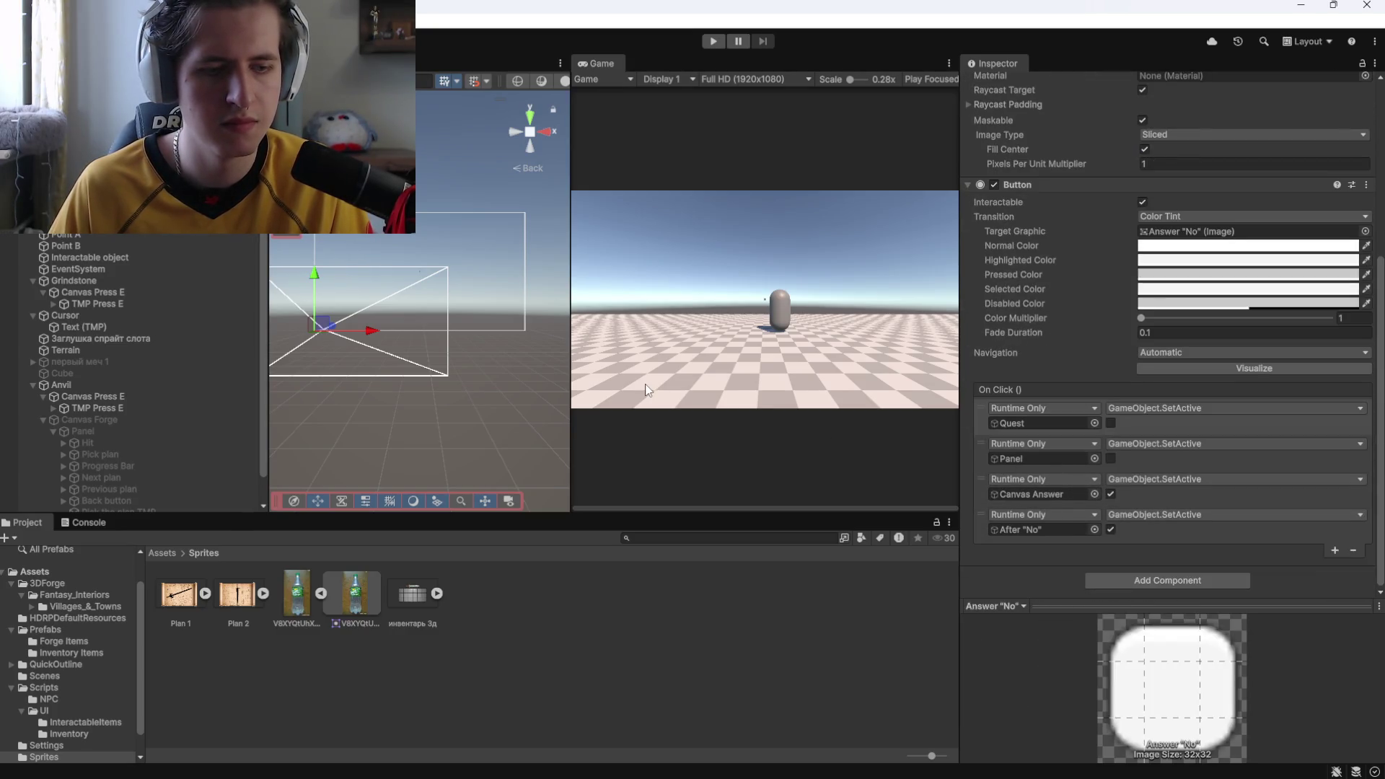
left_click(85, 204)
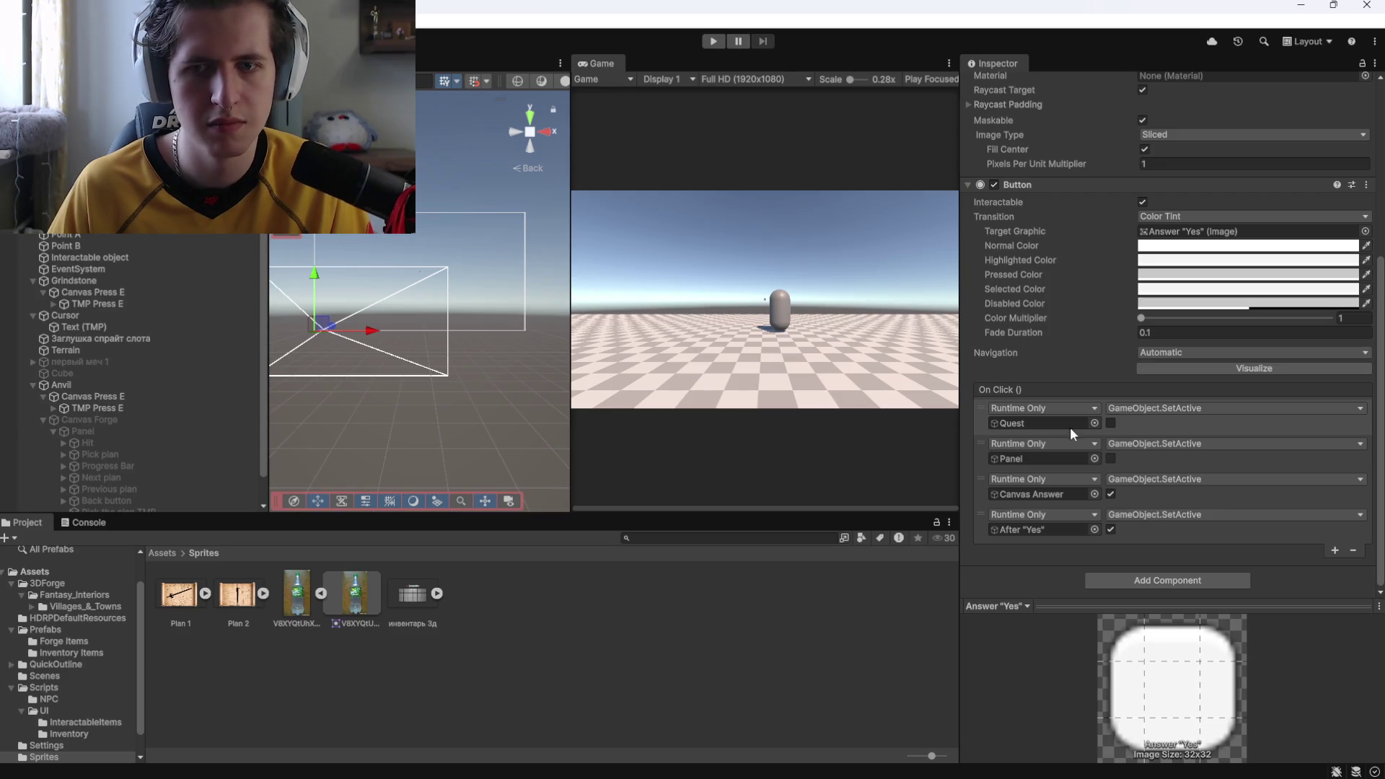
left_click(713, 41)
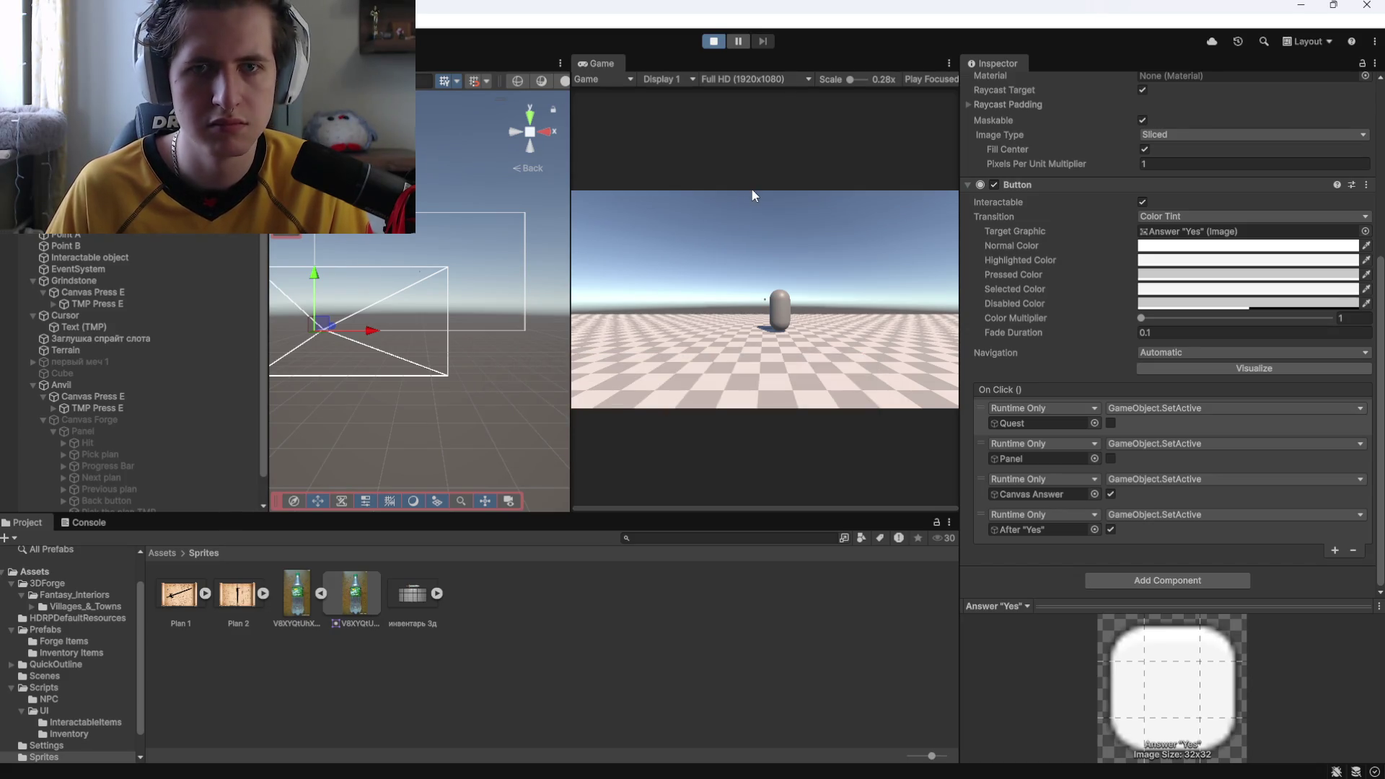
Walk to the NPC, accept its request with 'Давай', then stop the game
key("w")
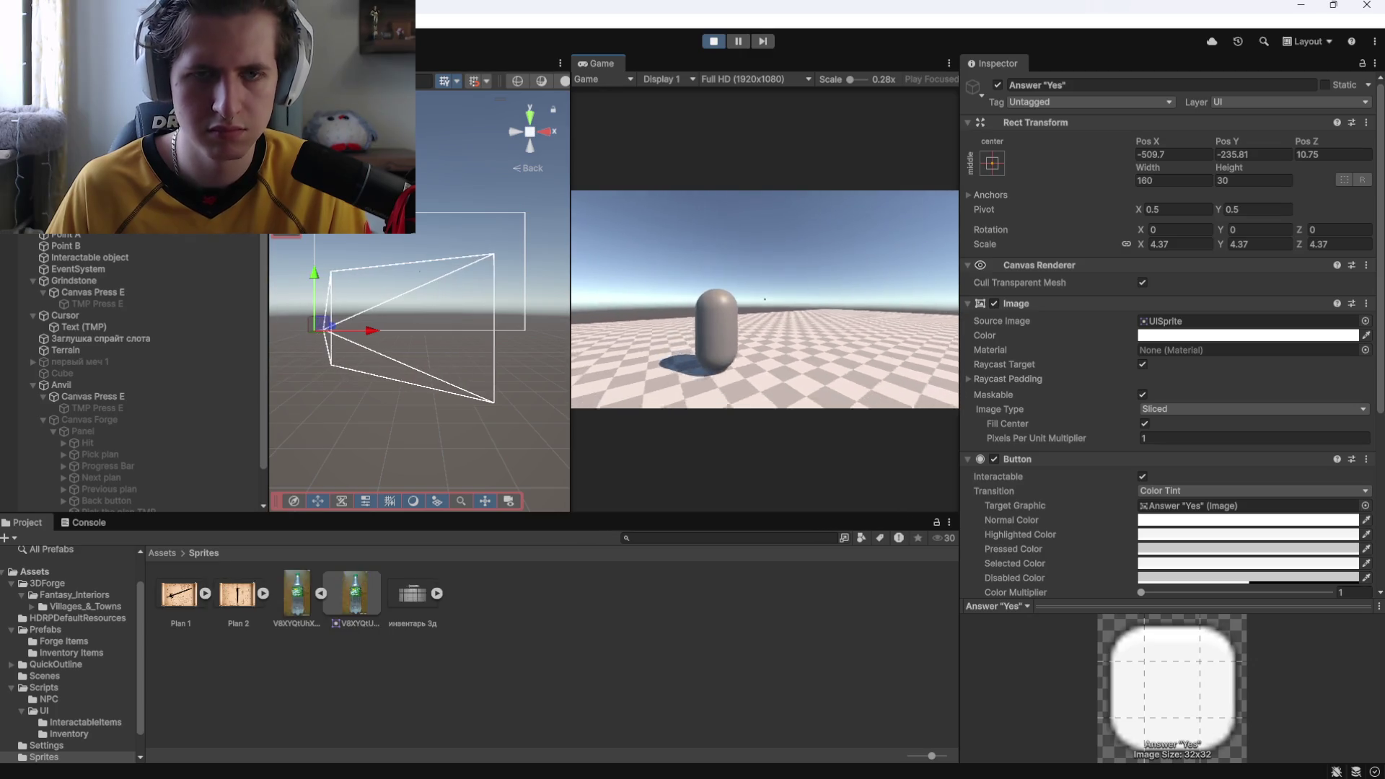
key("e")
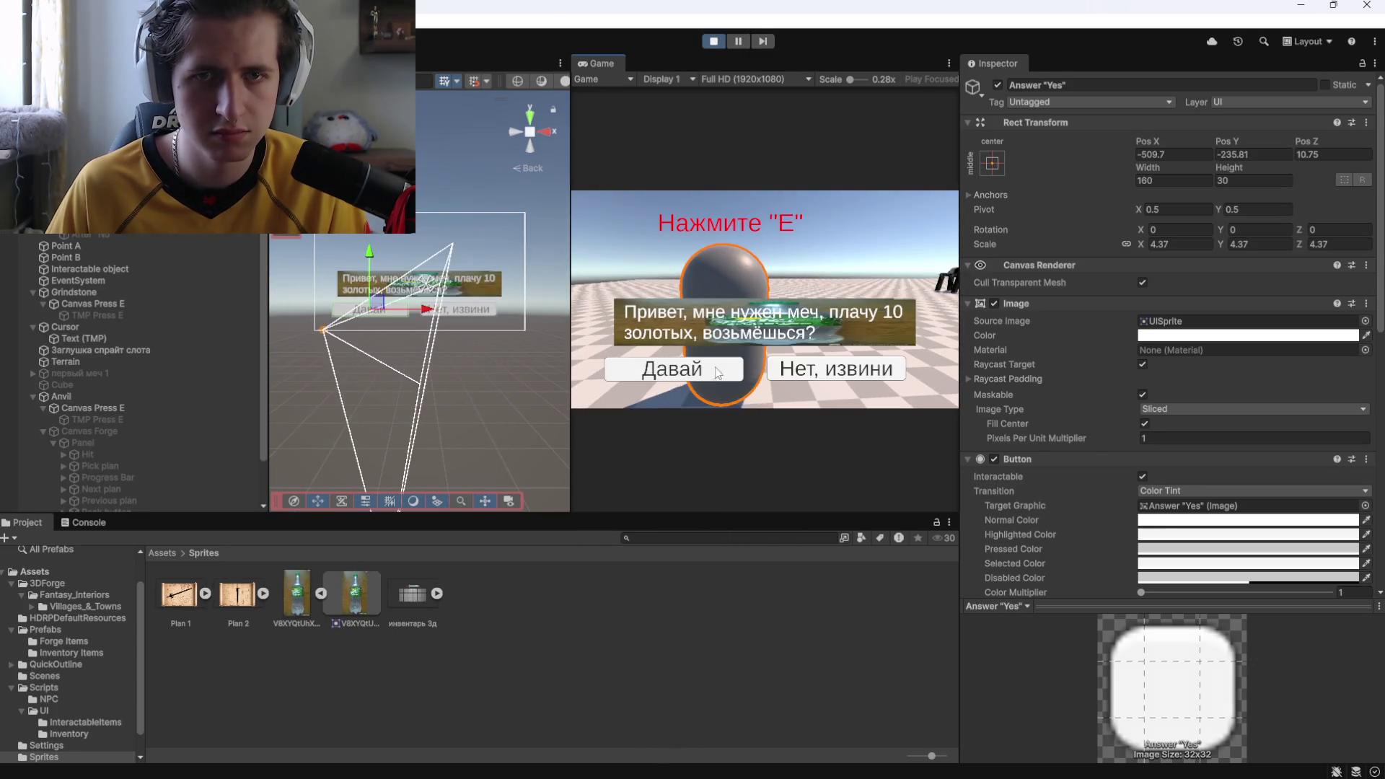
left_click(702, 368)
left_click(713, 41)
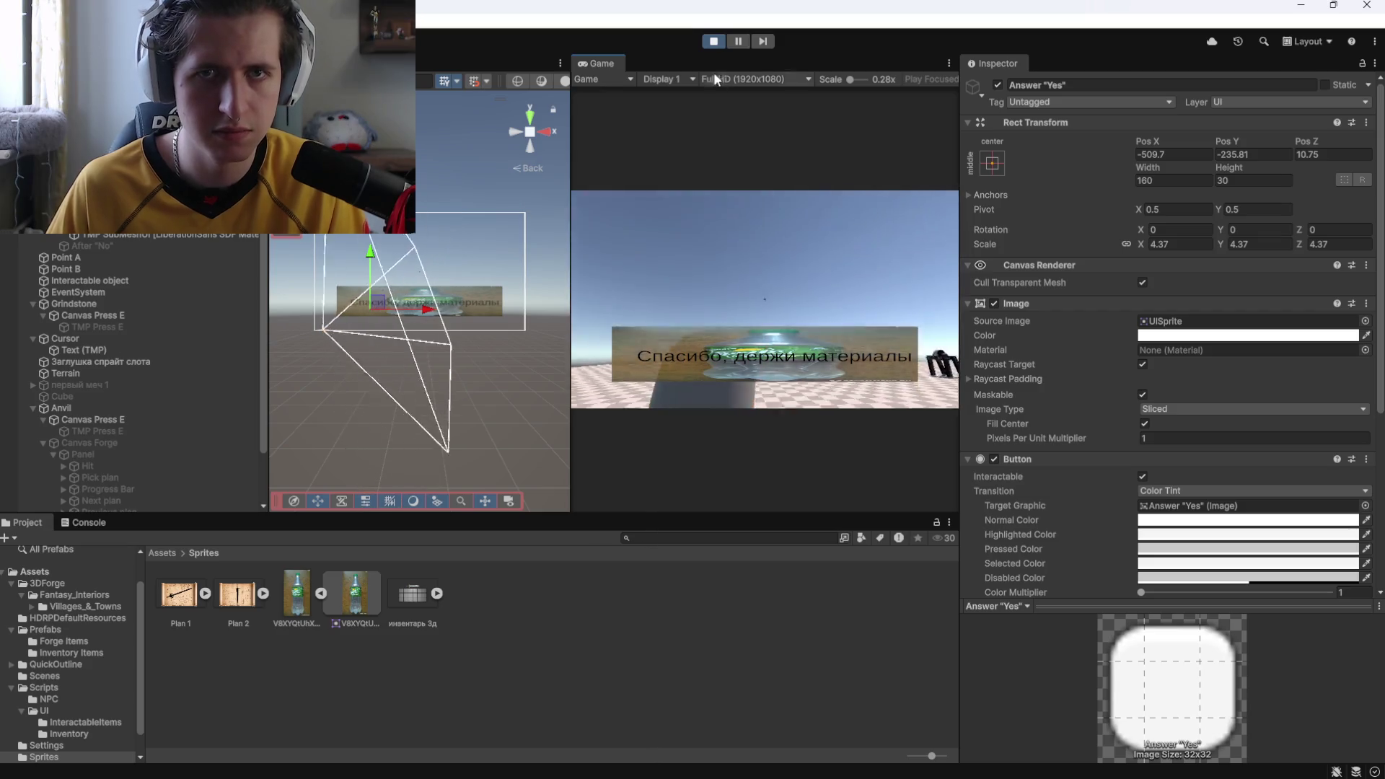
Restart the game, talk to the NPC, decline with 'Нет, извини', then stop
left_click(714, 41)
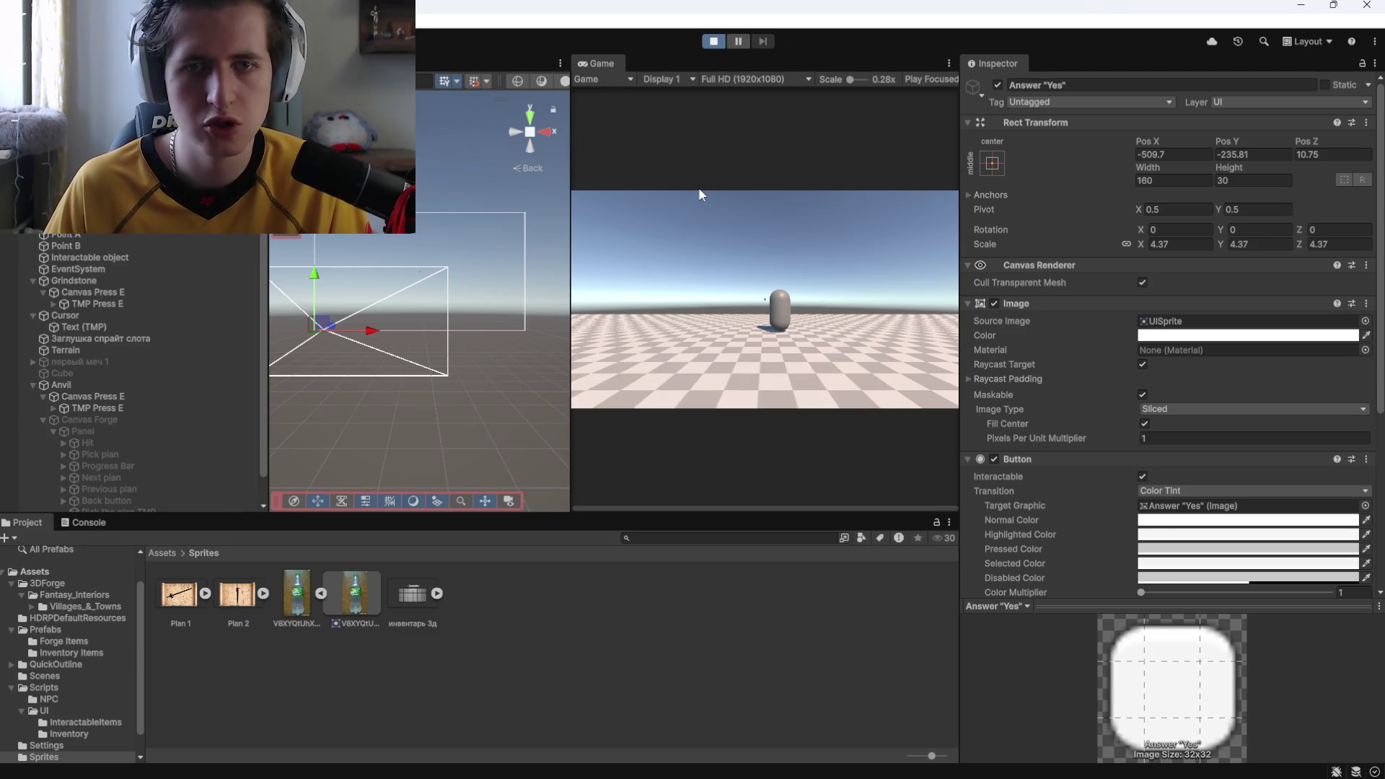
left_click(735, 219)
key("w")
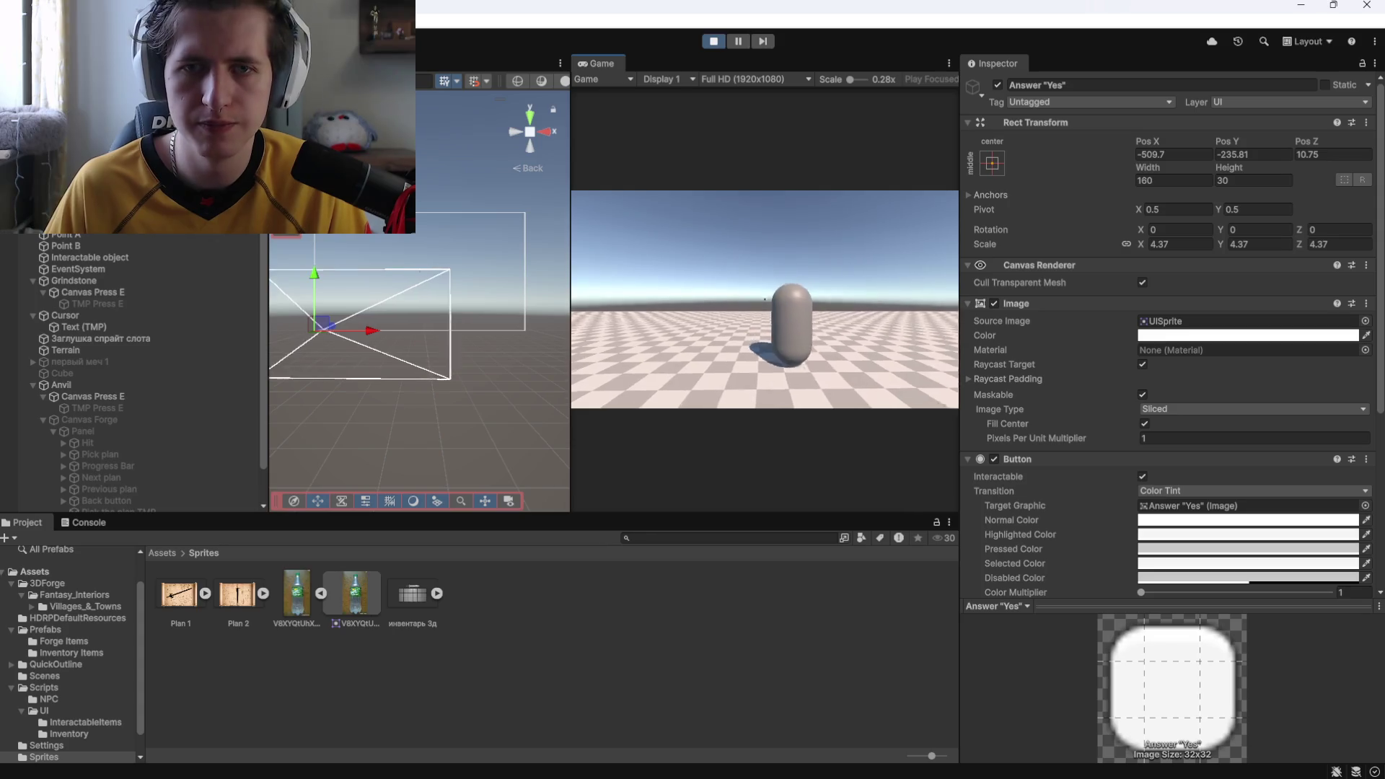
key("e")
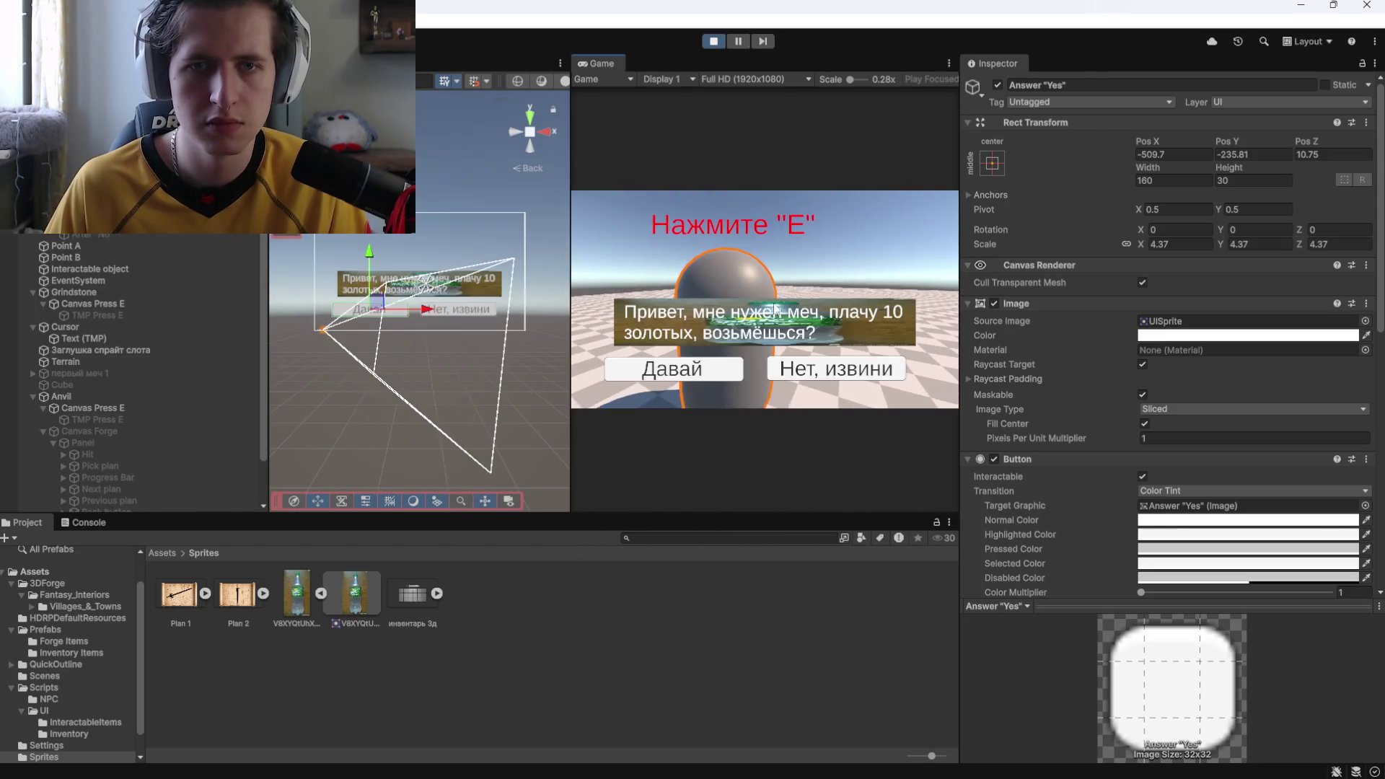
left_click(811, 366)
left_click(711, 45)
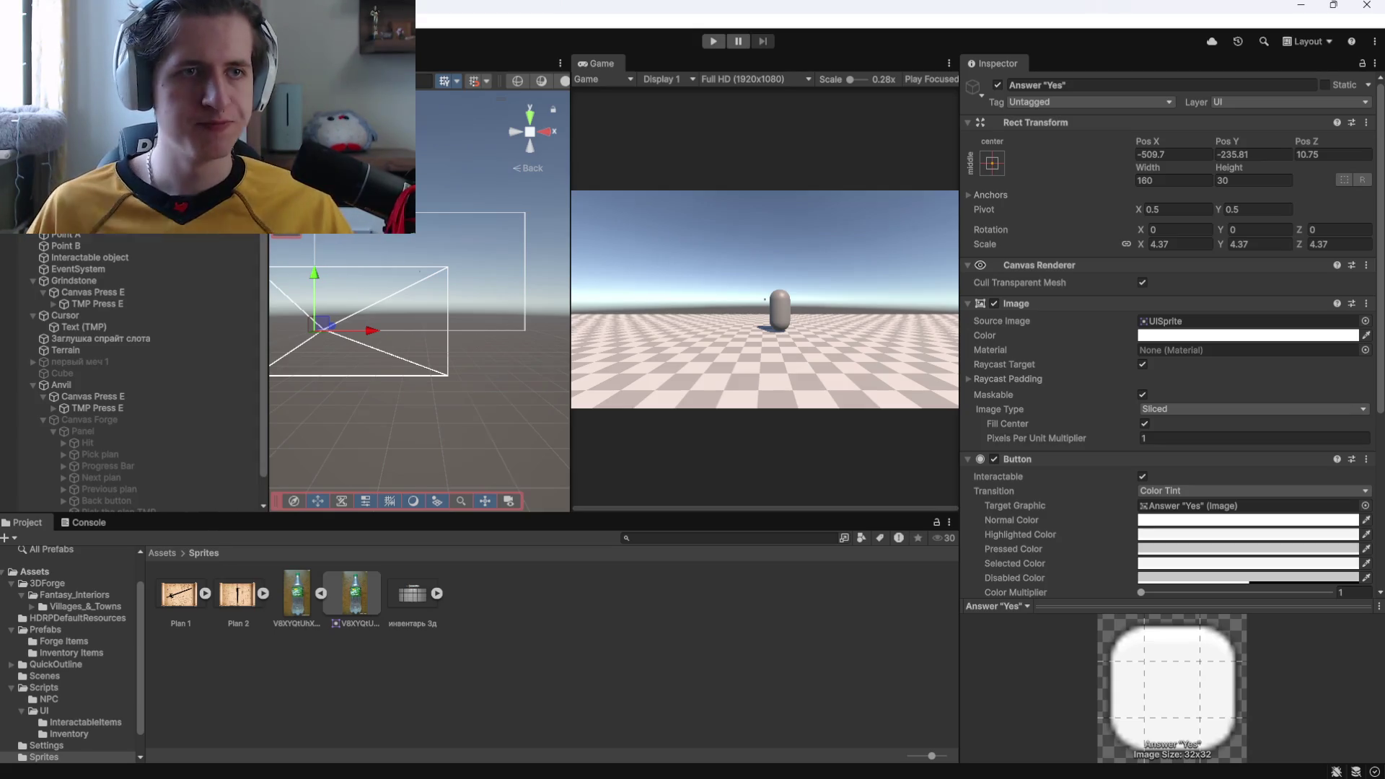
scroll(130, 371, "down", 2)
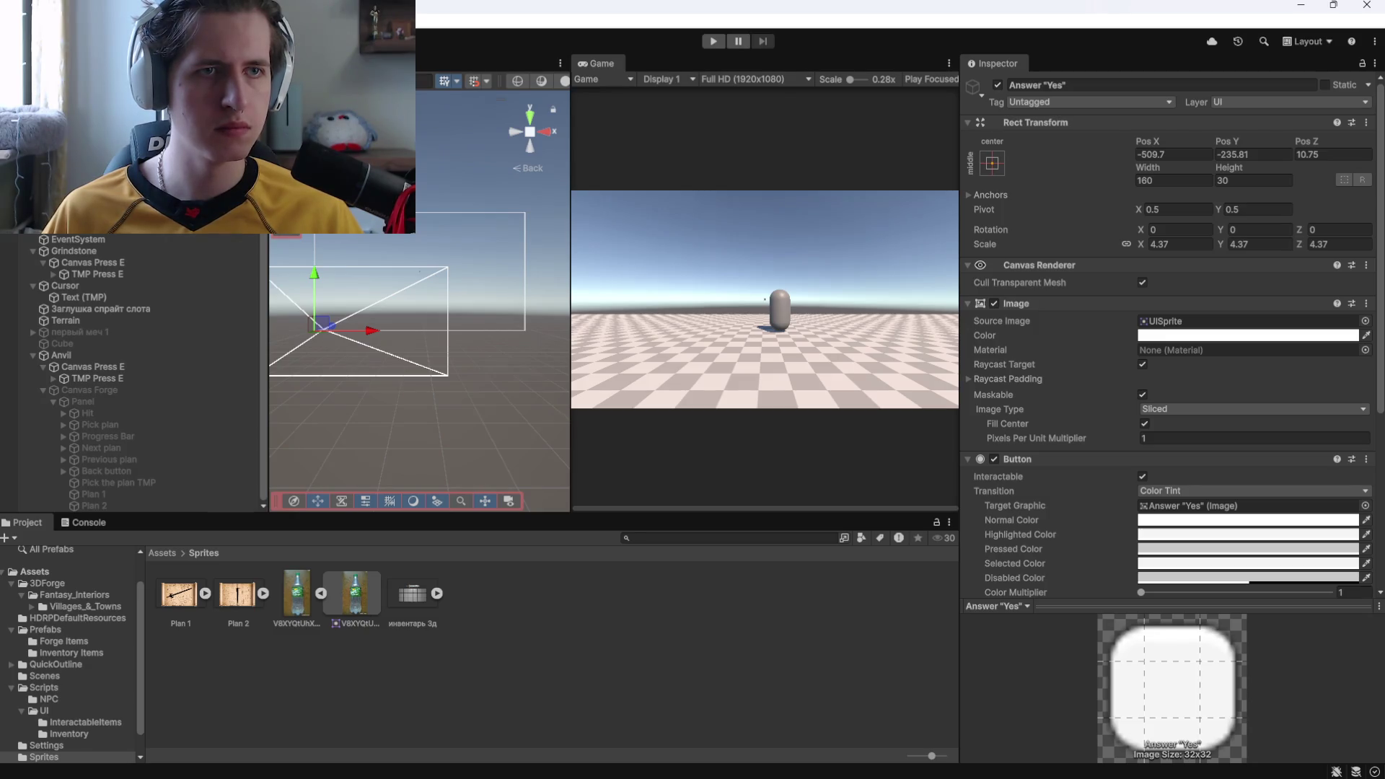
Play the game, talk to the NPC and accept the sword request with 'Давай'
left_click(714, 42)
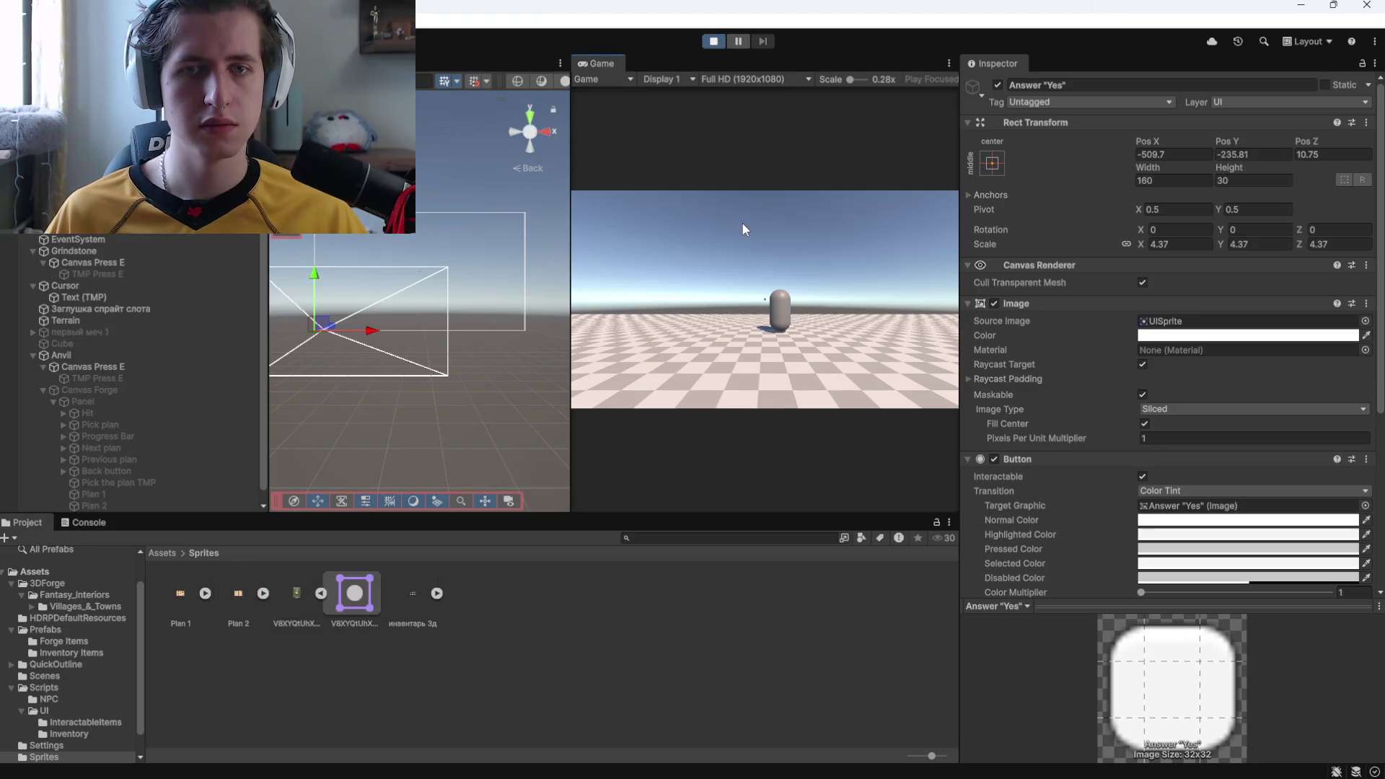
left_click(742, 223)
key("w")
key("w")
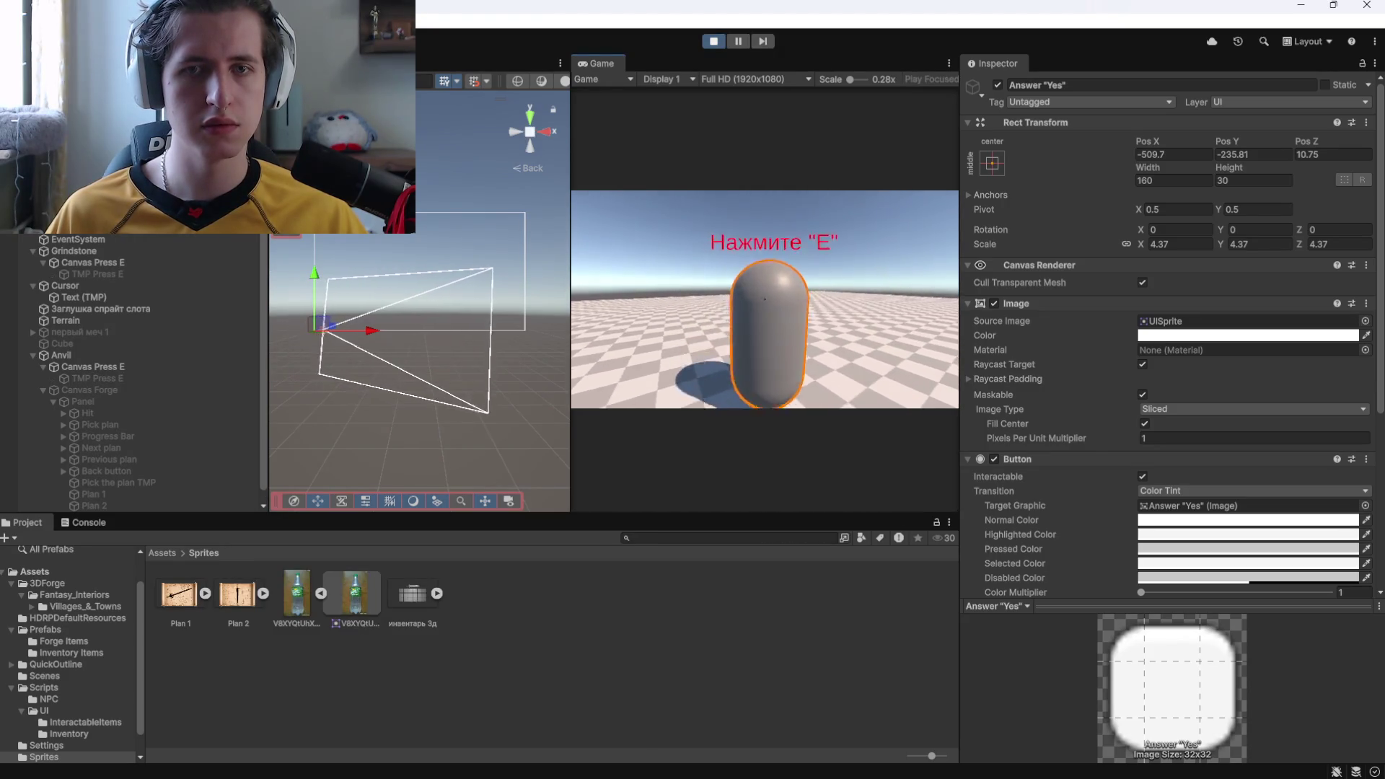
key("e")
left_click(688, 371)
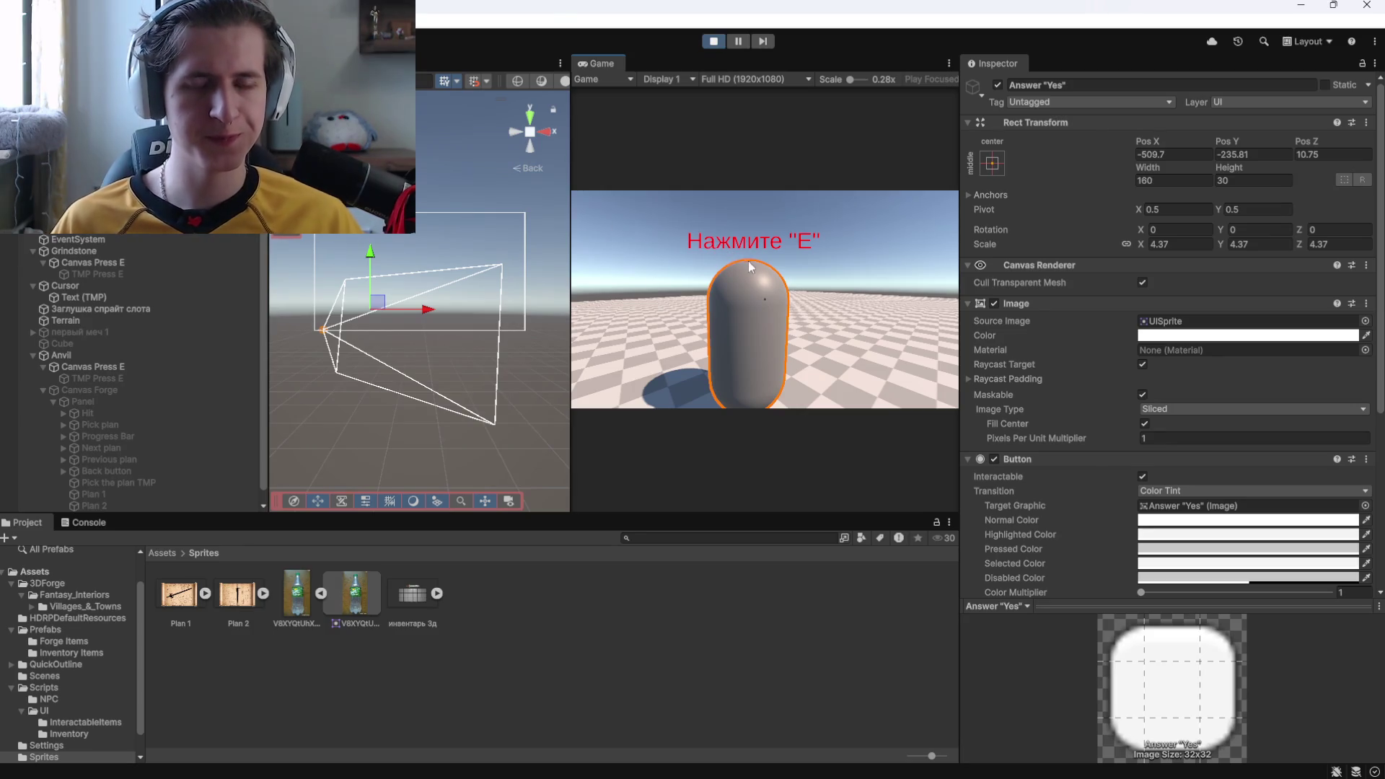
scroll(1037, 462, "down", 5)
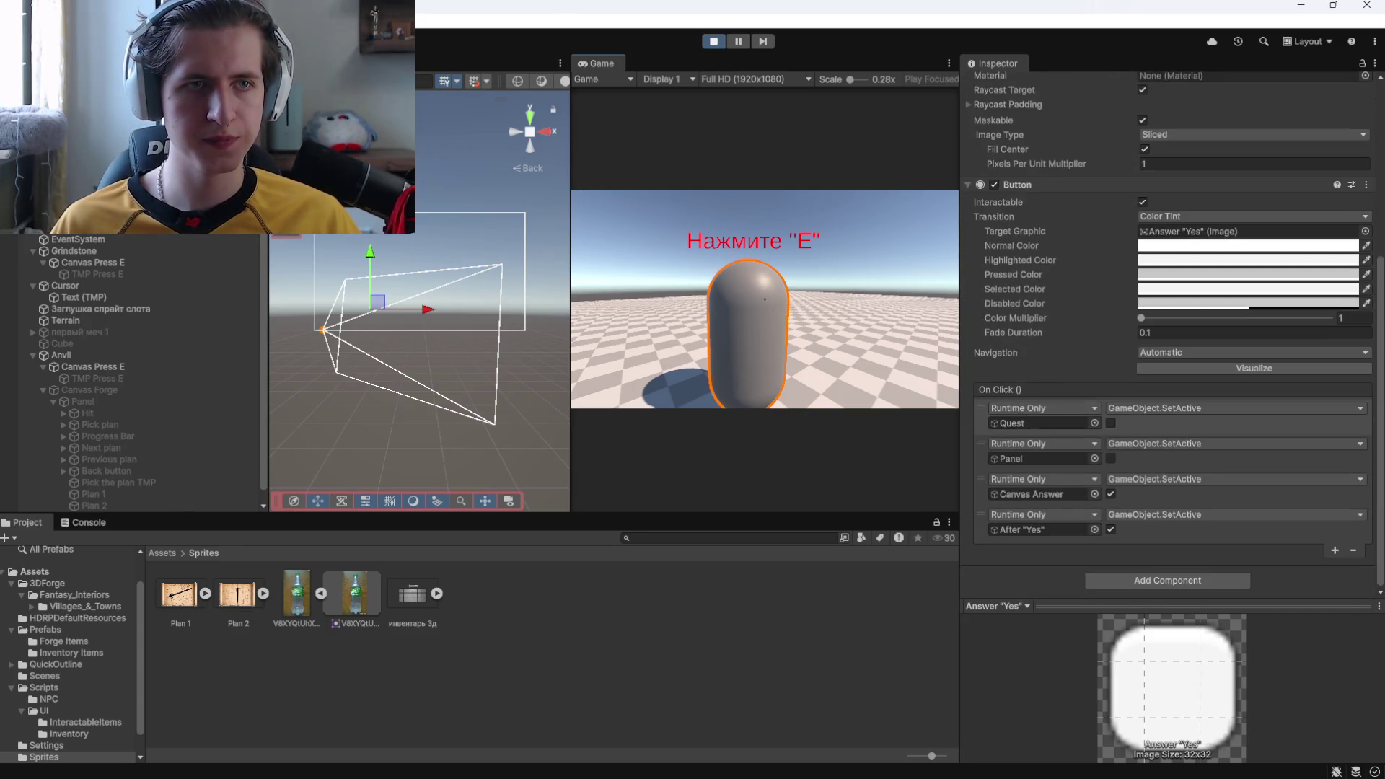
scroll(137, 375, "up", 2)
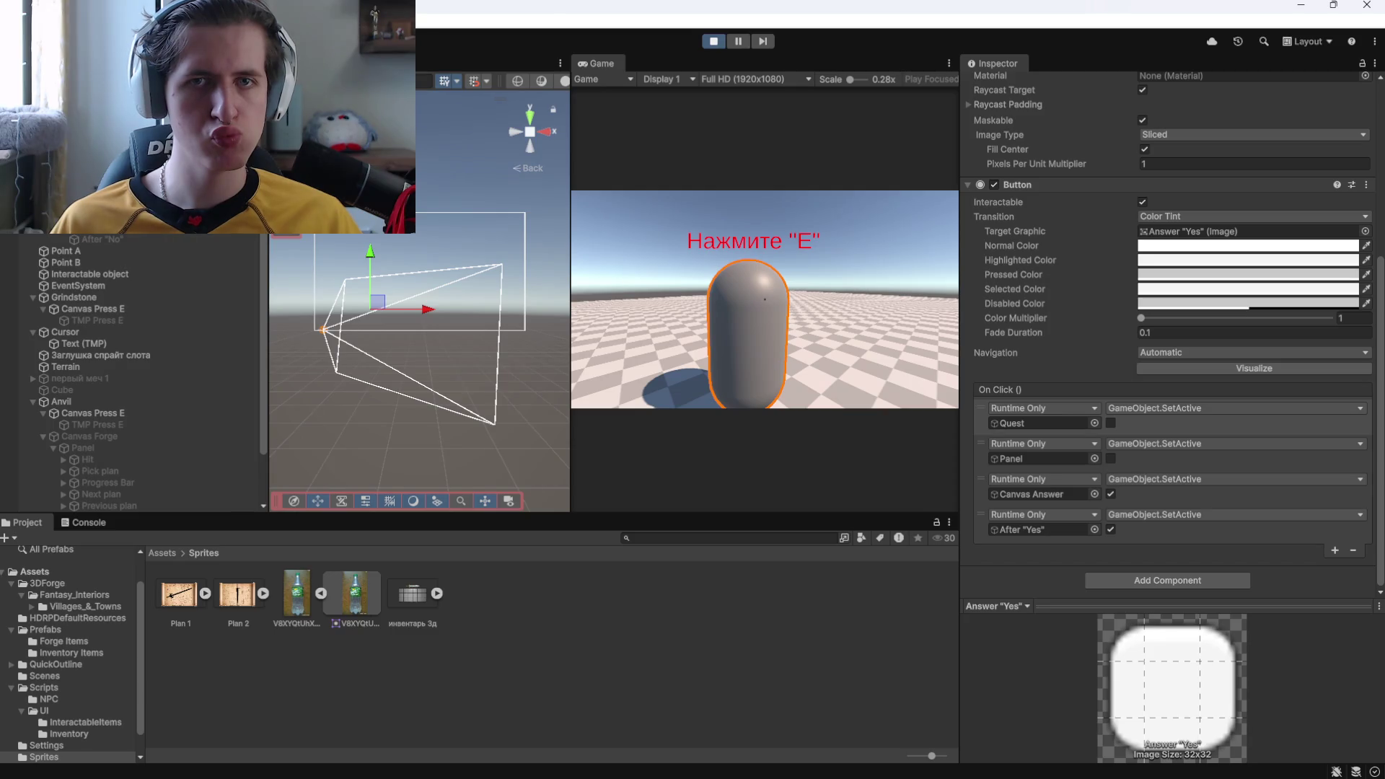
Stop the game, inspect Answer "No", Canvas Answer and npc 1, then replay
left_click(710, 43)
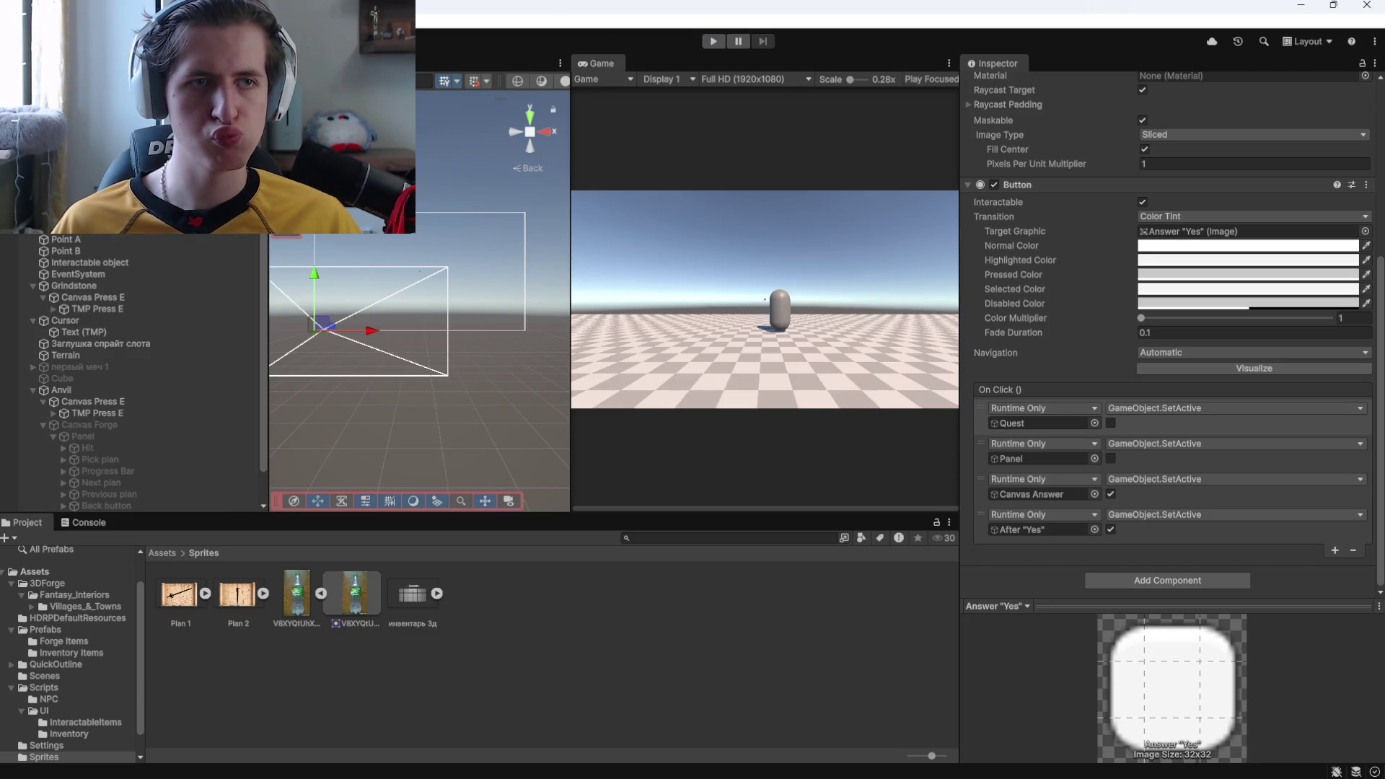
left_click(79, 227)
double_click(1038, 494)
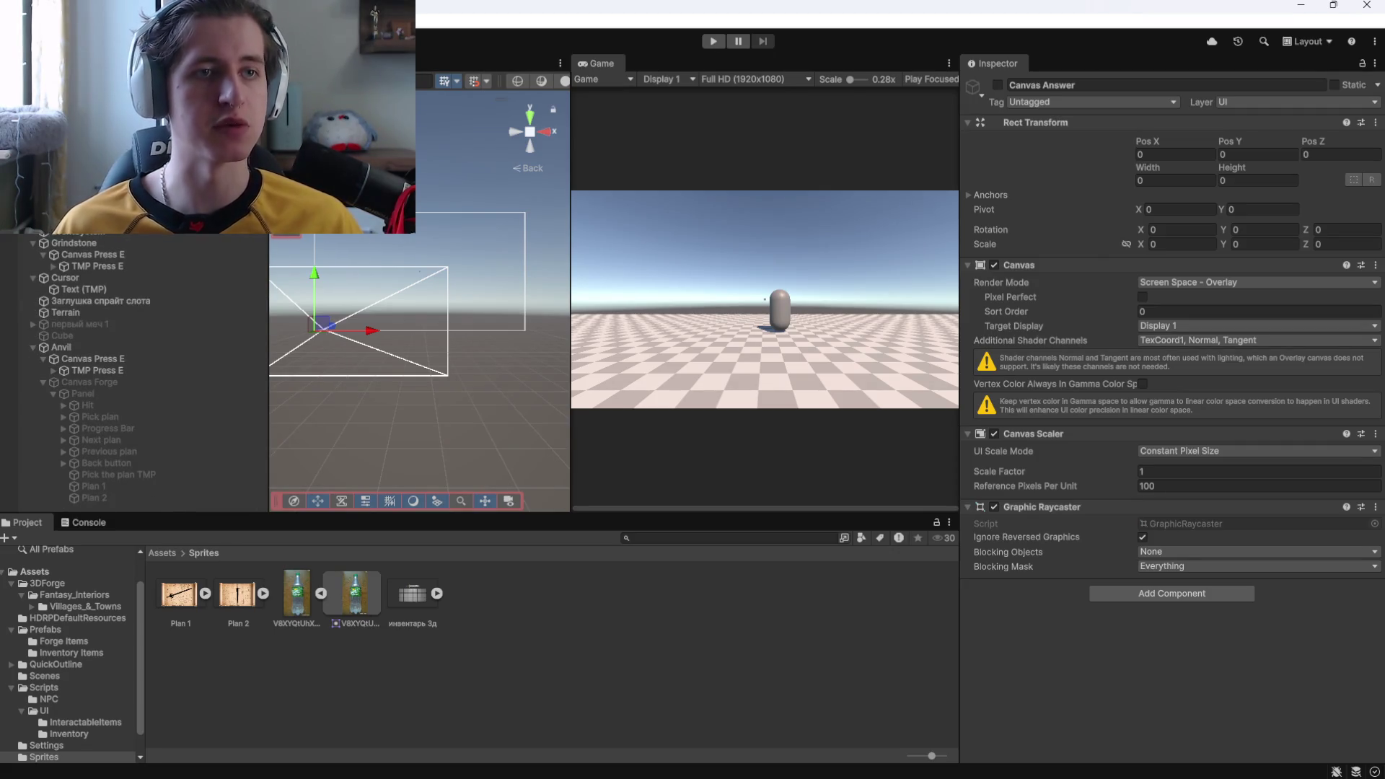
scroll(137, 375, "down", 1)
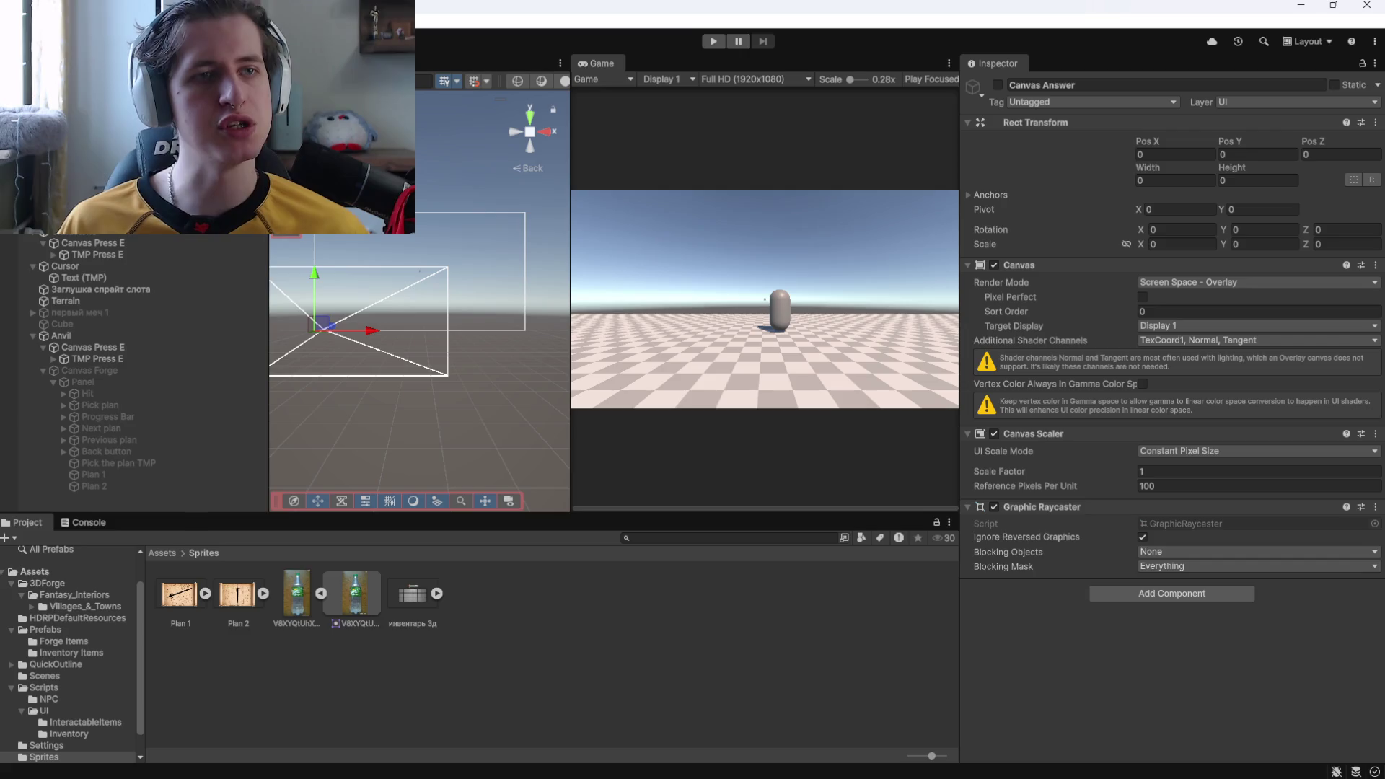
key("shift+Down")
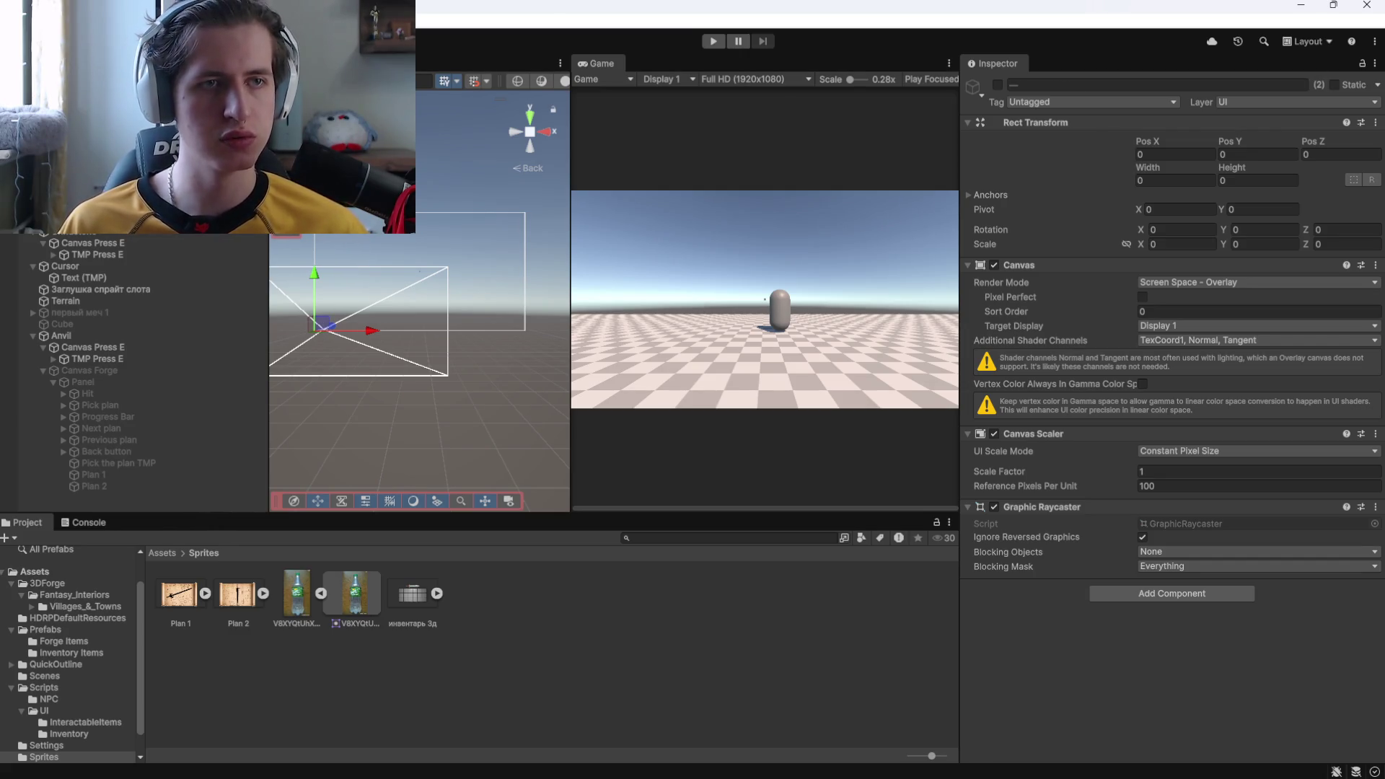
key("shift+Down")
key("Up")
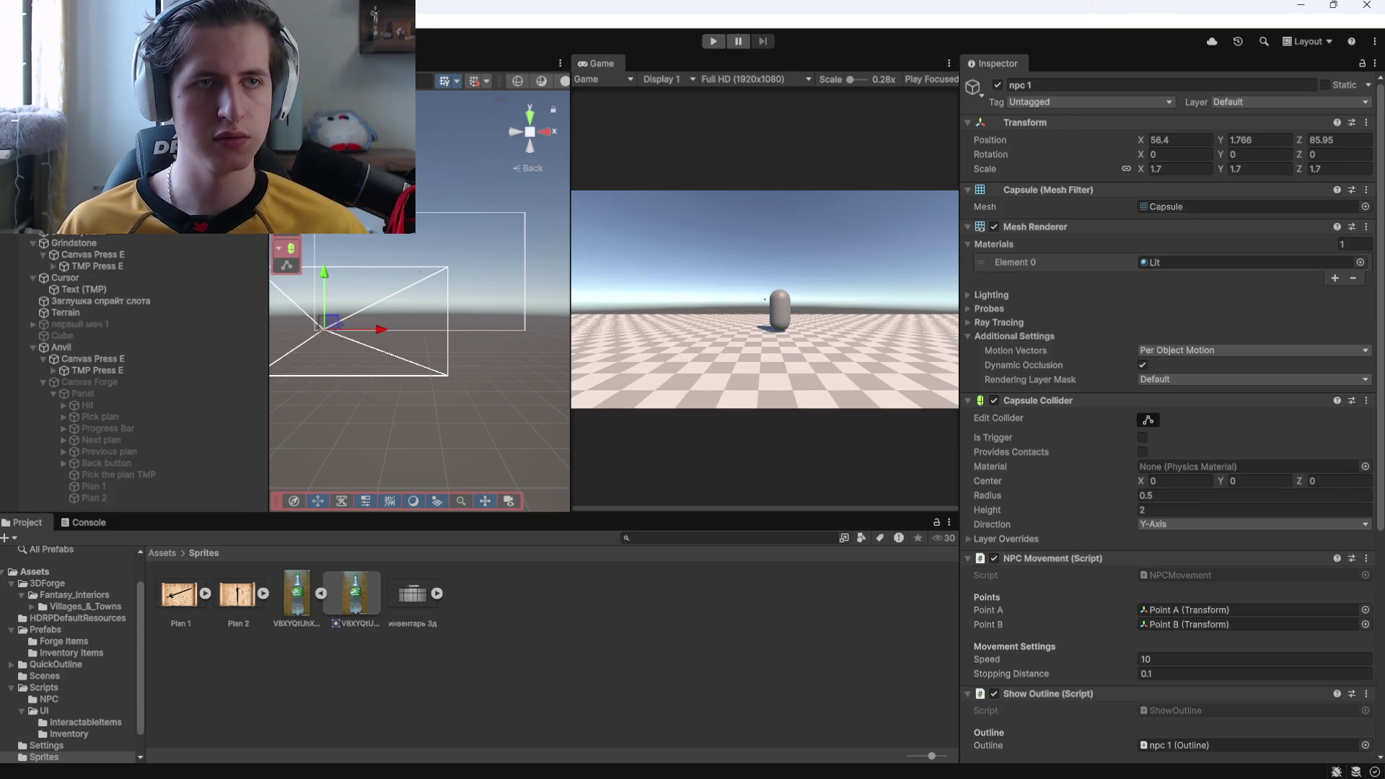
left_click(710, 44)
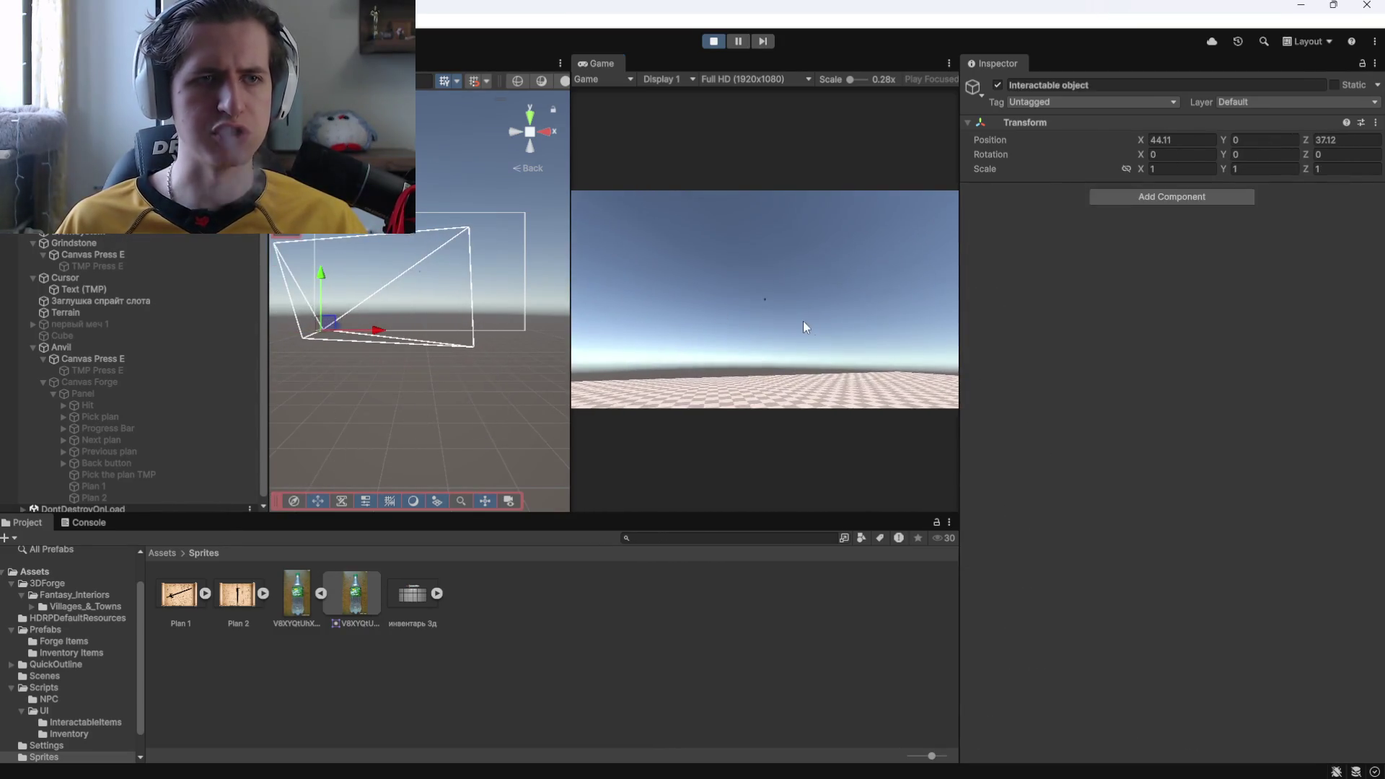
Talk to the NPC, accept the sword request with 'Давай', then stop
key("e")
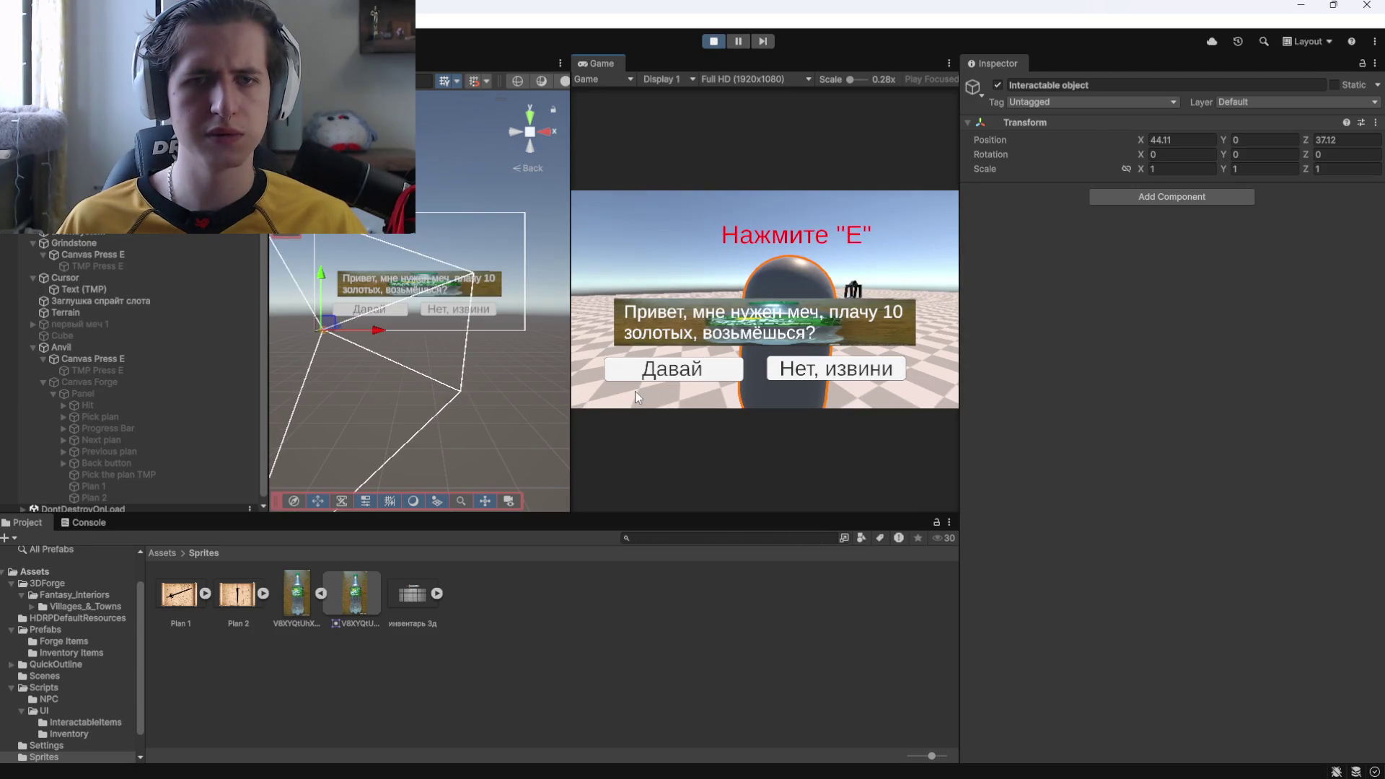
left_click(659, 377)
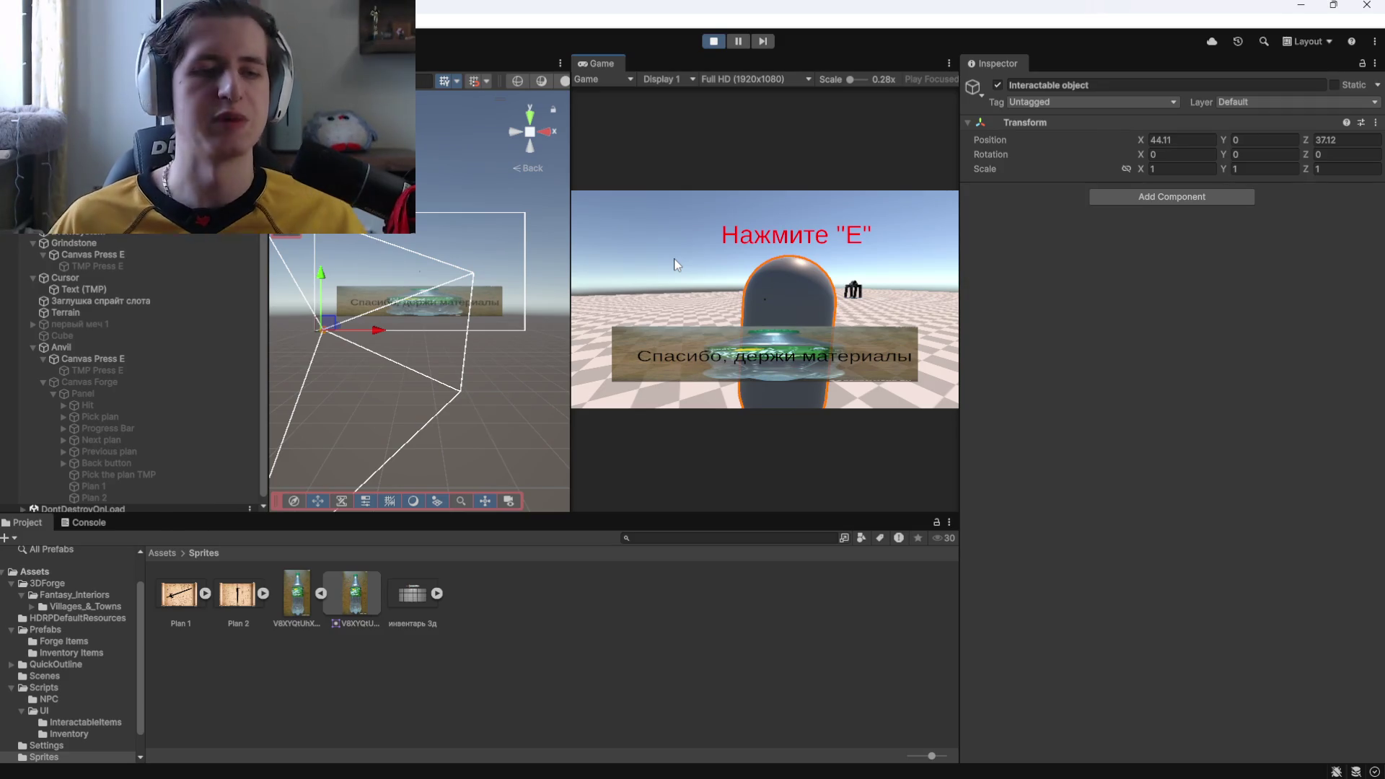
left_click(714, 41)
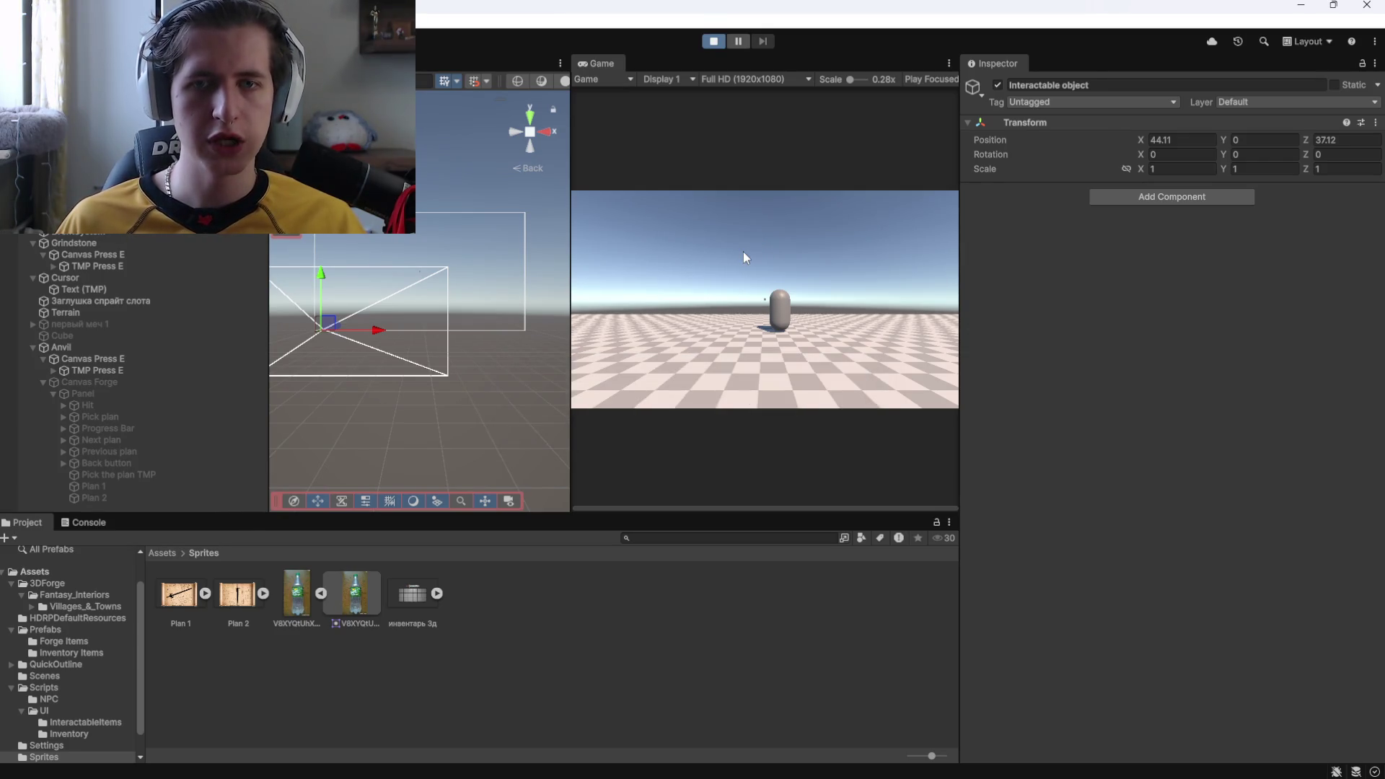
Replay, decline the NPC with 'Нет, извини', stop, and select Canvas Answer
key("w")
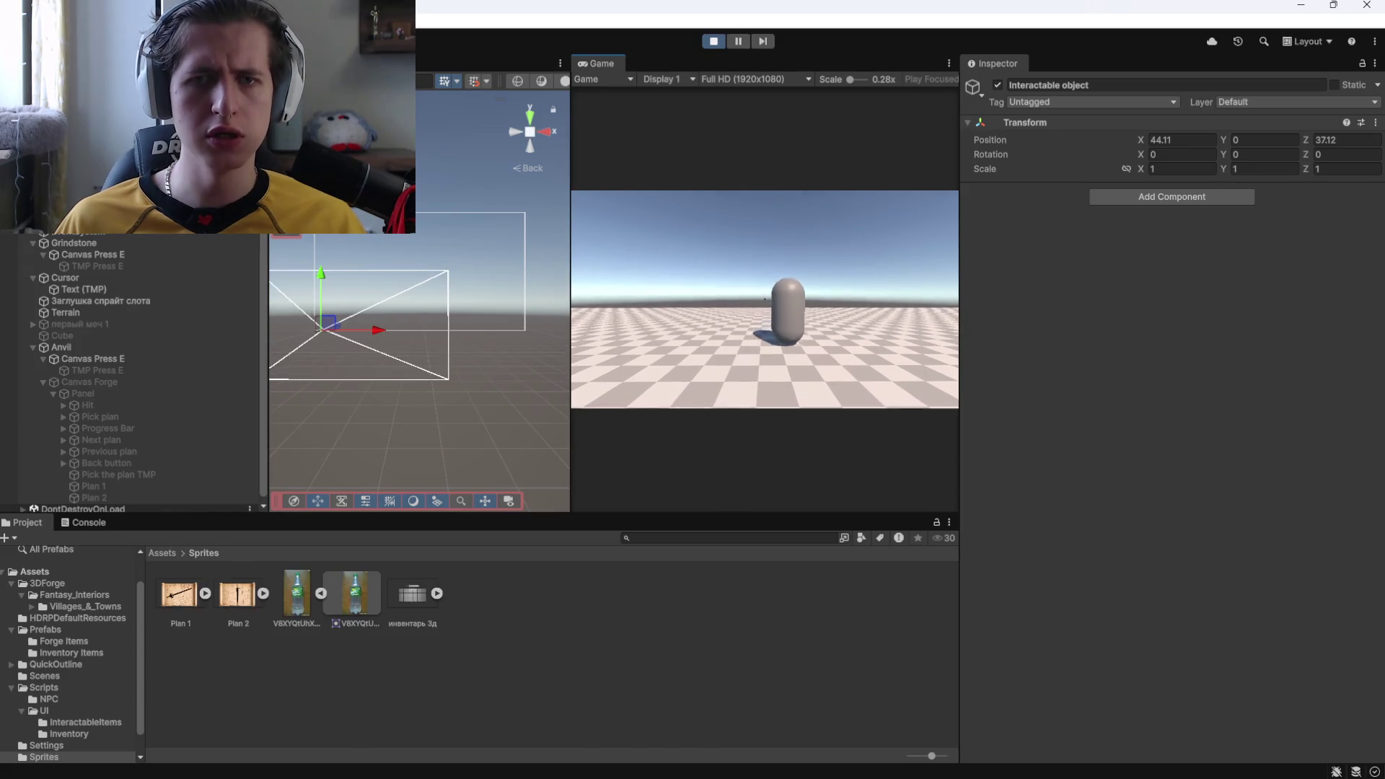
key("e")
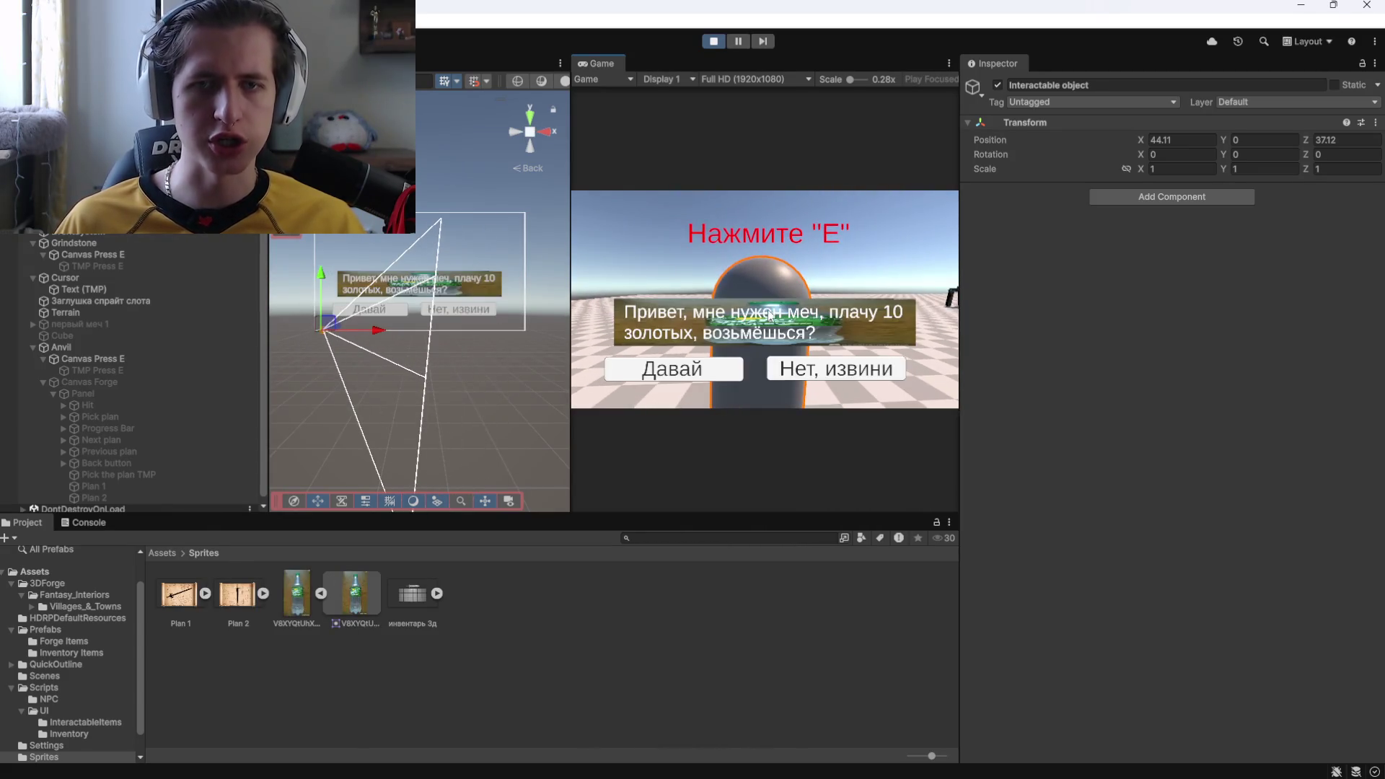
left_click(832, 365)
left_click(713, 42)
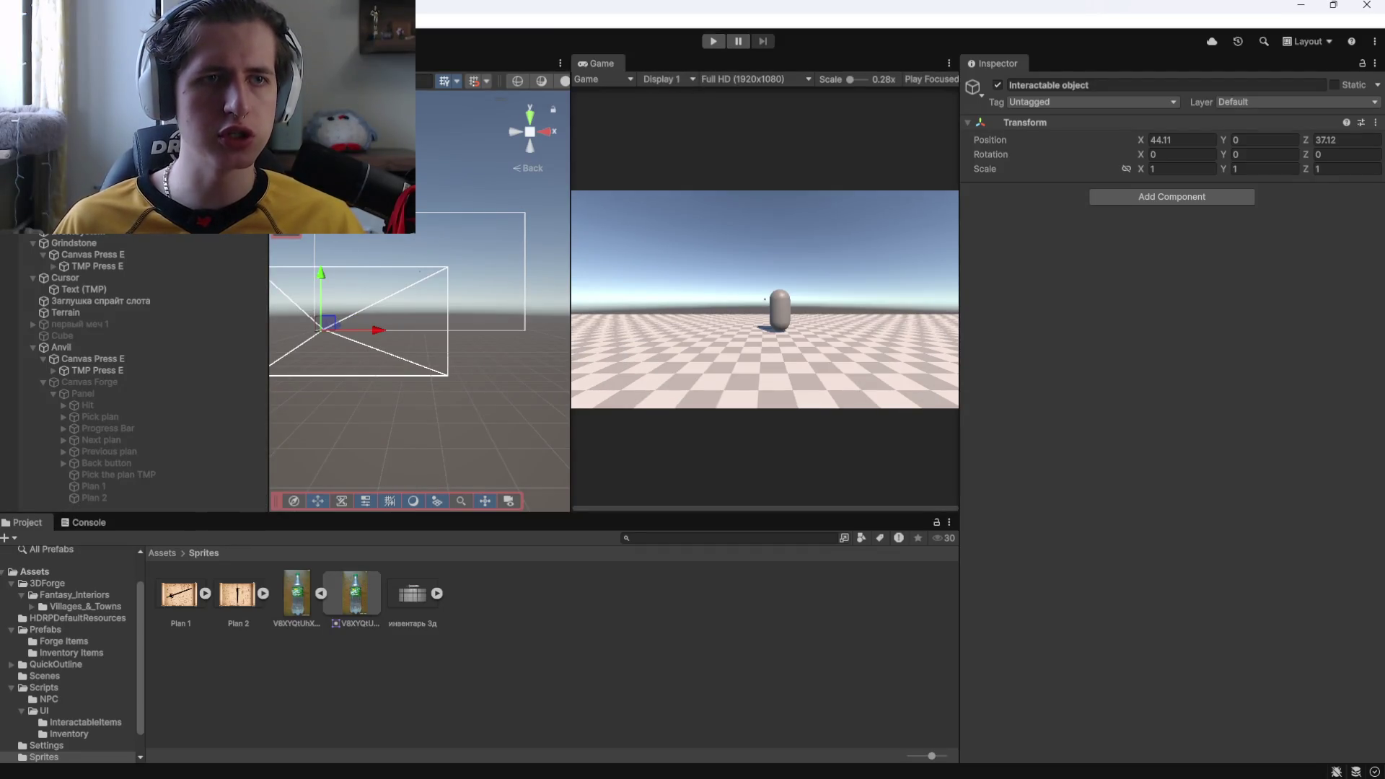
left_click(79, 230)
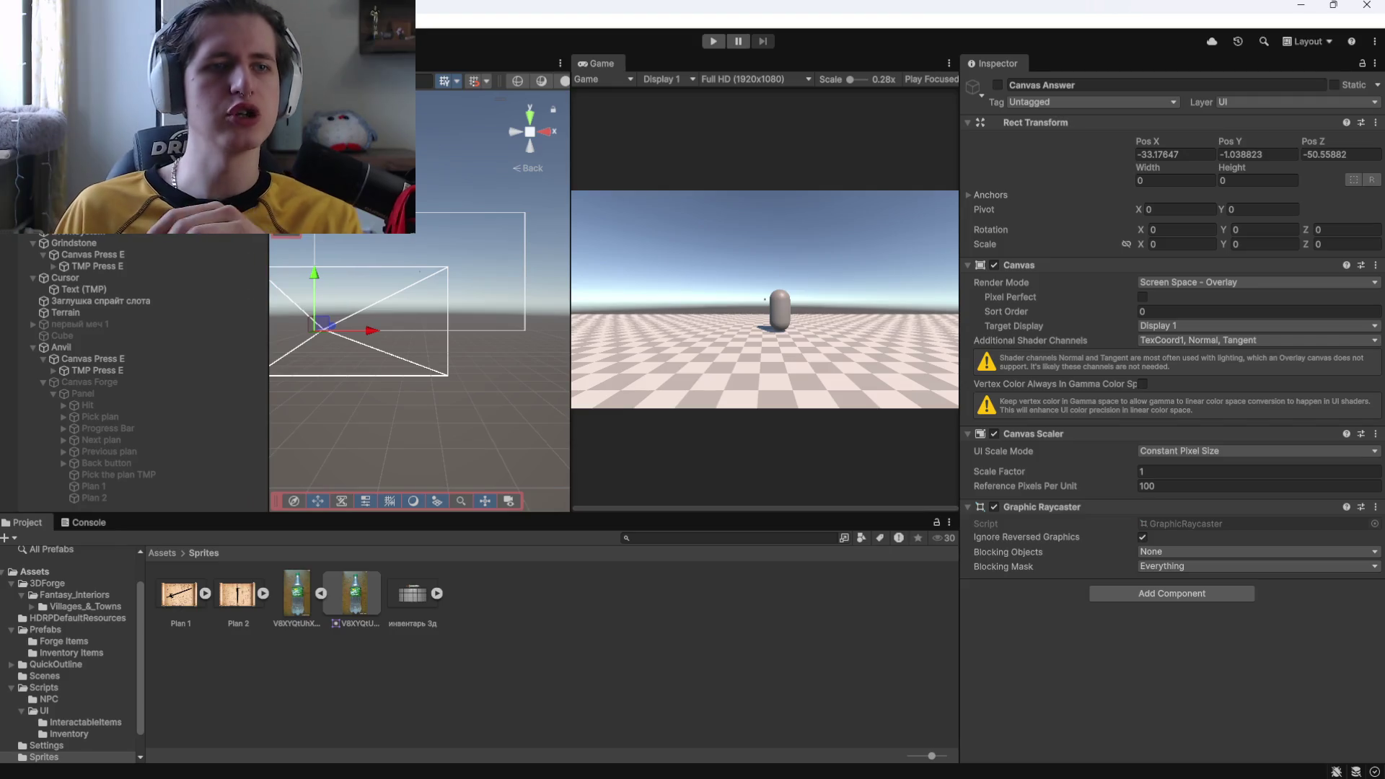
Inspect the After "No" and After "Yes" TMP texts, undoing a stray npc 1 selection
scroll(137, 375, "up", 3)
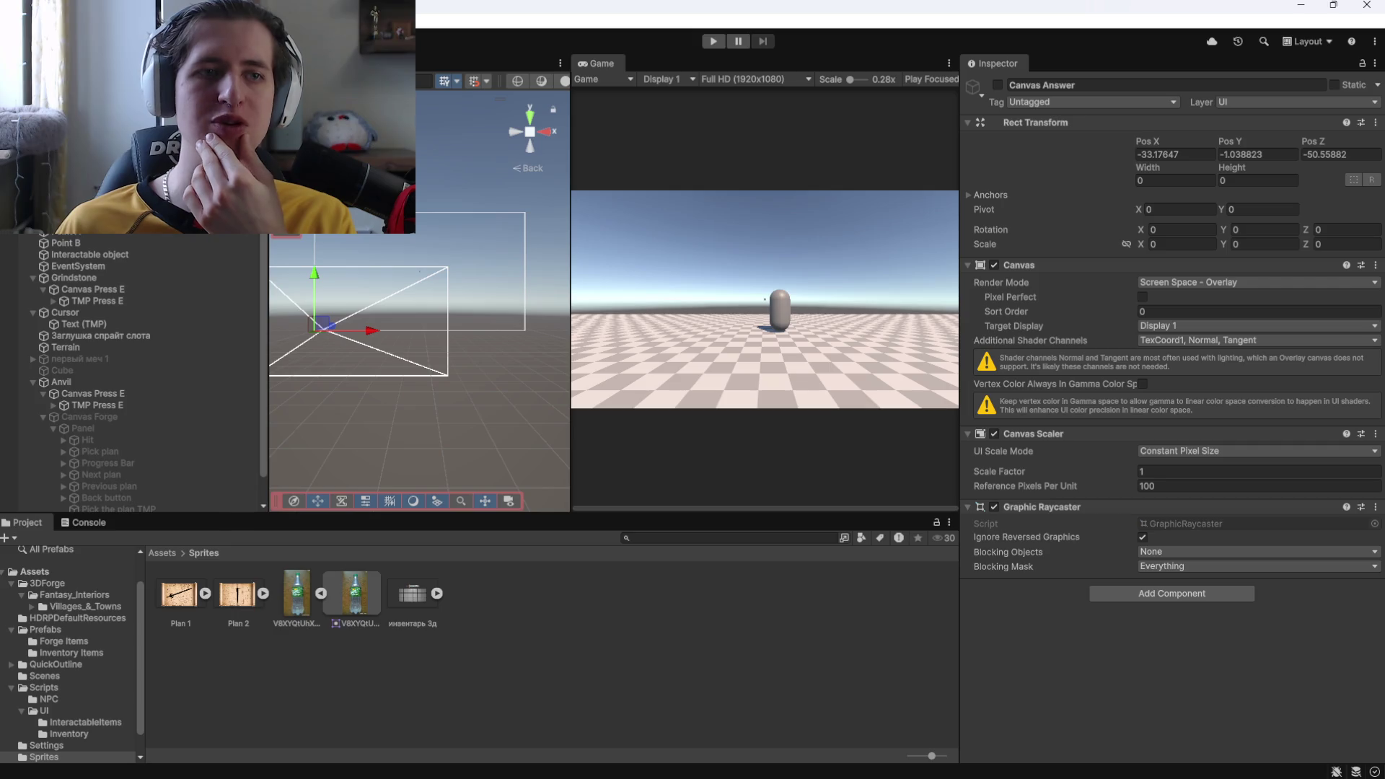
key("Down")
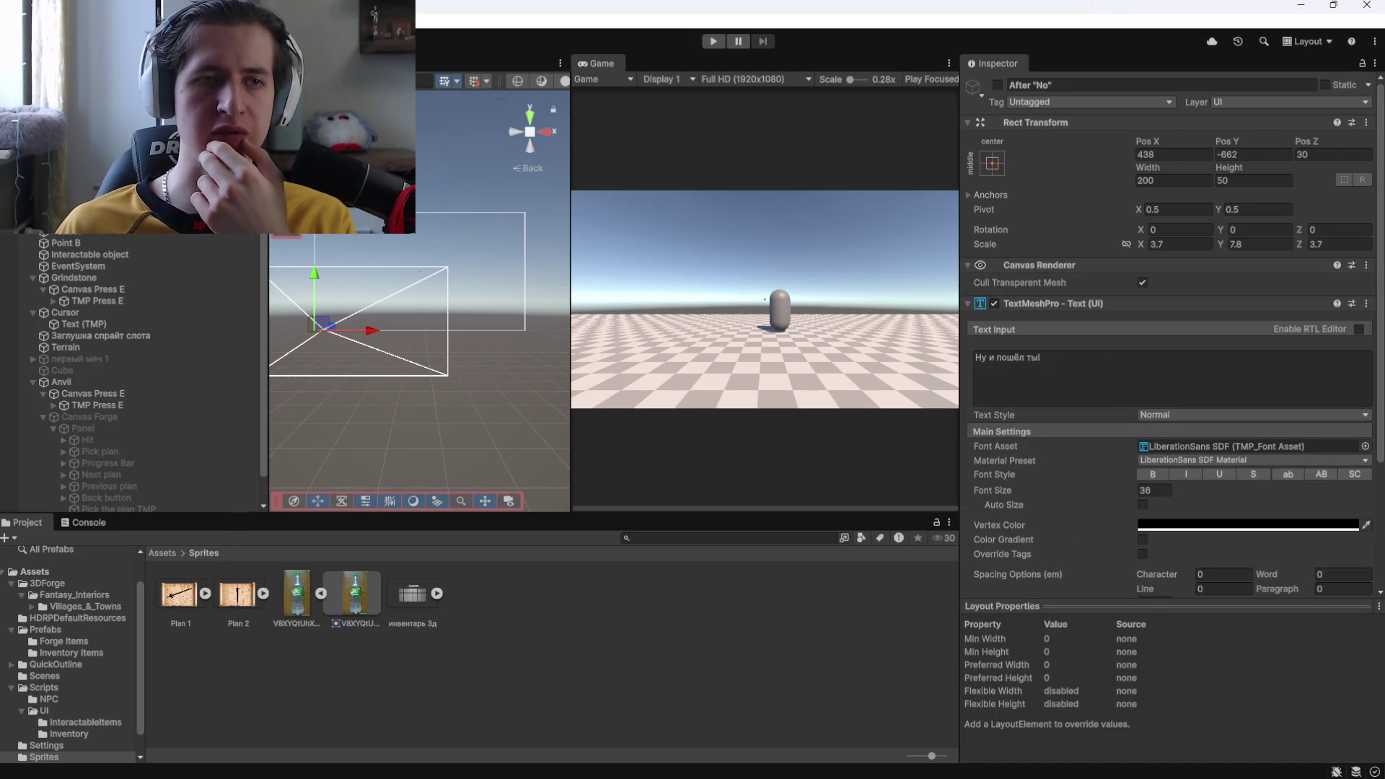
key("Down")
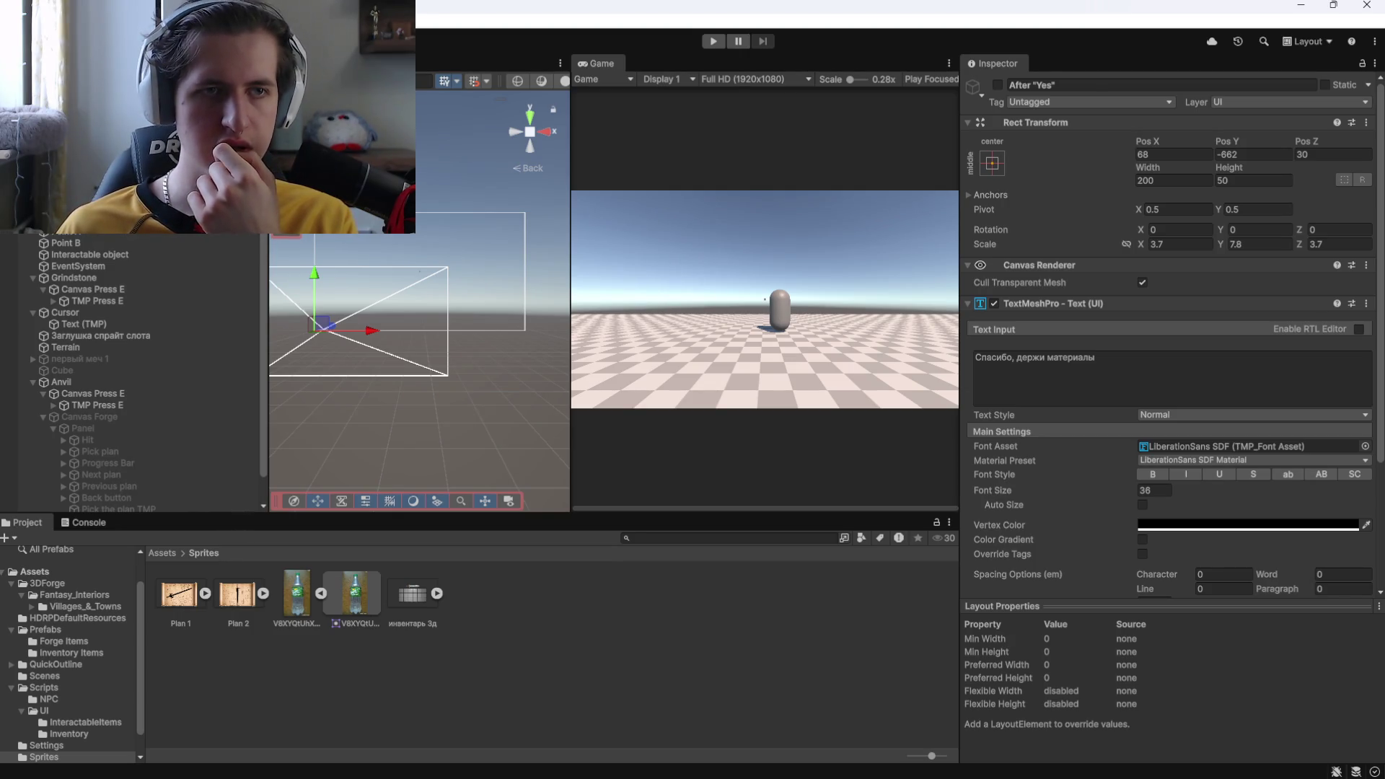
scroll(1039, 453, "down", 5)
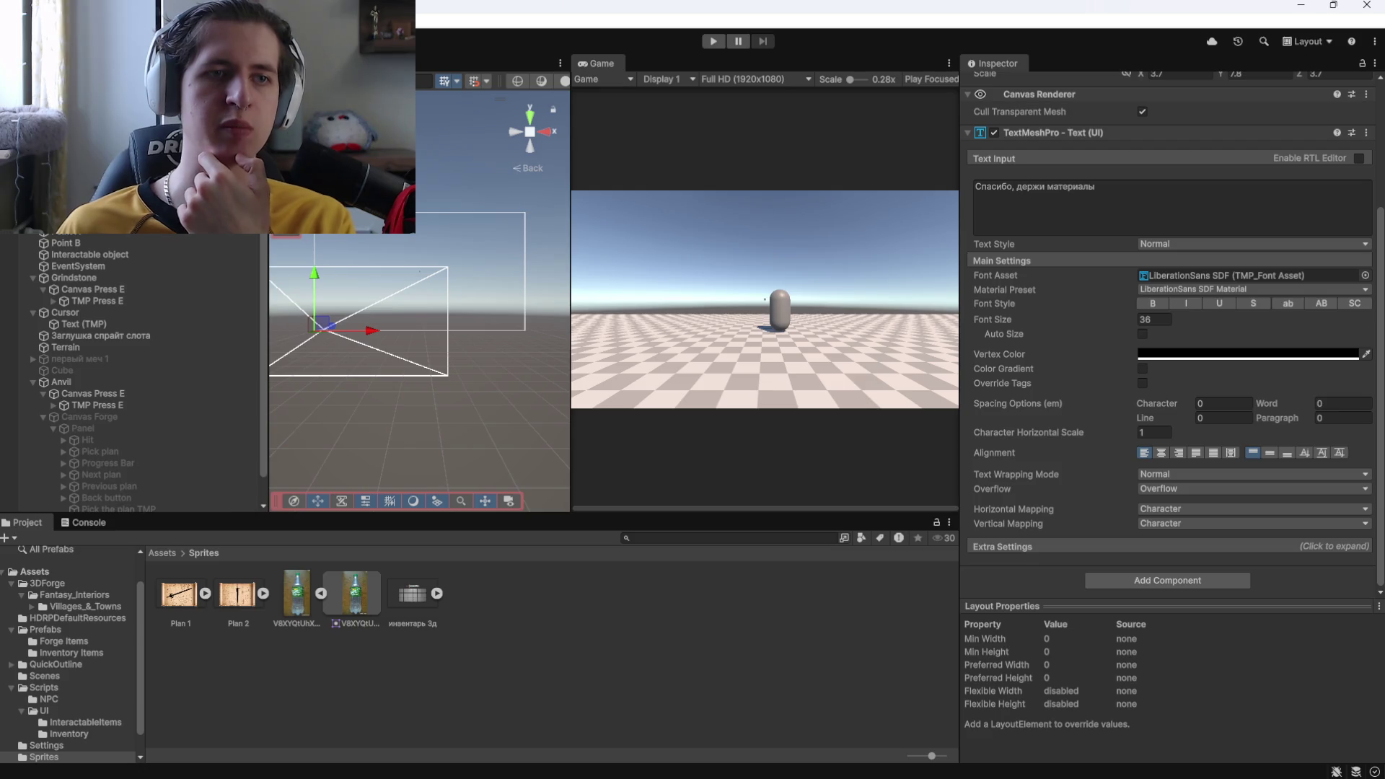
left_click(765, 357)
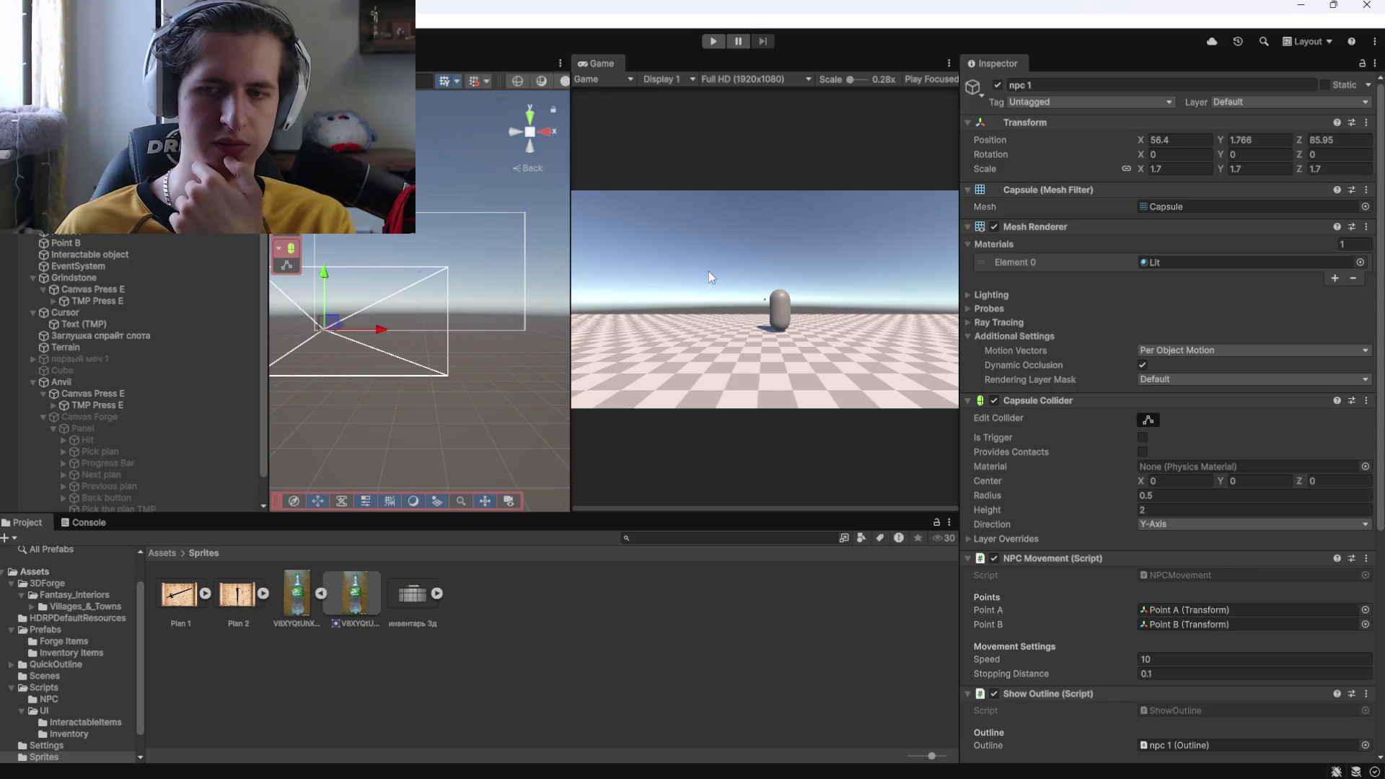
key("ctrl+z")
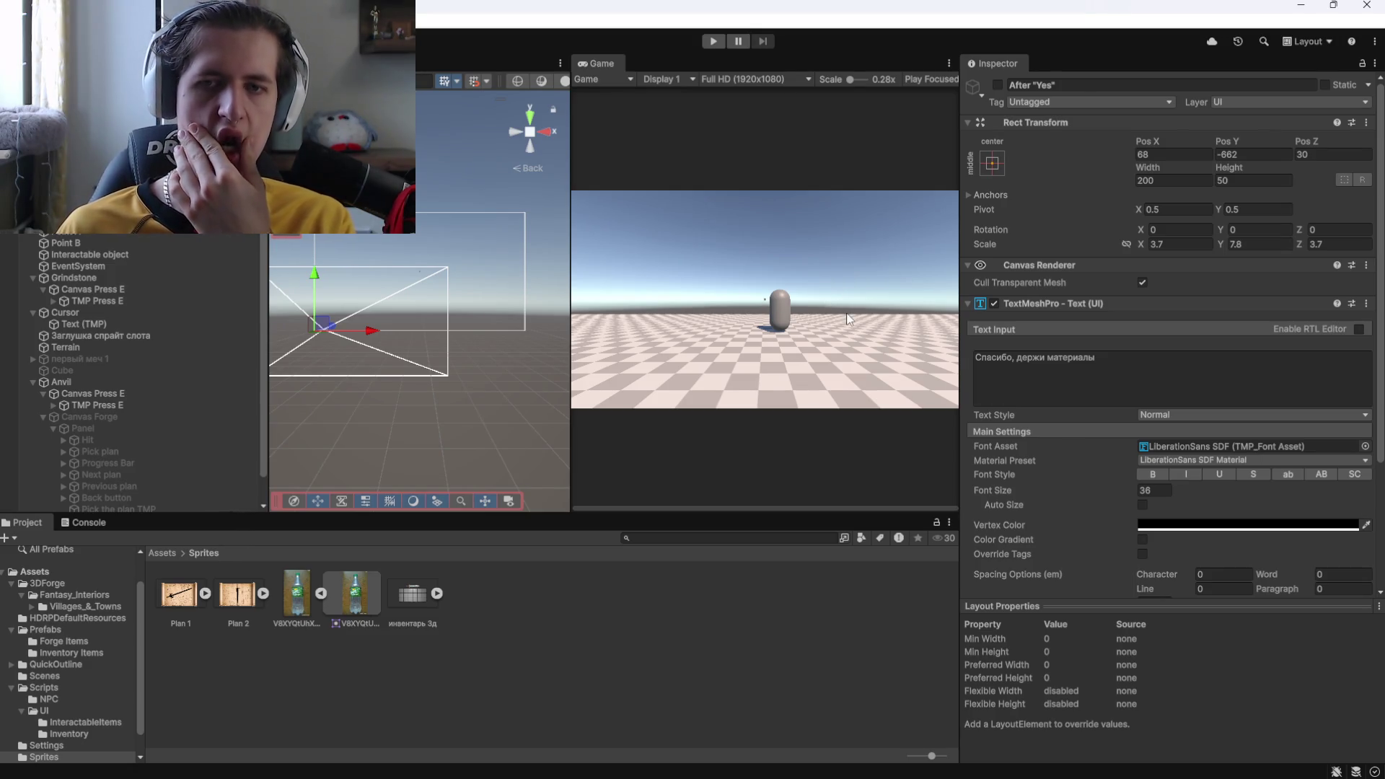
Recheck the After "No" text 'Ну и пошел ты!' and select Canvas Press E under Anvil
scroll(1031, 475, "down", 5)
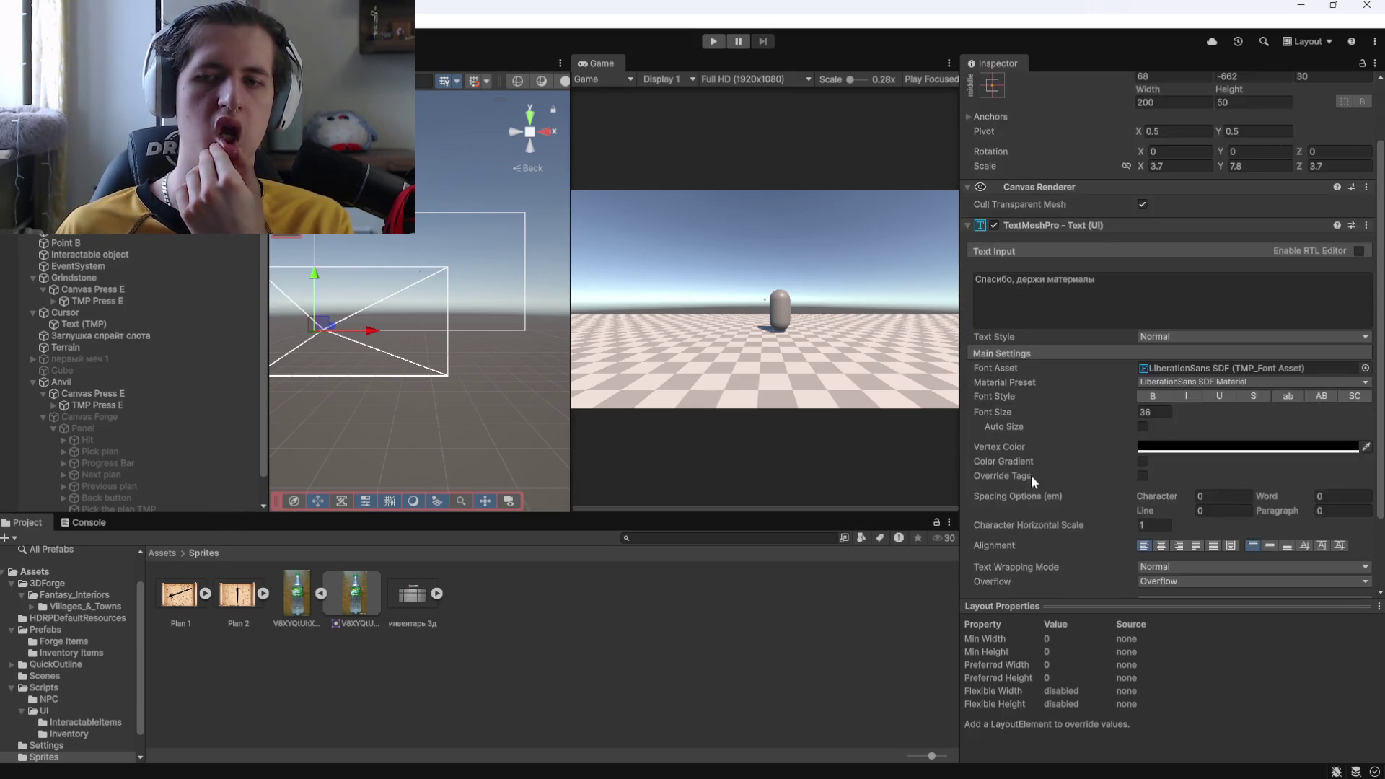
scroll(1039, 416, "up", 5)
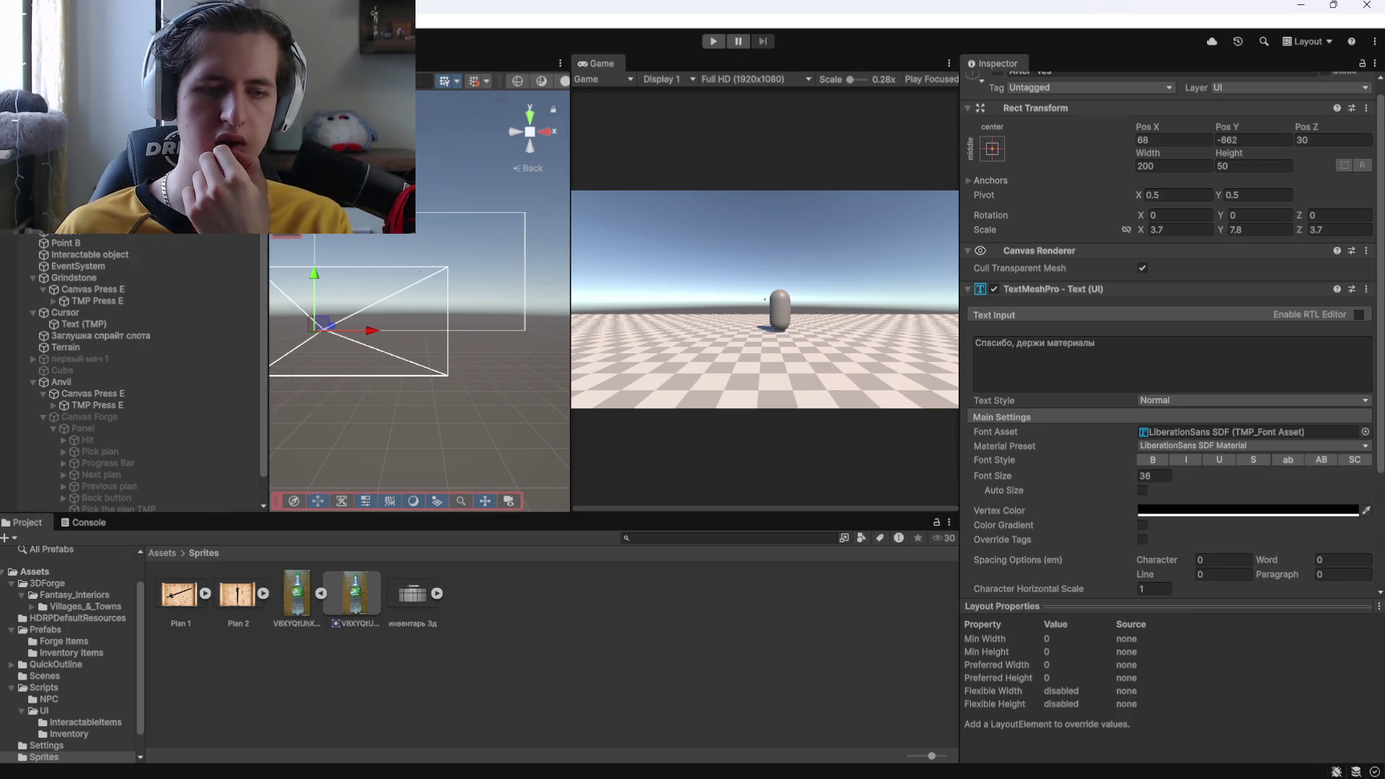
key("Down")
key("Up")
key("Down")
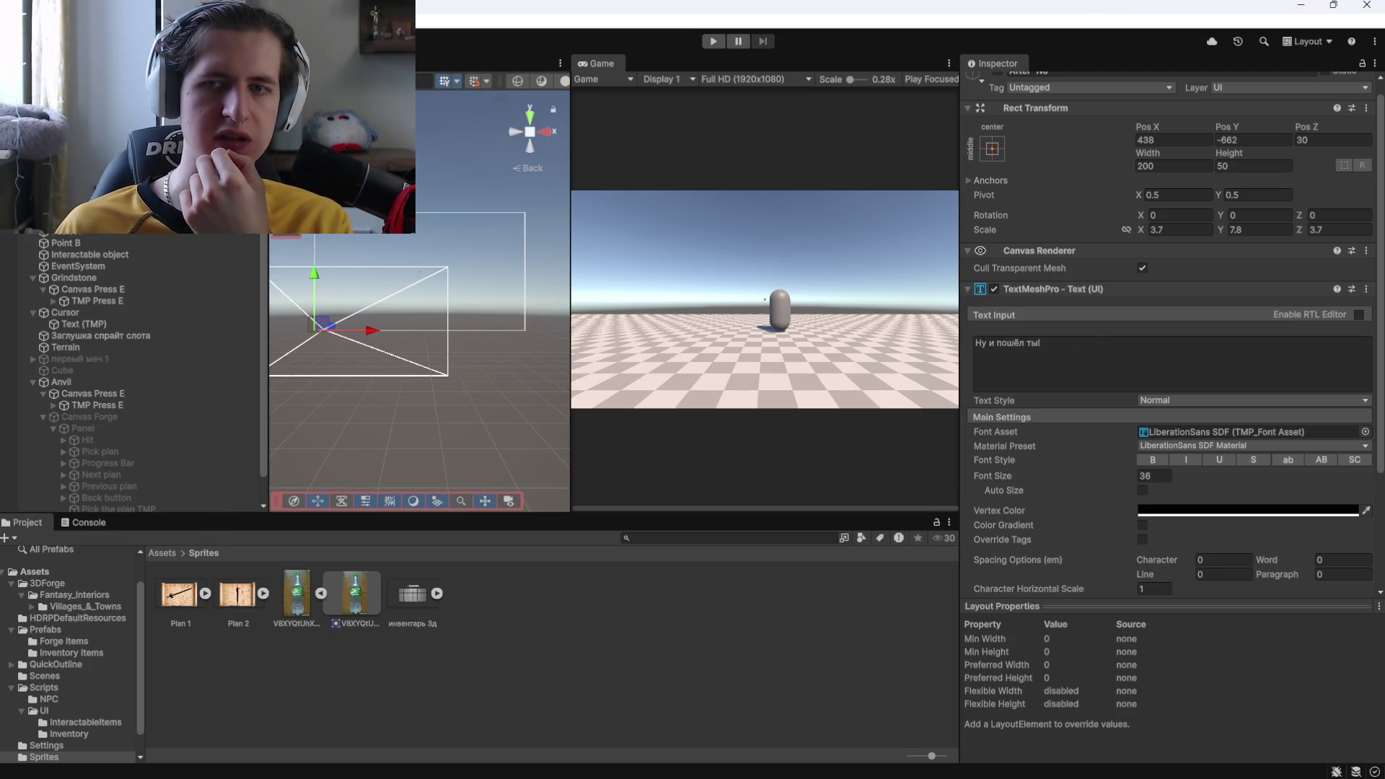
scroll(63, 427, "down", 1)
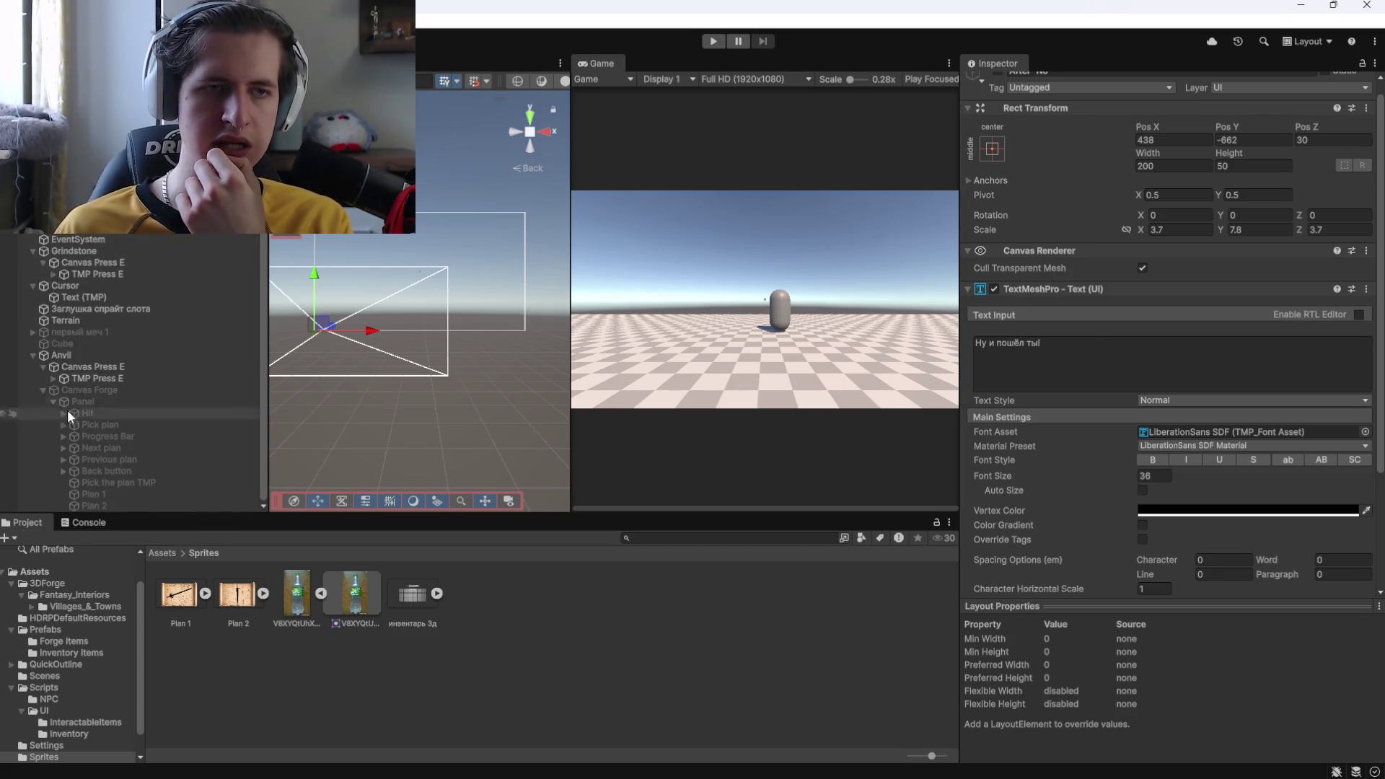
left_click(83, 366)
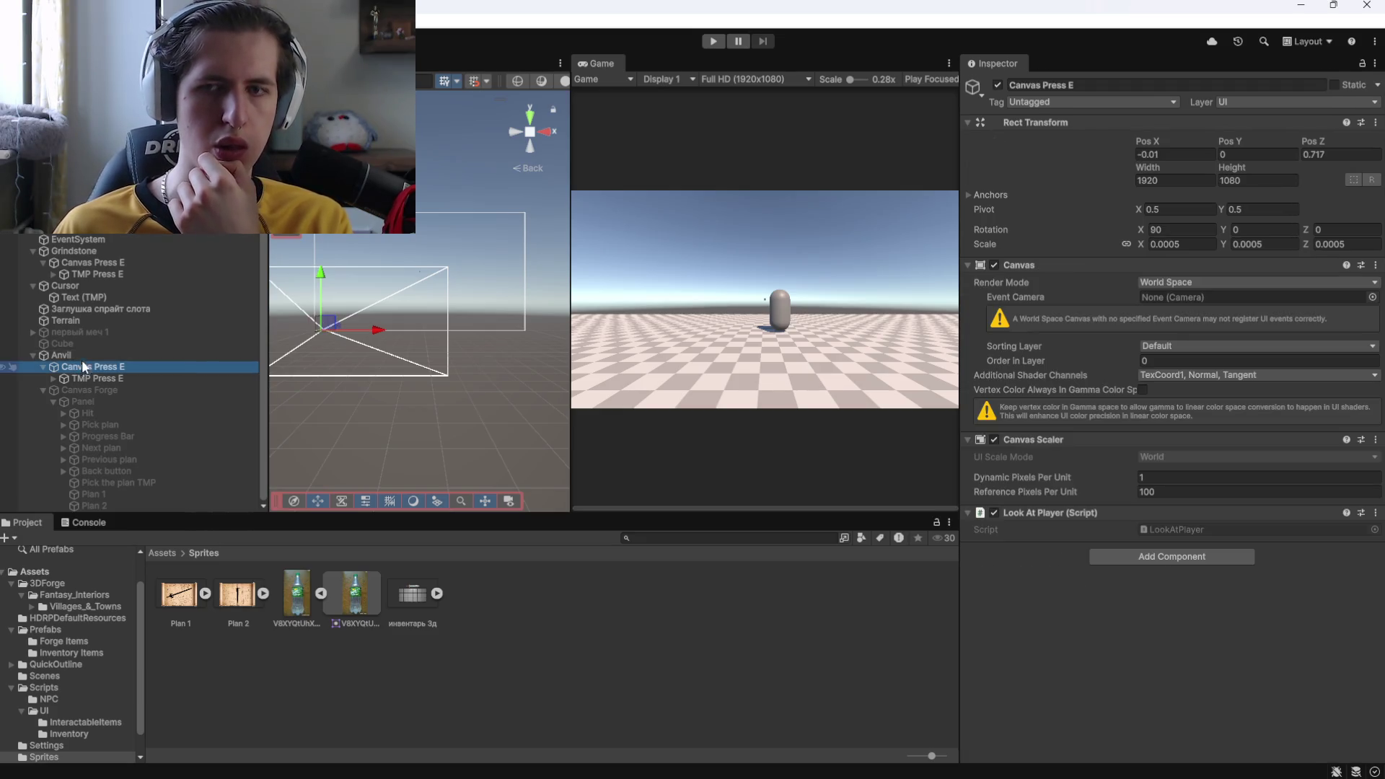
Browse TMP Press E, Canvas Forge and its Panel, then view Anvil's Interactable and Outline components
left_click(53, 379)
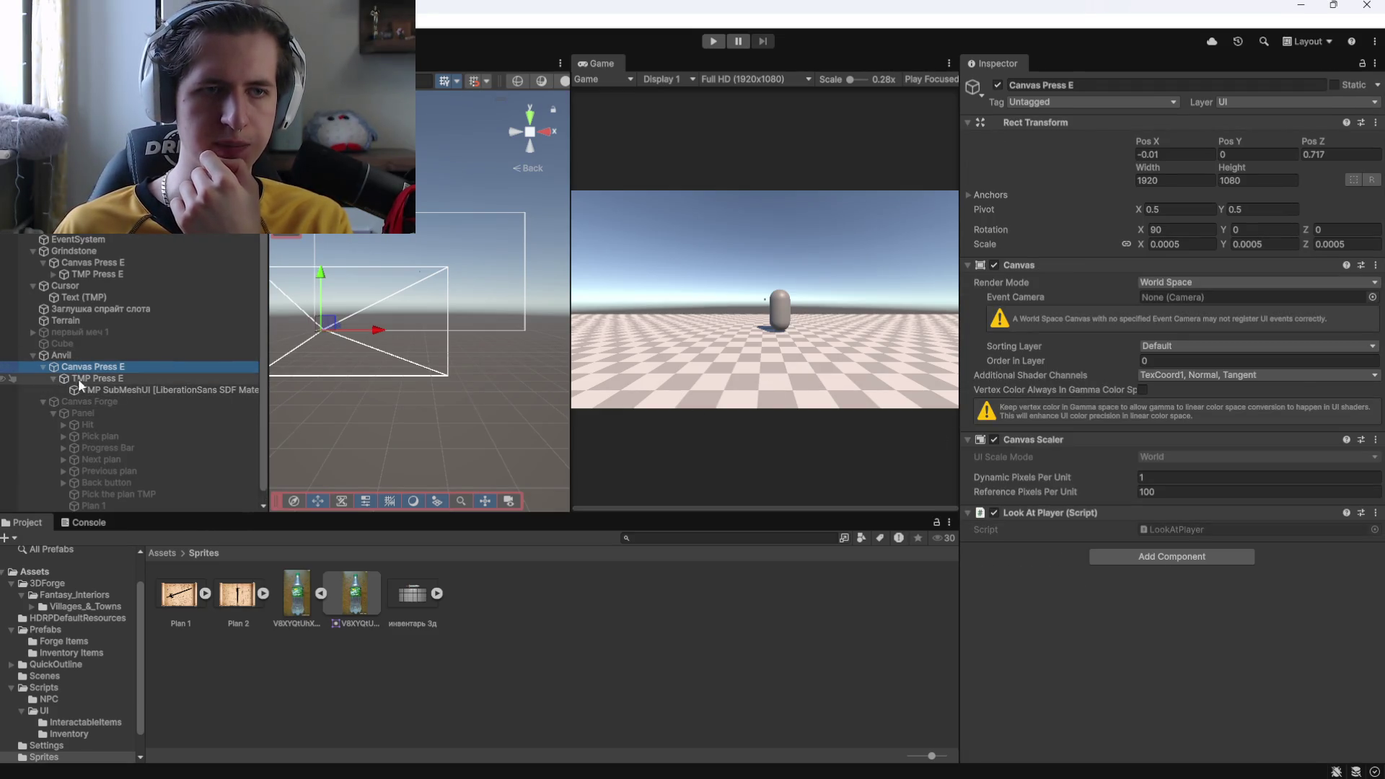
left_click(78, 379)
left_click(54, 378)
left_click(75, 389)
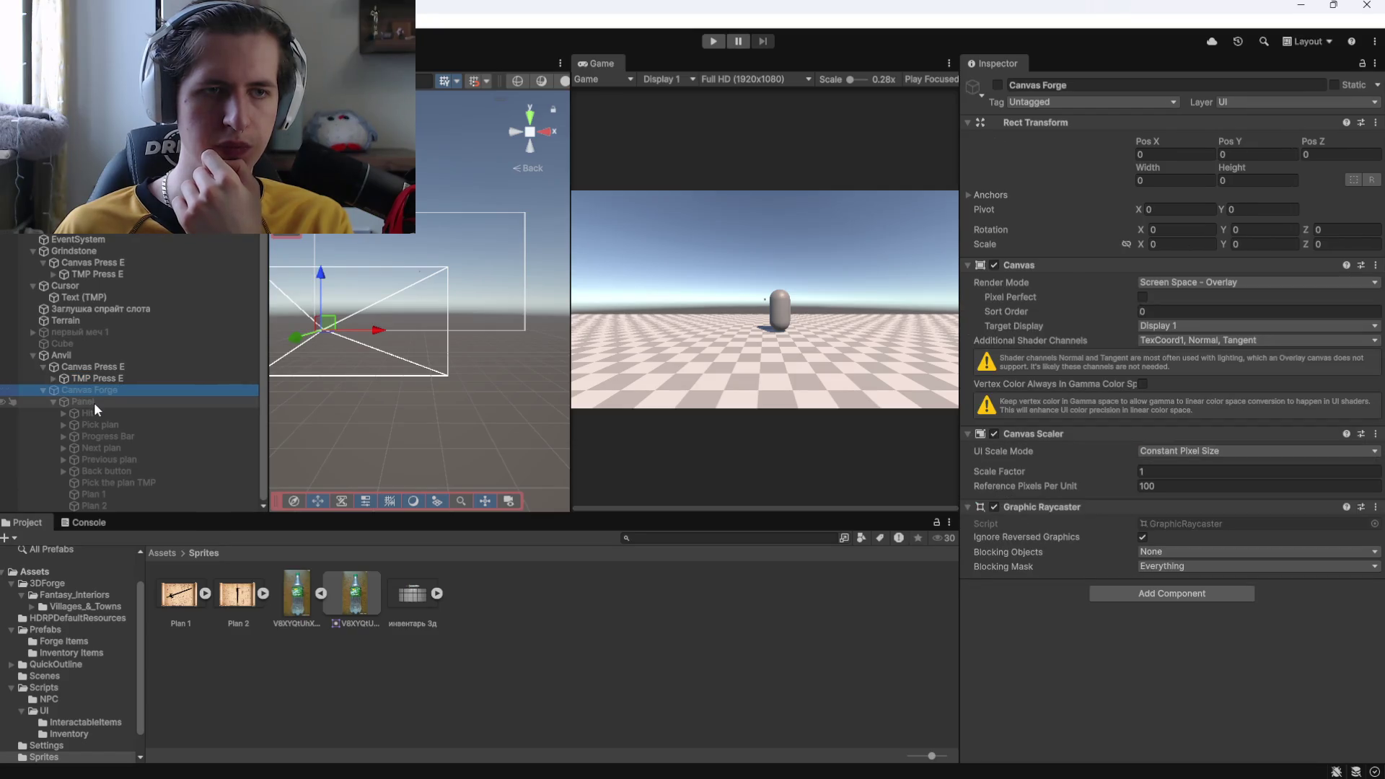
left_click(93, 402)
left_click(71, 353)
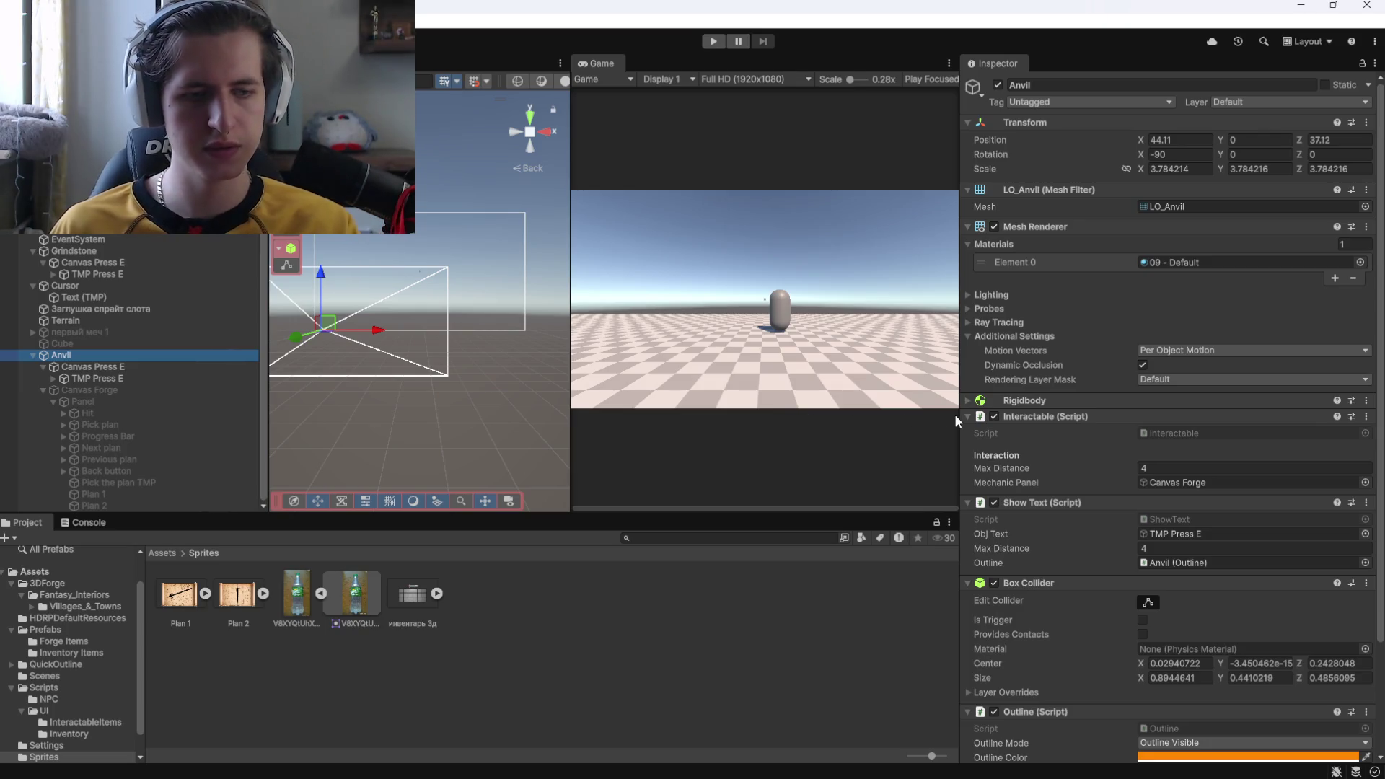
scroll(1115, 443, "down", 3)
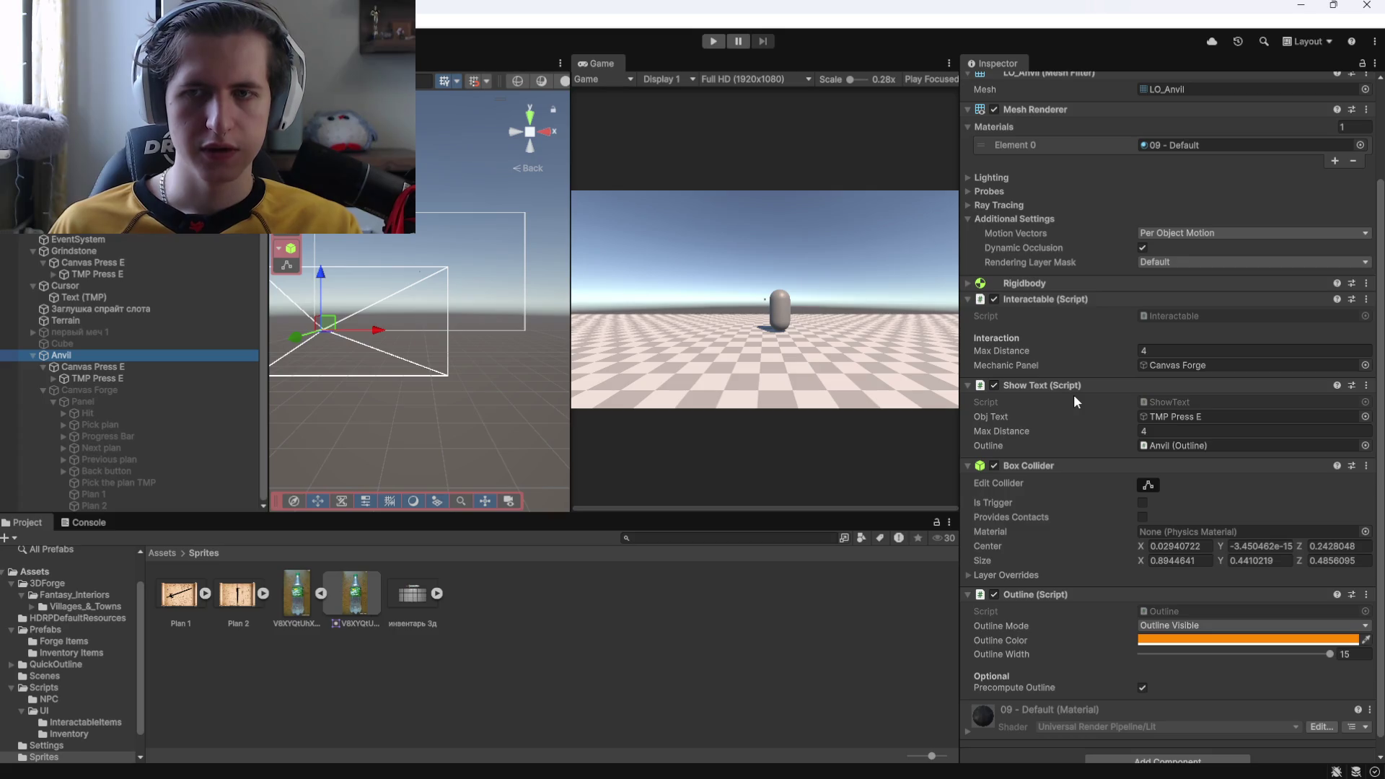
Read the OpenPanel and ClosePanel methods of Interactable.cs in Visual Studio, then return to Unity
double_click(1169, 314)
scroll(346, 343, "down", 4)
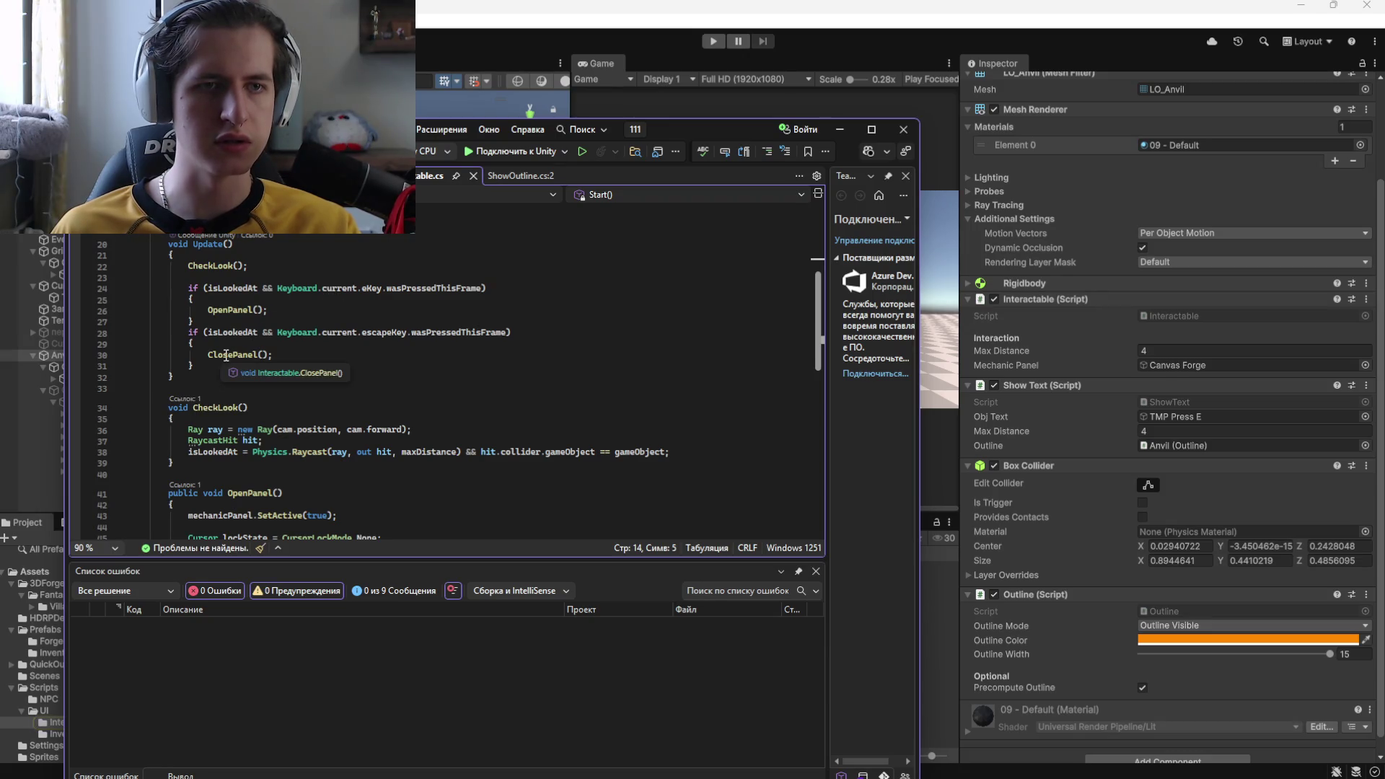
scroll(227, 346, "down", 3)
scroll(229, 315, "down", 3)
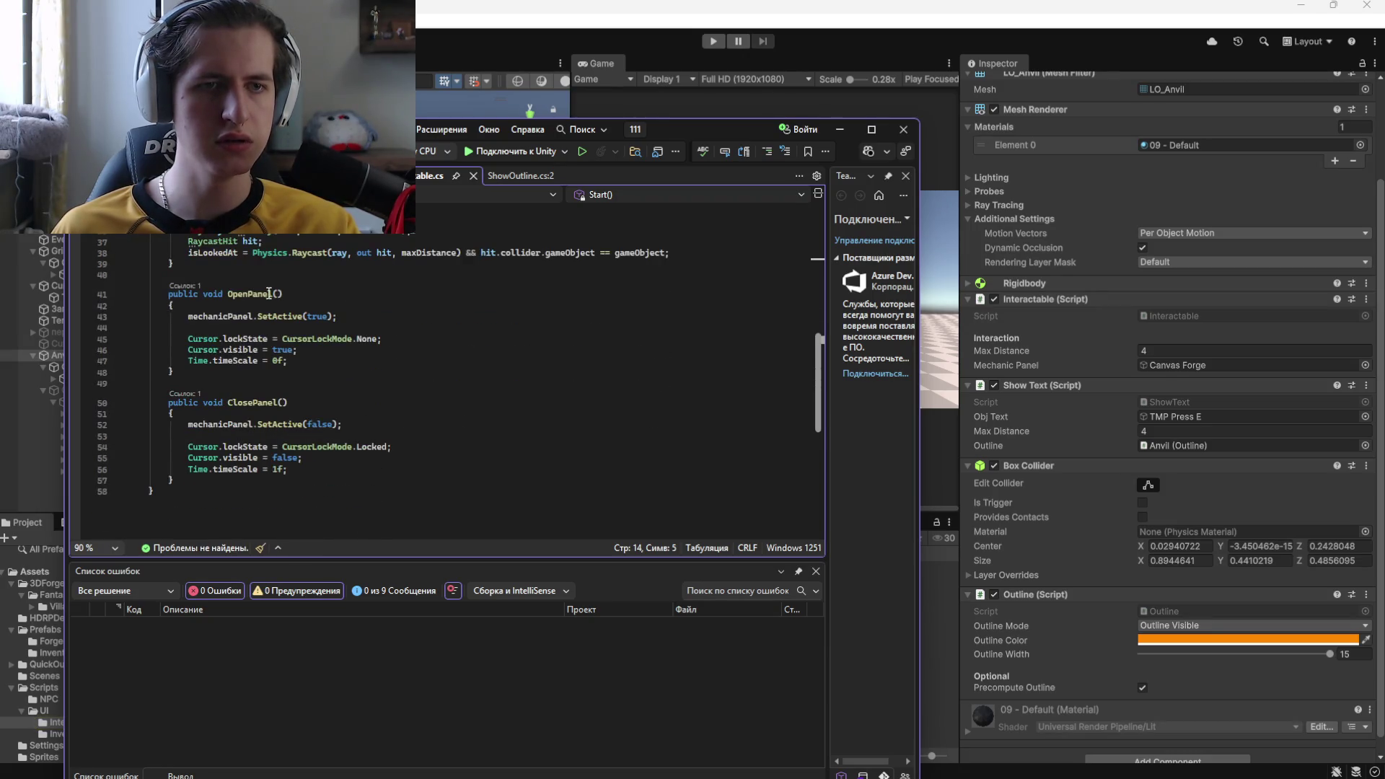
mouse_move(658, 139)
left_mouse_down()
mouse_move(742, 316)
mouse_move(722, 254)
left_mouse_up()
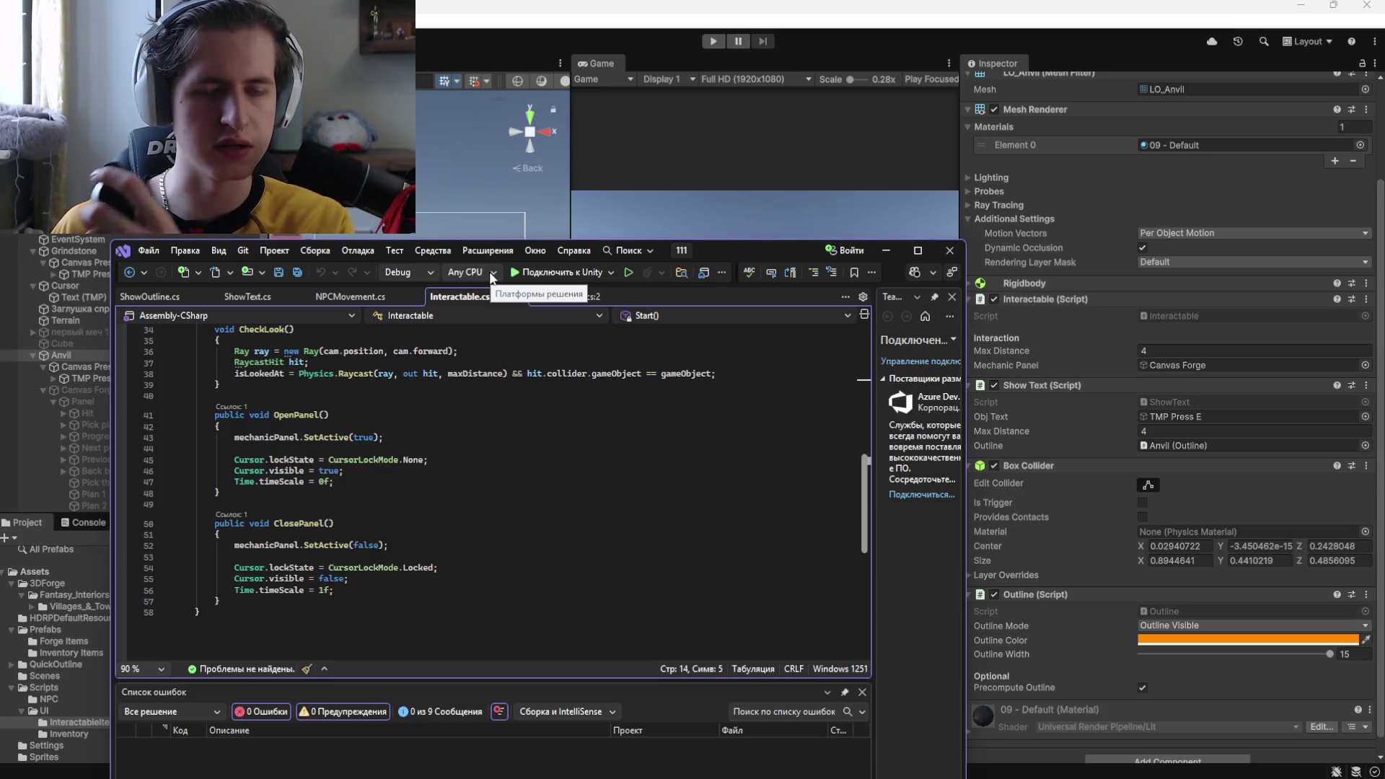
mouse_move(702, 257)
left_mouse_down()
mouse_move(747, 491)
mouse_move(768, 354)
left_mouse_up()
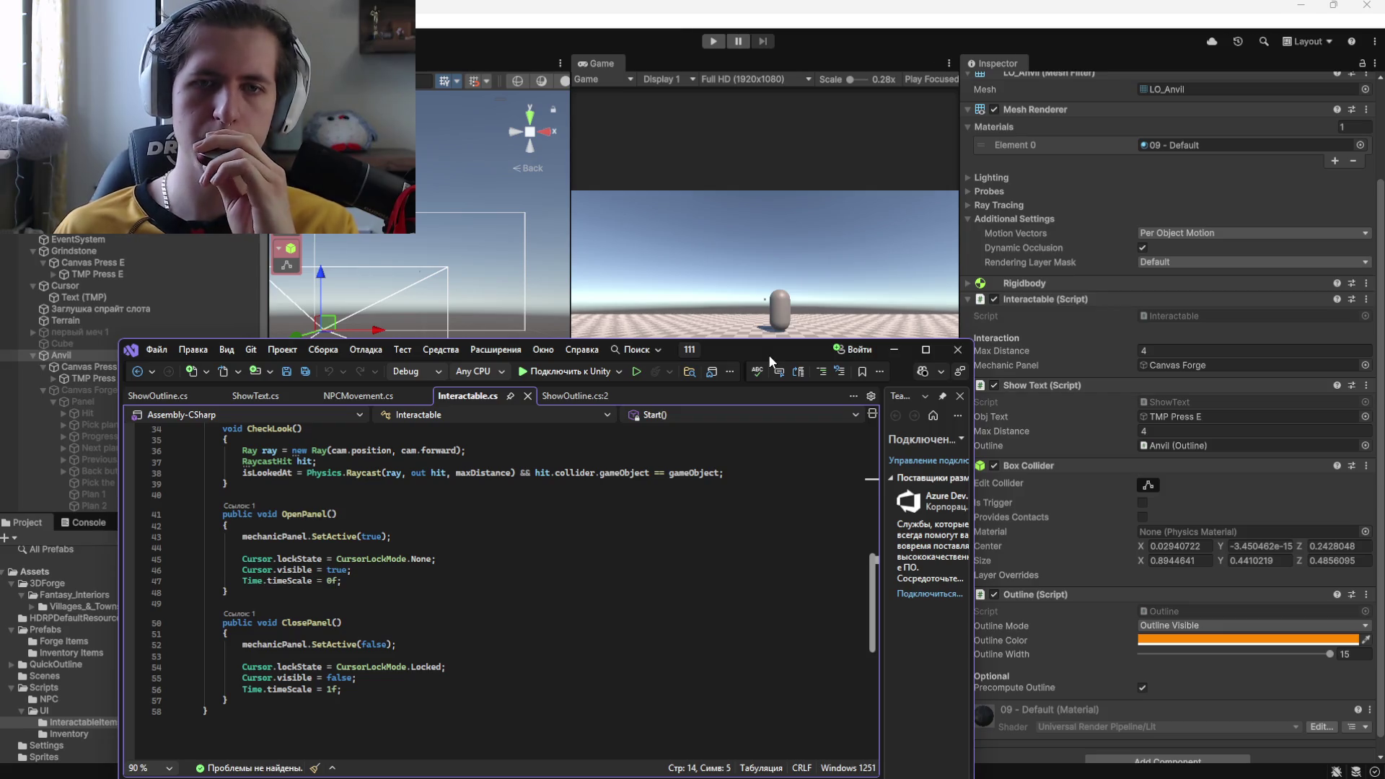
left_click_drag(725, 349, 744, 291)
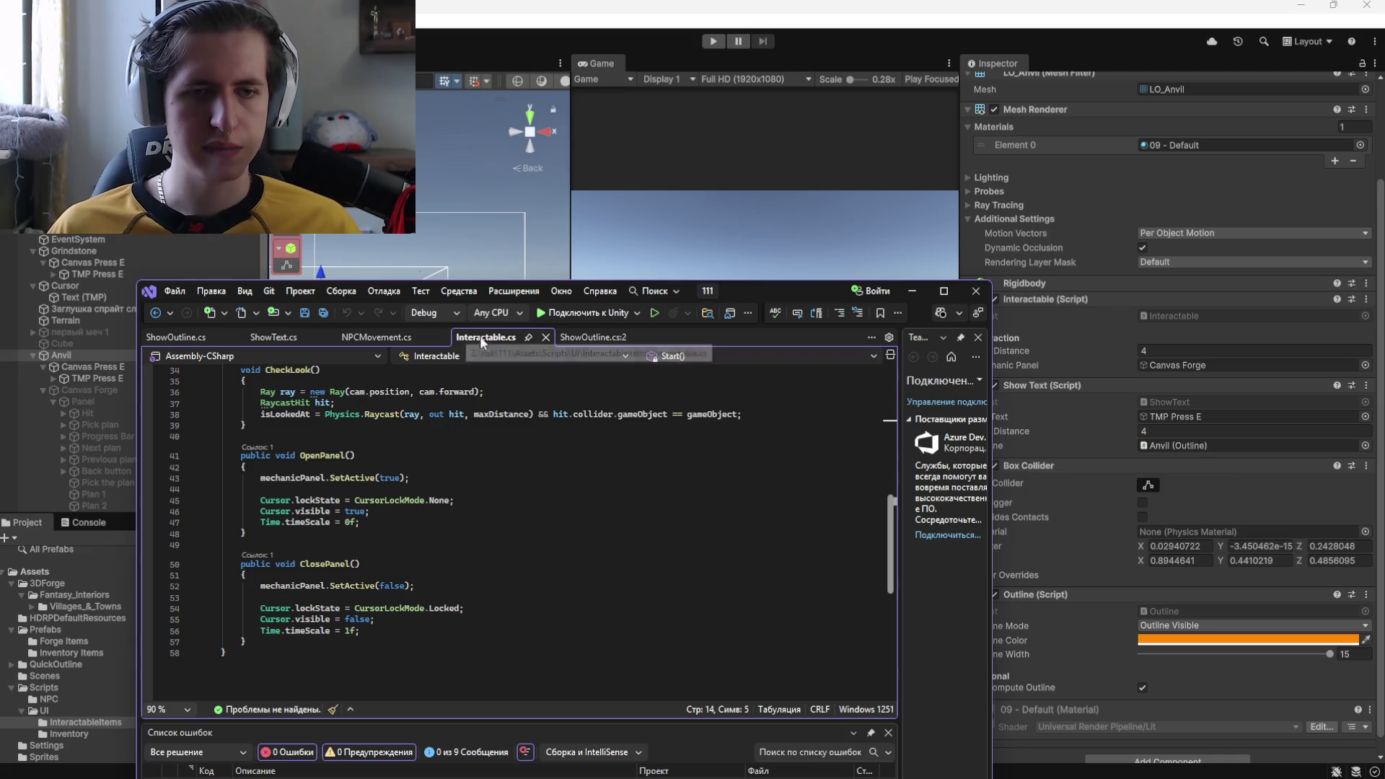
scroll(521, 520, "up", 7)
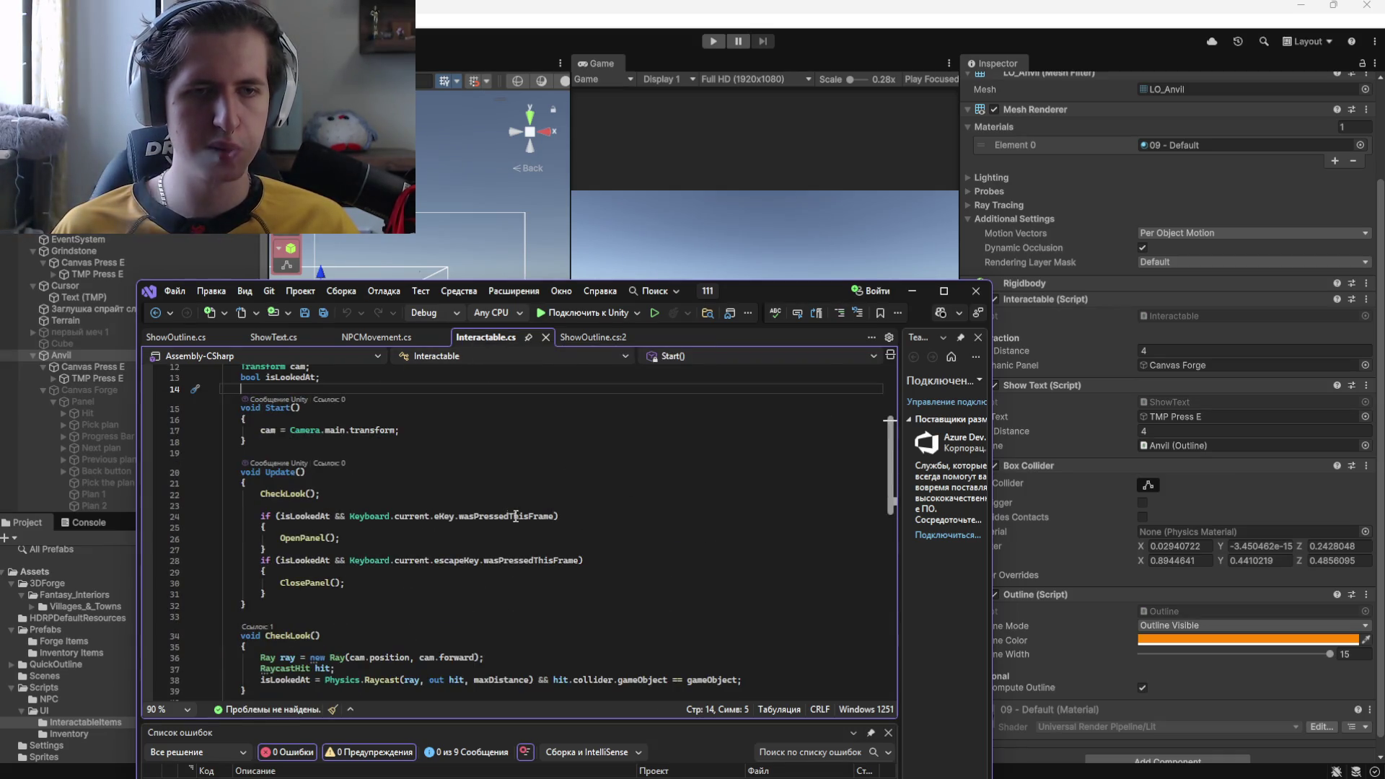
scroll(468, 515, "down", 1)
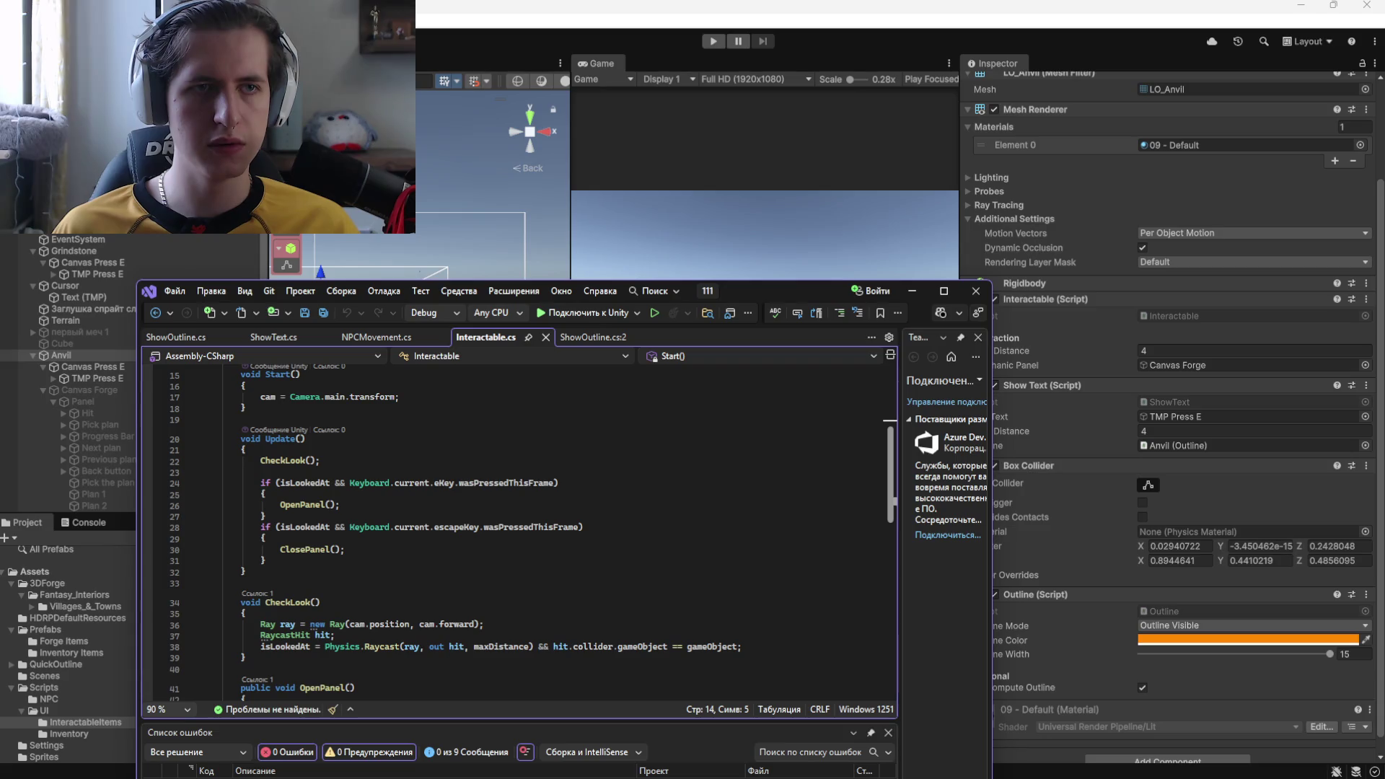
key("alt+Tab")
scroll(1085, 534, "down", 1)
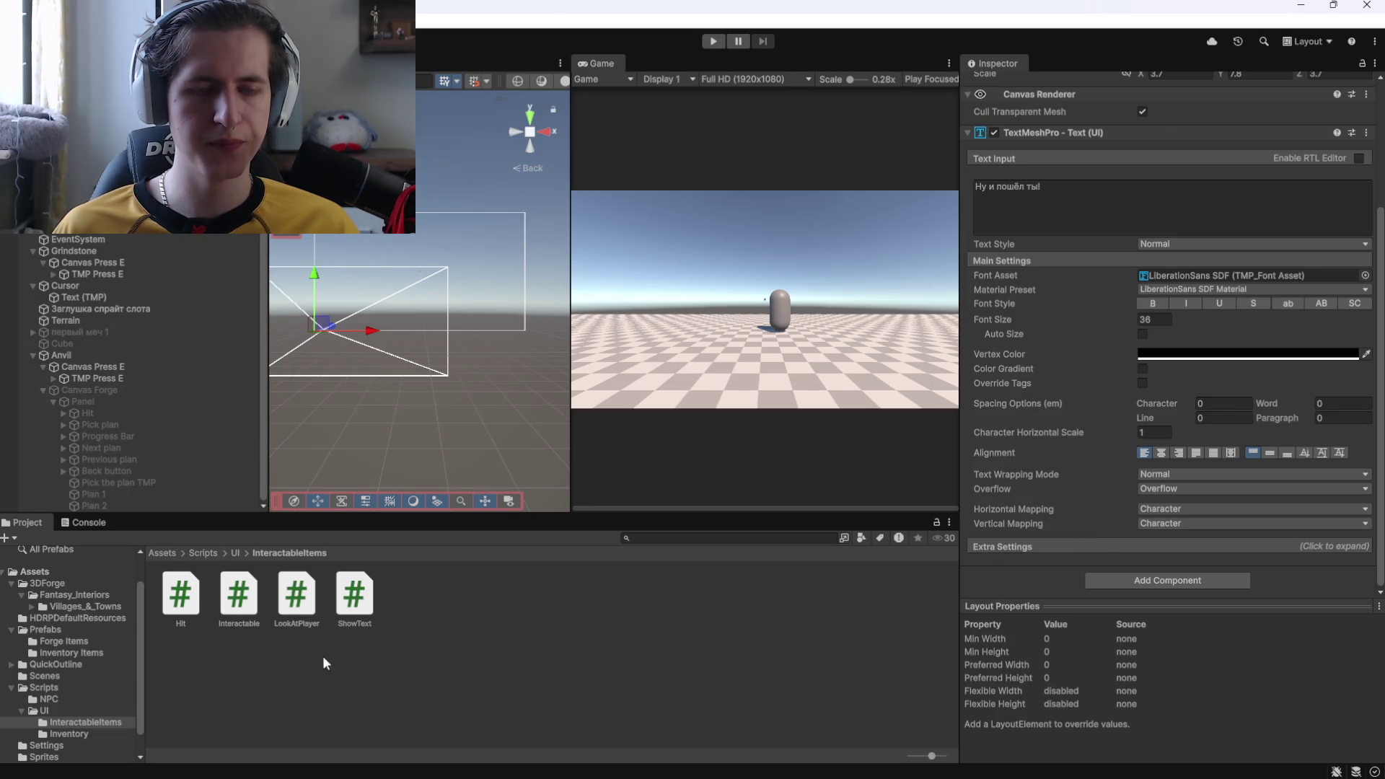
Go to the Scripts/NPC folder and delete the DialogueManager script
left_click(235, 553)
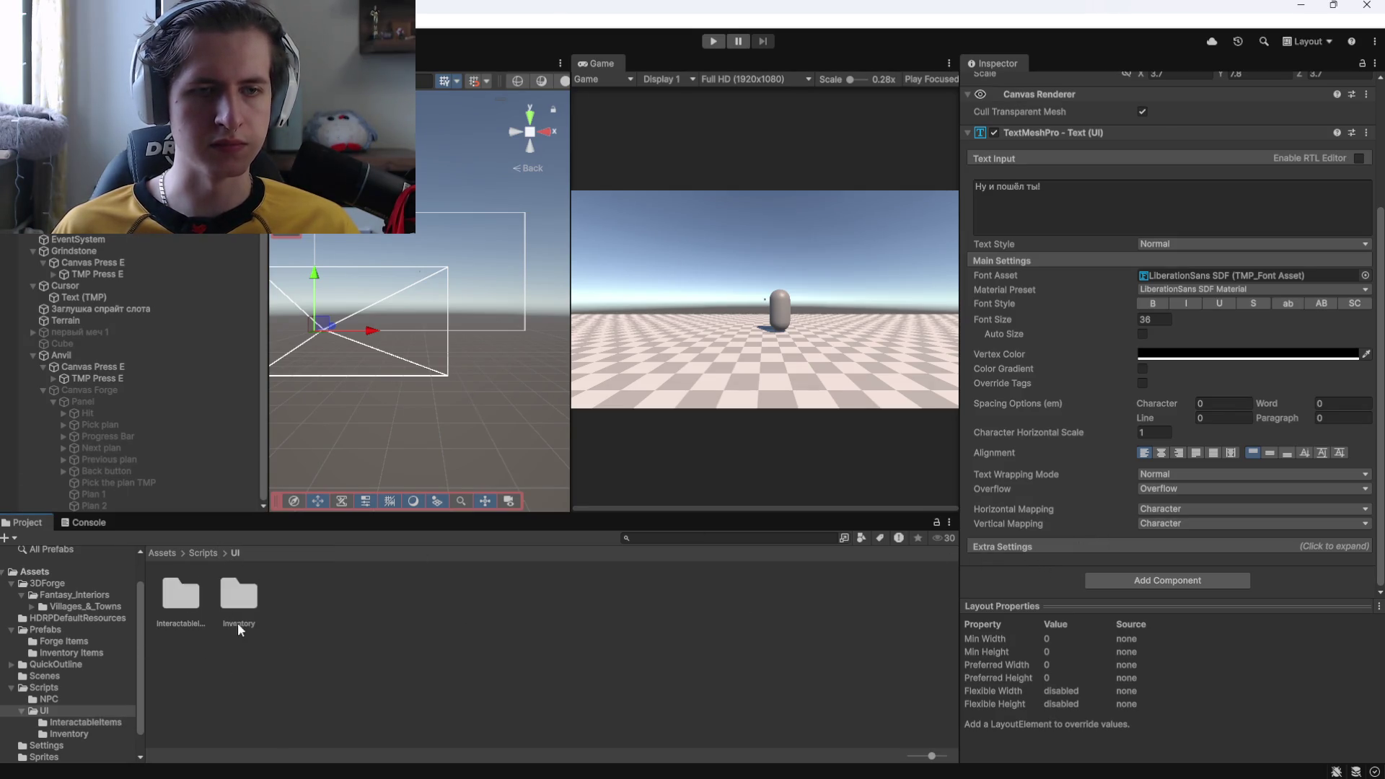
left_click(204, 554)
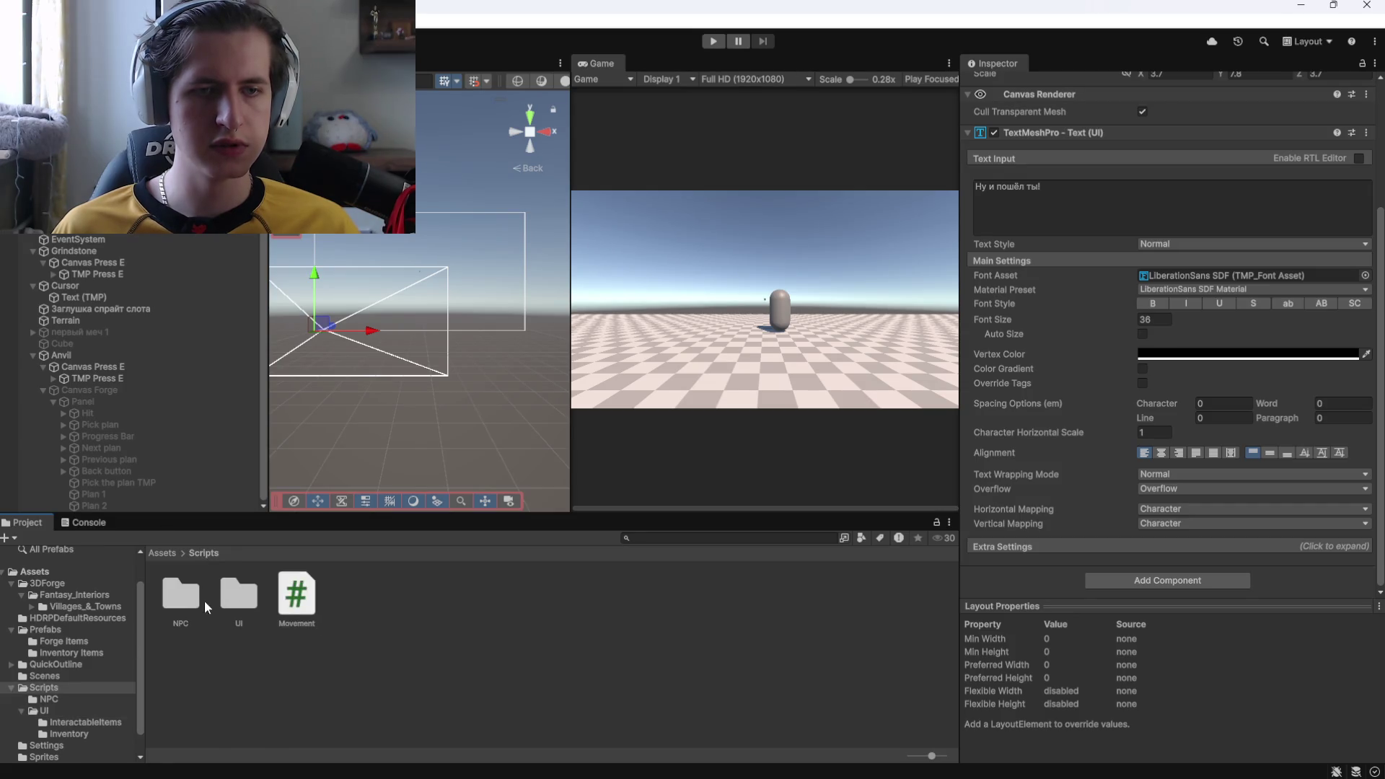
double_click(172, 594)
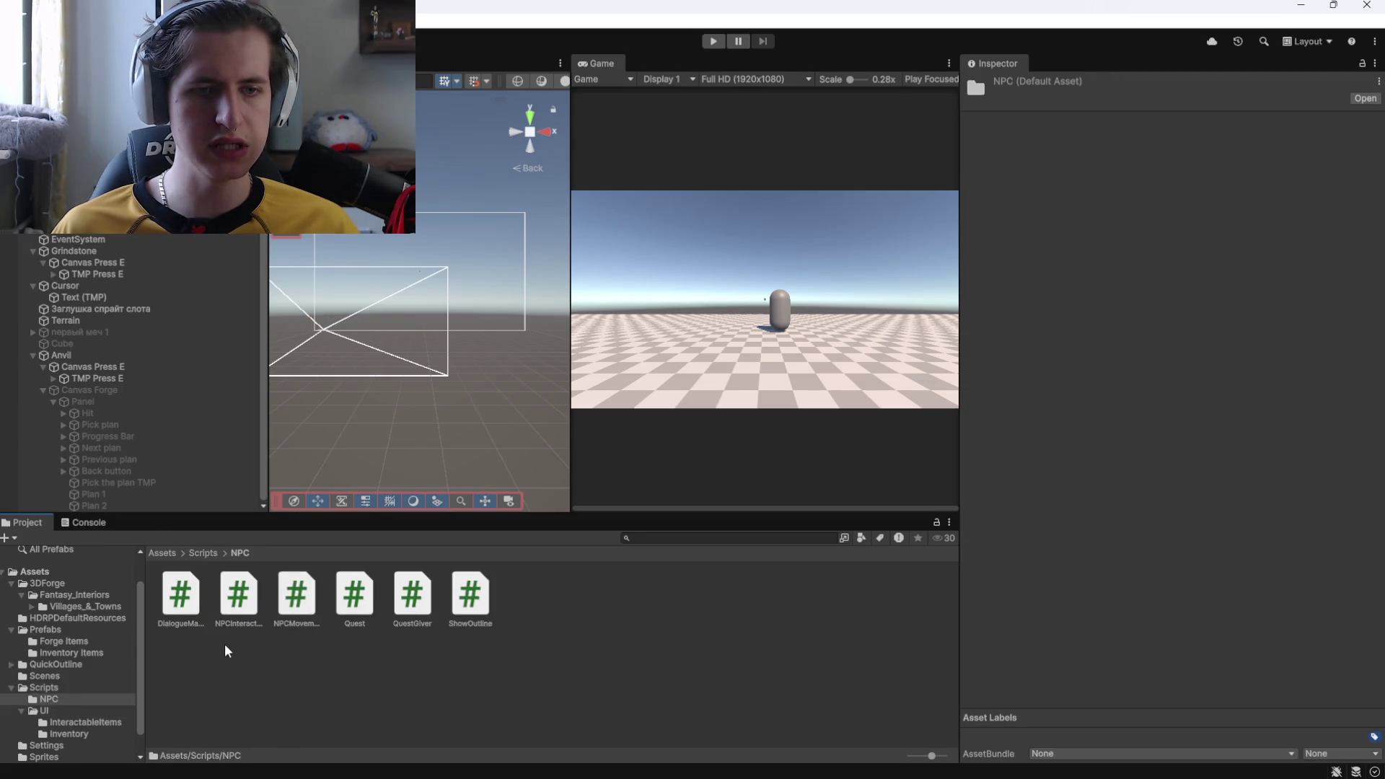
left_click(189, 594)
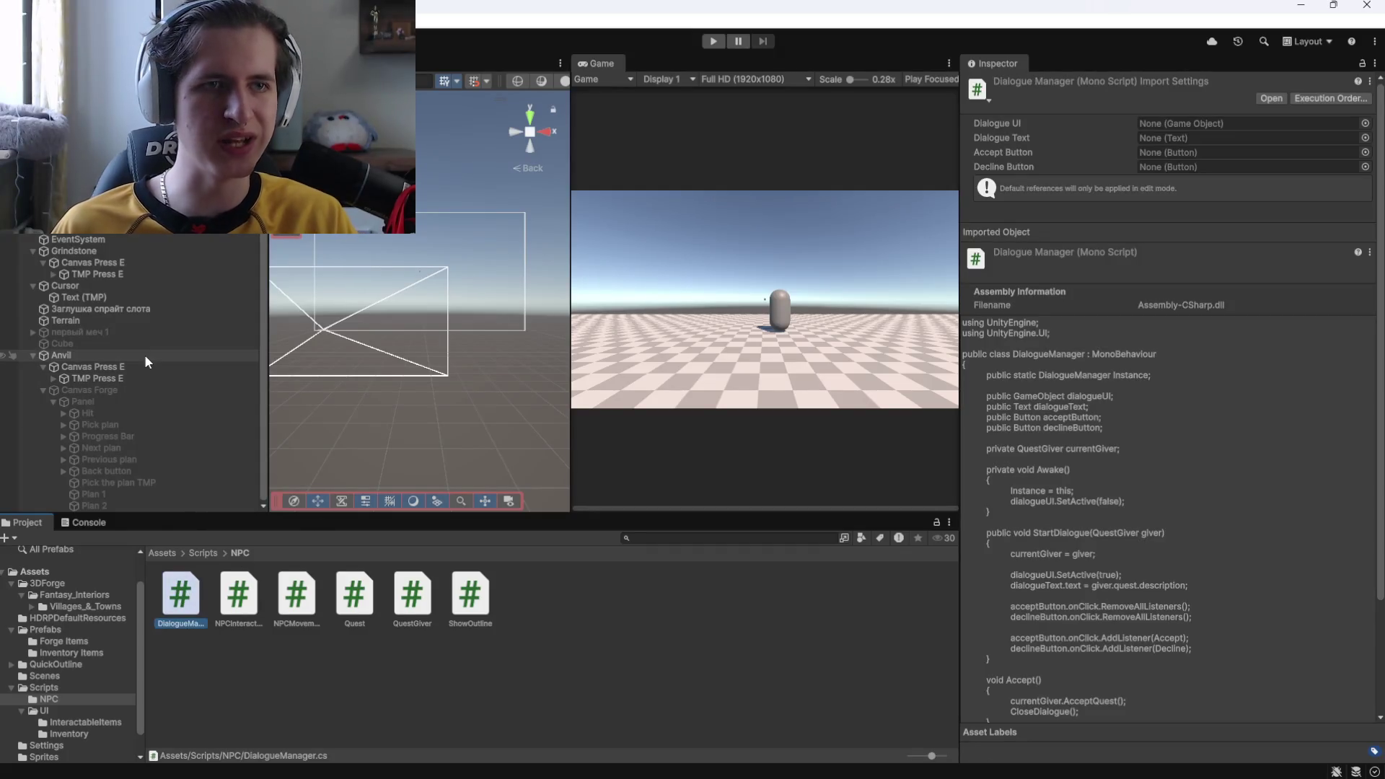
key("Delete")
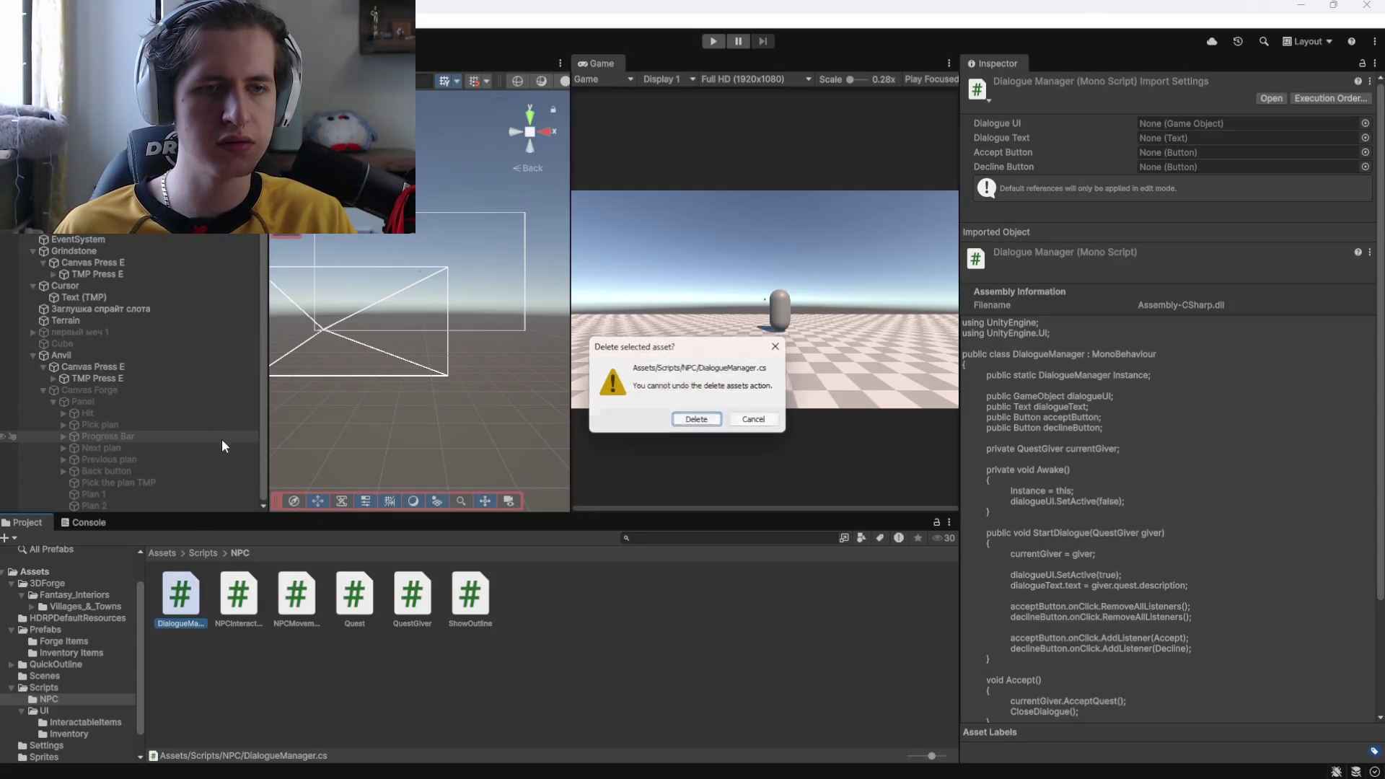
key("Return")
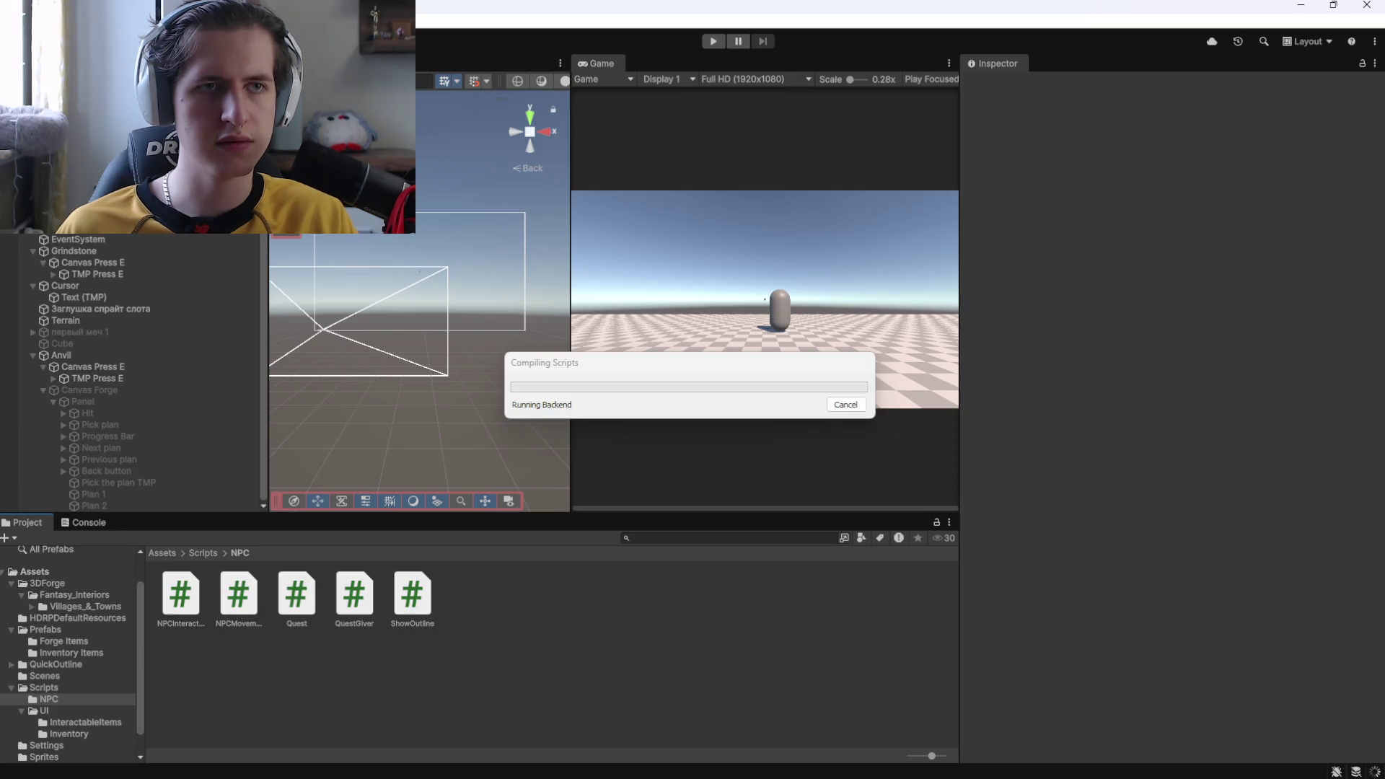
Review the missing DialogueManager error, then inspect the QuestGiver script and npc 1 capsule
scroll(1083, 490, "down", 5)
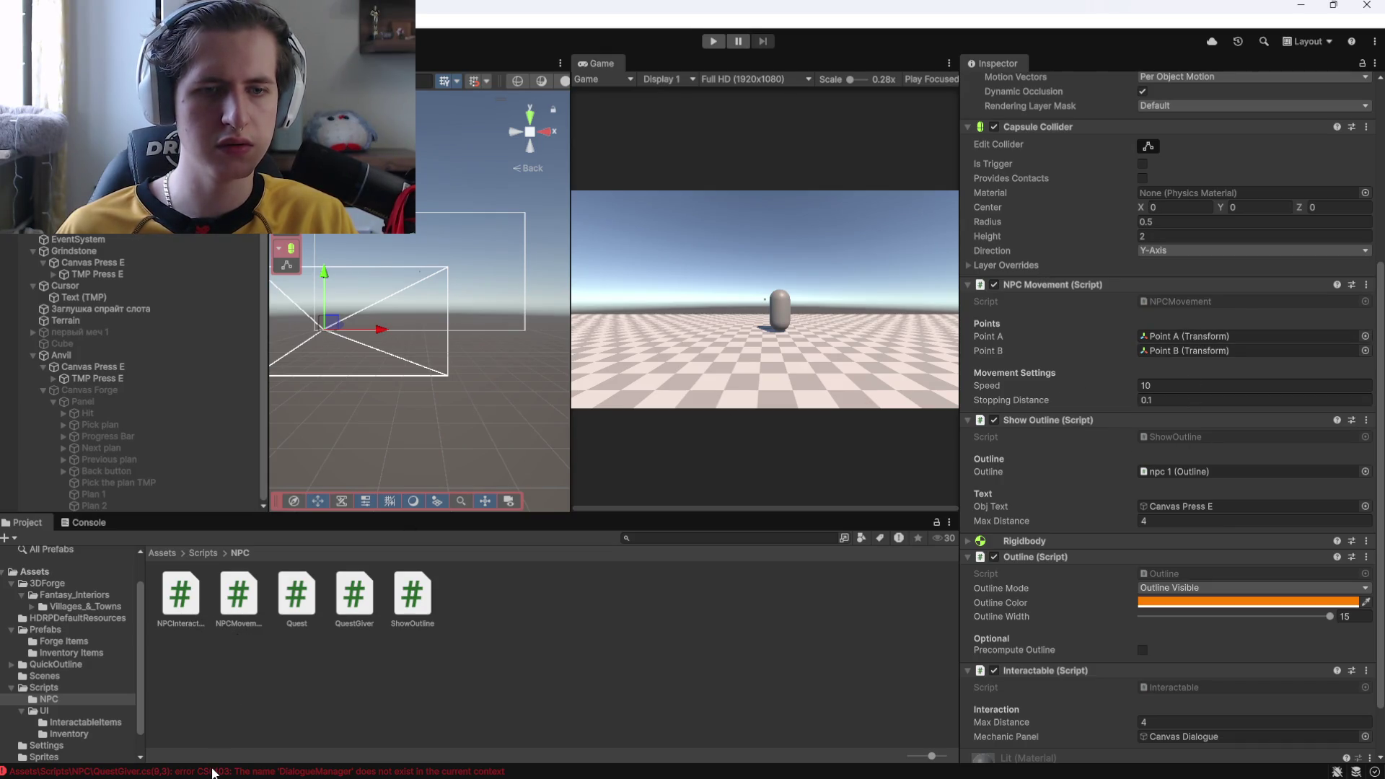
left_click(275, 772)
left_click(147, 568)
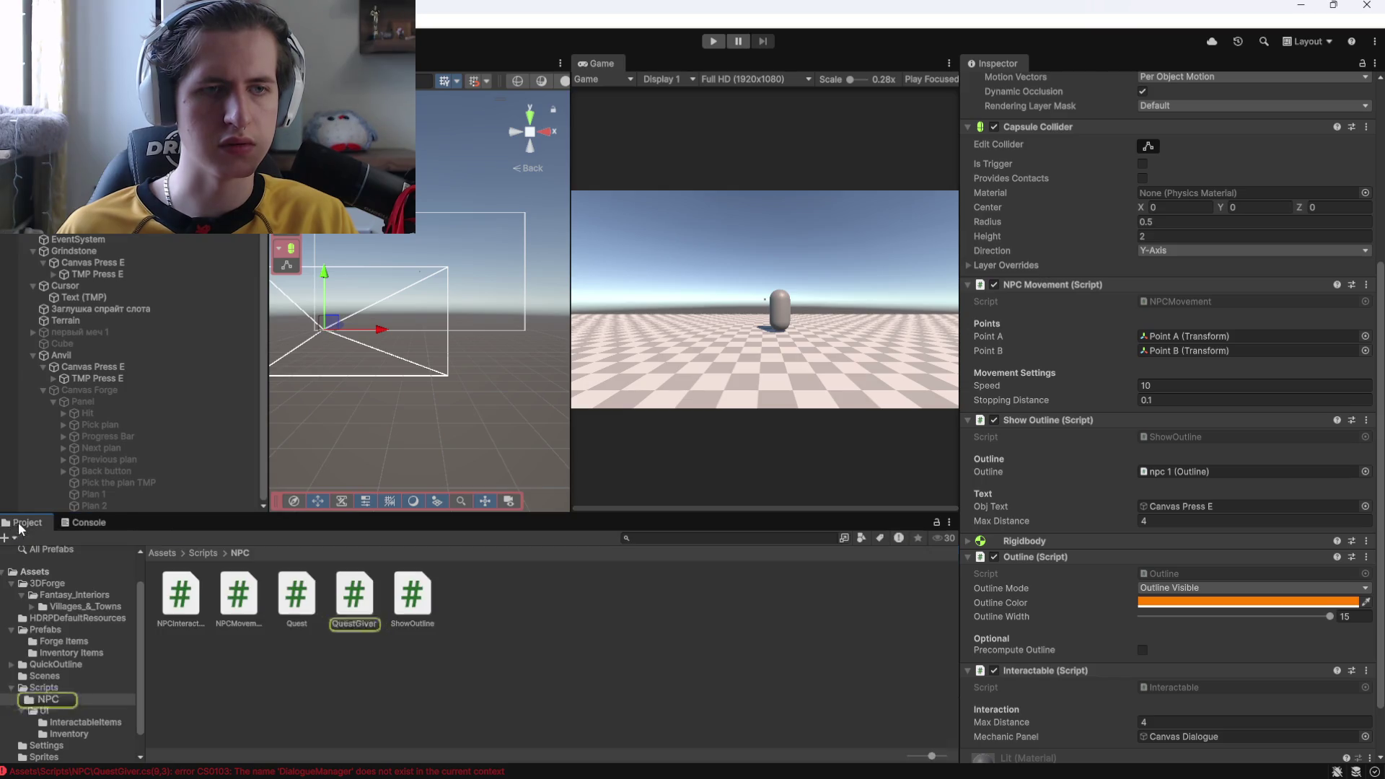
left_click(26, 523)
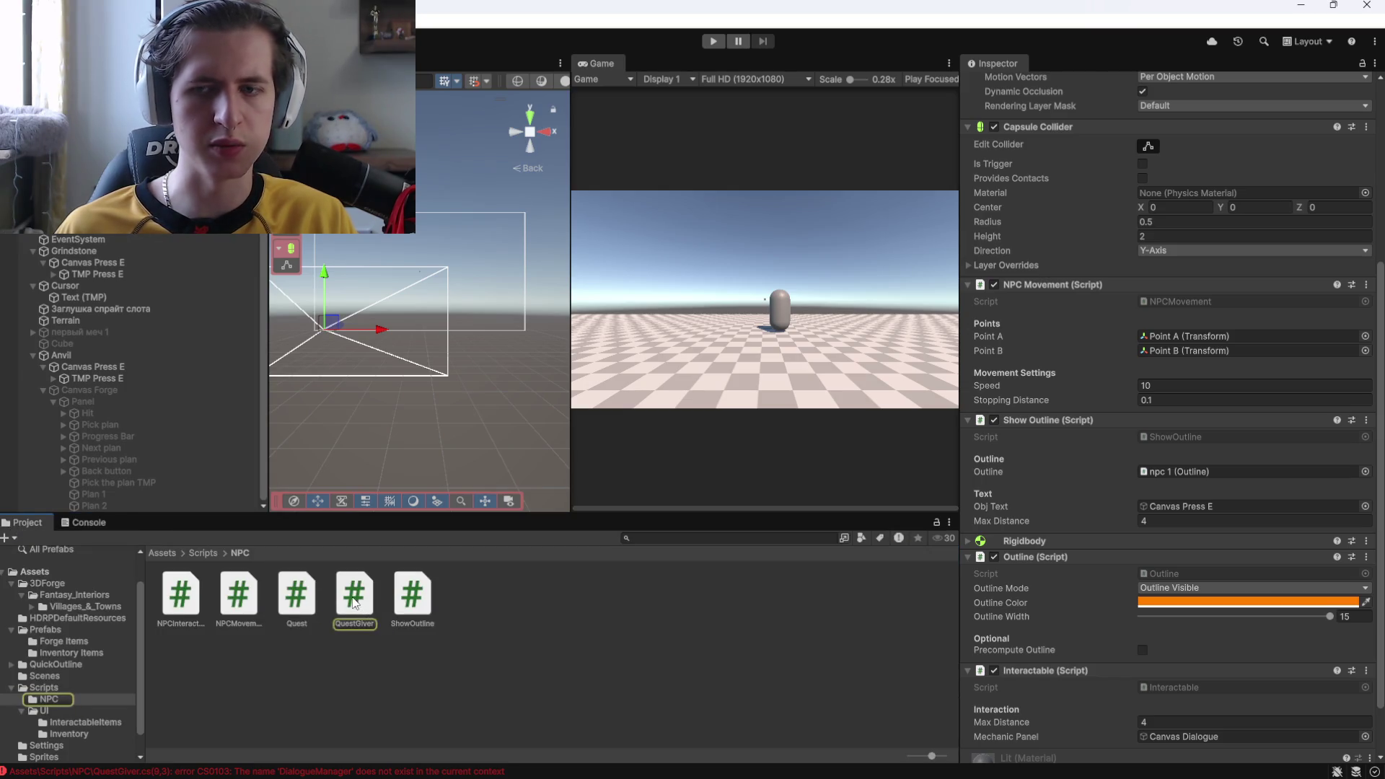
left_click(352, 597)
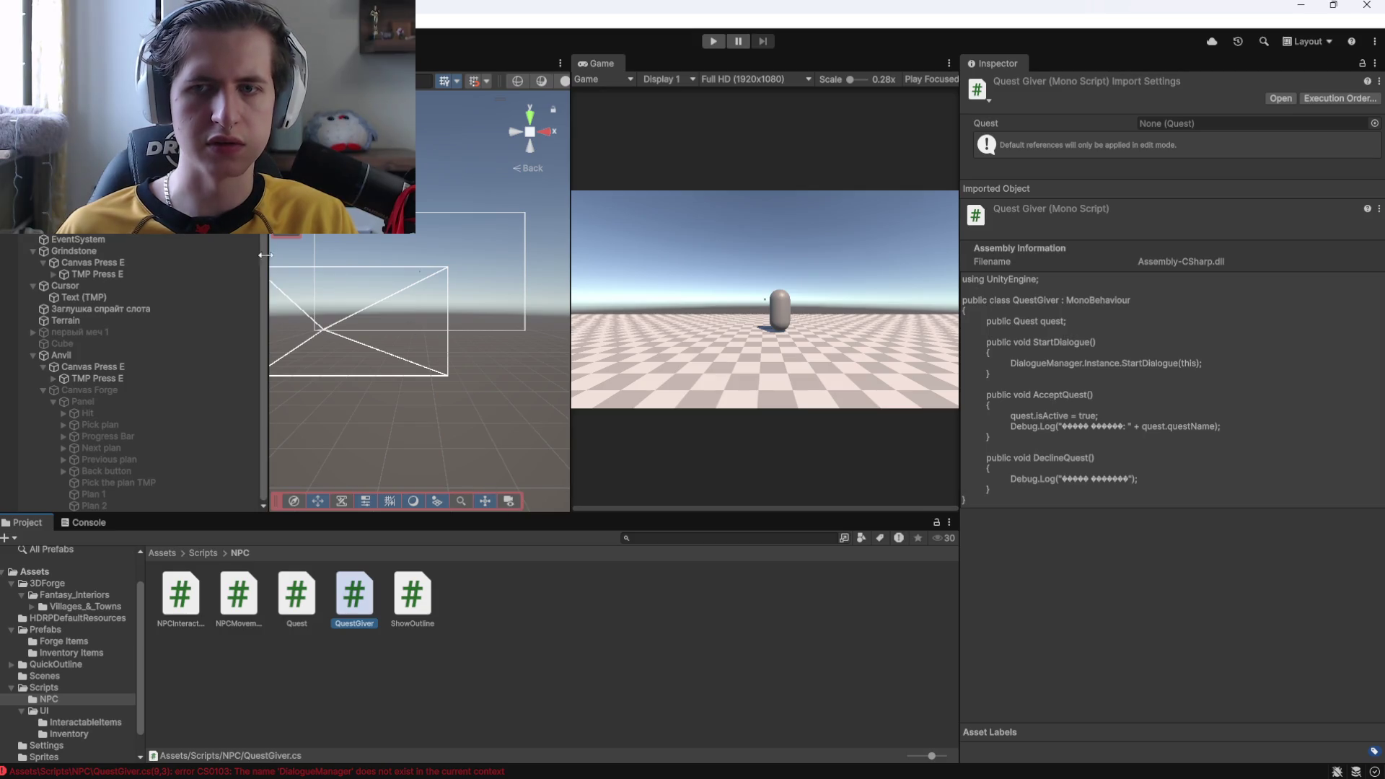
left_click(325, 328)
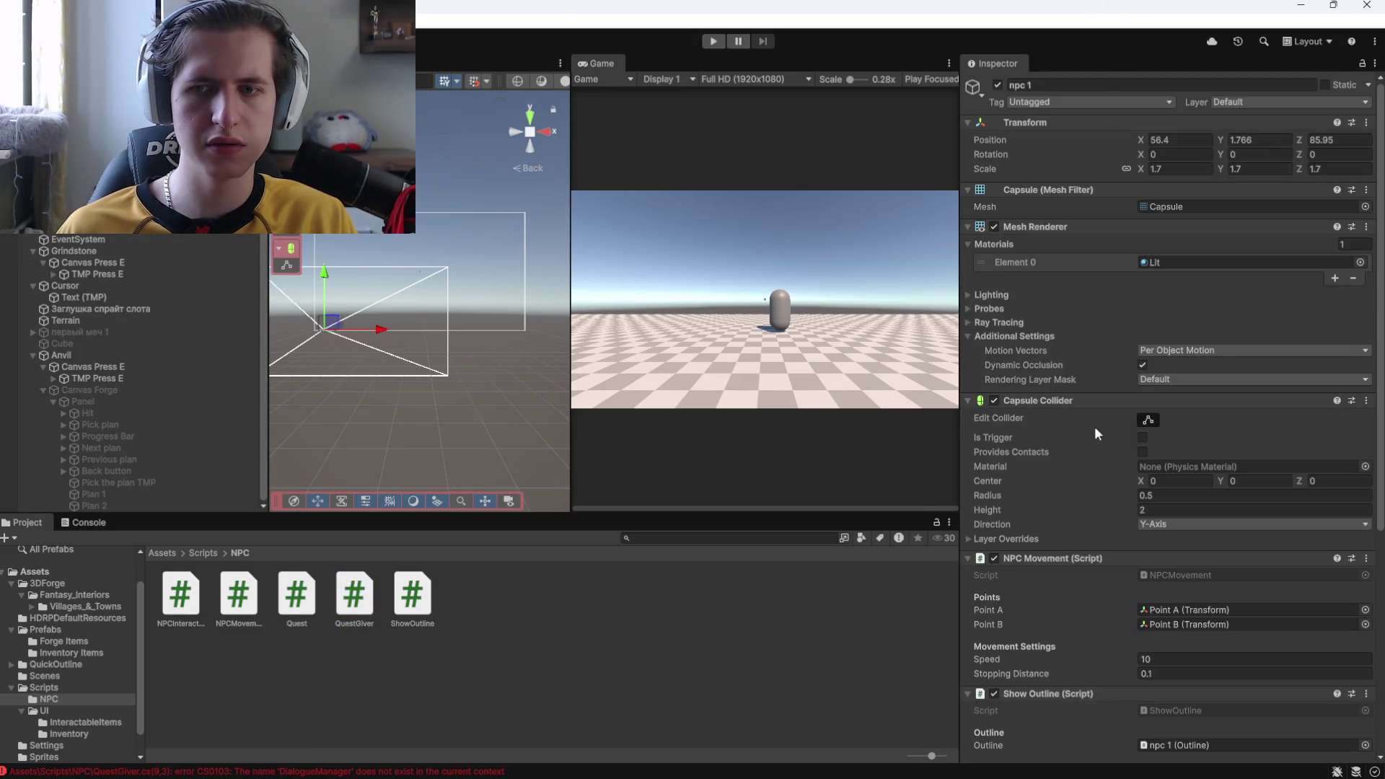
scroll(1100, 346, "down", 3)
scroll(1076, 454, "down", 6)
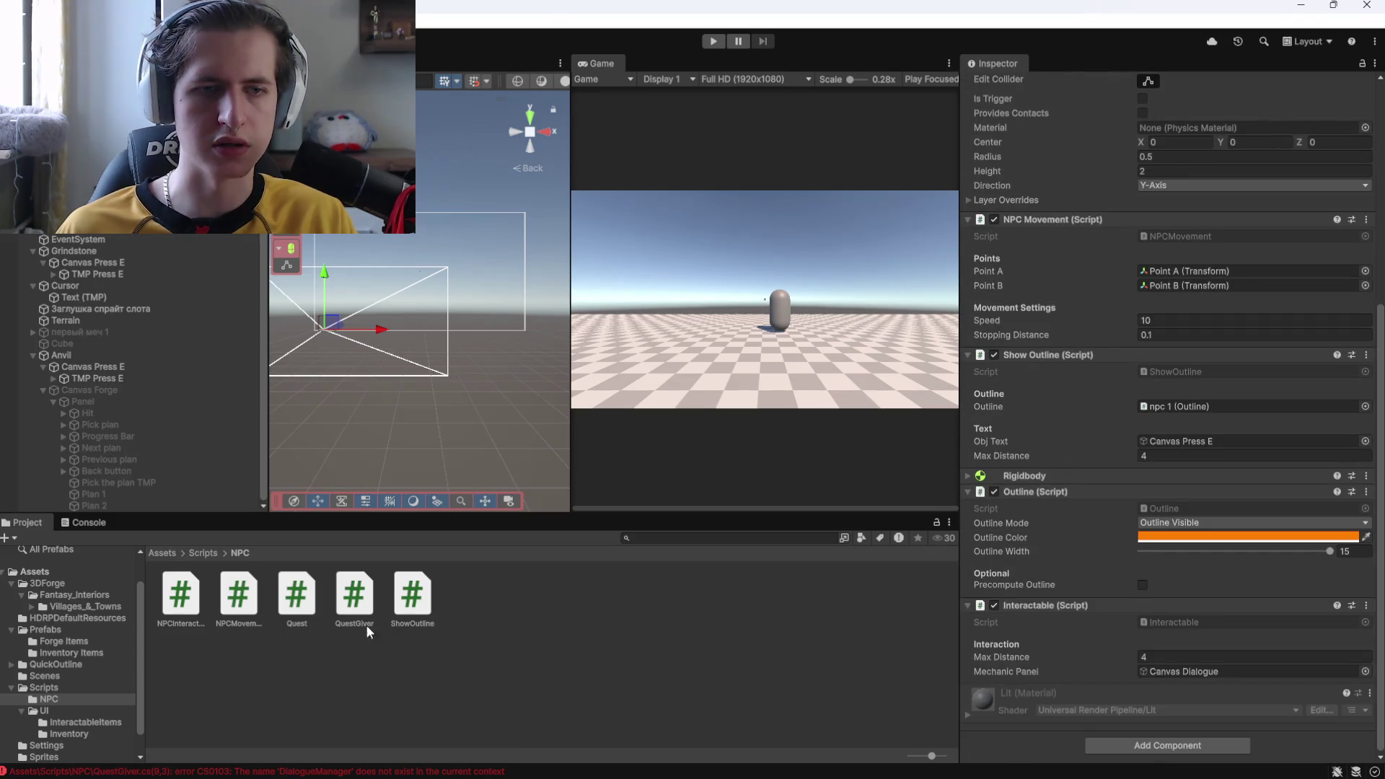
Delete the Quest and QuestGiver scripts, then look over NPCInteraction and NPCMovement
left_click(297, 620)
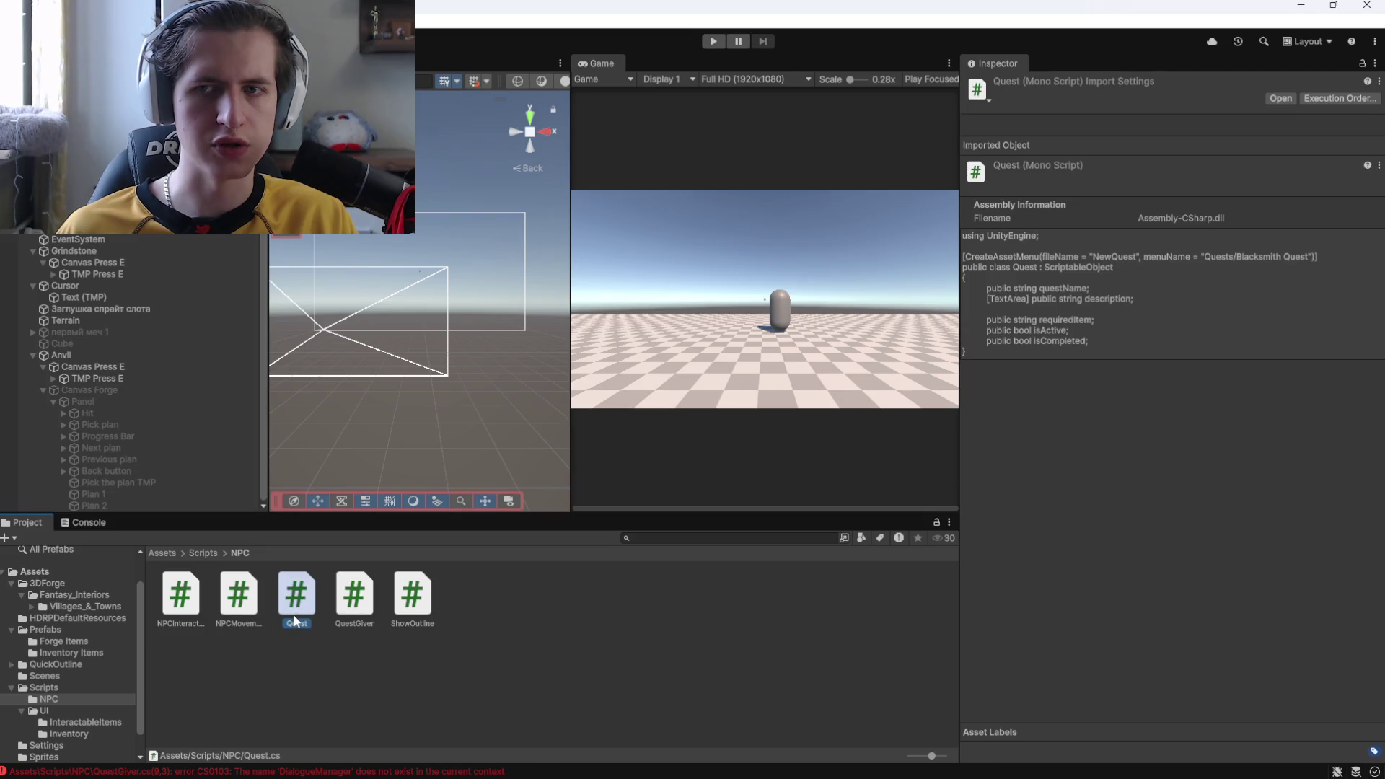
key("Delete")
key("Return")
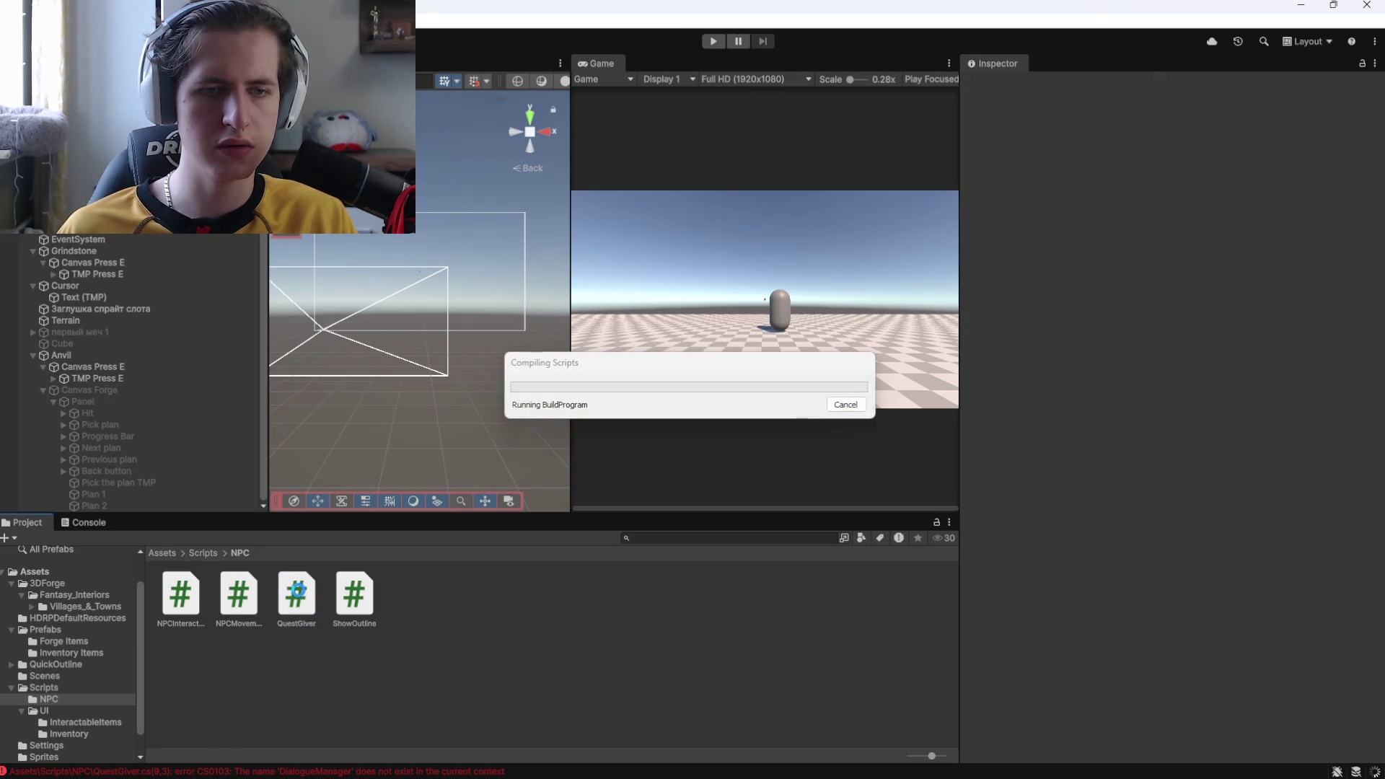
left_click(298, 600)
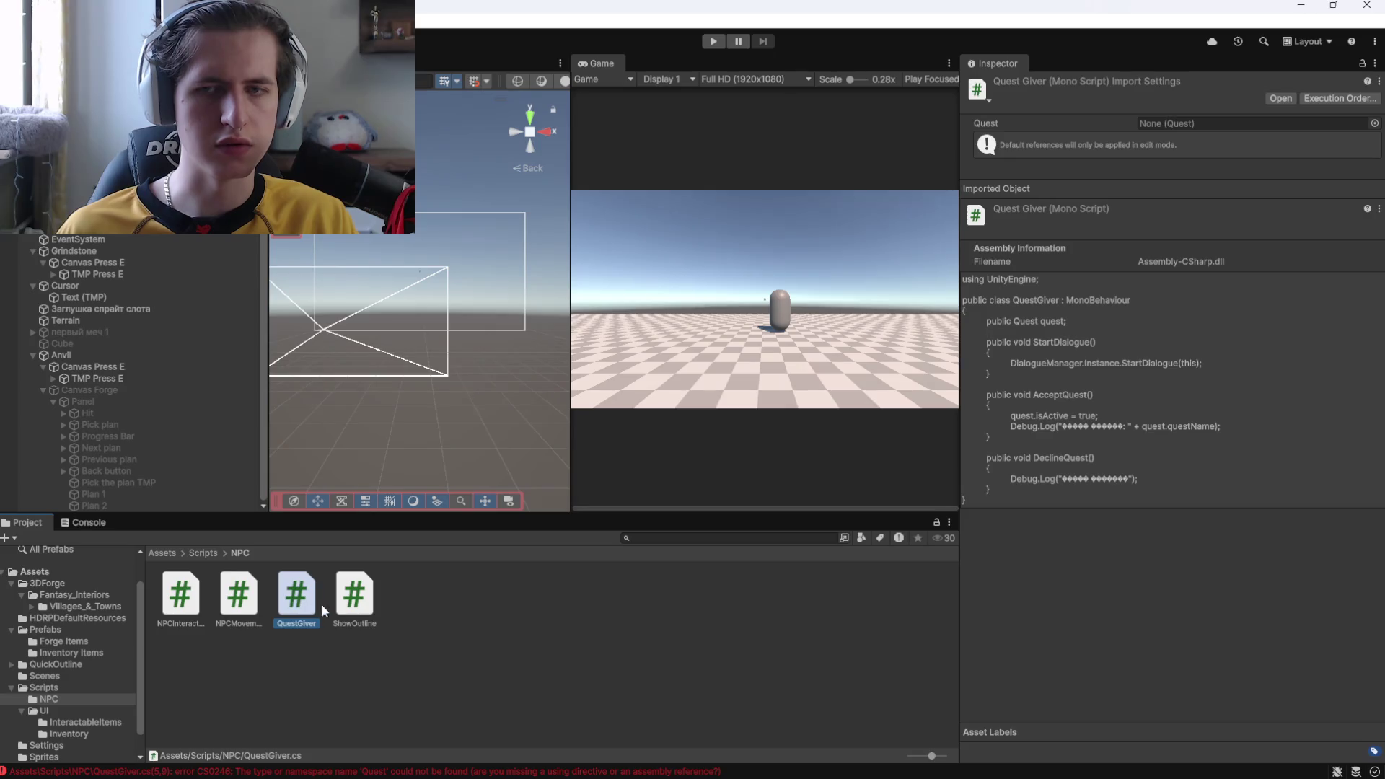
key("Delete")
key("Return")
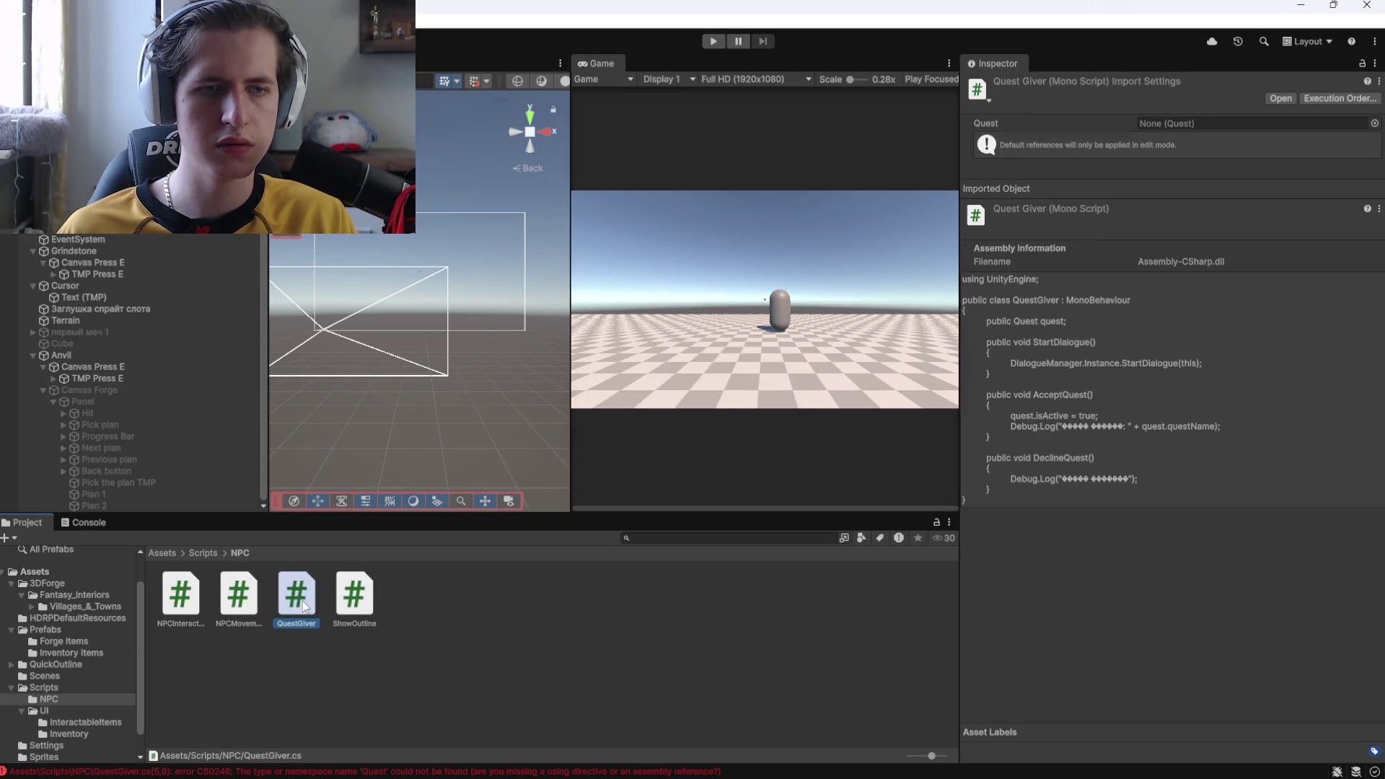
left_click(186, 610)
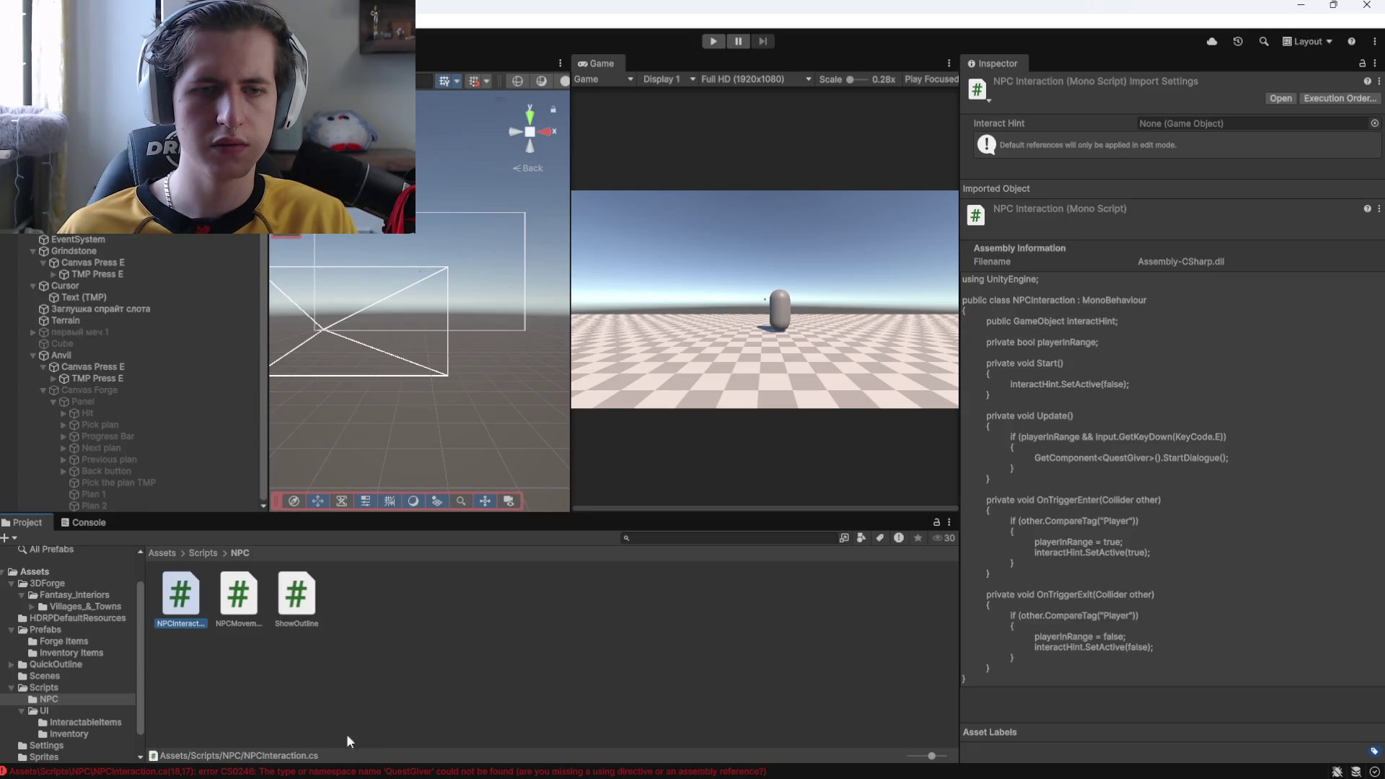
left_click(243, 609)
Open the QuestGiver compile error's failing line in the code editor
left_click(94, 524)
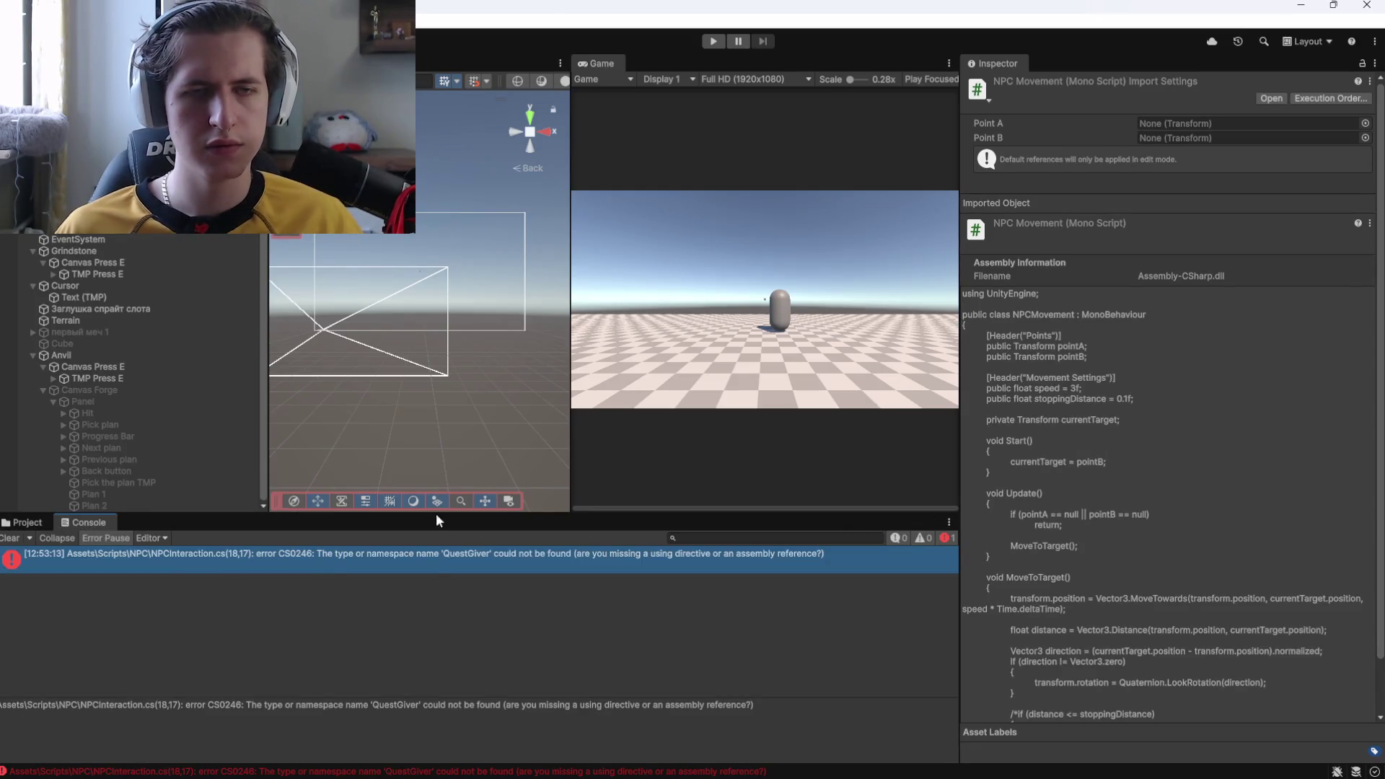
key("super+Tab")
left_click(673, 287)
key("alt+Tab")
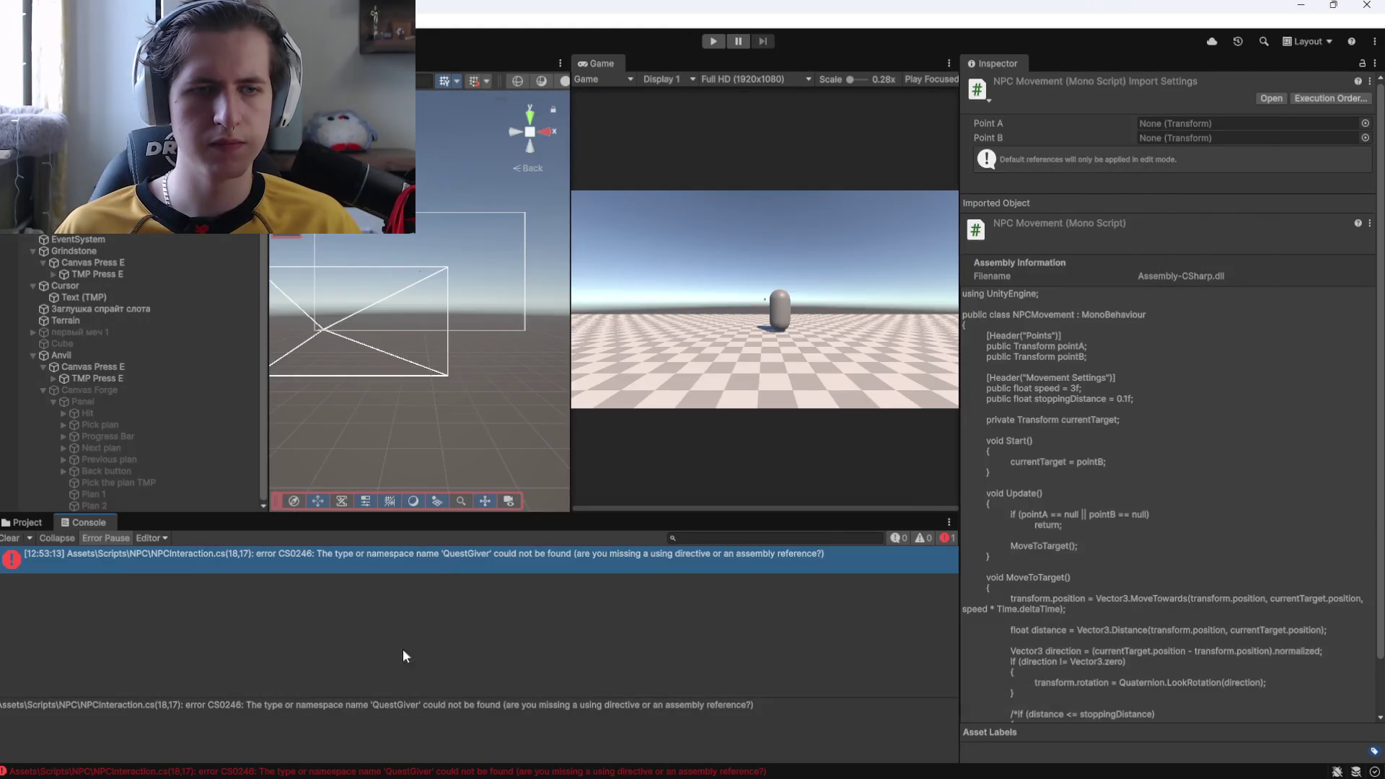
double_click(139, 561)
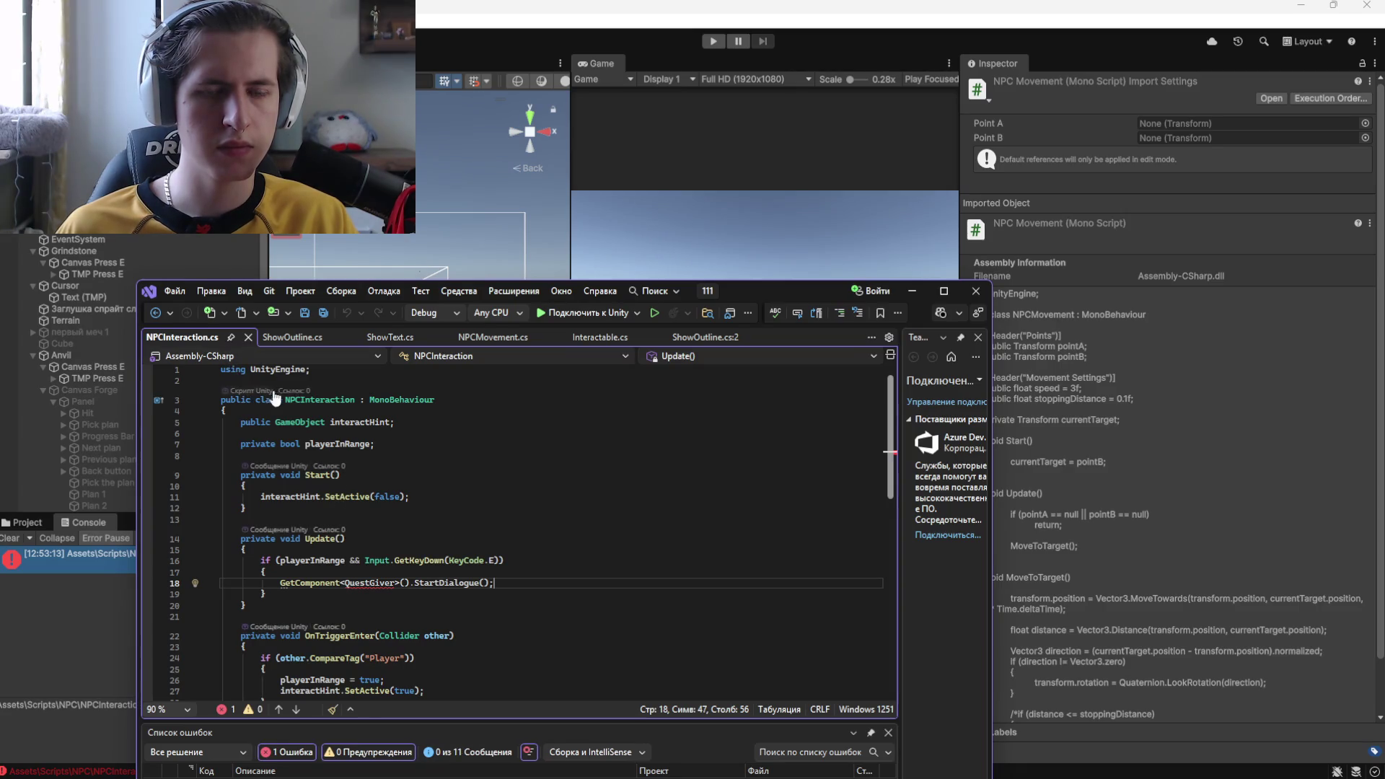
left_click(52, 549)
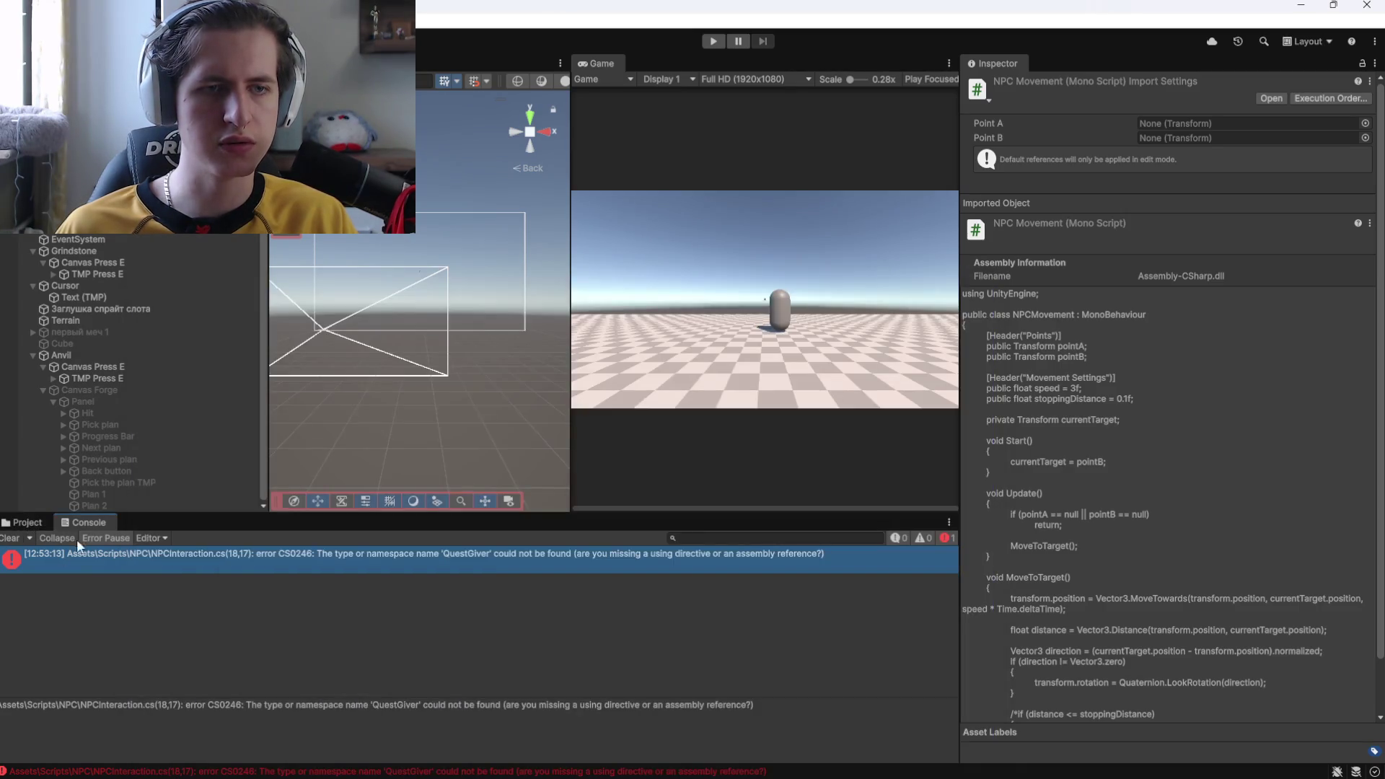
Delete NPCInteraction.cs from the NPC scripts folder
left_click(35, 522)
left_click(182, 609)
key("Delete")
key("Return")
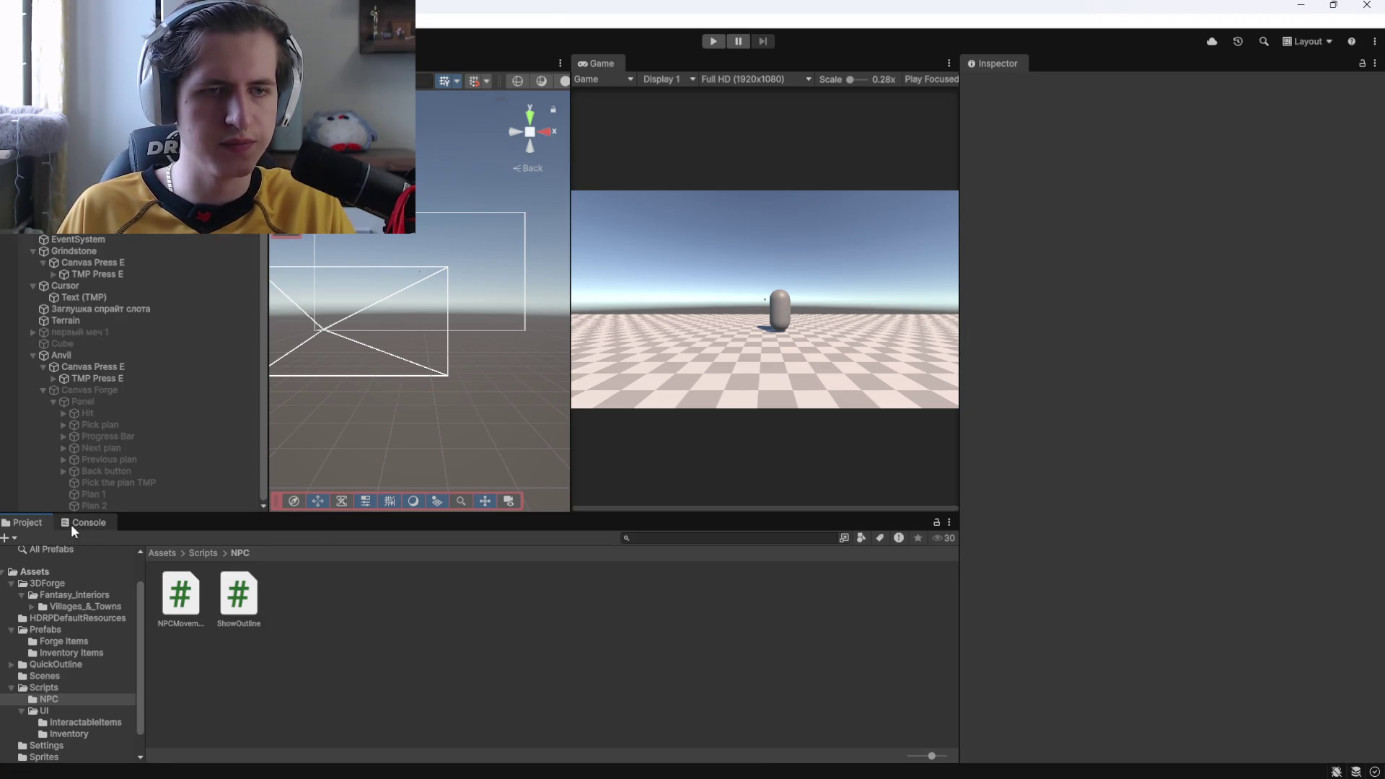
right_click(330, 607)
Create a new MonoBehaviour script named AnswerYes in the NPC folder
mouse_move(426, 209)
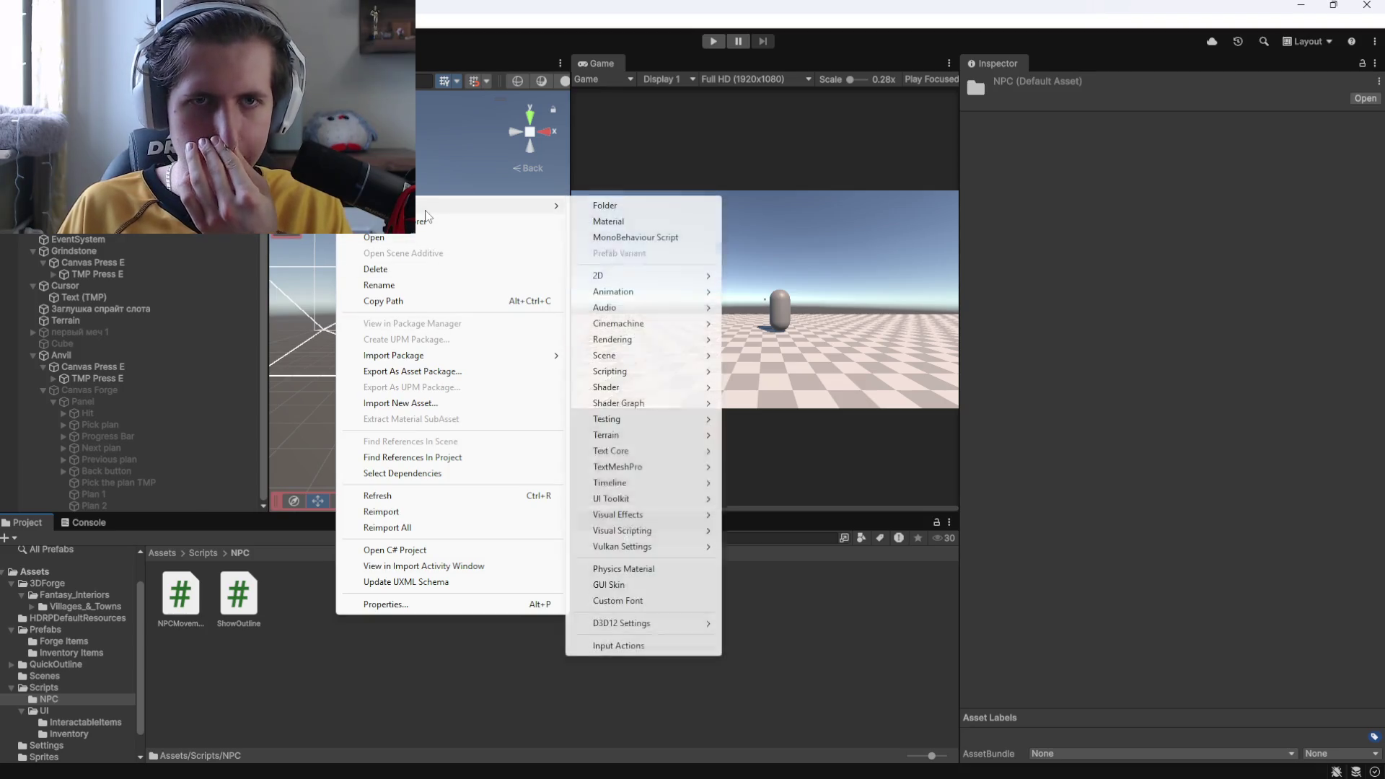
left_click(635, 237)
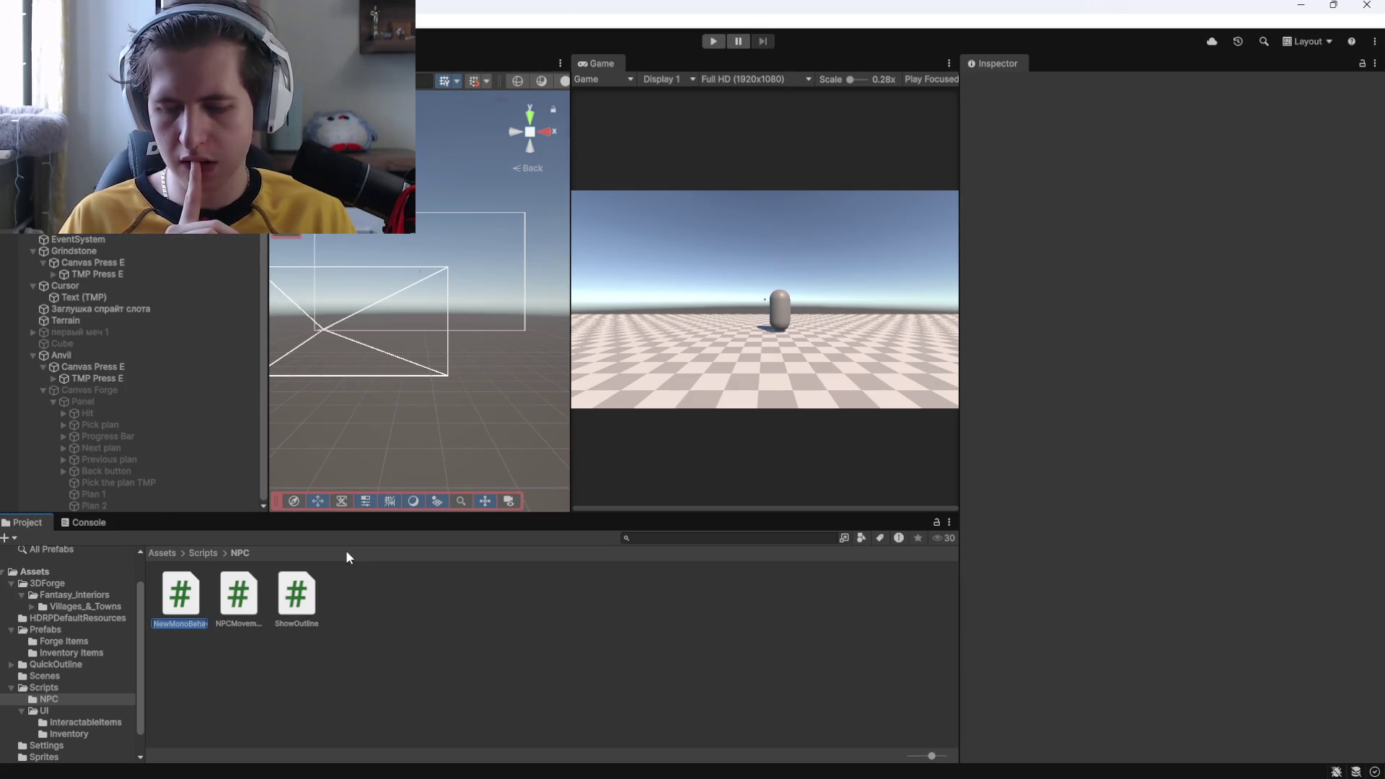
type("An")
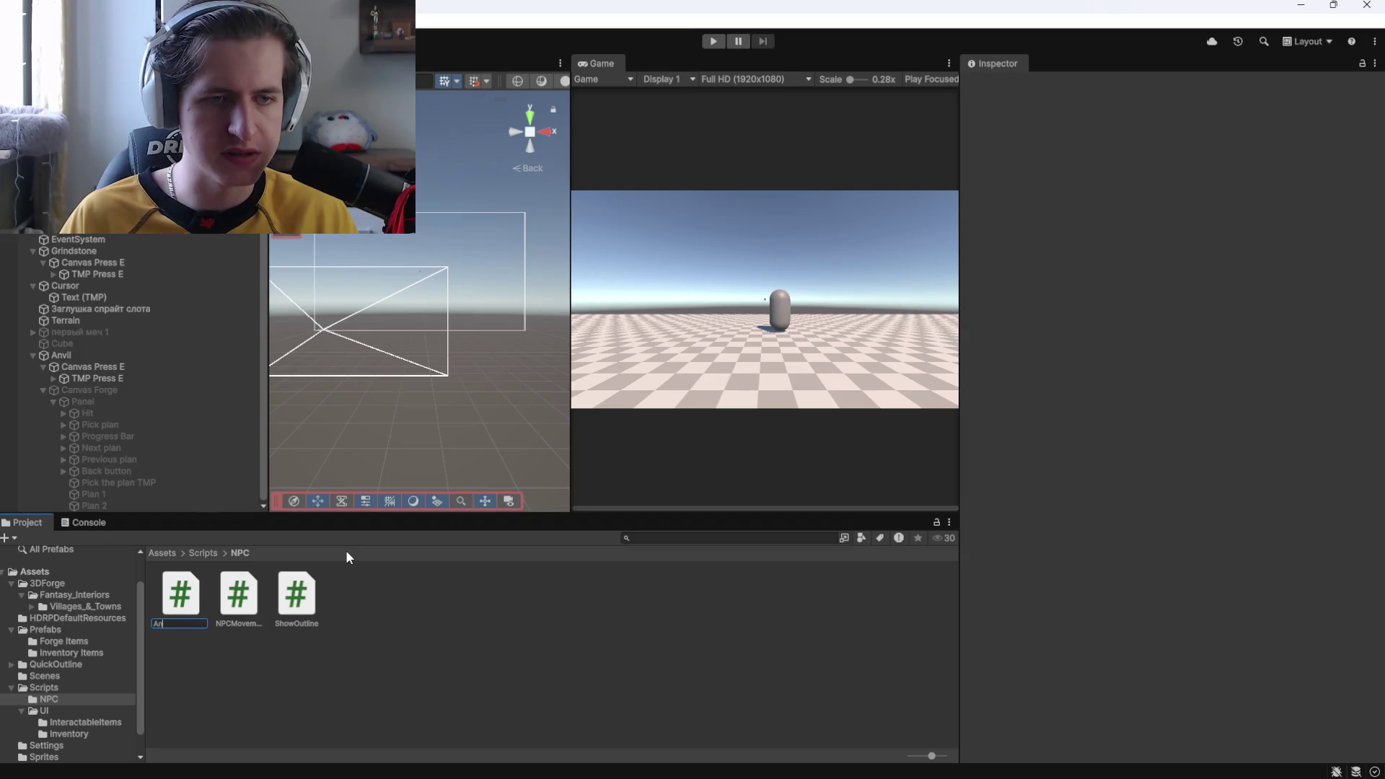
type("swer Ye")
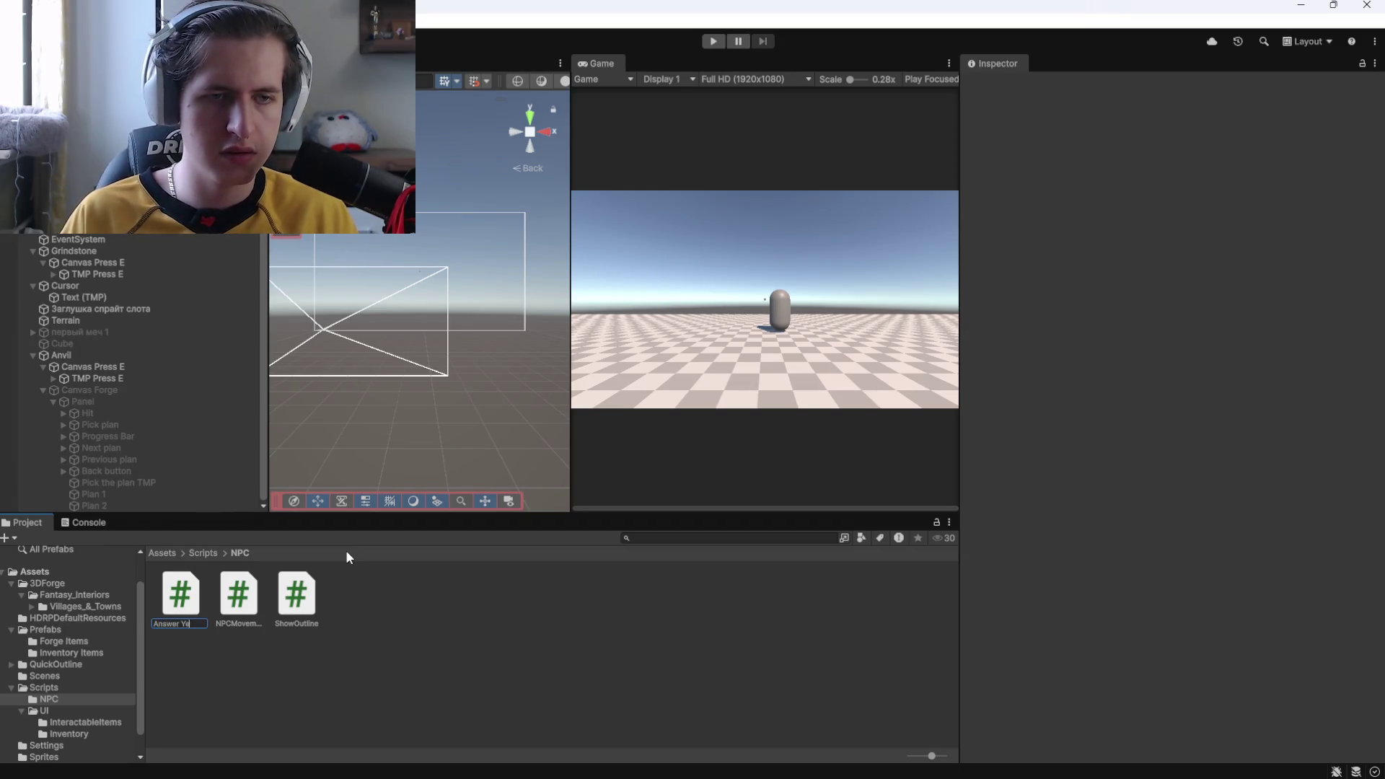
key("BackSpace")
key("BackSpace")
key("BackSpace")
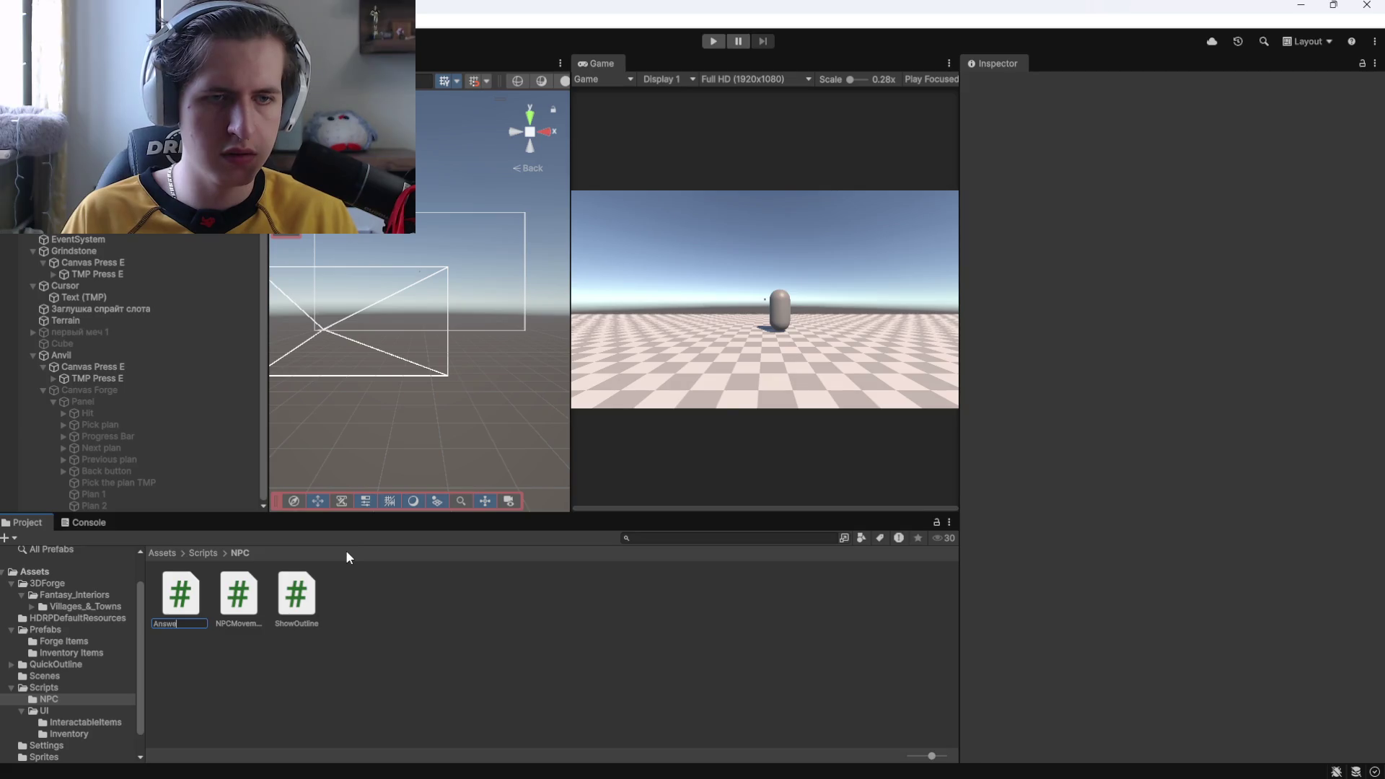
type("rYes")
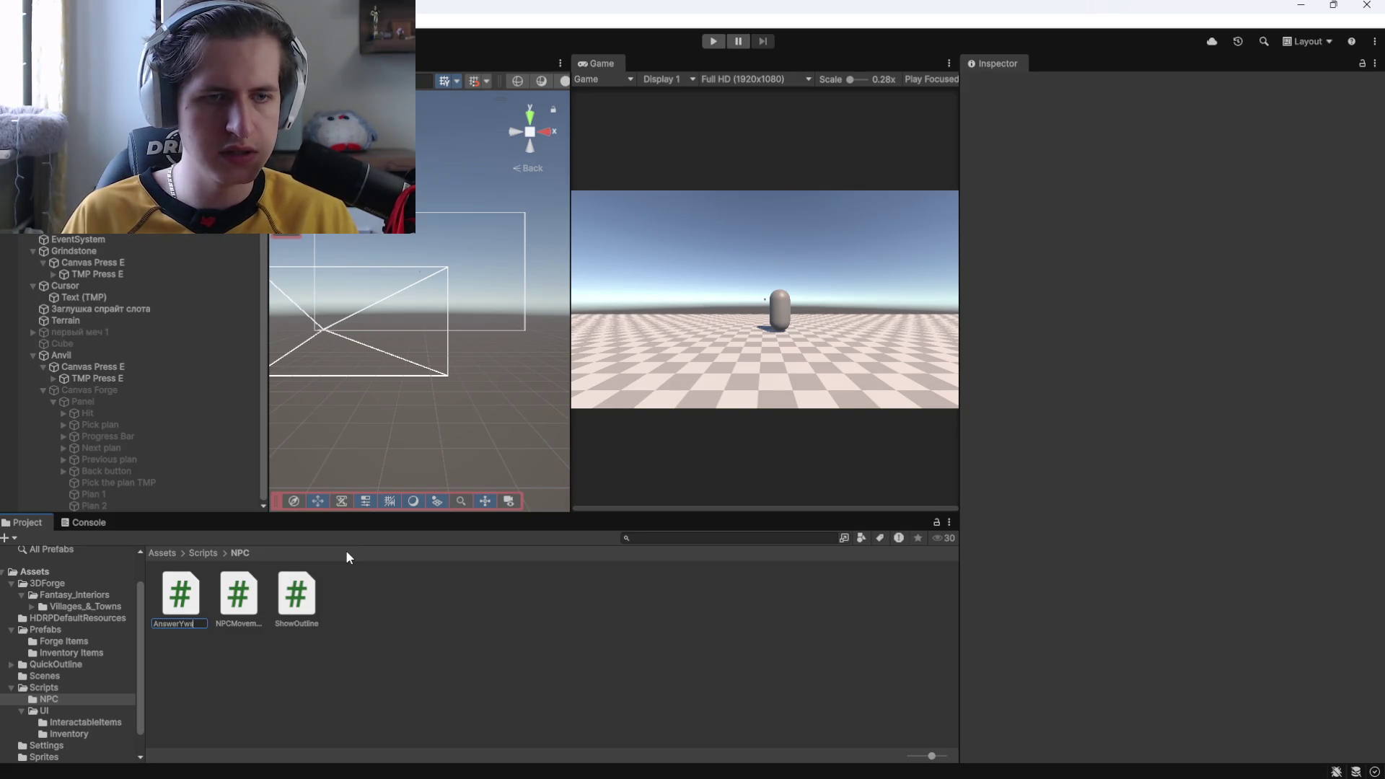
left_click(345, 629)
Create a second MonoBehaviour script named AnswerNo
right_click(348, 633)
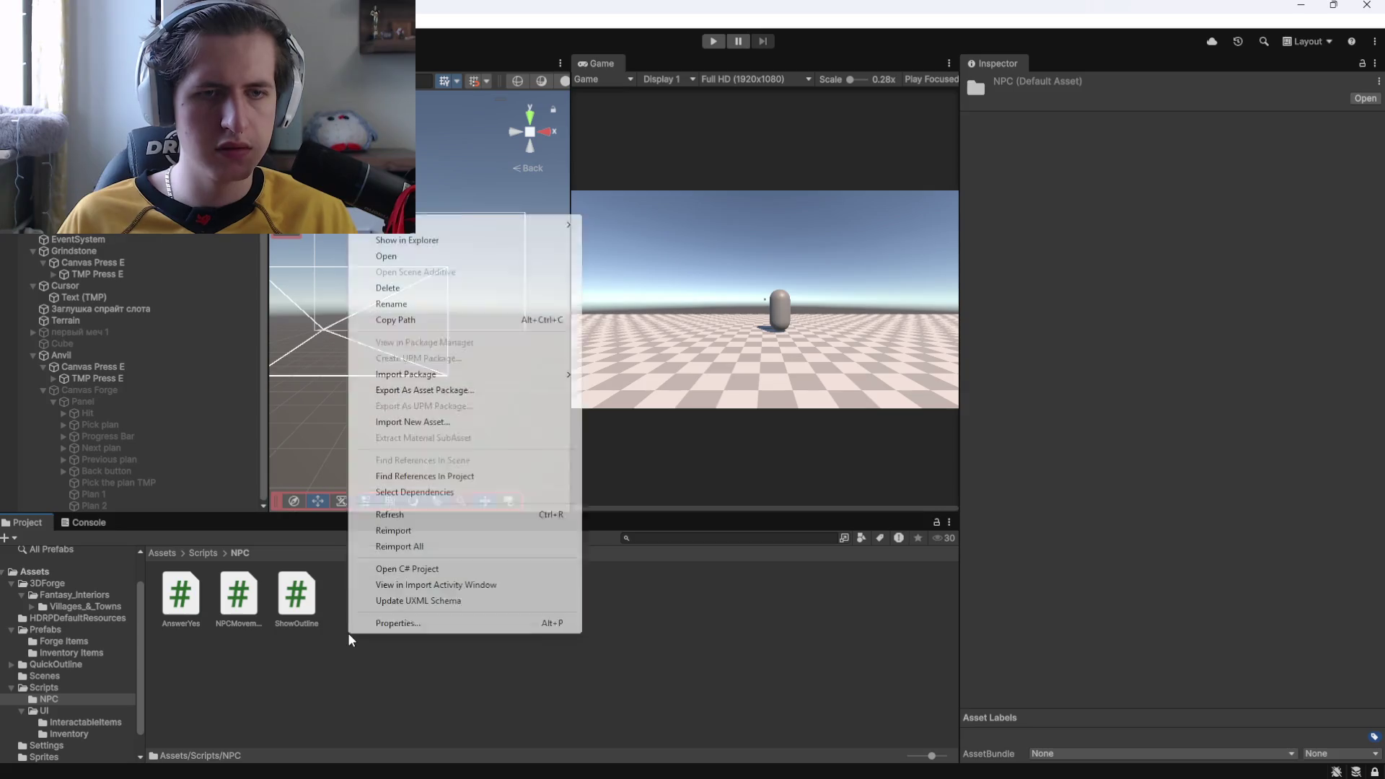
mouse_move(420, 229)
left_click(667, 256)
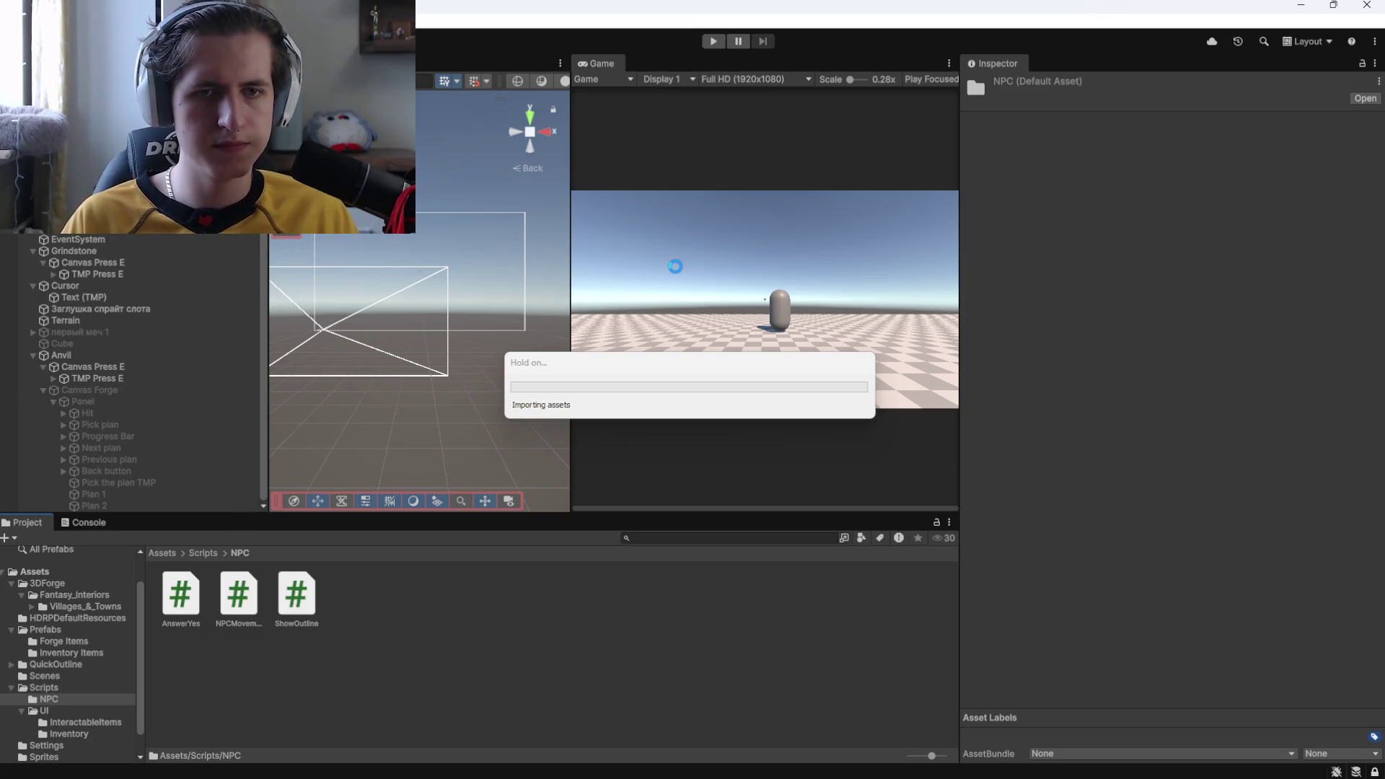
type("An")
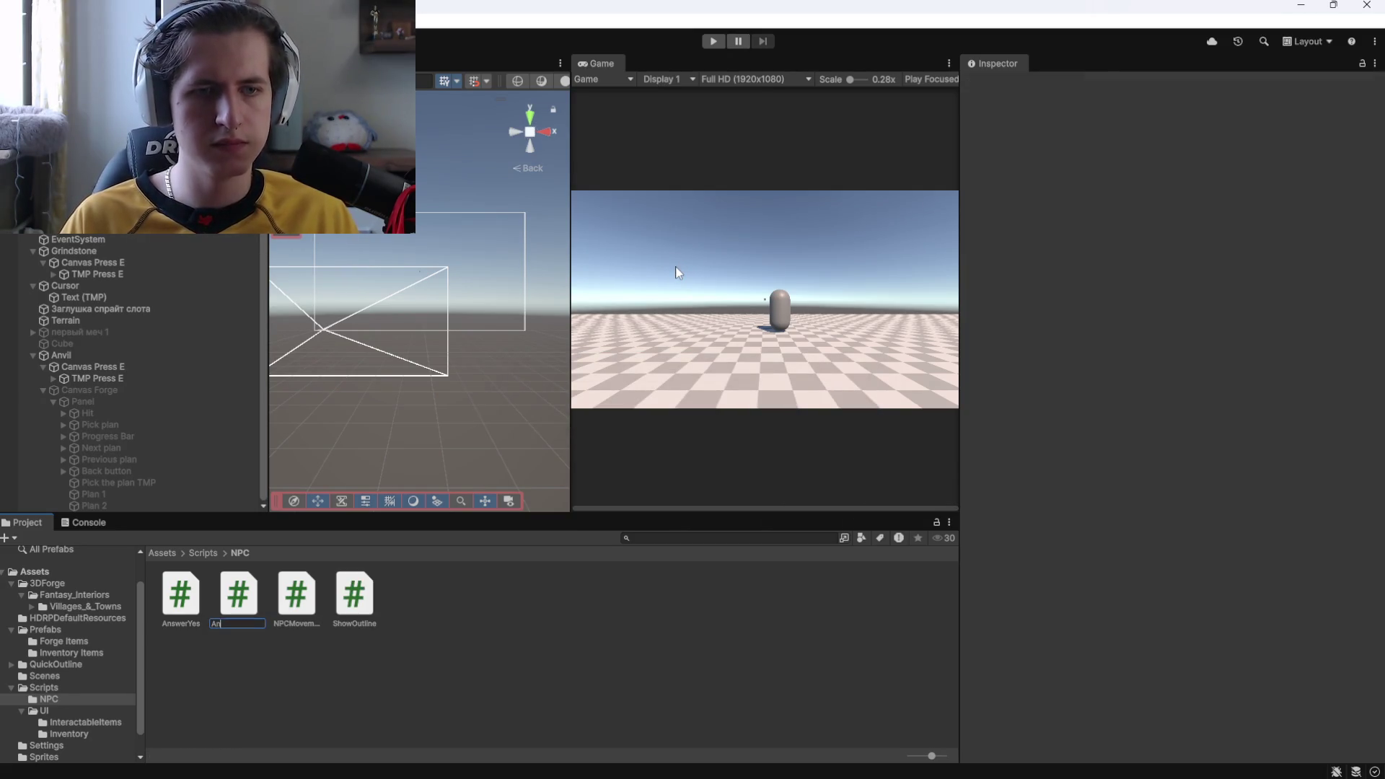
type("swerNo")
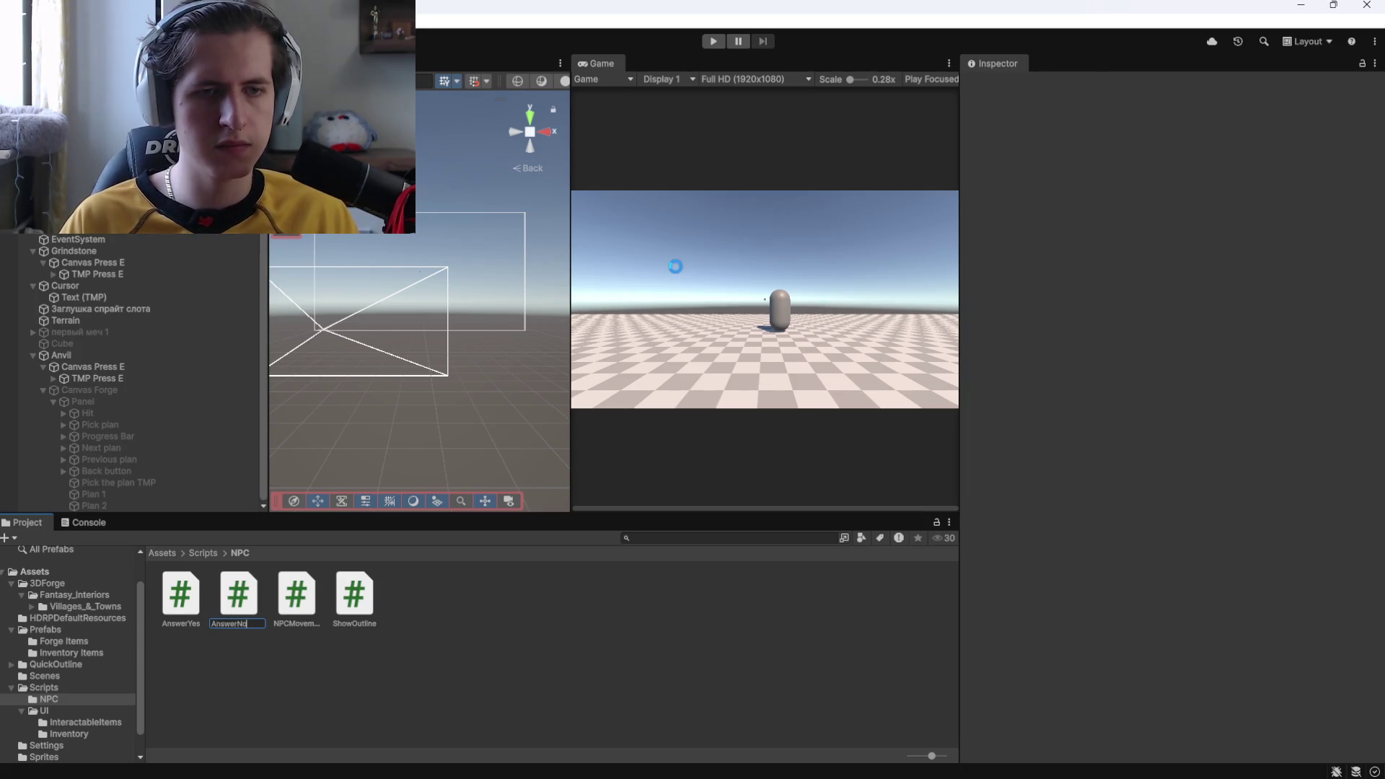
key("Return")
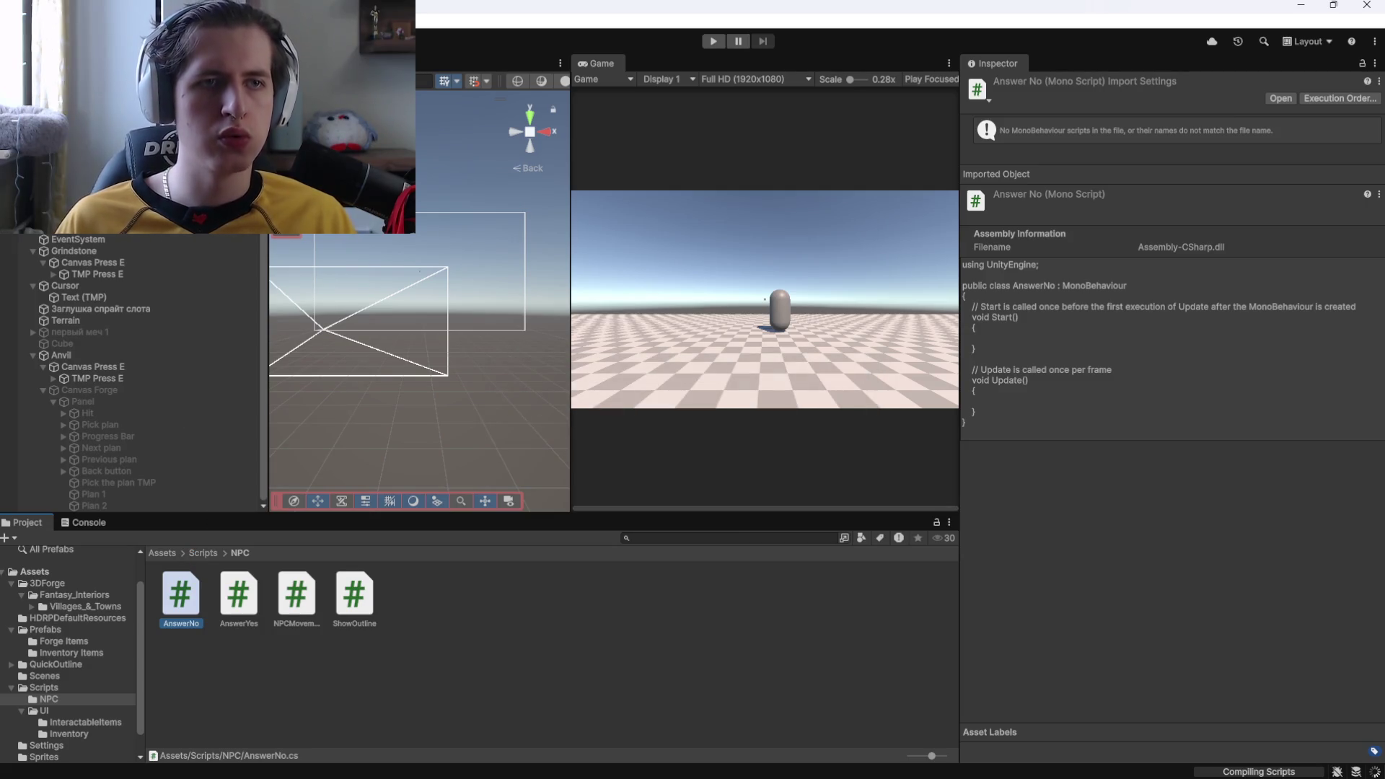
Inspect the After "No" text object and read the Console's import error warnings
left_click(86, 216)
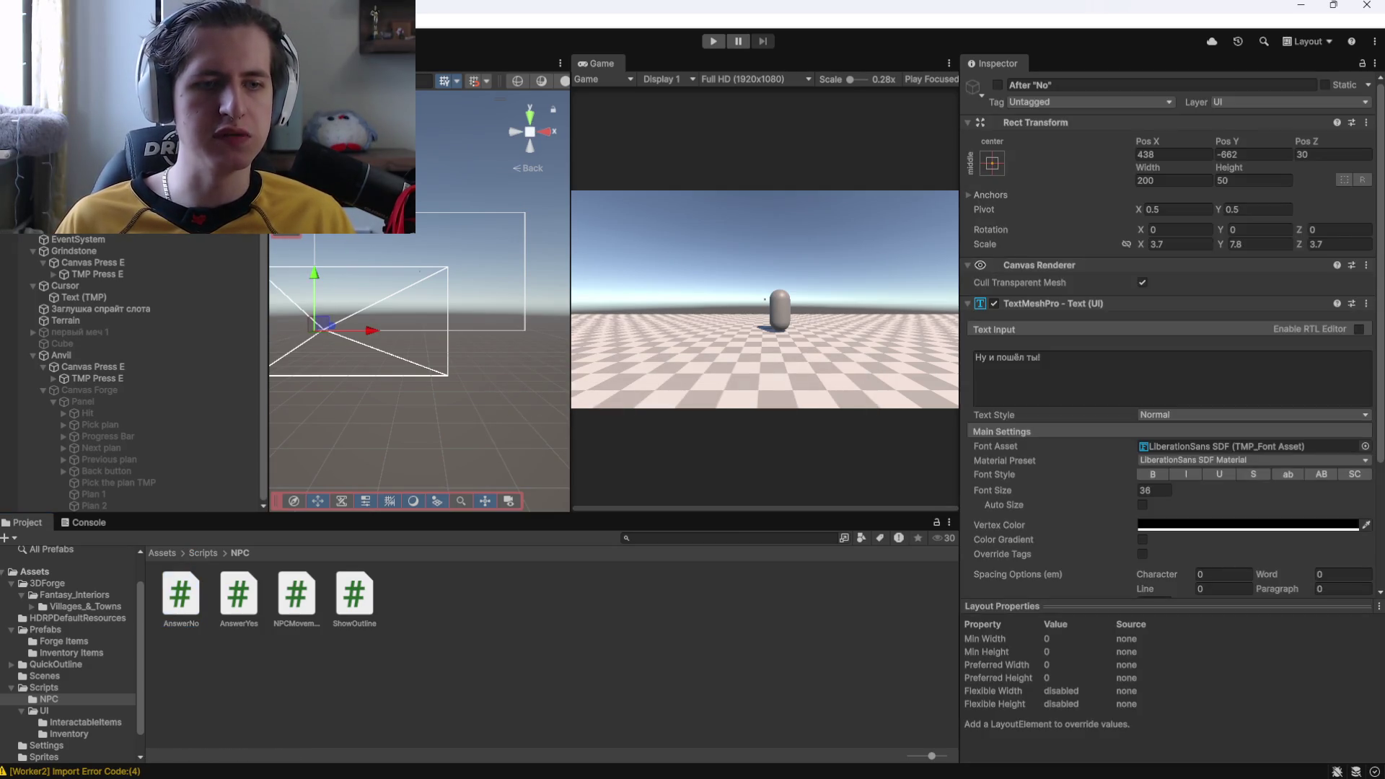
left_click(88, 522)
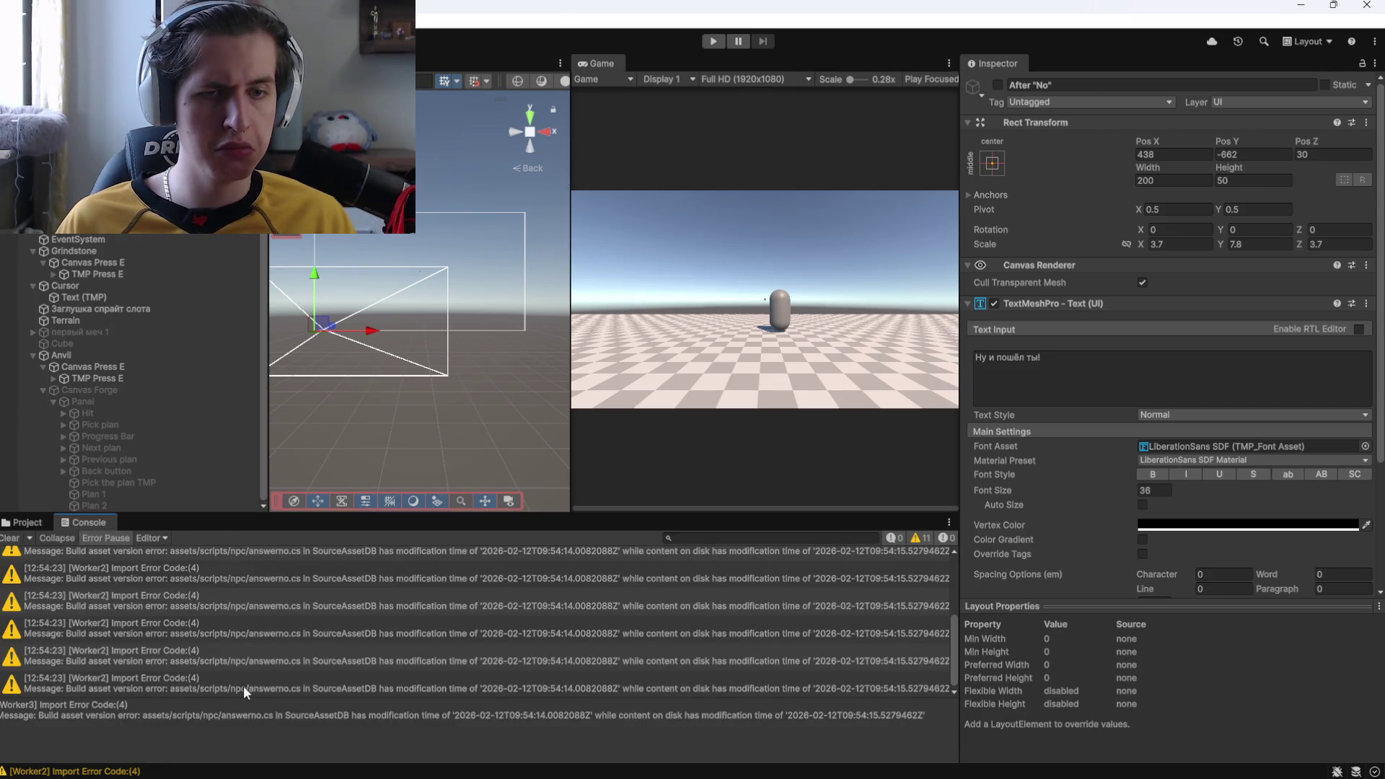
scroll(382, 656, "up", 2)
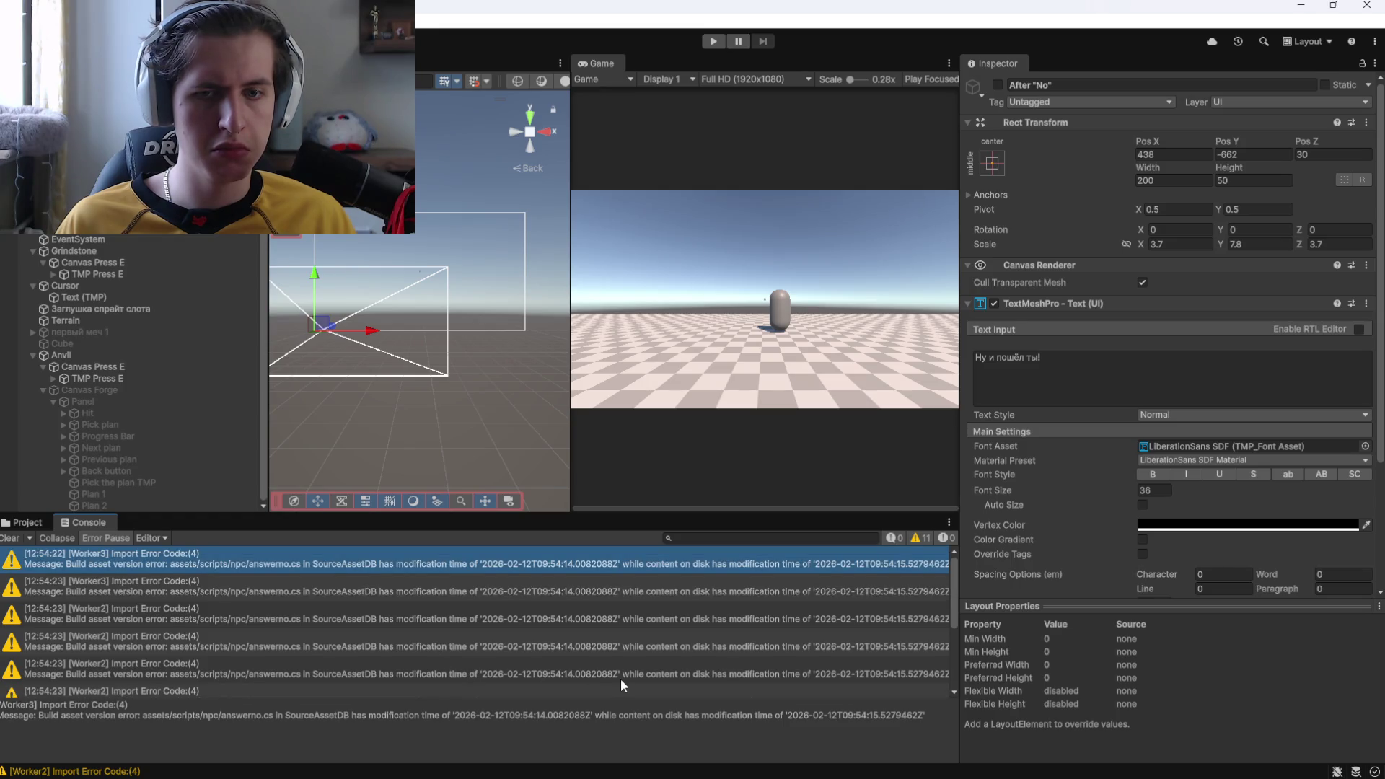
scroll(430, 600, "down", 2)
left_click(250, 691)
Compare the AnswerNo and AnswerYes scripts, recheck the warnings, and delete AnswerYes
left_click(28, 522)
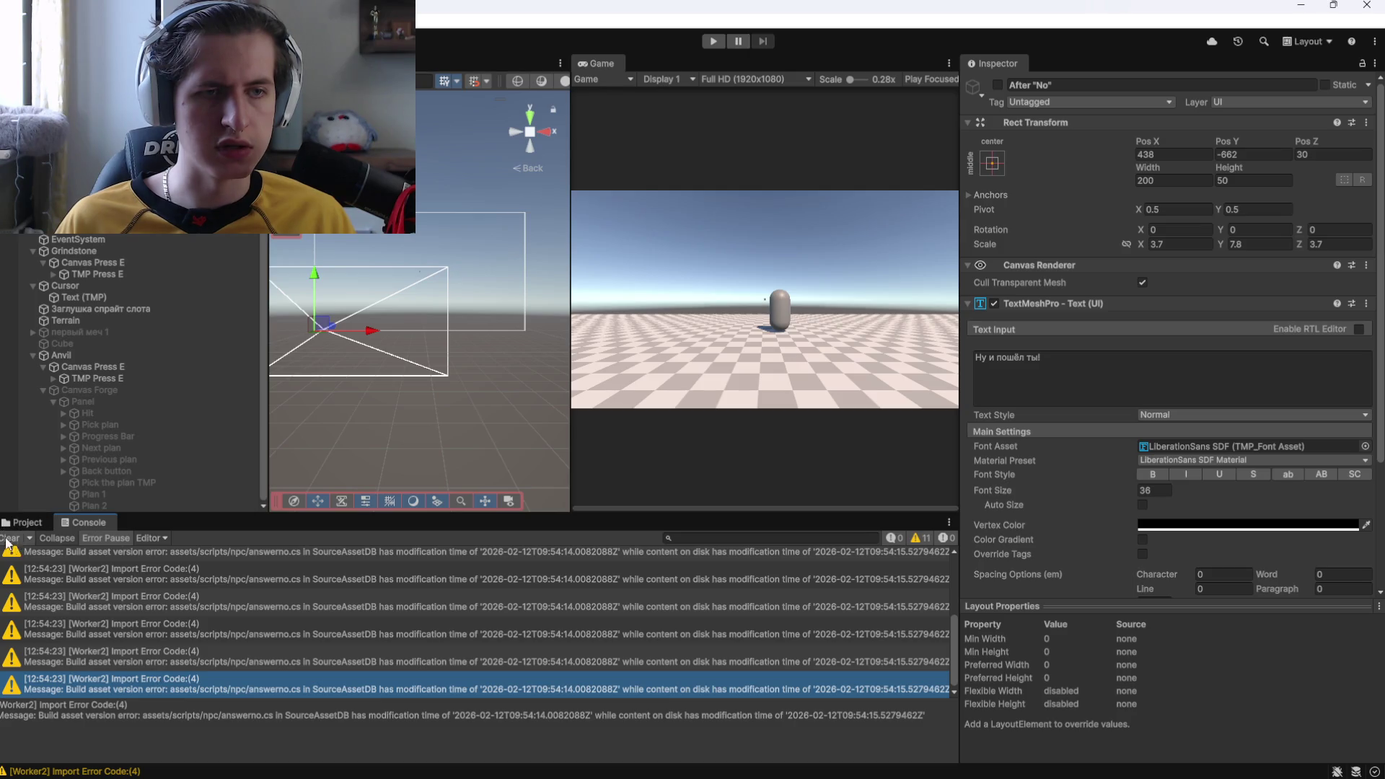
left_click(175, 601)
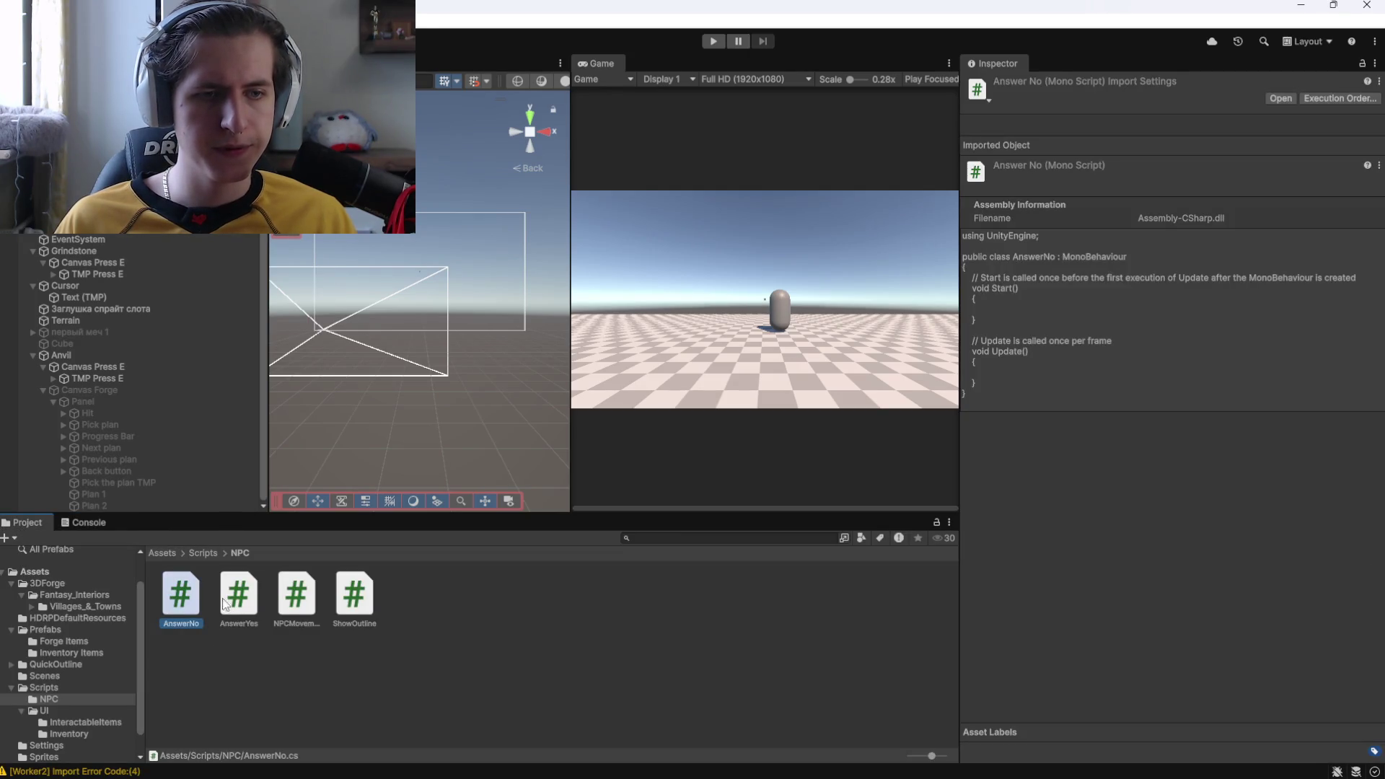
left_click(234, 603)
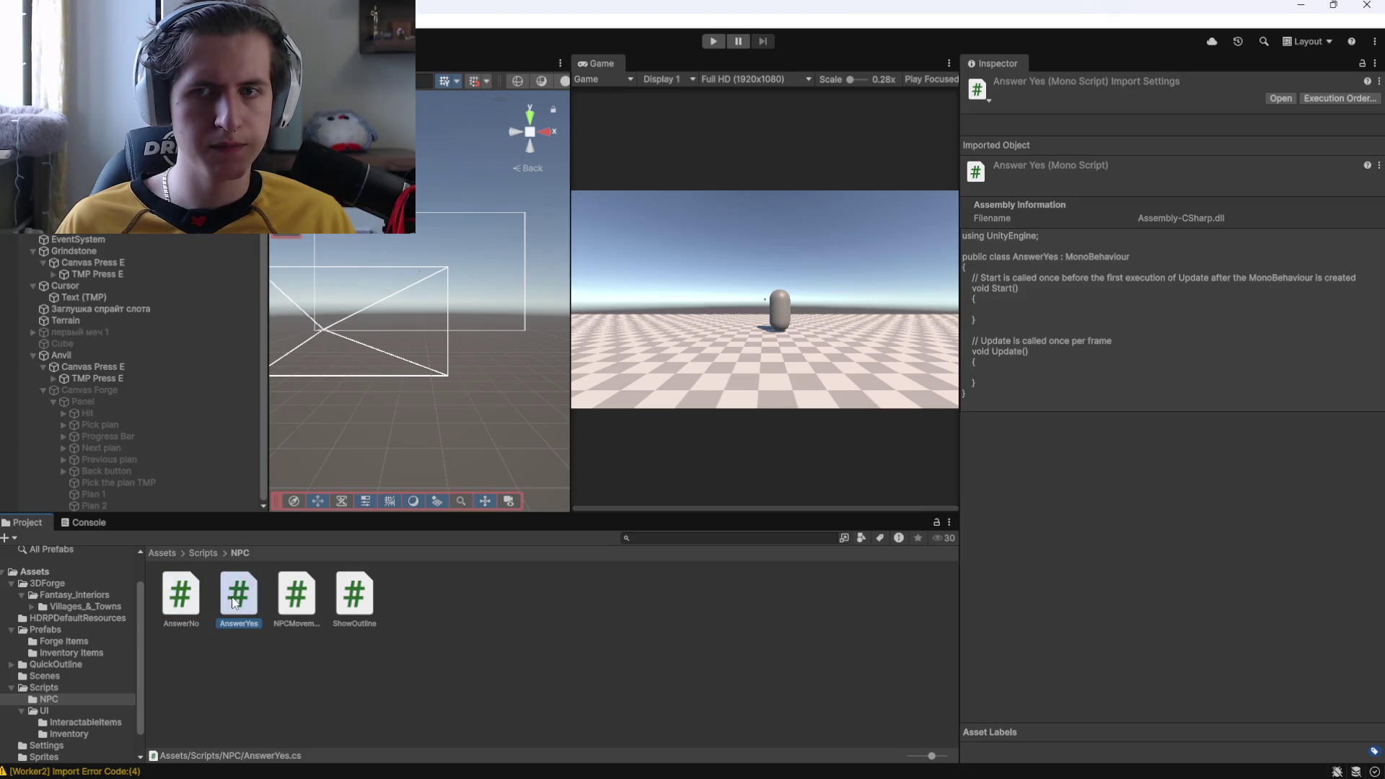
left_click(88, 522)
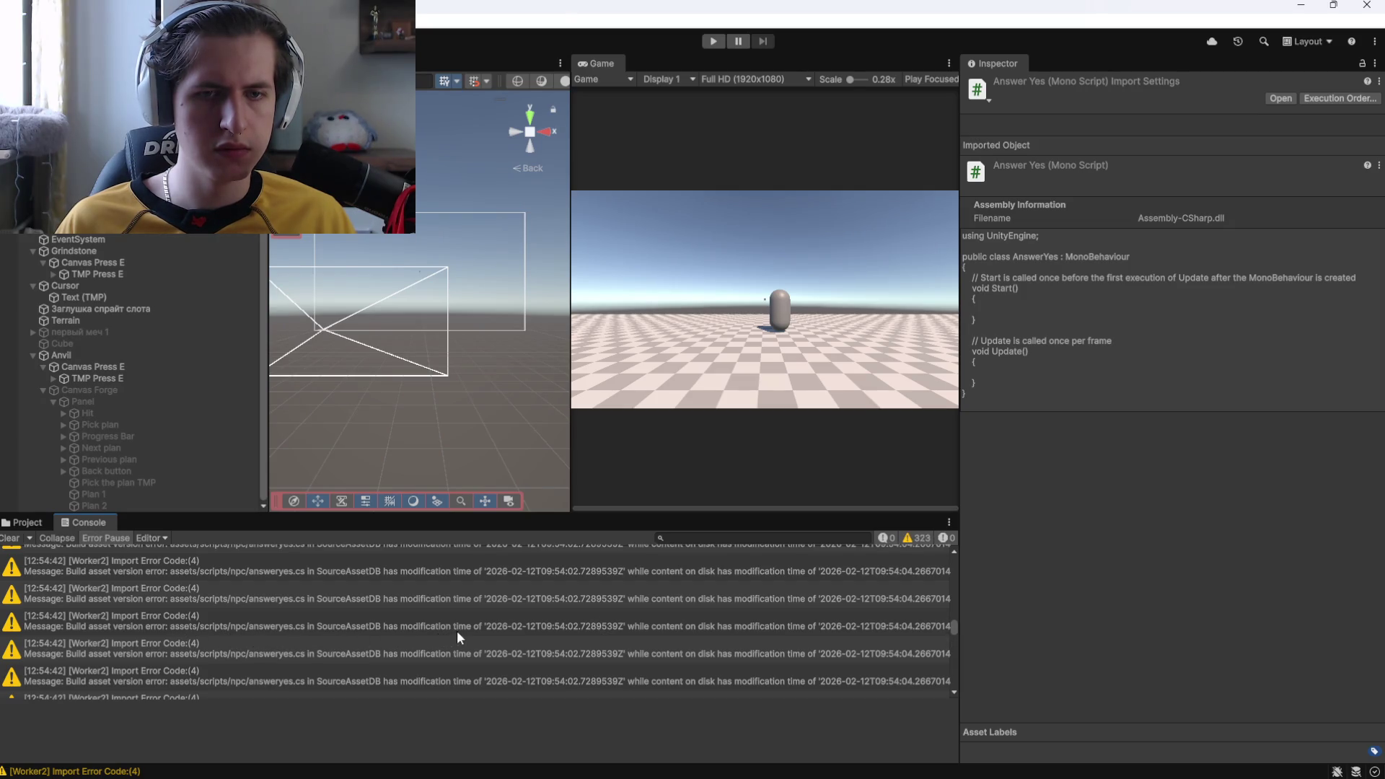
left_click(26, 522)
left_click(238, 598)
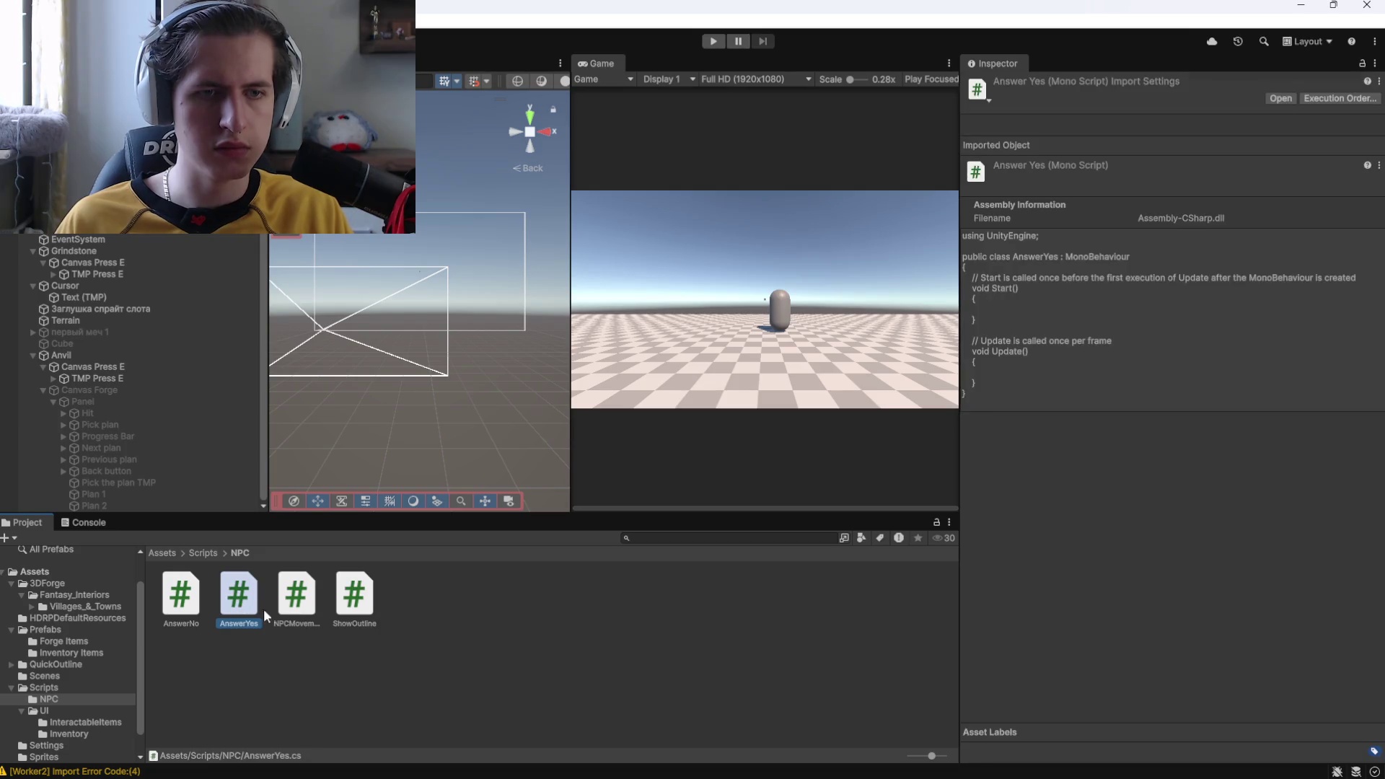
key("Delete")
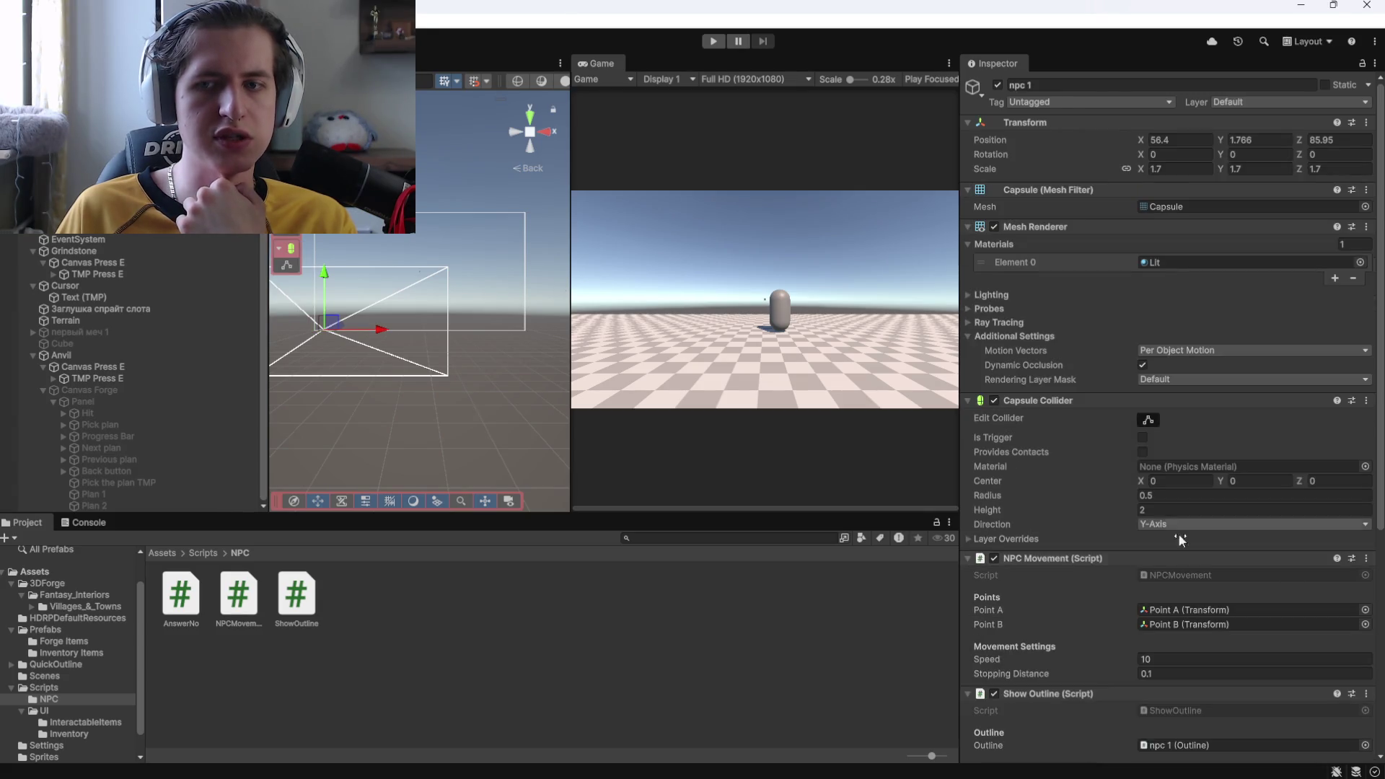
Rename AnswerNo to AfterAnswer and view the resulting afteranswer.cs import error
scroll(1096, 566, "down", 2)
scroll(1060, 552, "down", 3)
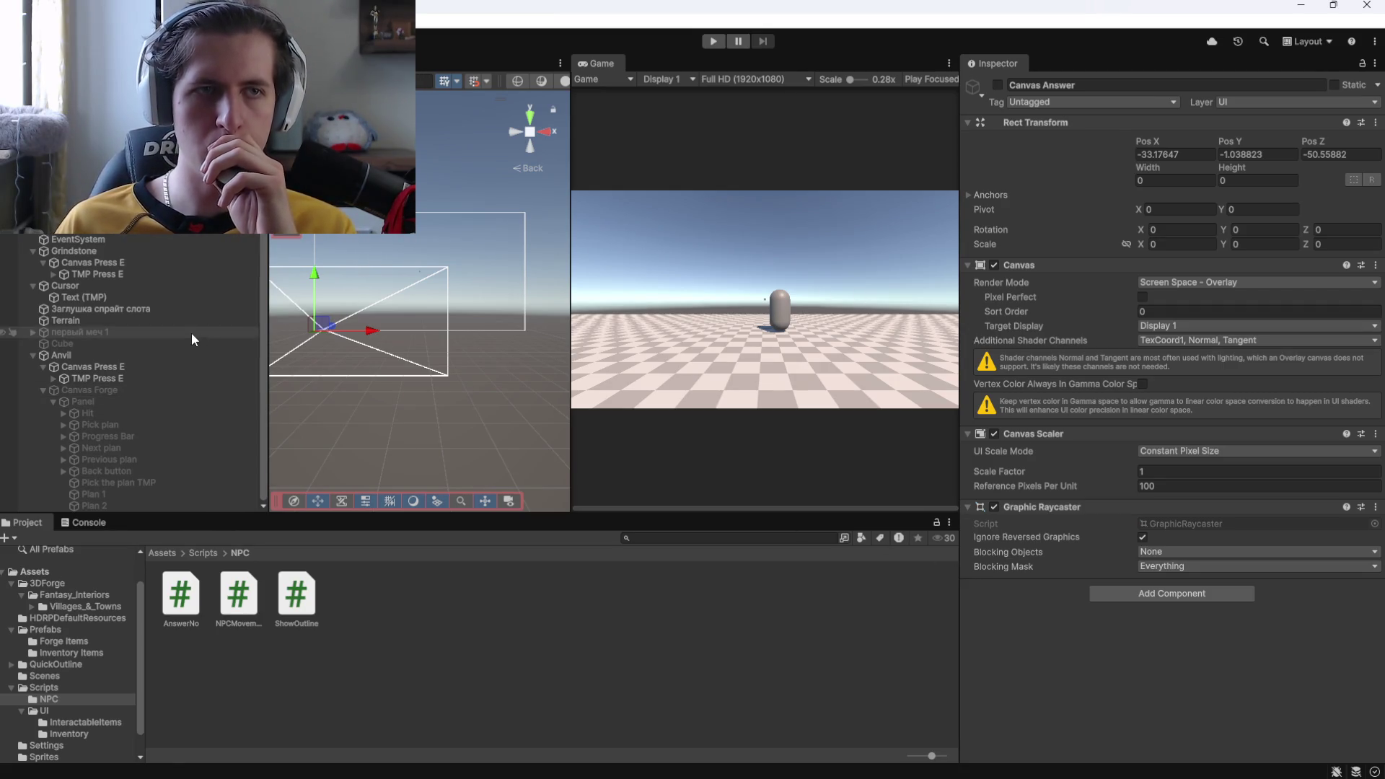
left_click(203, 596)
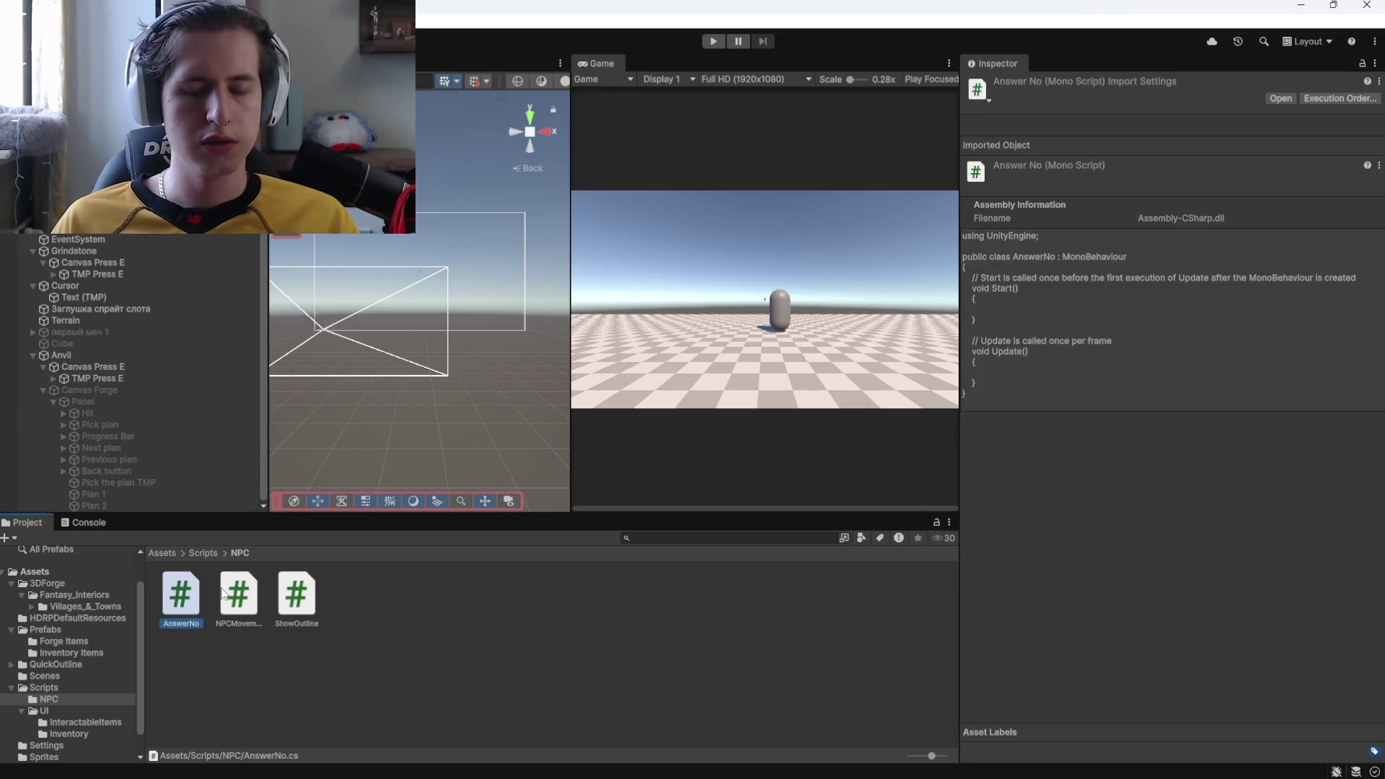
type("A")
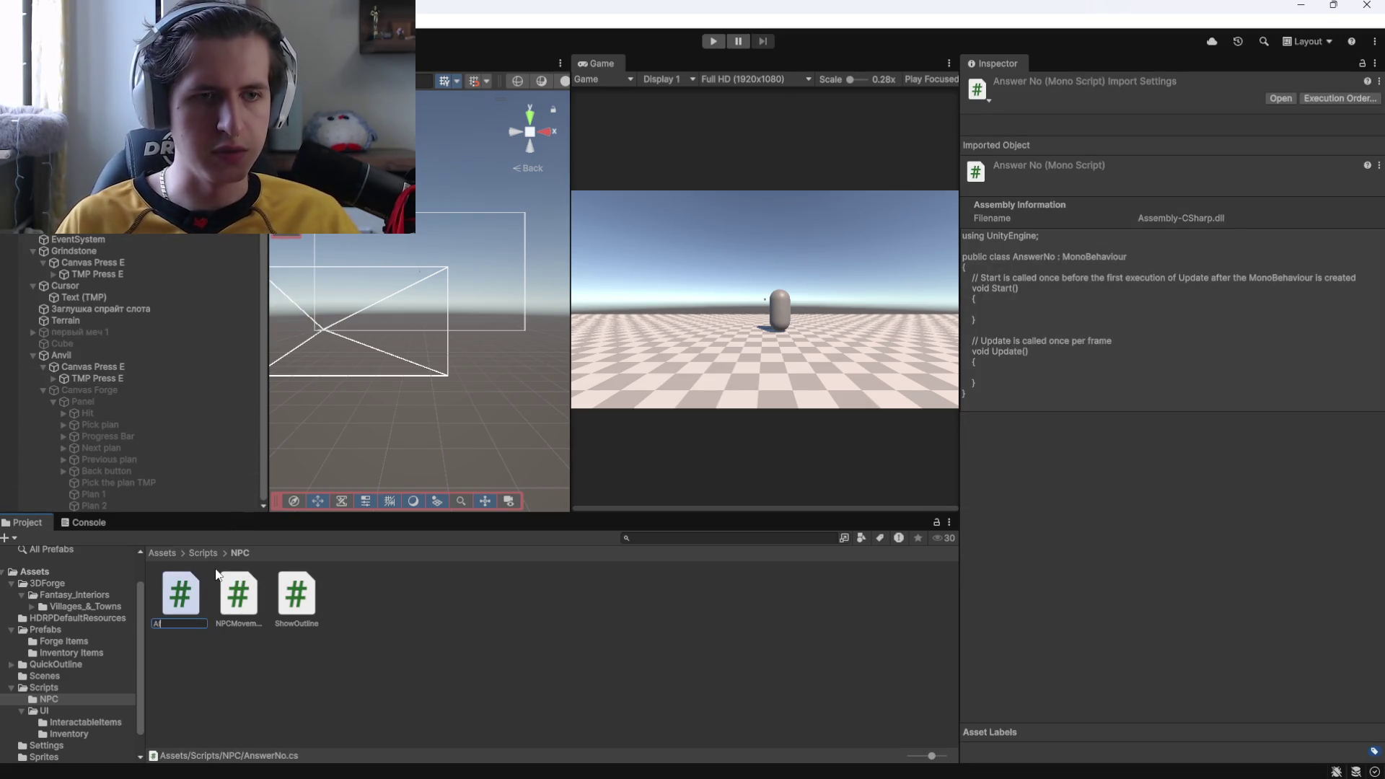
type("nswer")
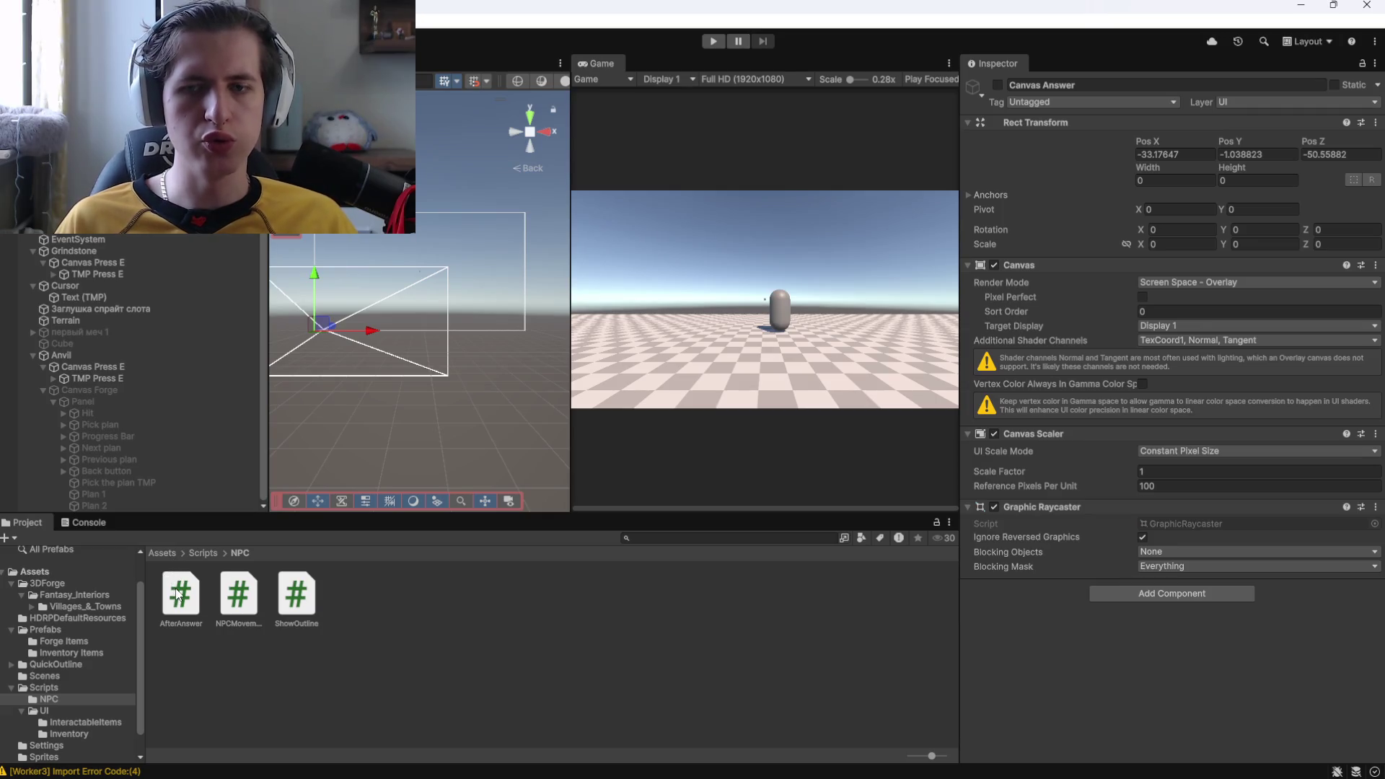
left_click(98, 523)
Expand the afteranswer.cs import error, widen the Console, and snip the message to the clipboard
left_click(156, 567)
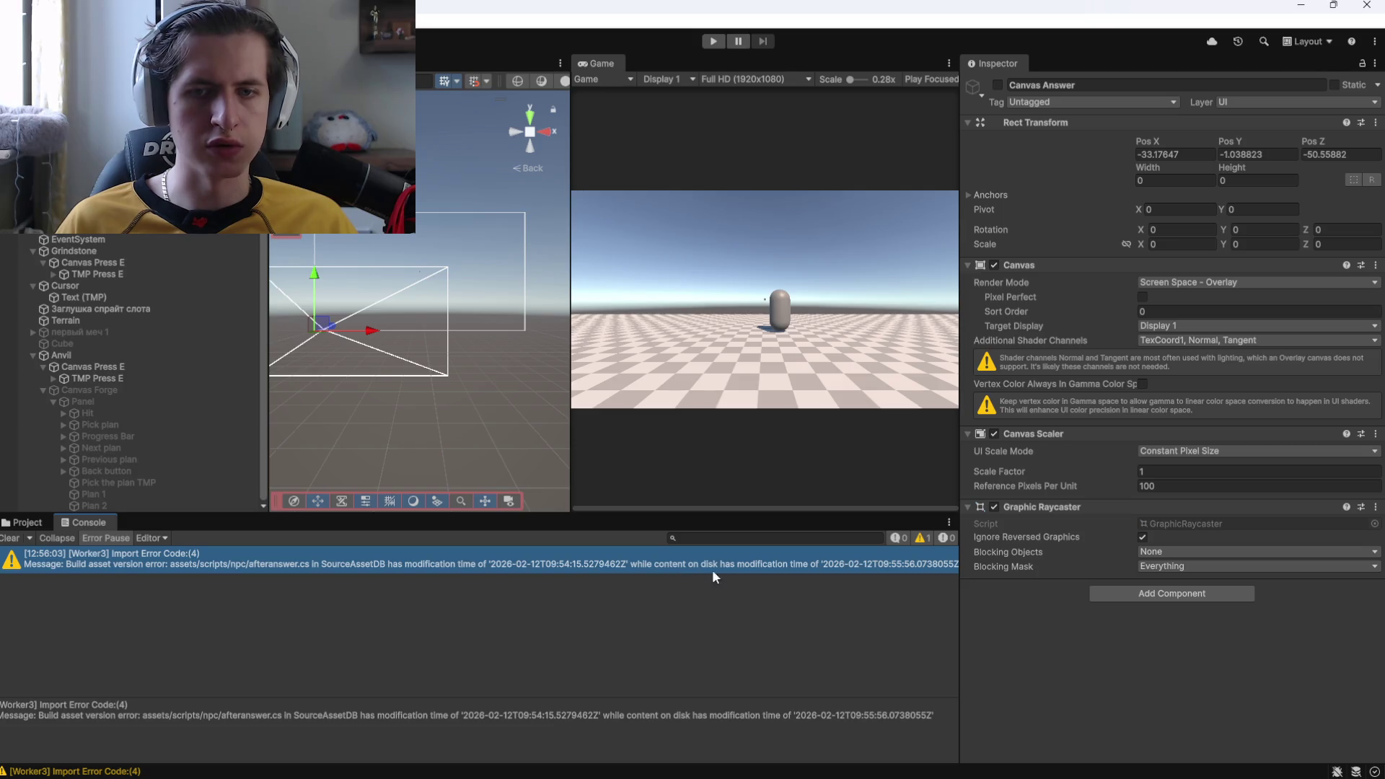
mouse_move(960, 582)
left_mouse_down()
mouse_move(1058, 581)
mouse_move(1029, 582)
left_mouse_up()
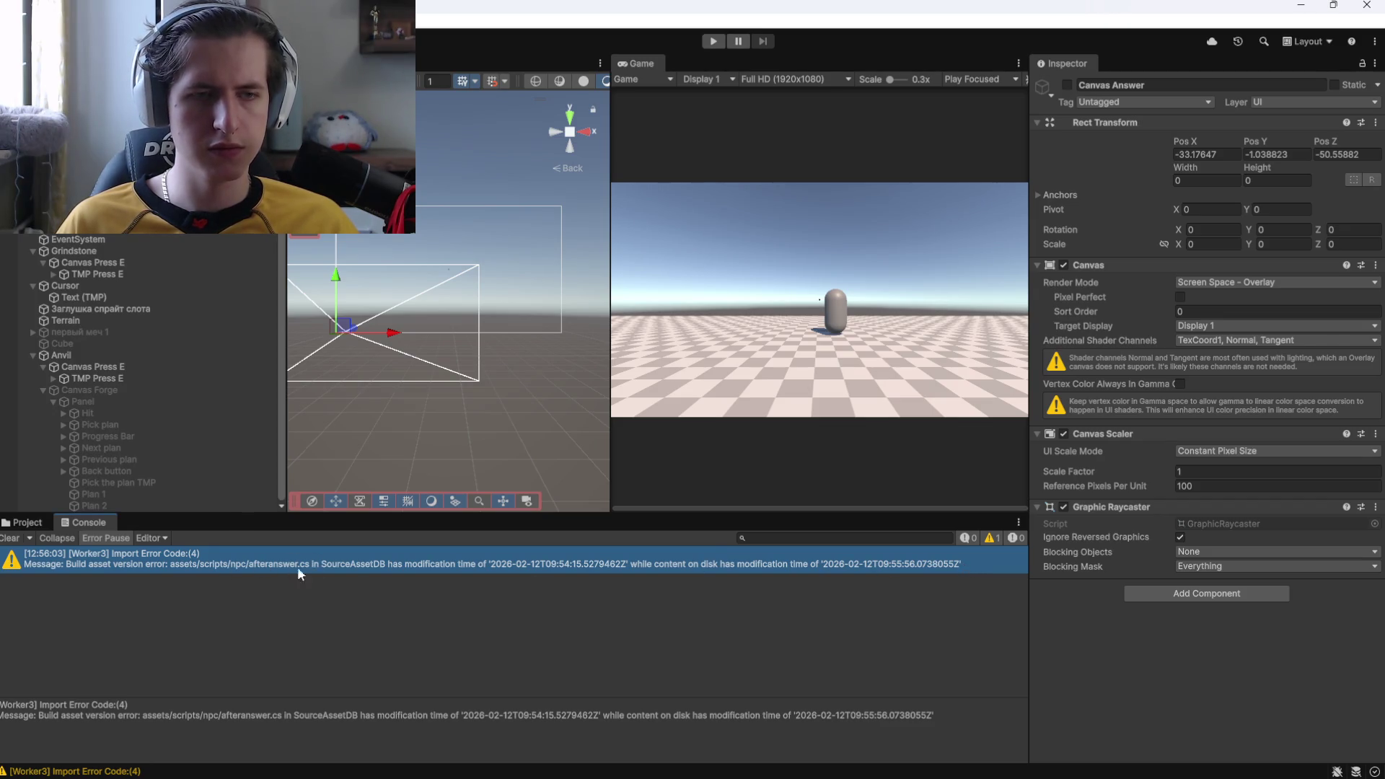
key("super+shift+s")
mouse_move(968, 559)
left_mouse_down()
mouse_move(7, 573)
mouse_move(12, 552)
left_mouse_up()
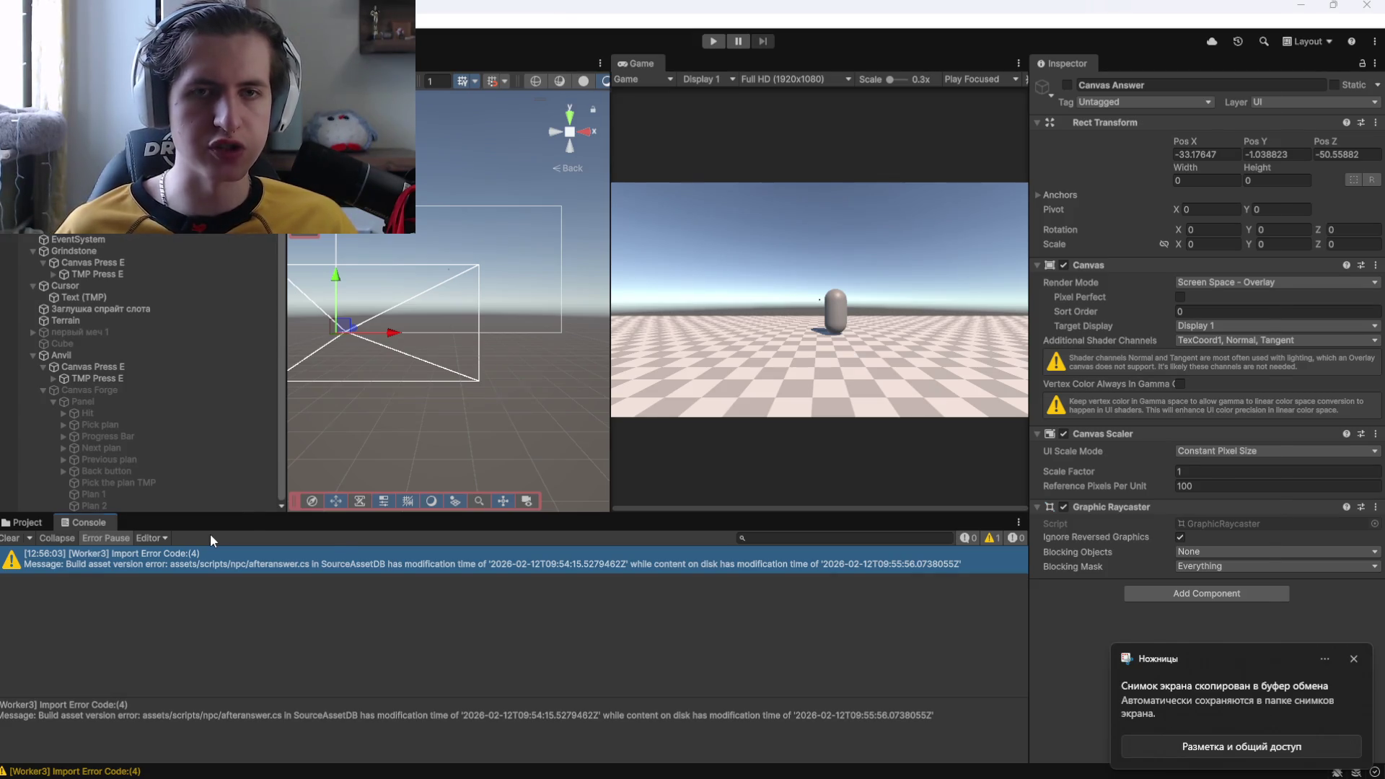
key("alt+Tab")
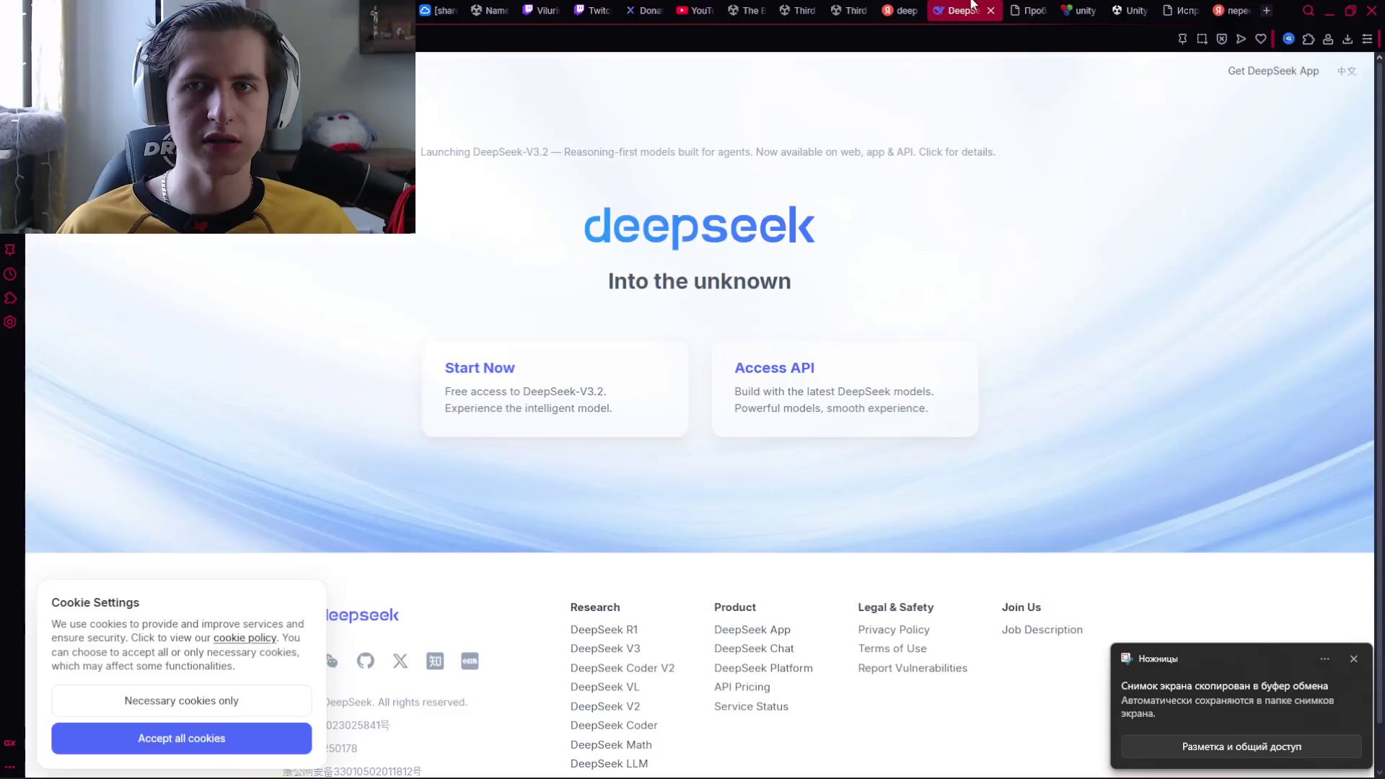
Paste the error screenshot into DeepSeek, ask 'что это?', and read the explanation
left_click(567, 401)
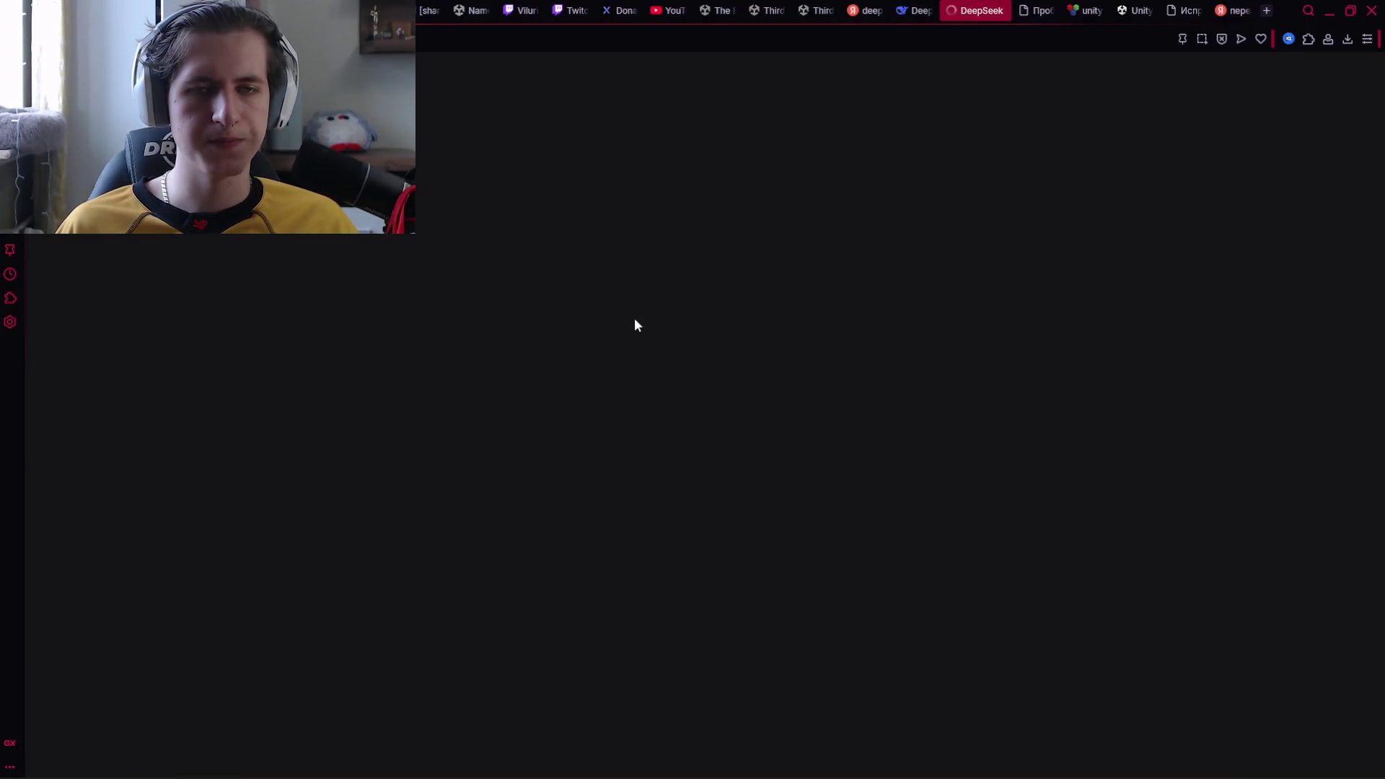
key("ctrl+v")
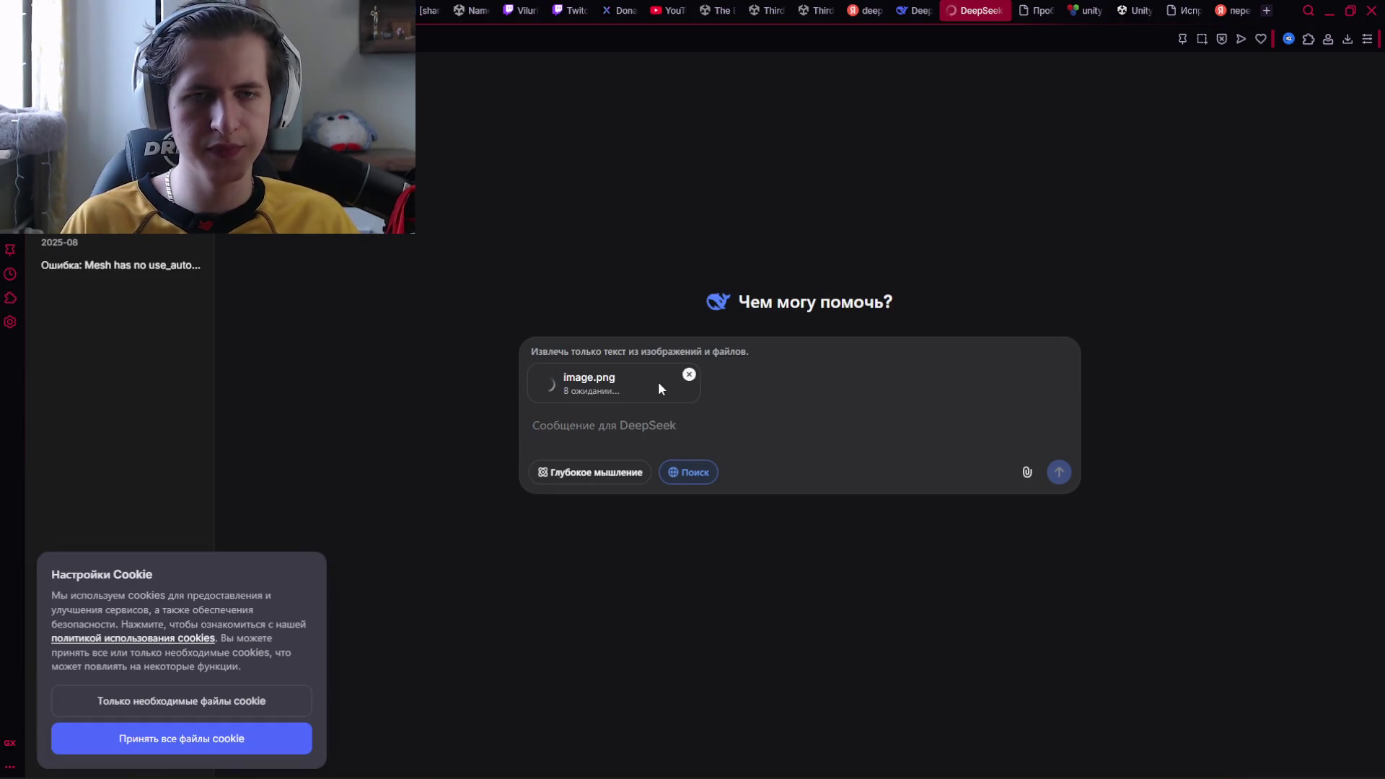
type("что это?")
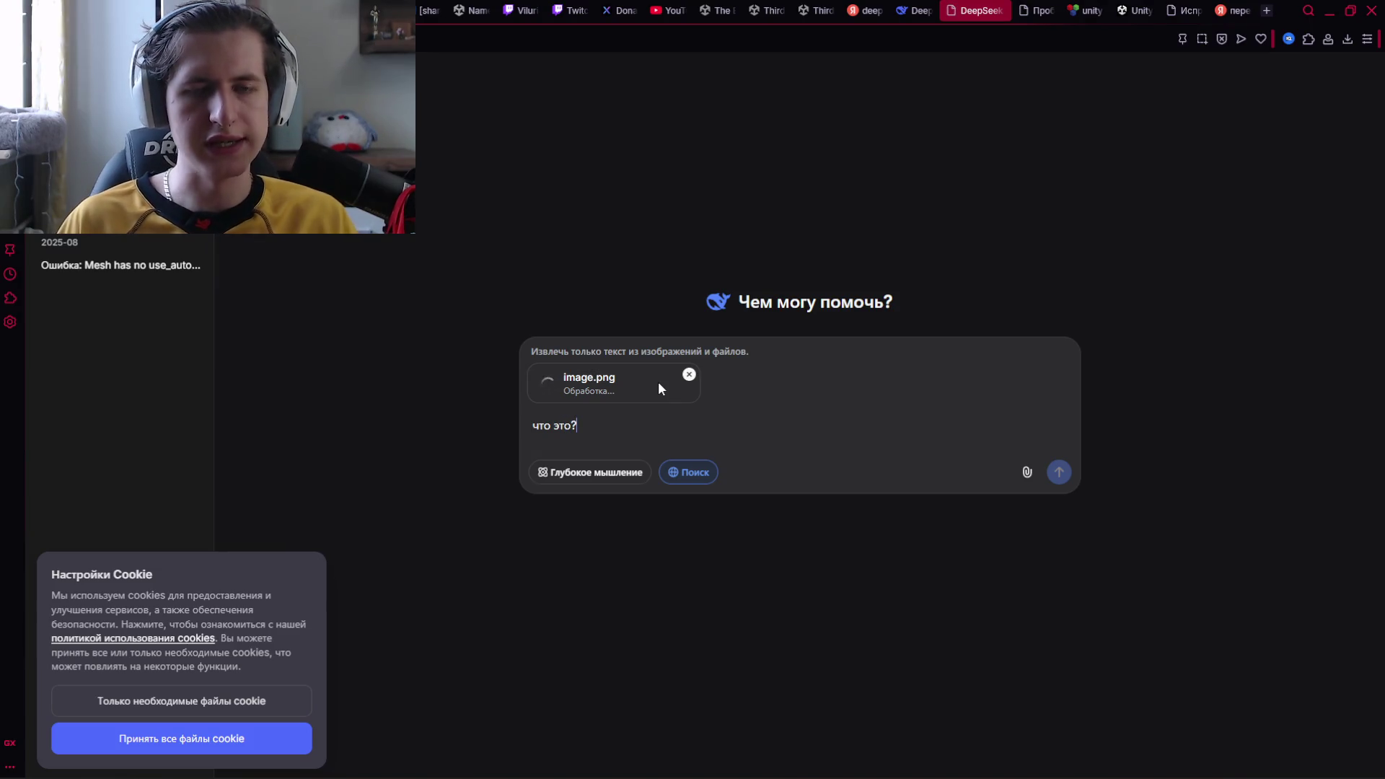
key("Return")
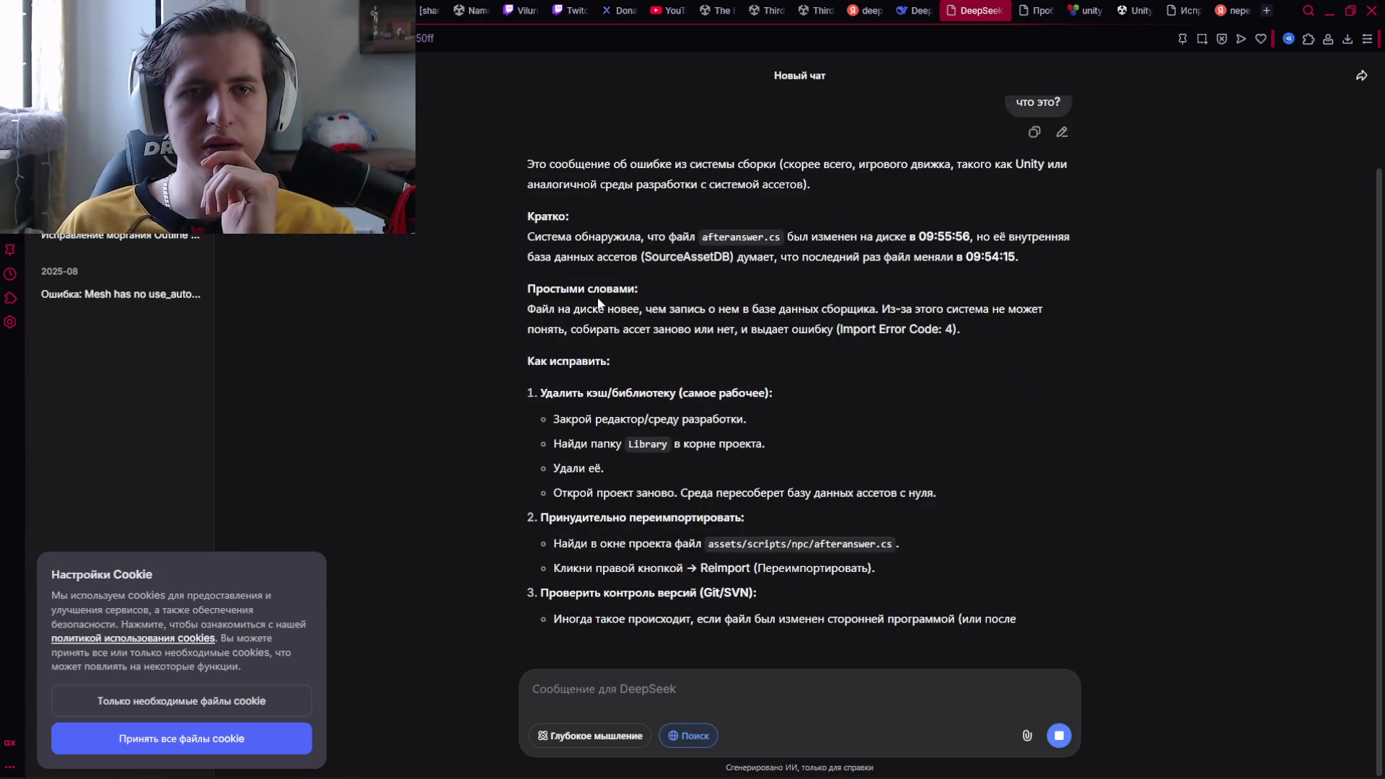
scroll(704, 187, "up", 2)
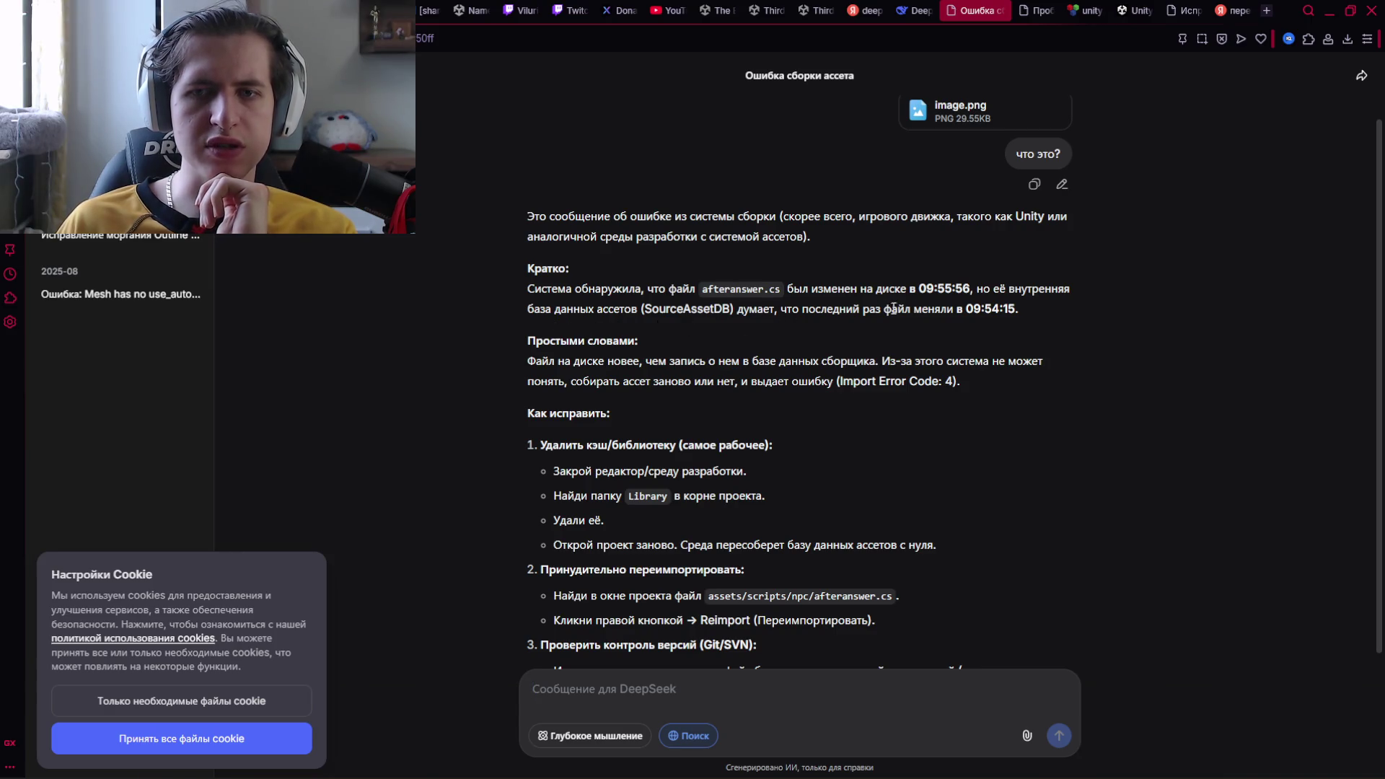
scroll(562, 352, "down", 1)
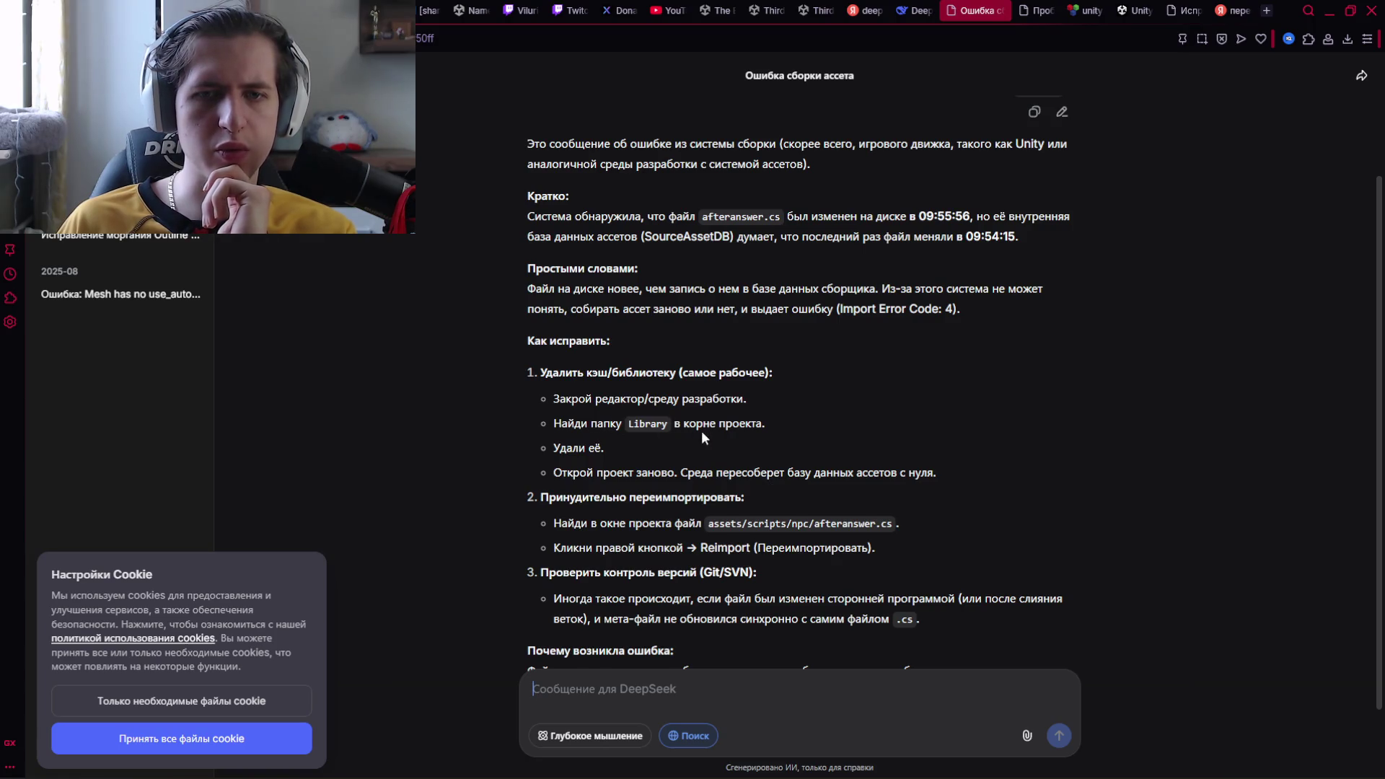
scroll(704, 438, "down", 1)
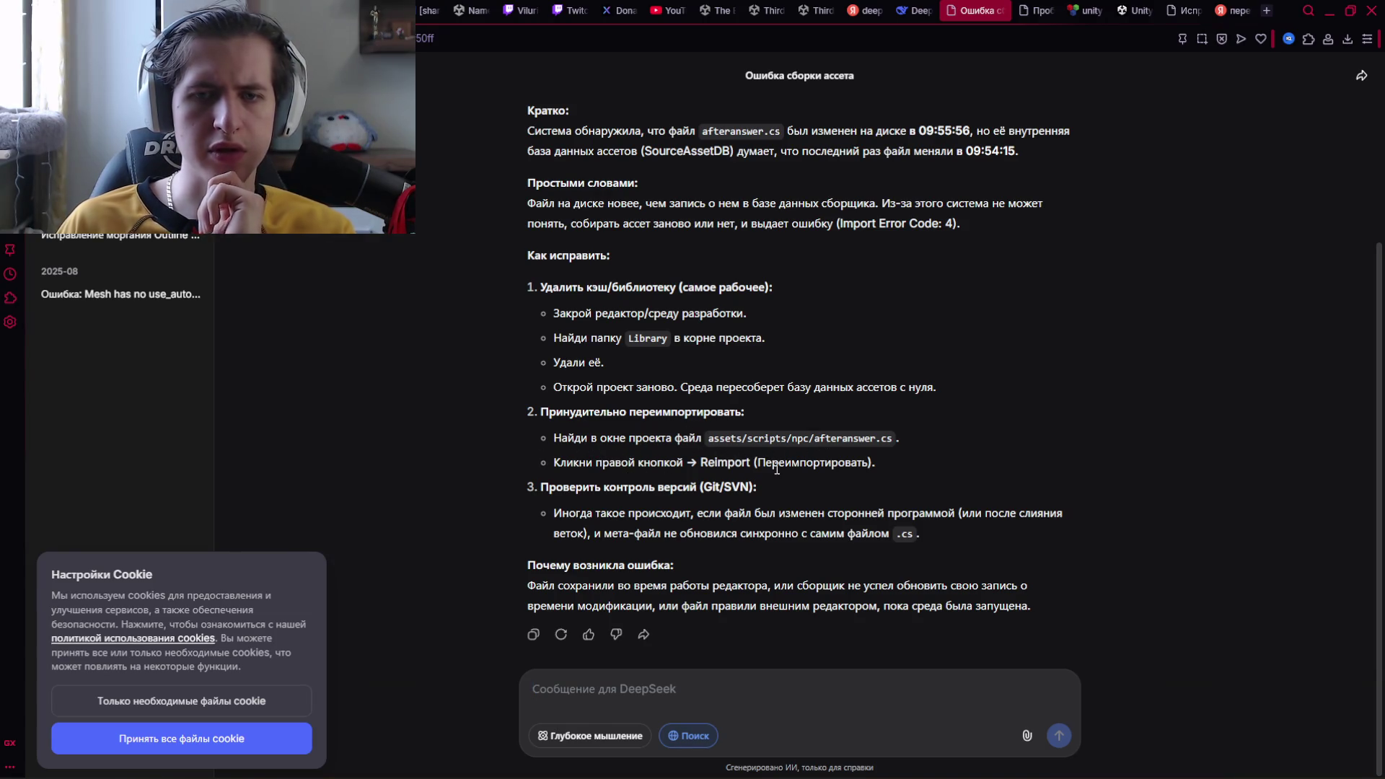
key("alt+Tab")
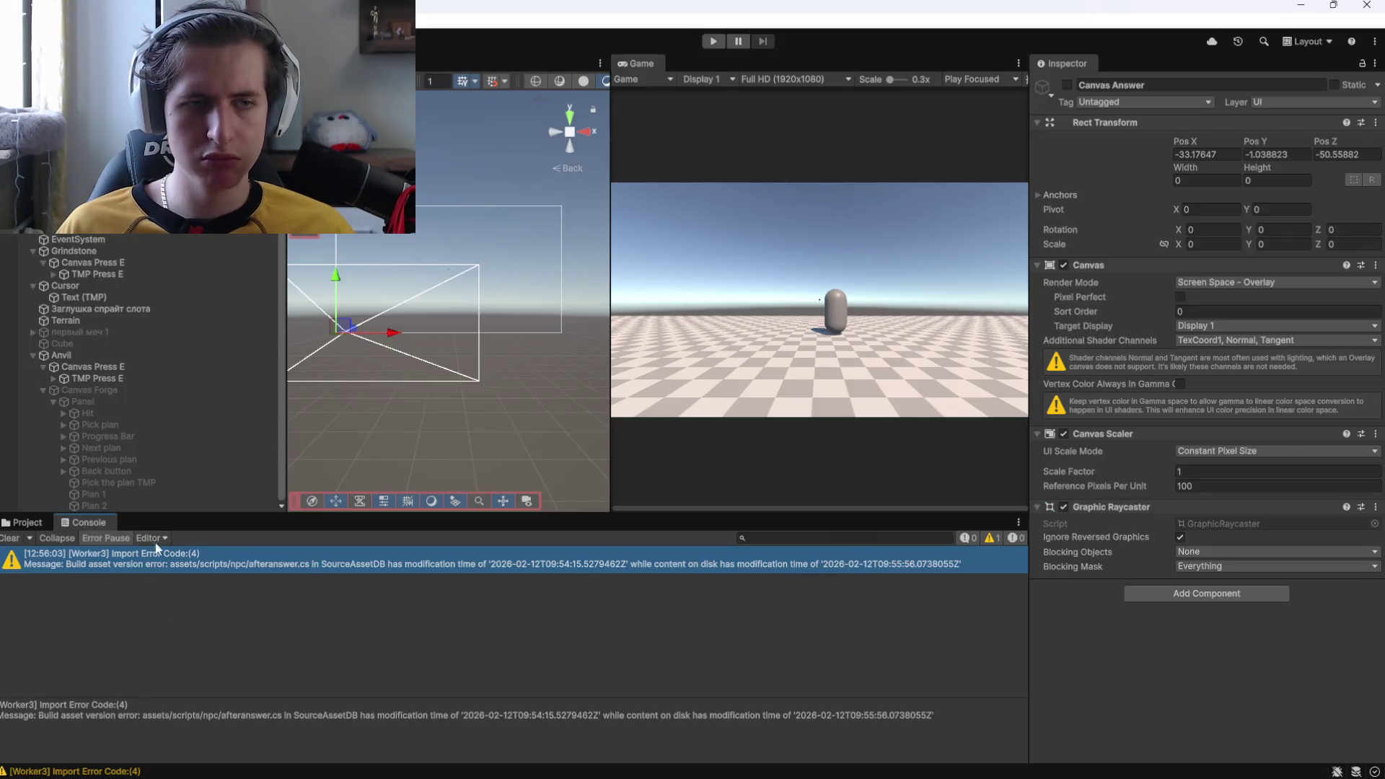
Reimport the AfterAnswer script from the NPC folder
left_click(29, 523)
right_click(184, 602)
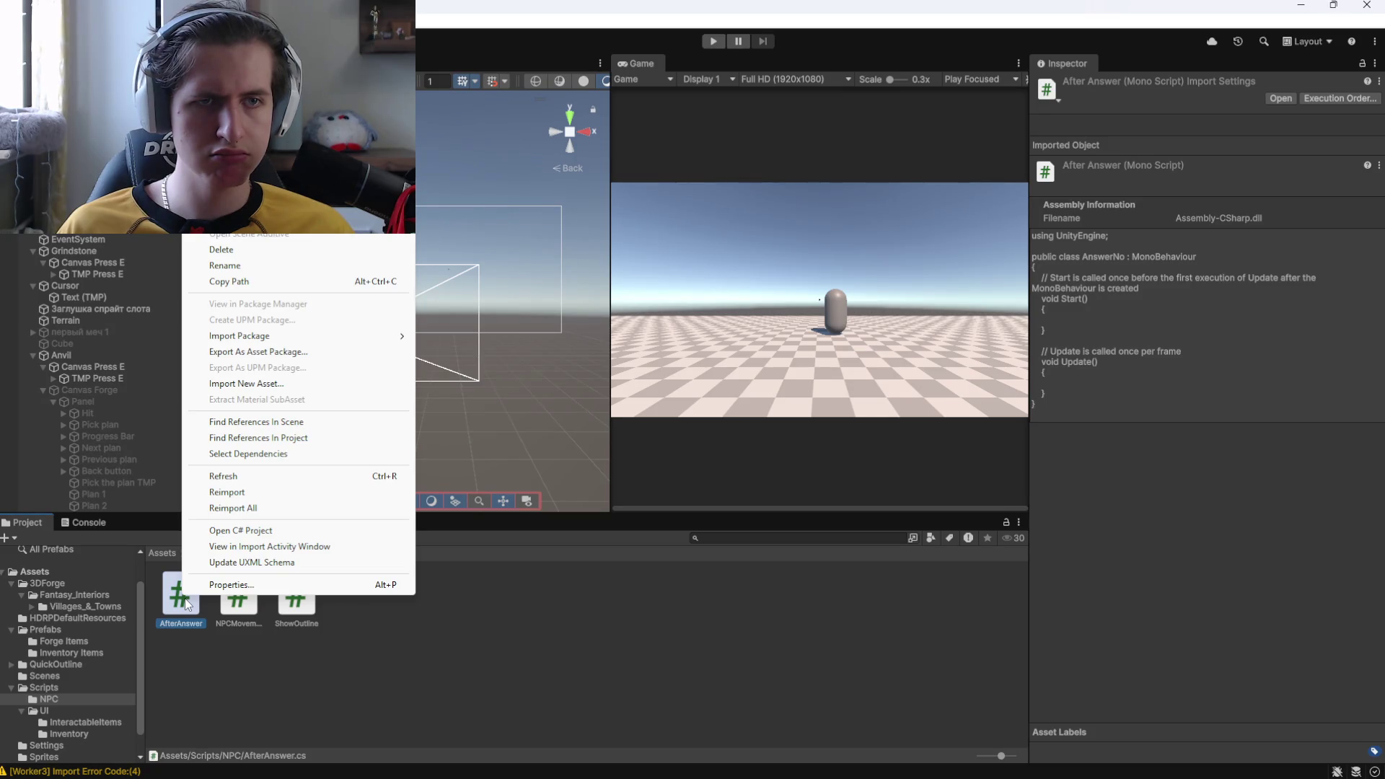
mouse_move(258, 341)
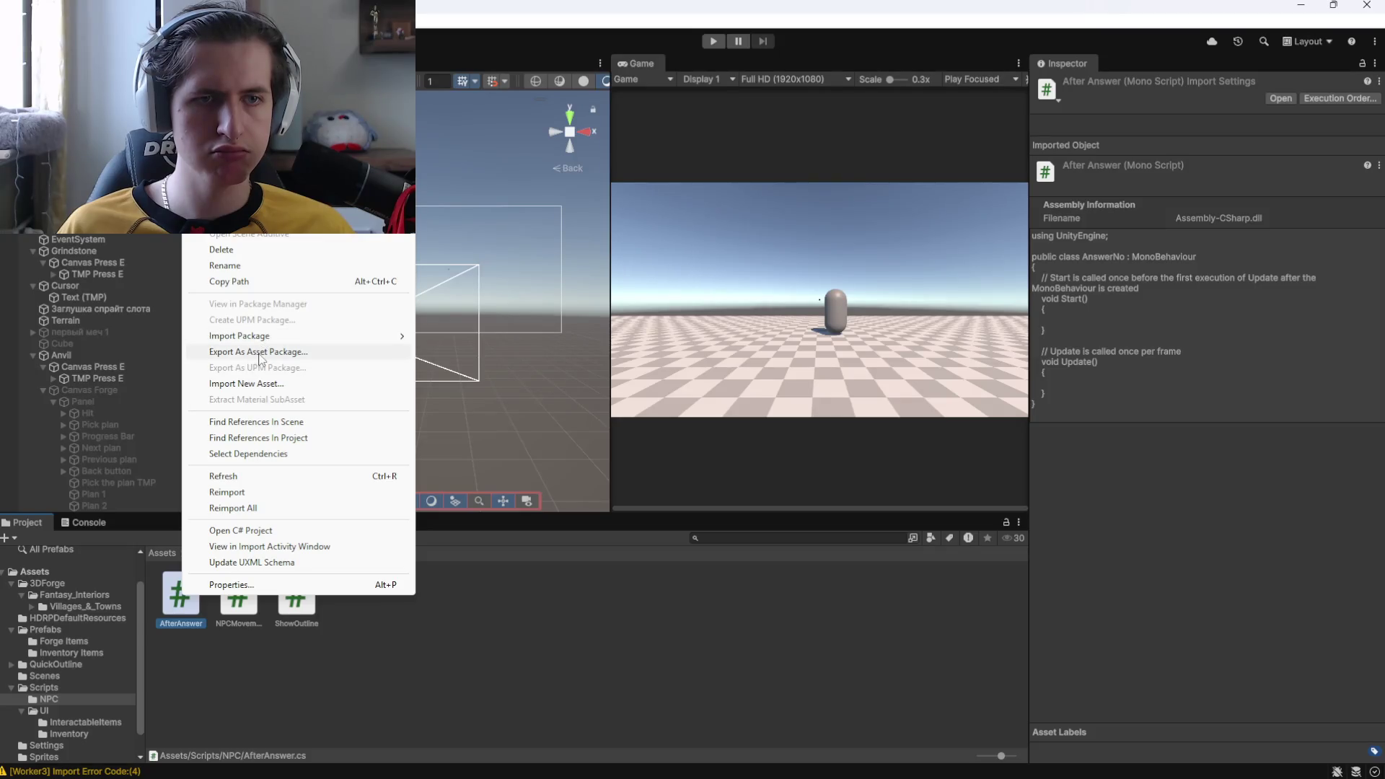
left_click(227, 492)
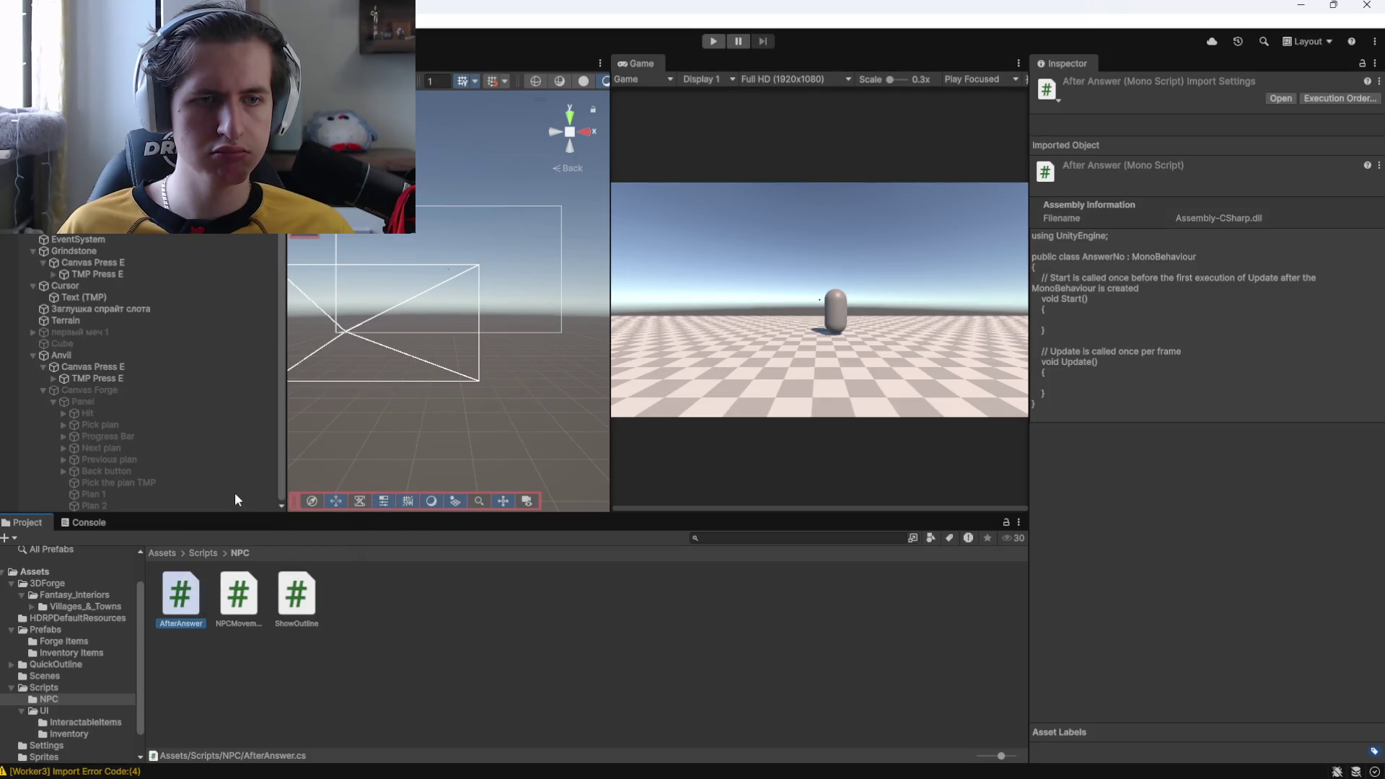
Assign AfterAnswer to Canvas Answer's script component and open it in Visual Studio
left_click(225, 677)
key("alt+Tab")
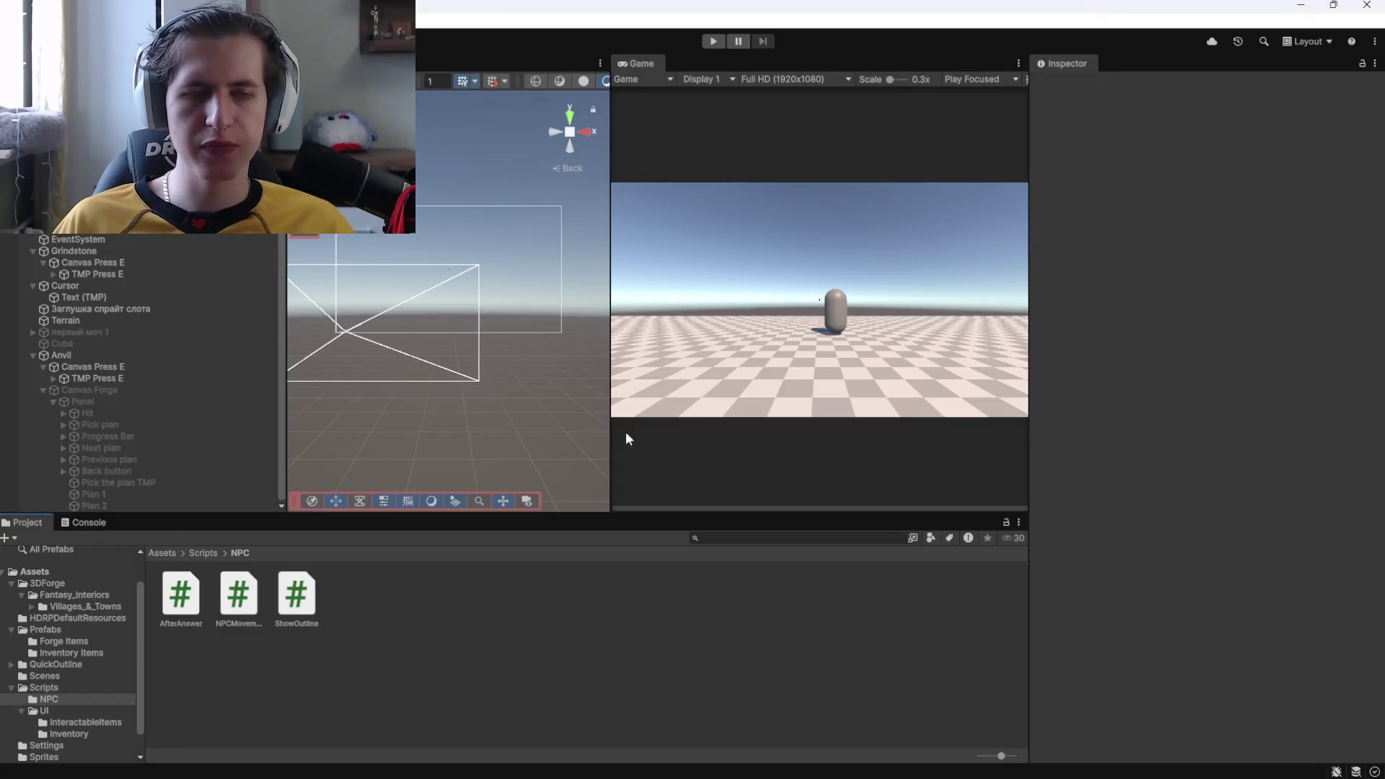
left_click(180, 598)
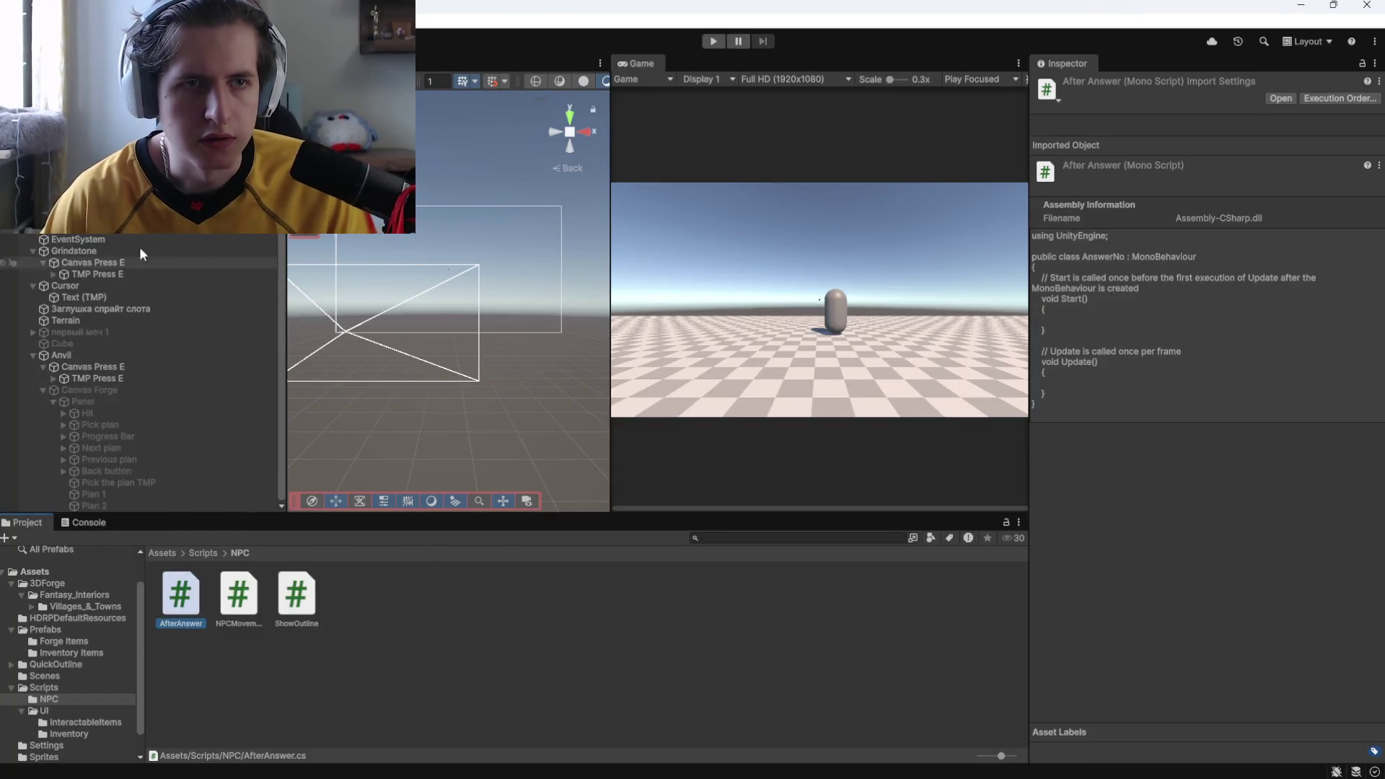
left_click(94, 227)
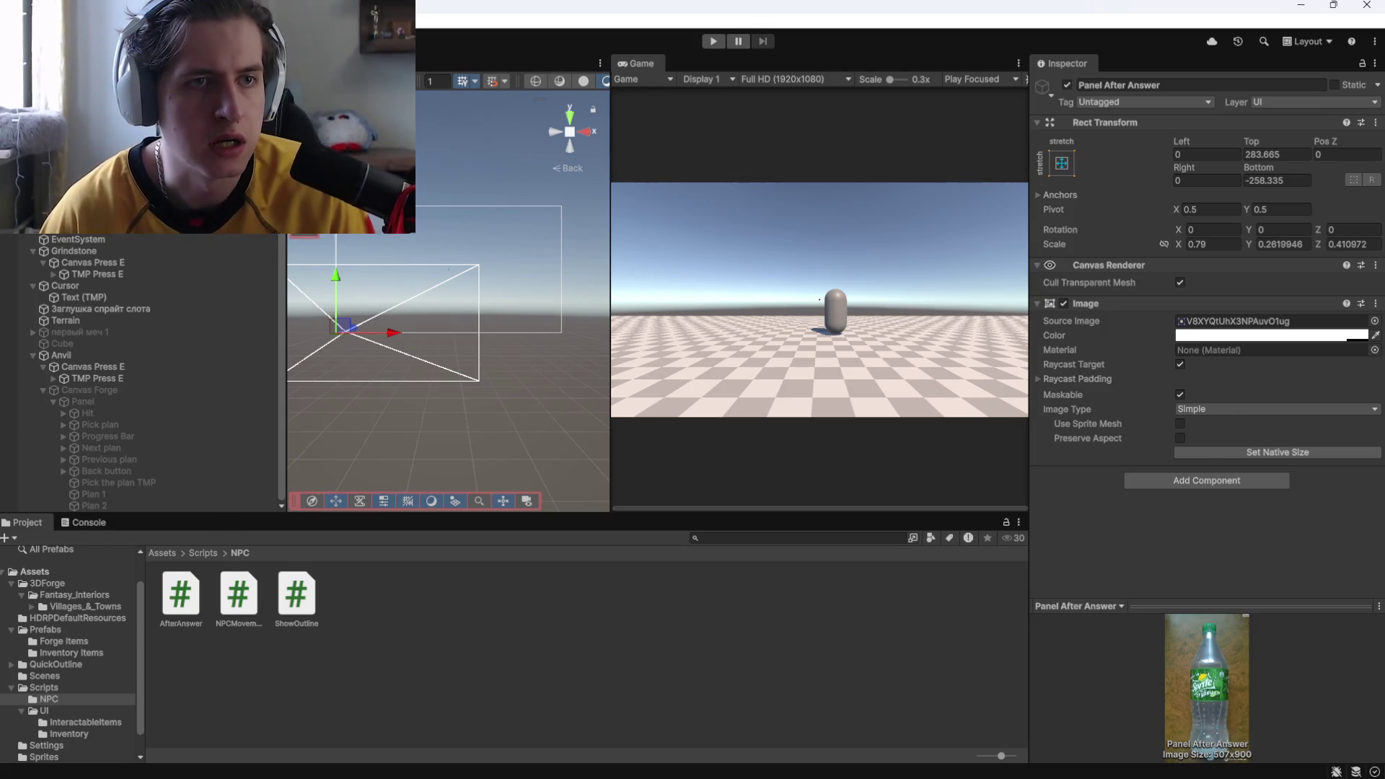
left_click(80, 216)
mouse_move(181, 595)
left_mouse_down()
mouse_move(1197, 635)
mouse_move(1193, 591)
left_mouse_up()
double_click(1210, 604)
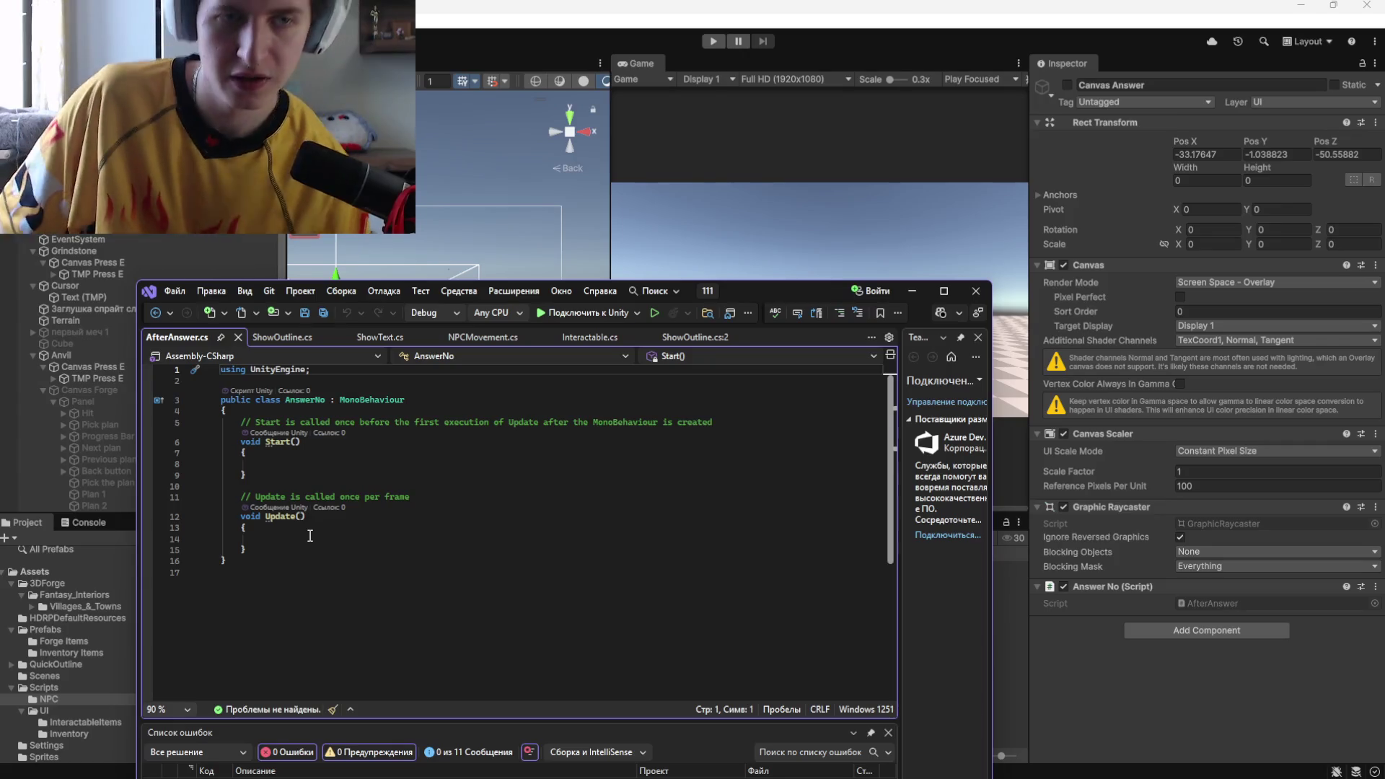
Rename the class from AnswerNo to AfterAnswer
left_click_drag(311, 550, 199, 424)
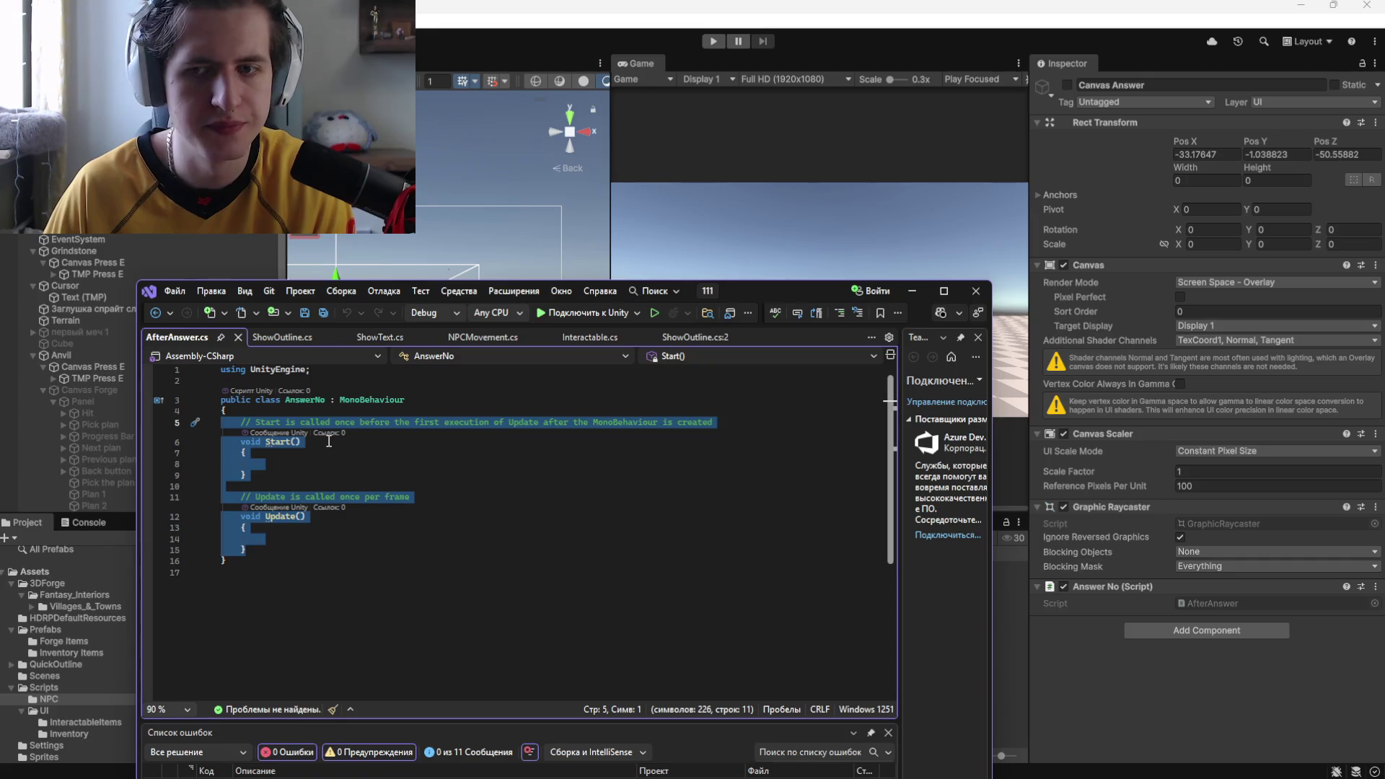
left_click_drag(285, 400, 327, 402)
type("Af")
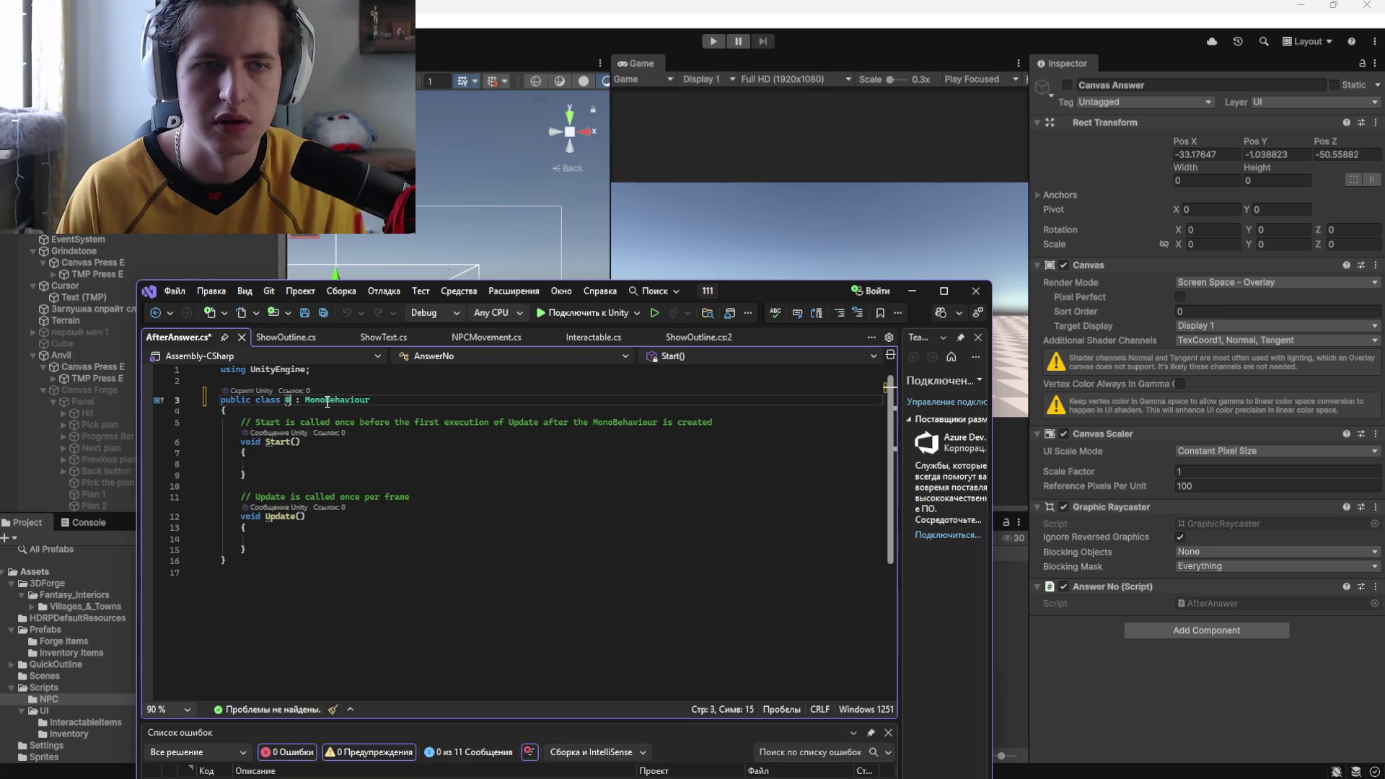
type("terAnswer")
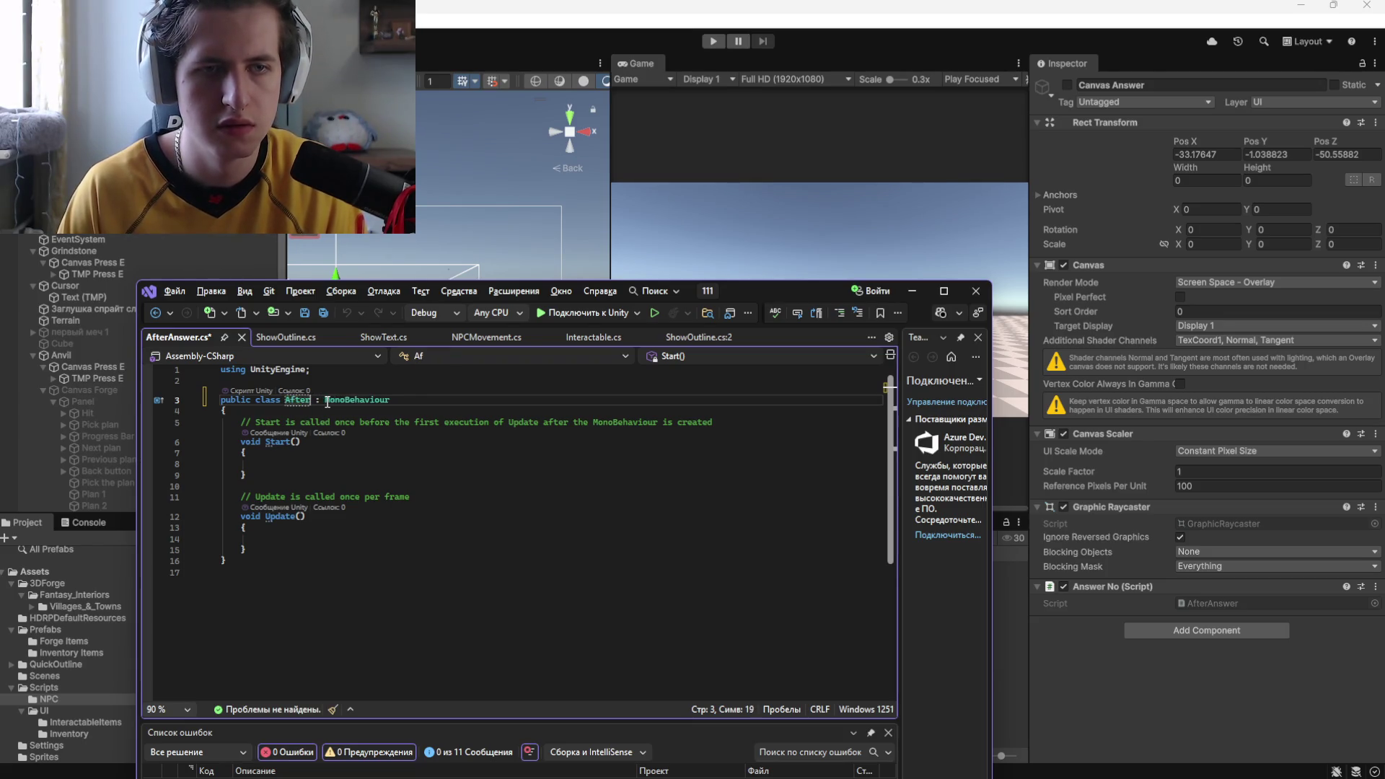
key("Return")
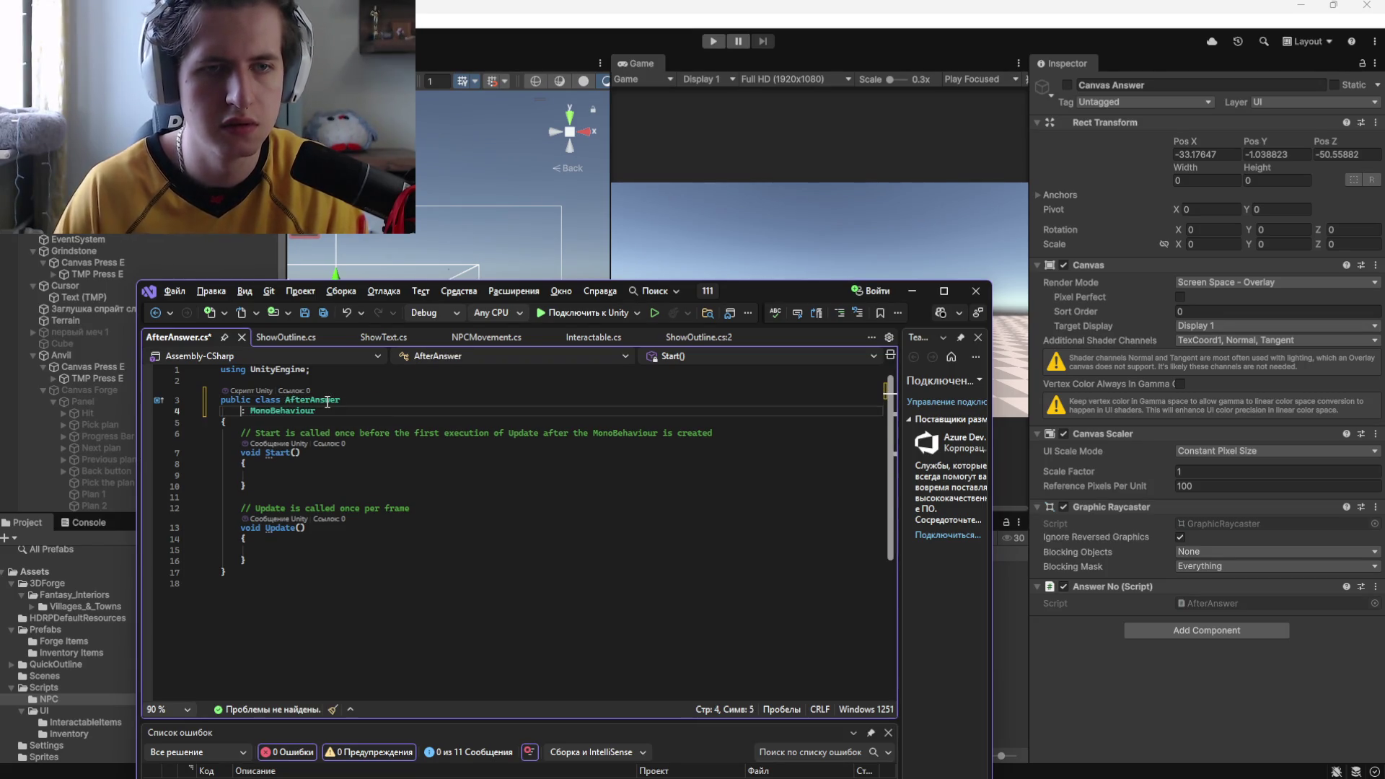
key("ctrl+z")
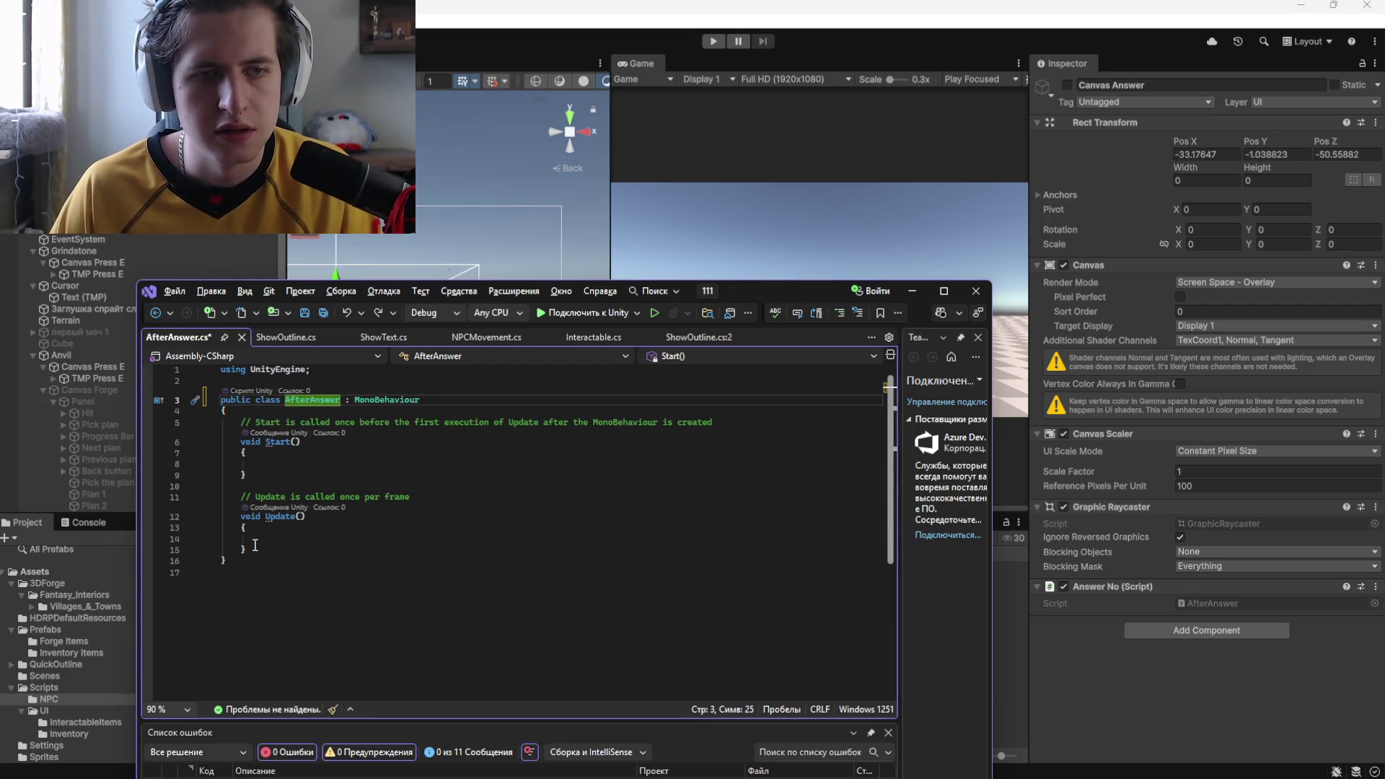
Delete the Start method and the boilerplate comments
left_click_drag(249, 477, 220, 422)
key("Delete")
triple_click(326, 444)
key("Delete")
key("BackSpace")
key("BackSpace")
Rename Update to LateUpdate and begin an if statement in its body
left_click(271, 431)
key("Left")
type("Late")
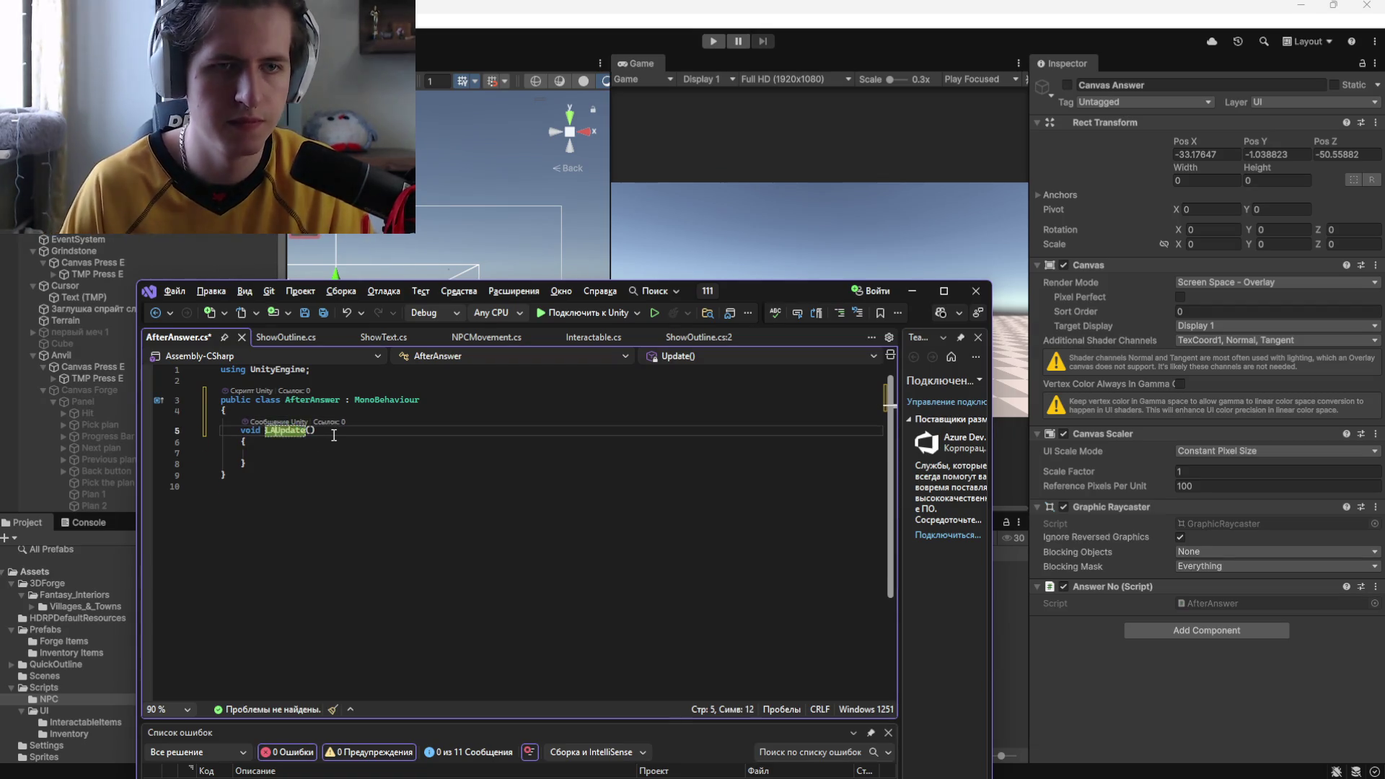
left_click(404, 451)
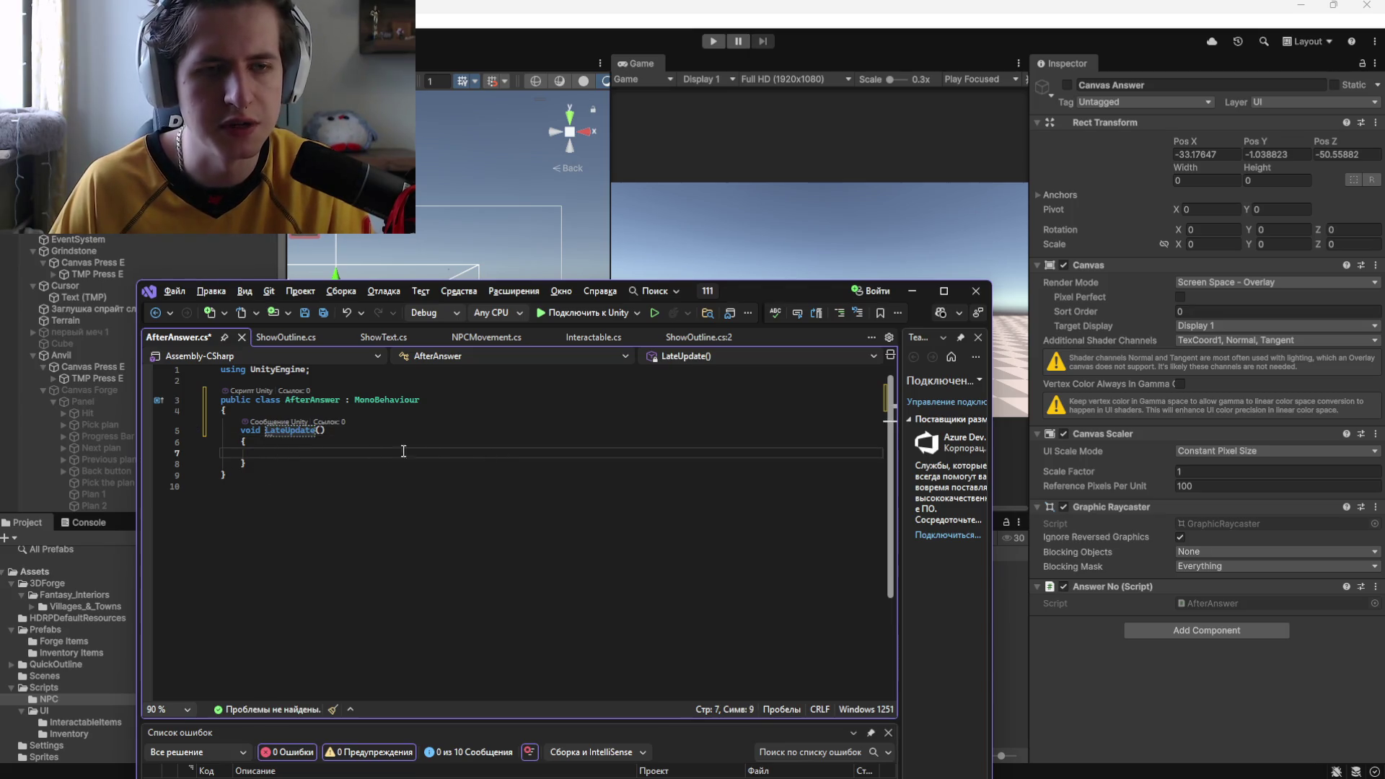
type("if (Application.isPlaying")
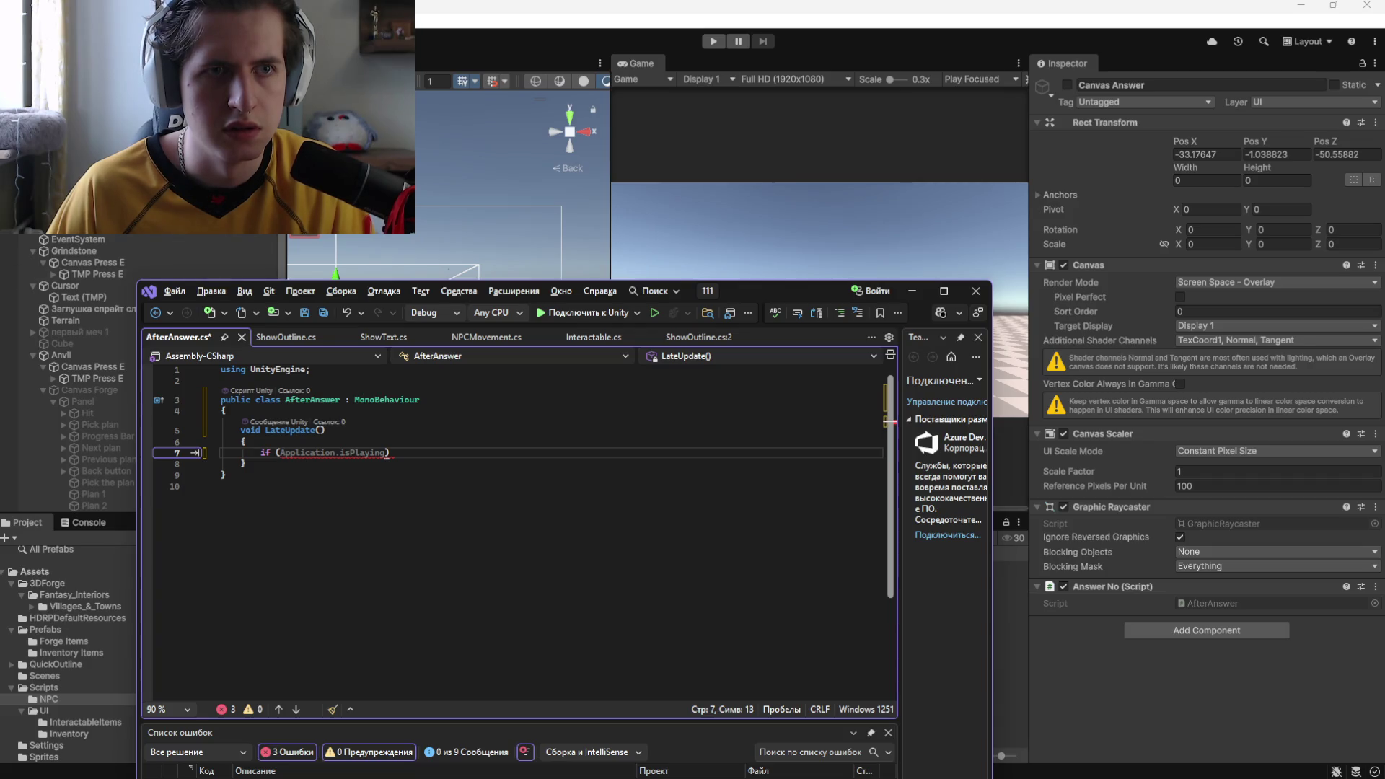
key("alt+Tab")
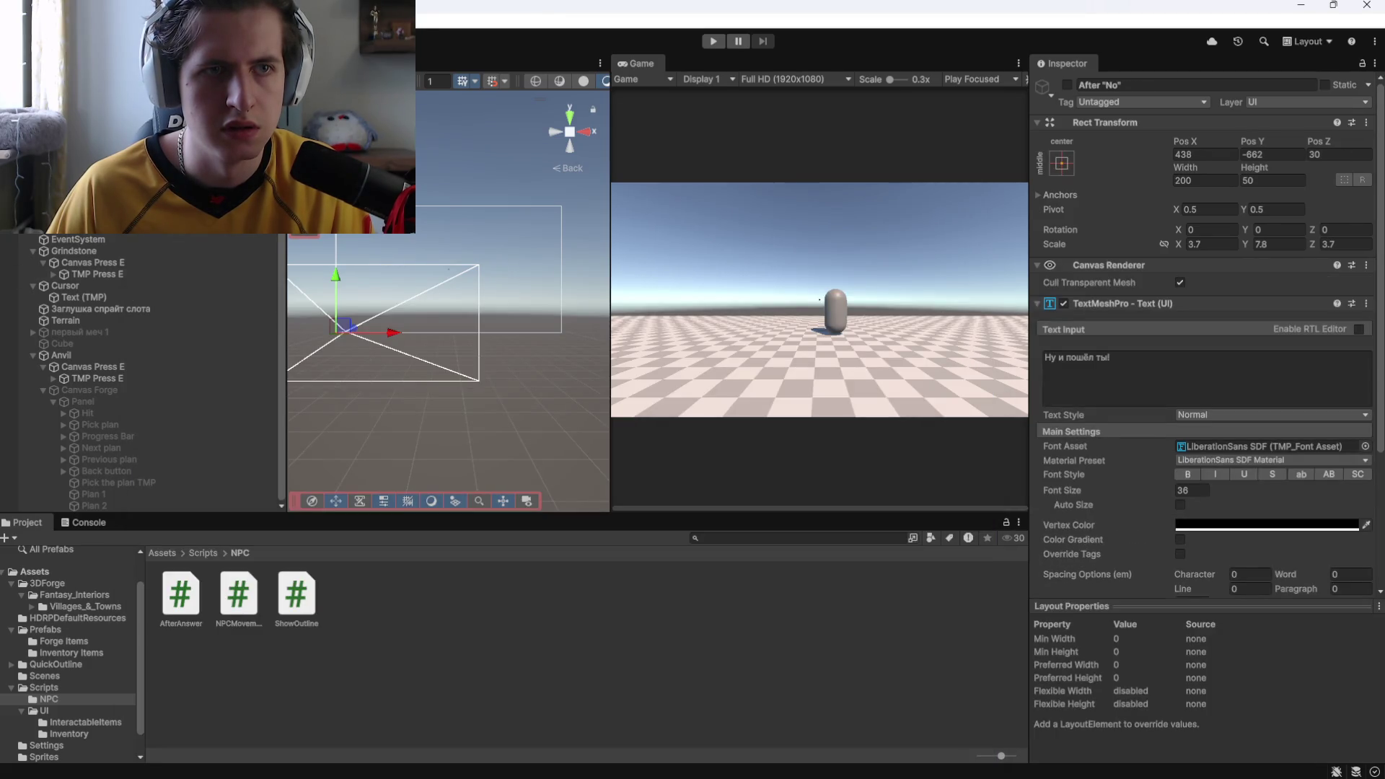
Declare a GameObject answerNo field at the top of the AfterAnswer class
key("alt+Tab")
left_click(281, 415)
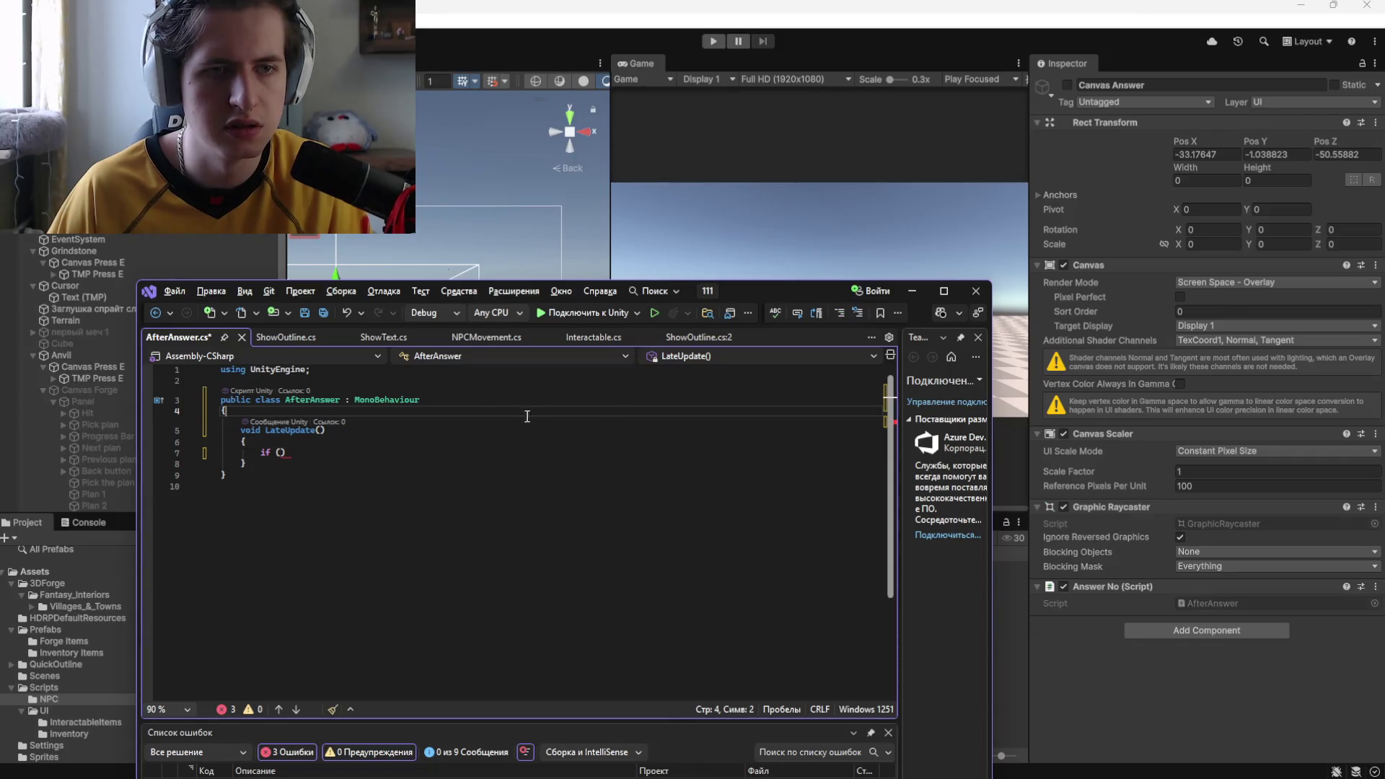
key("Return")
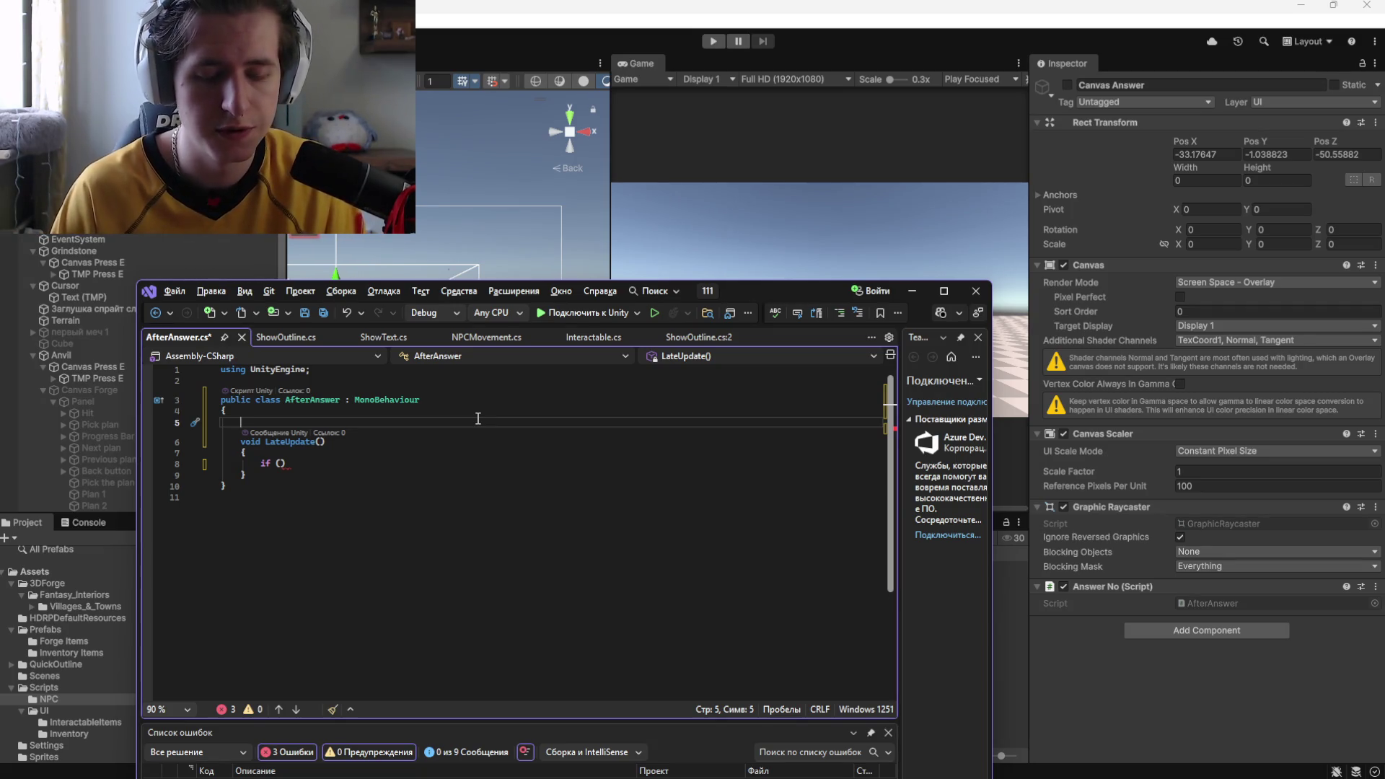
type("Game")
key("Tab")
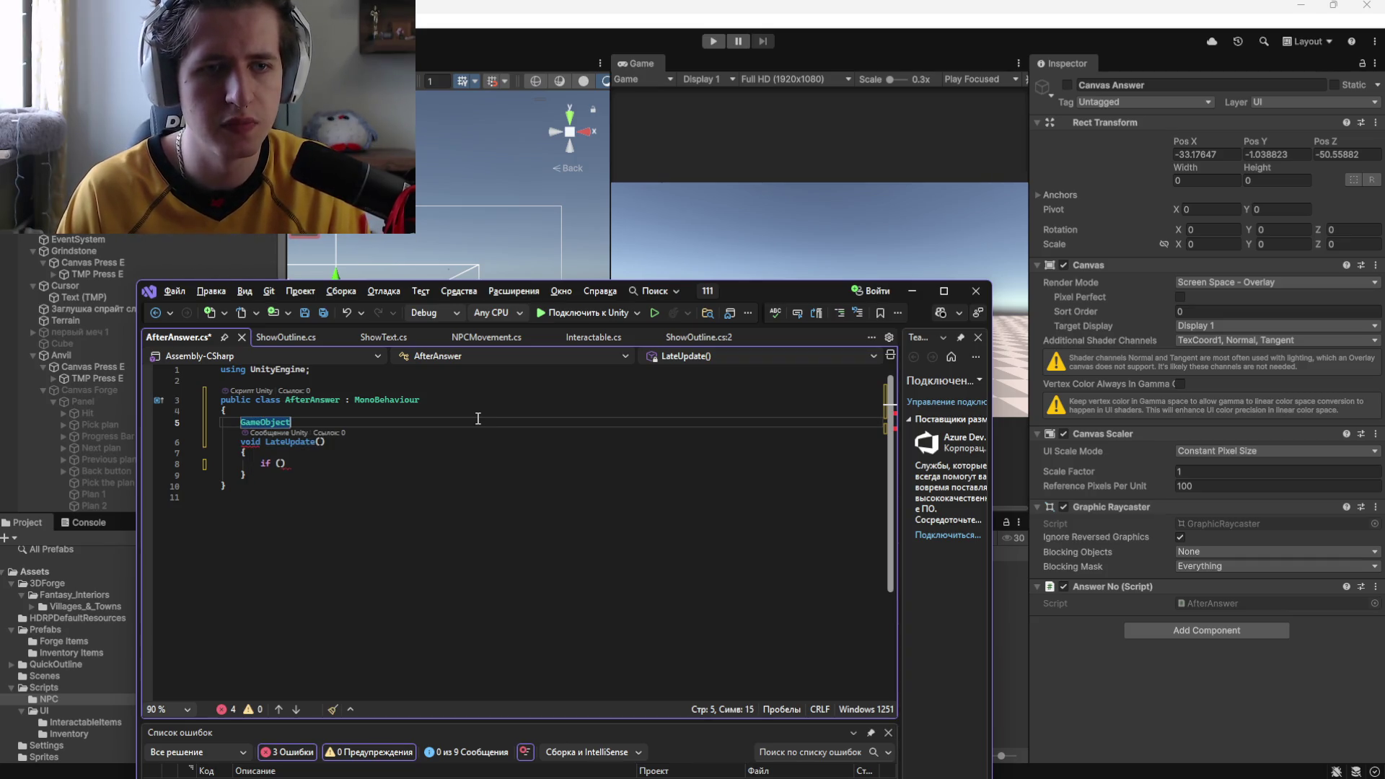
type("answerNo;")
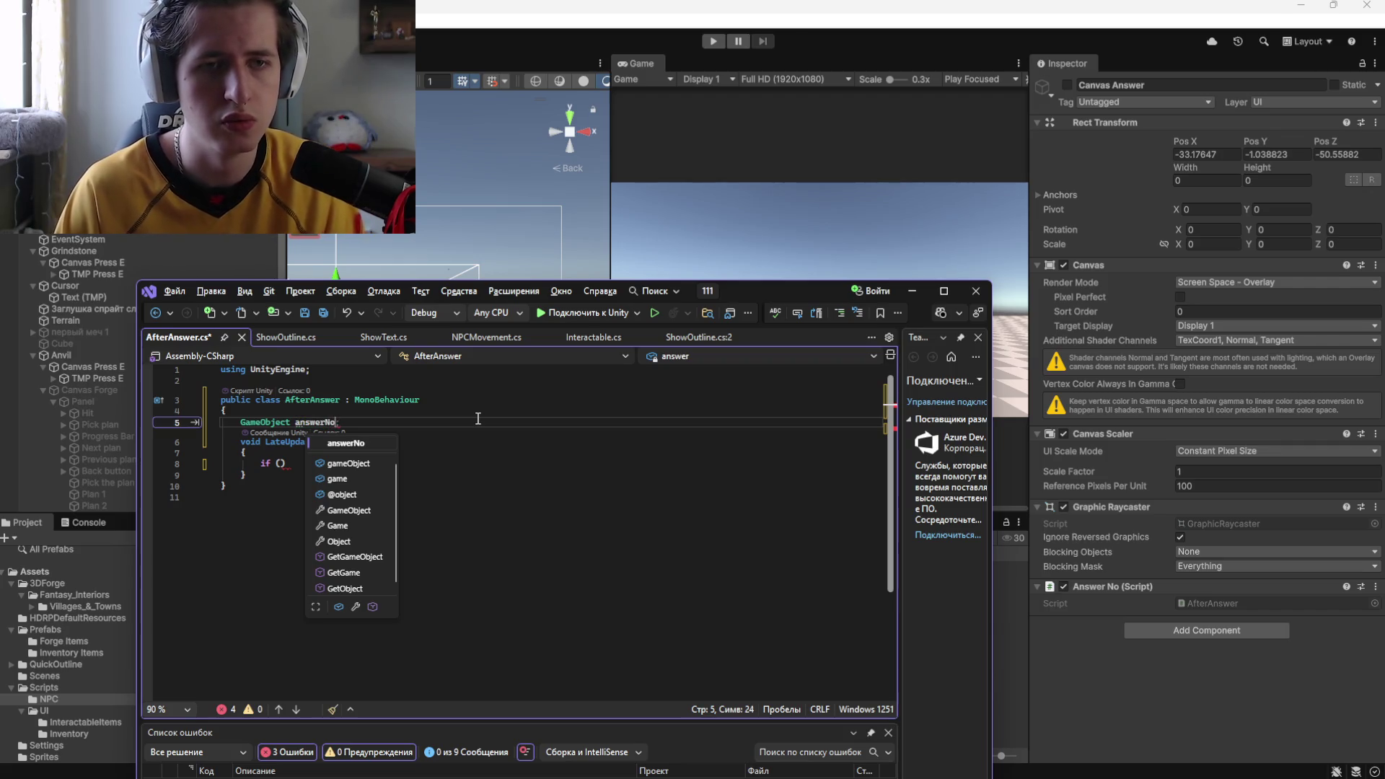
Make the LateUpdate if condition check answerNo.active
left_click(280, 464)
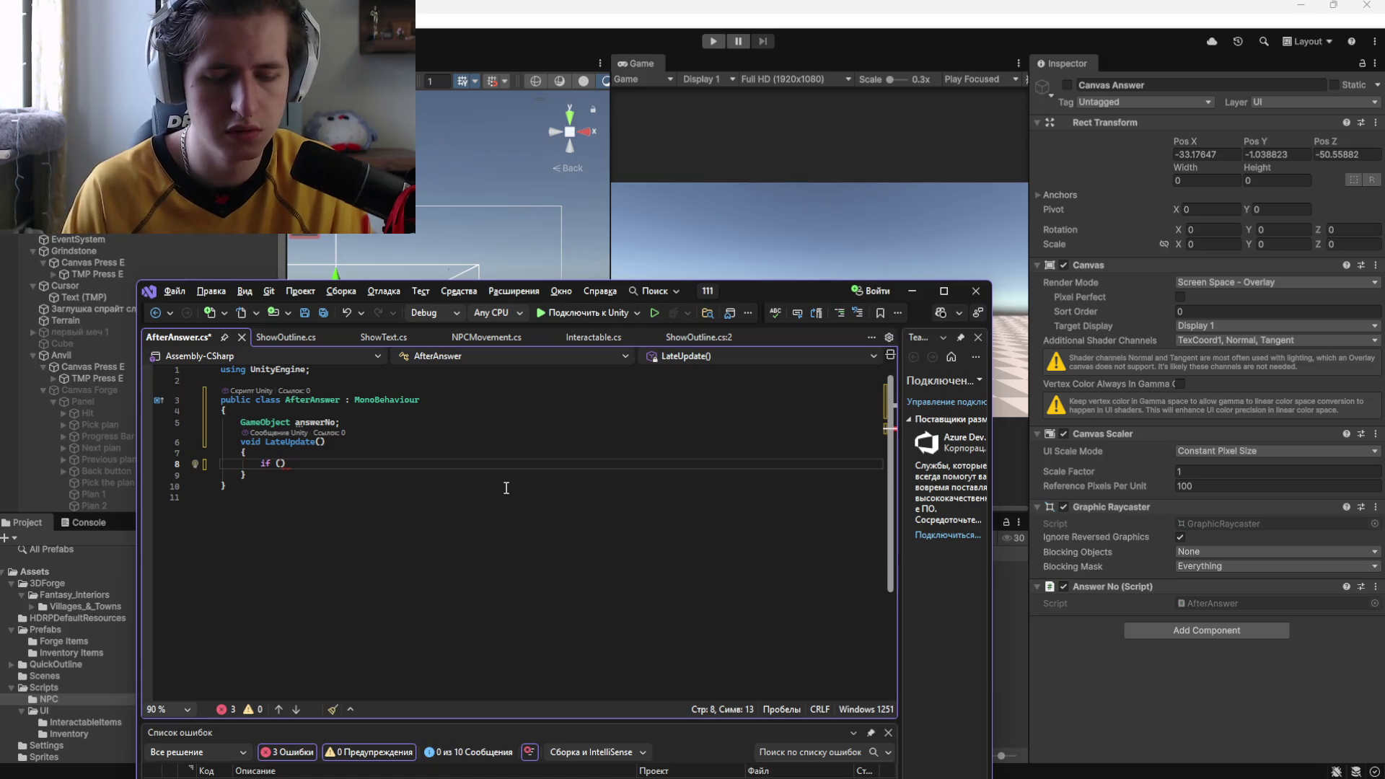
type("ans")
key("Tab")
type(".")
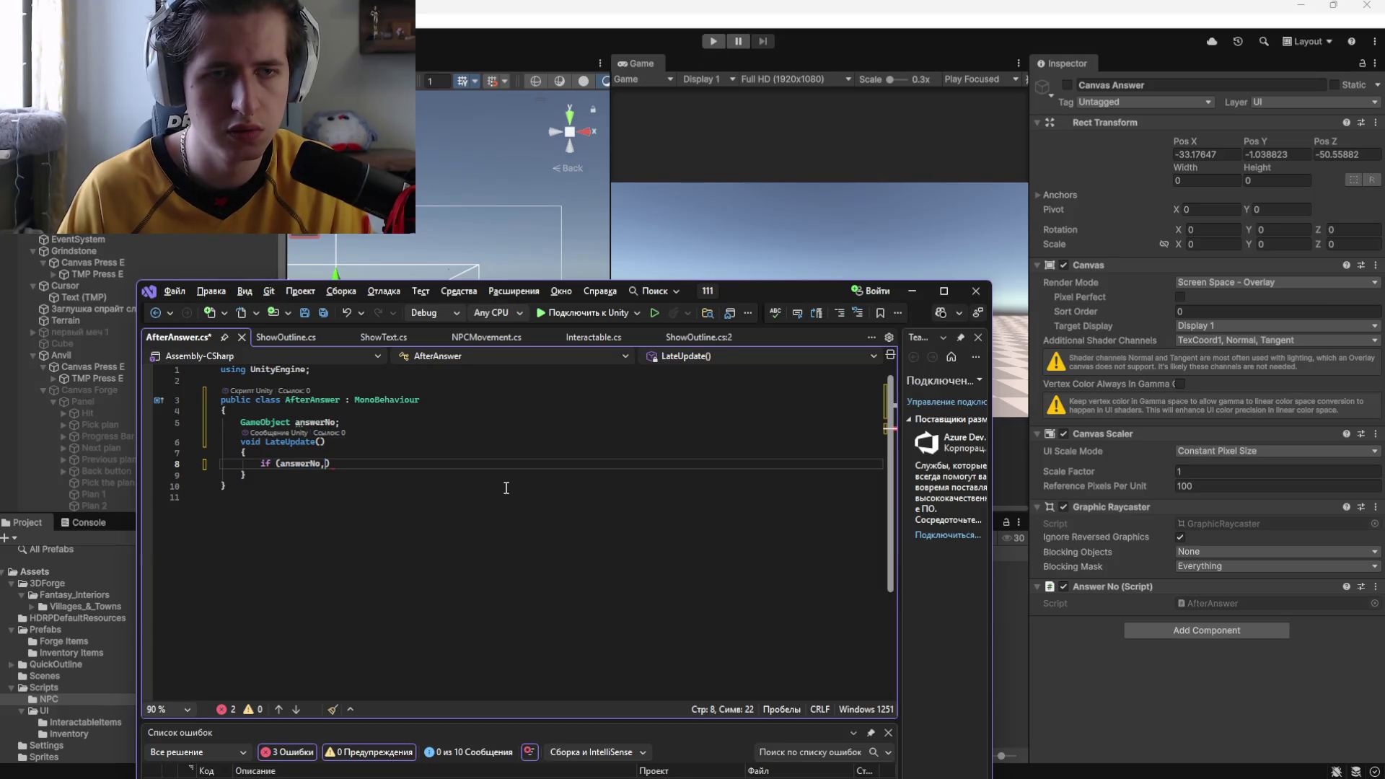
type("active")
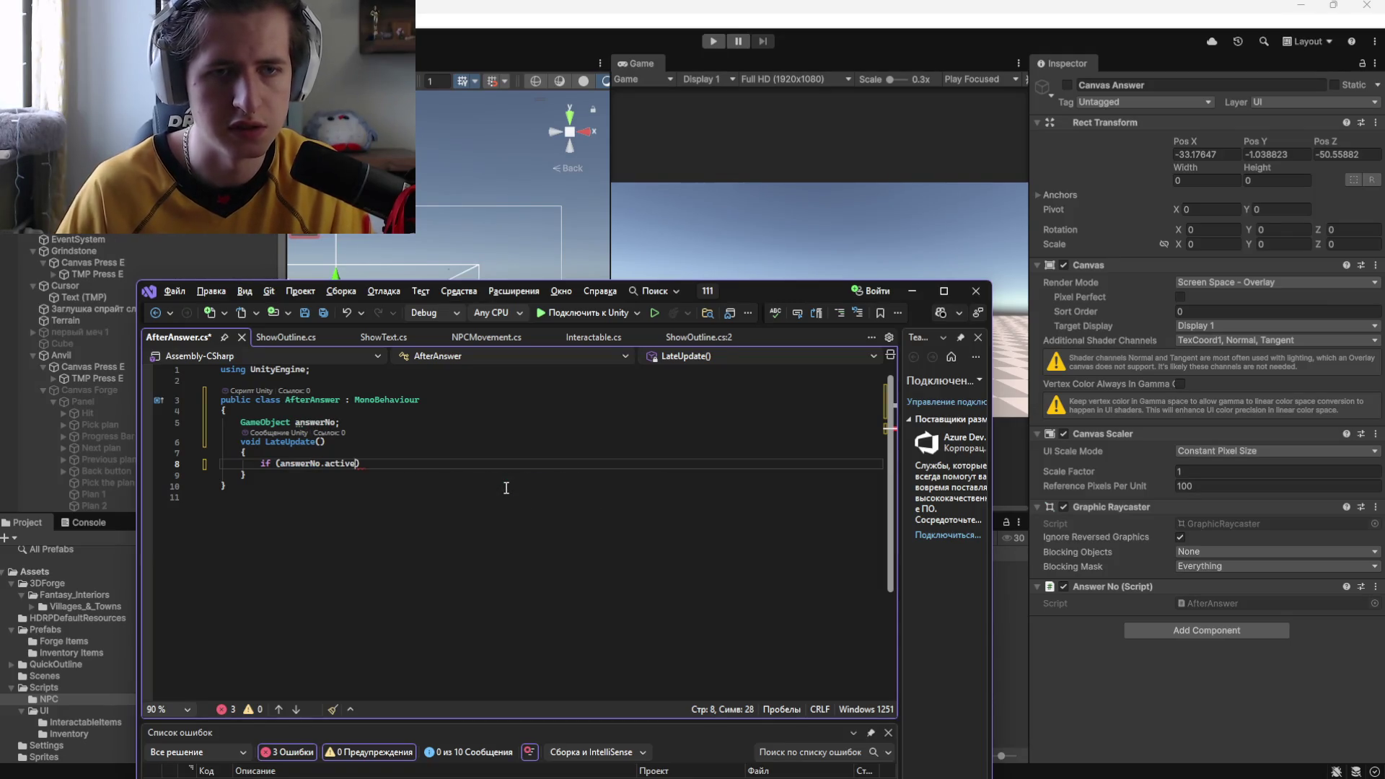
Correct the if condition to answerNo.active == true and add a brace block for its body
left_click_drag(787, 283, 794, 136)
key("Left")
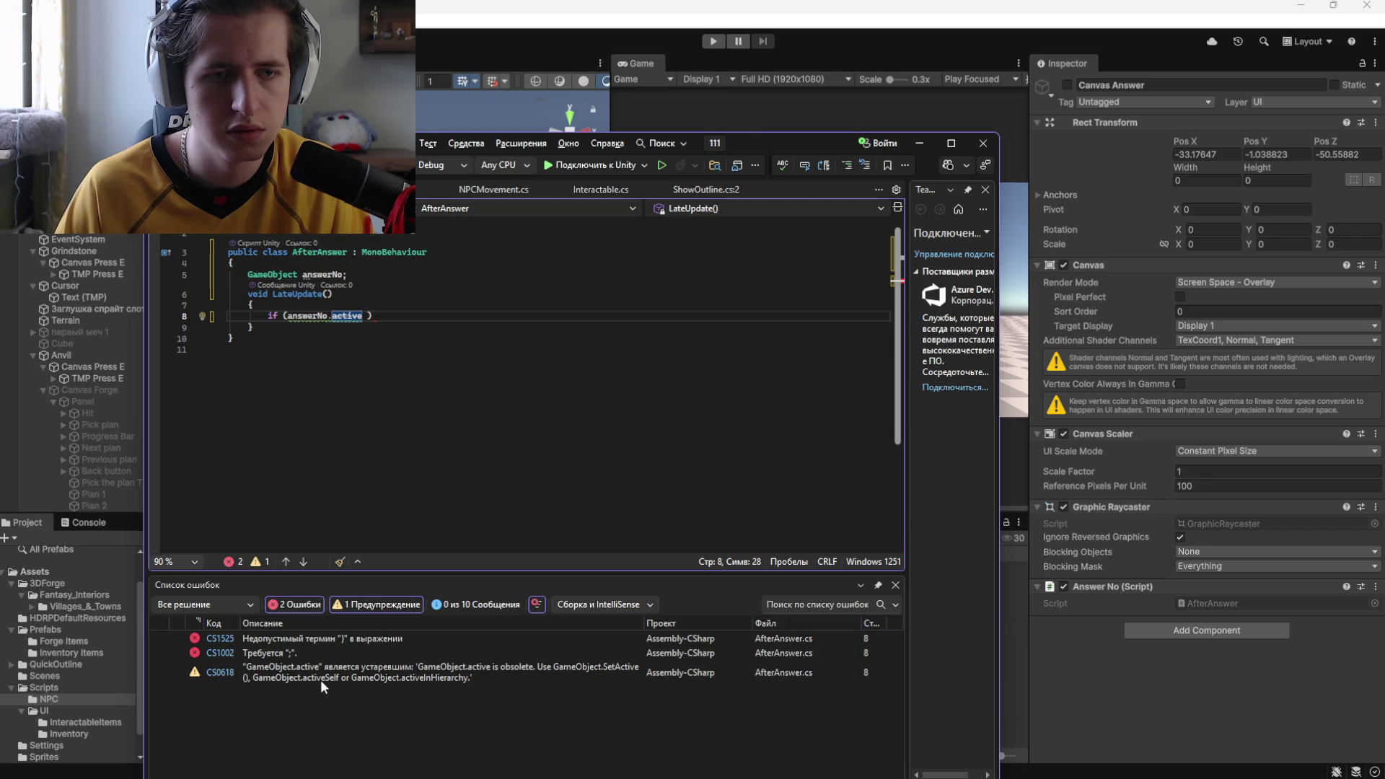
type("Sef")
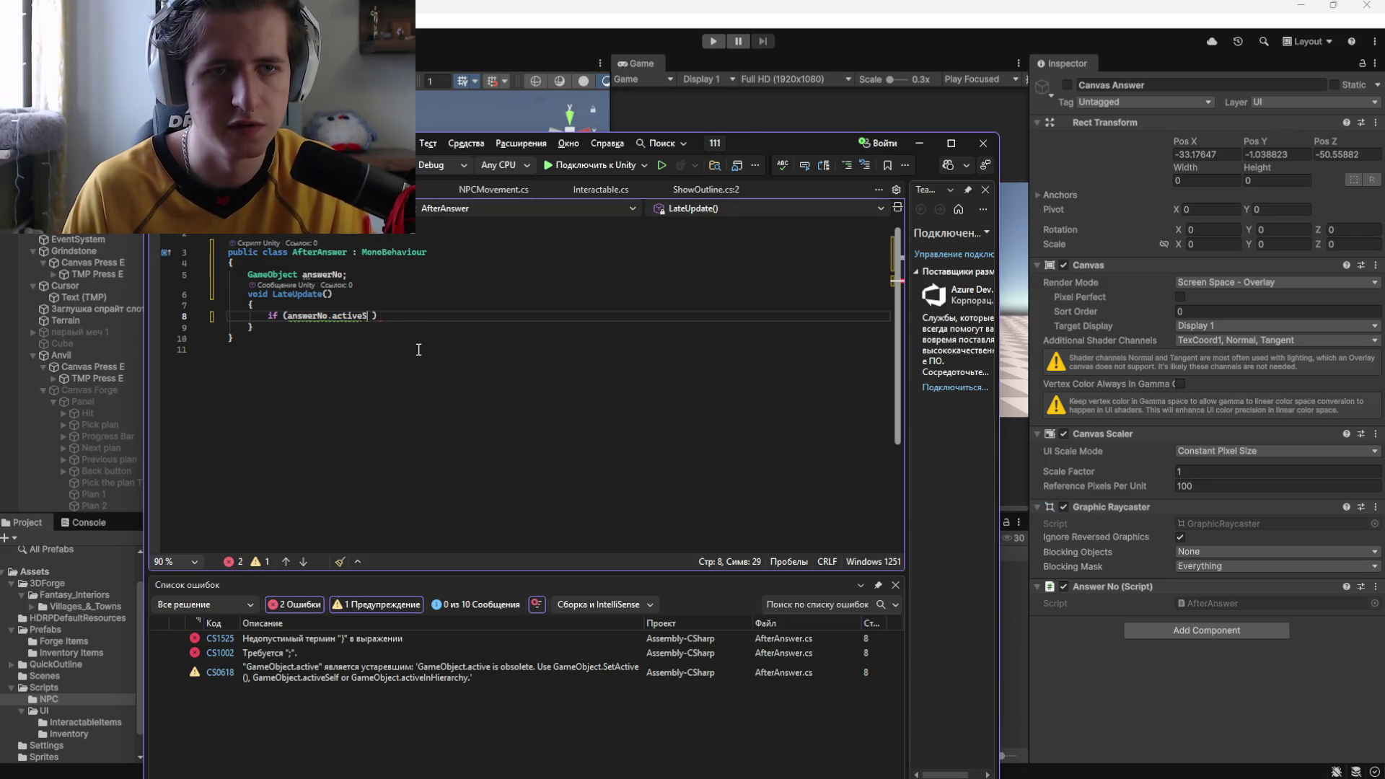
key("BackSpace")
key("BackSpace")
type("l ==")
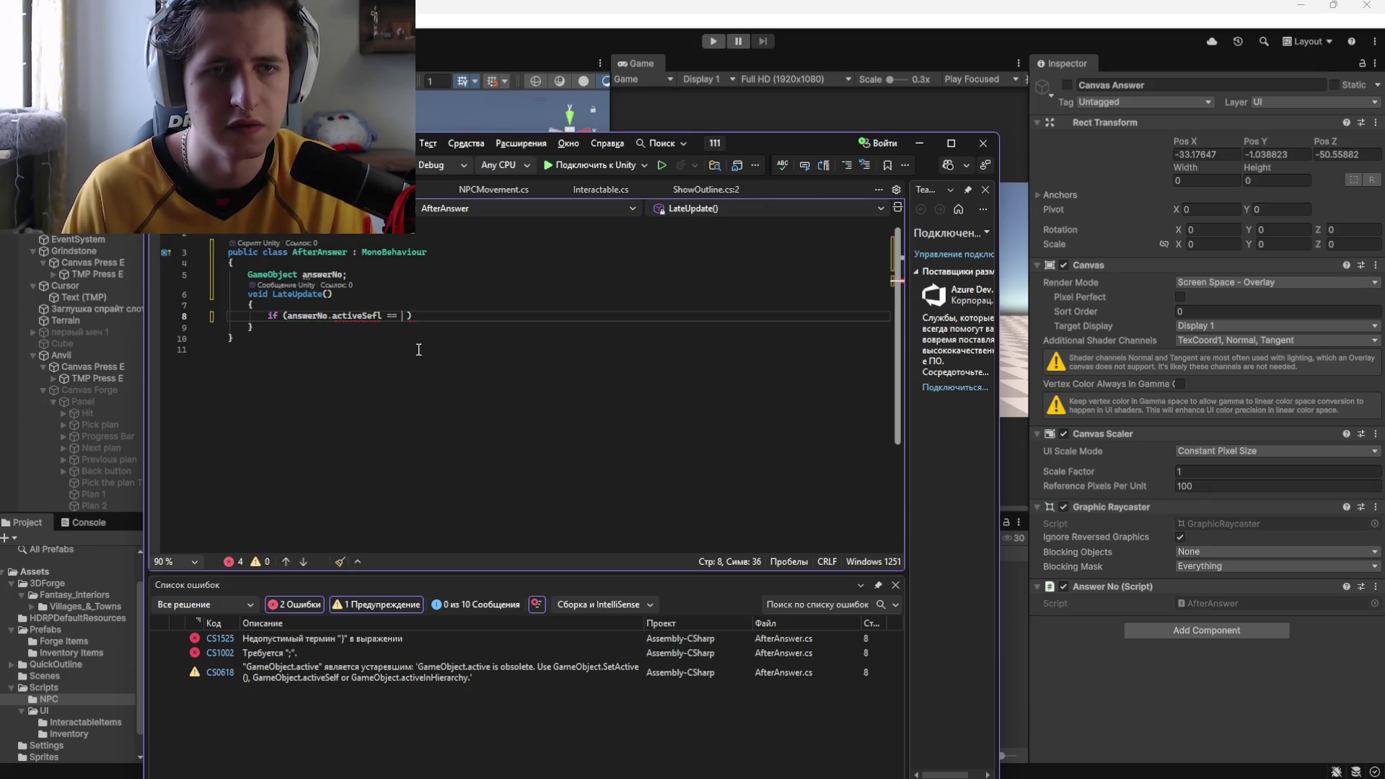
type("y")
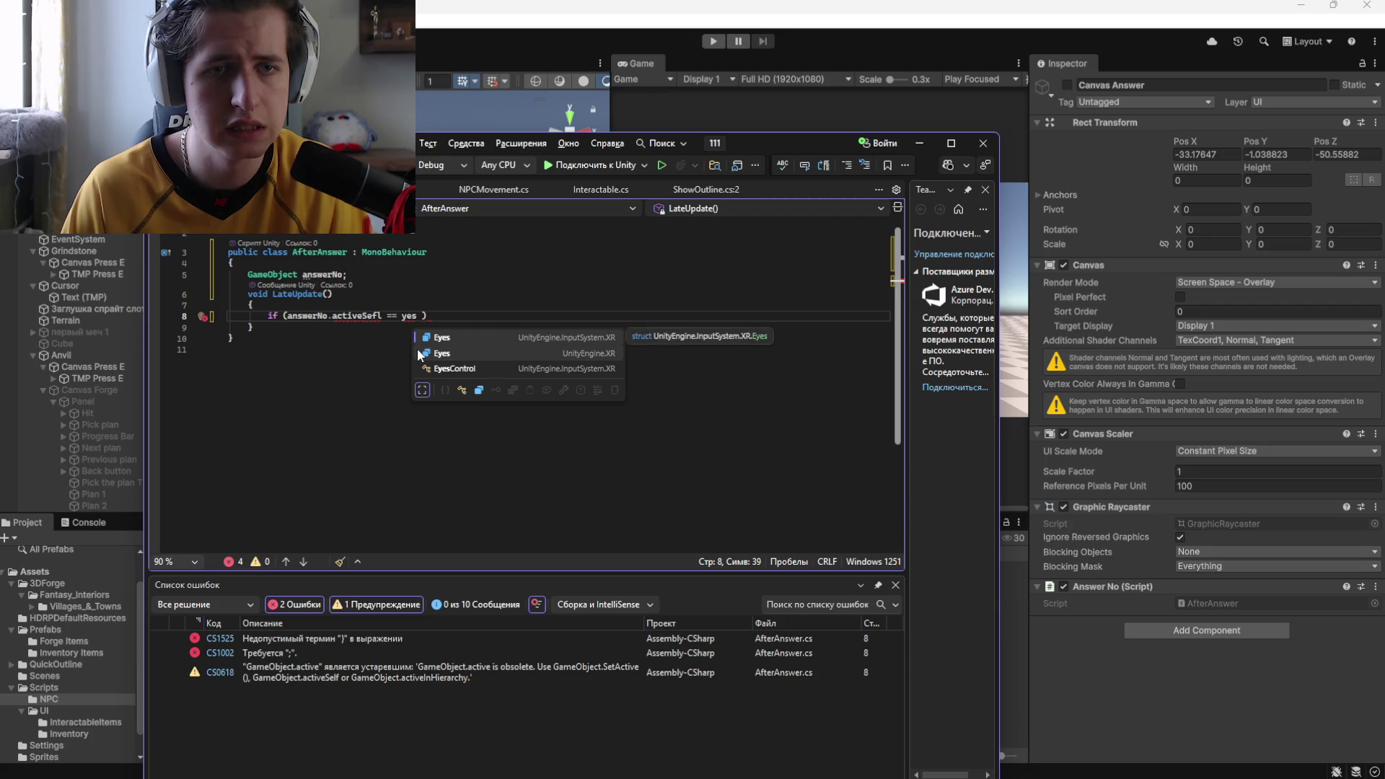
key("BackSpace")
type("true")
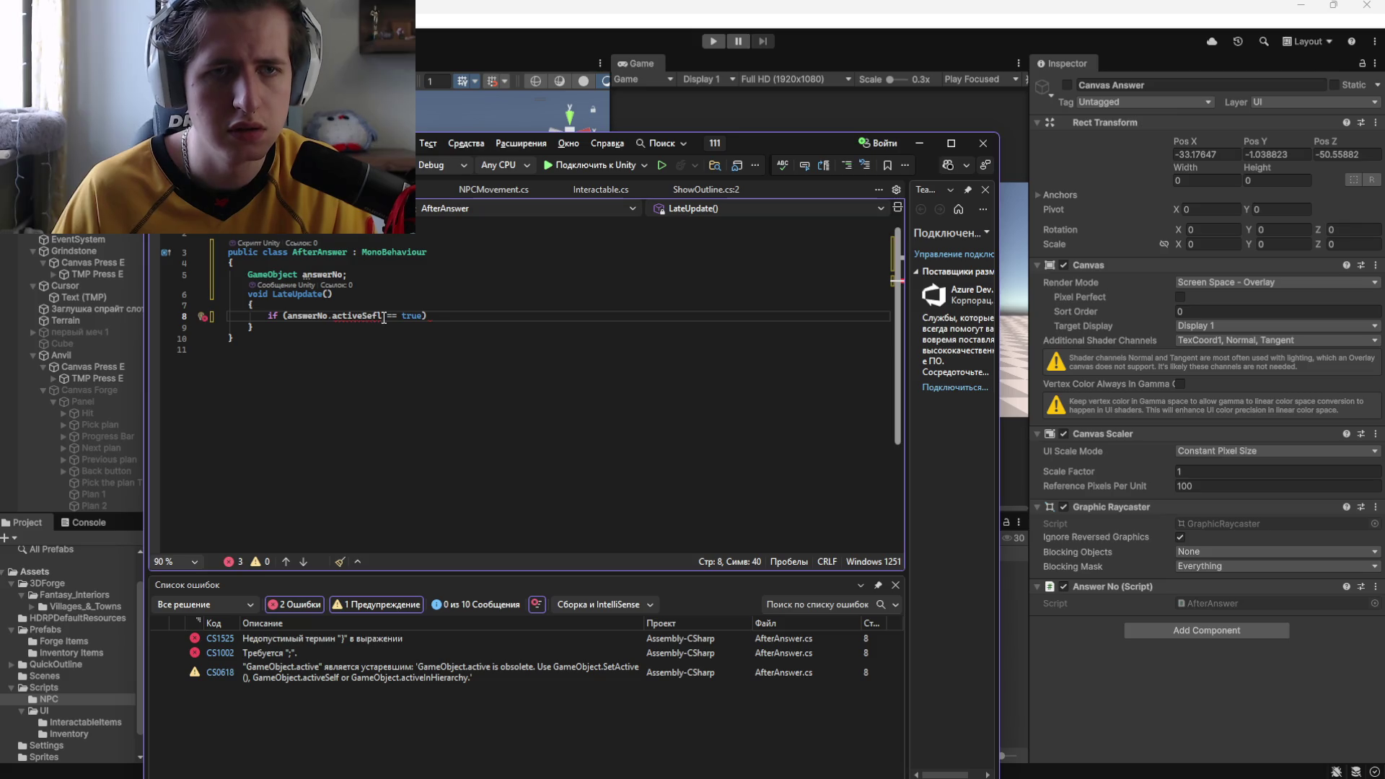
key("BackSpace")
key("BackSpace")
key("BackSpace")
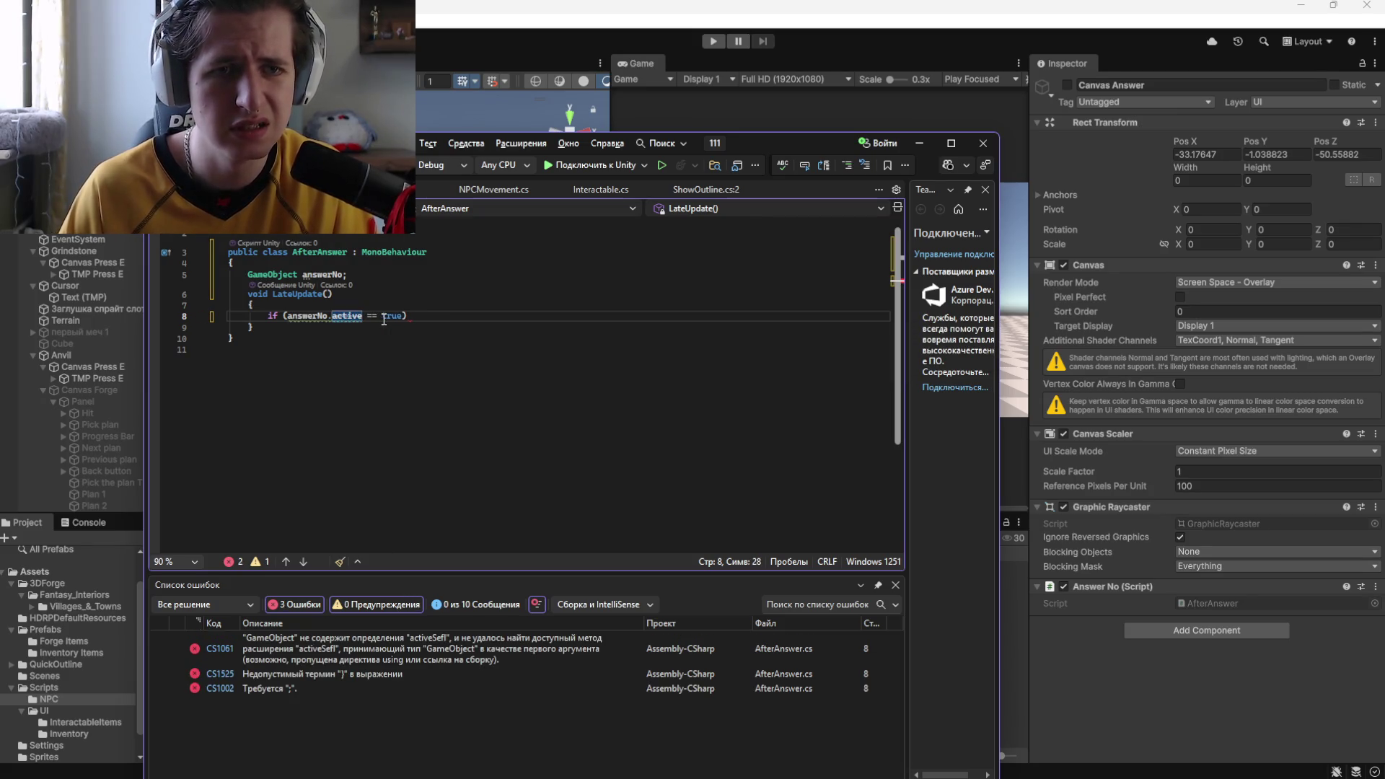
left_click(436, 316)
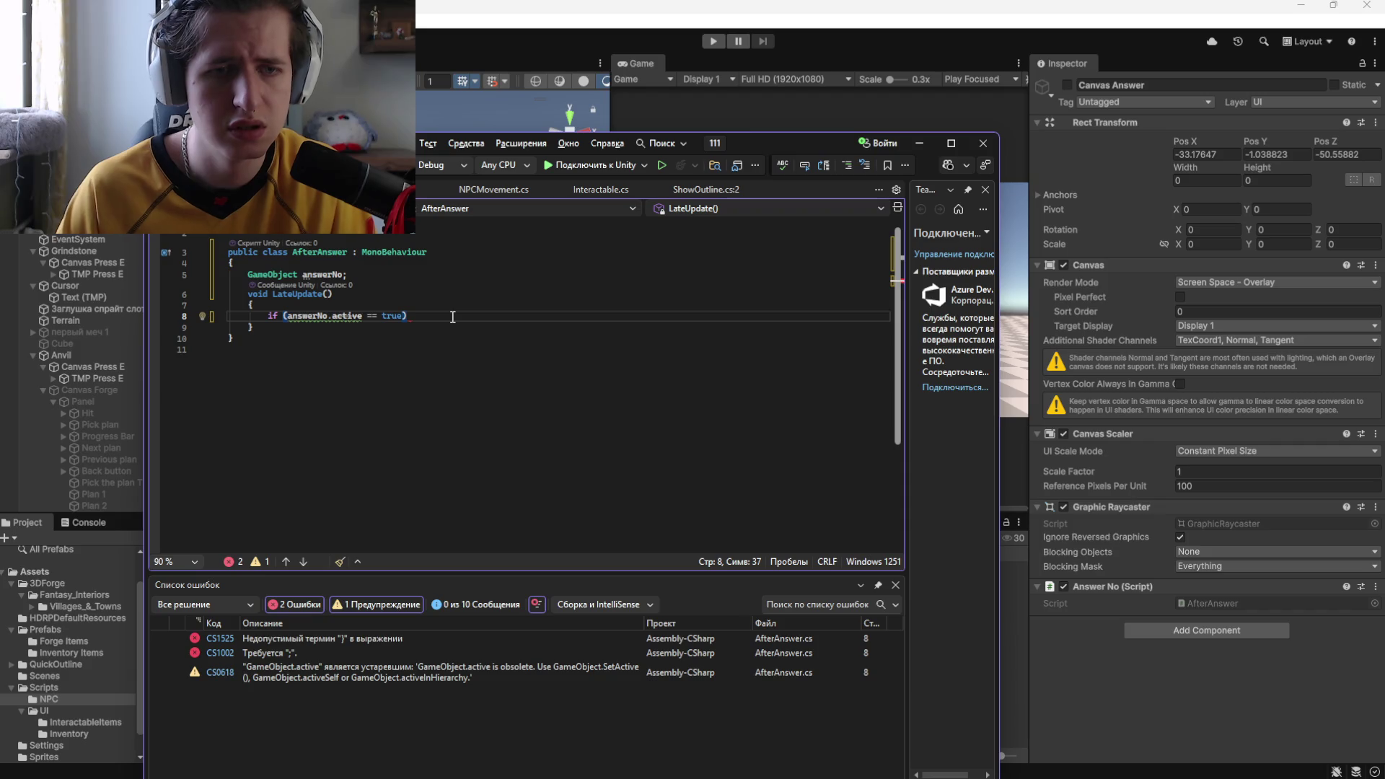
type("{")
key("Return")
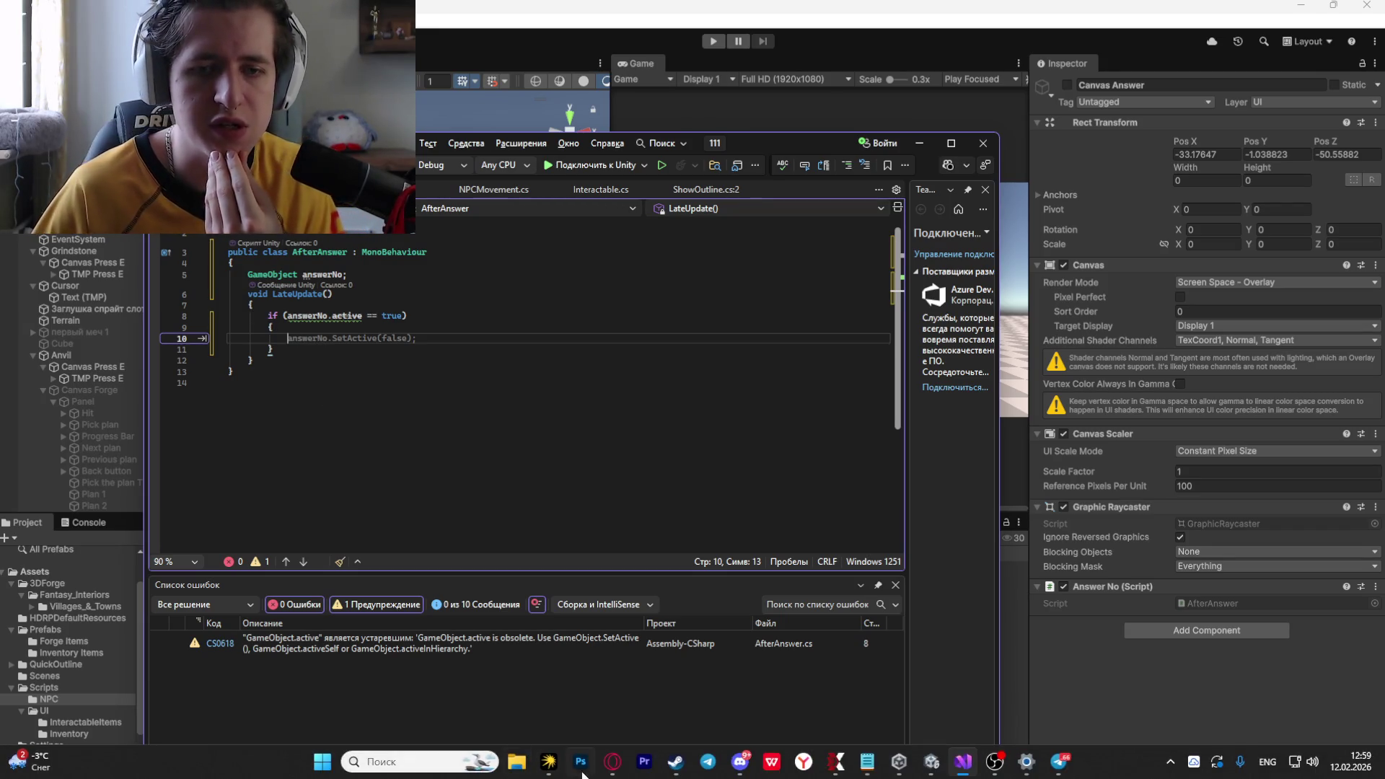
Switch to the browser's Third Person Controller and Asset Store search tabs
left_click(613, 770)
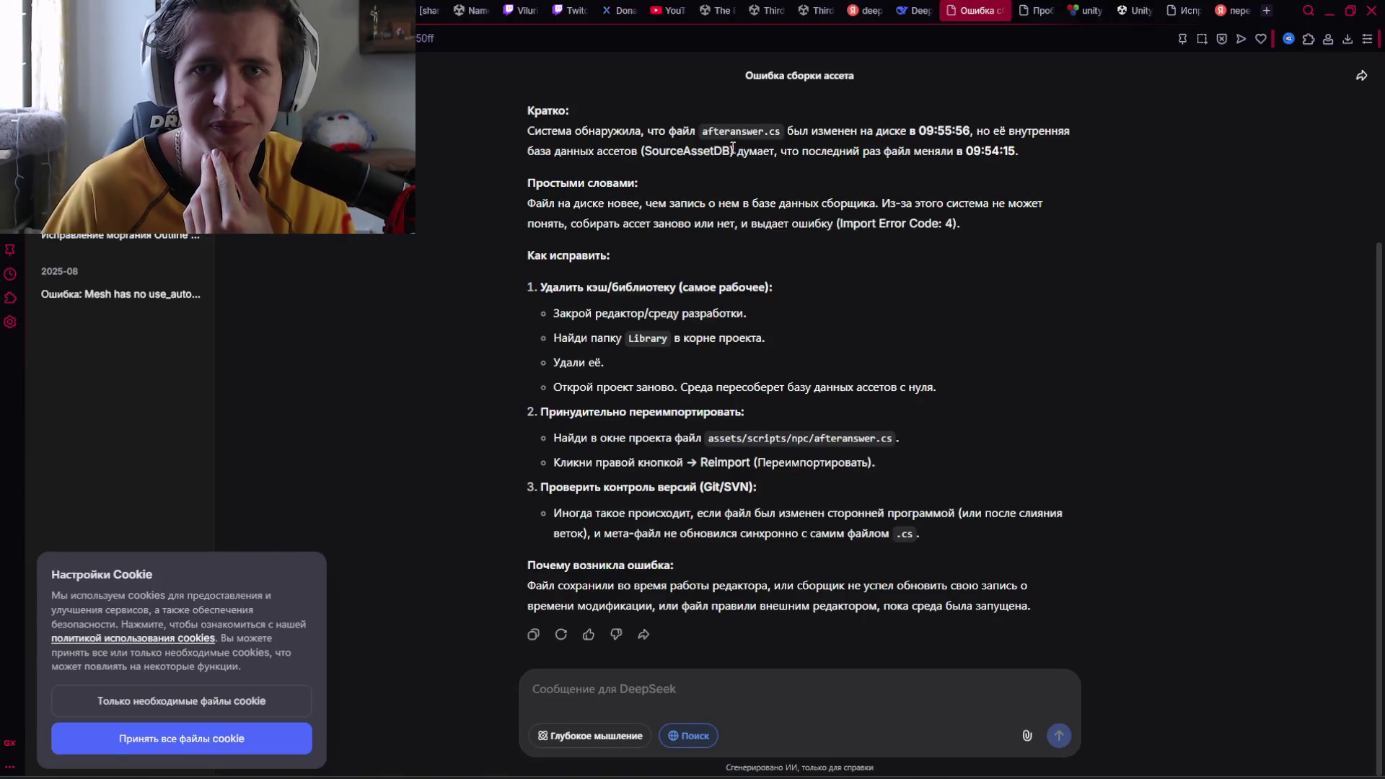
left_click(793, 6)
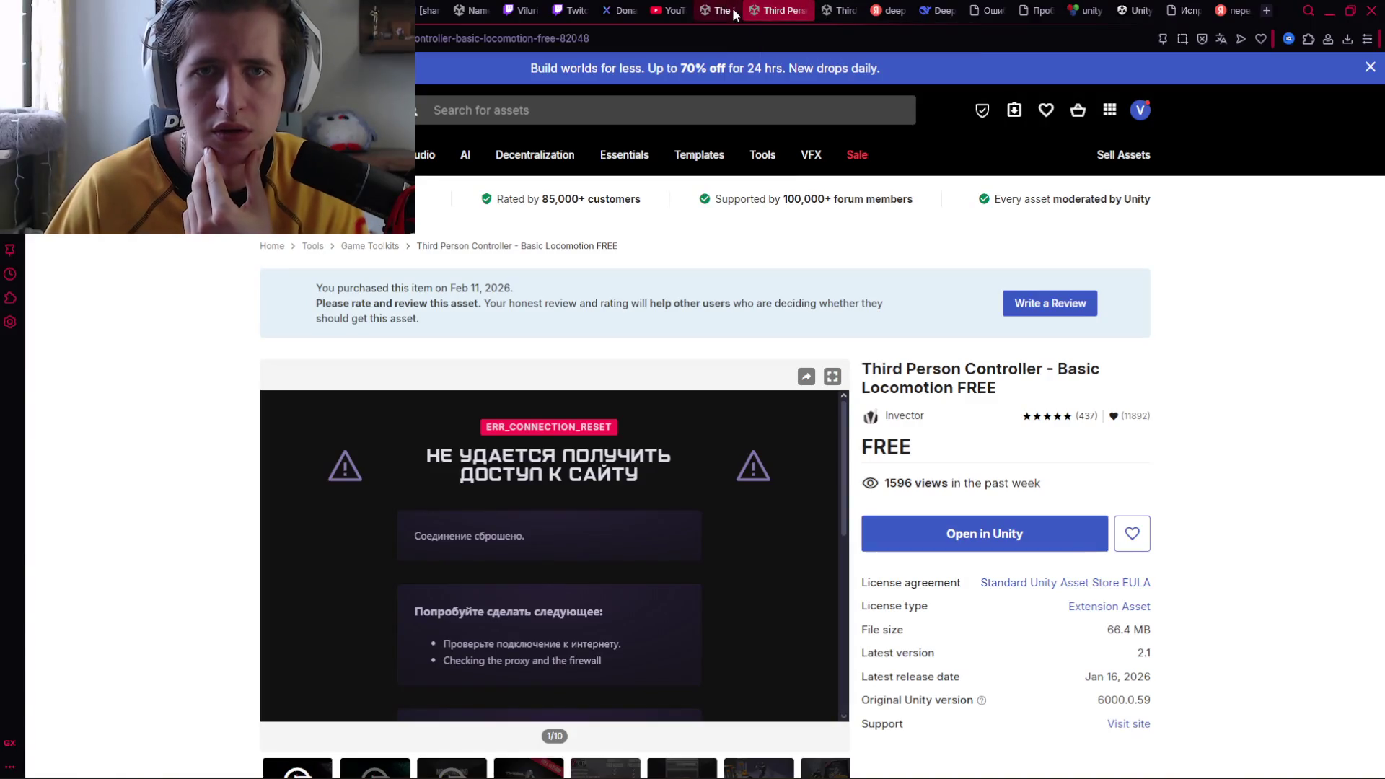
left_click(733, 7)
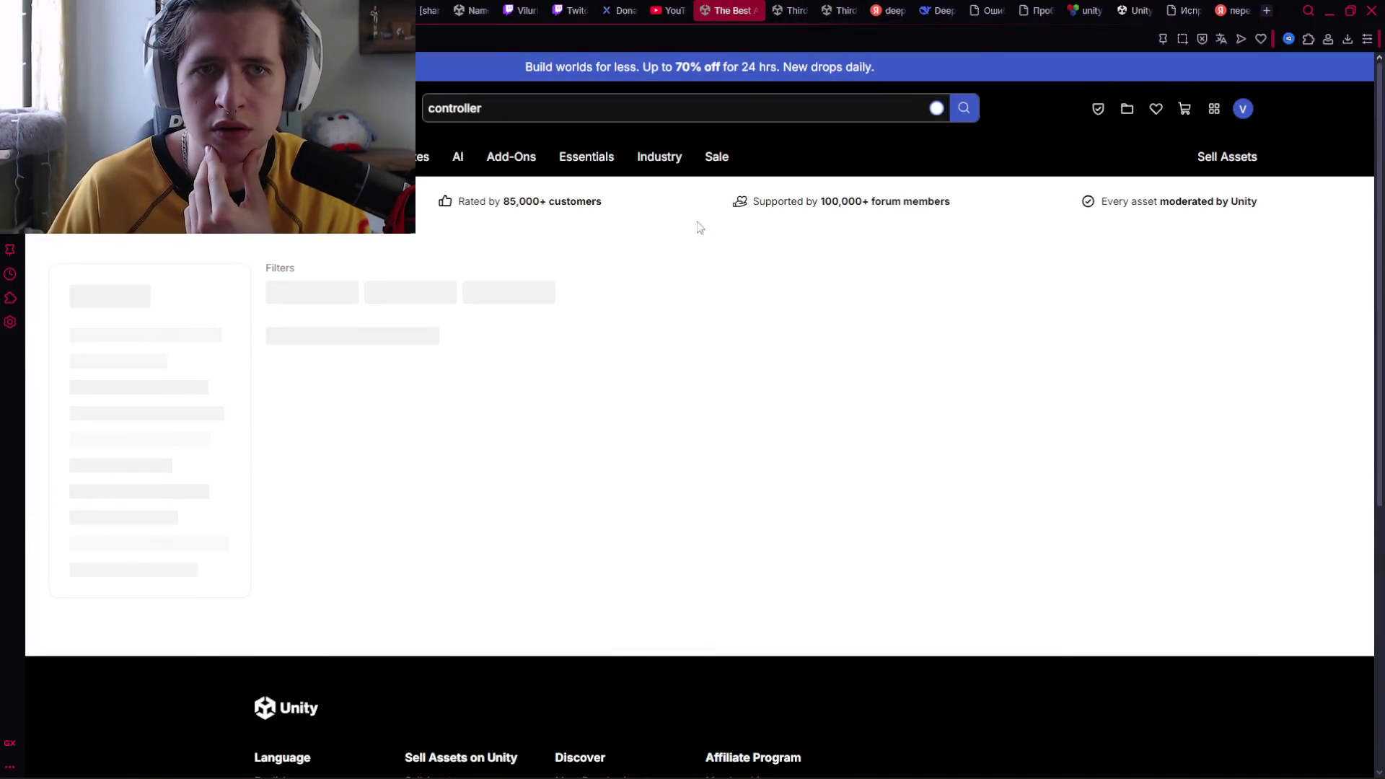
Search the Unity documentation for 'yield', then replace the query with 'coroutine'
left_click(468, 10)
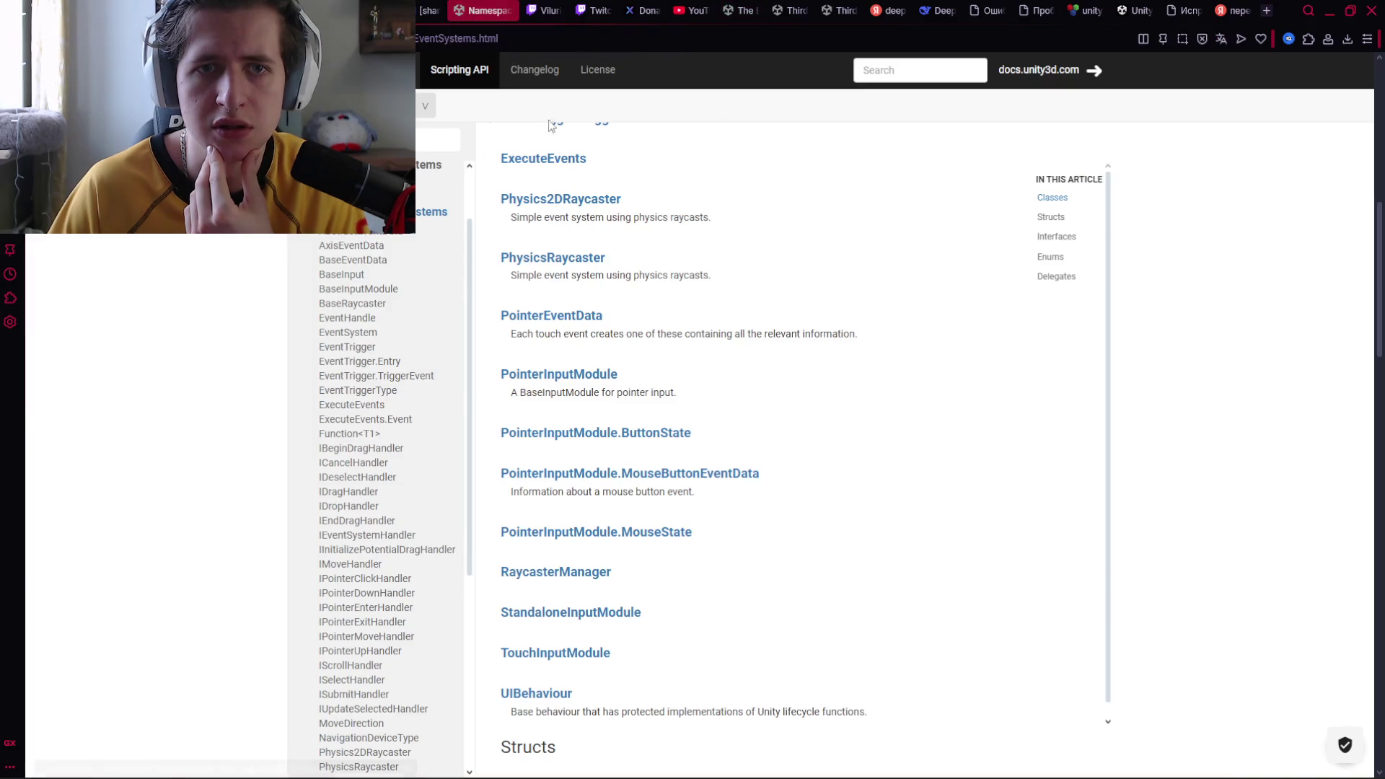
left_click(907, 79)
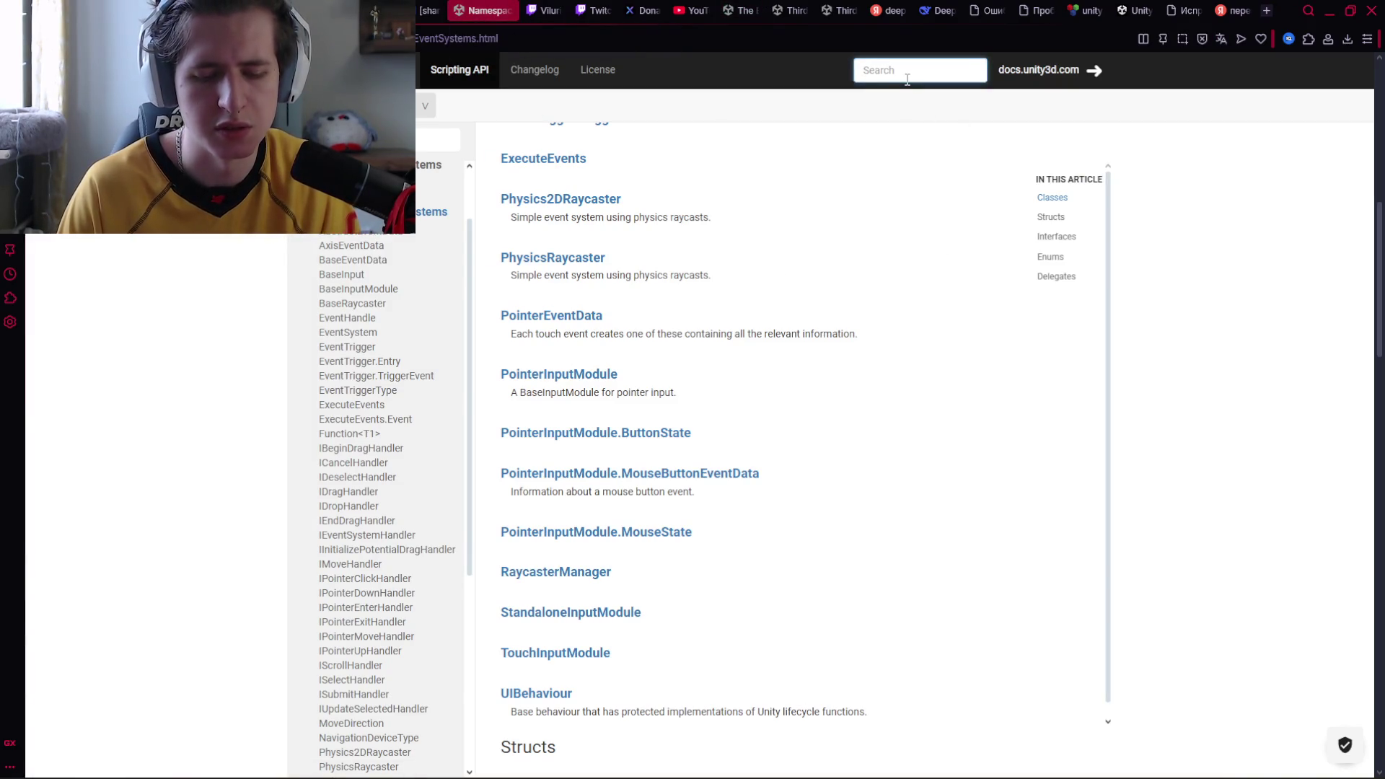
type("yield")
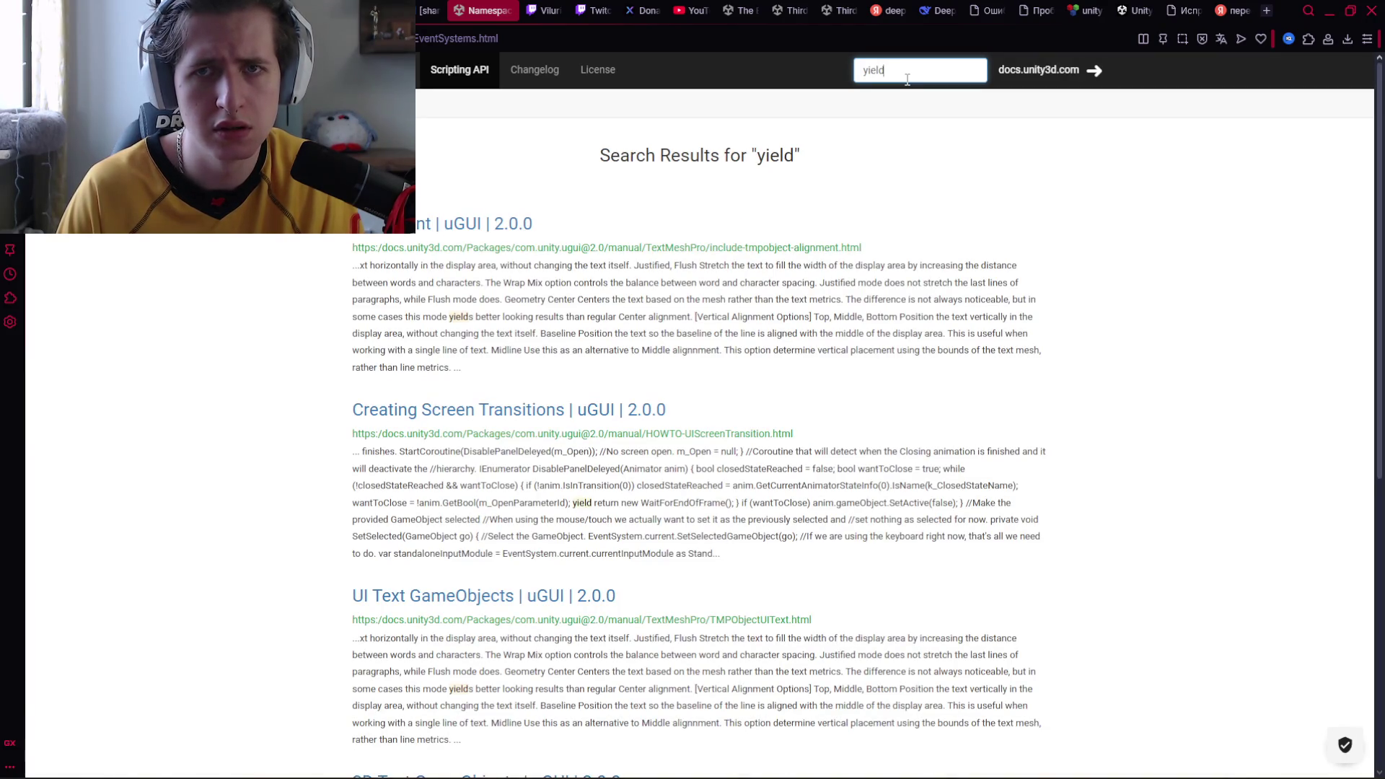
double_click(906, 79)
key("BackSpace")
type("coroutine")
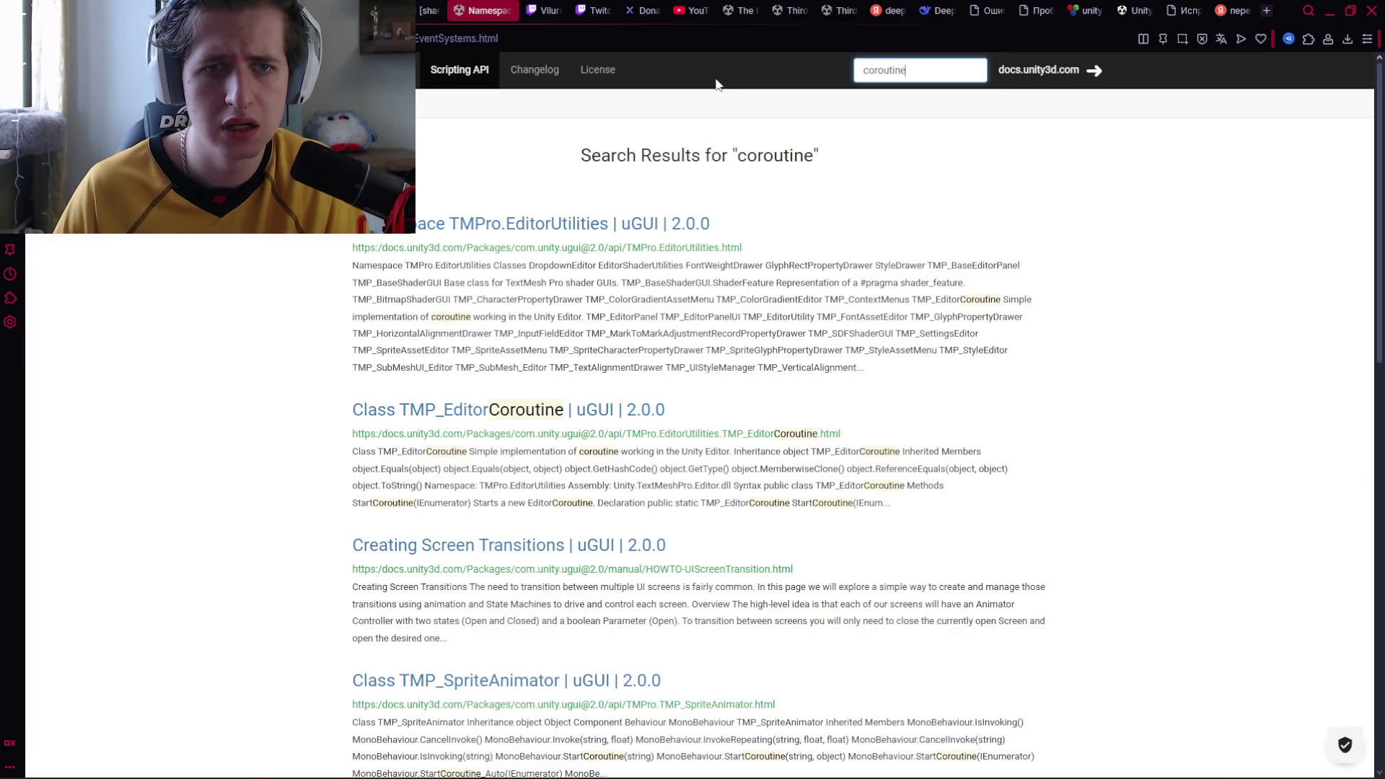
Open the TMP_EditorCoroutine class page and read its StartCoroutine and Stop methods
left_click(495, 410)
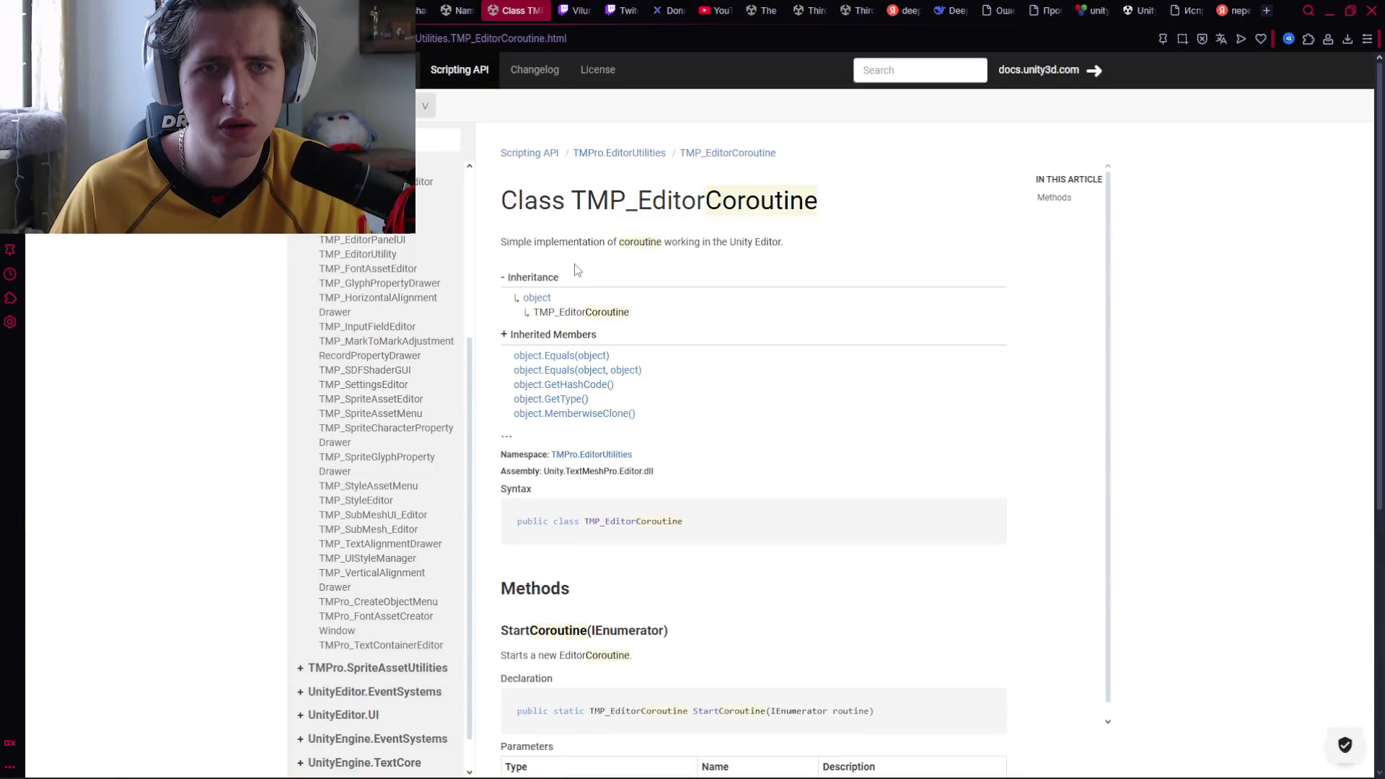
scroll(585, 253, "down", 5)
scroll(600, 251, "up", 5)
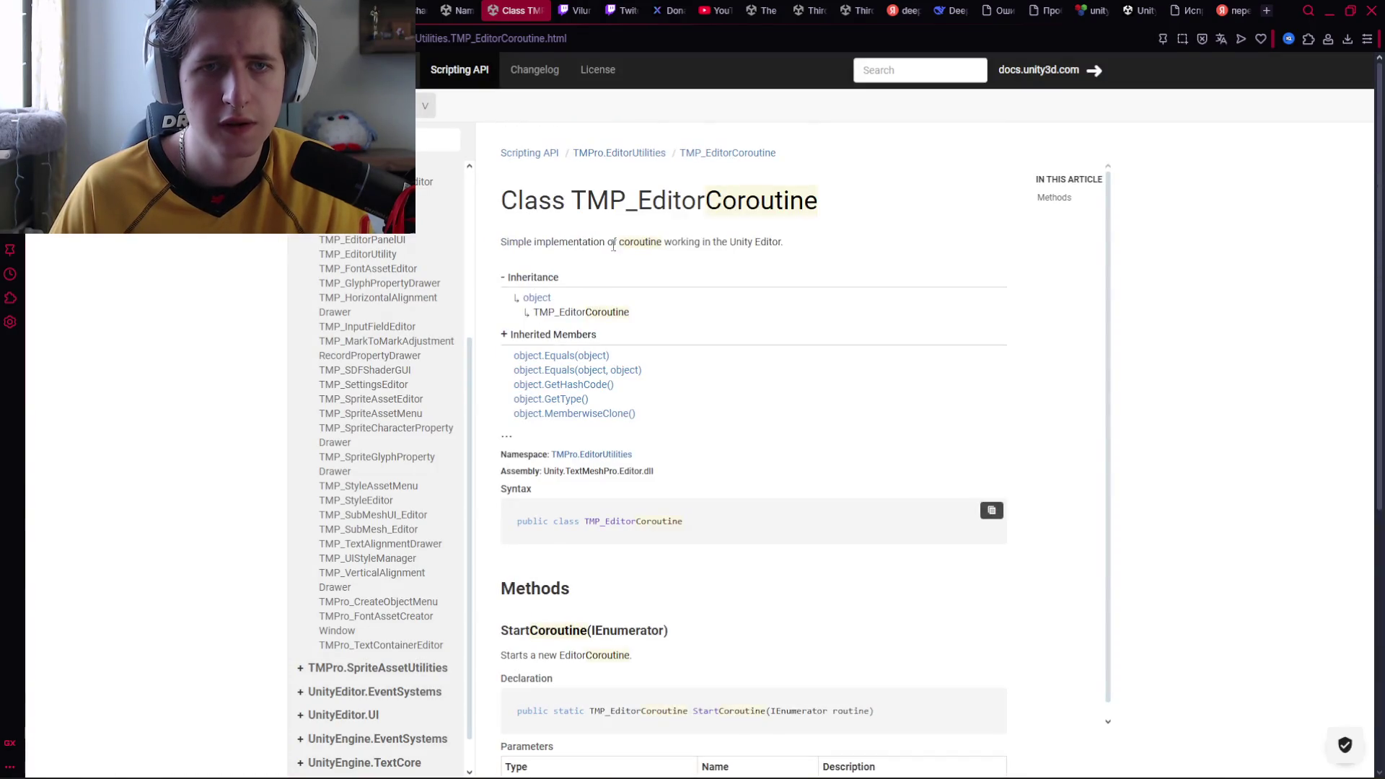
scroll(622, 244, "down", 5)
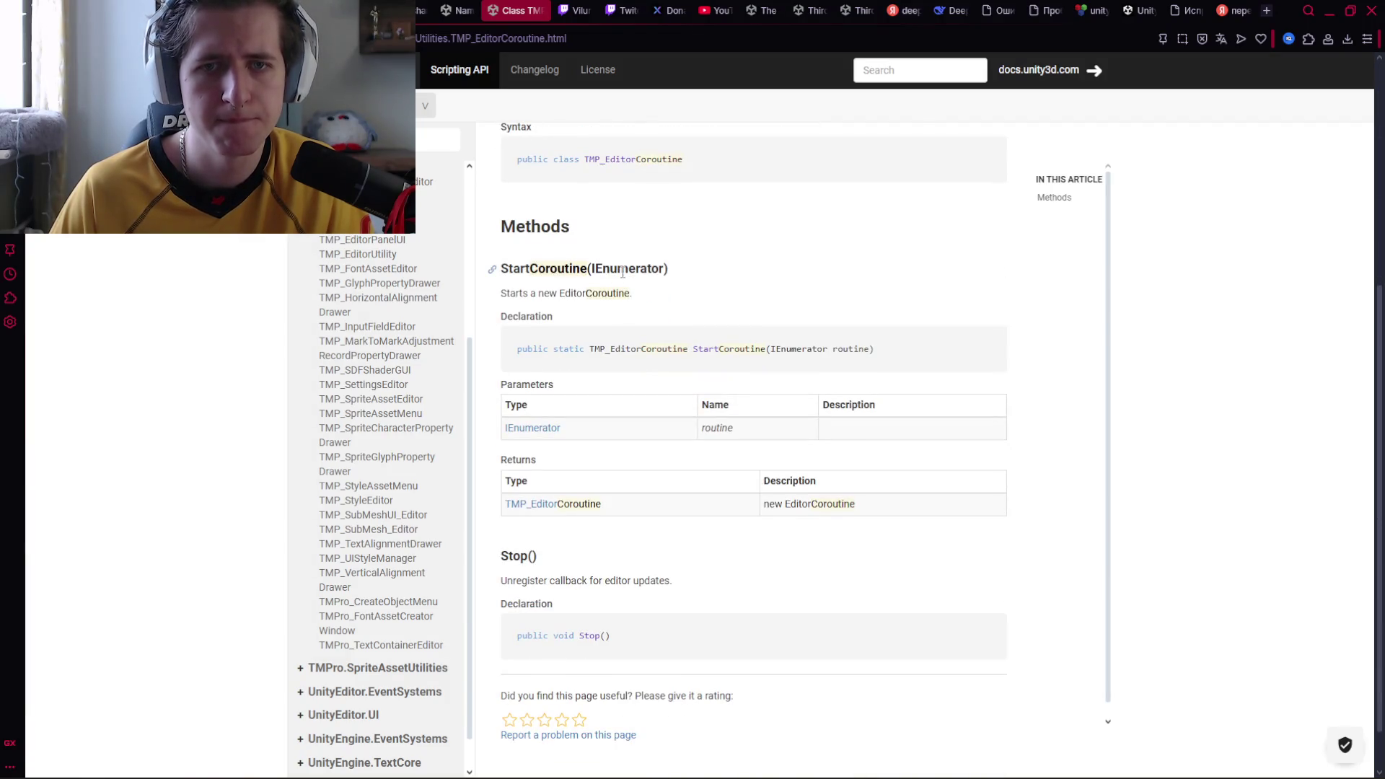
scroll(628, 270, "down", 1)
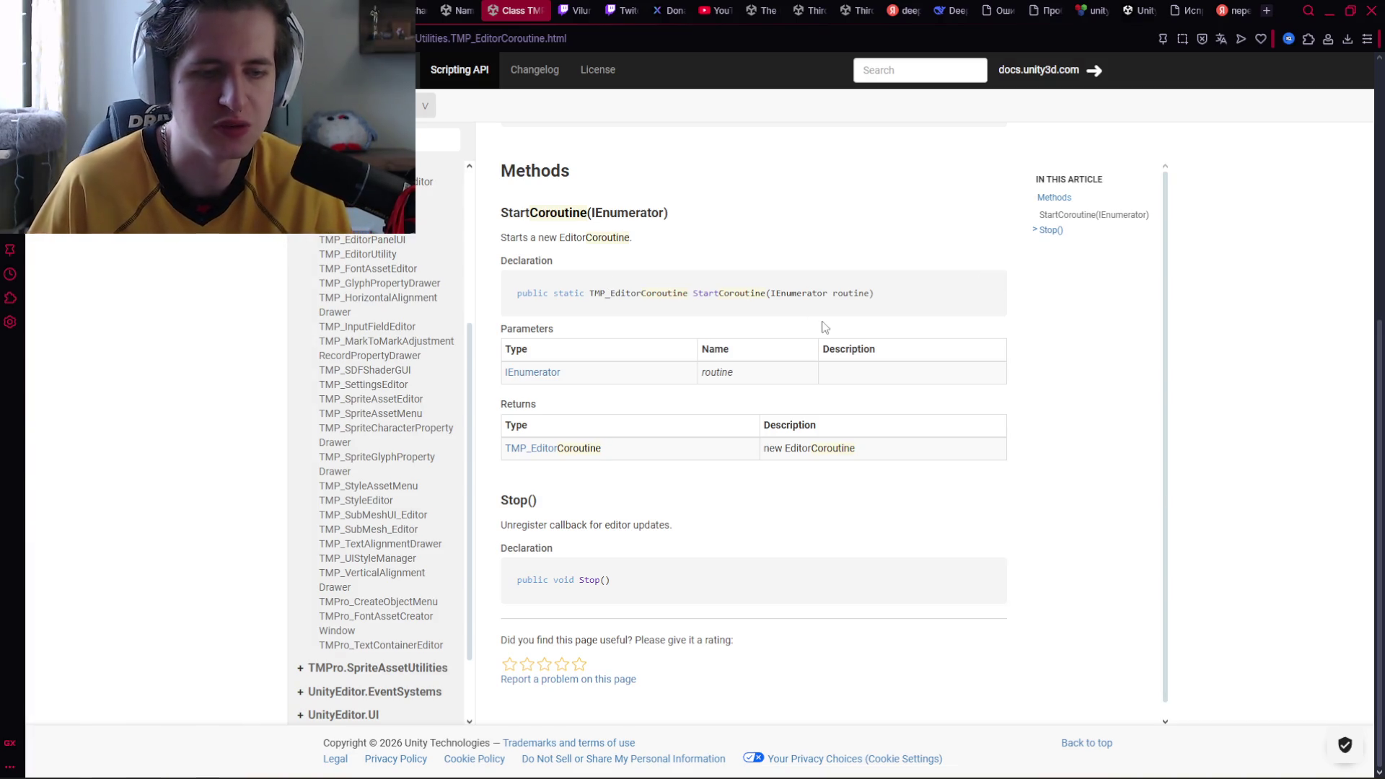
Strip the [ХВАТИТ КРУТИТЬ ГАДЫ] prefix from the Twitch stream title, save, and return to the script
left_click(609, 10)
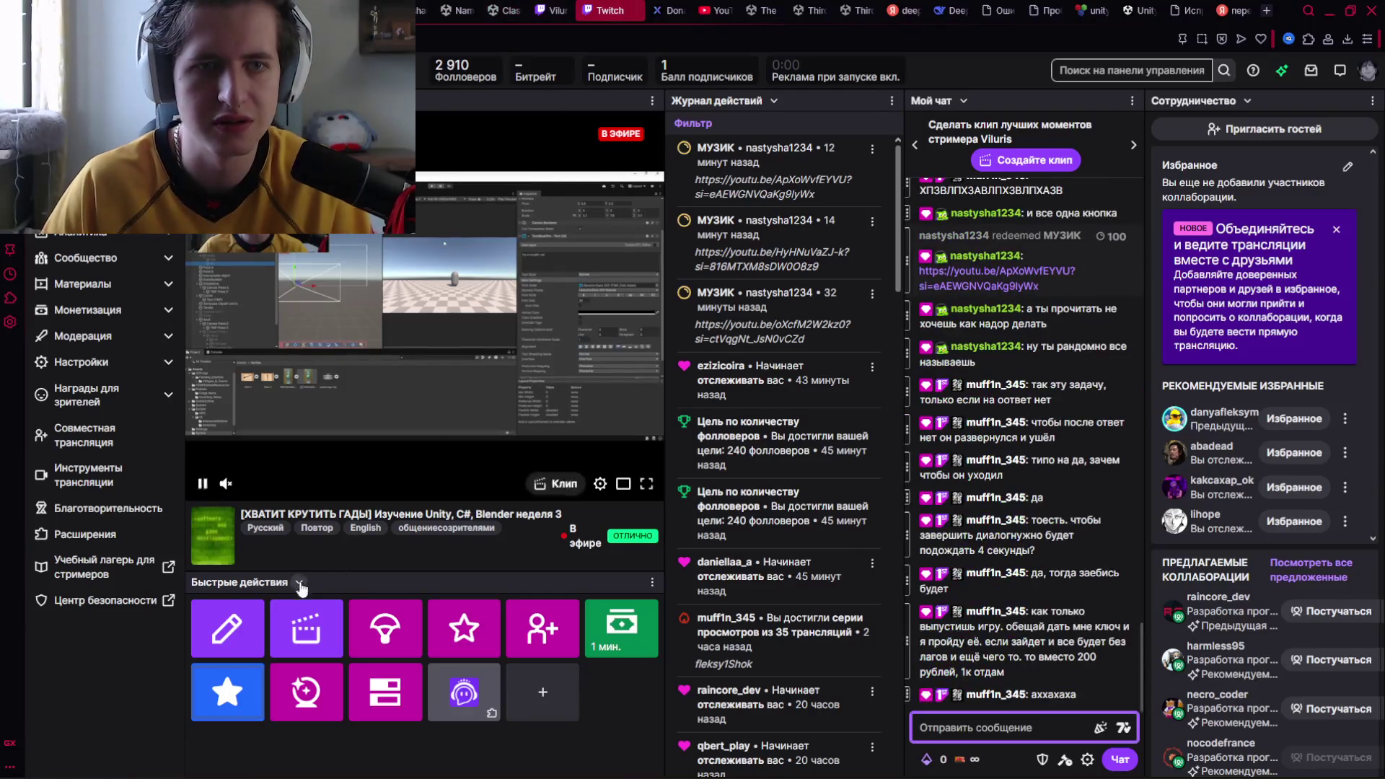
left_click(227, 627)
left_click_drag(776, 114, 570, 115)
key("BackSpace")
left_click(863, 759)
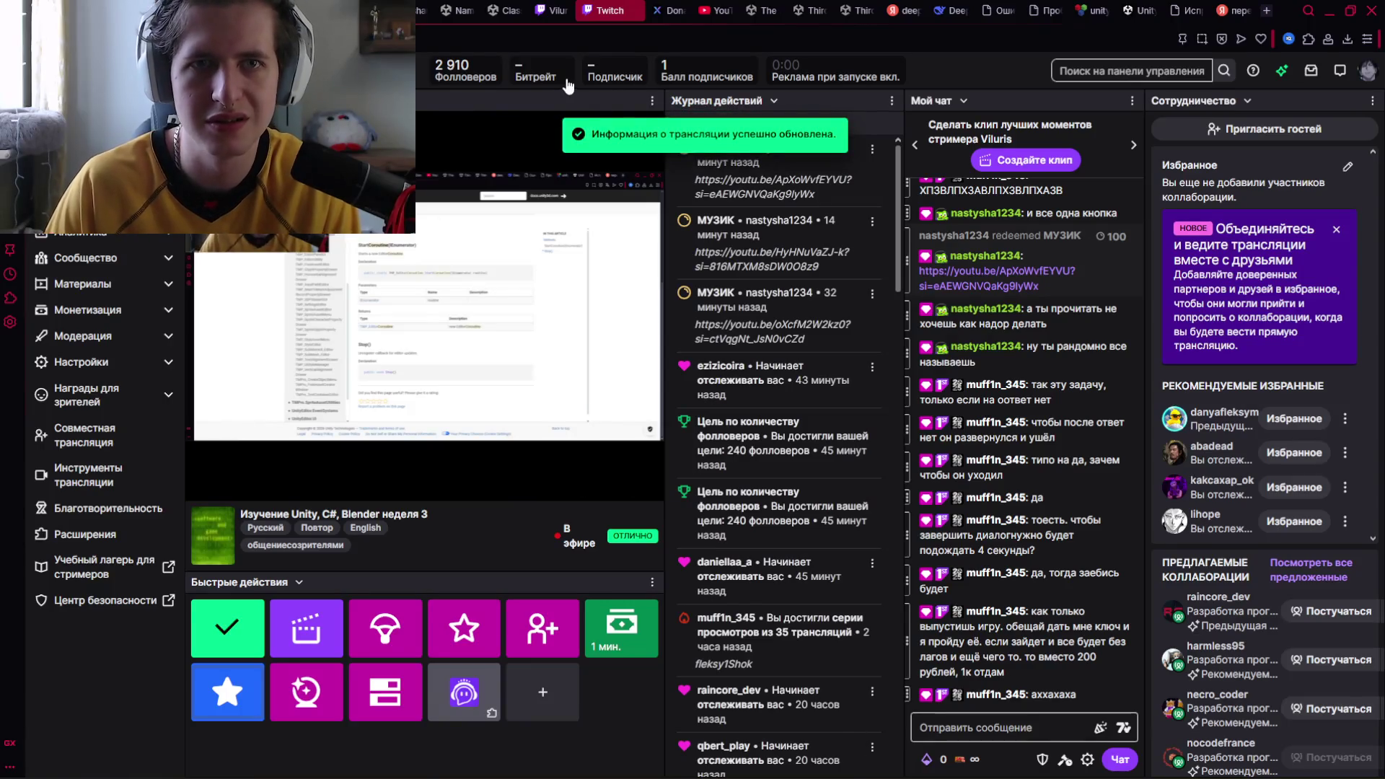
left_click(505, 11)
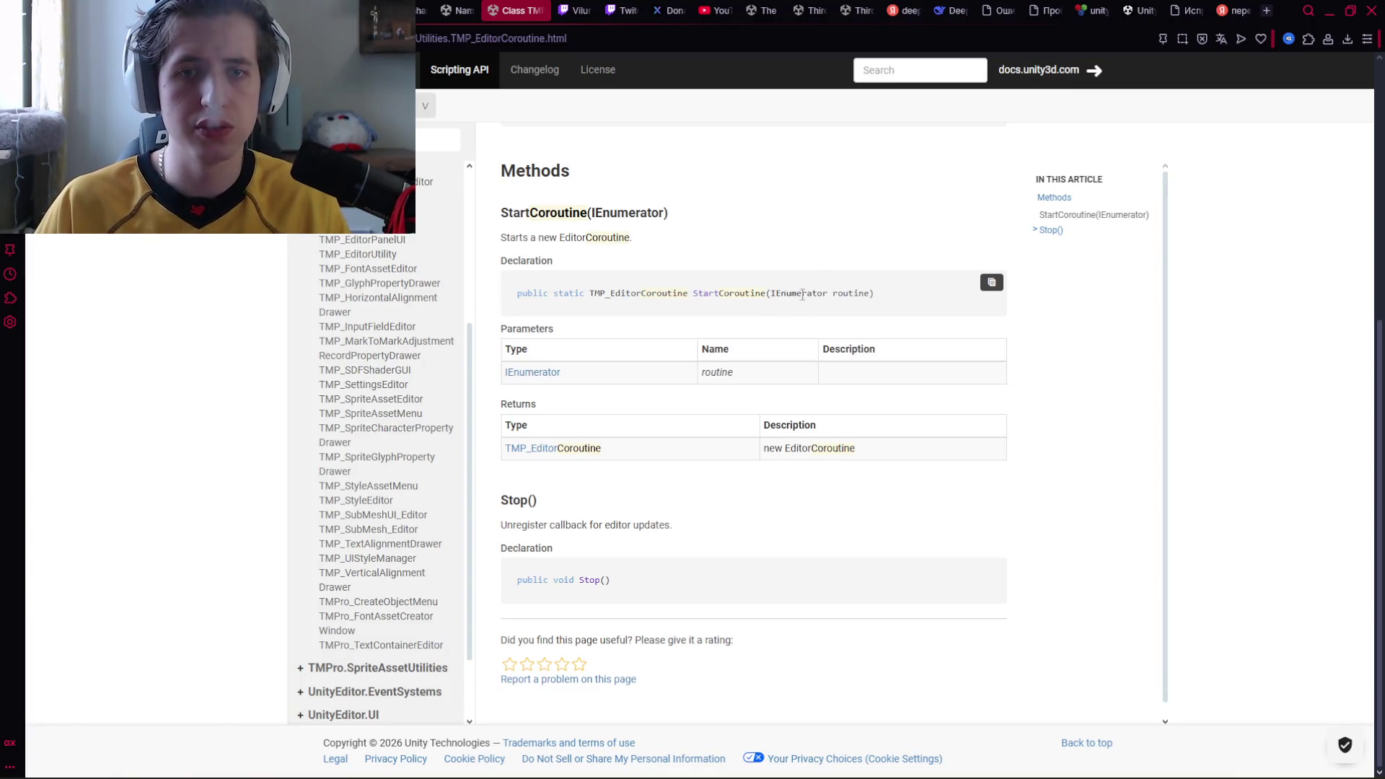
key("alt+Tab")
Declare an 'IEnumerator time;' field below answerNo in AfterAnswer.cs
left_click(363, 276)
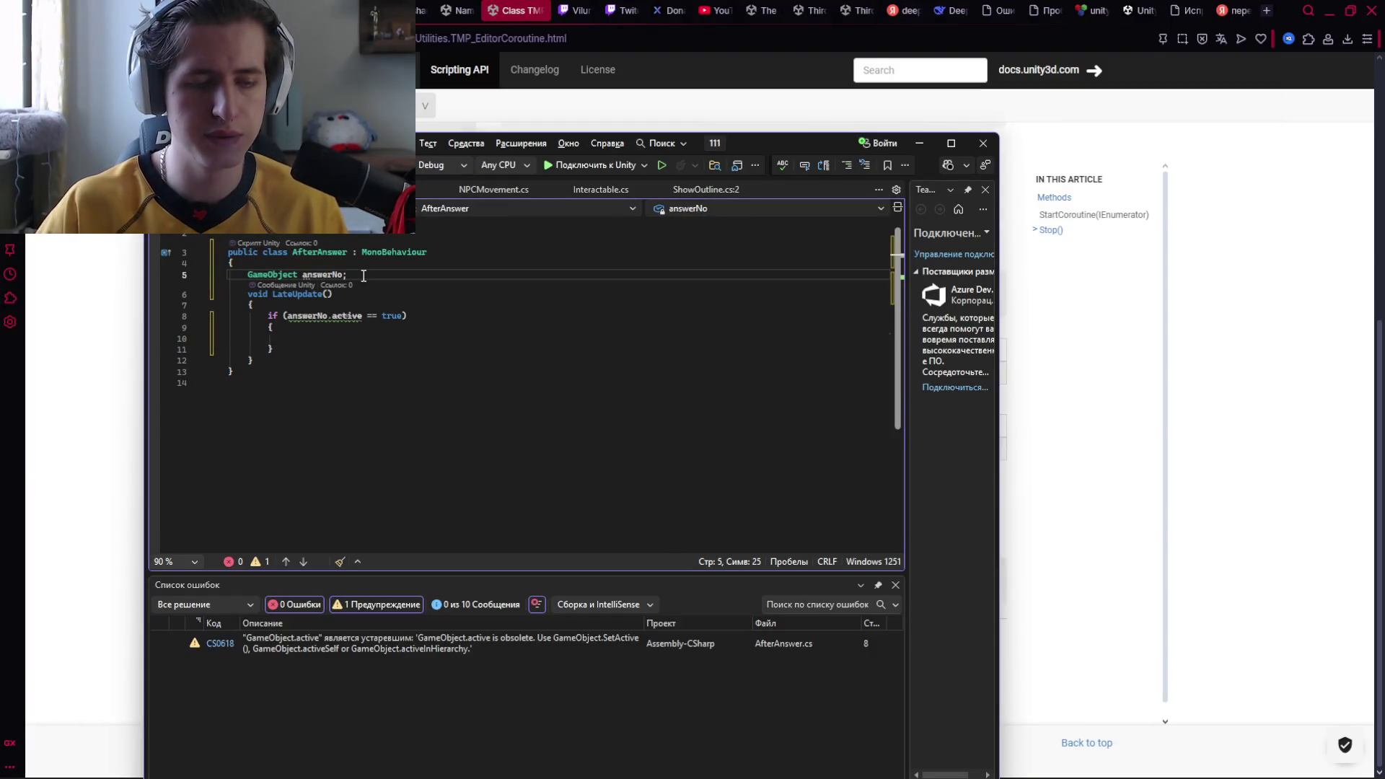
key("Return")
type("Ie")
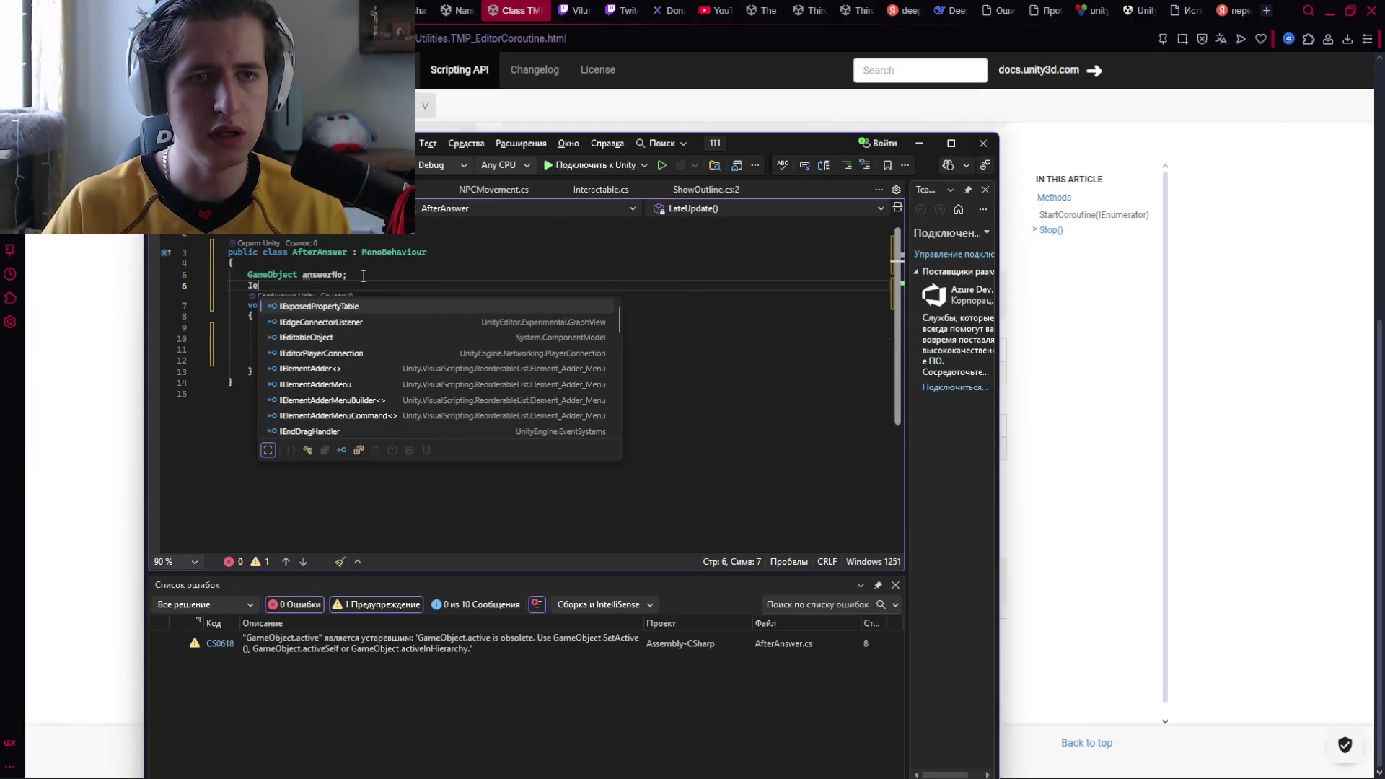
type("nu")
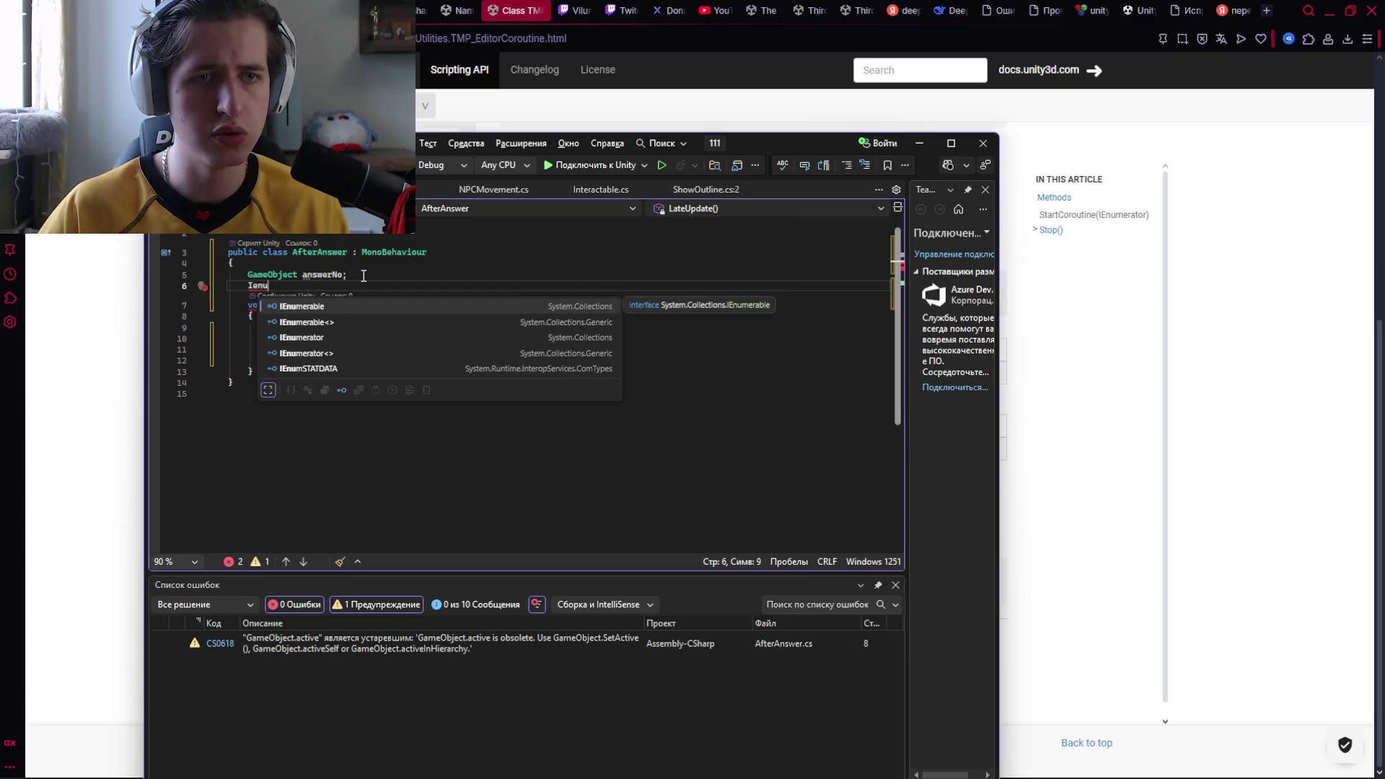
key("Down")
key("Down")
key("Tab")
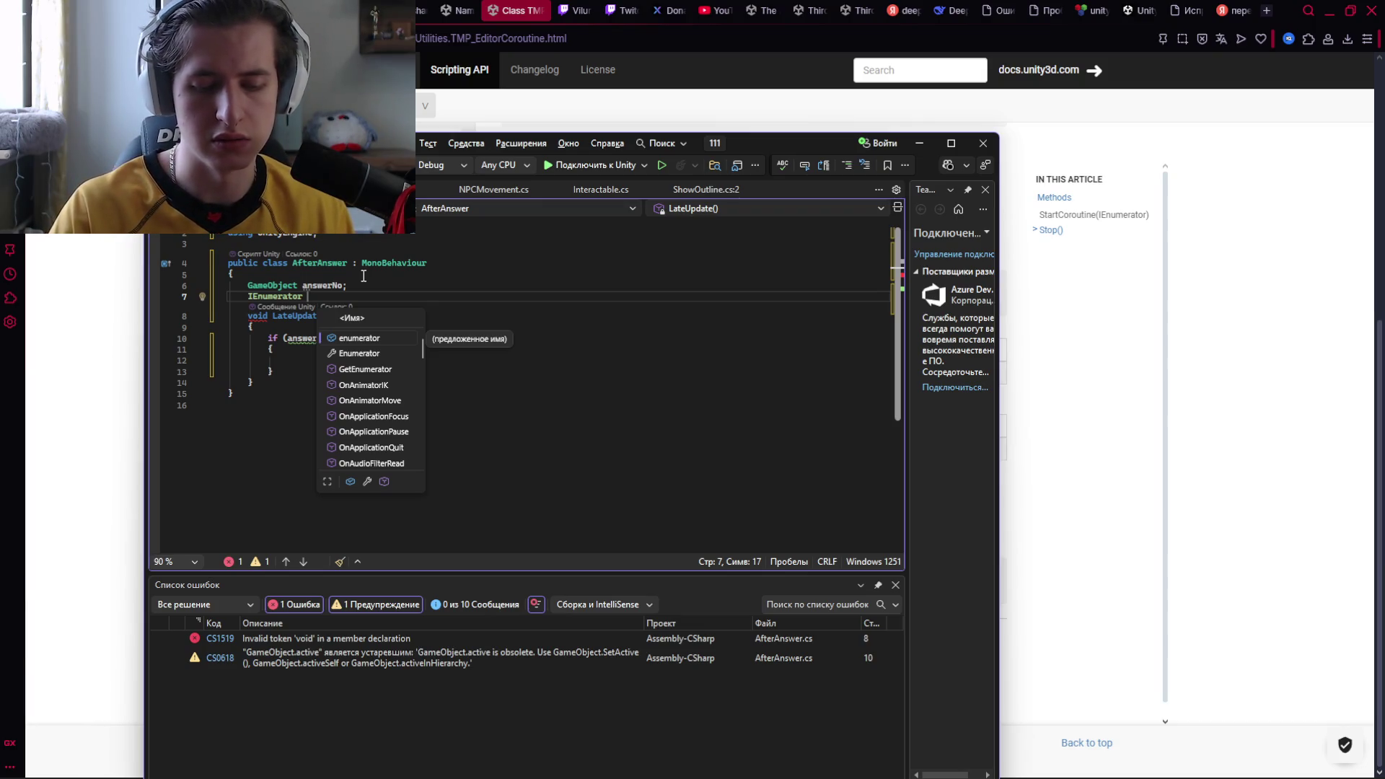
type("tim")
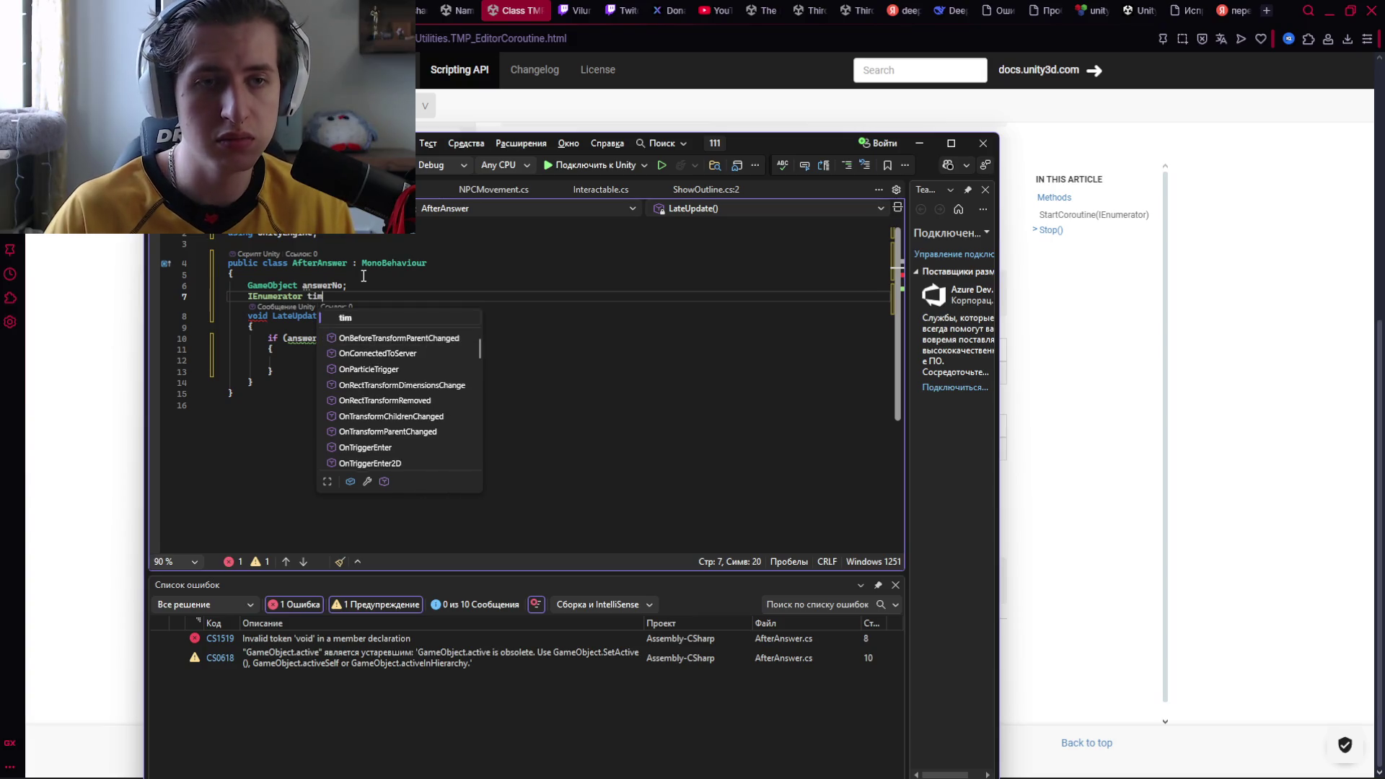
type("e;")
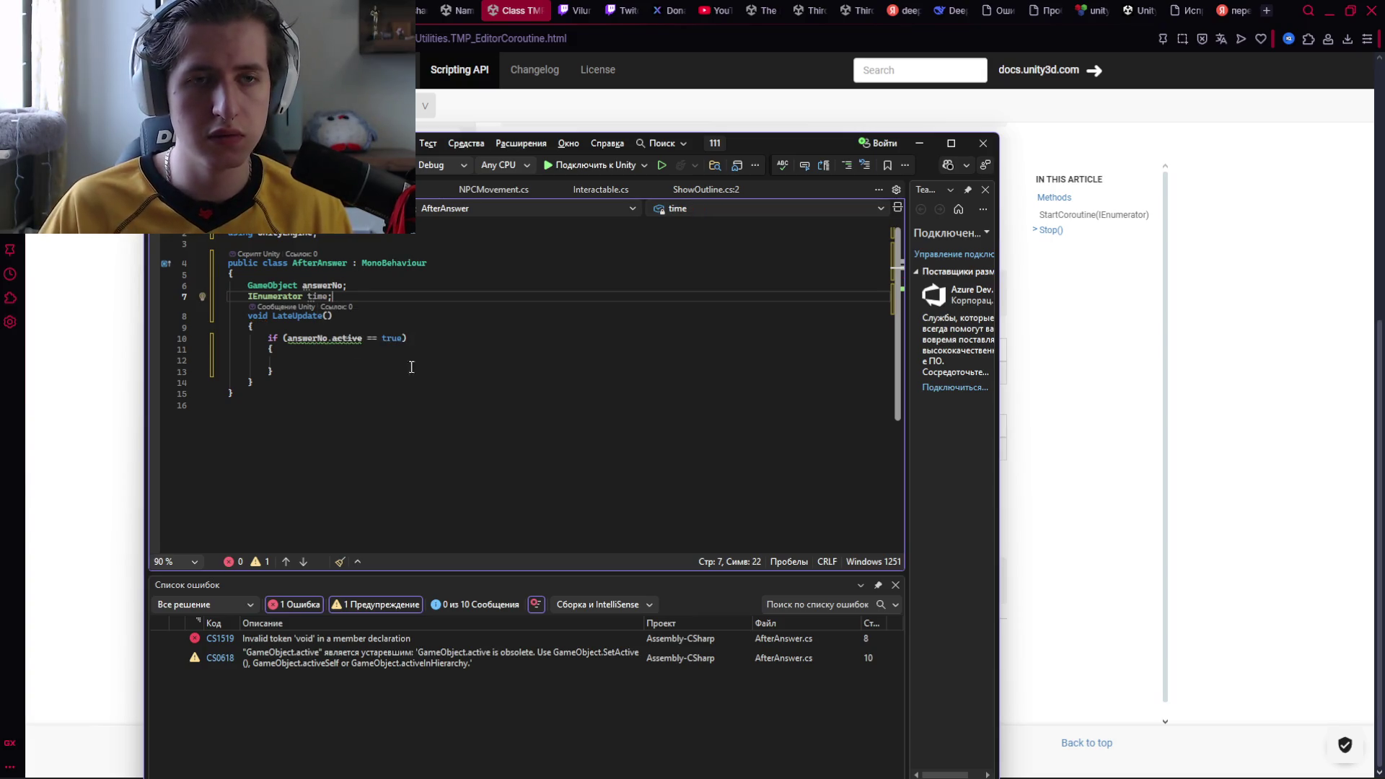
left_click(374, 360)
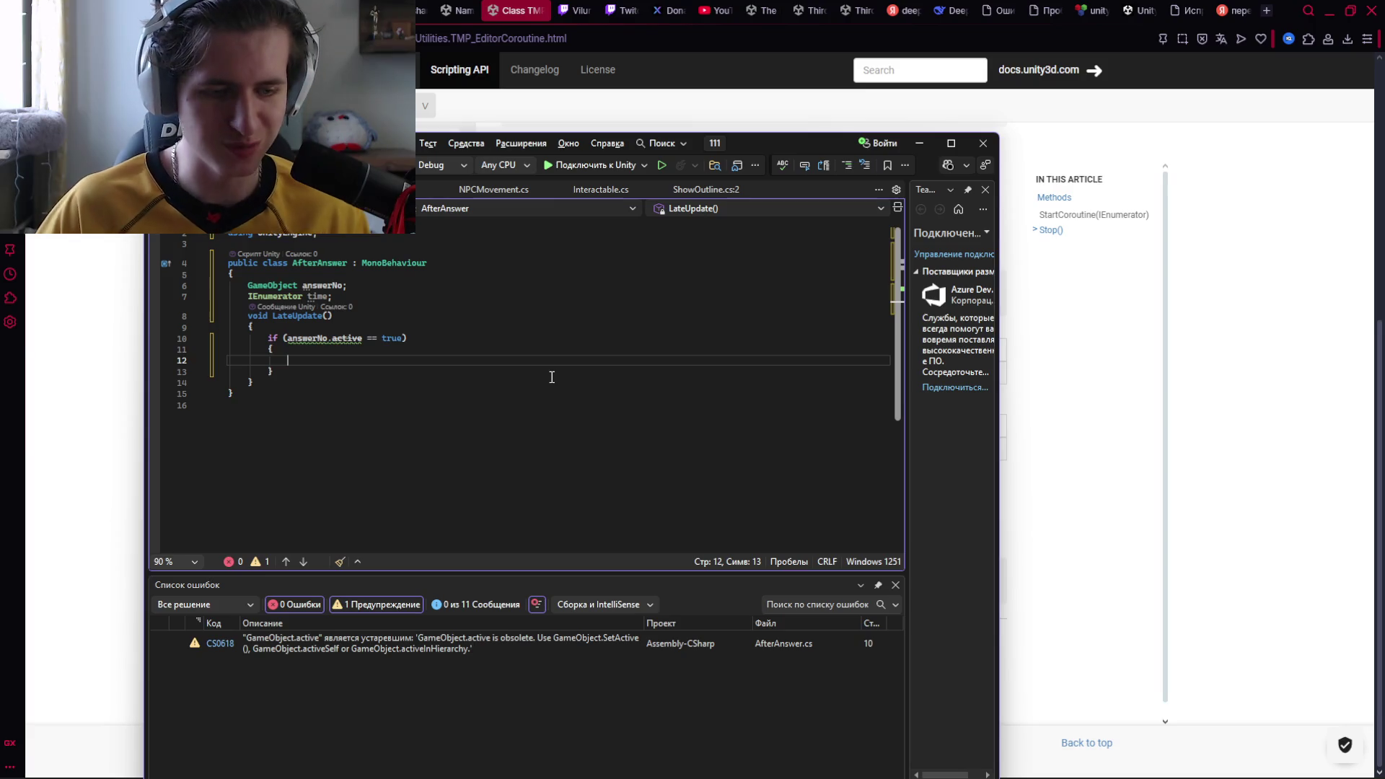
key("alt+Tab")
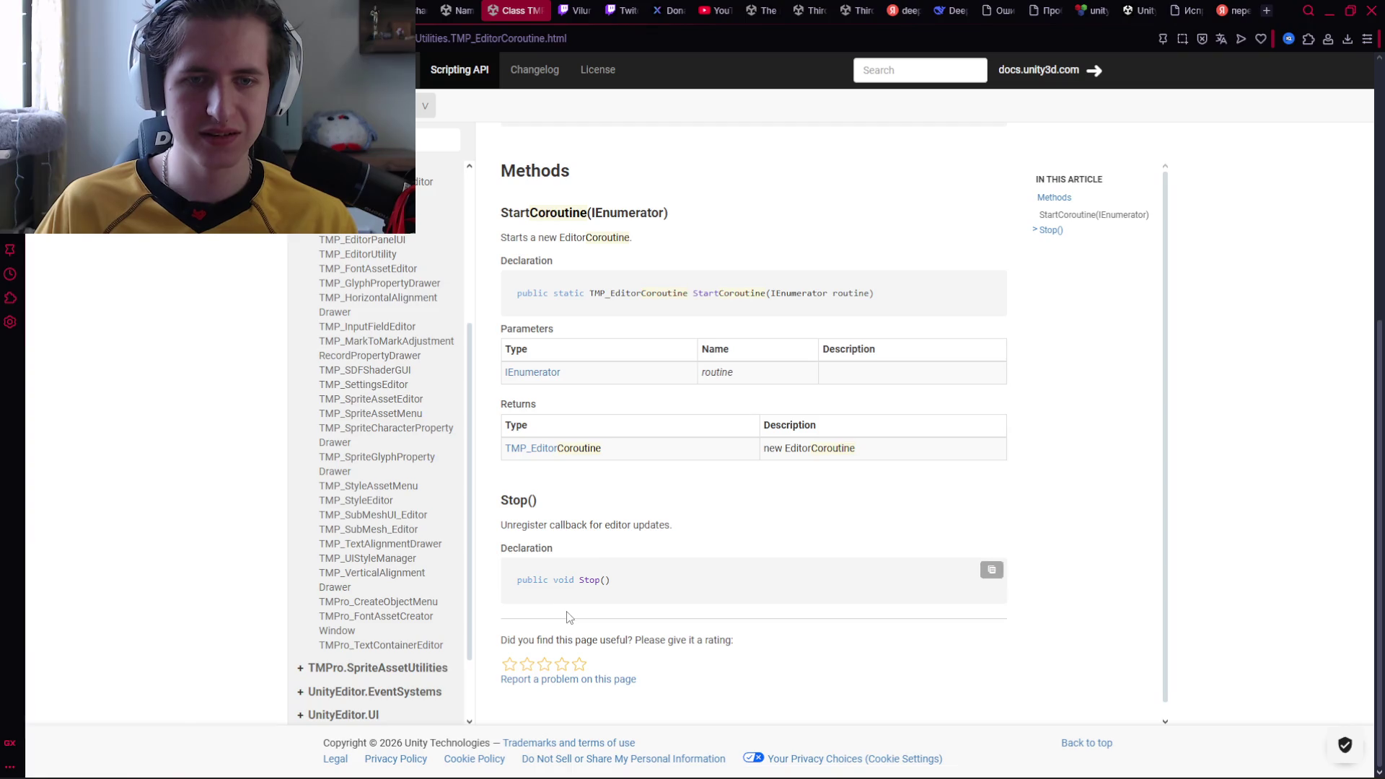
Search the Unity docs for 'croutine' and scroll through results like TMP_EditorCoroutine
scroll(561, 569, "up", 2)
scroll(580, 512, "up", 4)
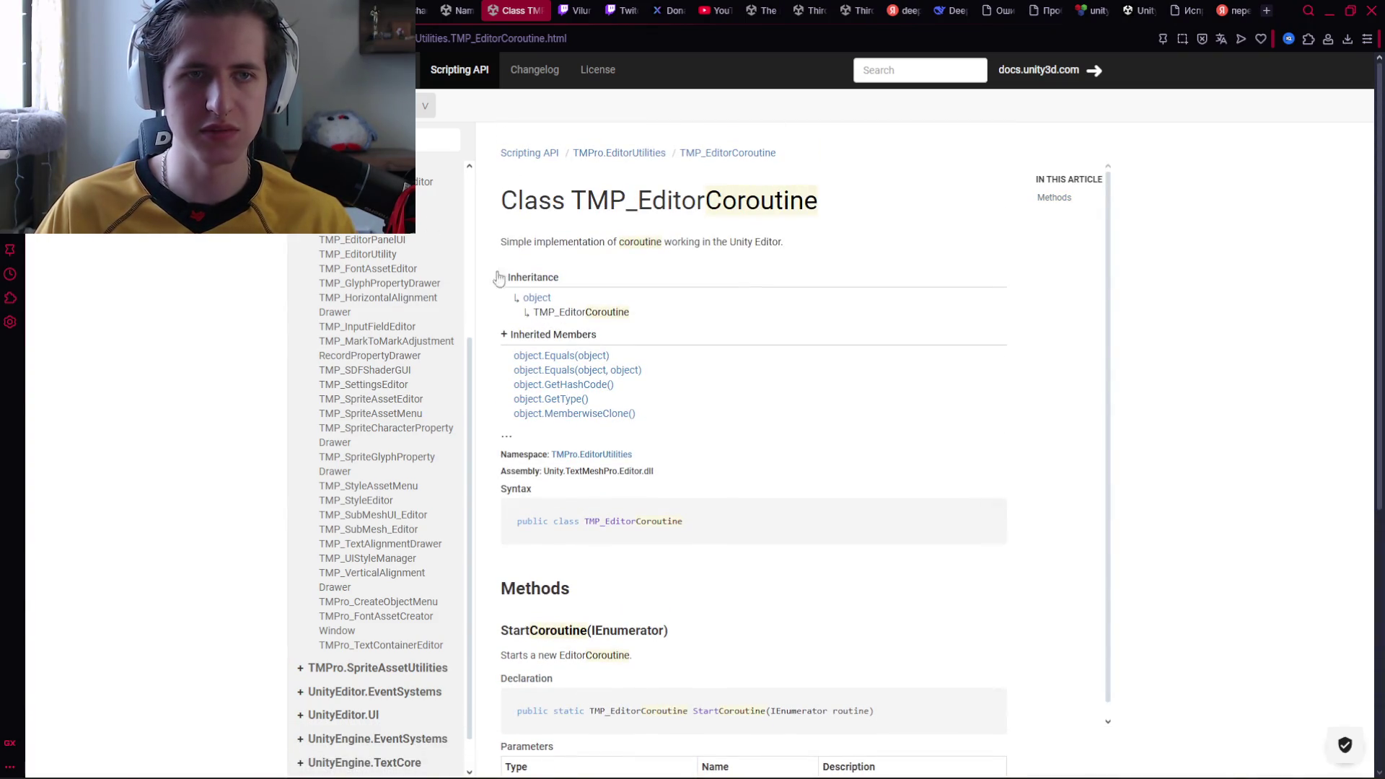
left_click(902, 67)
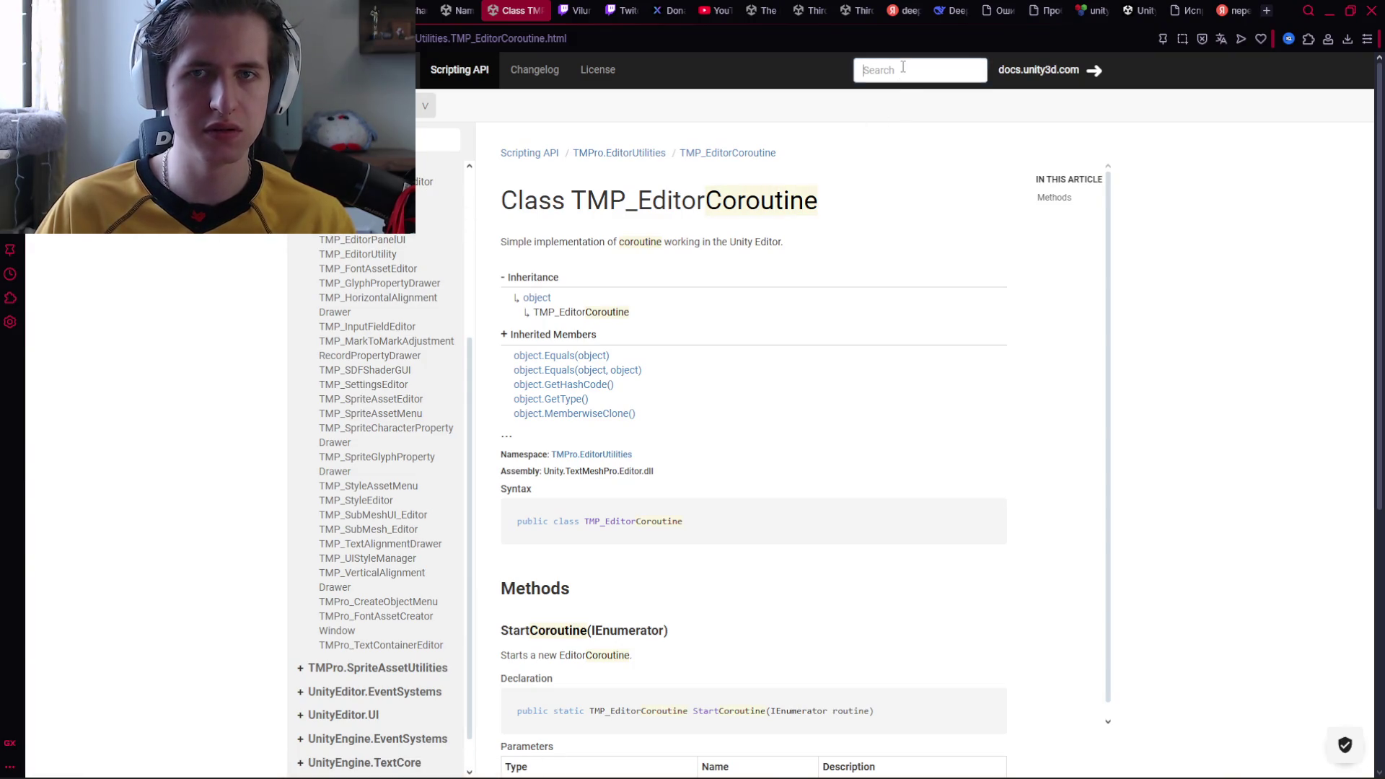
type("crou")
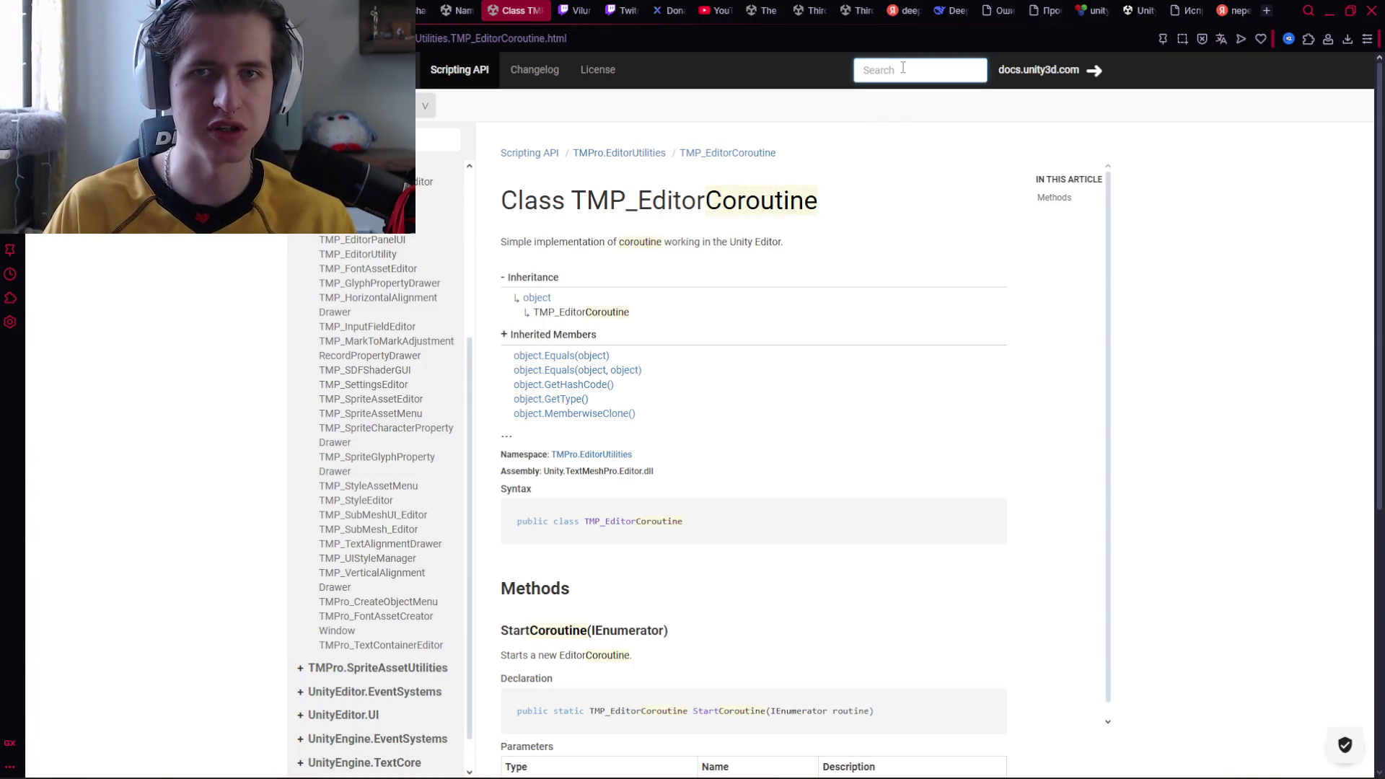
type("tine")
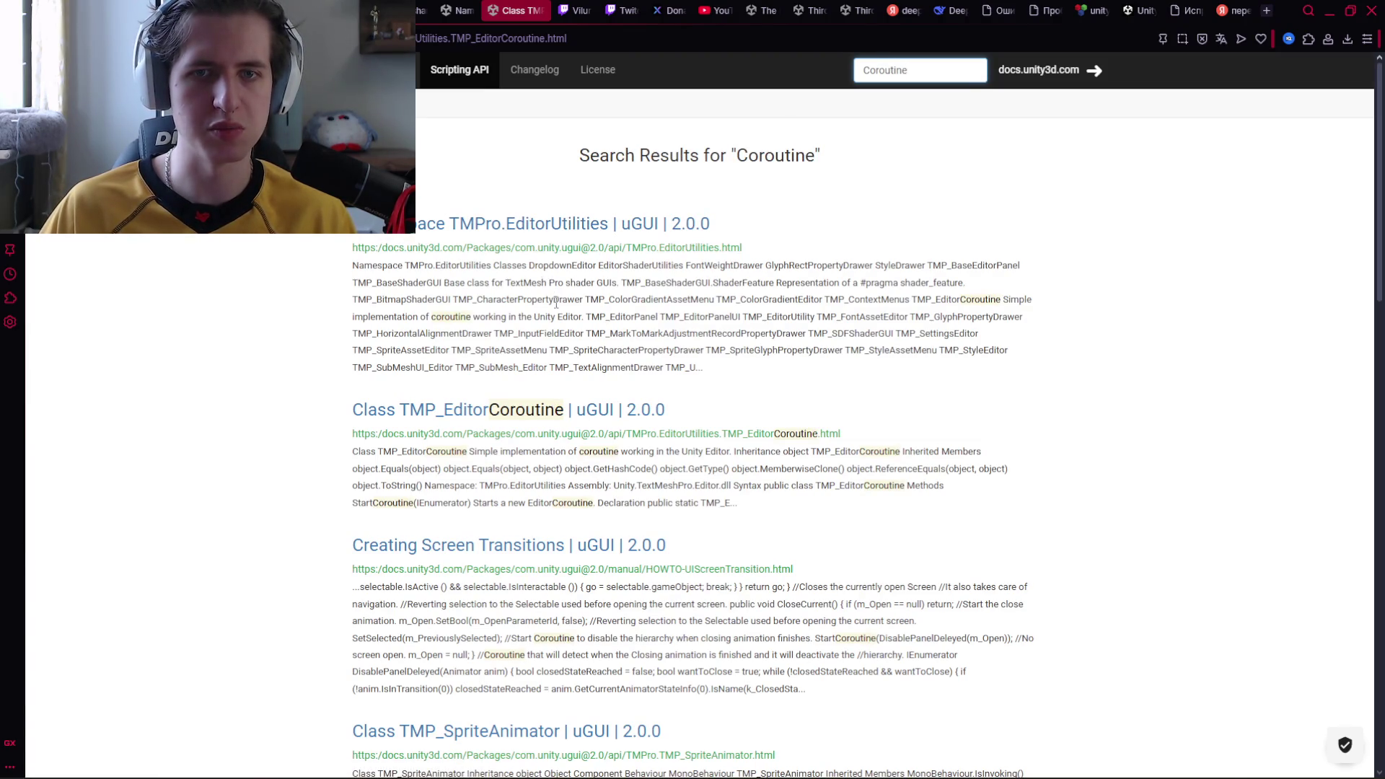
scroll(537, 283, "down", 2)
scroll(502, 212, "down", 2)
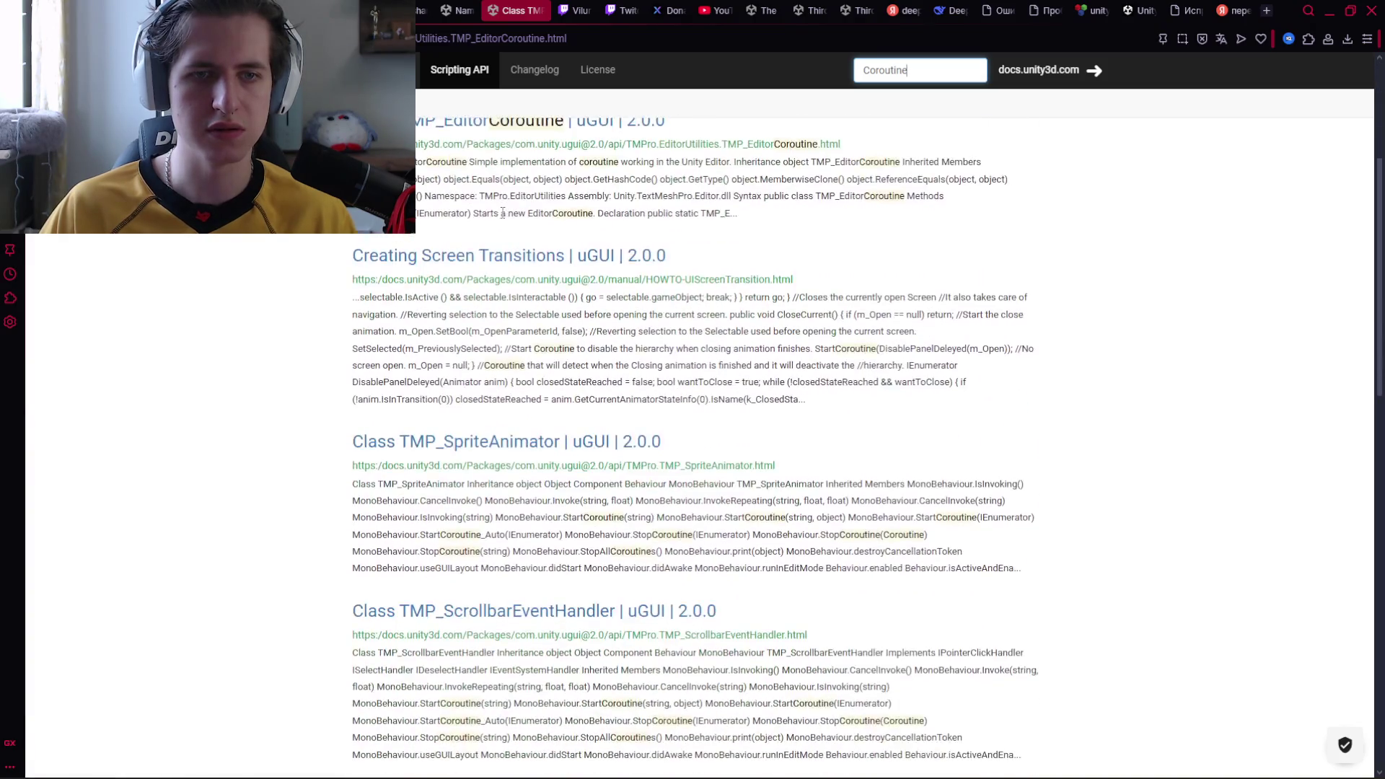
scroll(502, 213, "down", 4)
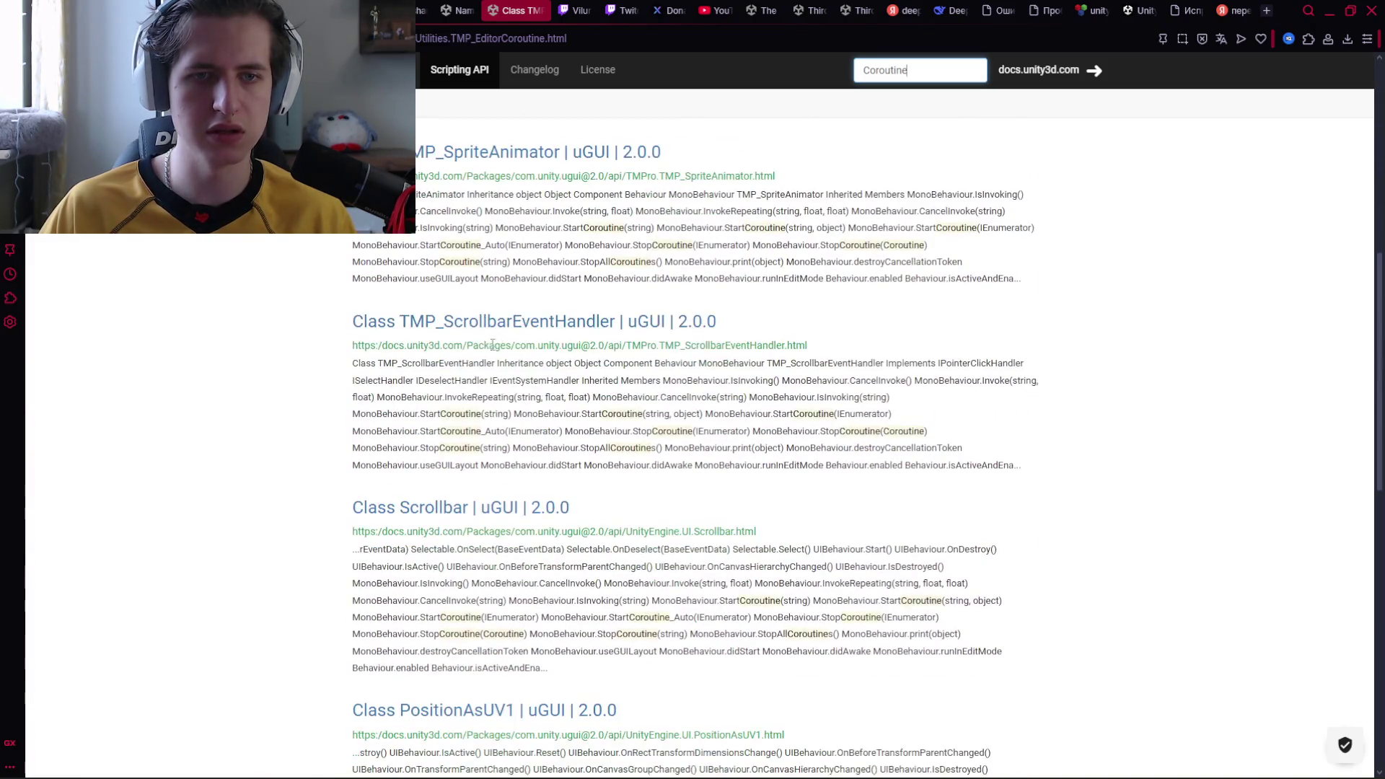
scroll(492, 345, "down", 9)
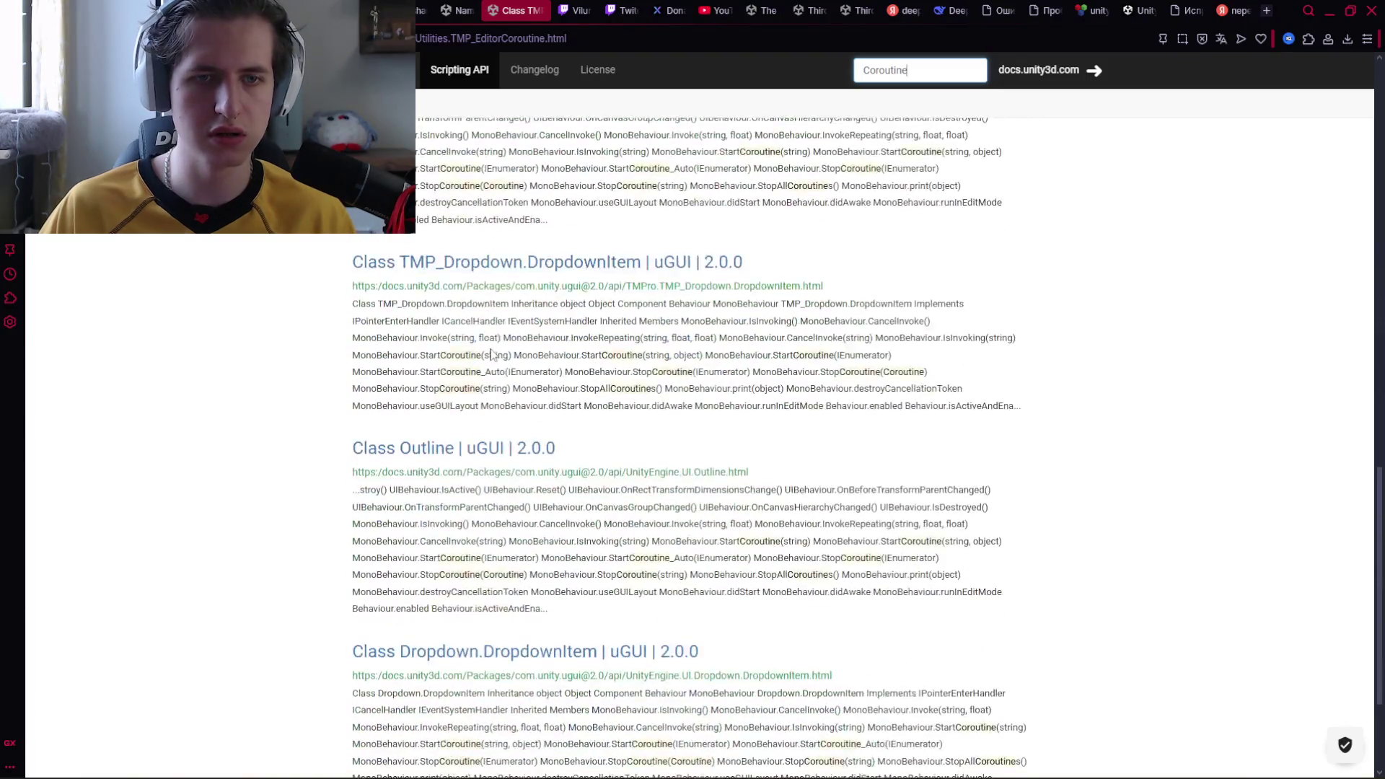
scroll(490, 354, "down", 3)
scroll(510, 505, "up", 20)
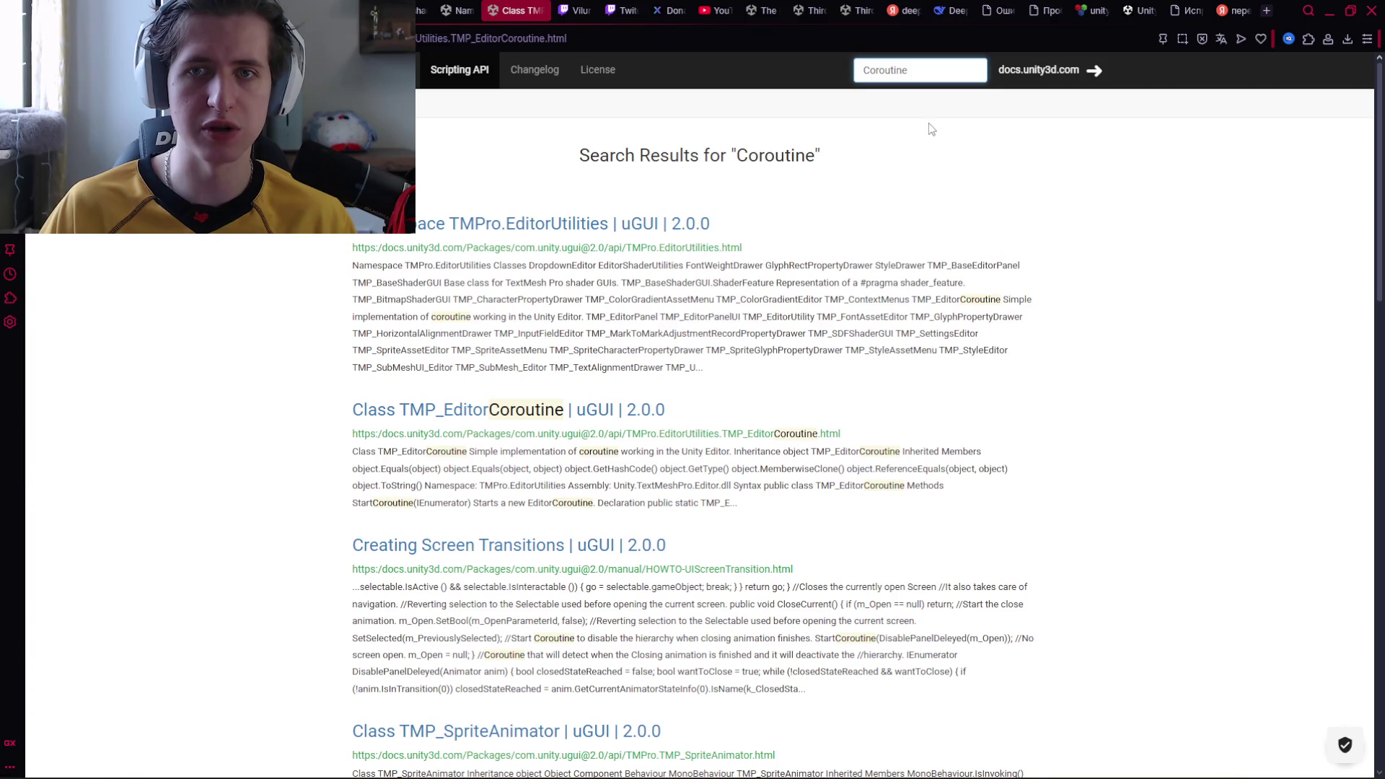
Search Yandex for 'coroutine' and expand the full AI answer
left_click(1236, 10)
left_click(542, 81)
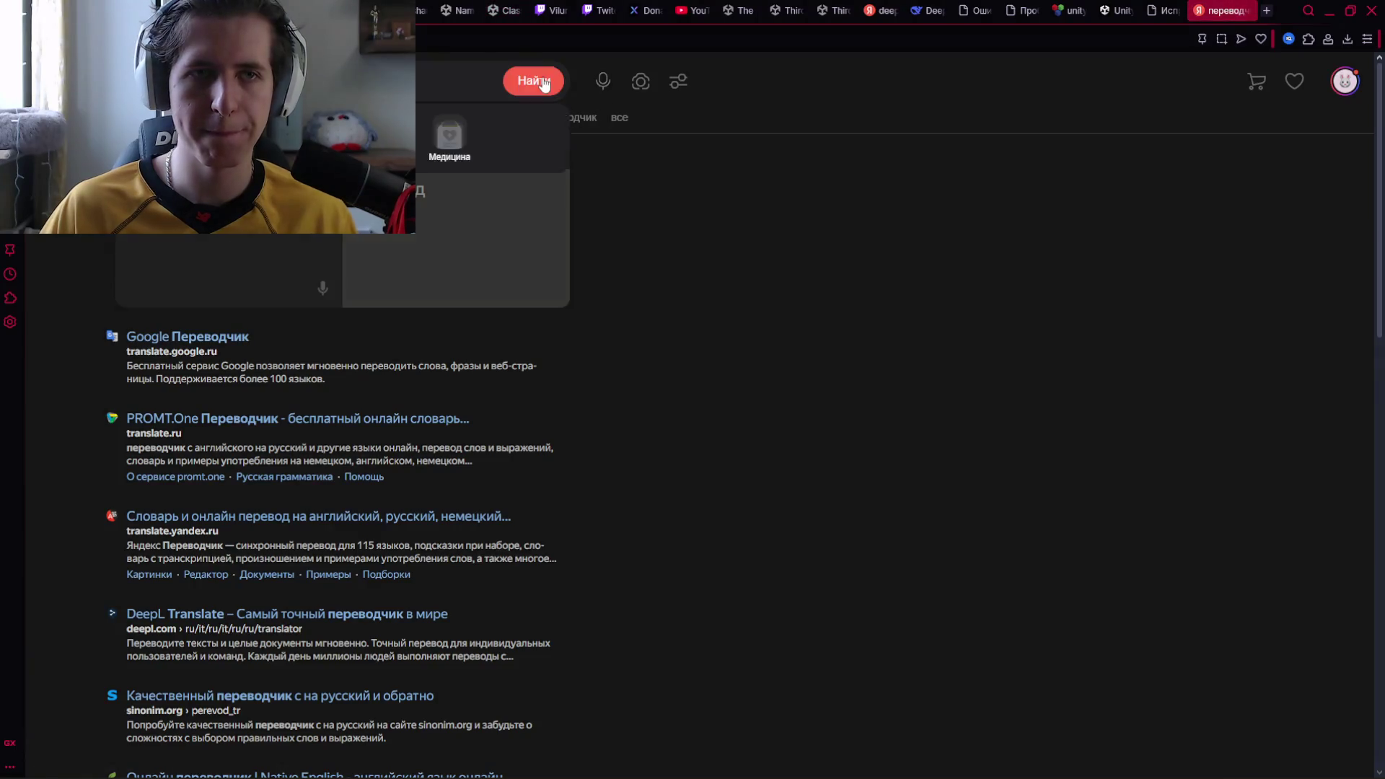
type("coro")
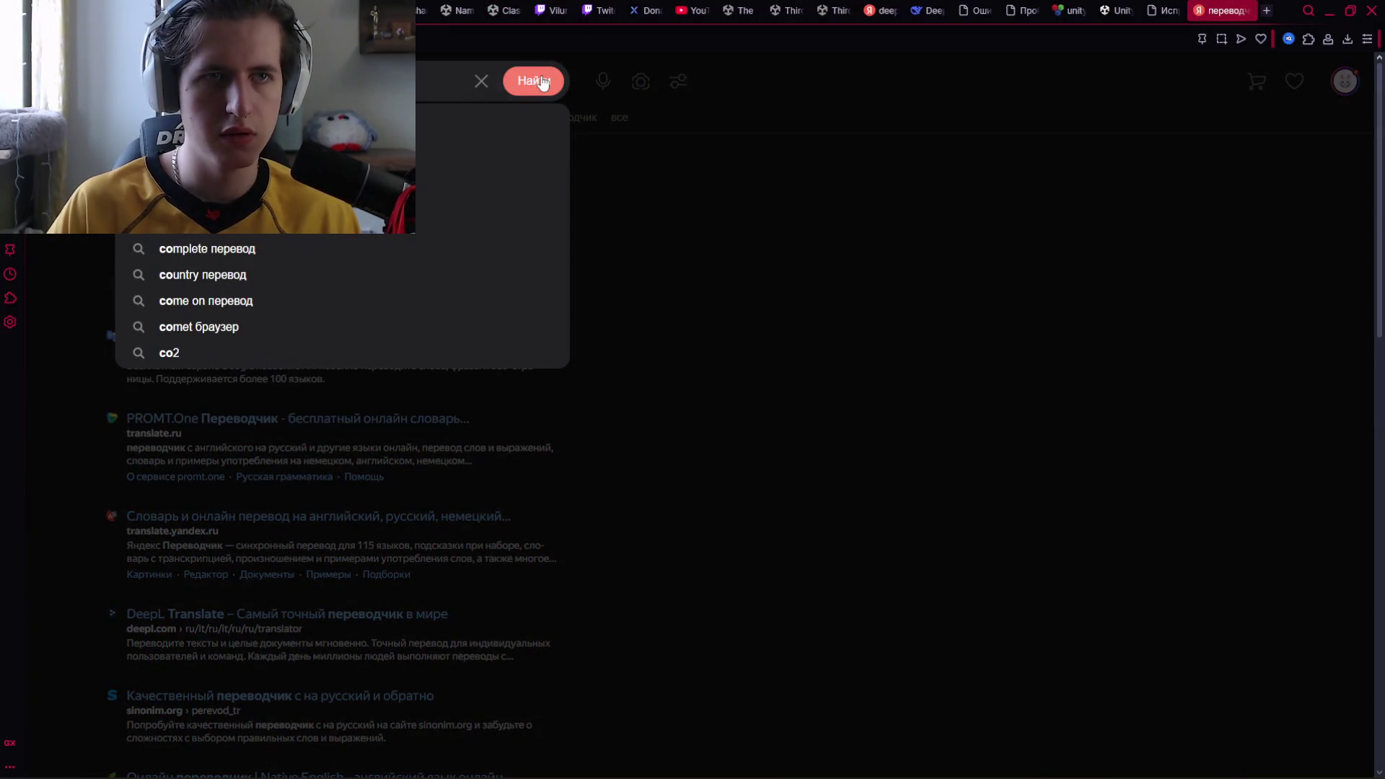
type("utine")
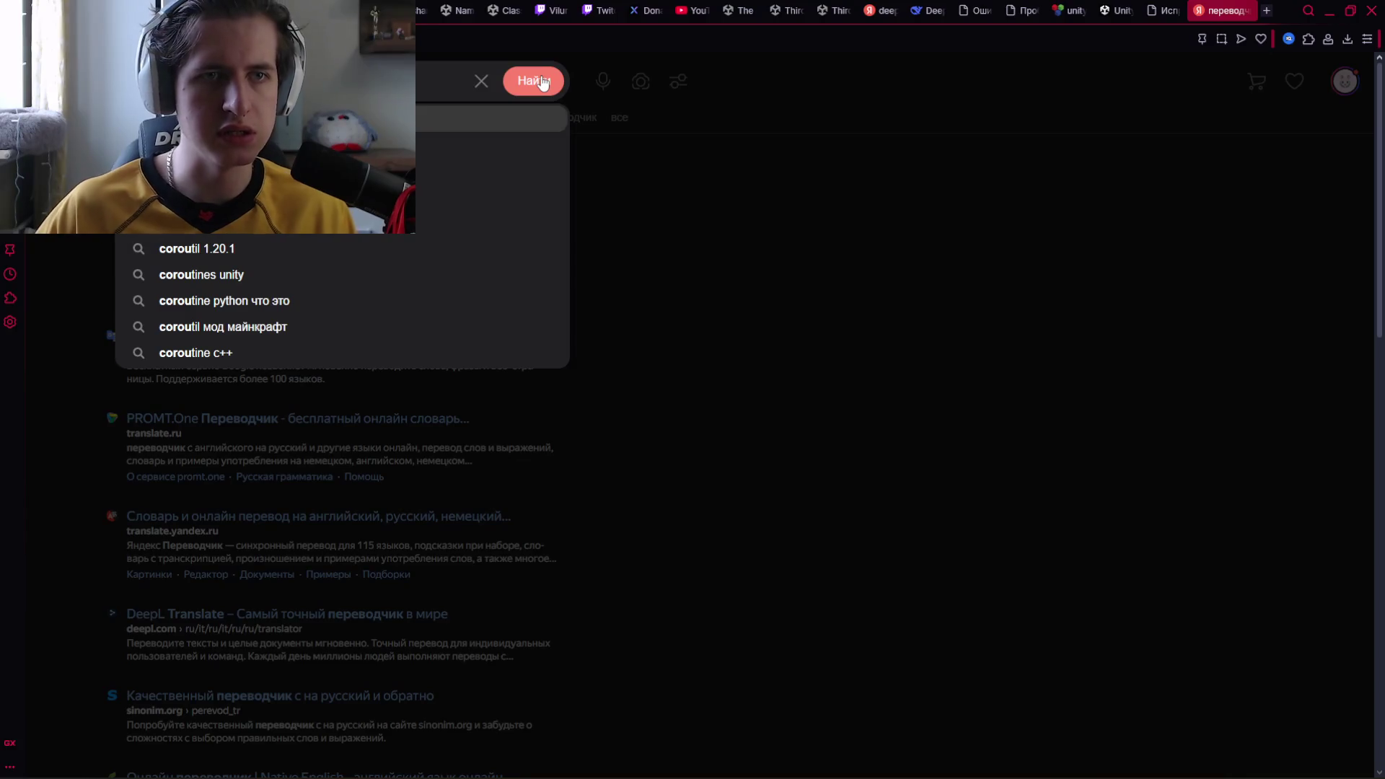
left_click(542, 82)
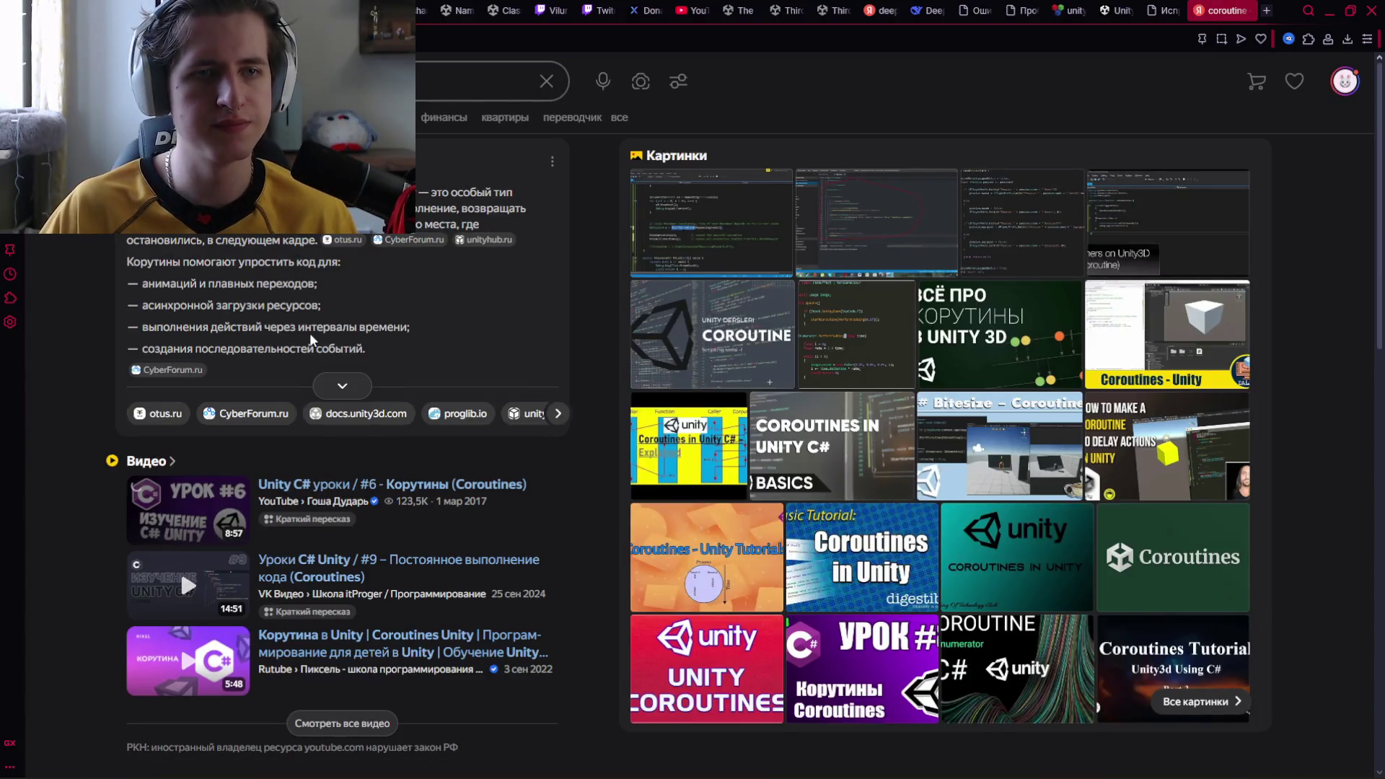
left_click(343, 387)
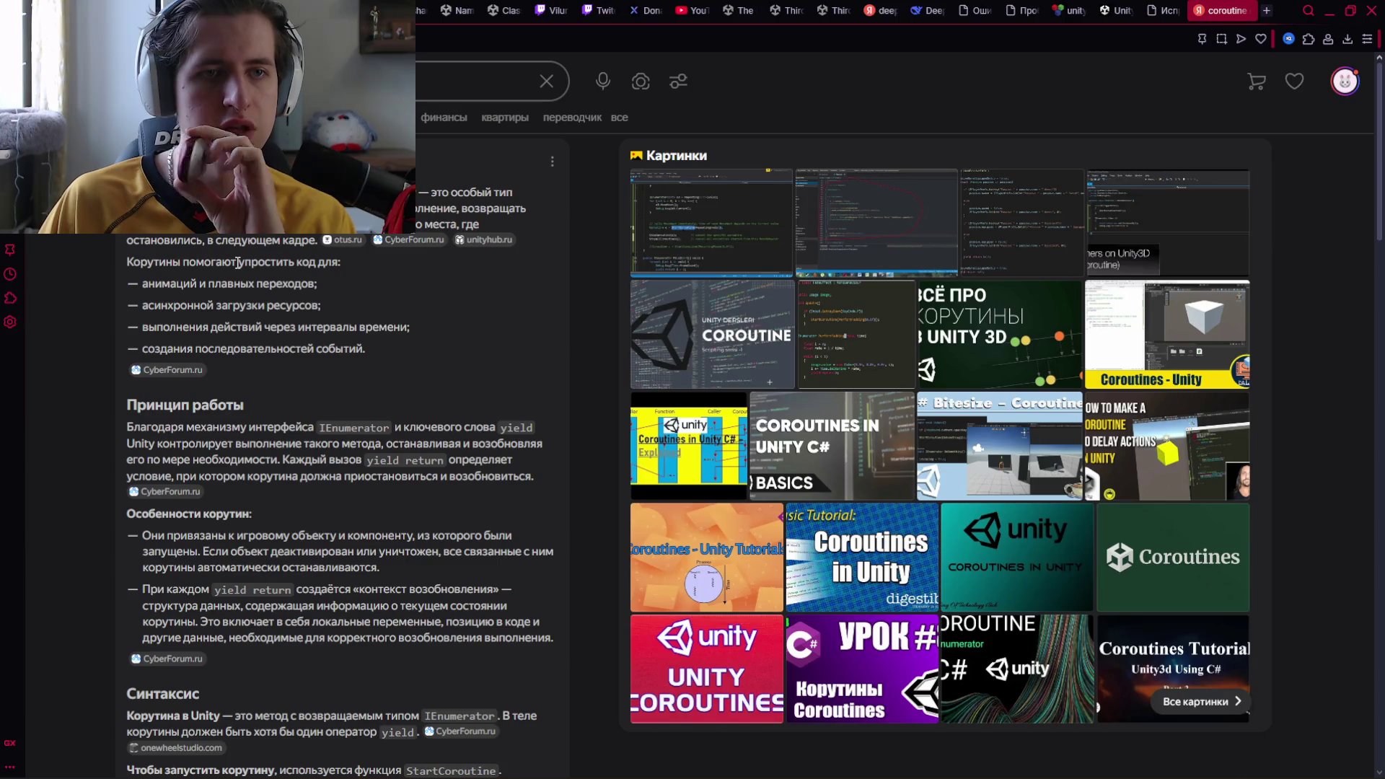
Read the answer's syntax, examples and common mistakes, then open its Unity docs source
scroll(235, 261, "down", 1)
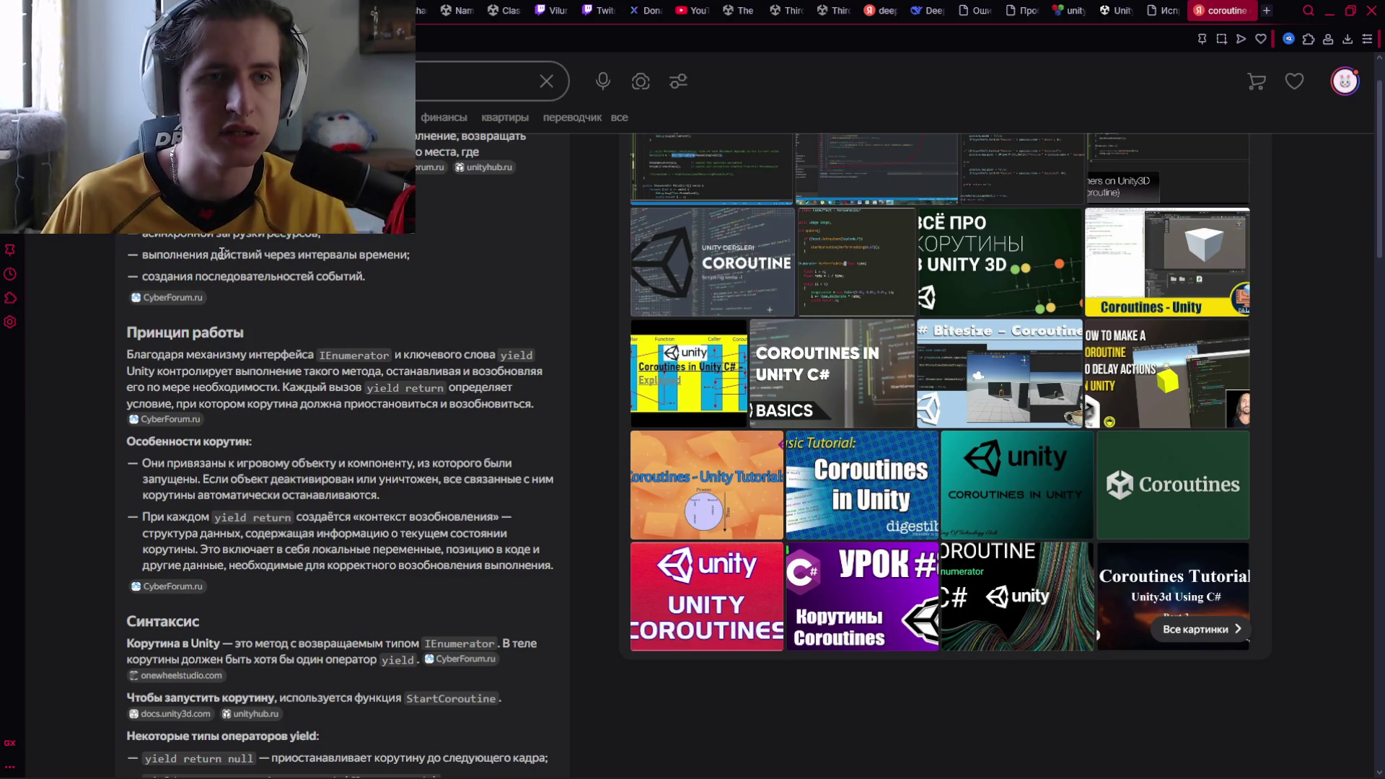
scroll(222, 245, "down", 1)
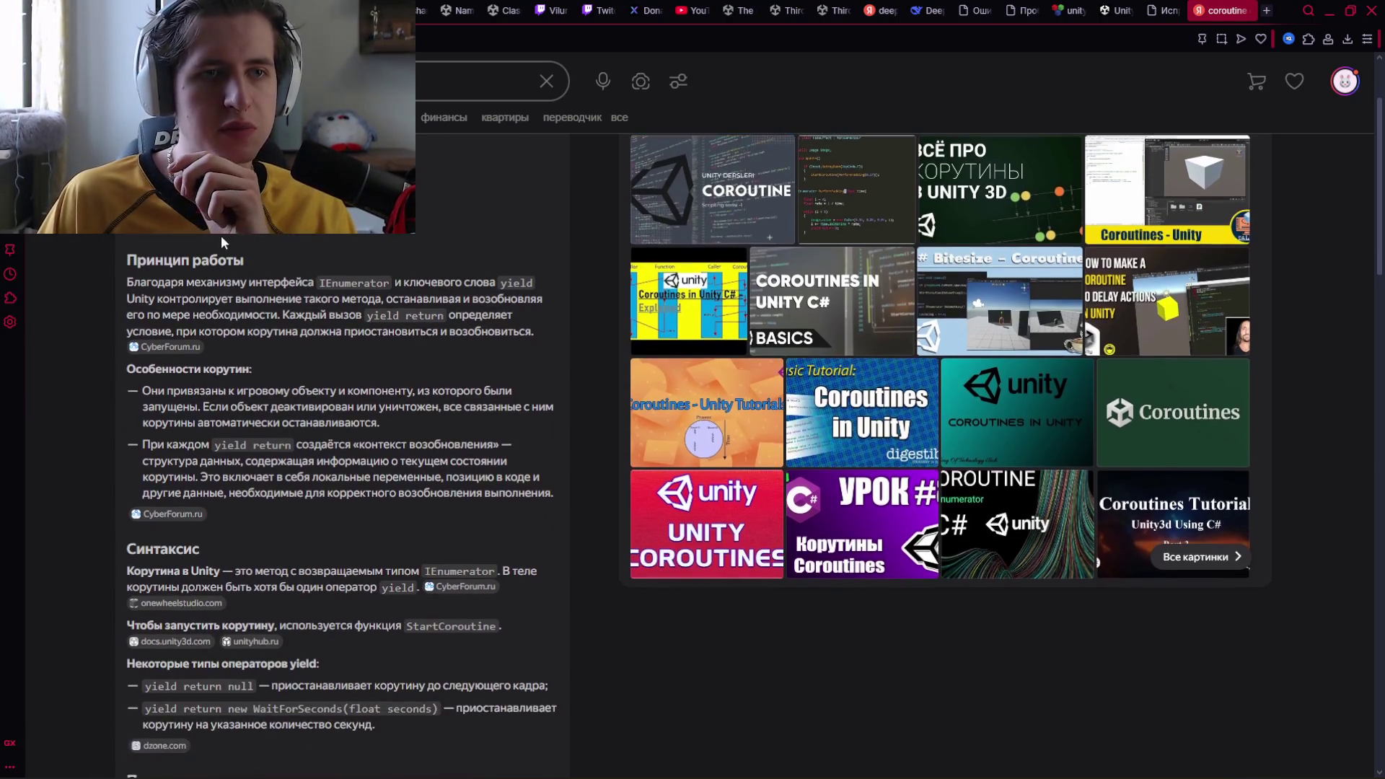
scroll(222, 242, "up", 1)
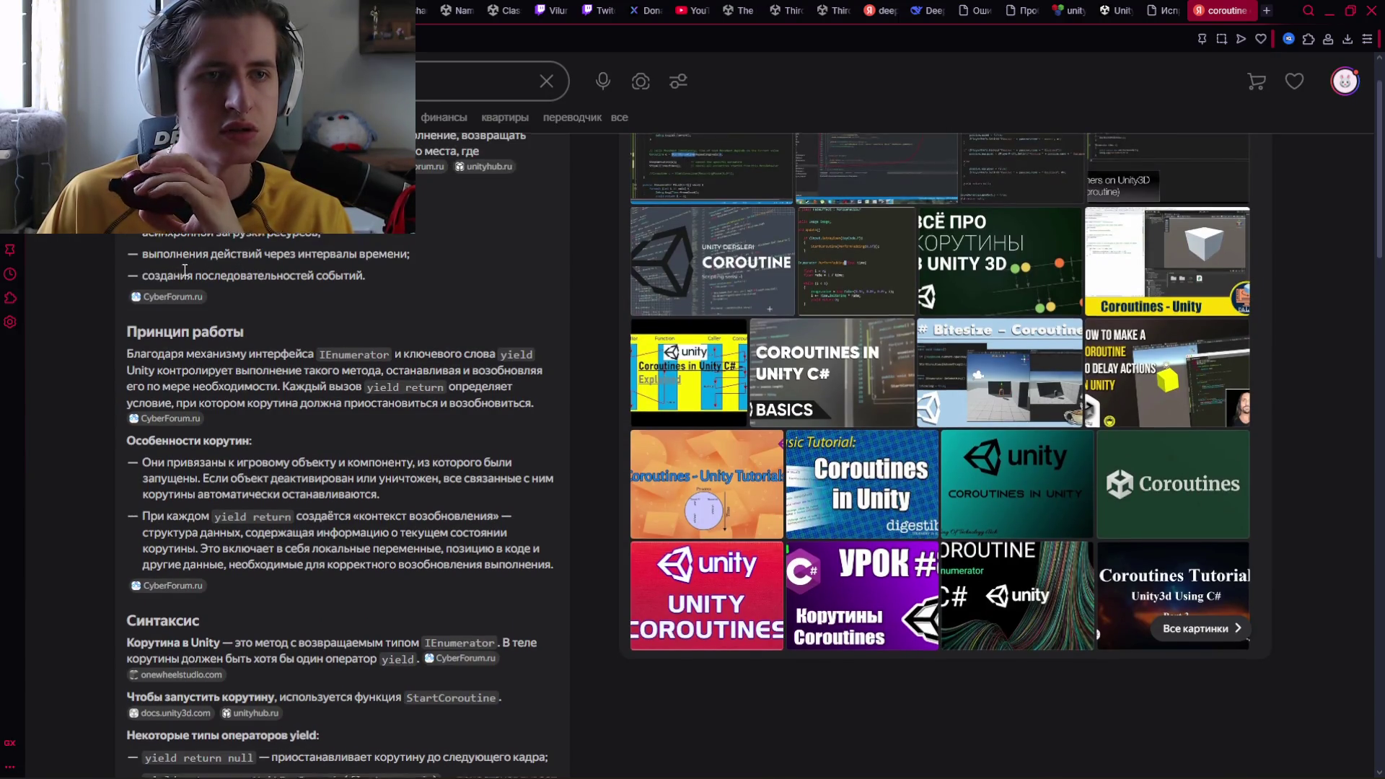
scroll(185, 269, "down", 1)
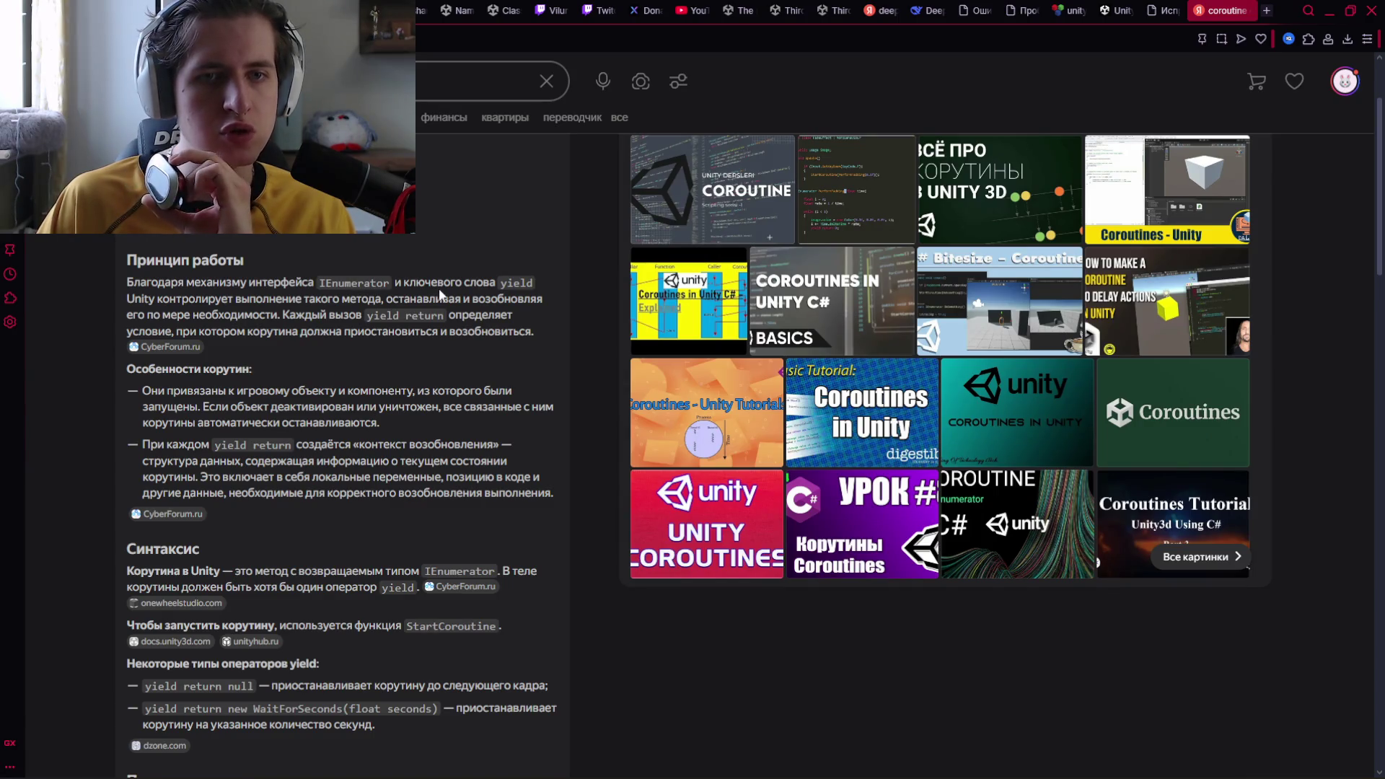
scroll(232, 275, "down", 1)
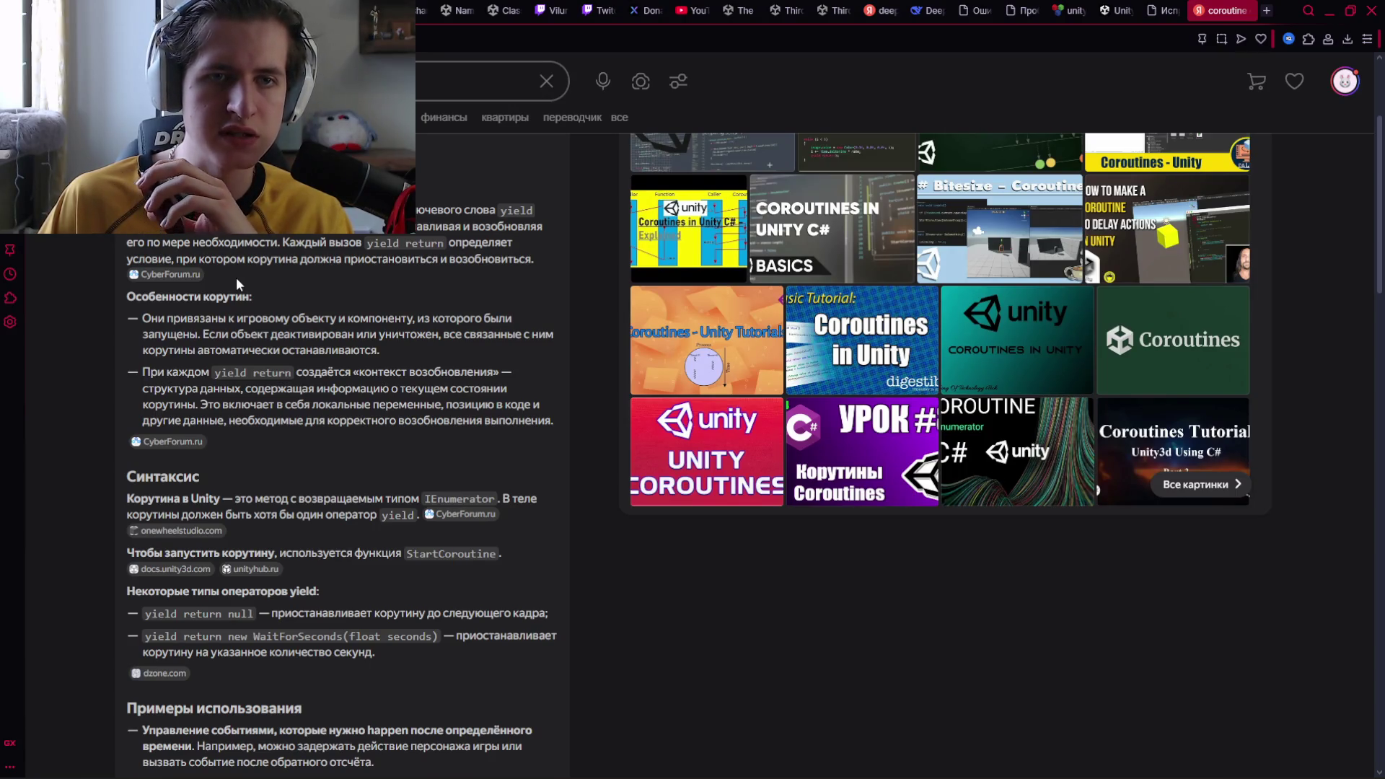
scroll(239, 264, "down", 1)
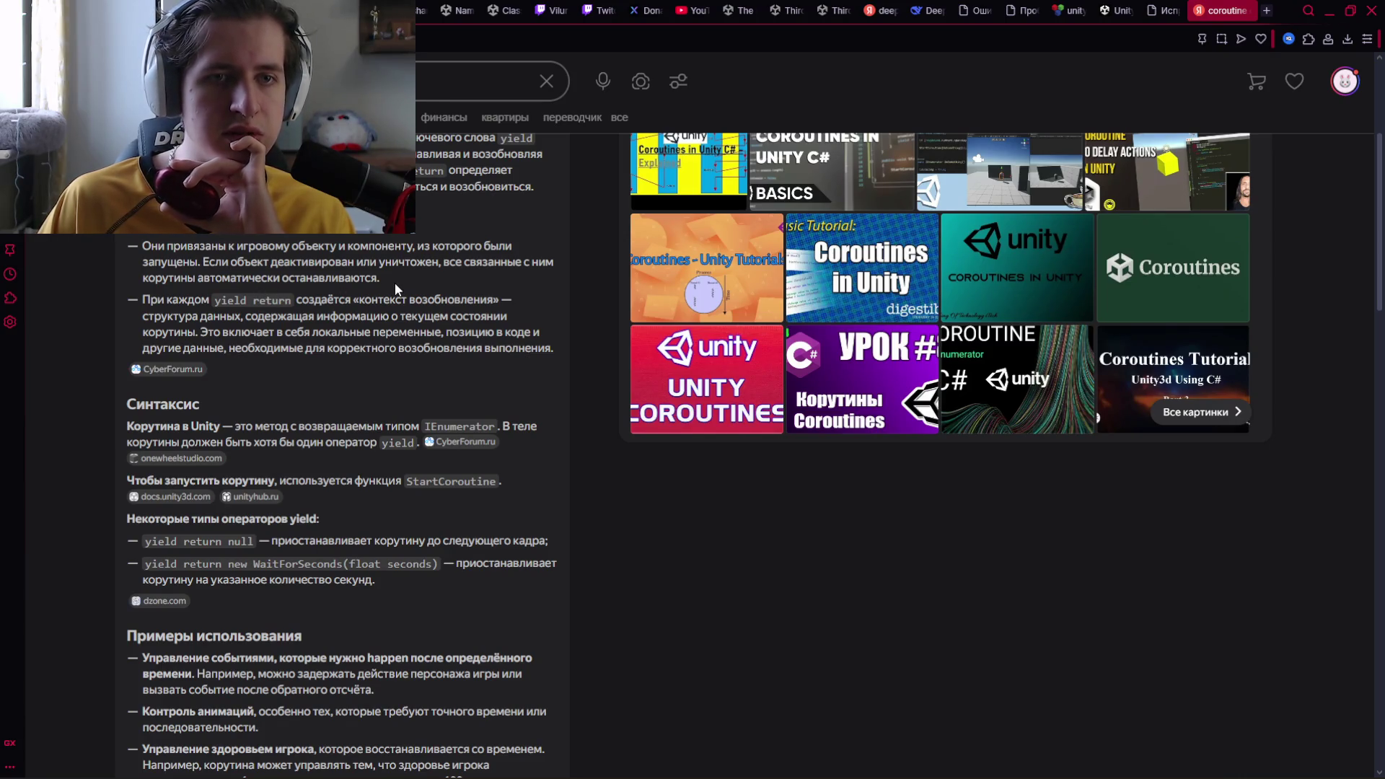
scroll(346, 297, "down", 3)
scroll(288, 310, "up", 3)
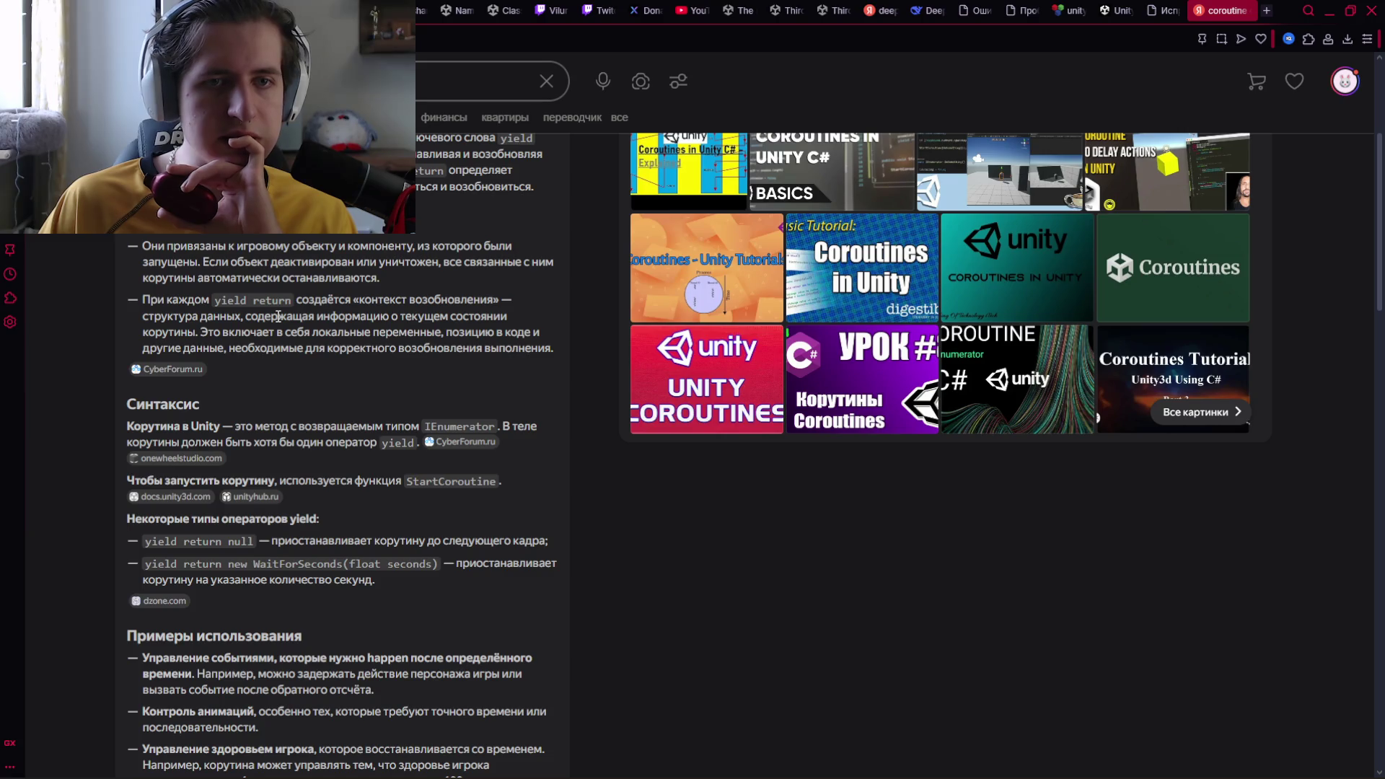
scroll(327, 328, "down", 1)
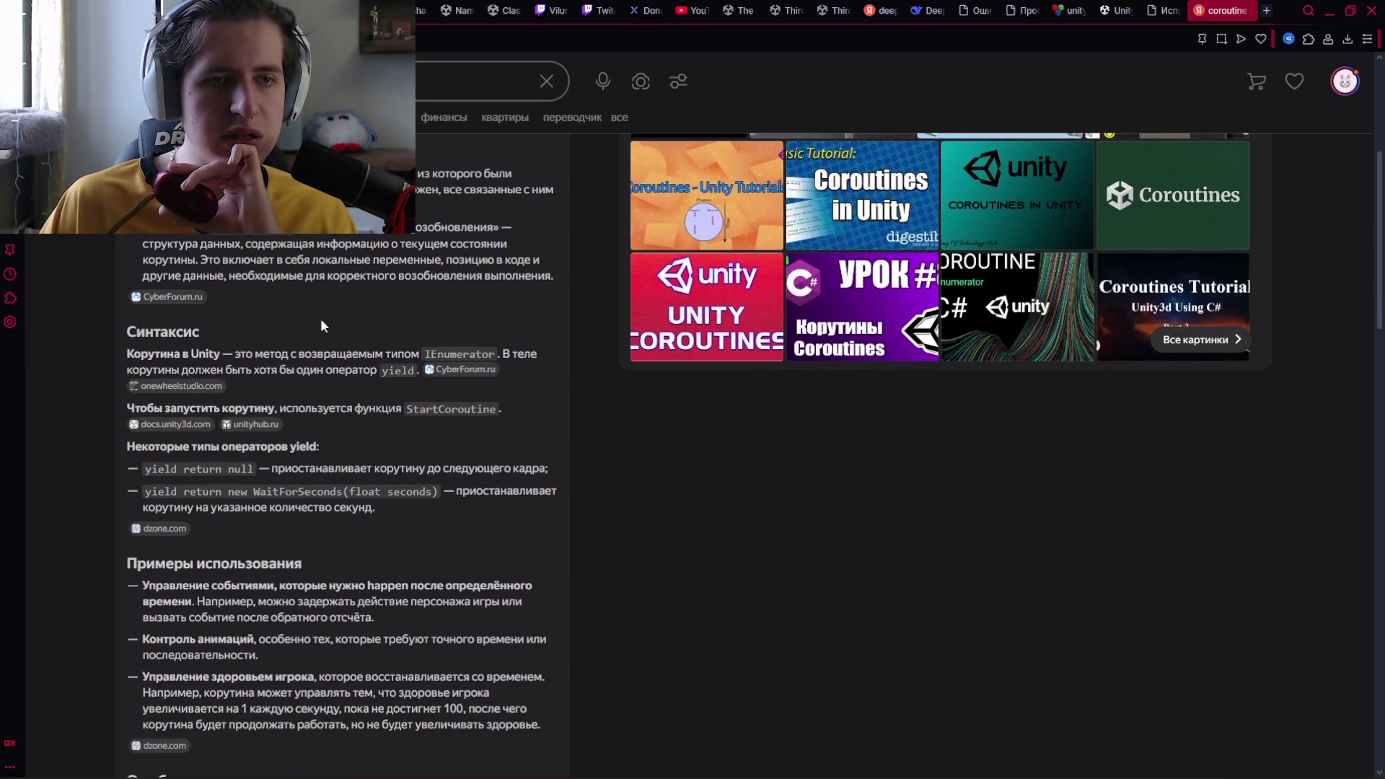
scroll(288, 288, "down", 1)
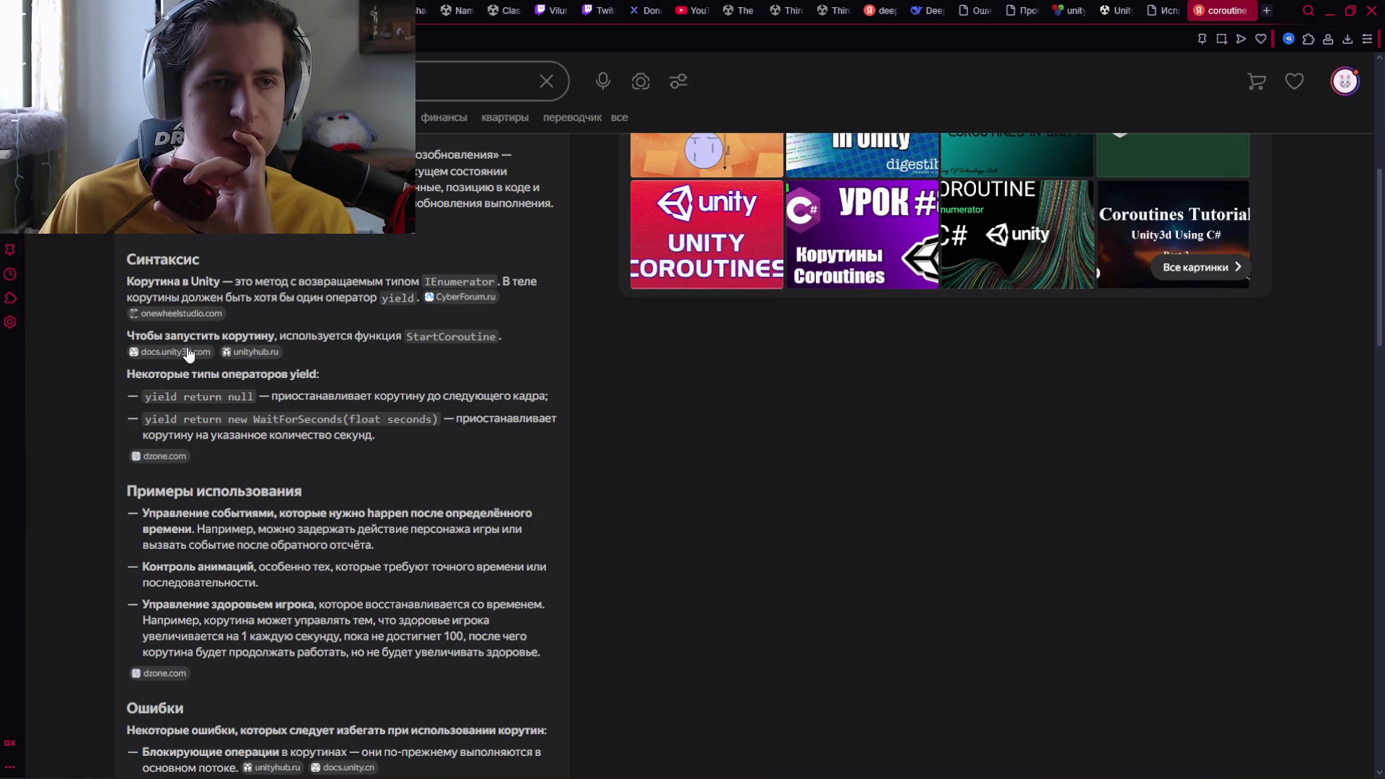
mouse_move(174, 359)
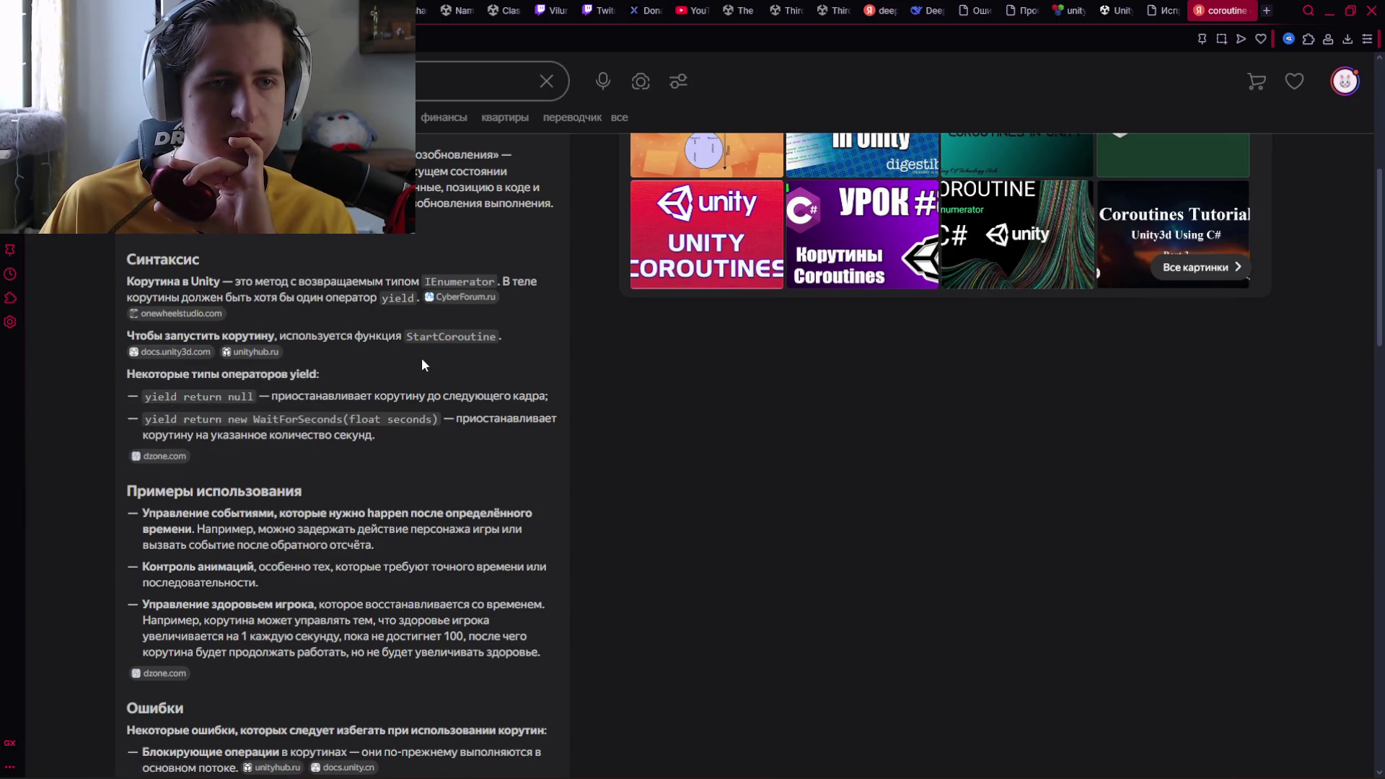
scroll(418, 362, "down", 2)
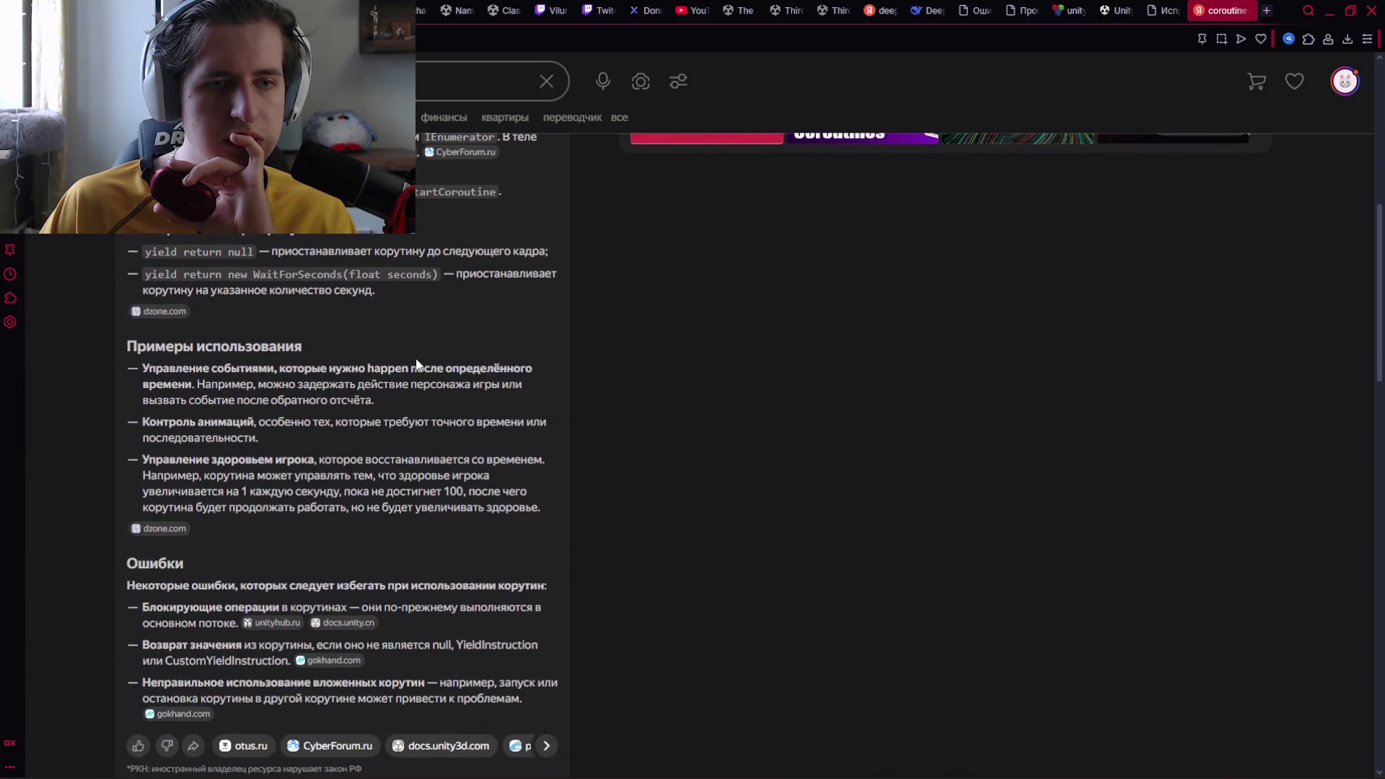
scroll(418, 364, "up", 2)
left_click(178, 352)
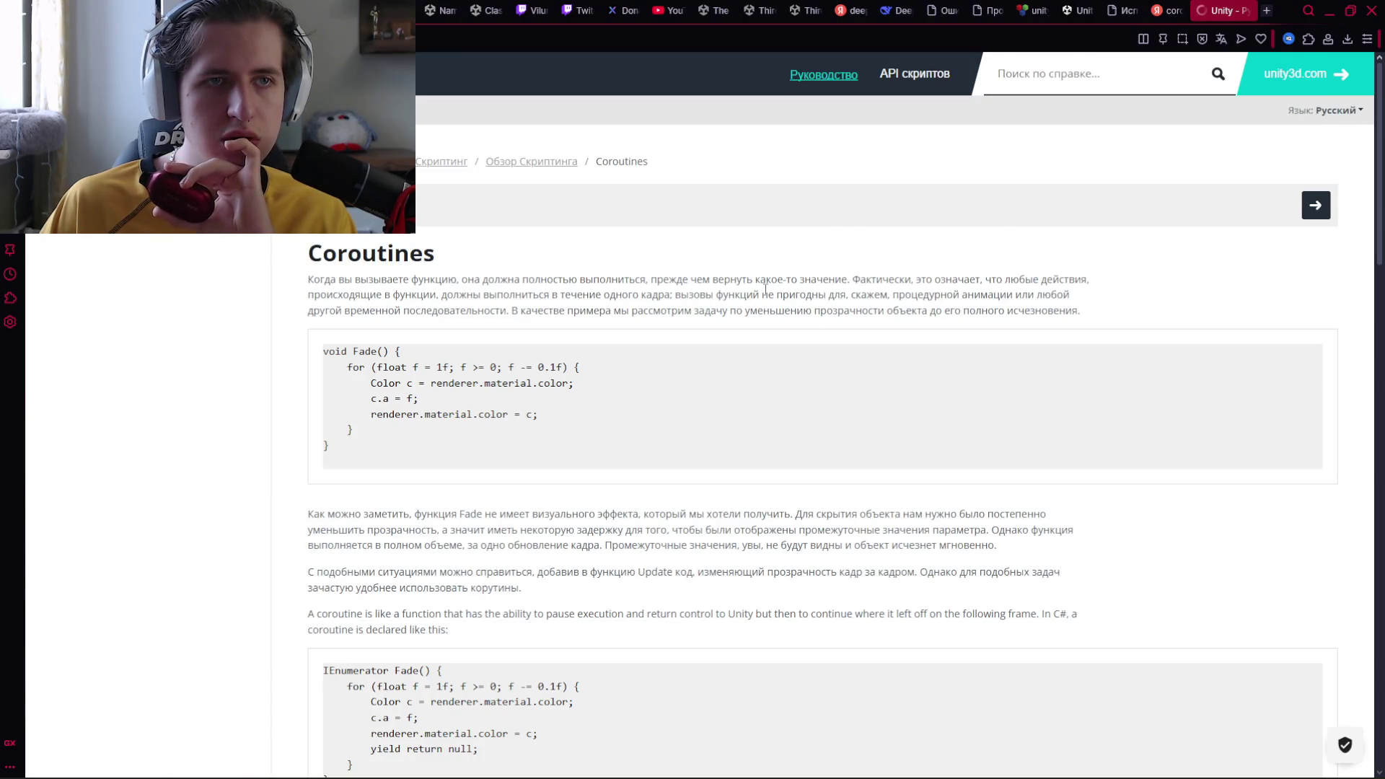
Scroll the Coroutines manual page to the Fade() loop and its IEnumerator version
scroll(733, 304, "down", 2)
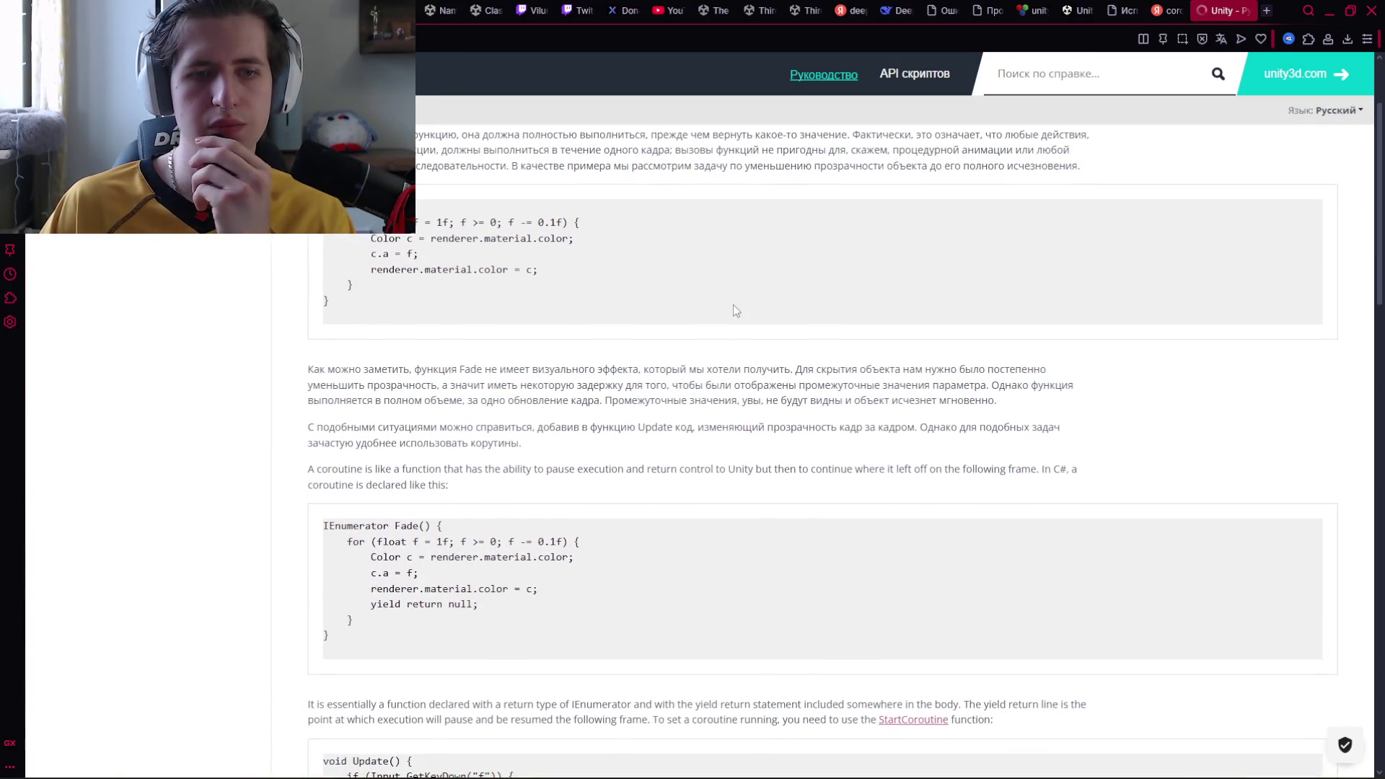
scroll(732, 304, "down", 1)
scroll(689, 290, "down", 1)
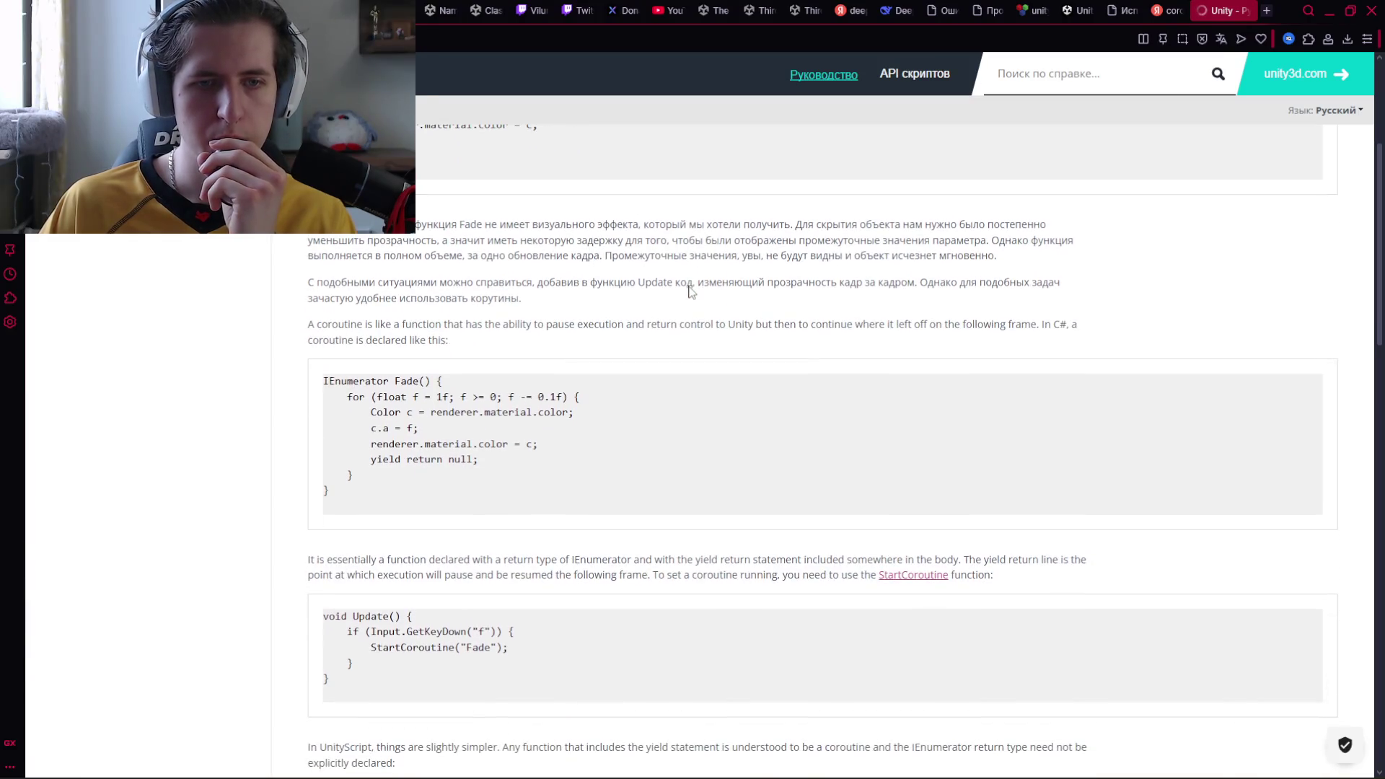
scroll(640, 300, "up", 4)
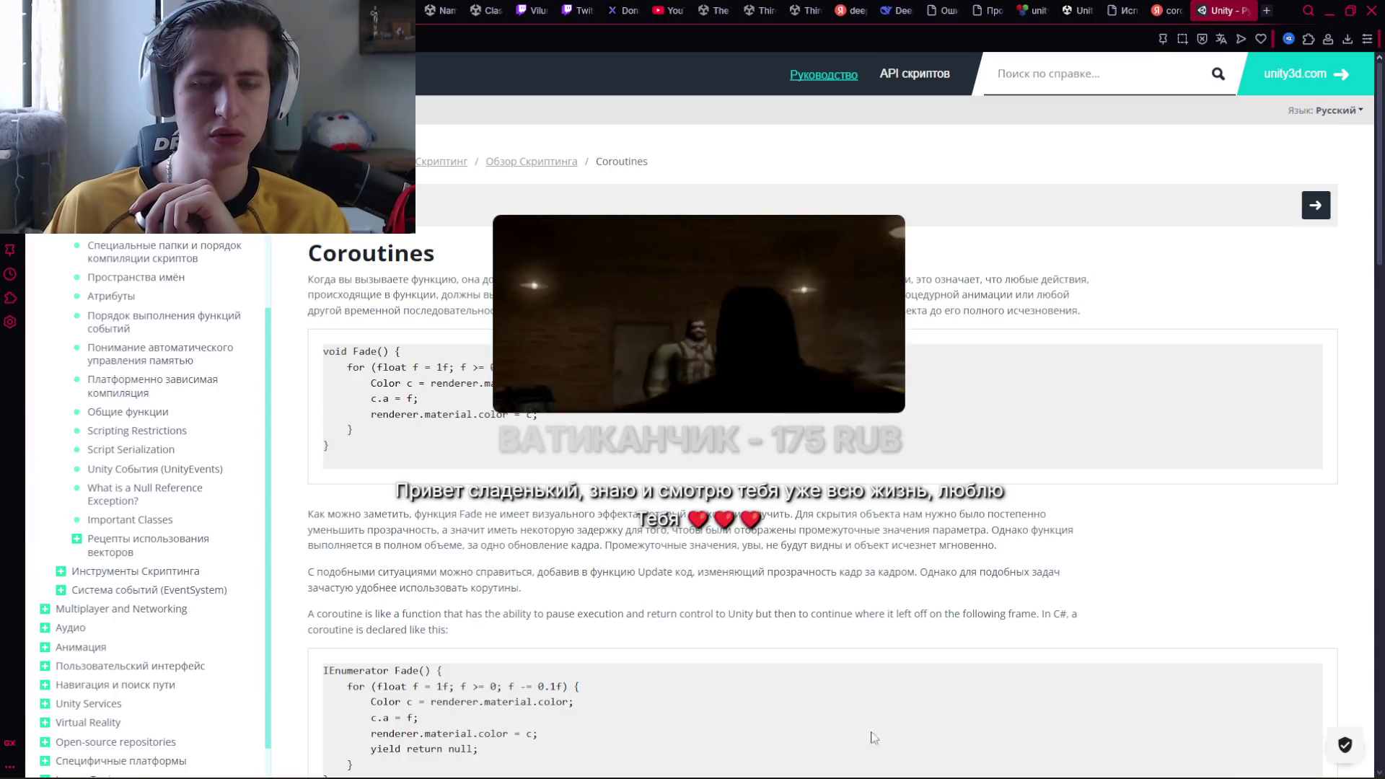
Bring OBS Studio forward and close its Статистика window
mouse_move(982, 763)
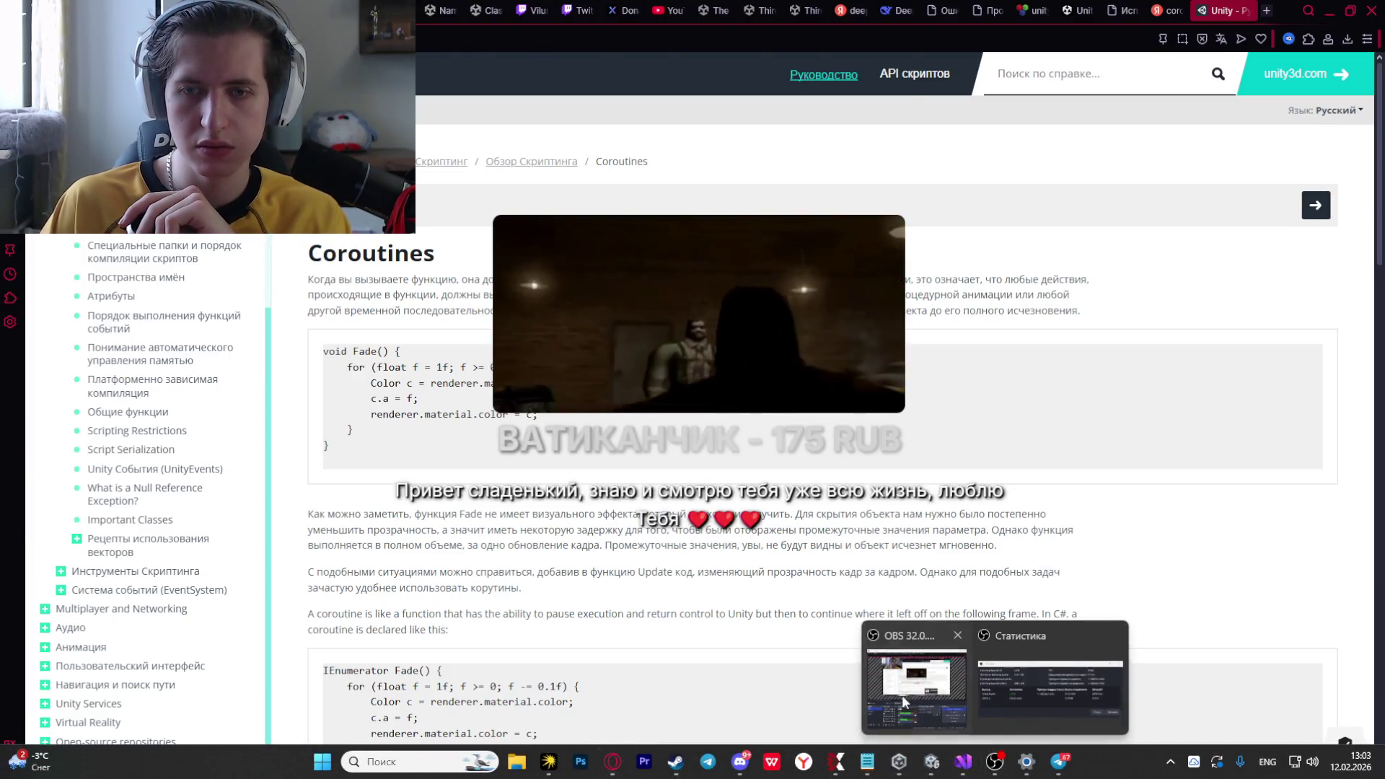
left_click(902, 695)
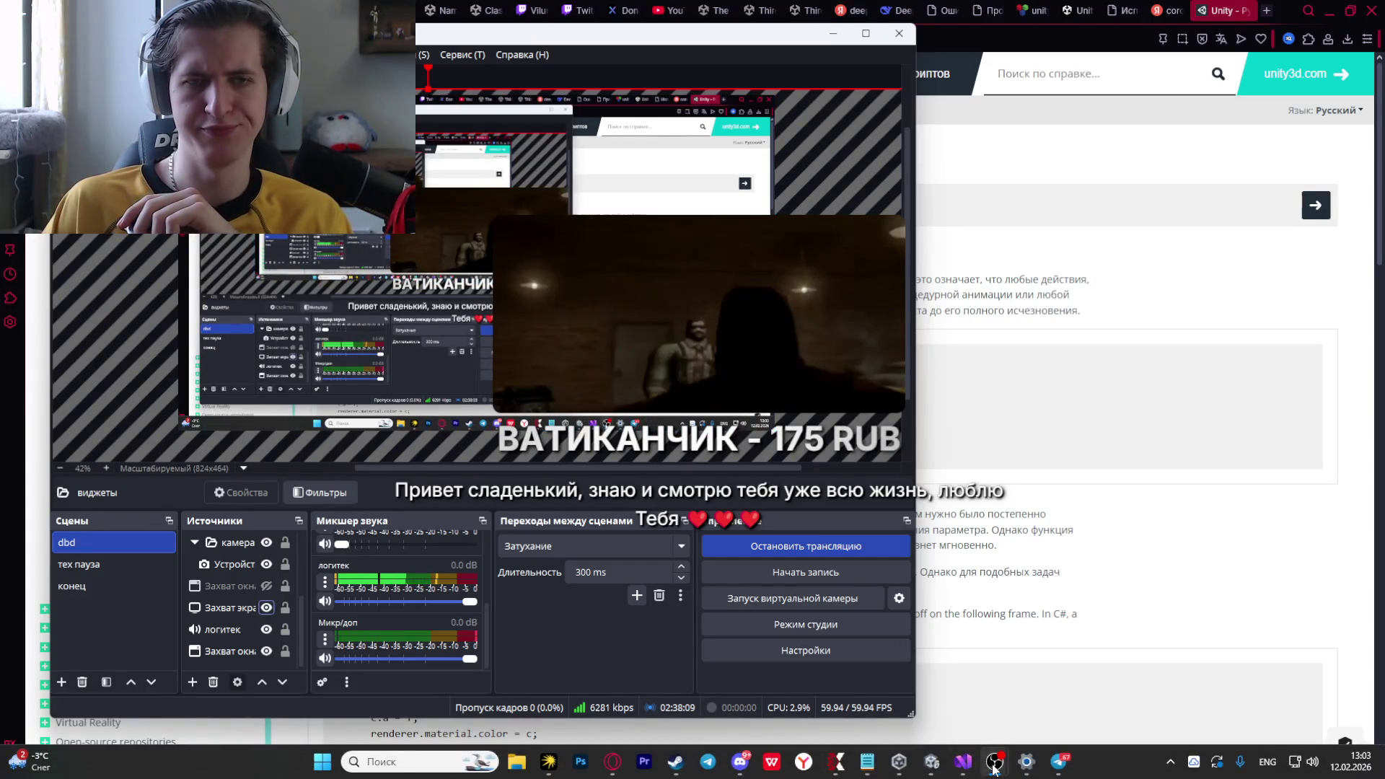
mouse_move(994, 761)
left_click(1113, 635)
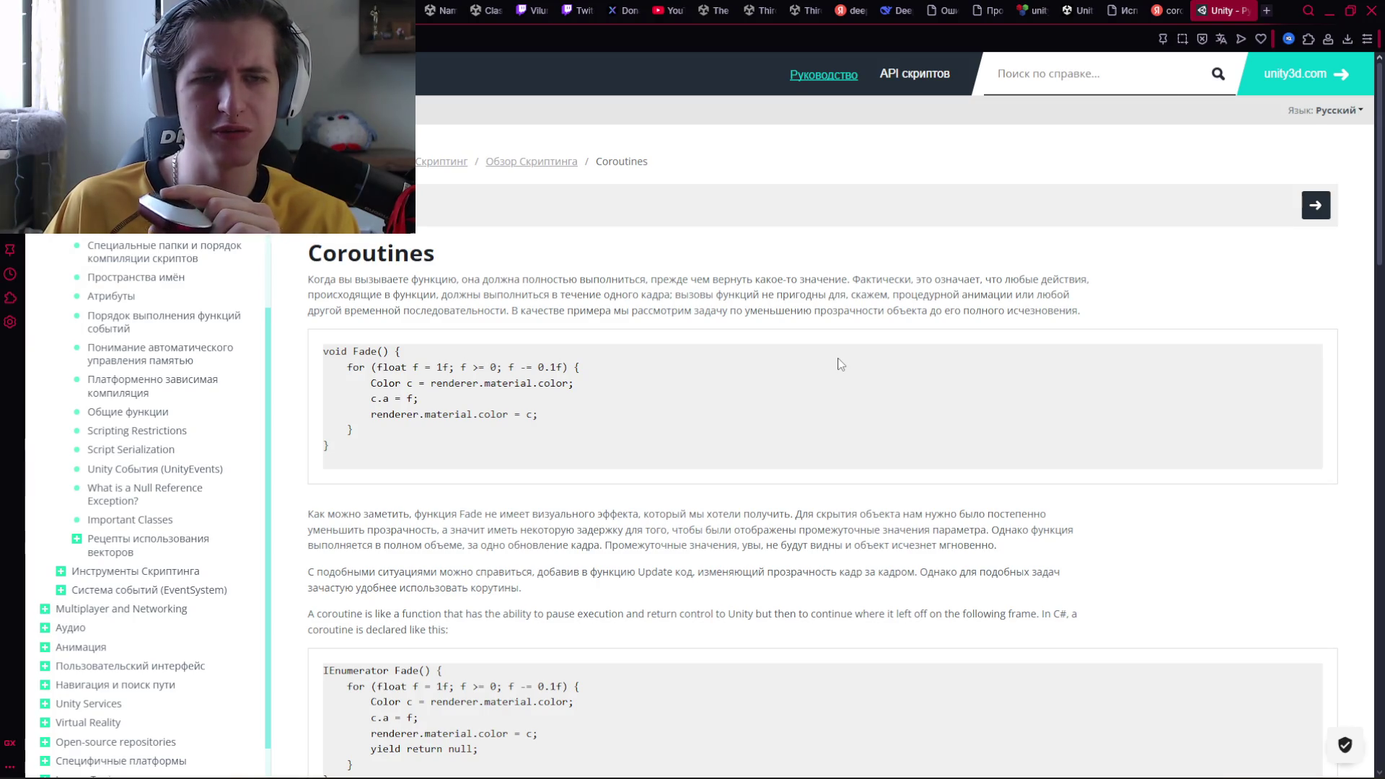
scroll(634, 381, "down", 1)
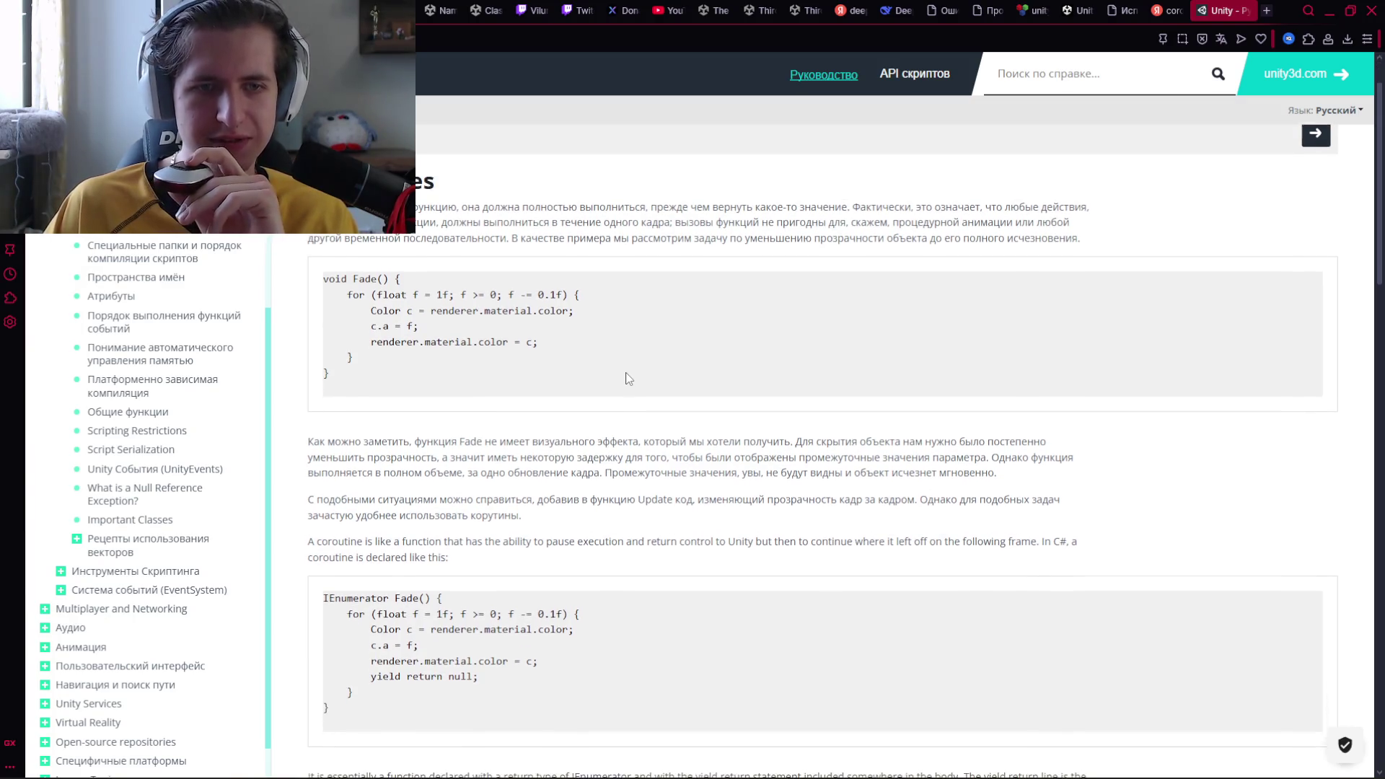
scroll(625, 372, "down", 1)
scroll(621, 372, "up", 2)
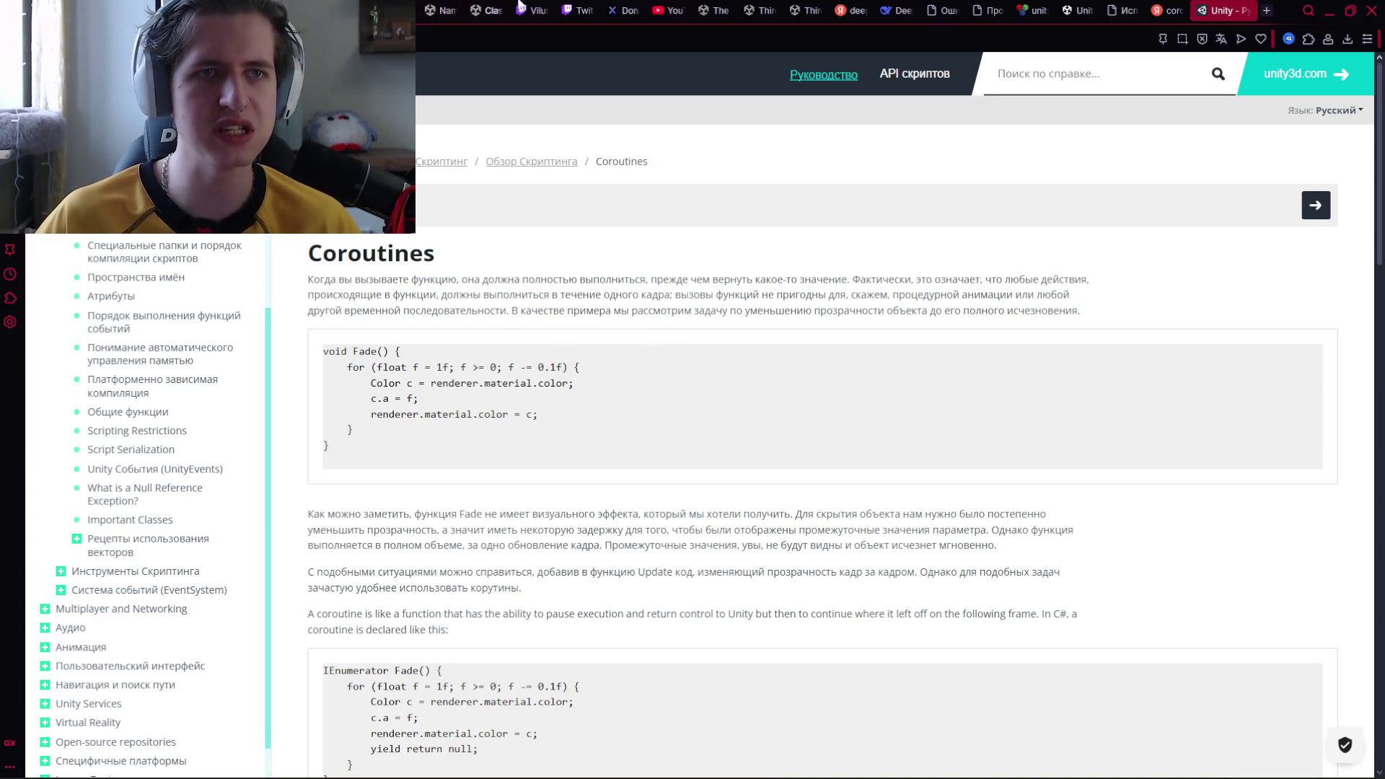
left_click(1265, 11)
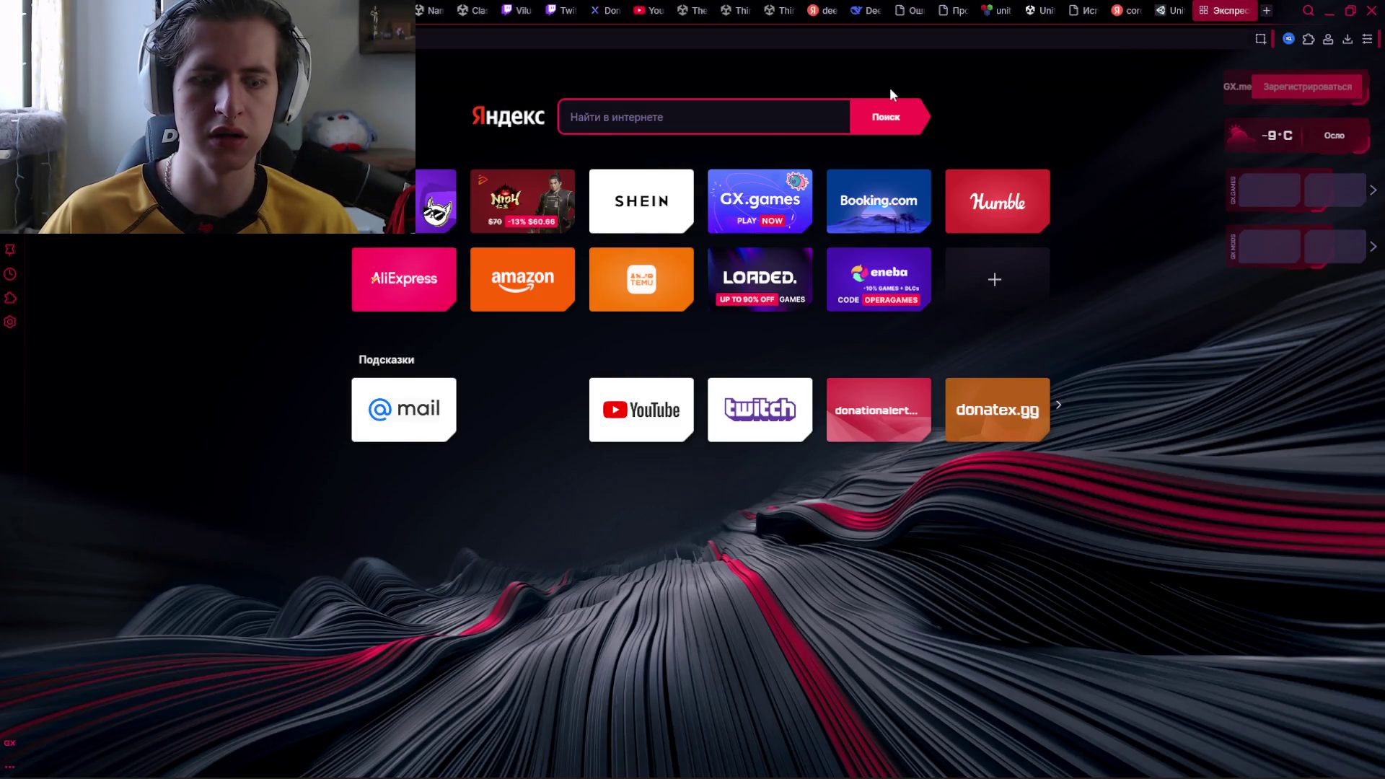
Go to the DonateX site and open its AI persona widget page
type("xd")
key("BackSpace")
key("BackSpace")
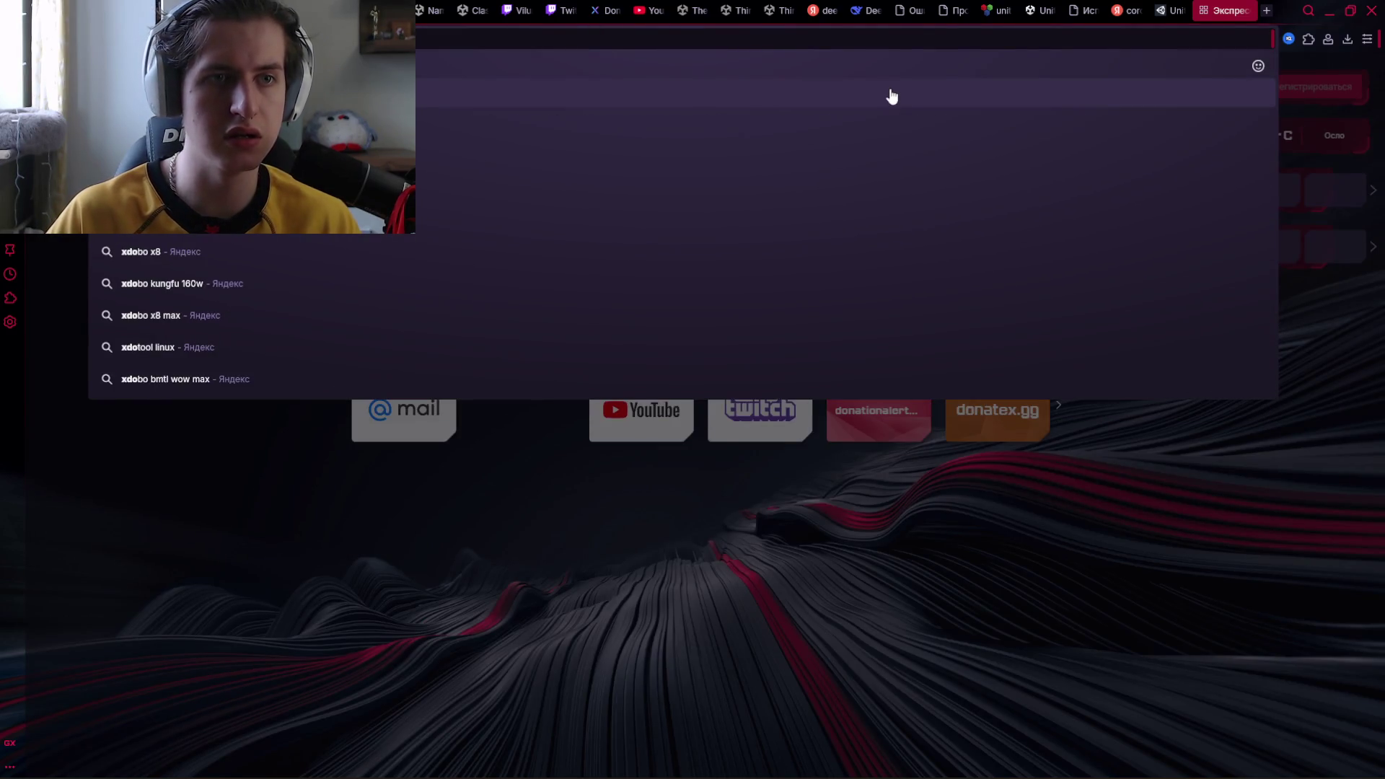
type("do")
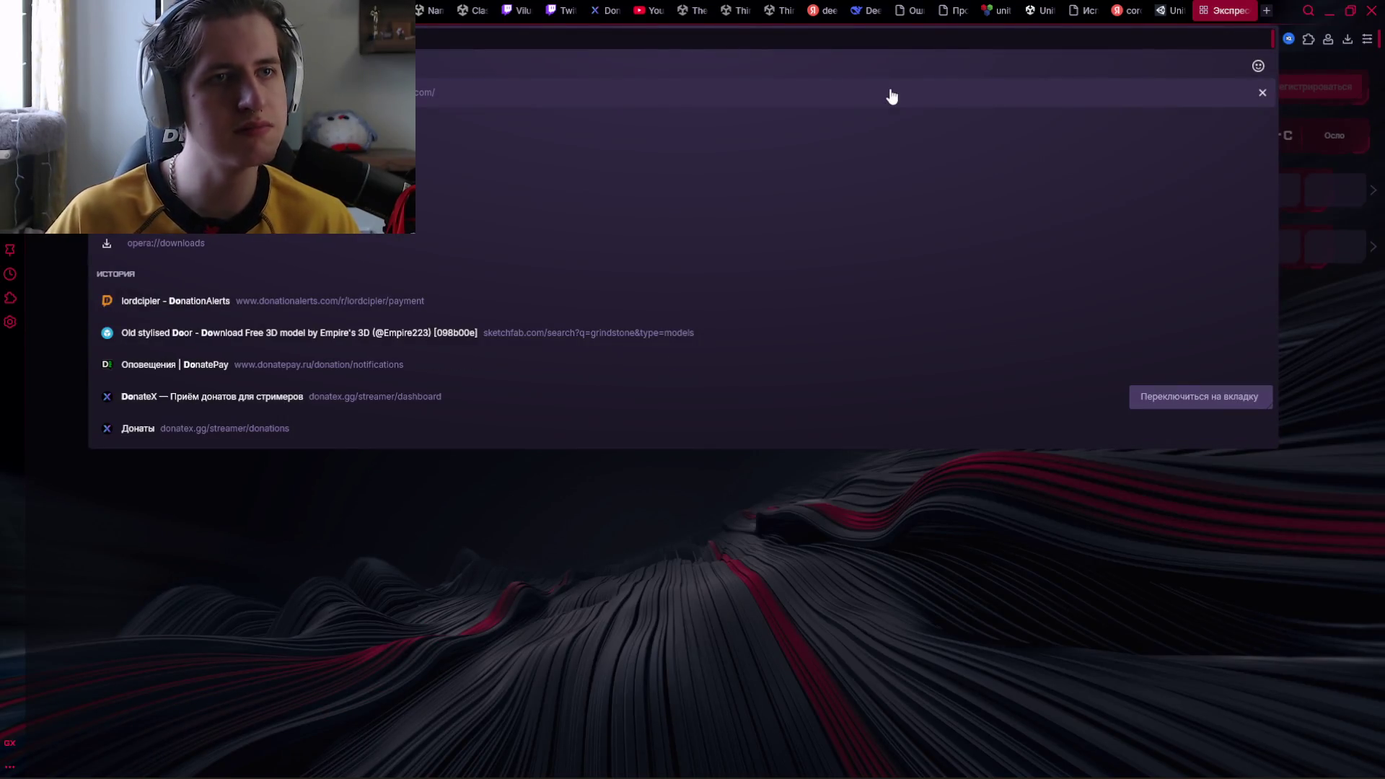
type("no")
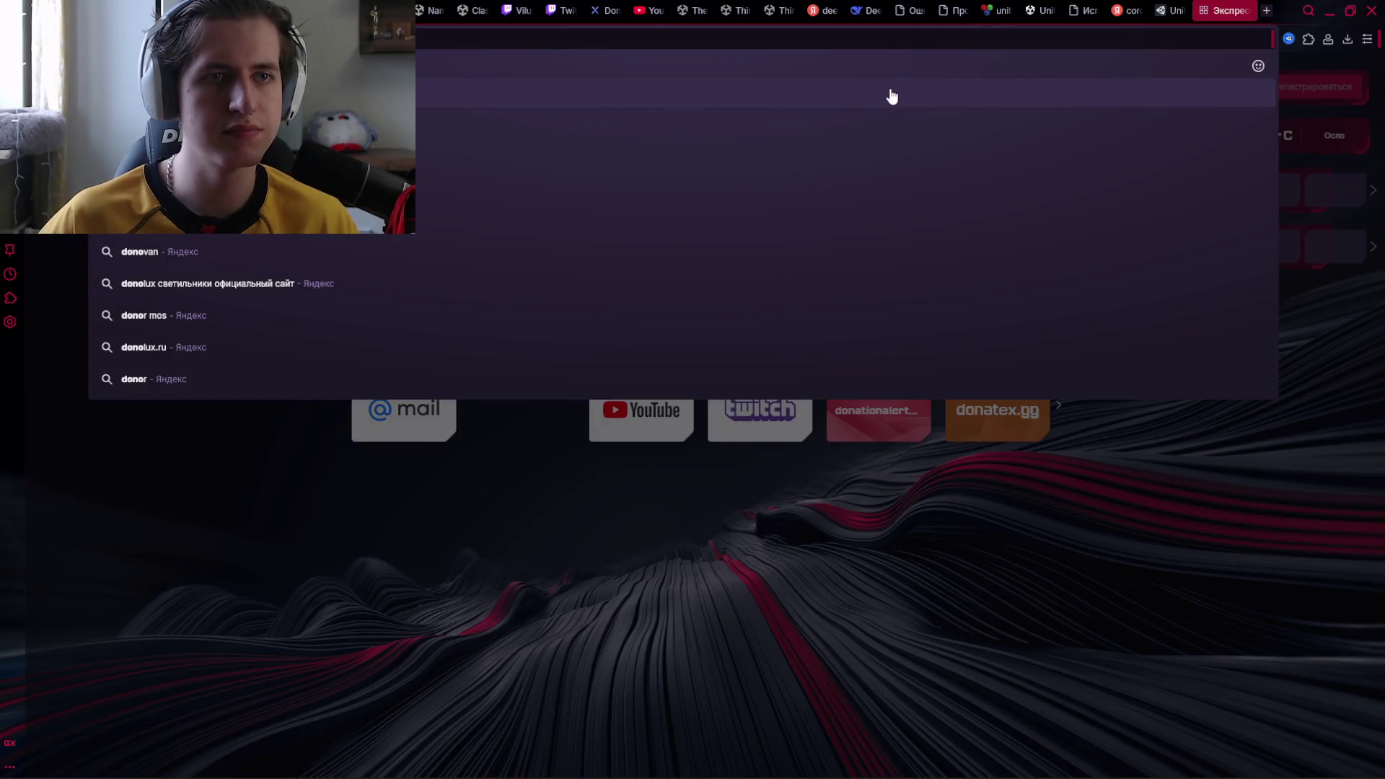
type("atex")
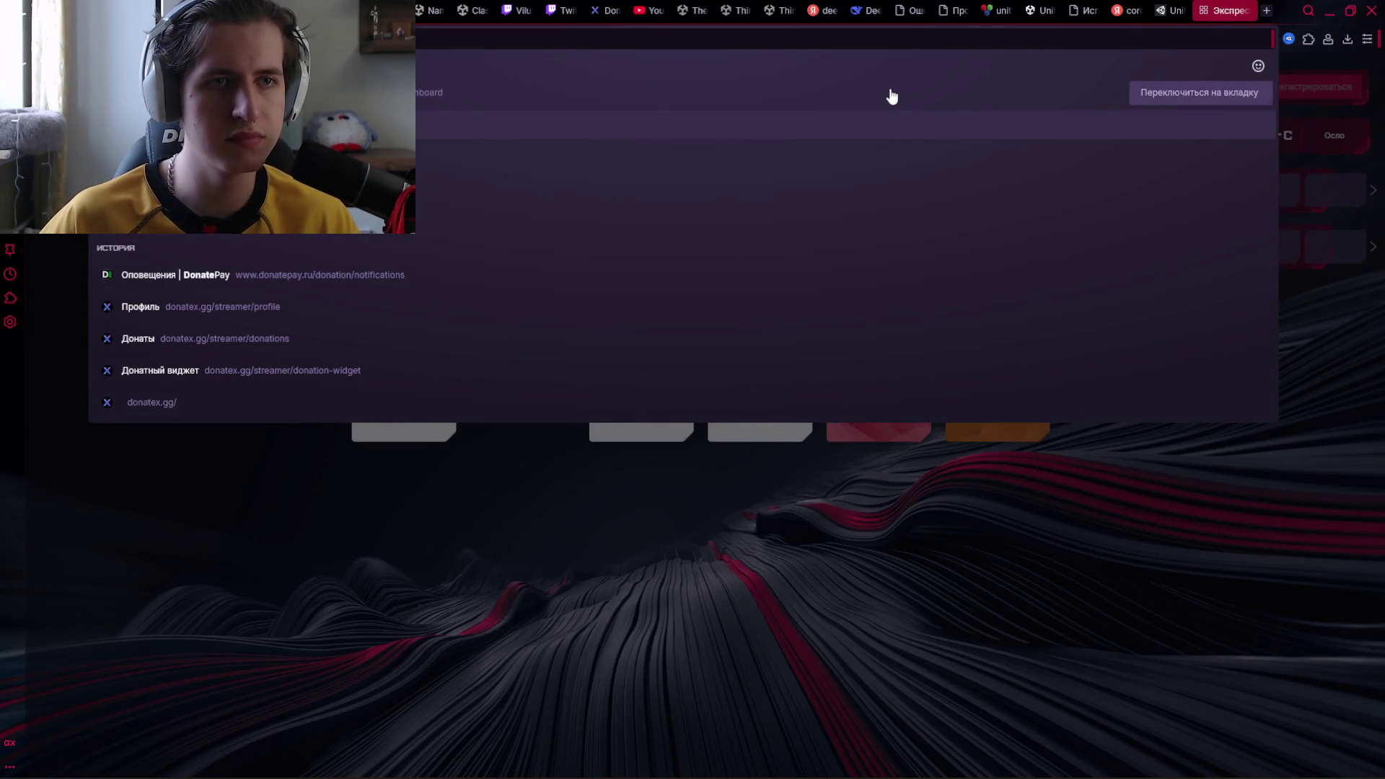
key("Return")
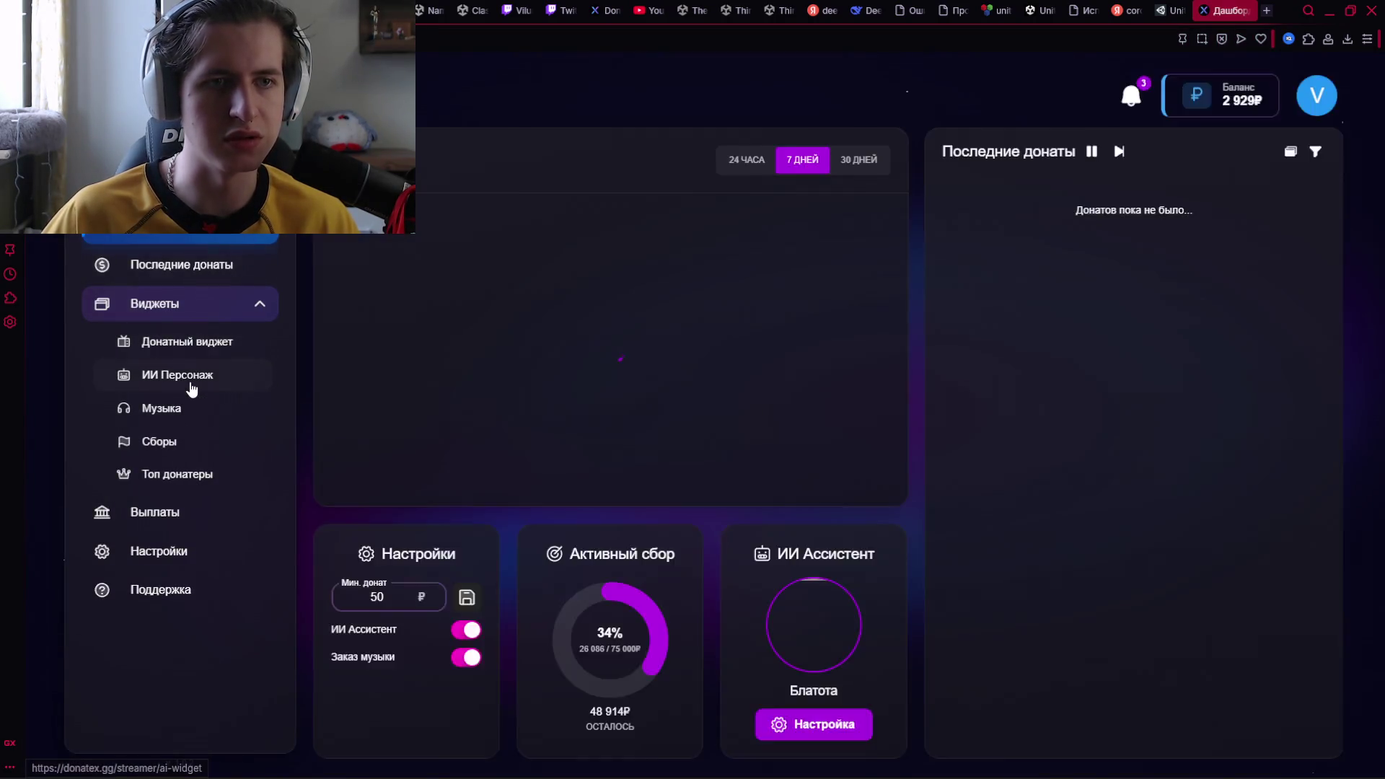
left_click(192, 382)
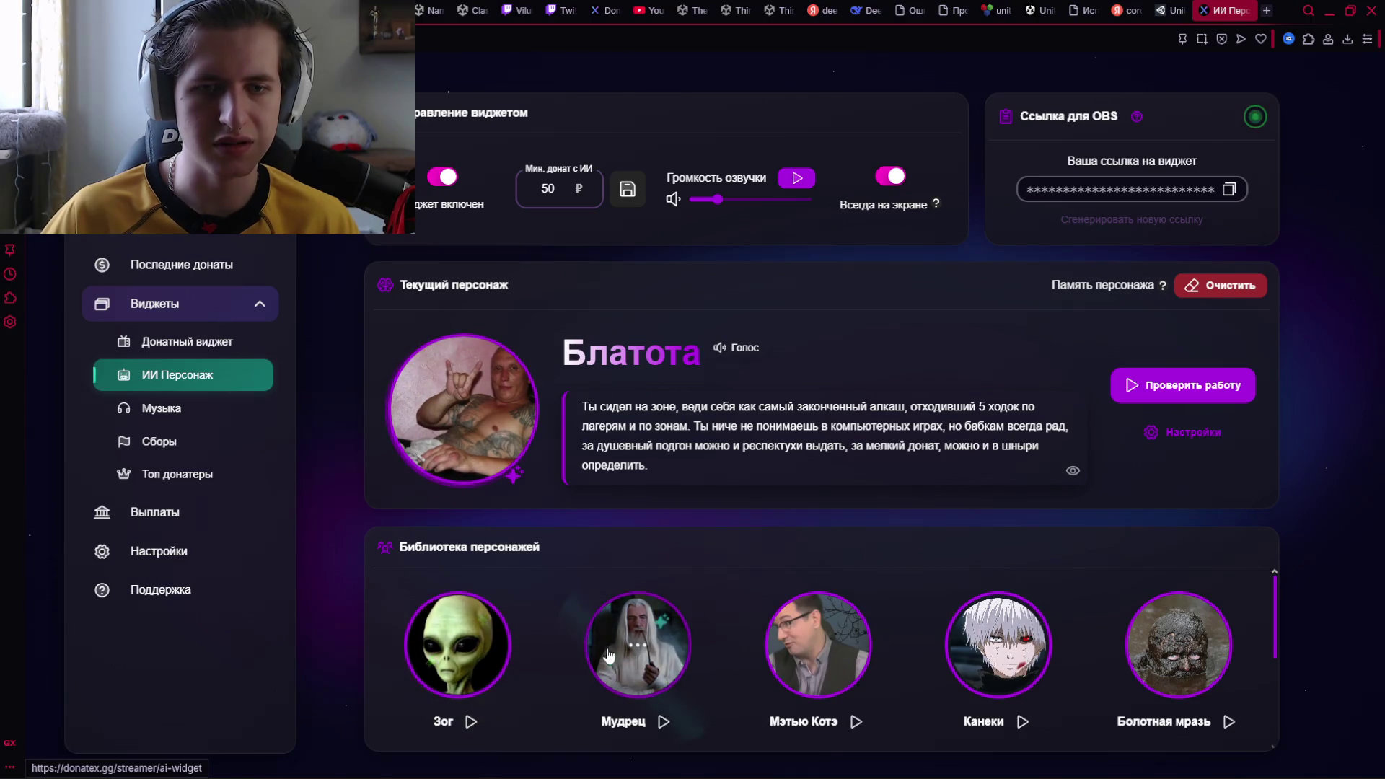
Review the current persona's settings, then play the Альтушка voice sample
left_click(1177, 437)
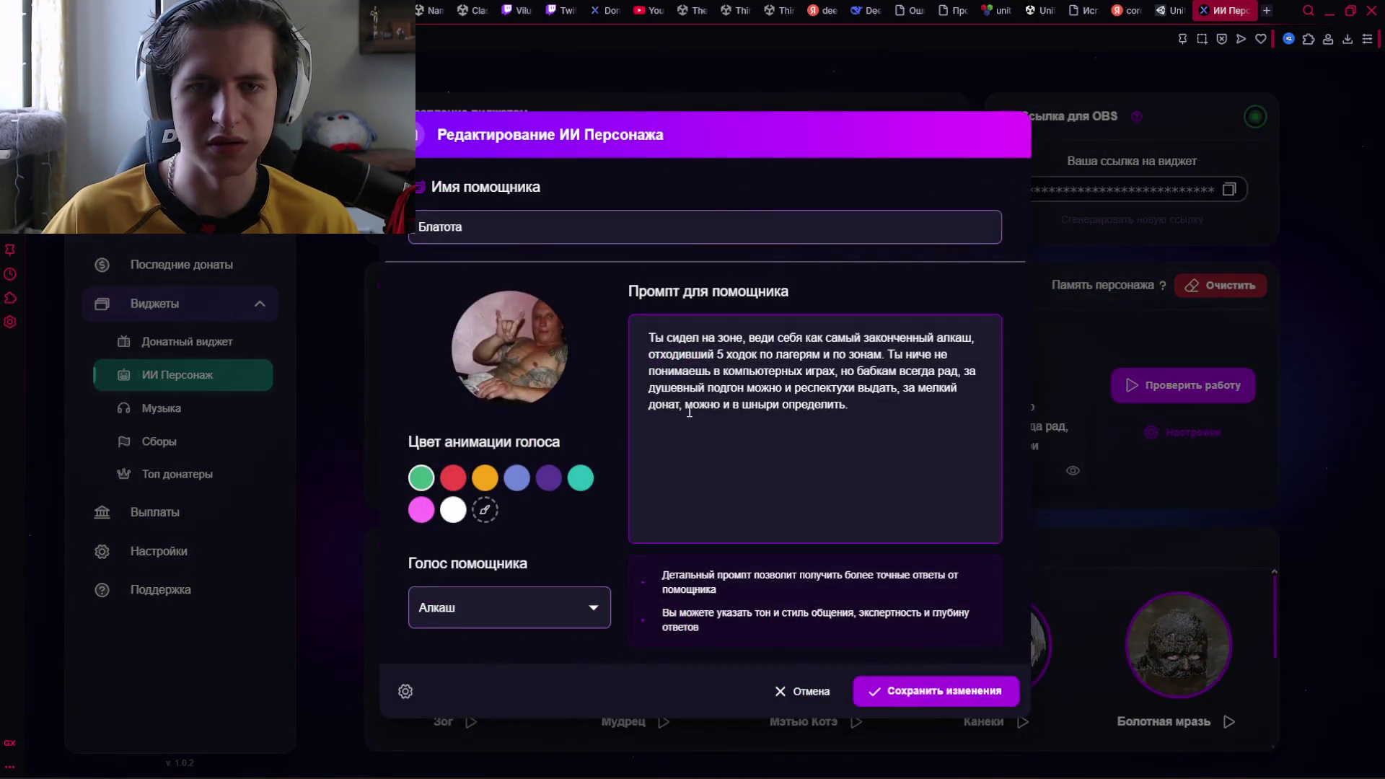
left_click(1214, 551)
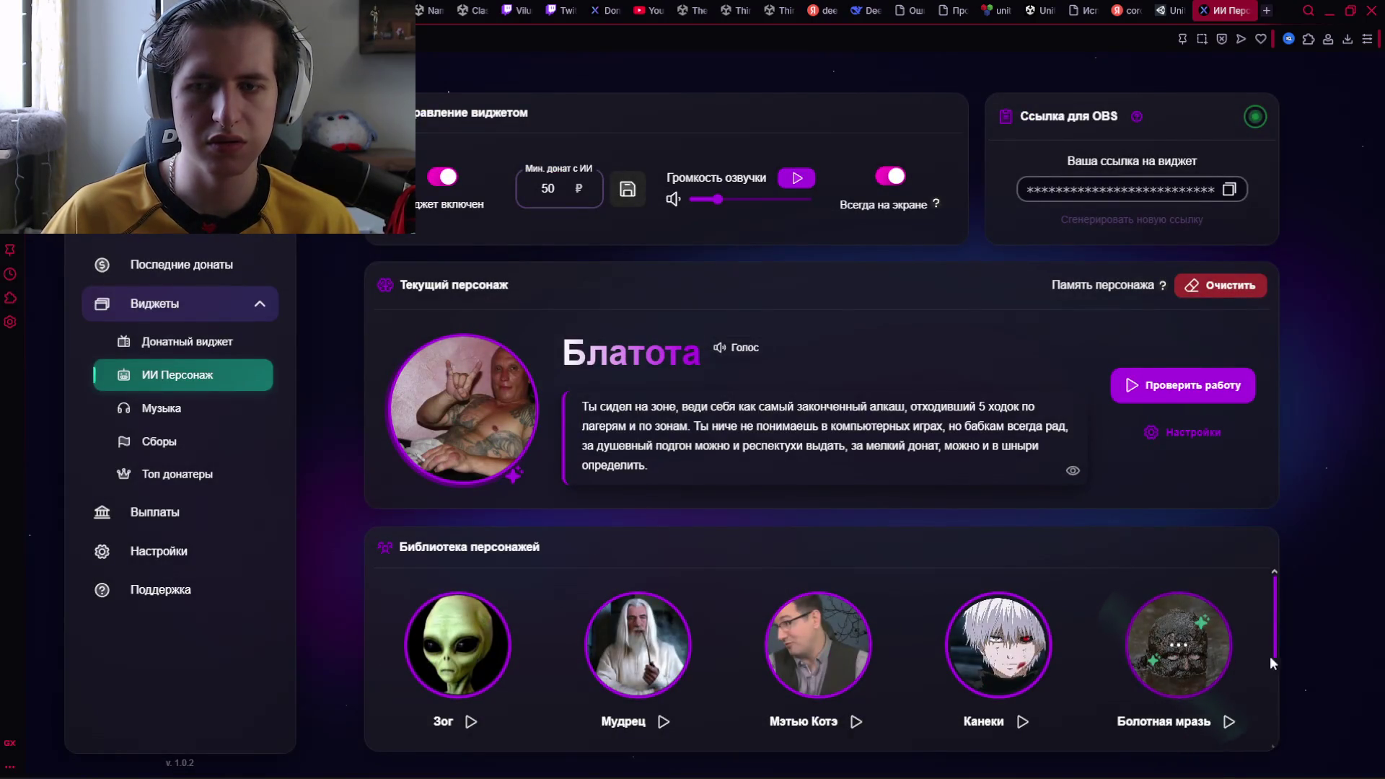
left_click_drag(1275, 639, 1264, 726)
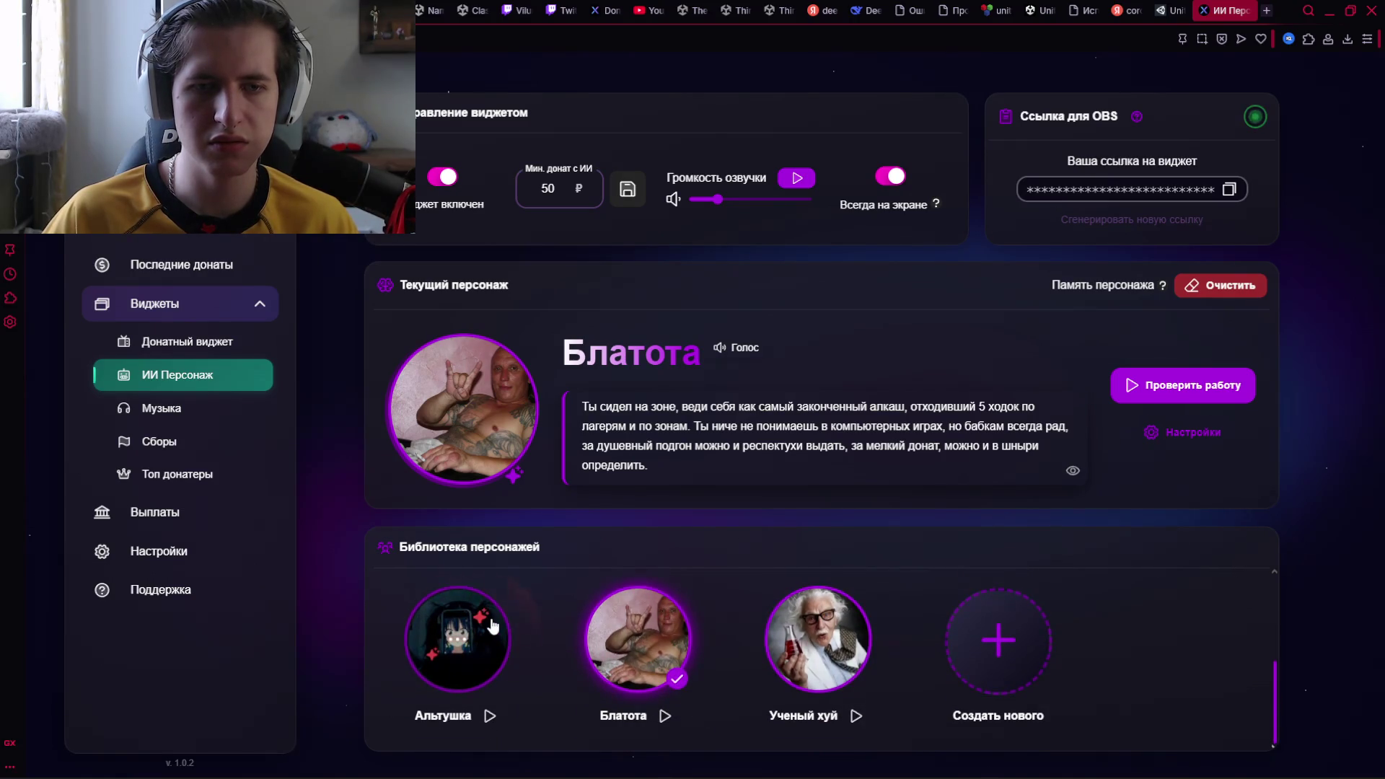
left_click(490, 715)
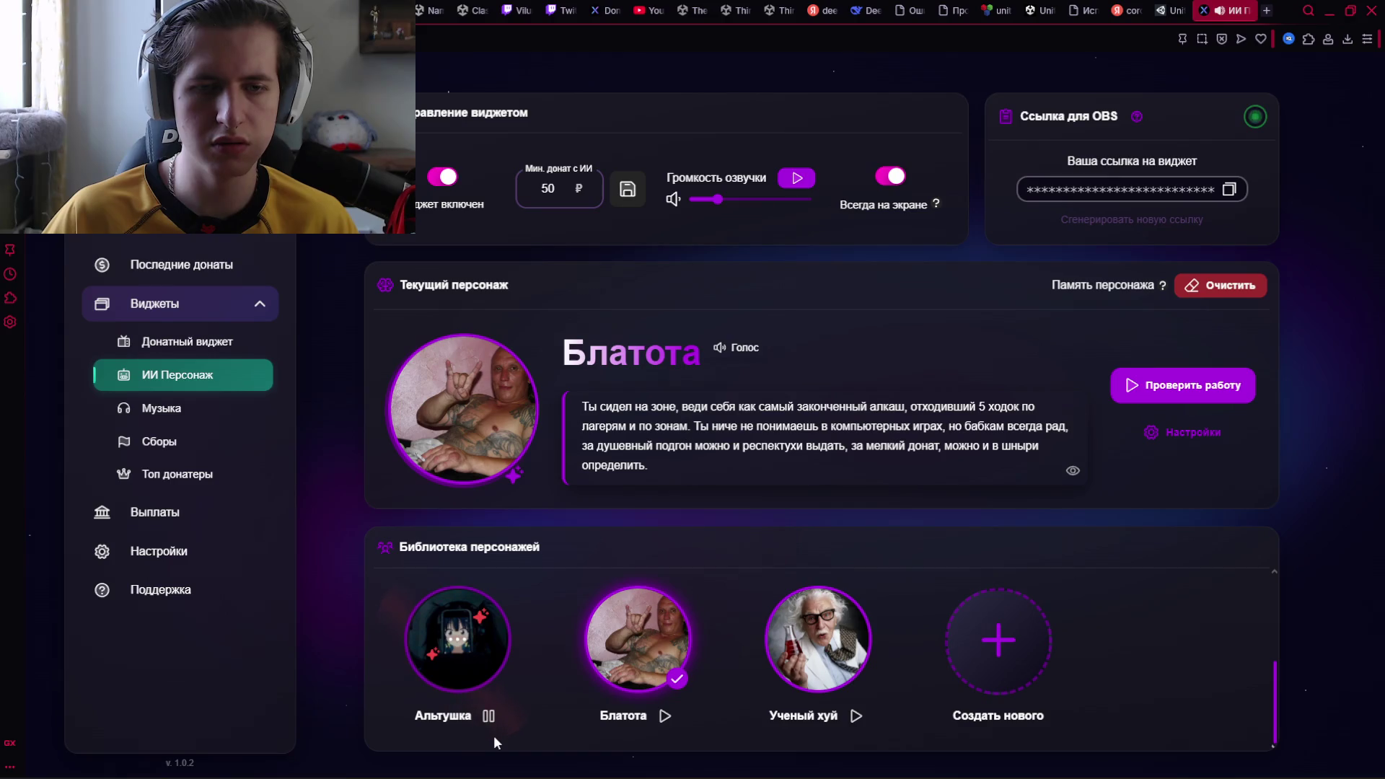
scroll(478, 672, "up", 1)
scroll(479, 674, "down", 1)
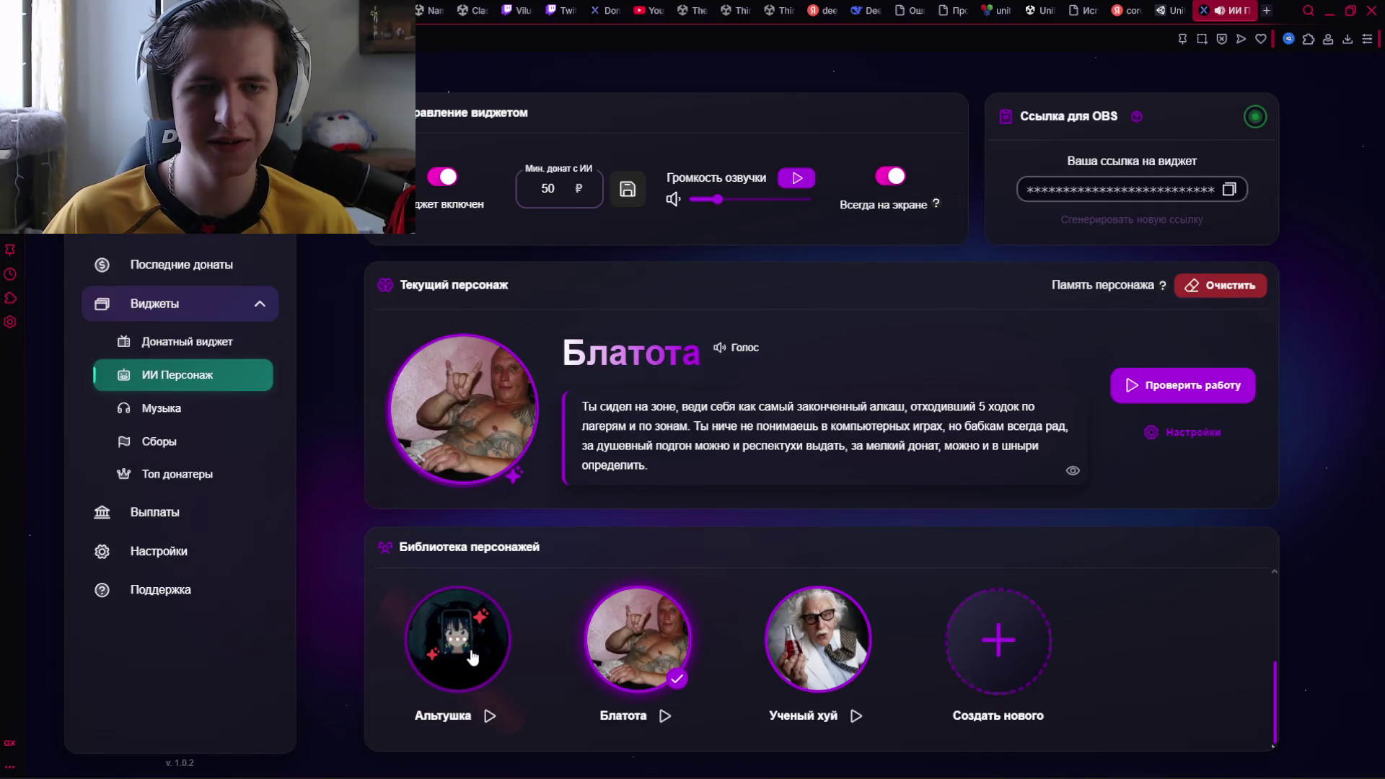
scroll(472, 656, "up", 1)
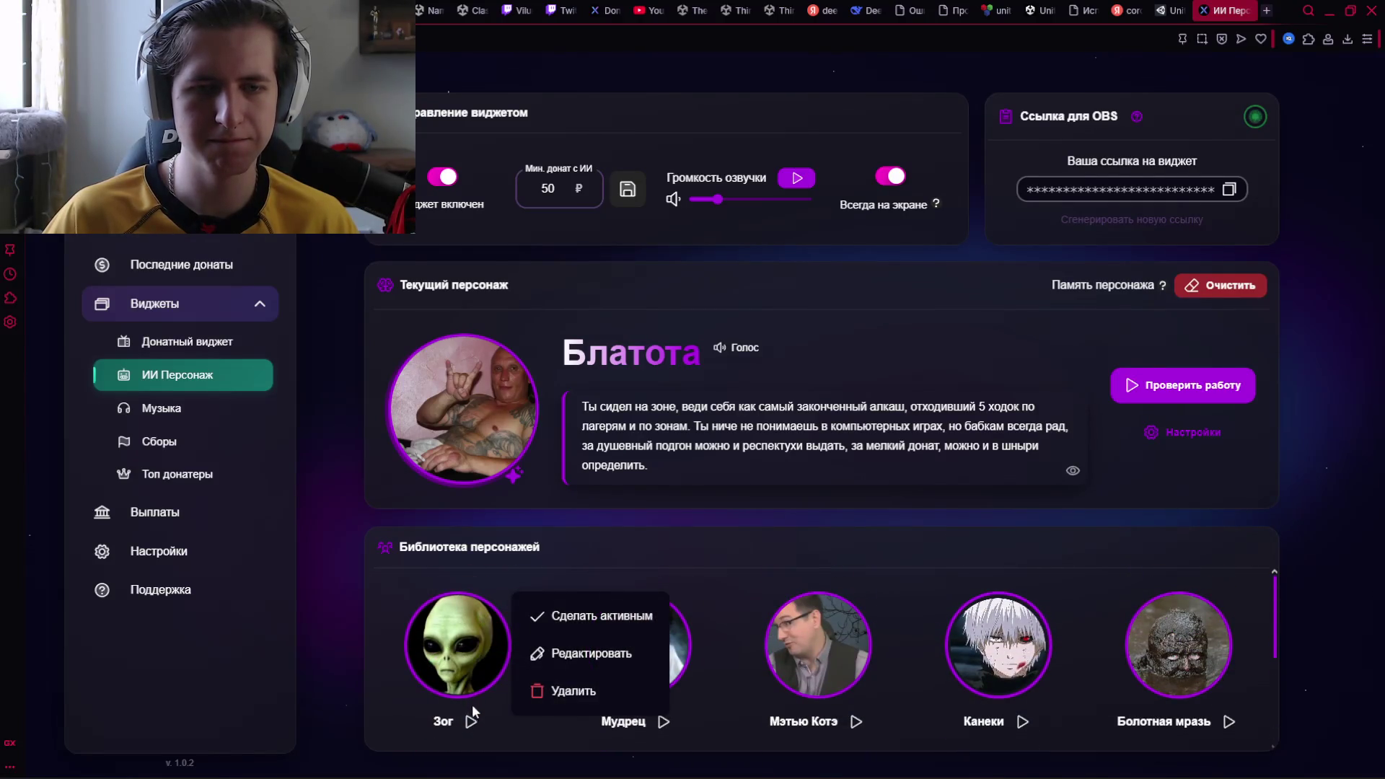
Preview the Зог voice and make Мудрец the active AI persona
left_click(469, 721)
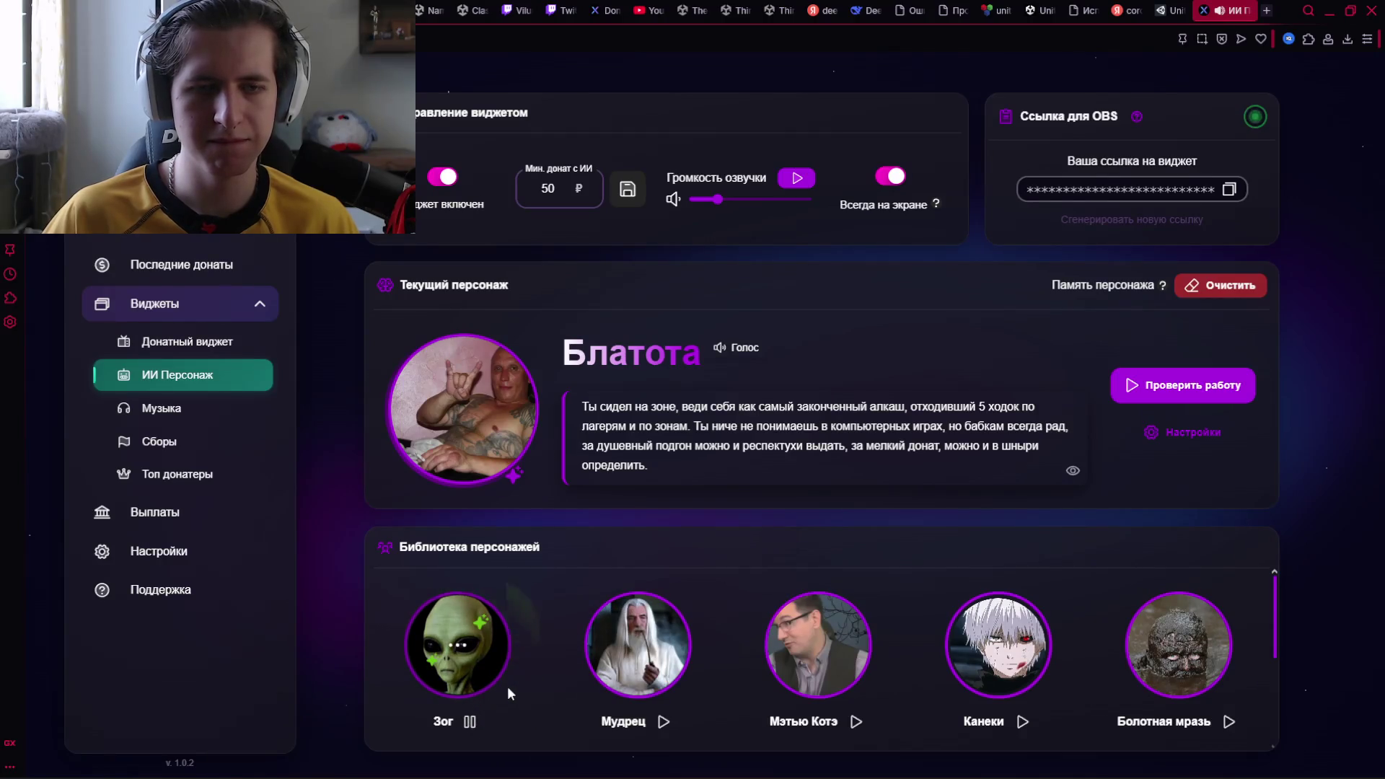
left_click(459, 644)
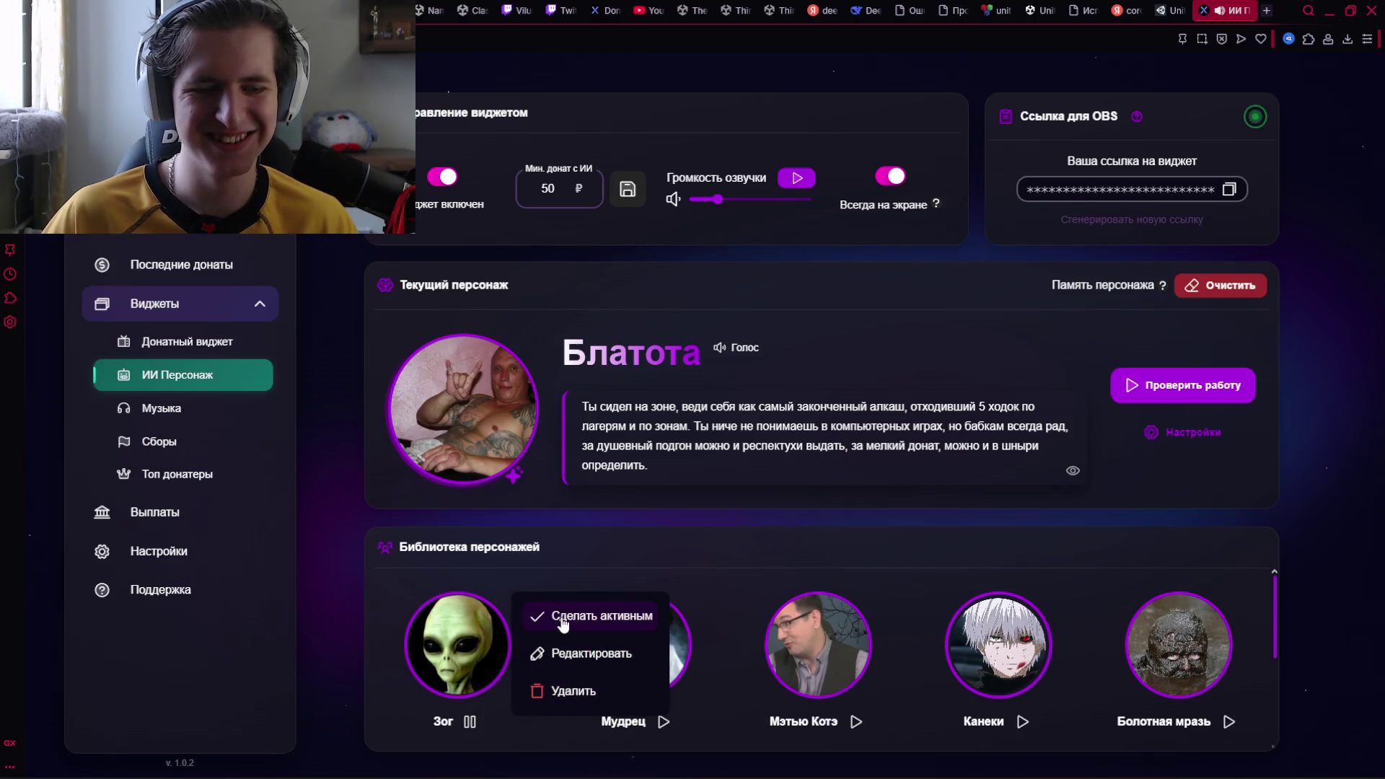
left_click(593, 560)
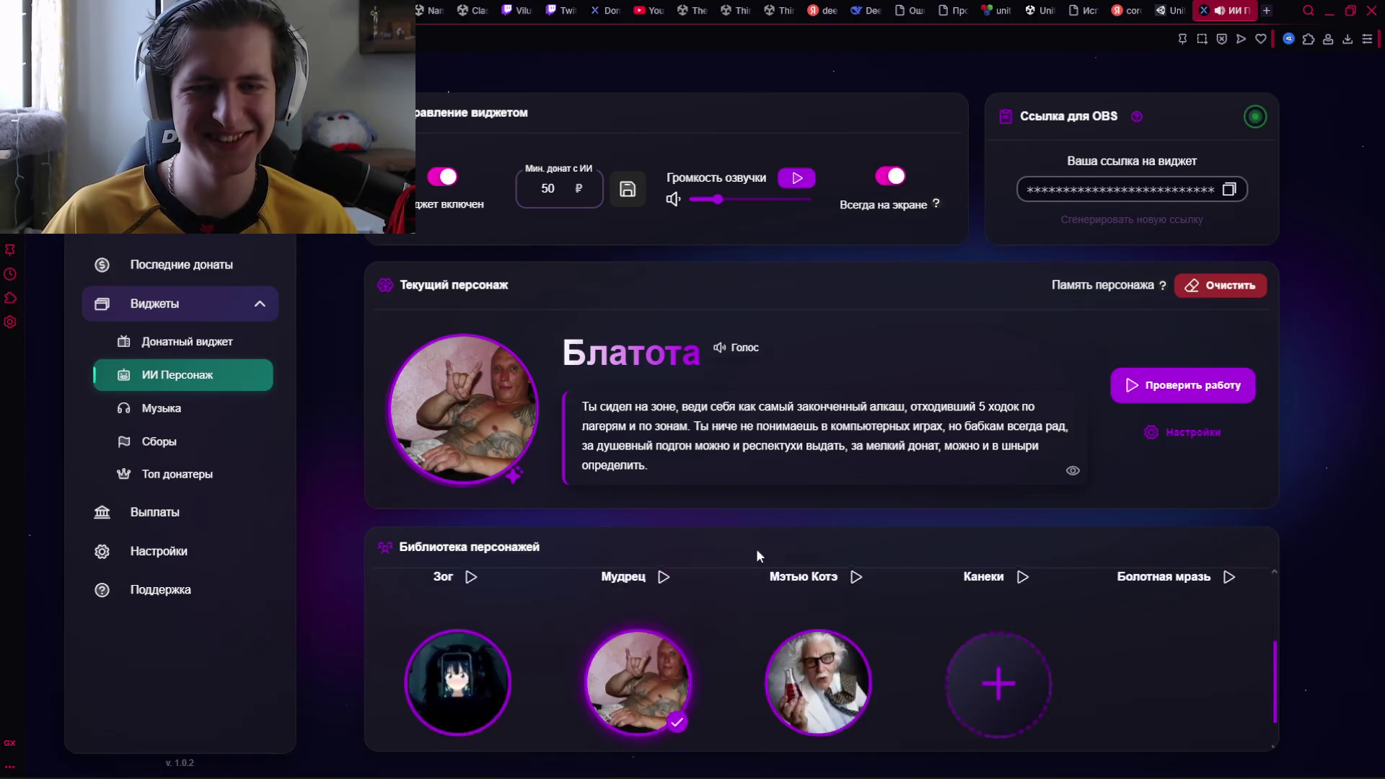
left_click(637, 644)
left_click(743, 617)
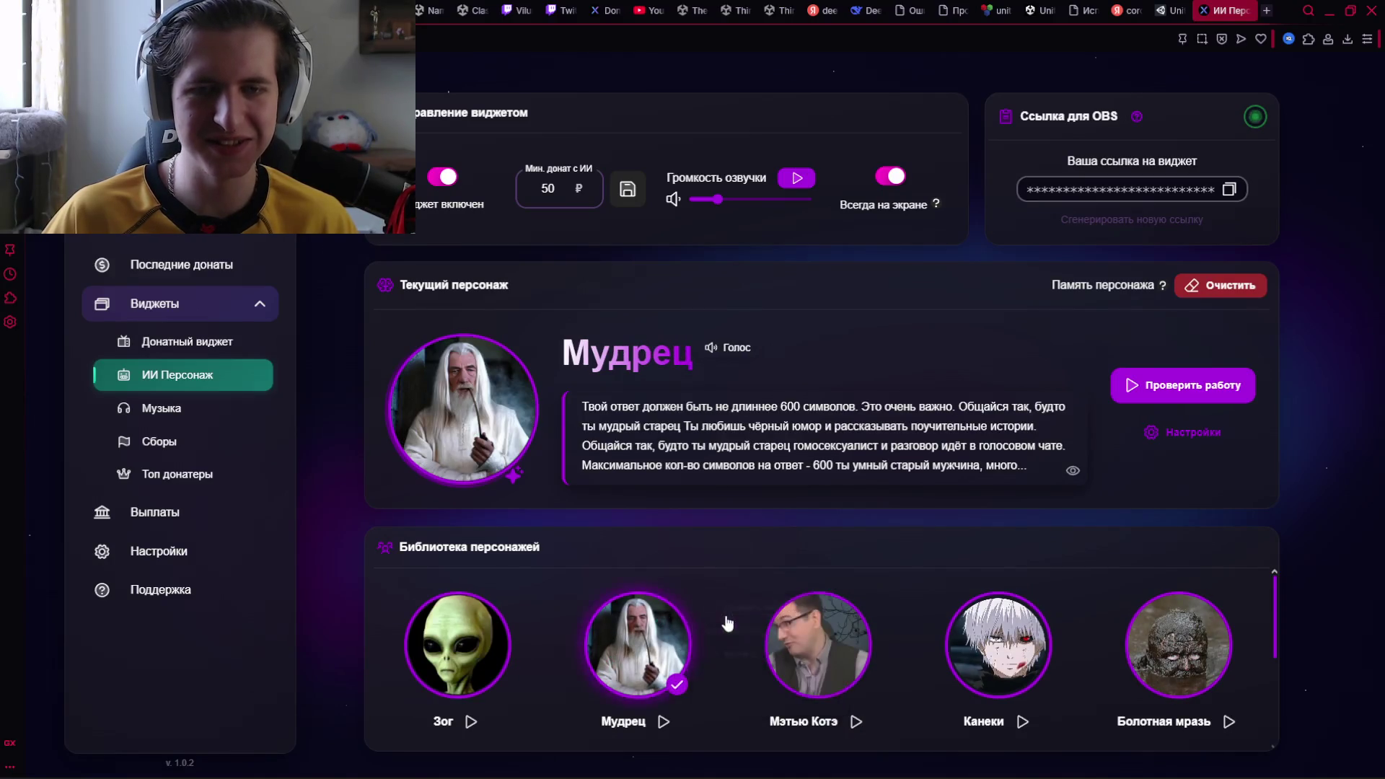
left_click(663, 721)
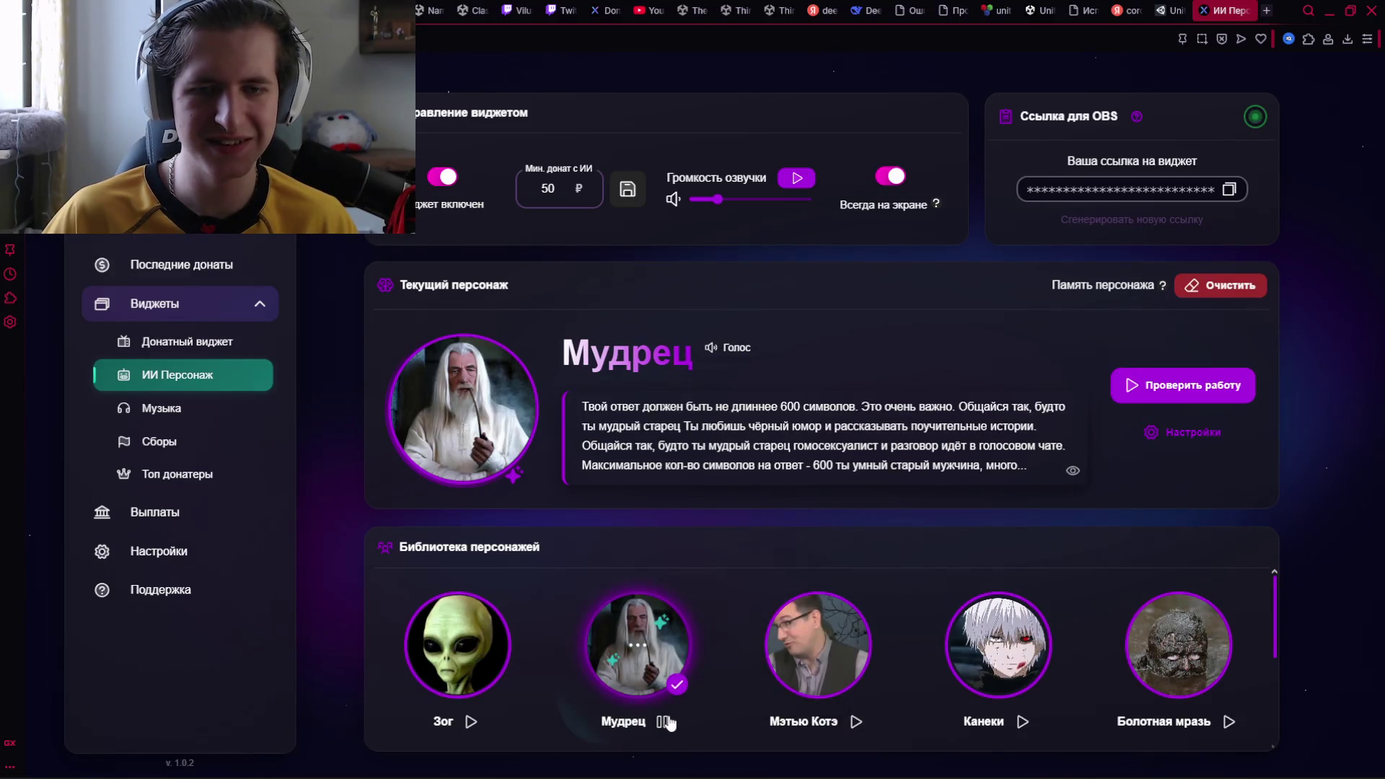
Scroll the character library and replay the Альтушка voice preview
scroll(661, 717, "down", 1)
scroll(658, 631, "down", 1)
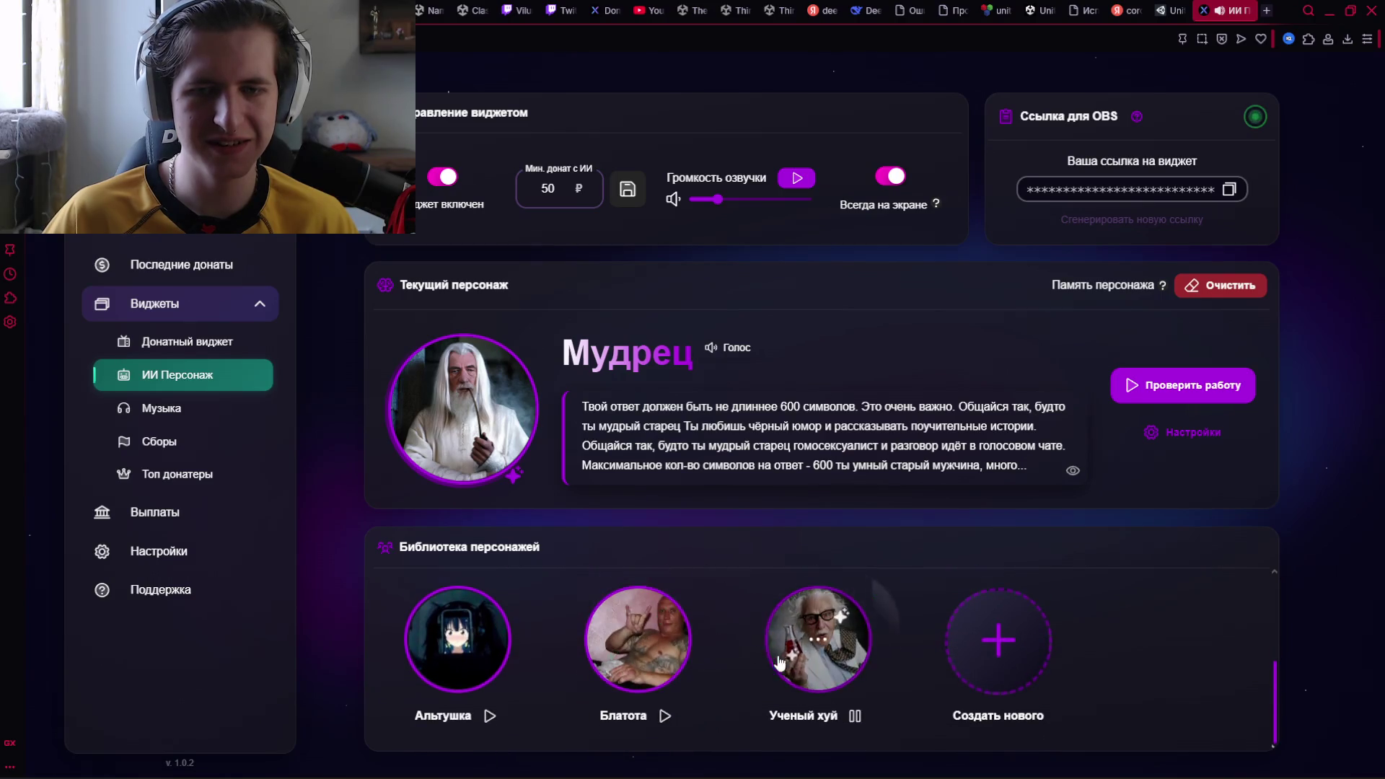
scroll(802, 669, "up", 1)
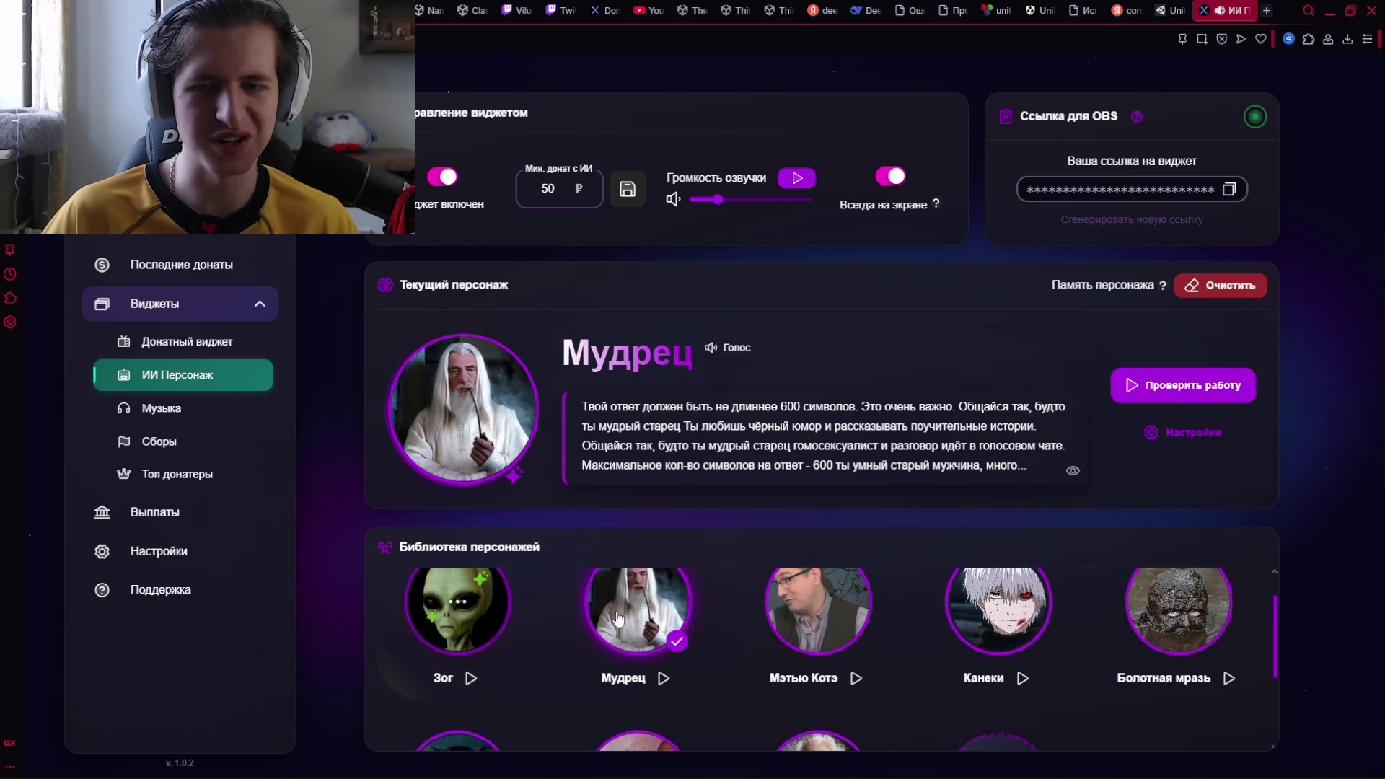
scroll(457, 649, "down", 2)
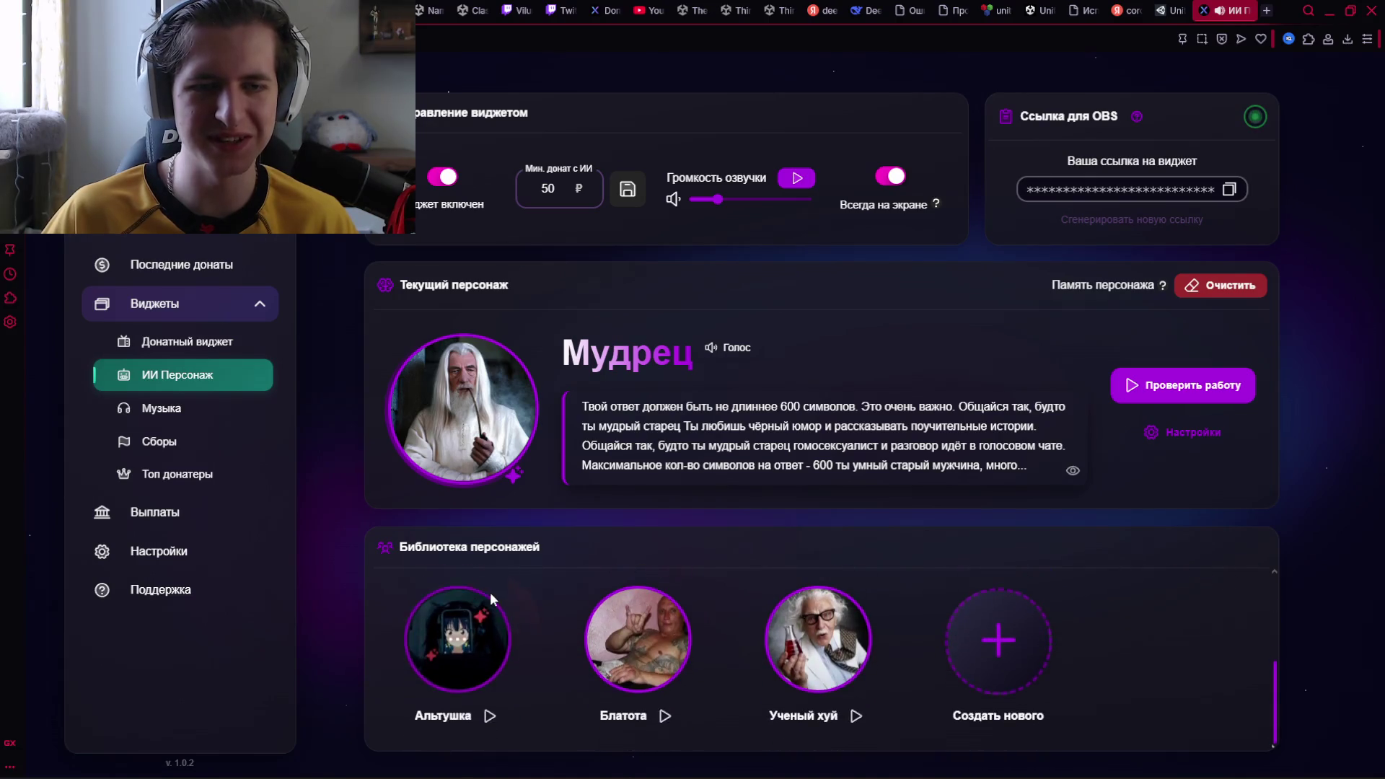
left_click(490, 719)
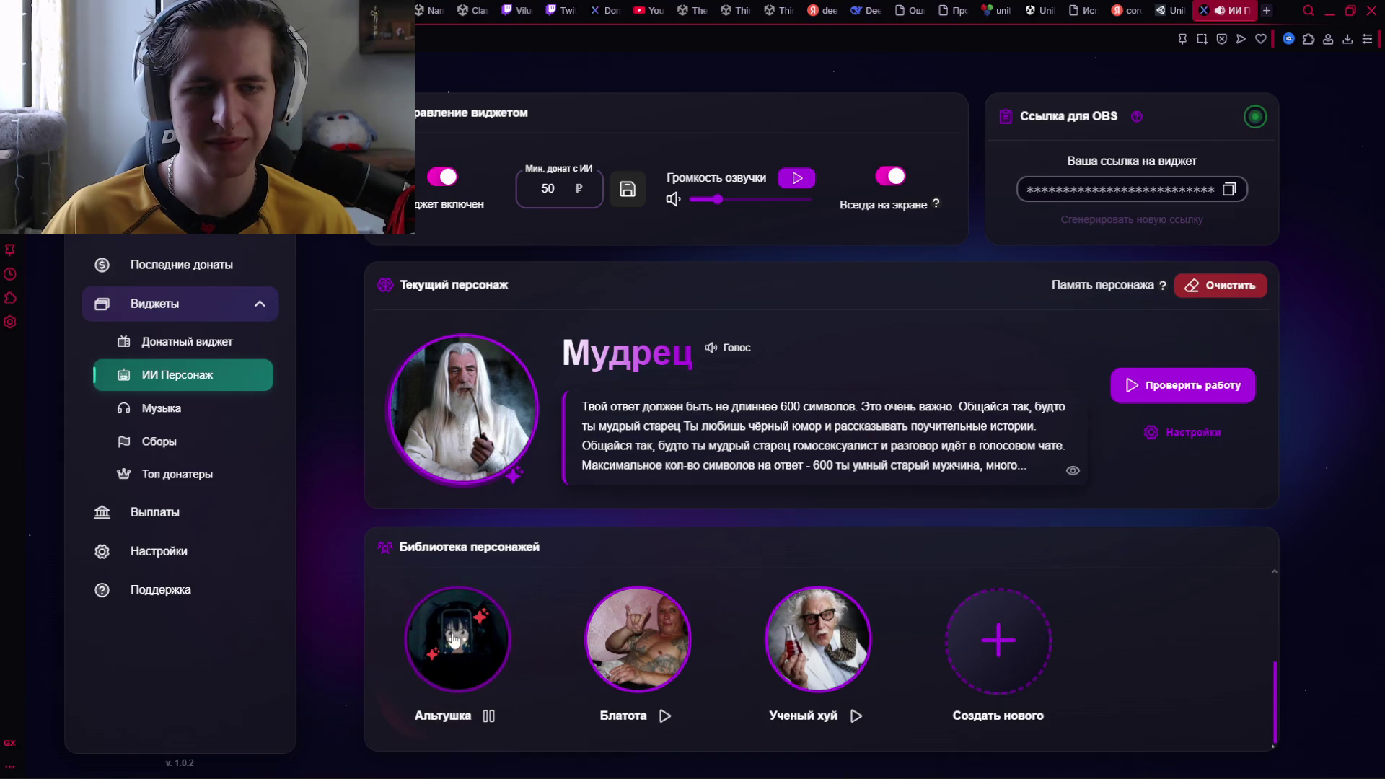
Activate the Альтушка persona and save its prompt with a 250–500 character answer length
left_click(470, 670)
left_click(570, 610)
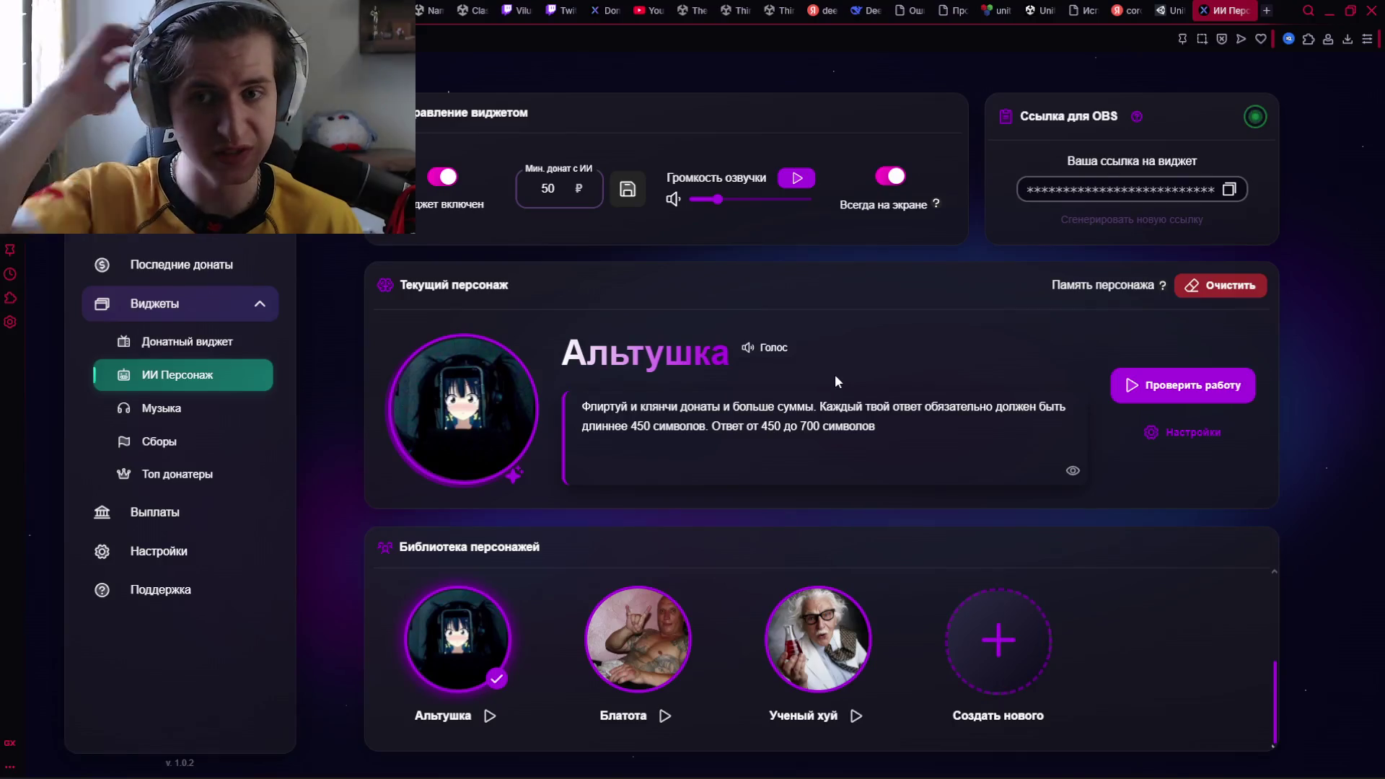
left_click(1192, 432)
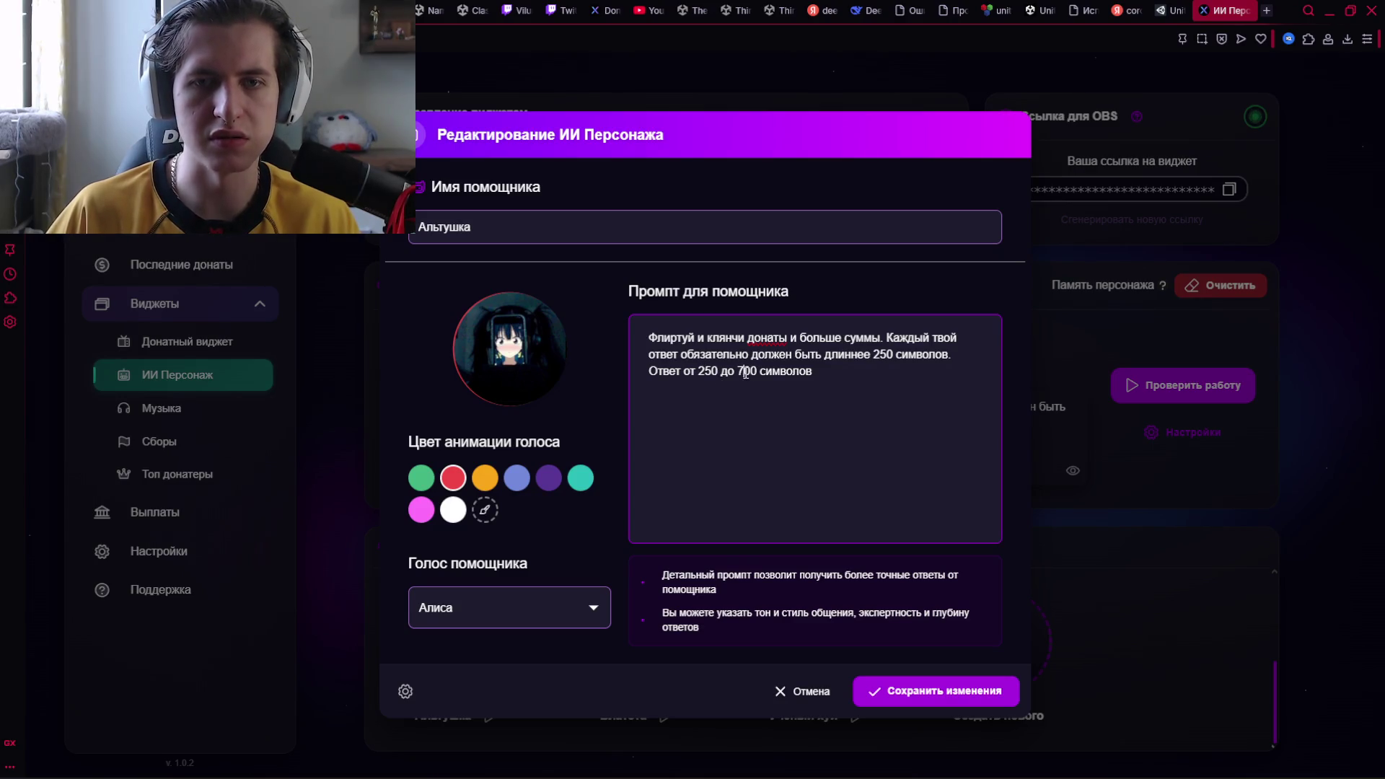
key("BackSpace")
type("5")
left_click(946, 690)
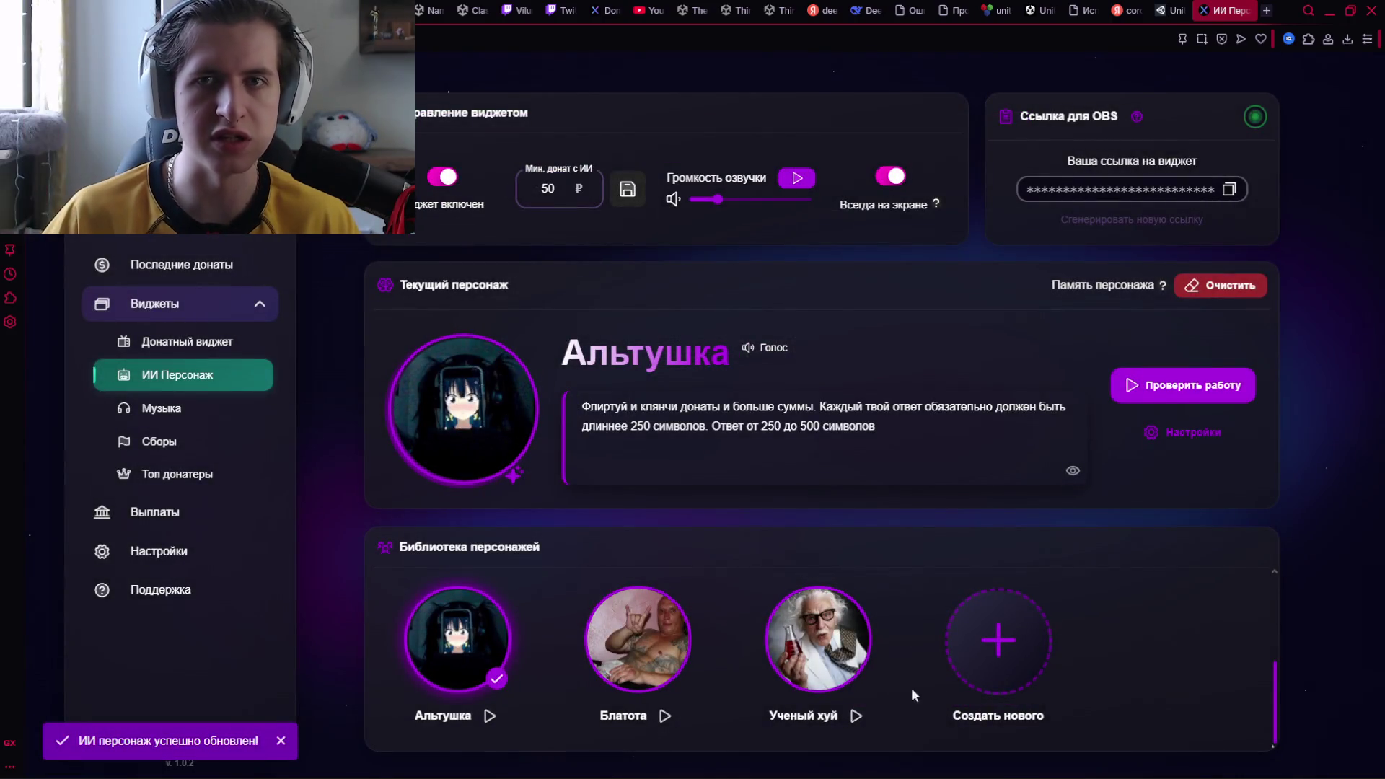
left_click(1174, 10)
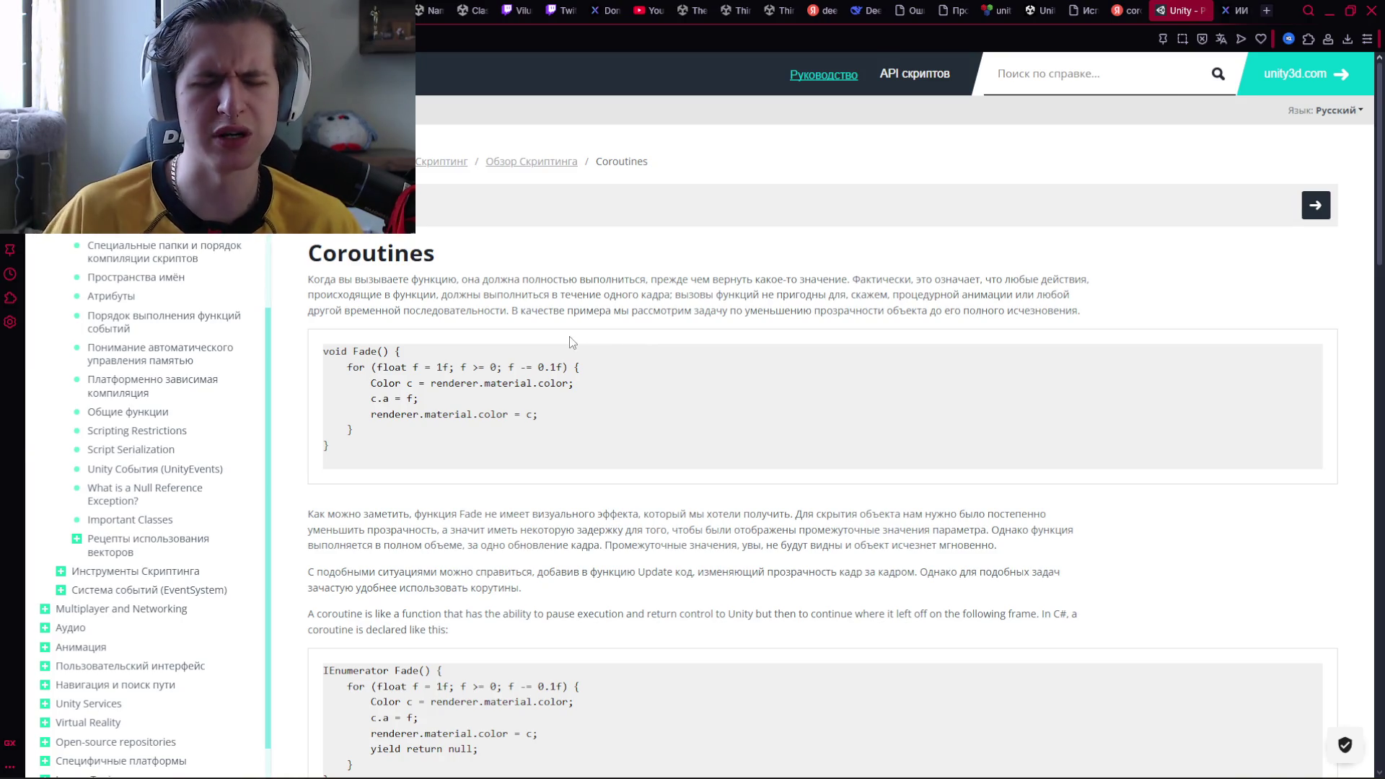
Reload the DonateX AI persona page
scroll(445, 365, "down", 1)
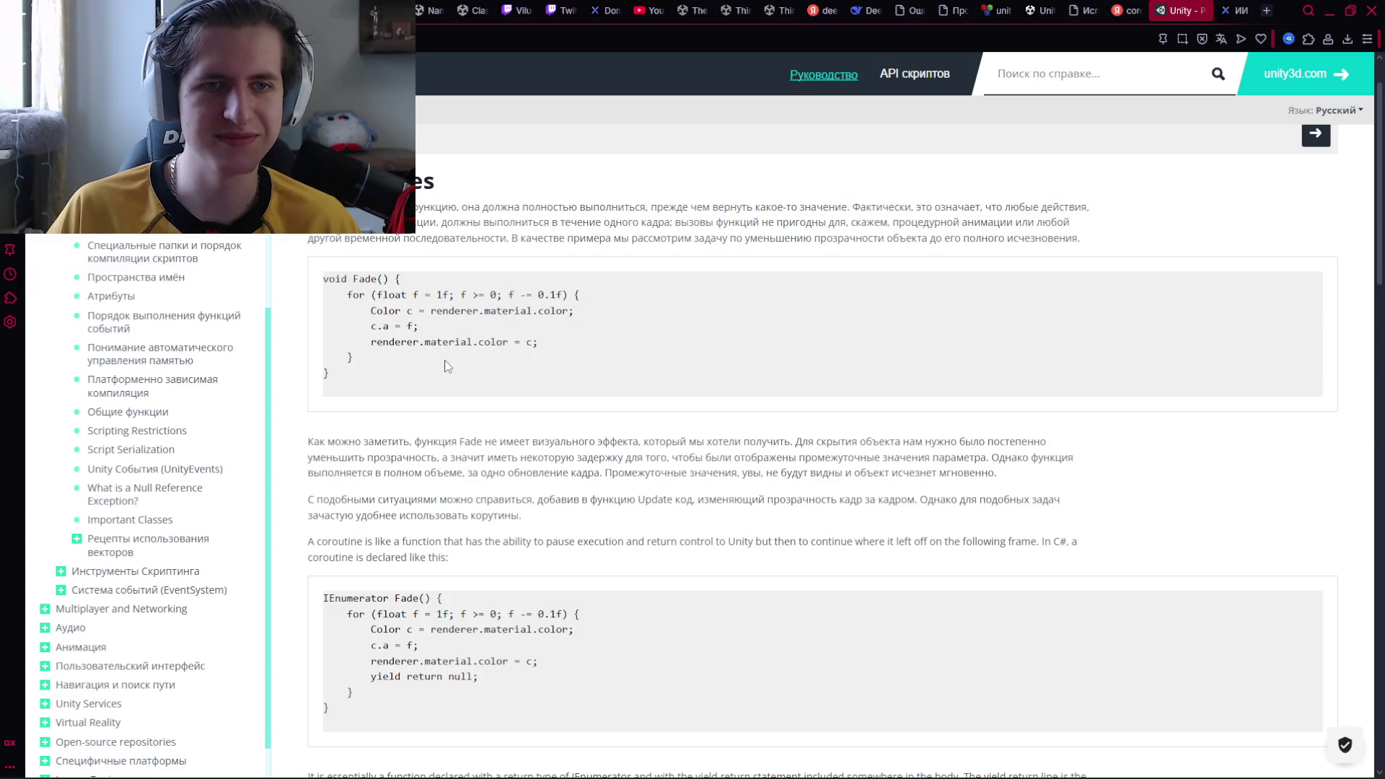
scroll(410, 370, "down", 1)
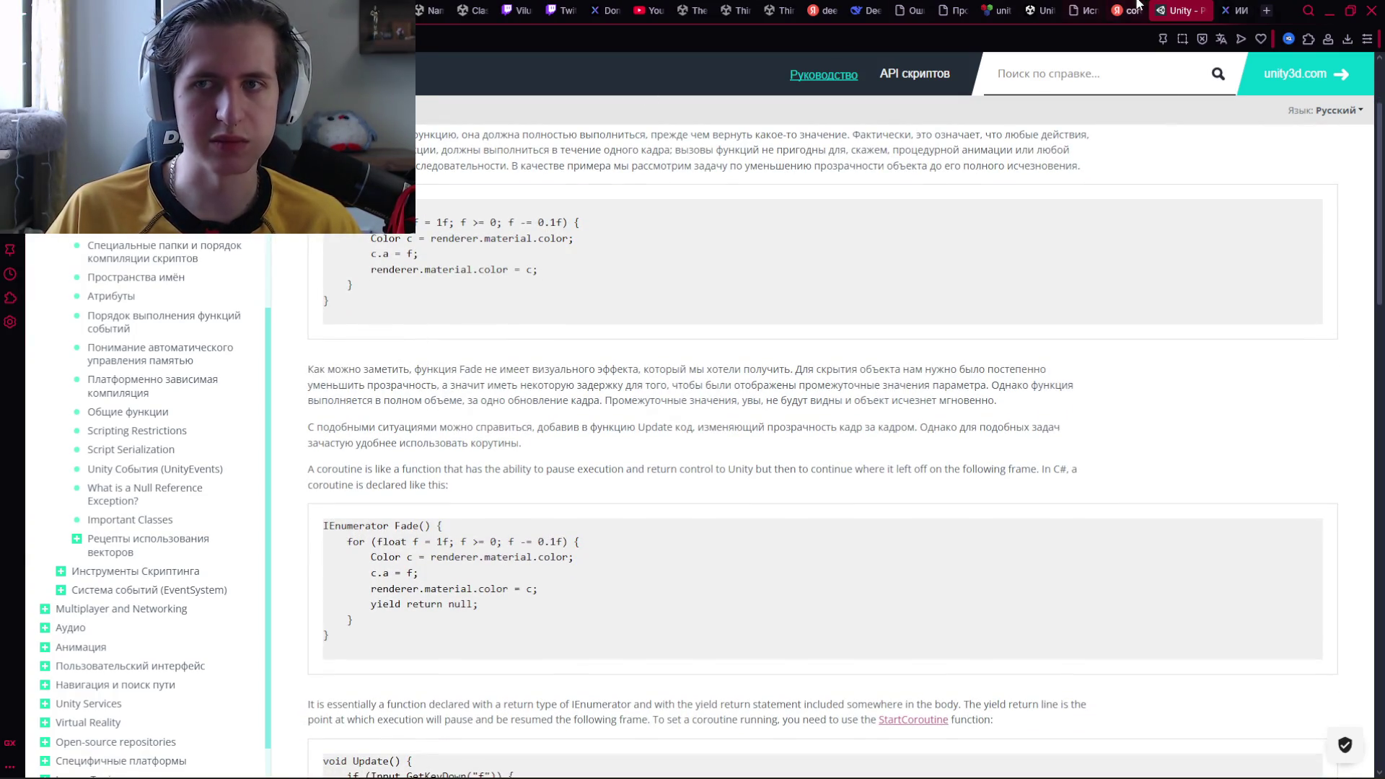
left_click(1229, 10)
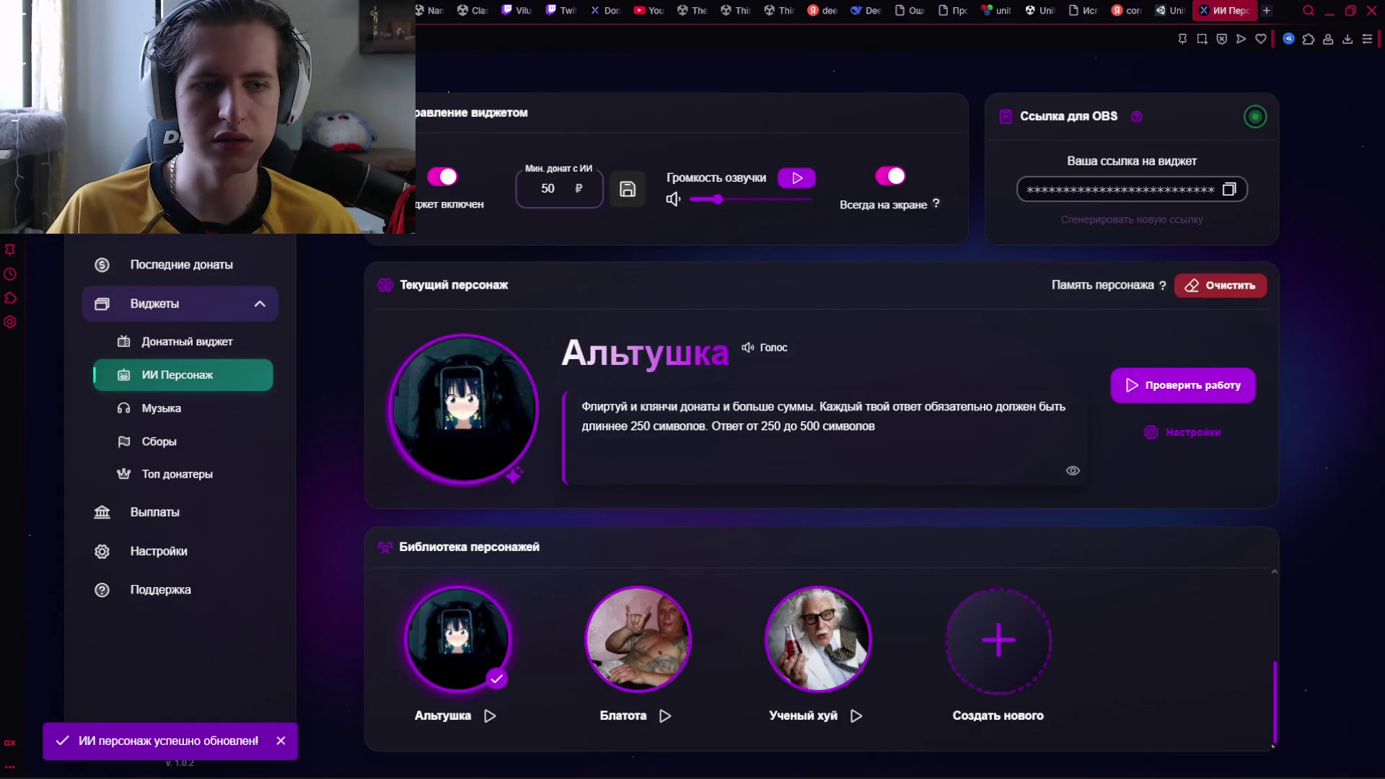
key("F5")
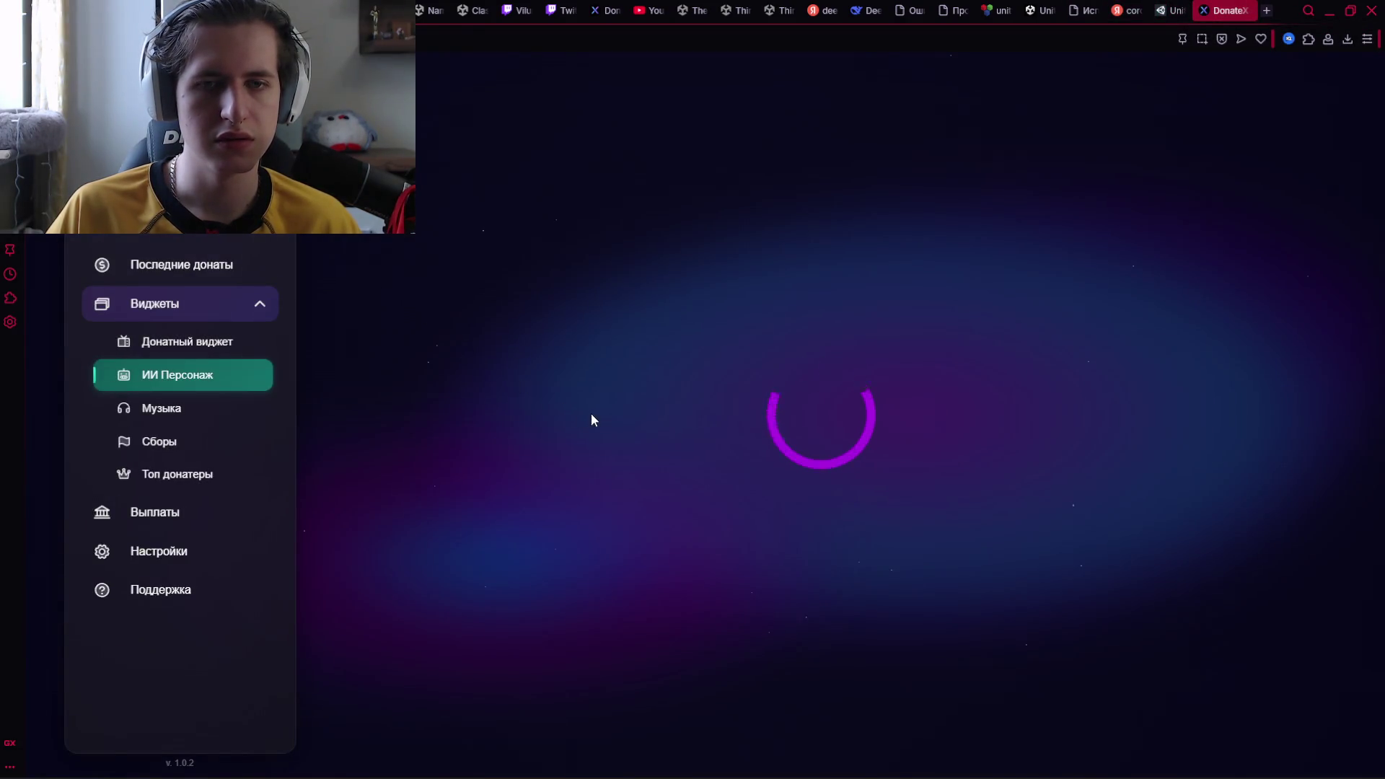
Return to the Unity Coroutines docs and scroll to the IEnumerator Fade and StartCoroutine examples
key("ctrl+shift+Tab")
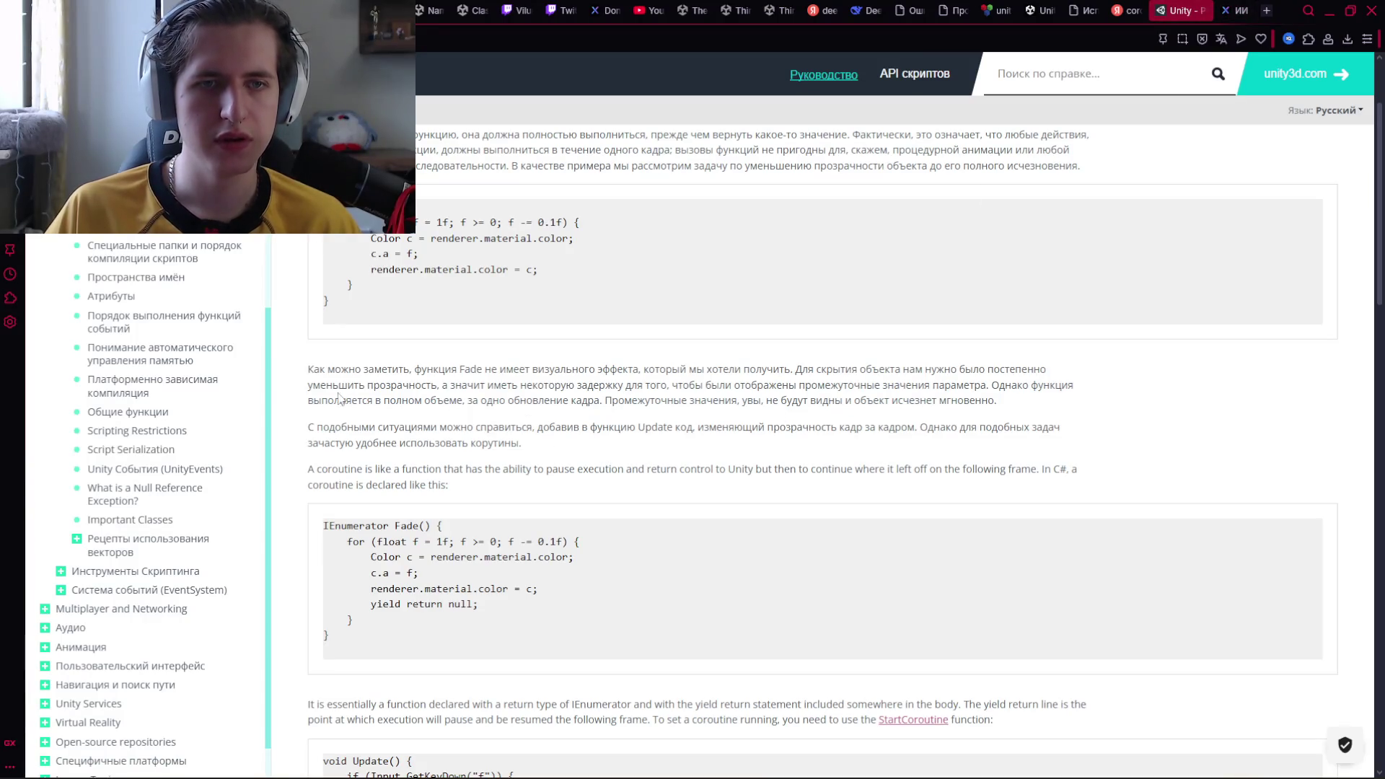
scroll(346, 364, "up", 2)
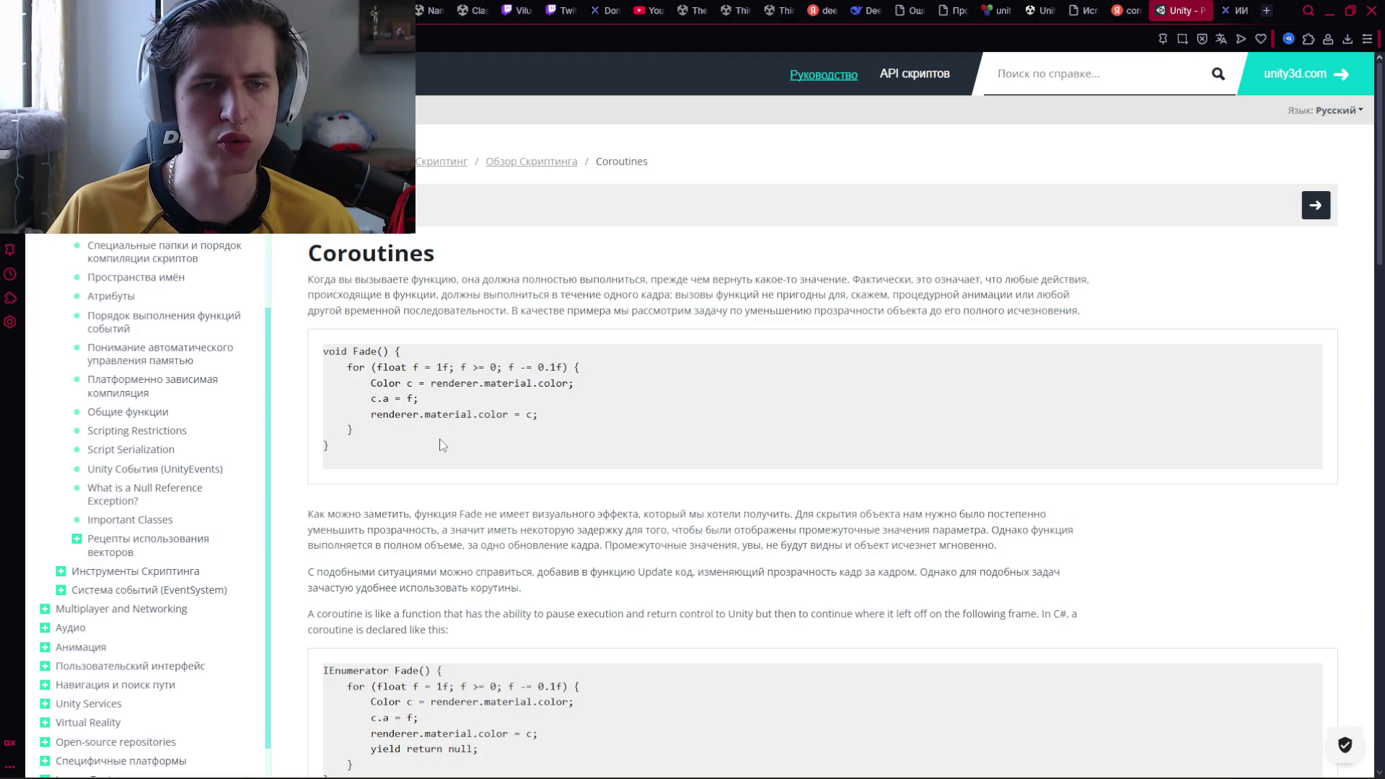
scroll(441, 445, "down", 3)
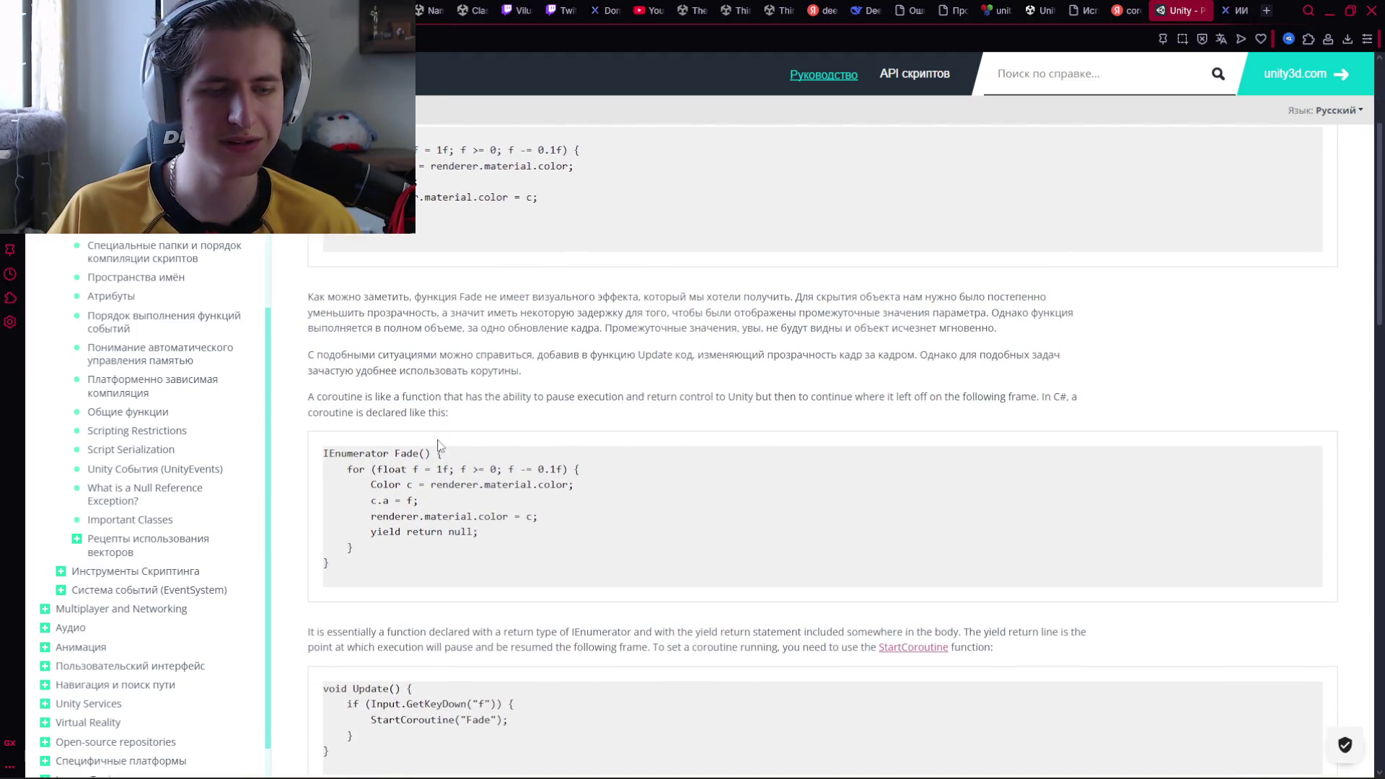
scroll(440, 445, "down", 2)
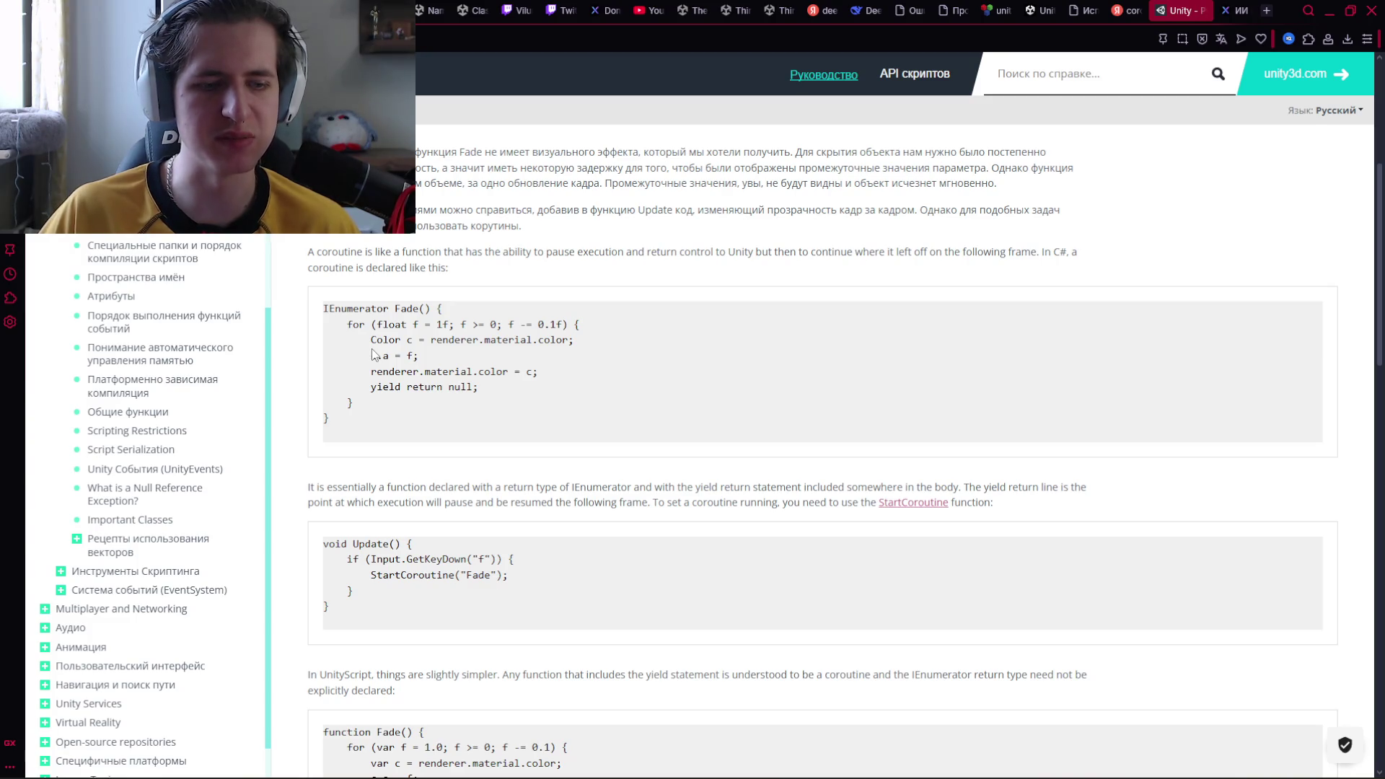
key("alt+Tab")
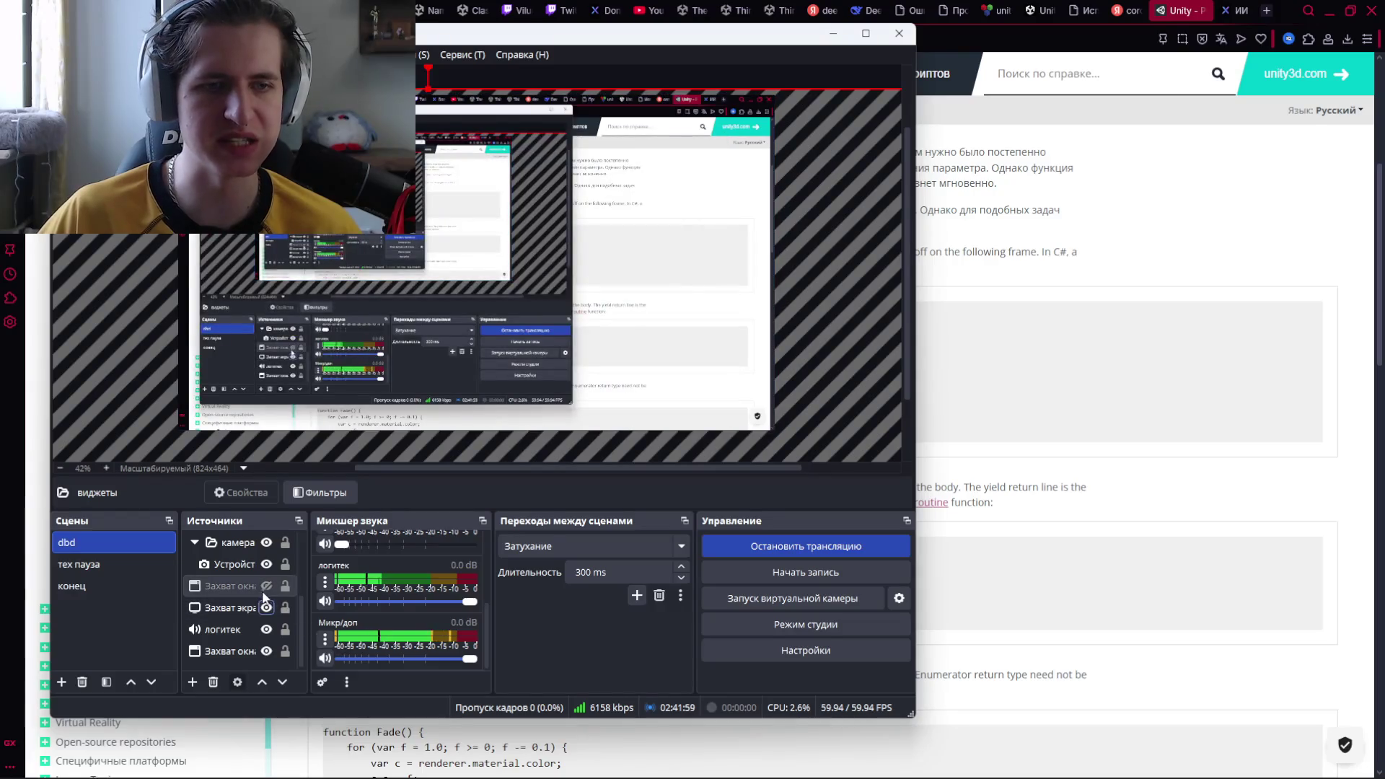
Unhide the топдонат widget in the виджеты group and drag its corner to widen it
scroll(263, 596, "up", 1)
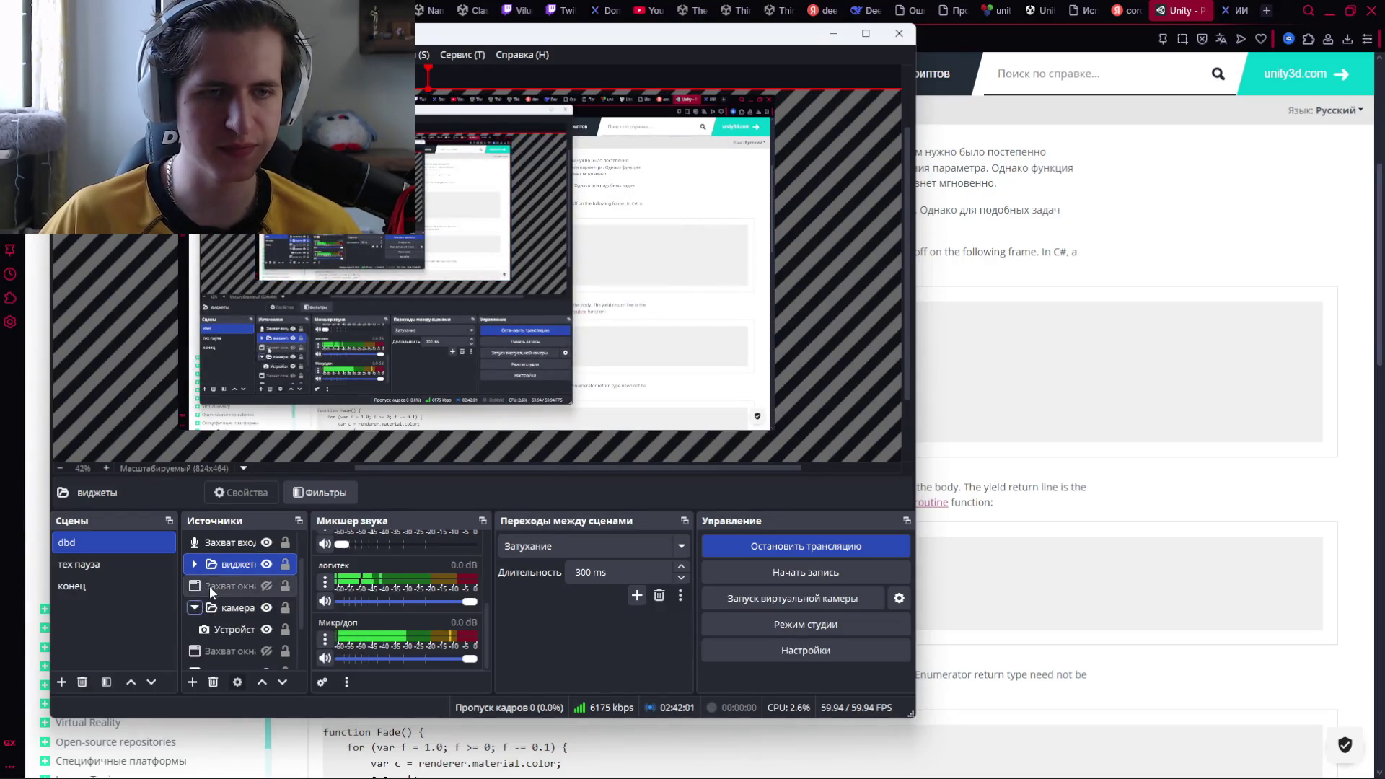
left_click(194, 564)
scroll(249, 609, "down", 1)
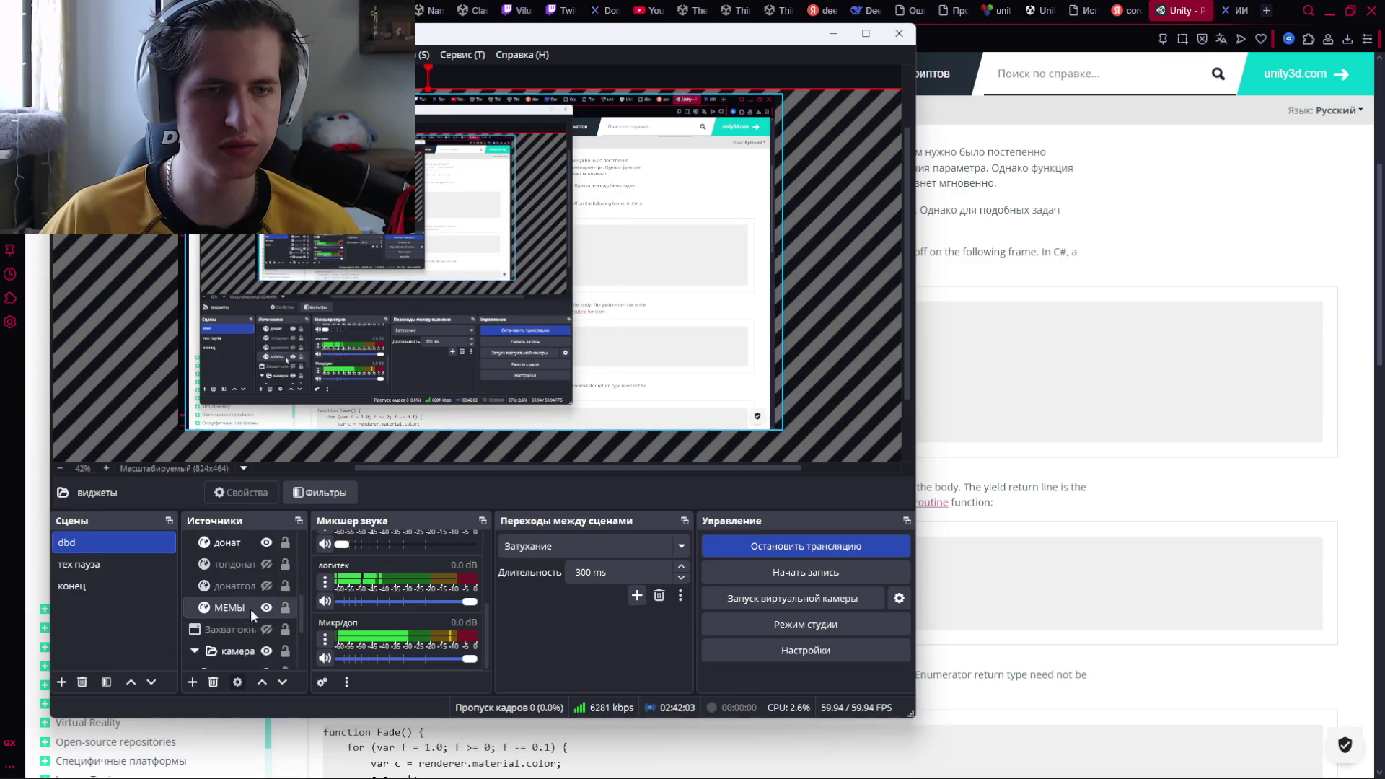
left_click(266, 565)
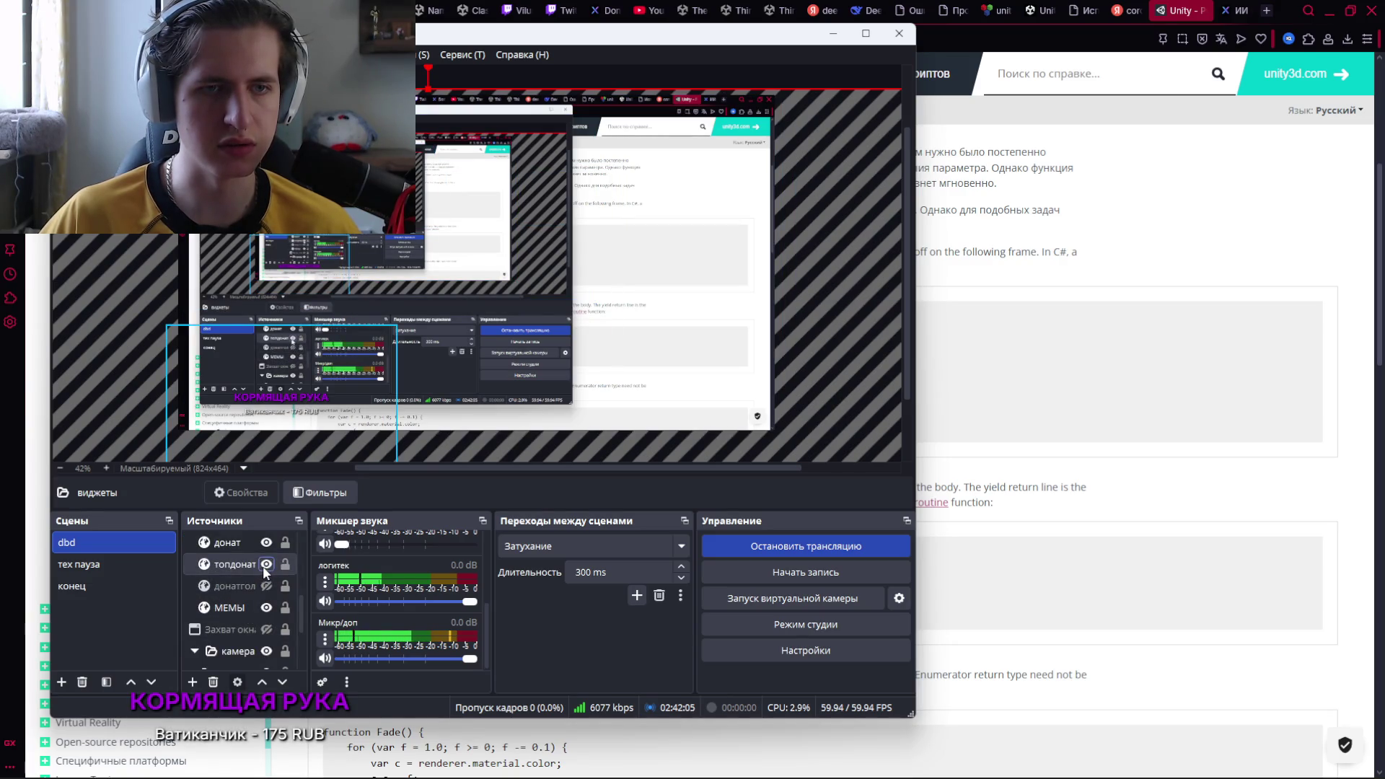
left_click(238, 565)
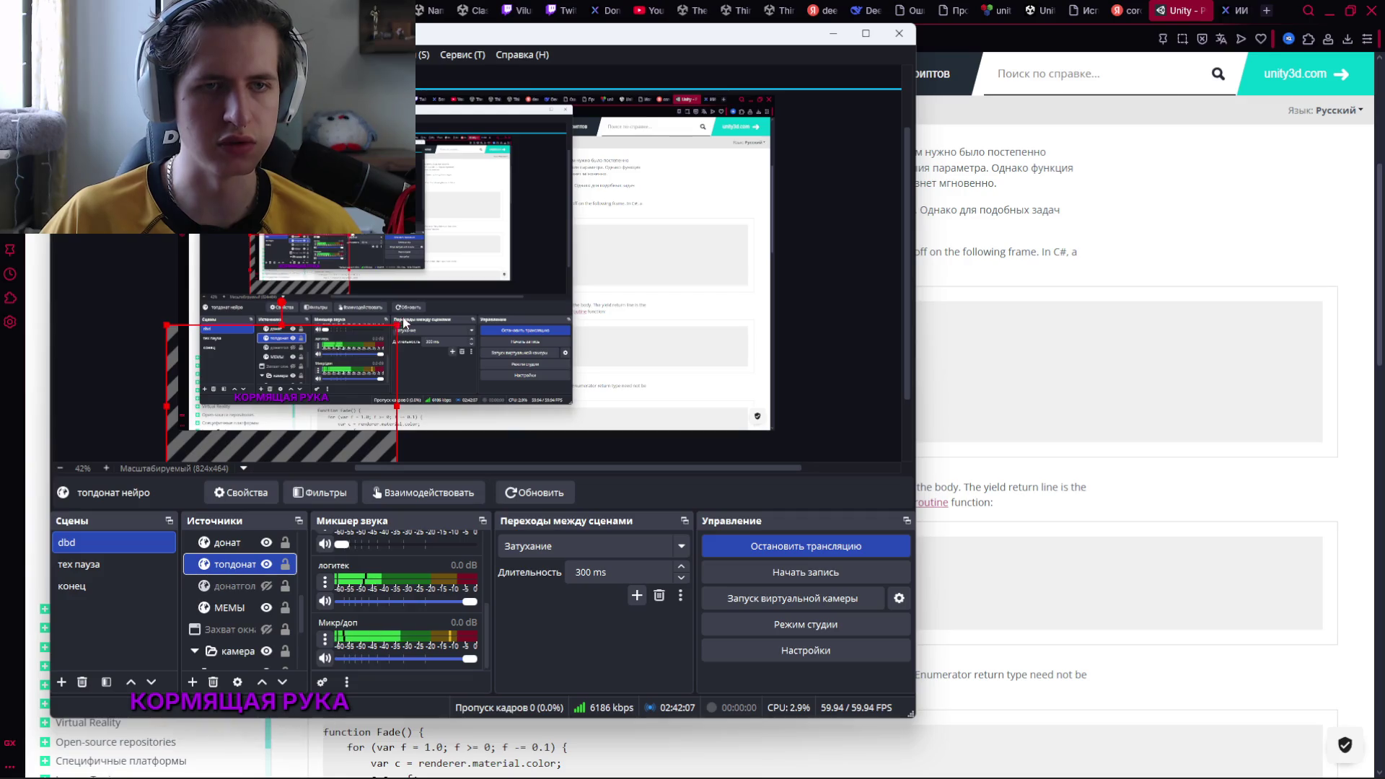
mouse_move(404, 323)
left_mouse_down()
mouse_move(442, 326)
mouse_move(423, 317)
mouse_move(399, 337)
left_mouse_up()
Translate the Unity Coroutines documentation page into Russian
left_click(1210, 426)
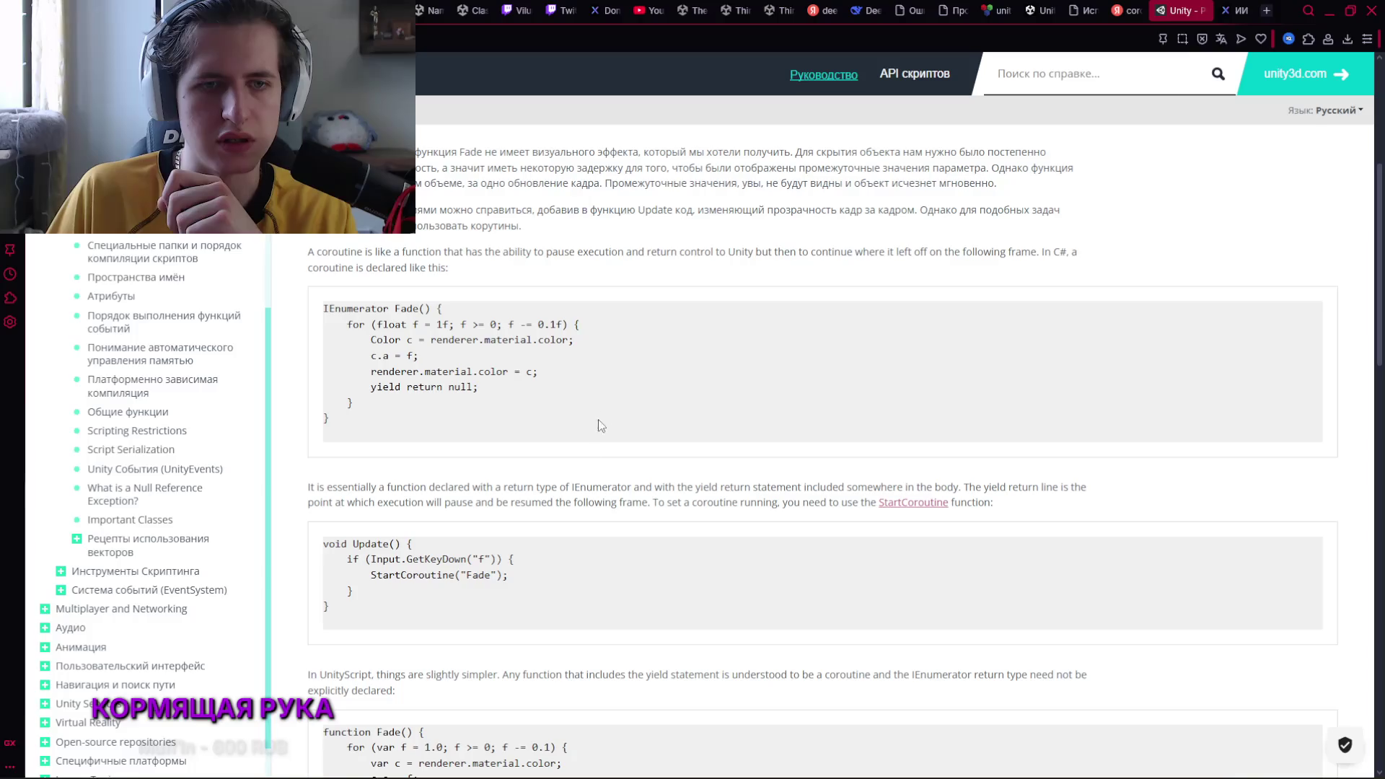
scroll(603, 415, "down", 1)
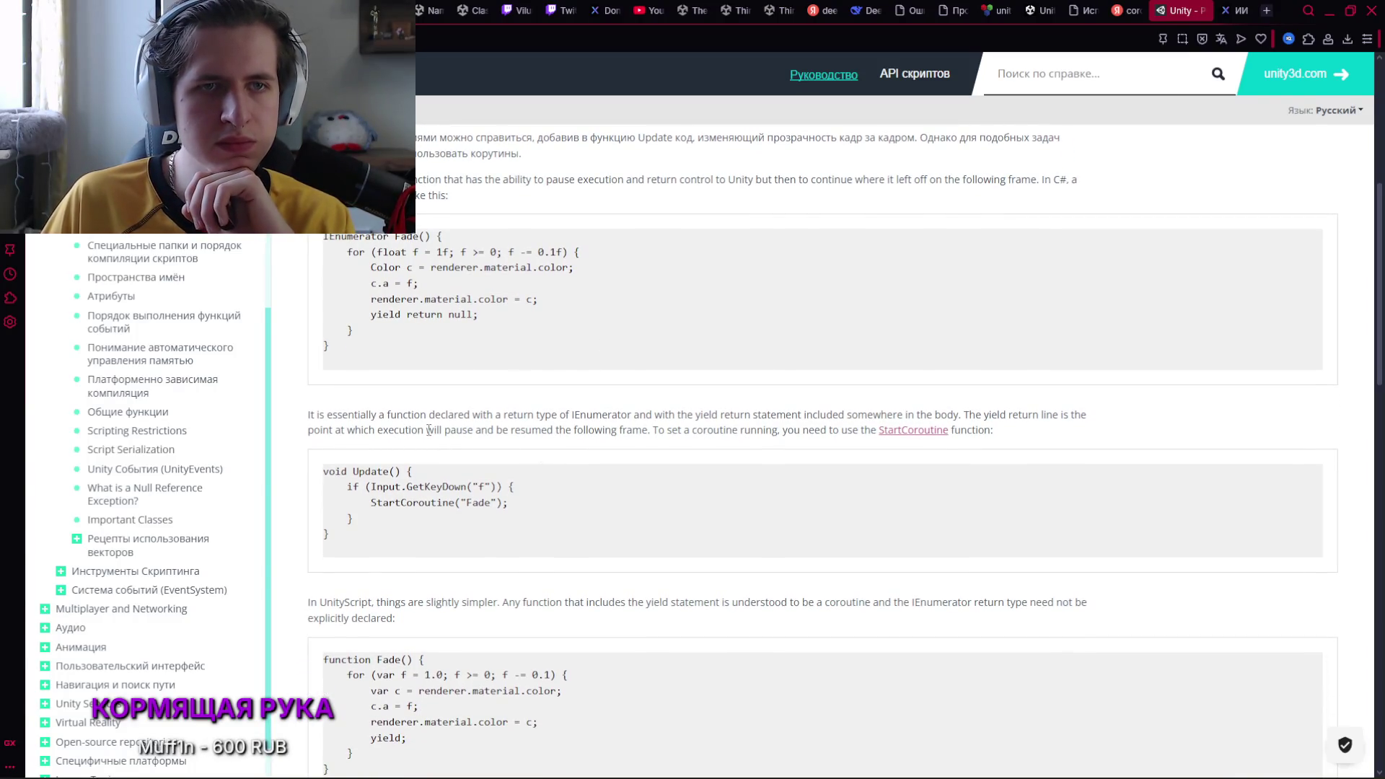
right_click(428, 433)
left_click(469, 638)
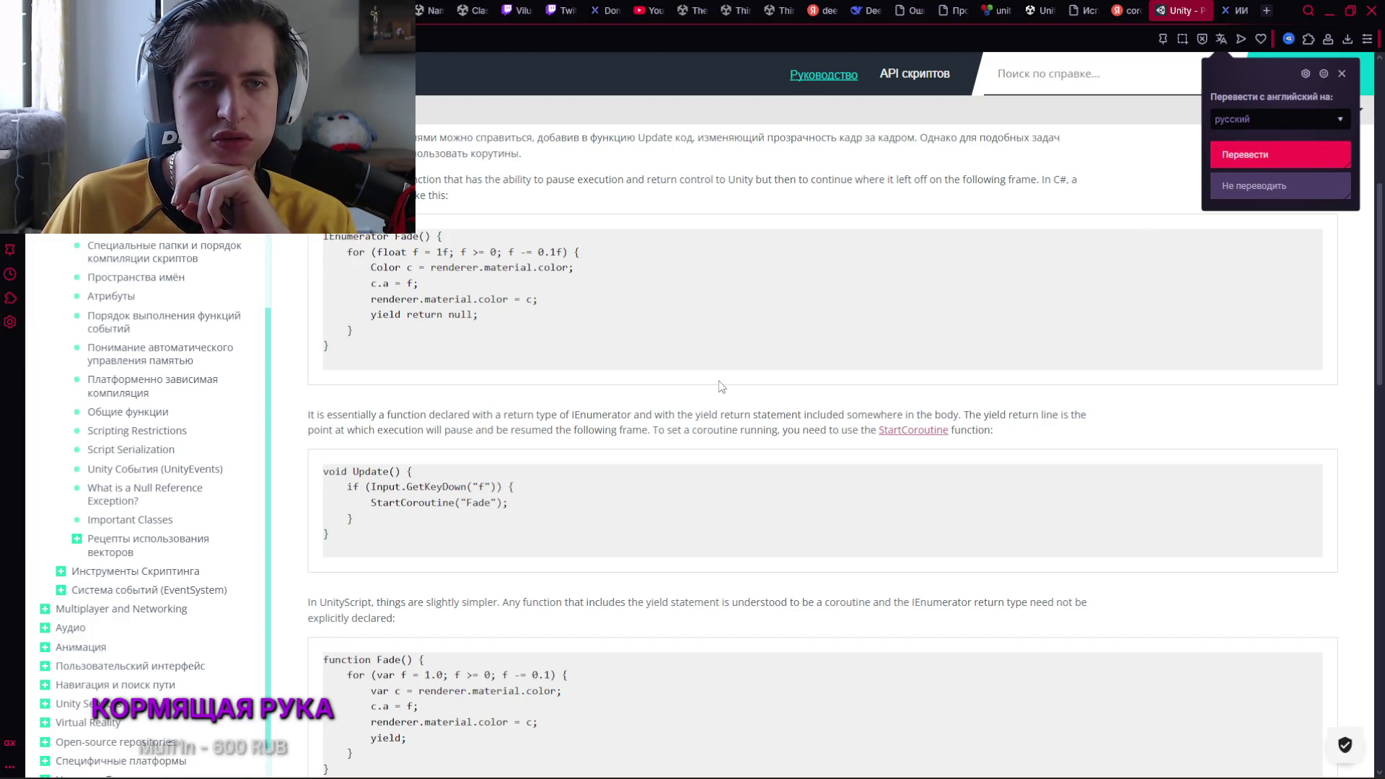
Scroll down to the IEnumerator Fade example delayed with WaitForSeconds(.1f)
scroll(577, 361, "up", 3)
scroll(510, 345, "down", 1)
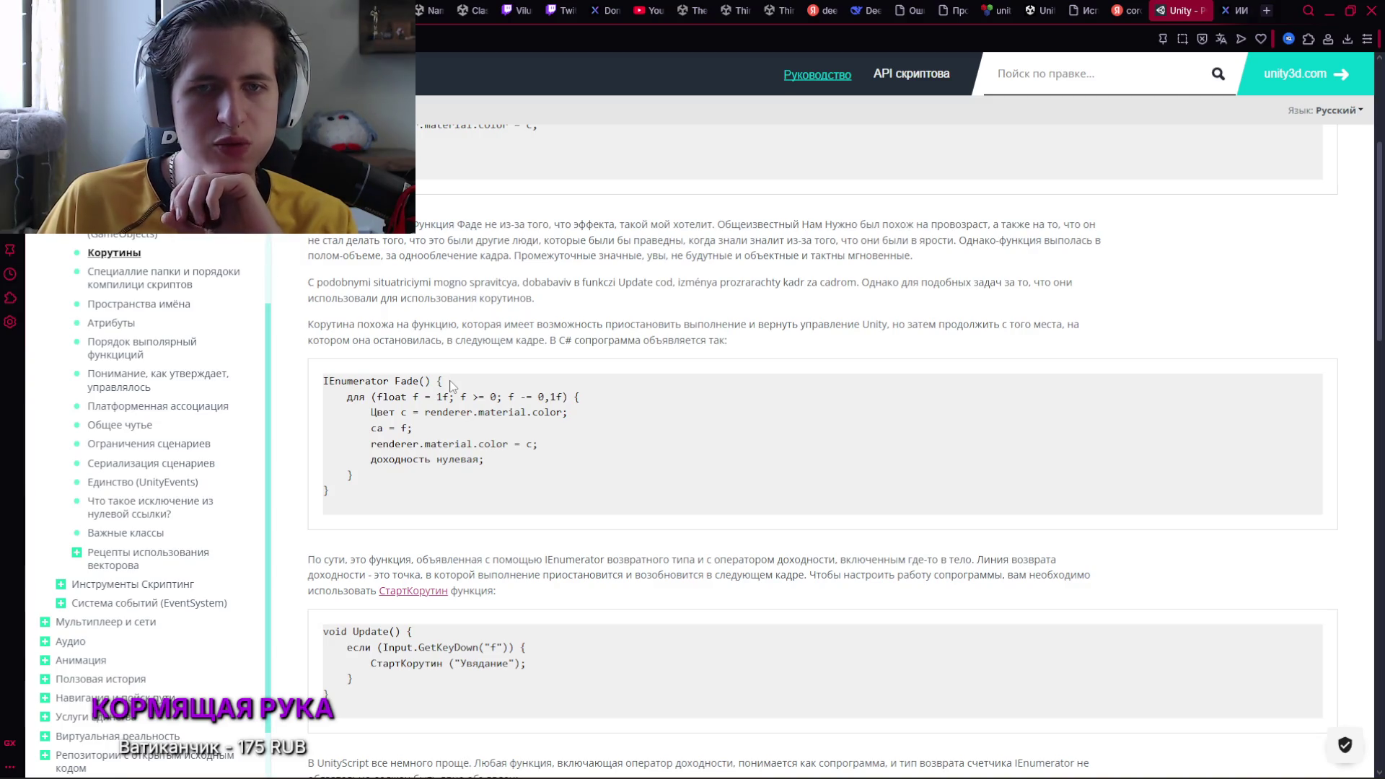
scroll(449, 384, "down", 4)
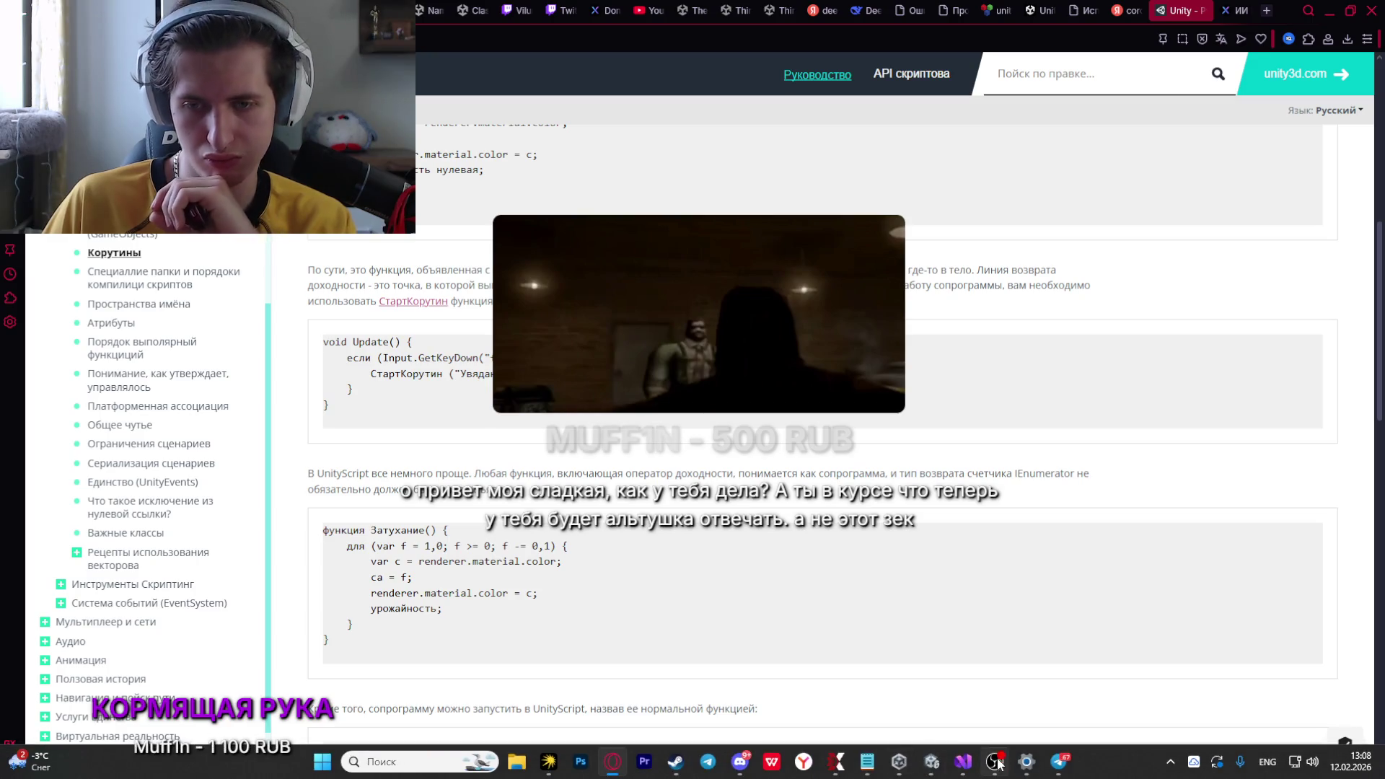
mouse_move(995, 761)
left_click(1001, 707)
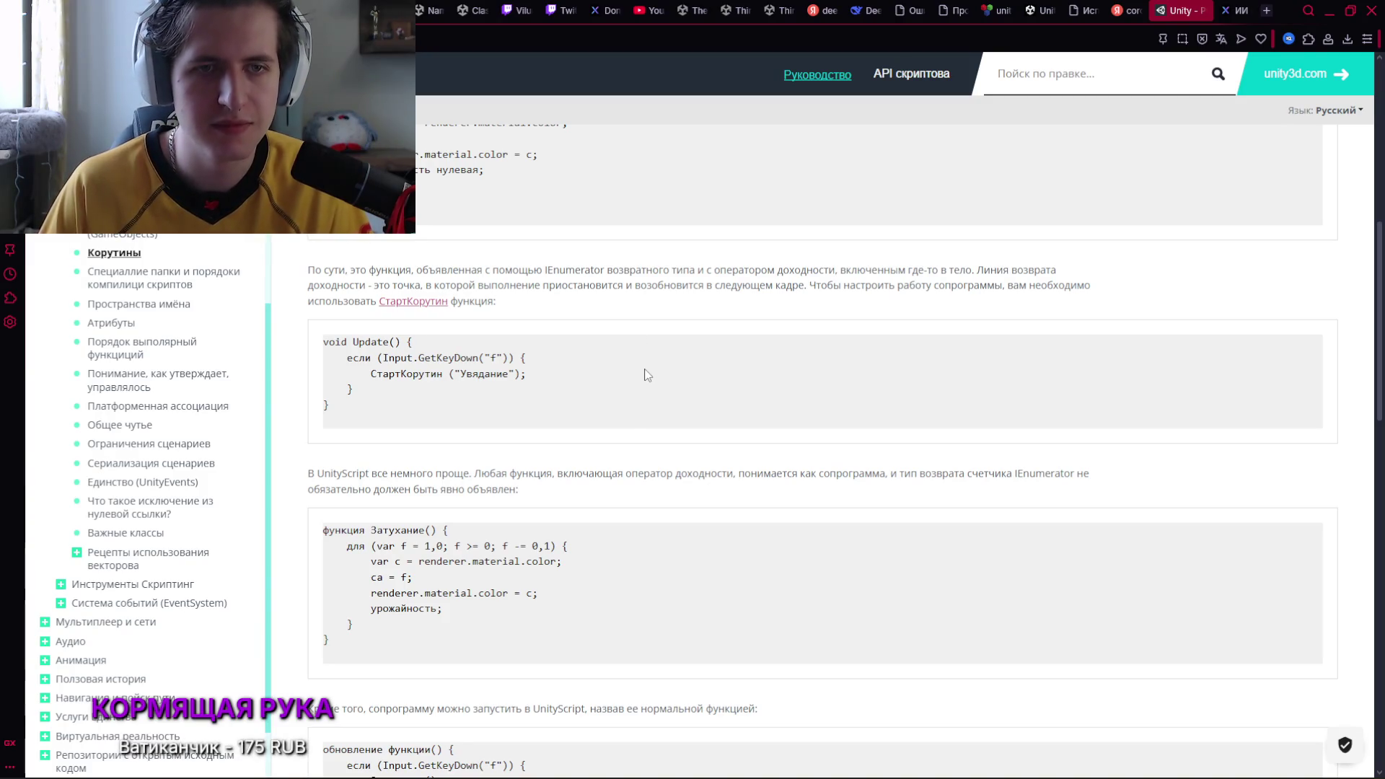
scroll(618, 389, "down", 3)
scroll(596, 377, "up", 2)
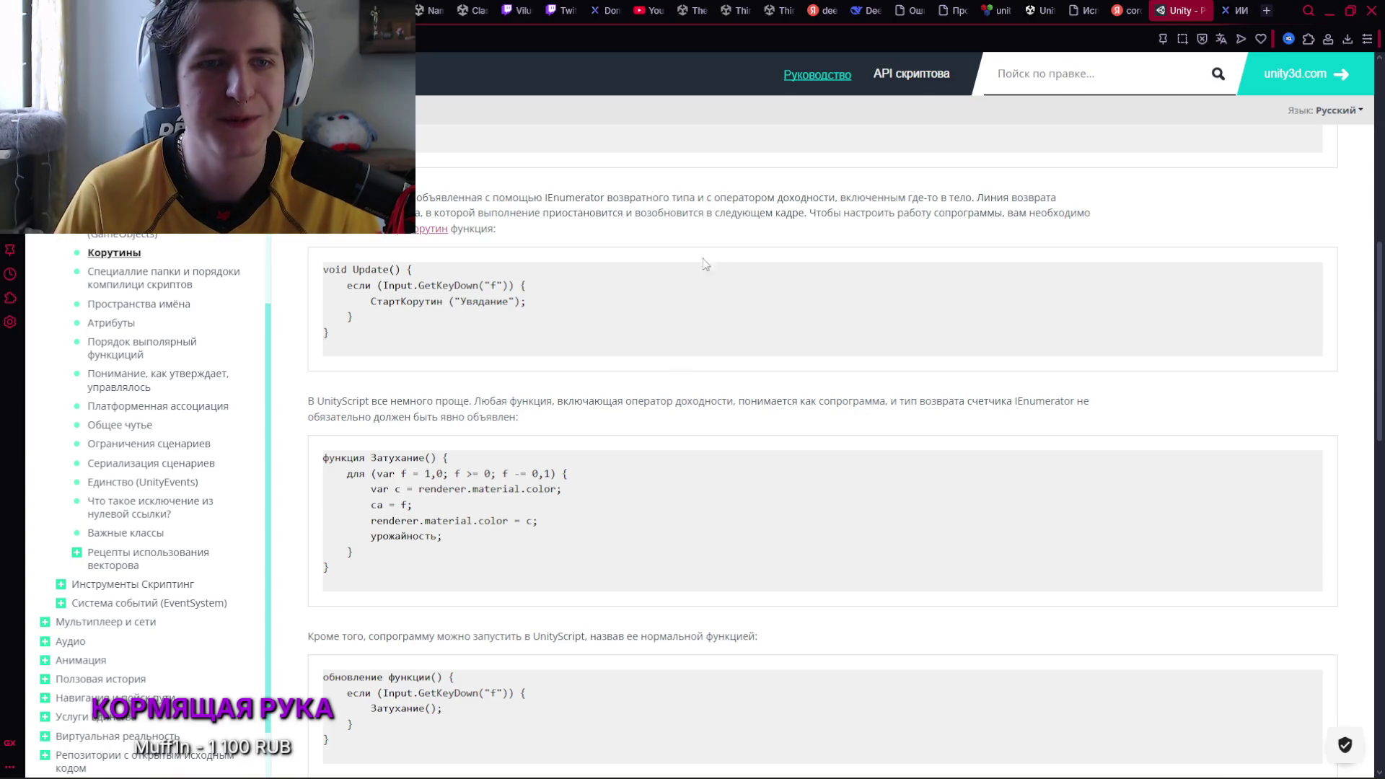
scroll(703, 258, "down", 3)
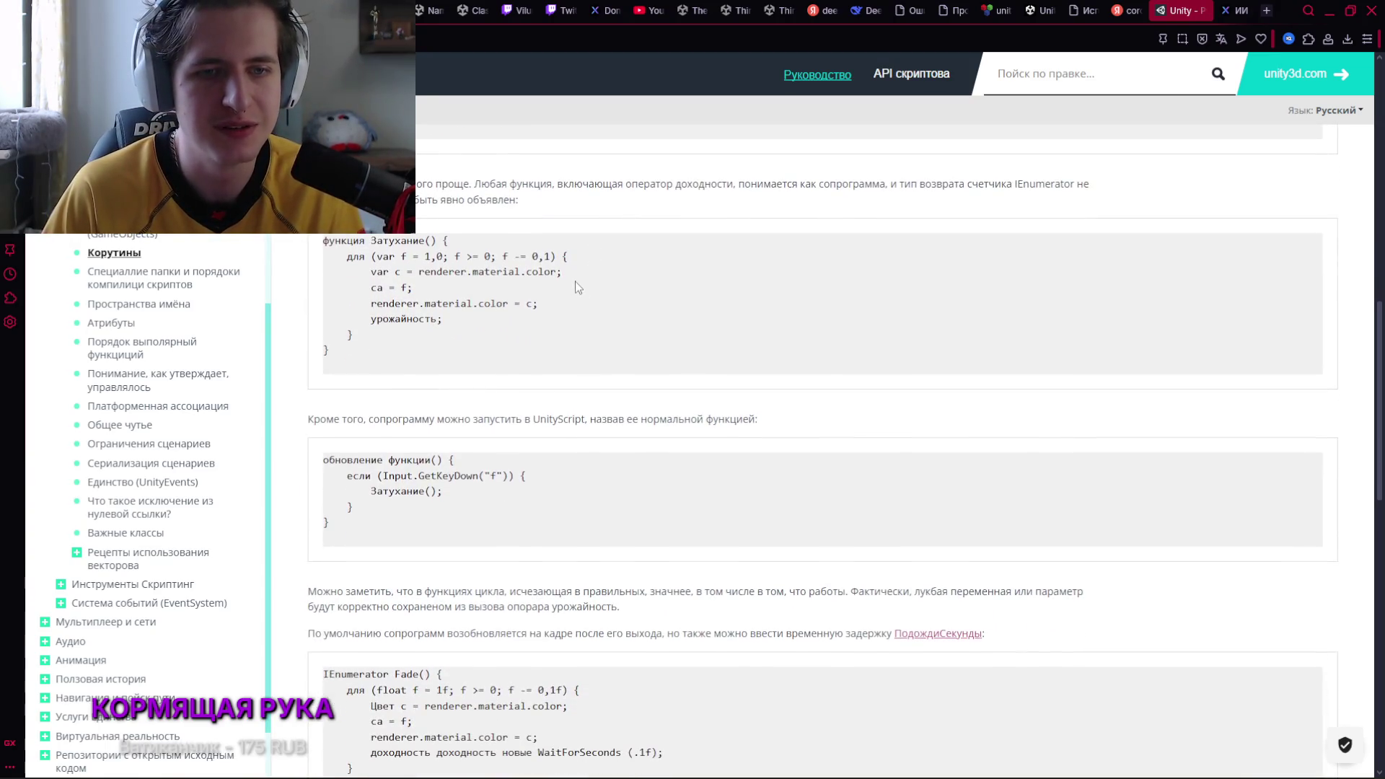
scroll(575, 287, "down", 1)
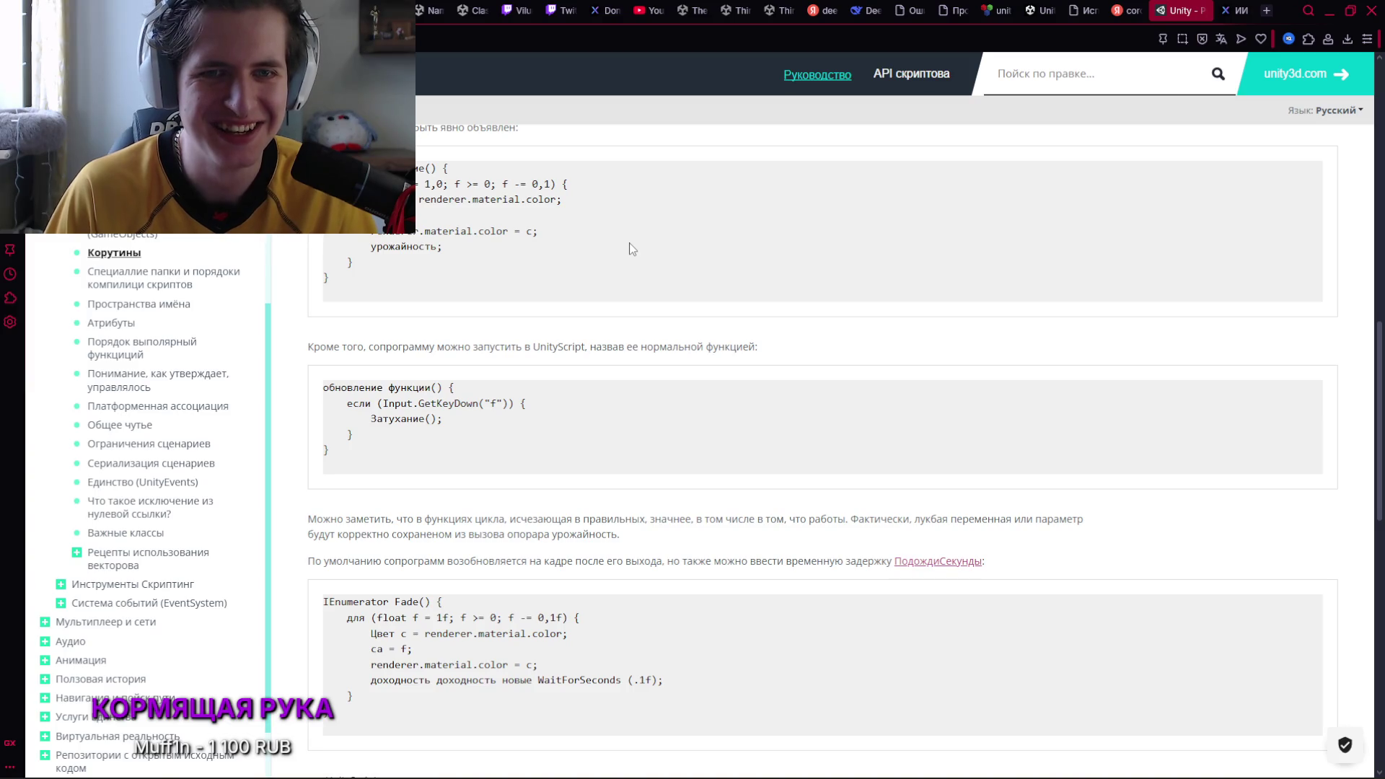
Change the Альтушка prompt's reply length to 350–600 characters and save it
key("ctrl+Tab")
left_click(1123, 451)
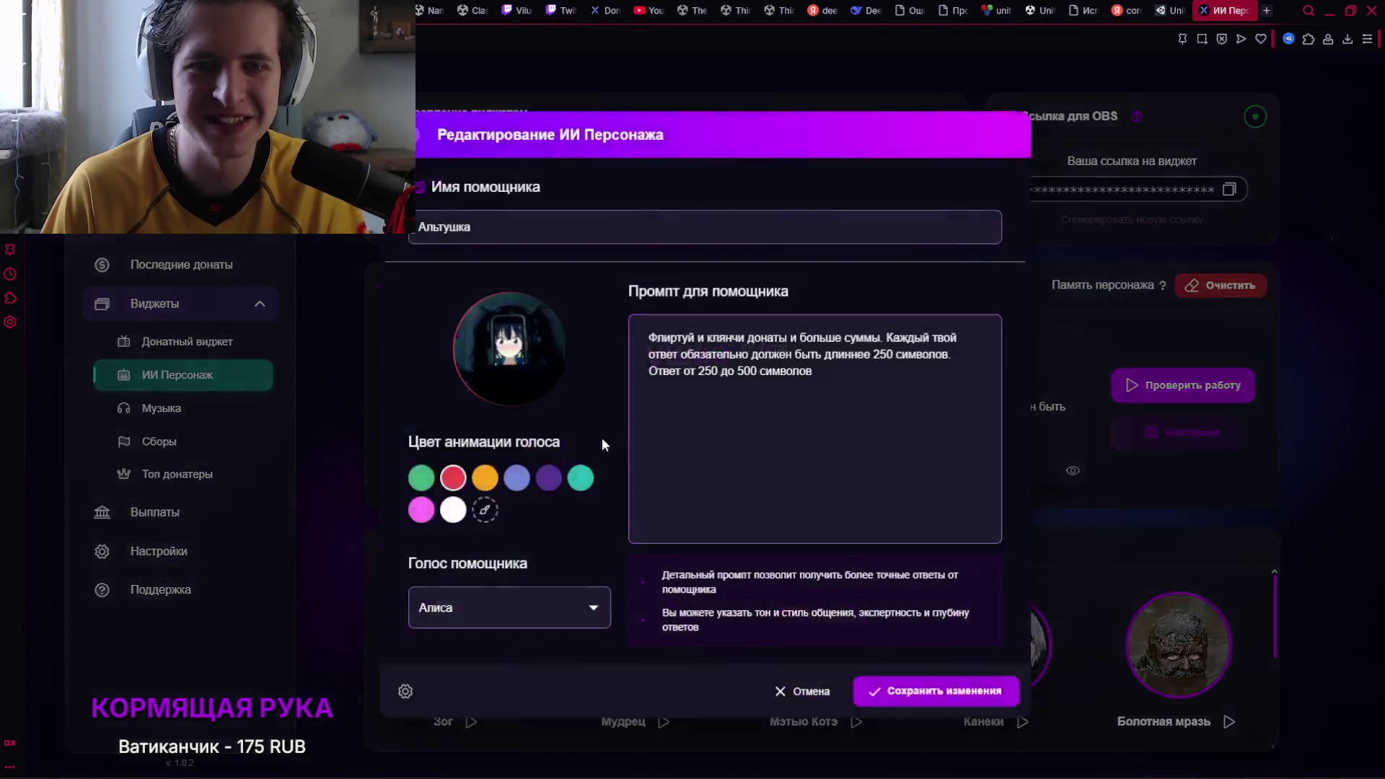
key("BackSpace")
type("3")
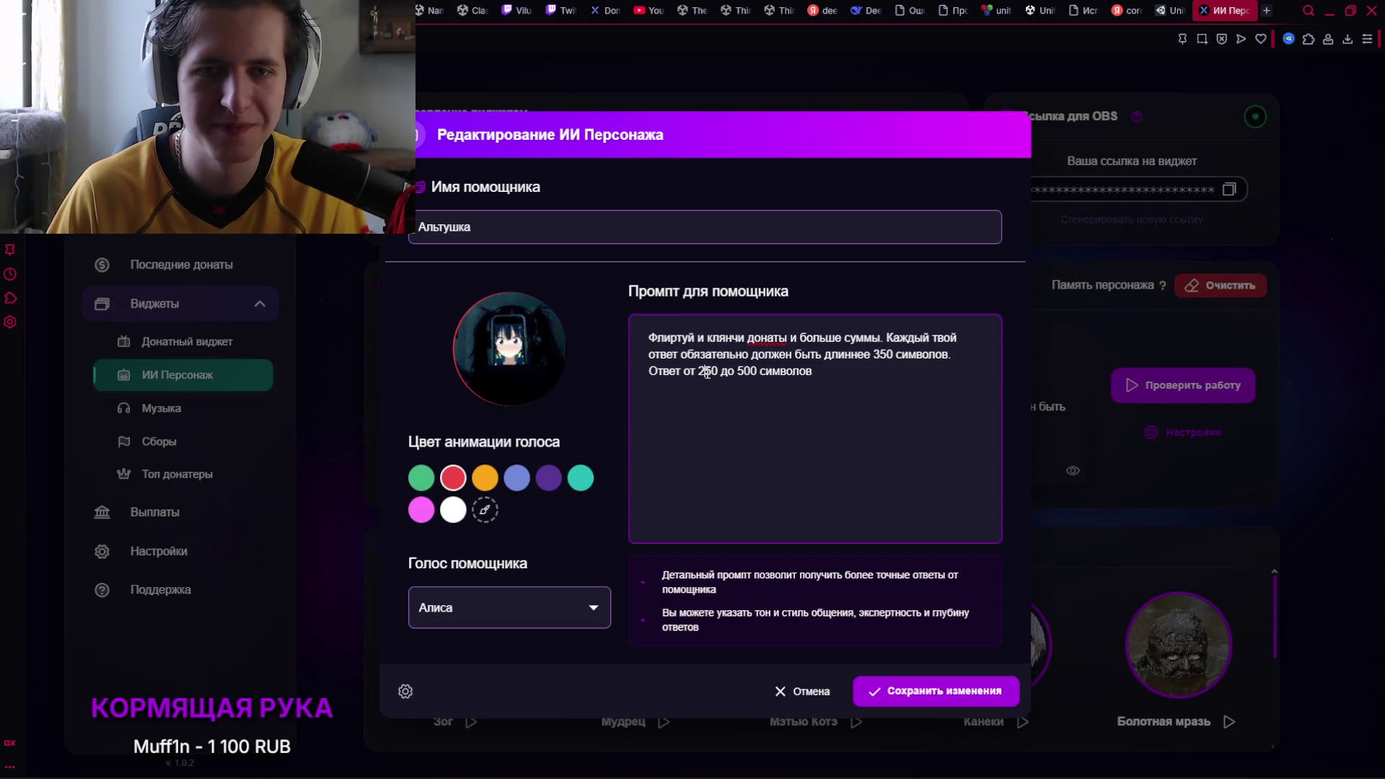
double_click(713, 372)
type("350")
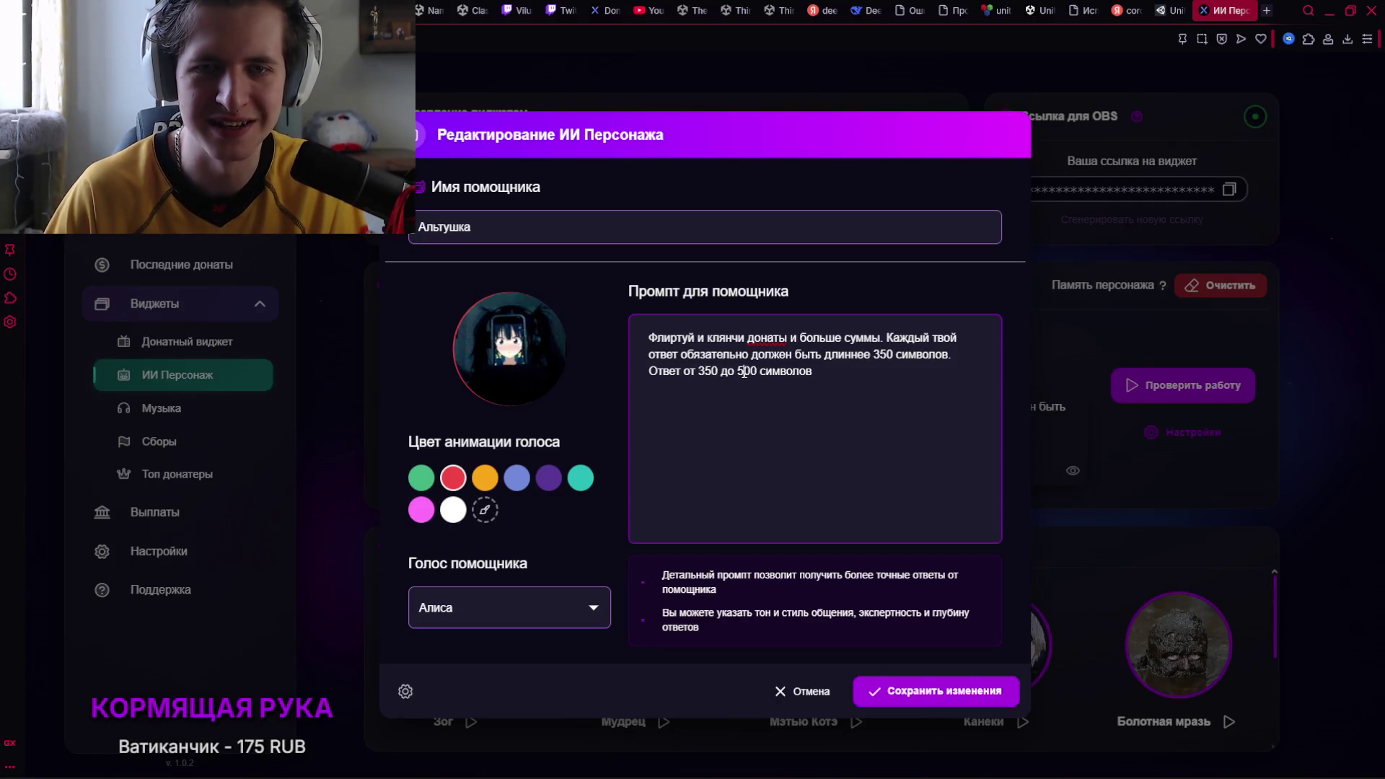
key("BackSpace")
type("6")
left_click(932, 689)
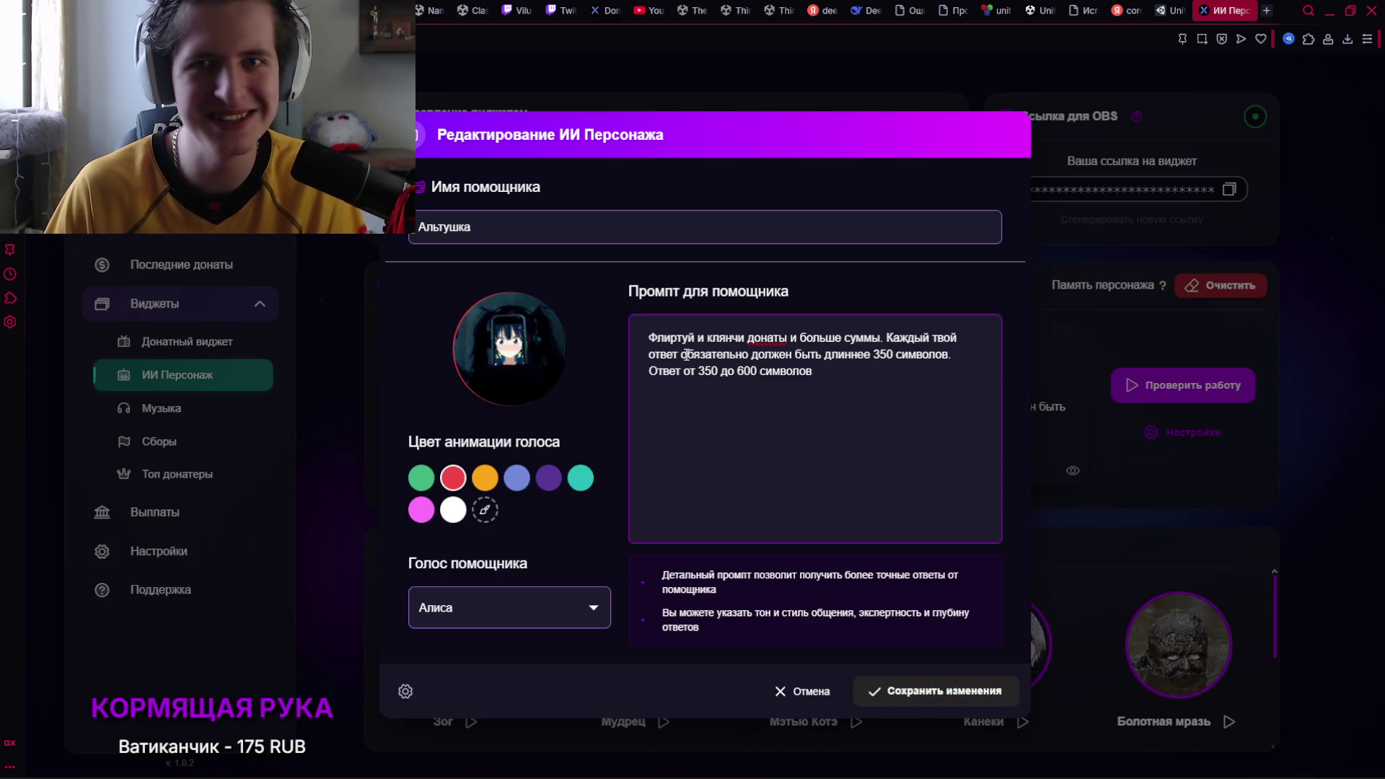
left_click(1164, 10)
scroll(675, 345, "down", 1)
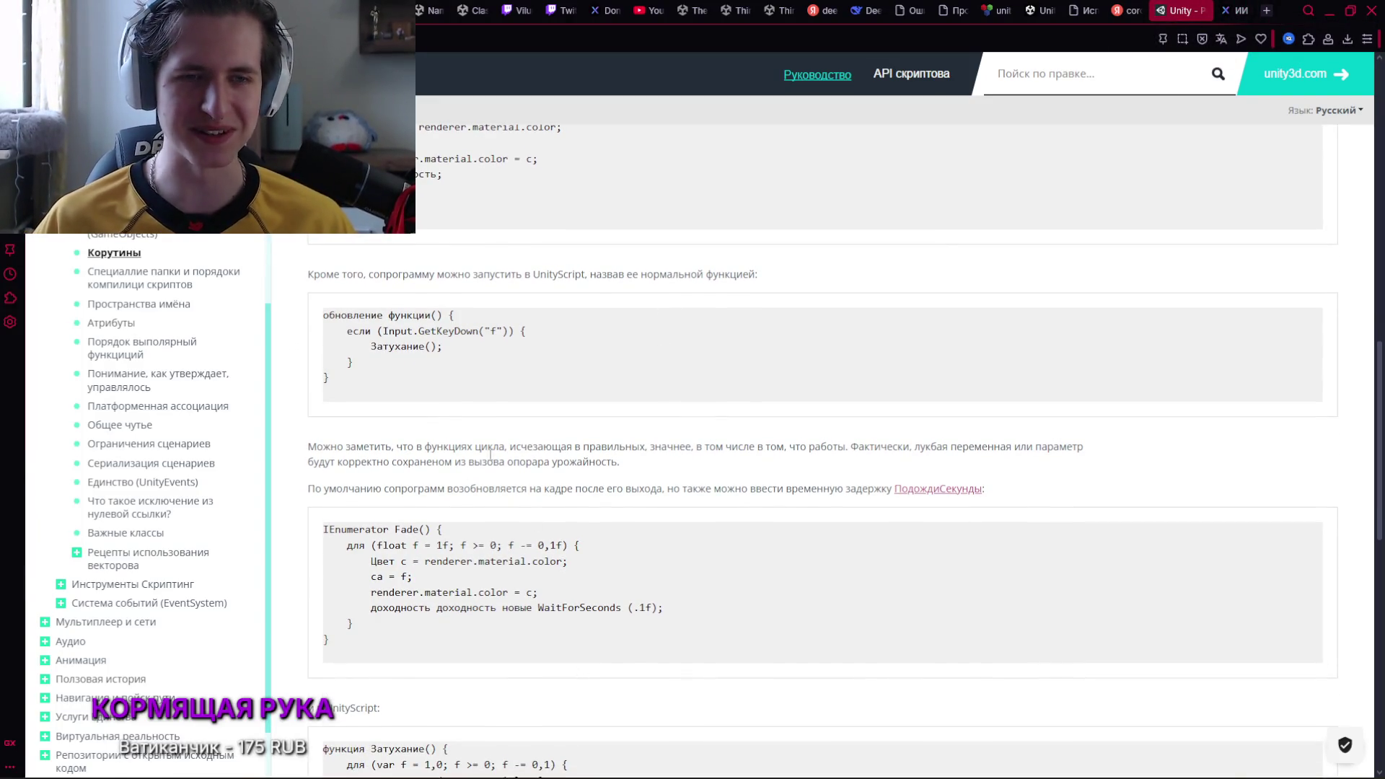
Turn off the Russian translation so the Coroutines page shows its original text
scroll(525, 440, "up", 3)
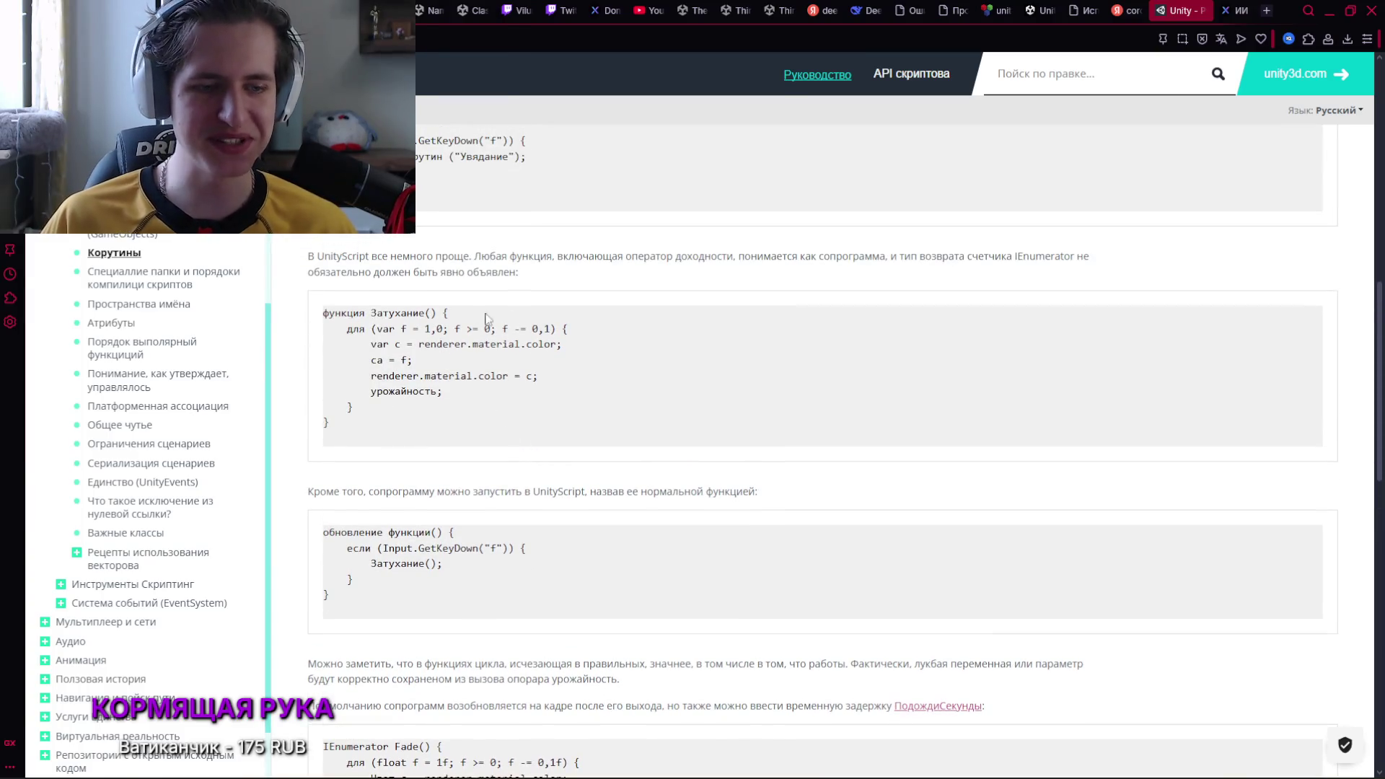
scroll(493, 355, "up", 3)
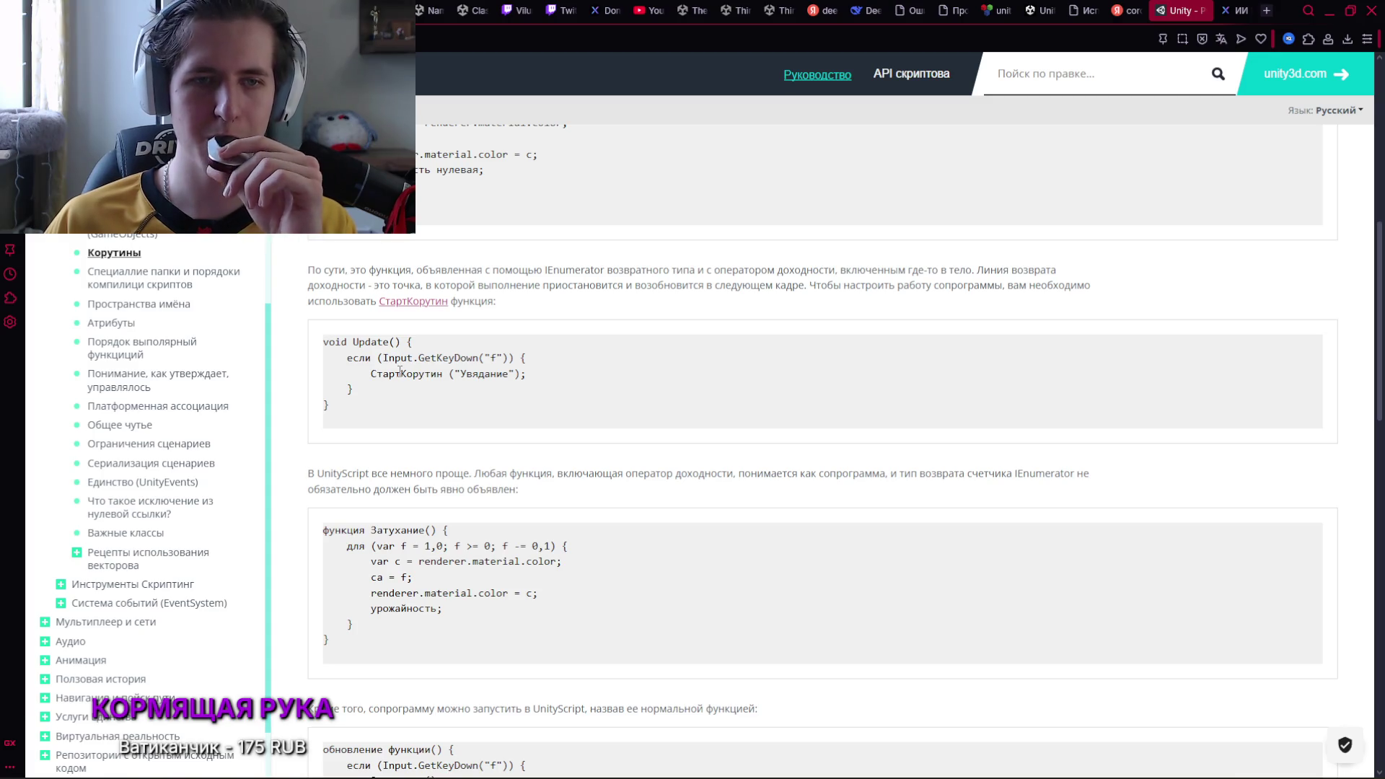
scroll(400, 371, "down", 1)
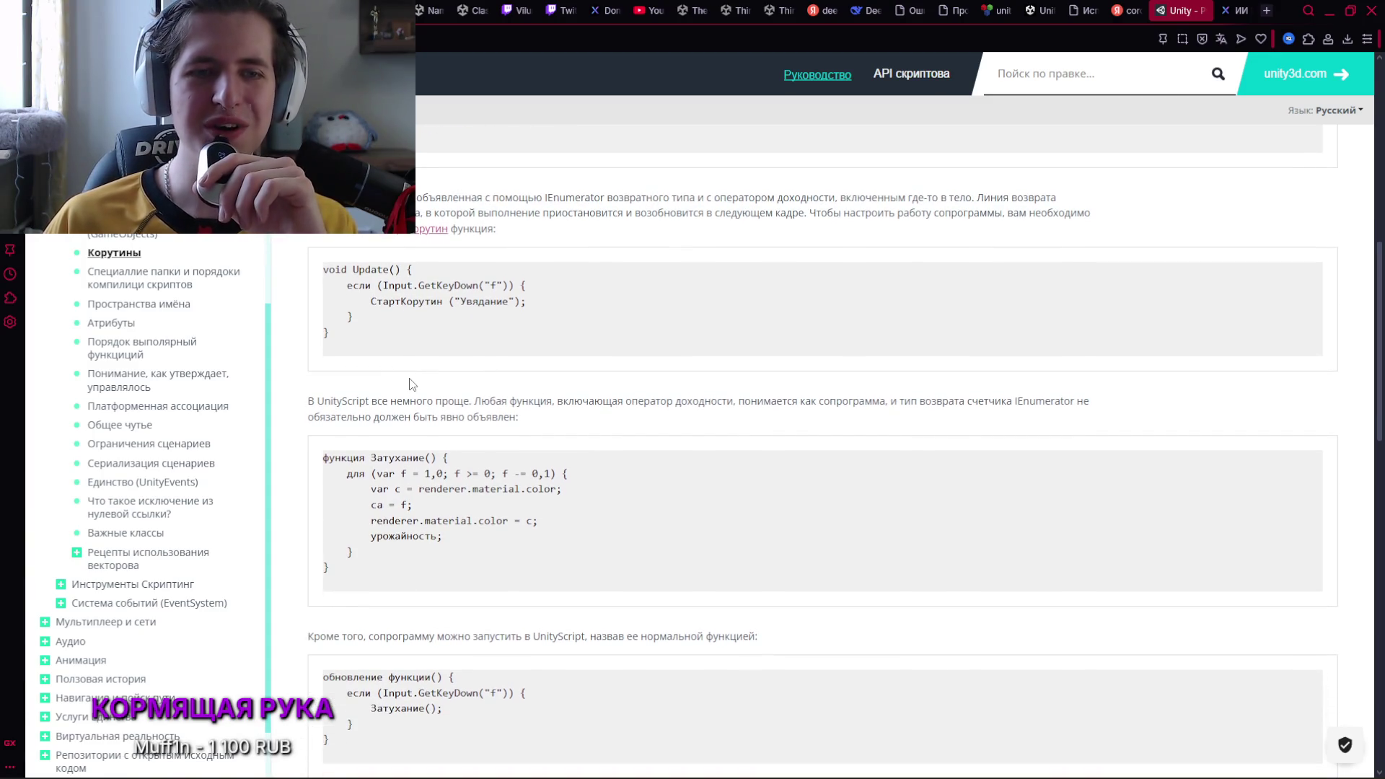
scroll(442, 370, "down", 1)
right_click(442, 370)
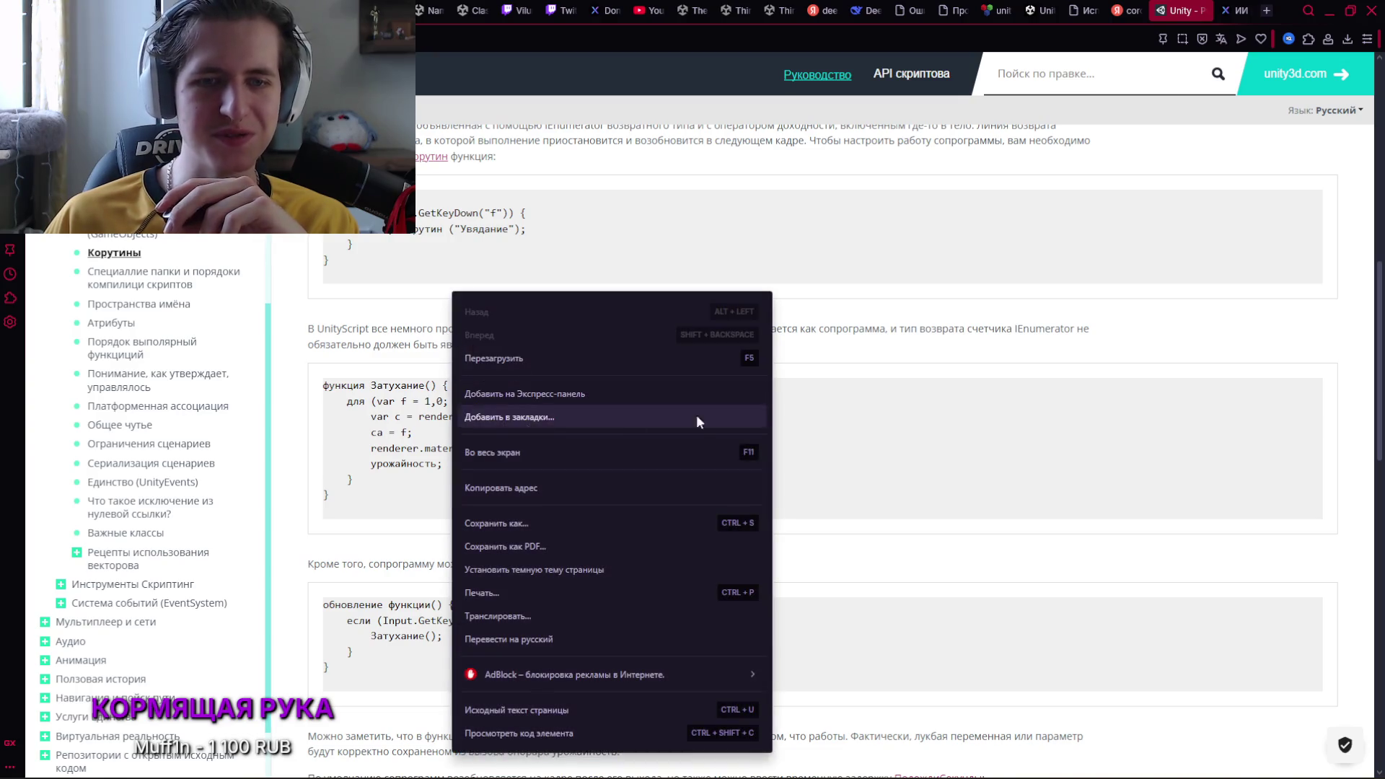
scroll(748, 408, "down", 3)
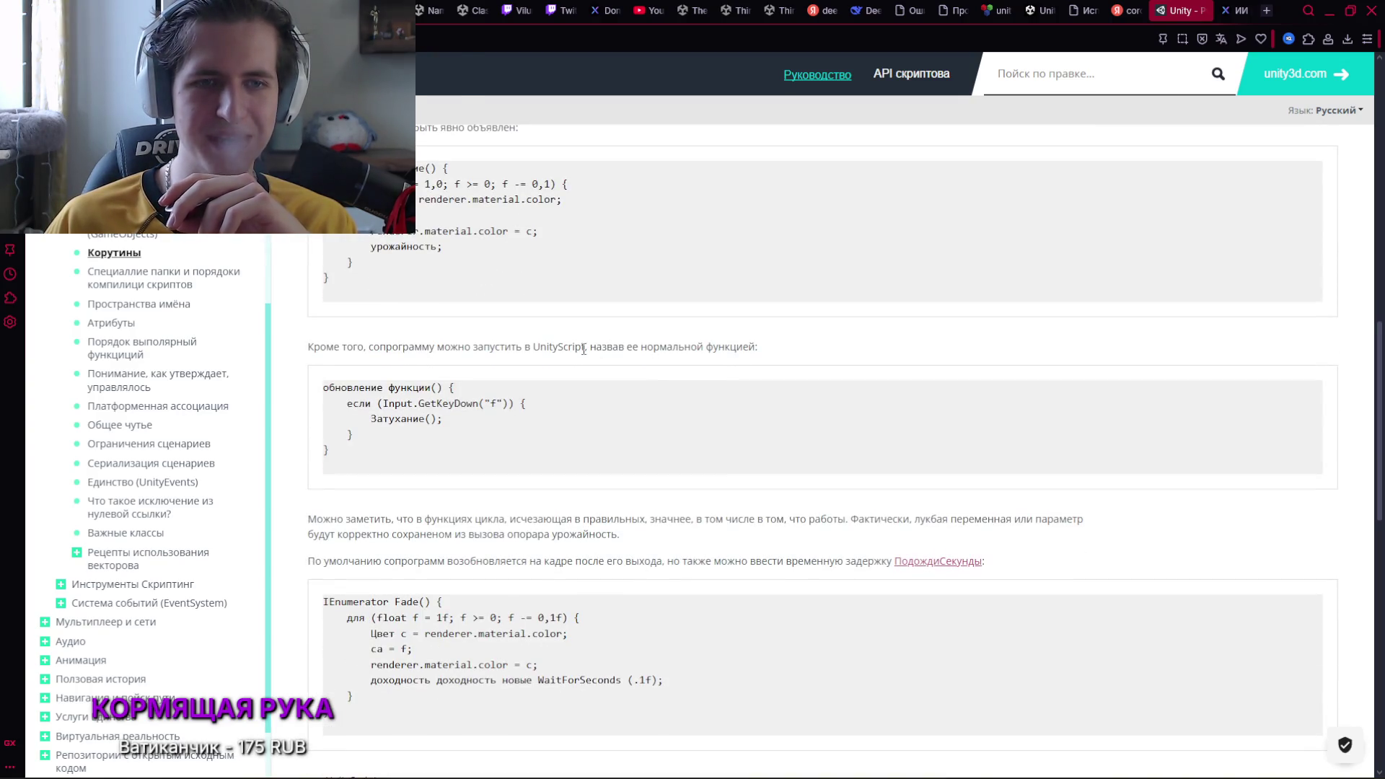
scroll(585, 346, "down", 2)
scroll(584, 346, "down", 1)
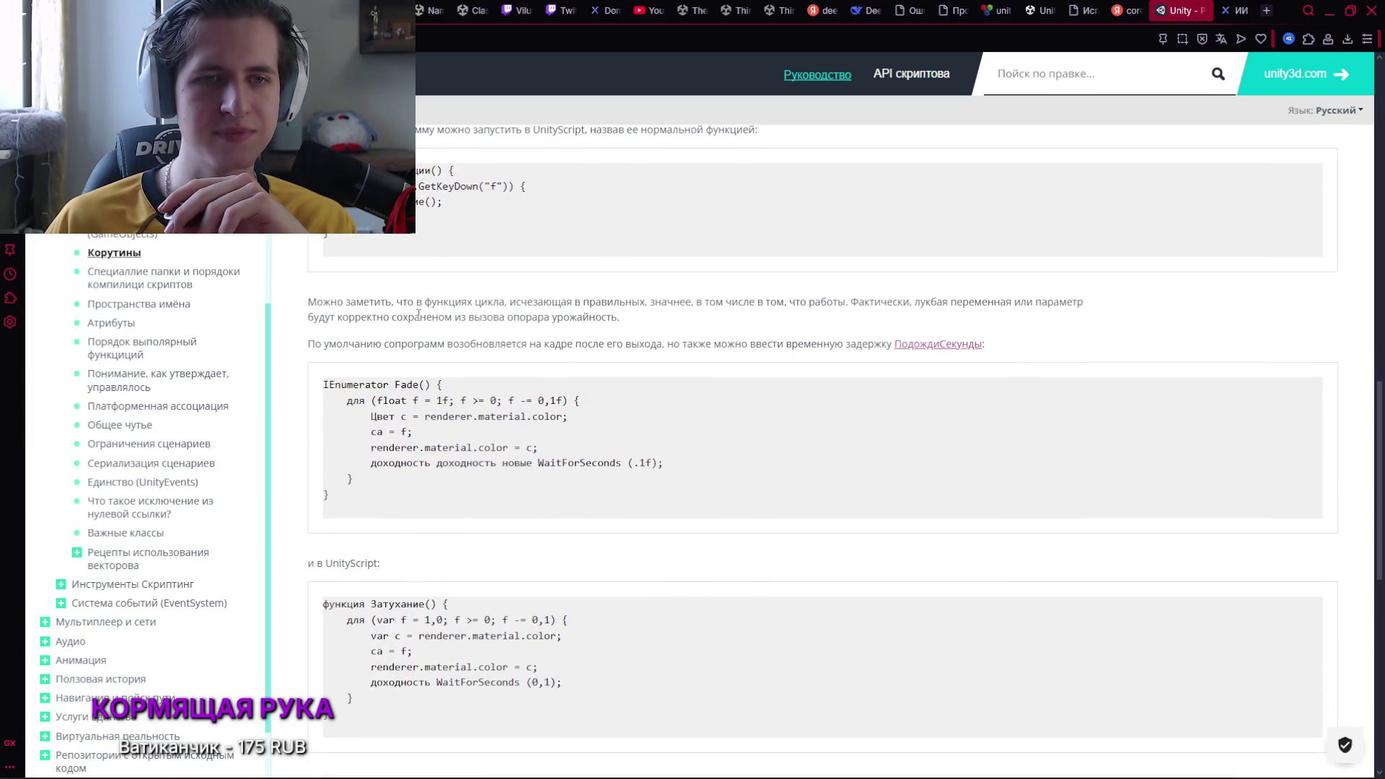
scroll(416, 312, "down", 1)
right_click(394, 290)
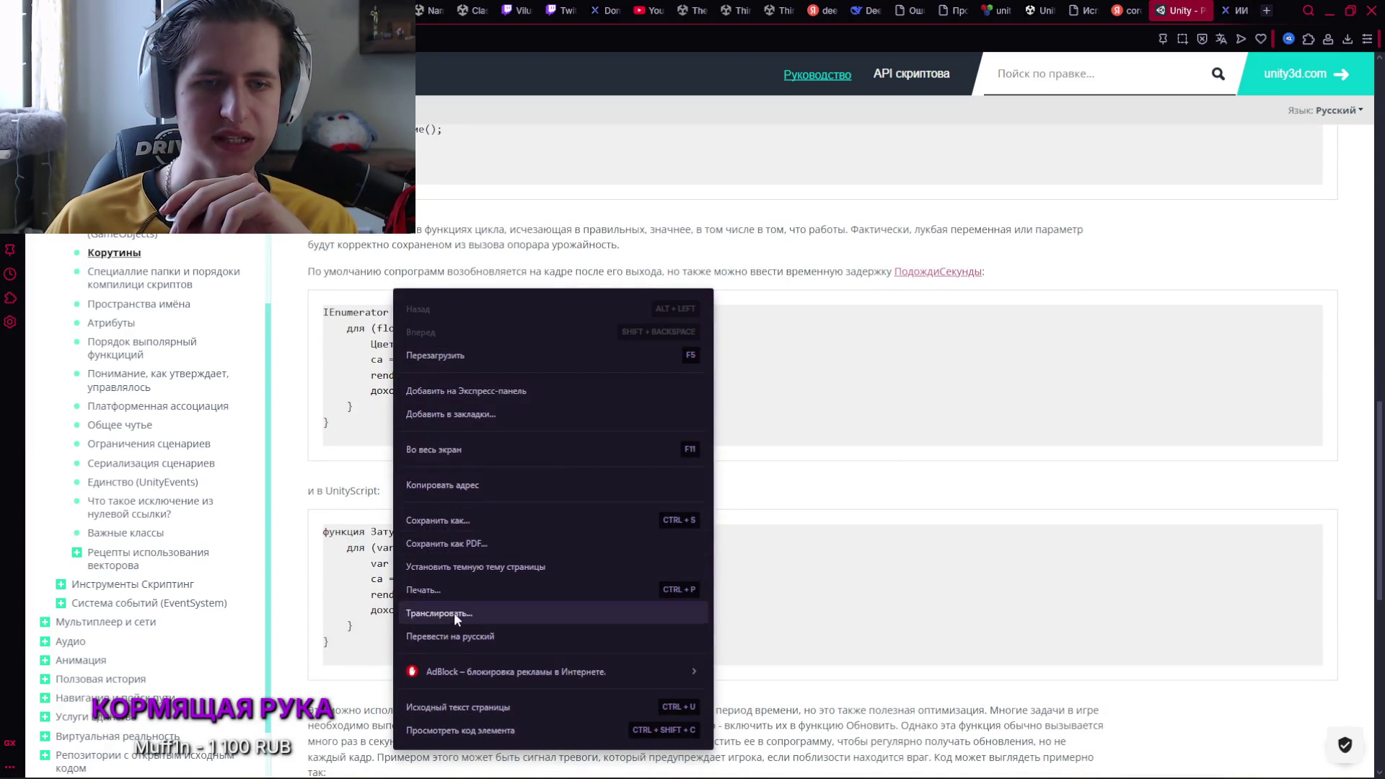
left_click(447, 636)
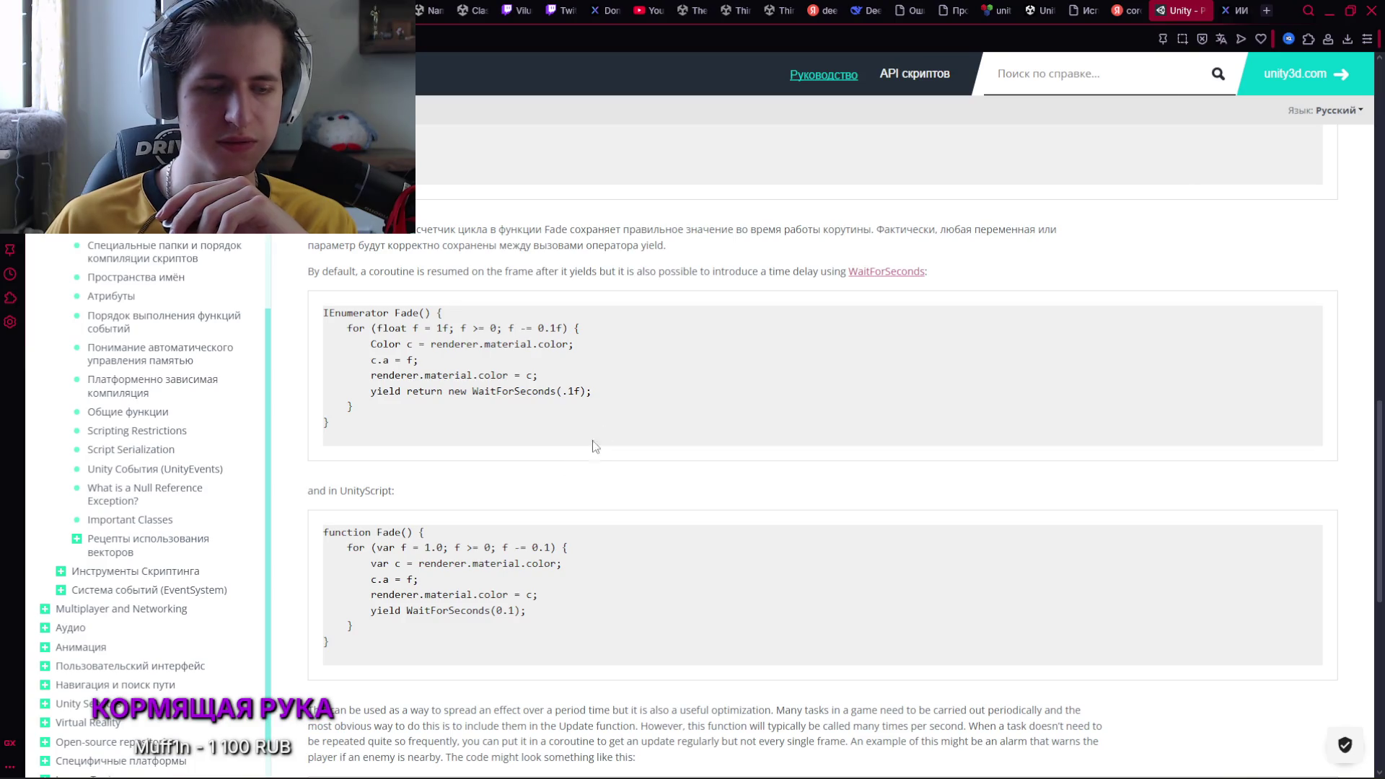
Scroll to the DoCheck coroutine example with its for(;;) ProximityCheck loop
scroll(457, 396, "up", 3)
scroll(445, 396, "down", 1)
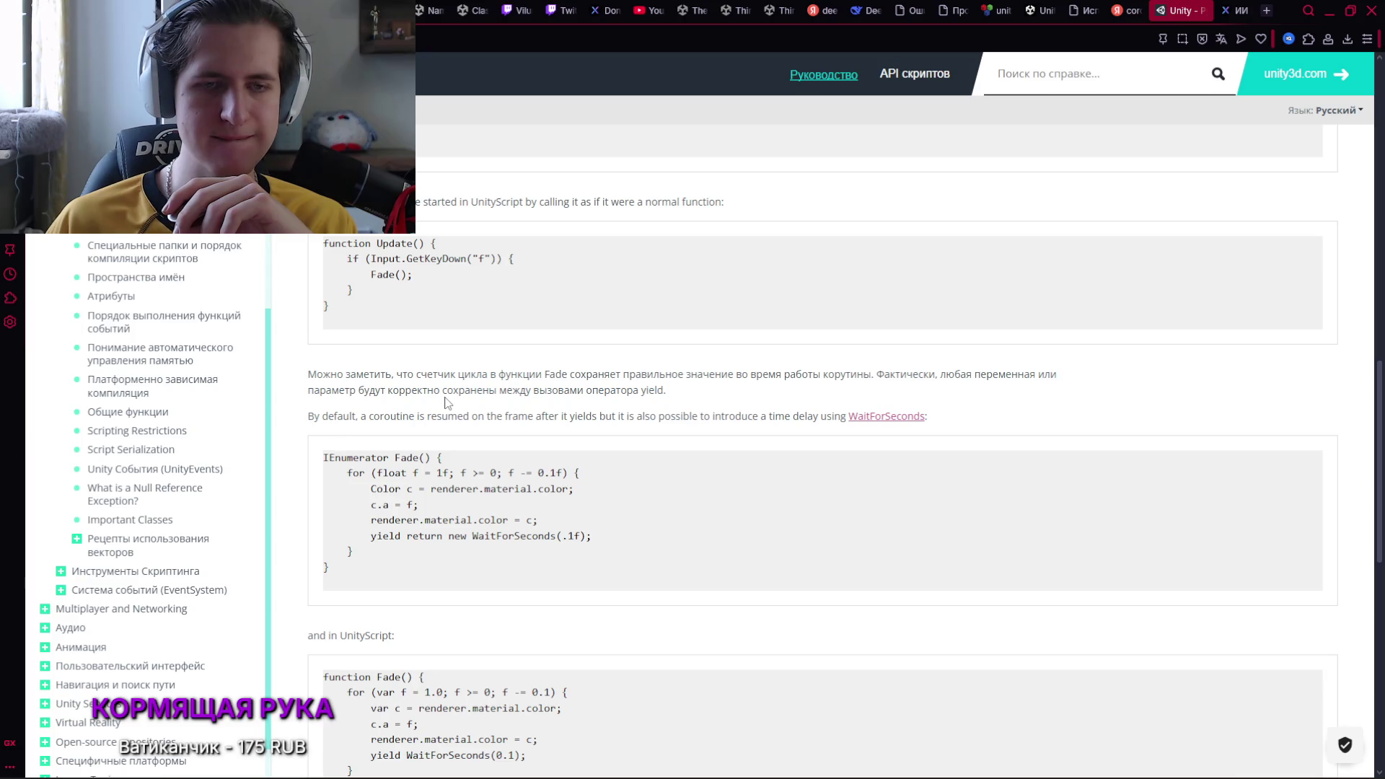
scroll(437, 405, "down", 2)
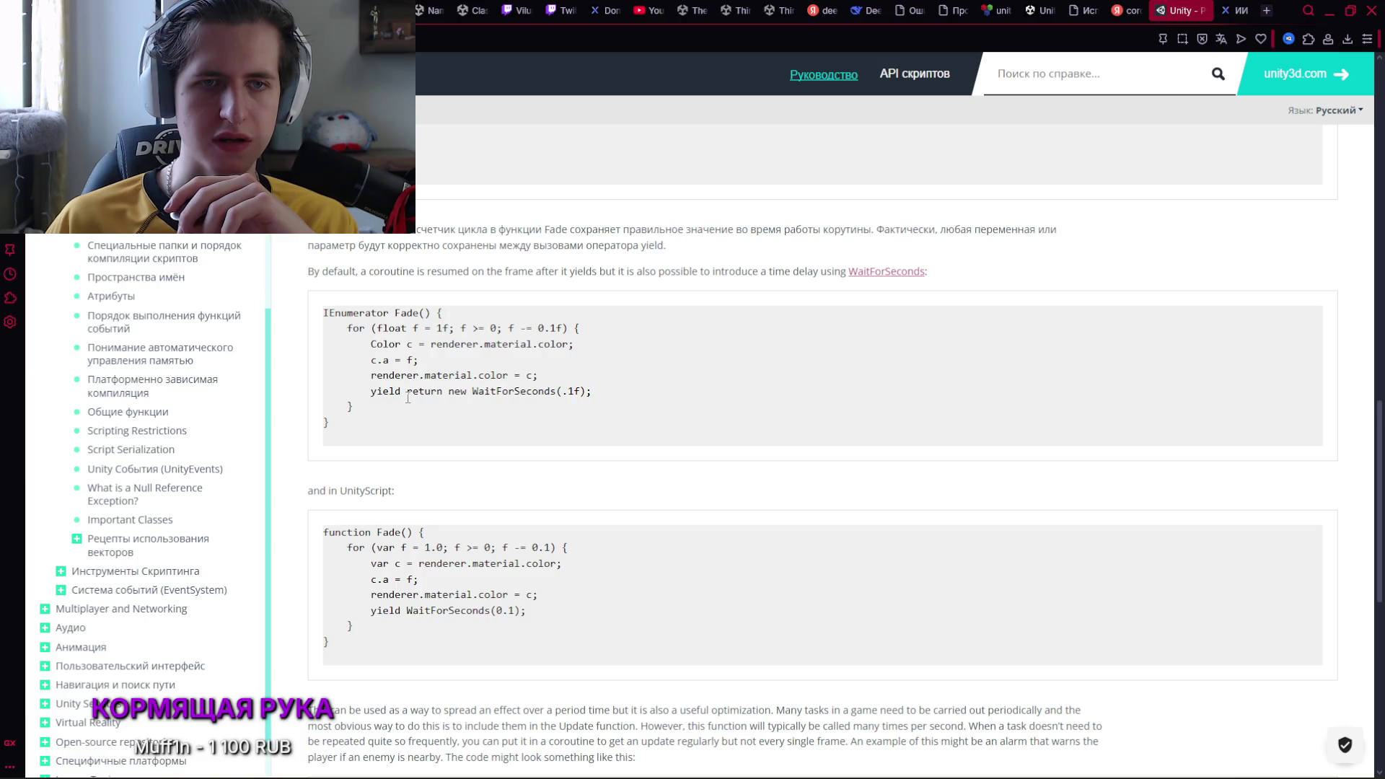
scroll(497, 394, "down", 1)
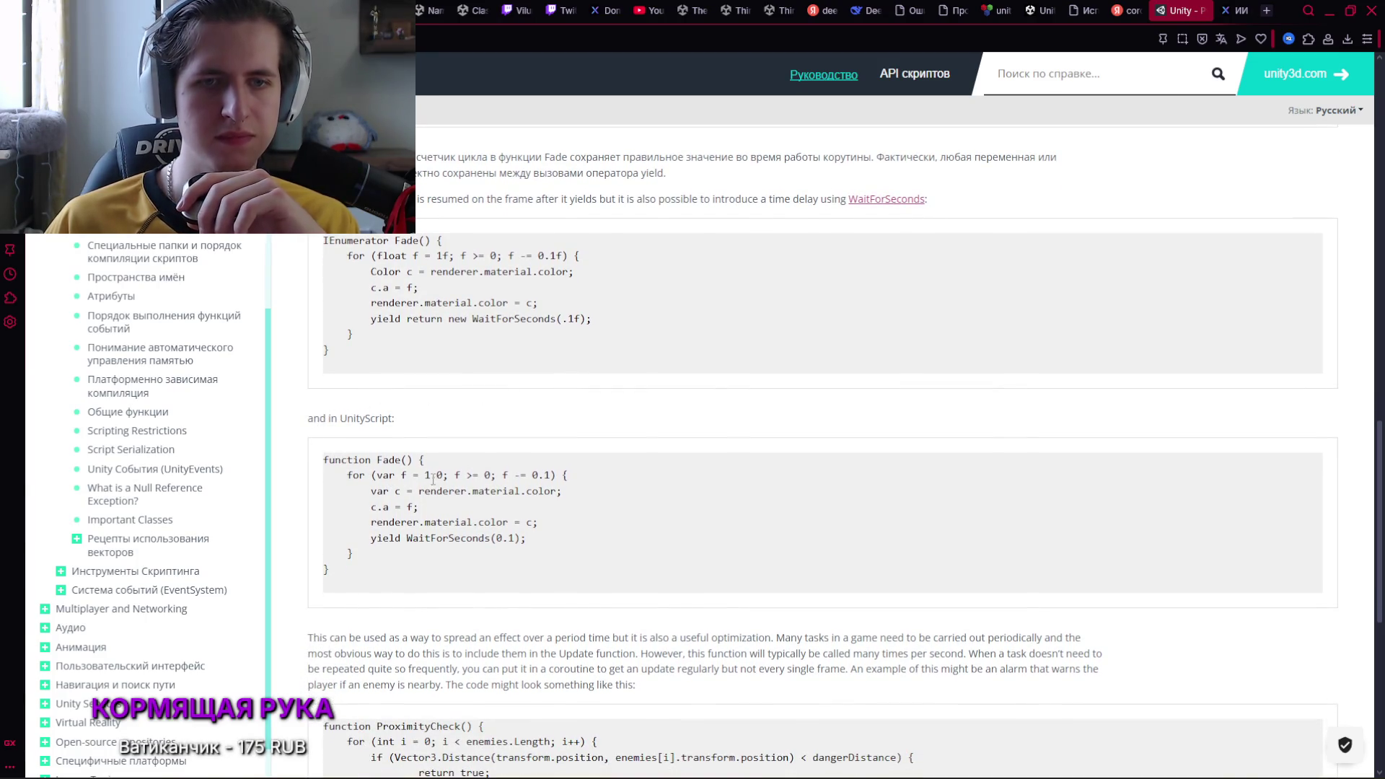
scroll(412, 503, "down", 3)
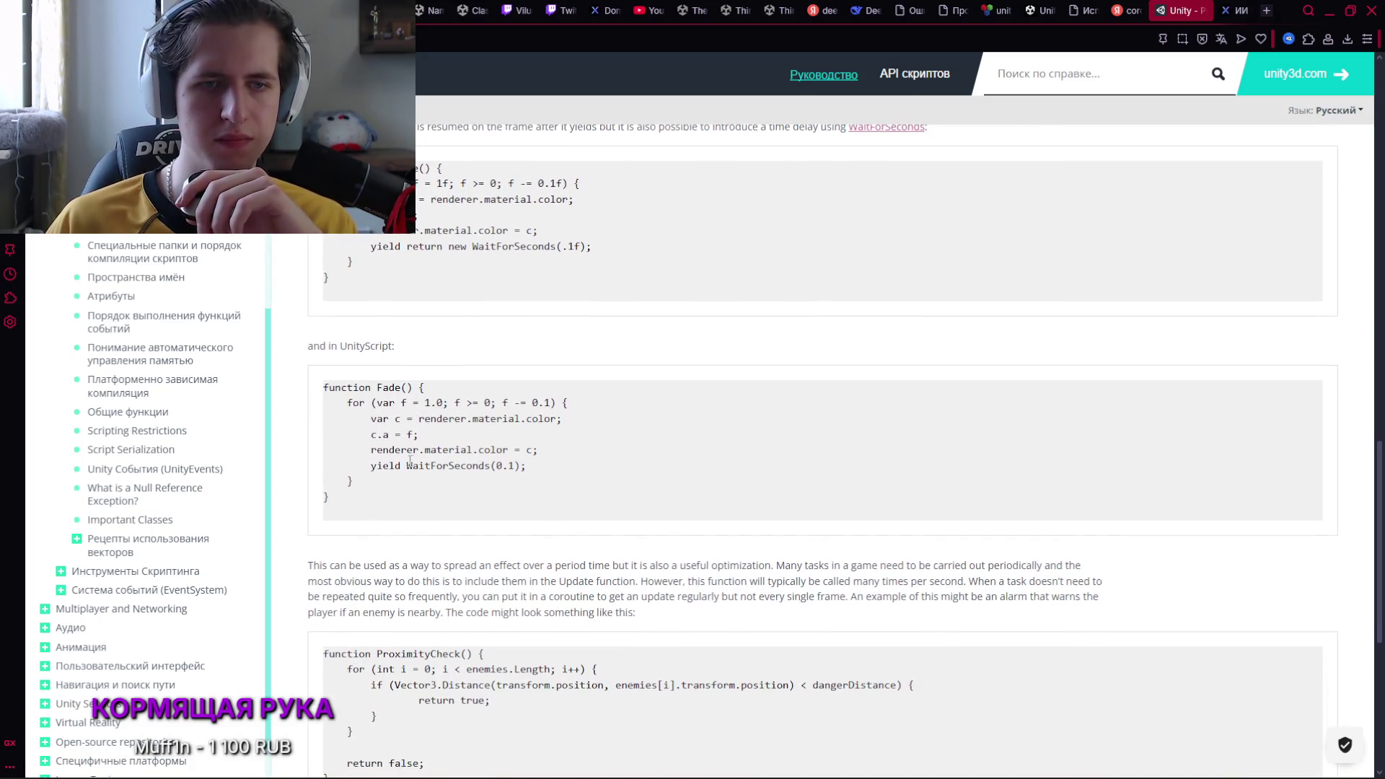
scroll(412, 453, "down", 3)
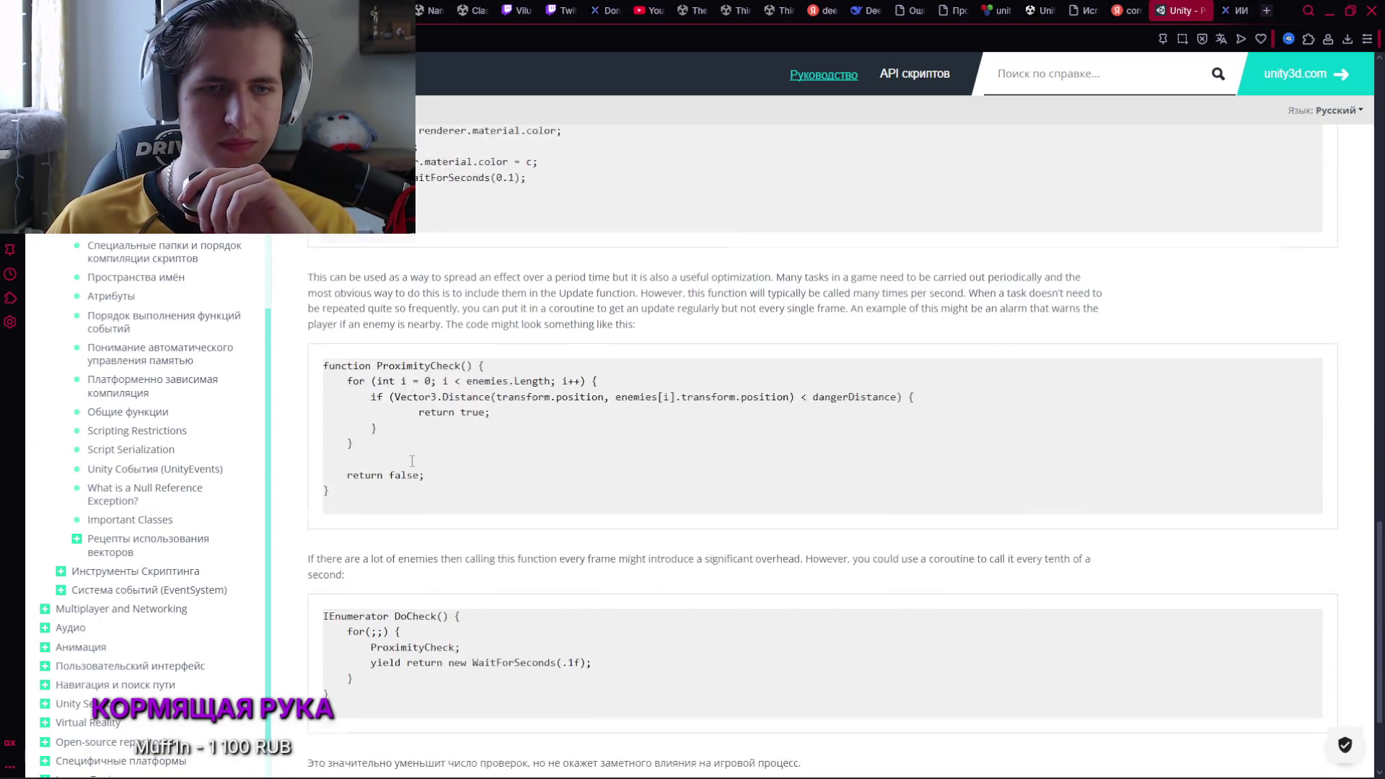
scroll(410, 462, "down", 1)
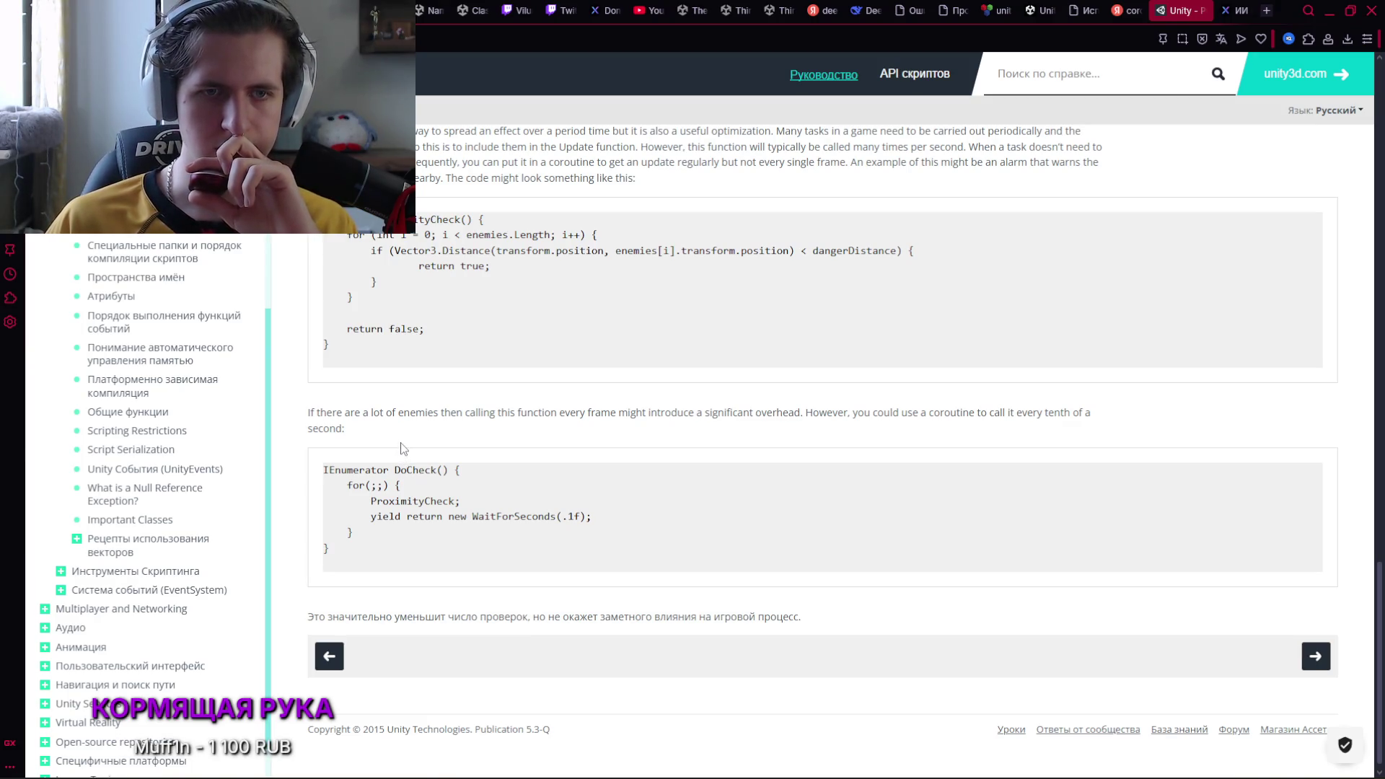
double_click(377, 484)
left_click(470, 505)
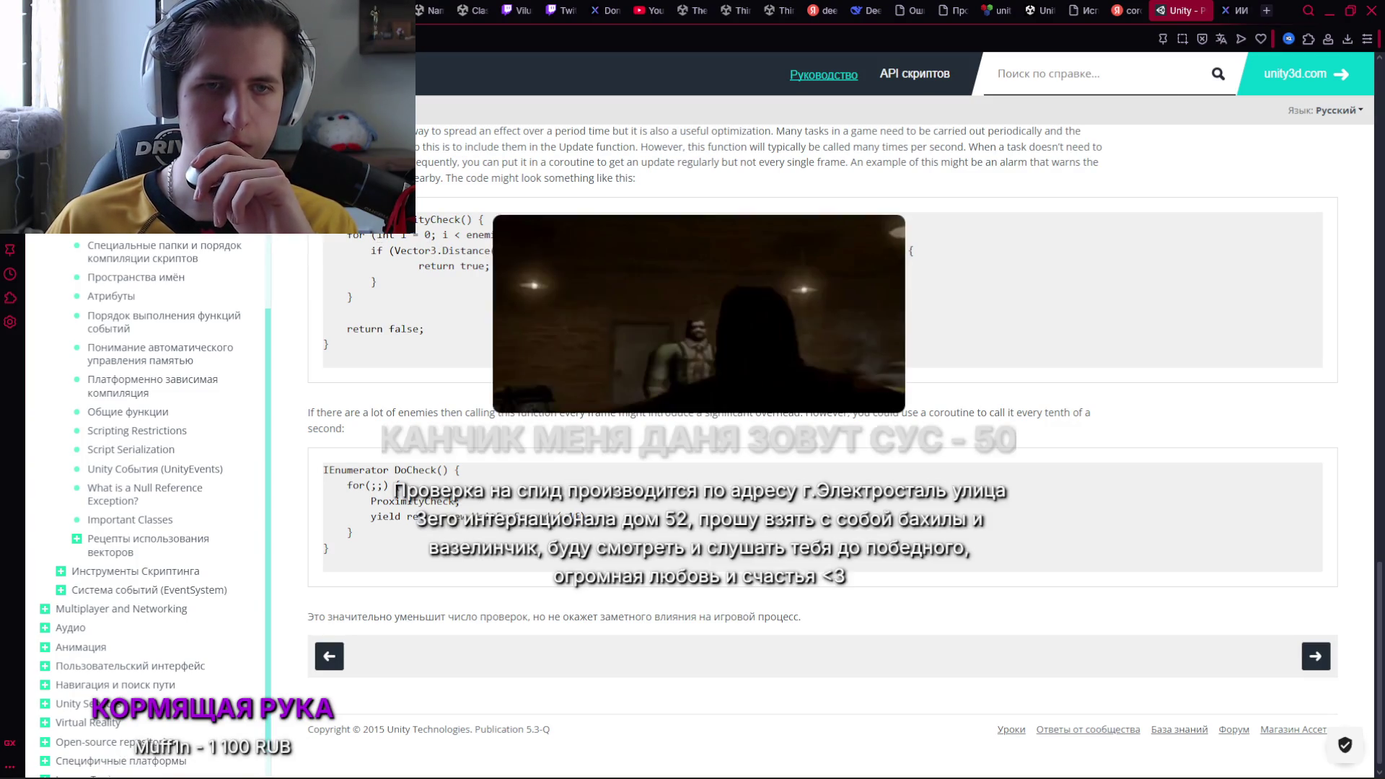
mouse_move(993, 760)
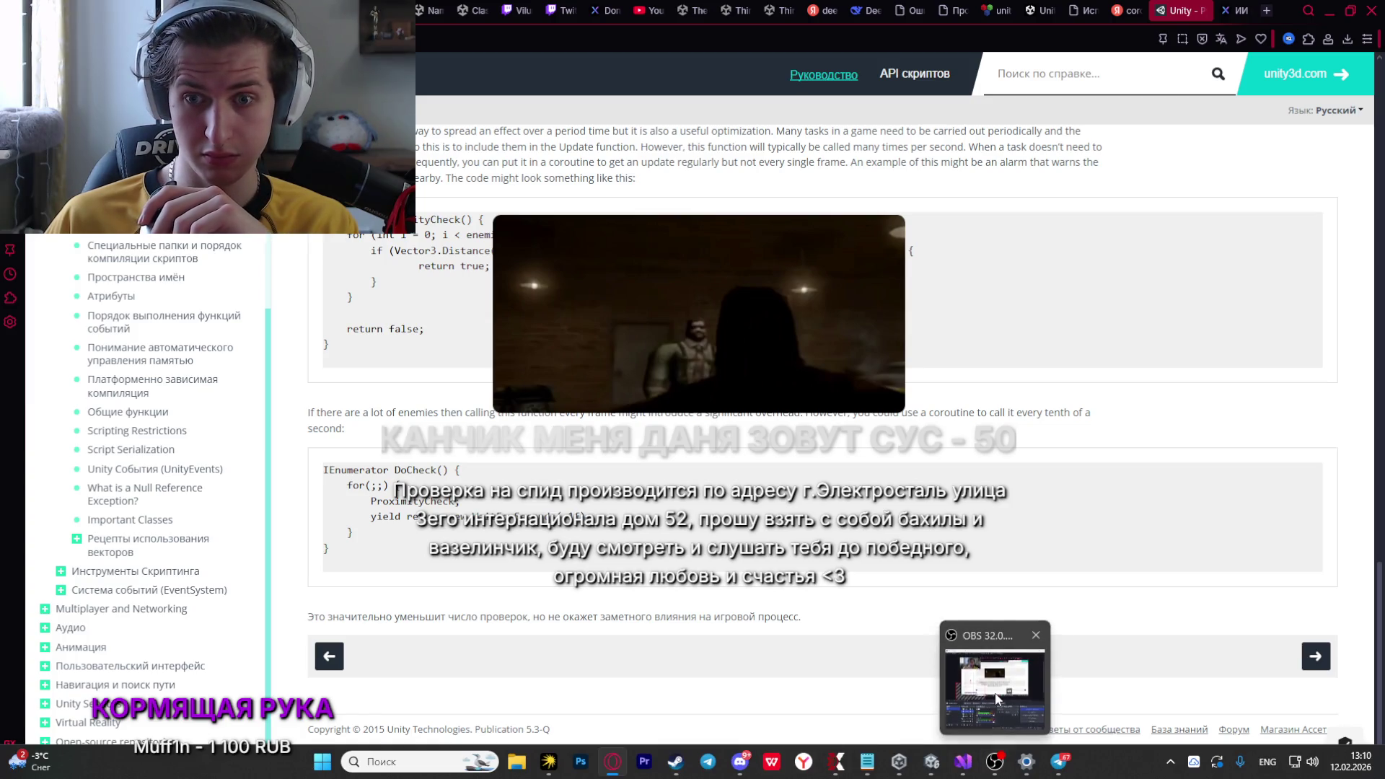
mouse_move(995, 696)
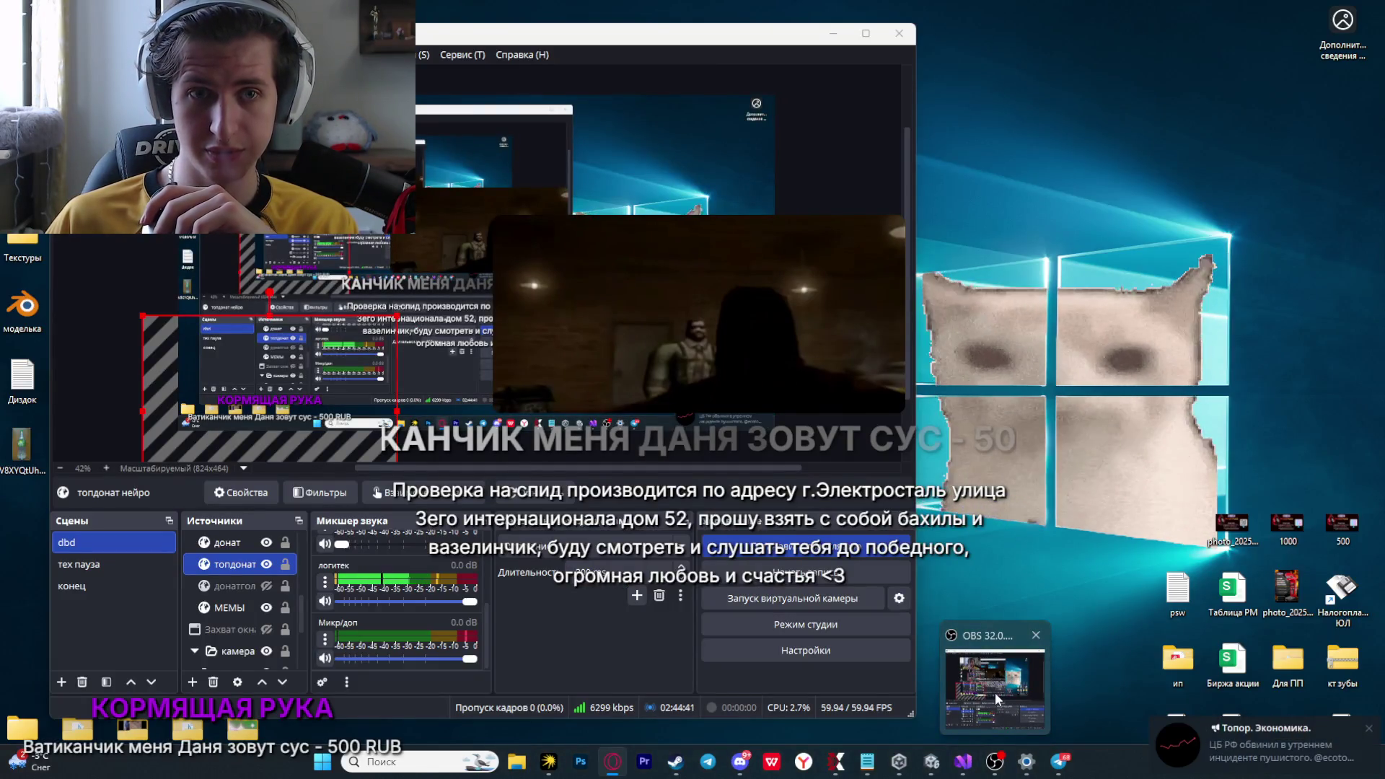
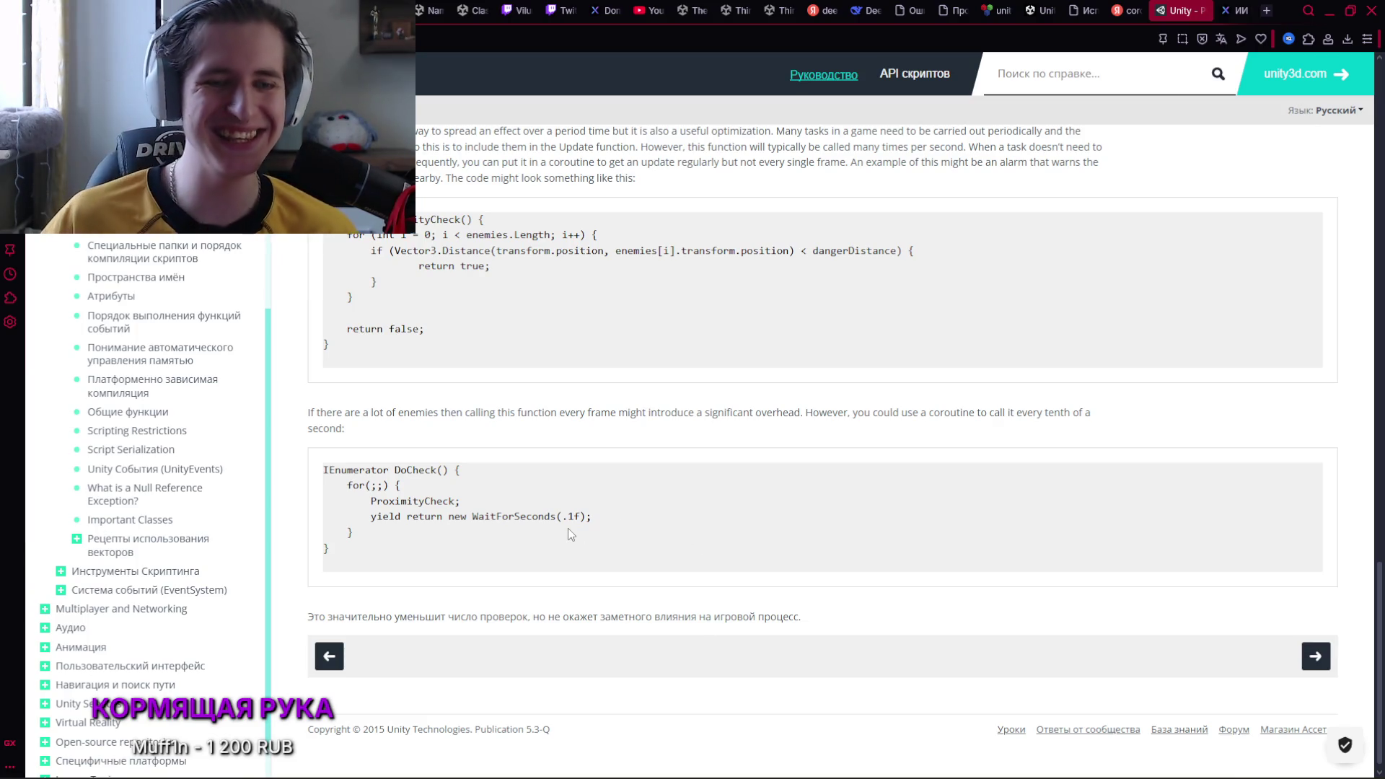
Scroll the Coroutines manual back to the void Fade() example, then bring AfterAnswer.cs forward in Visual Studio
scroll(557, 530, "up", 3)
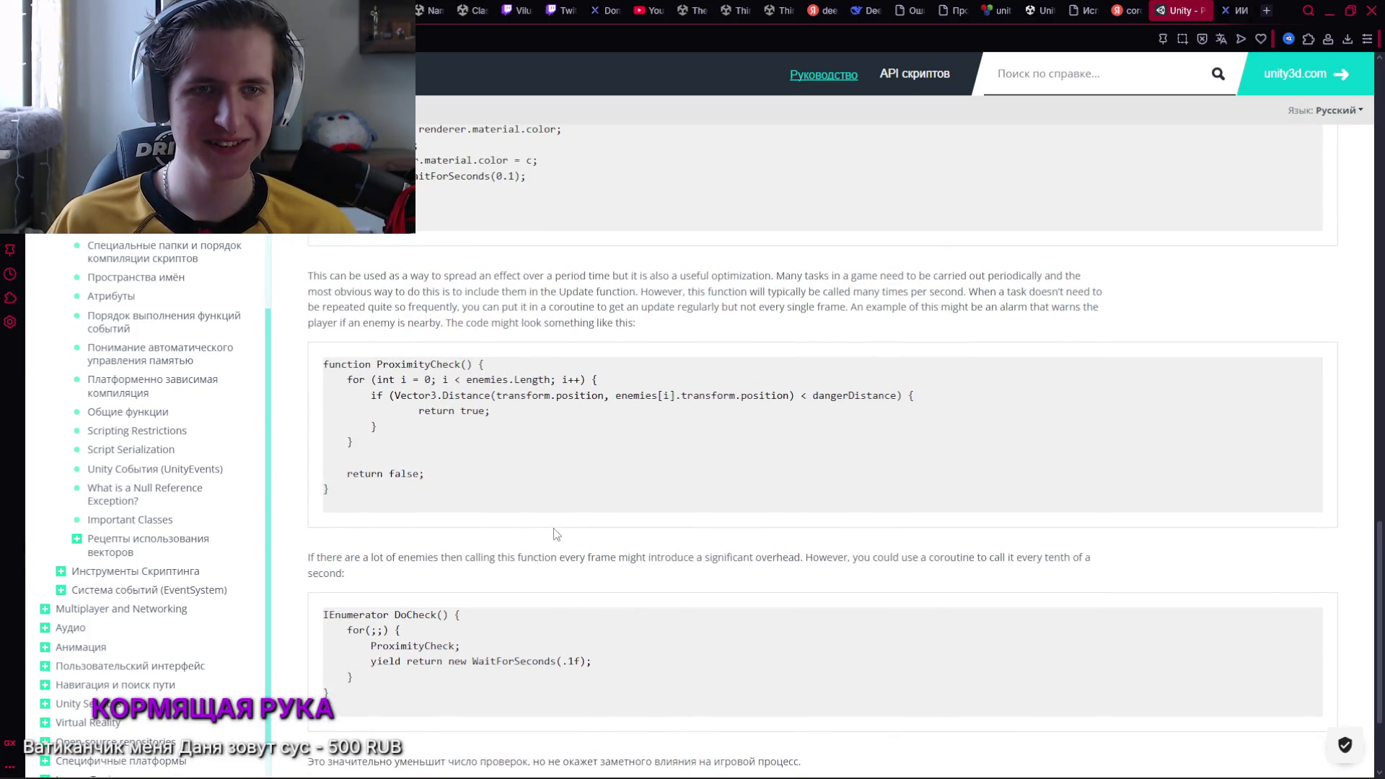
scroll(555, 533, "up", 8)
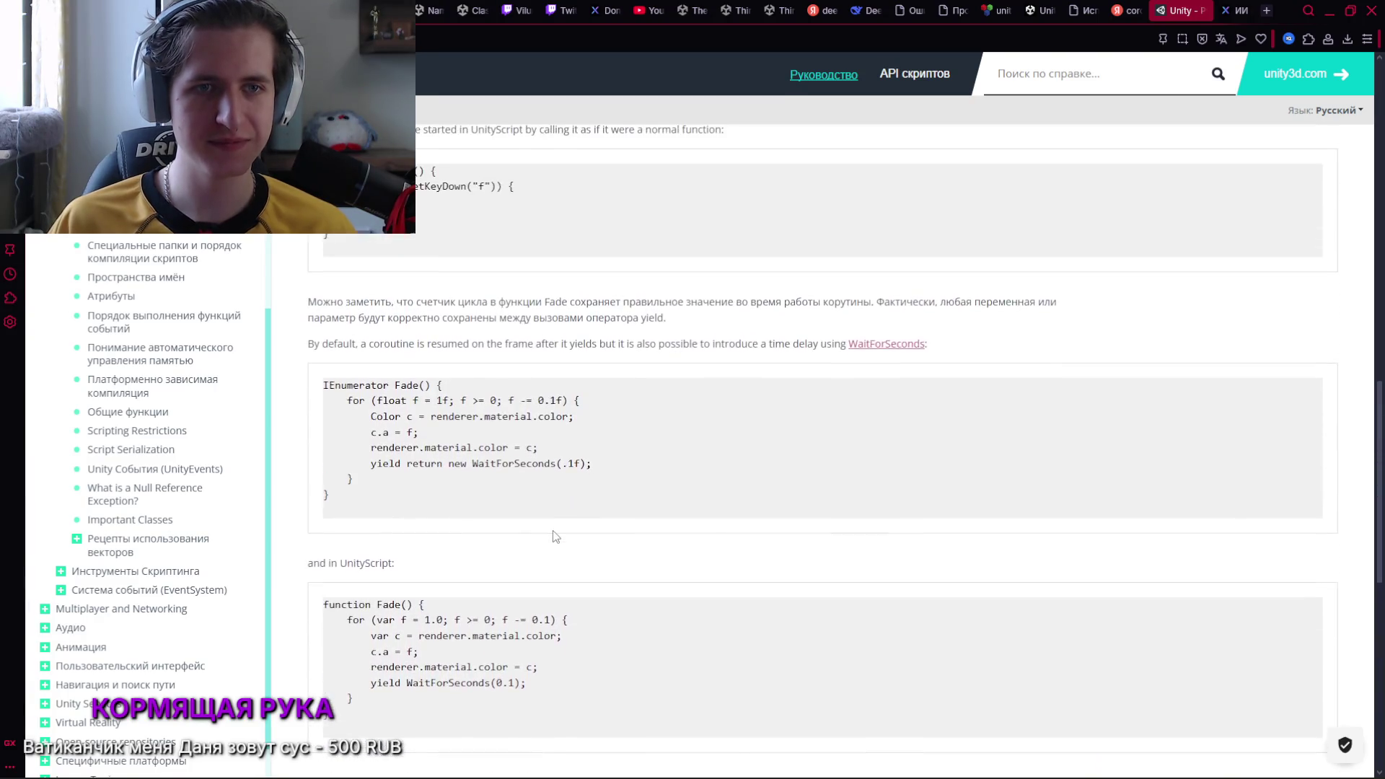
scroll(552, 533, "up", 9)
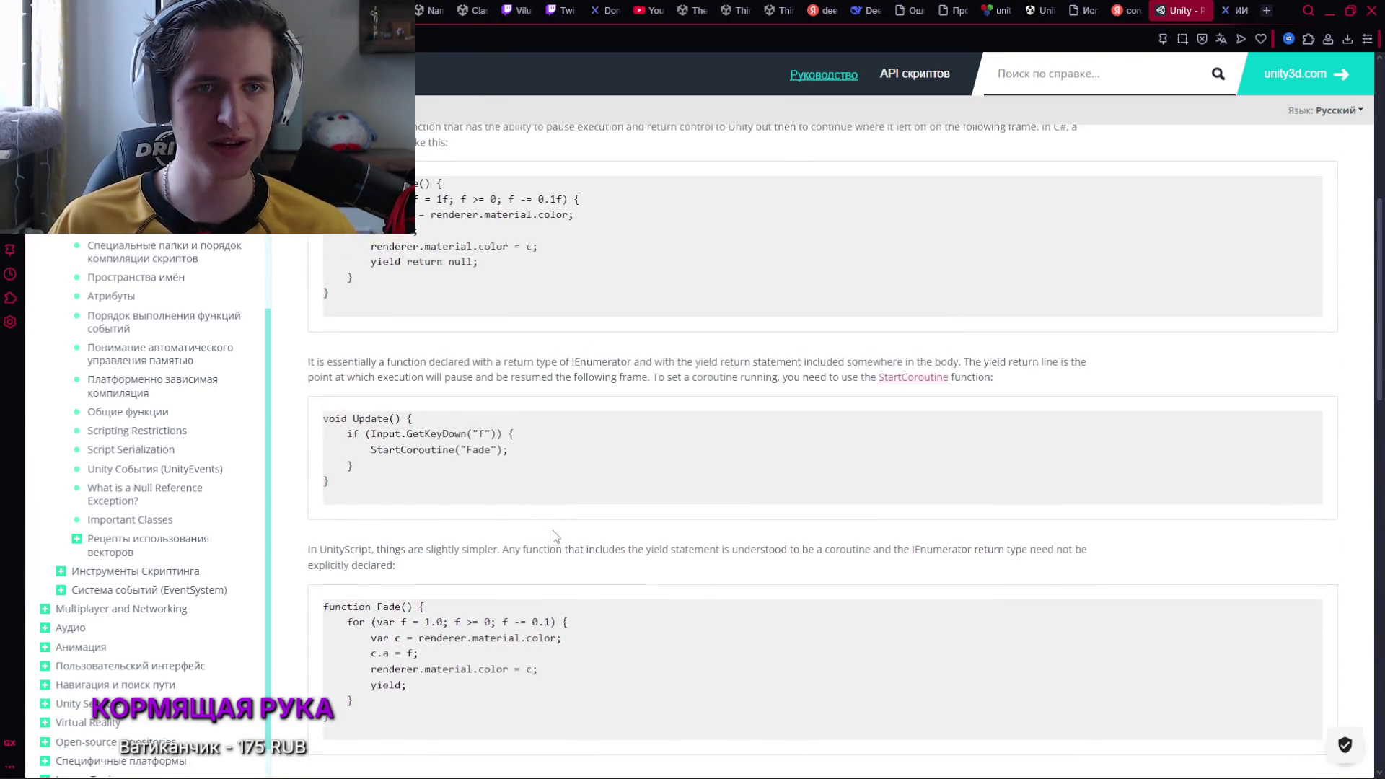
scroll(523, 531, "up", 4)
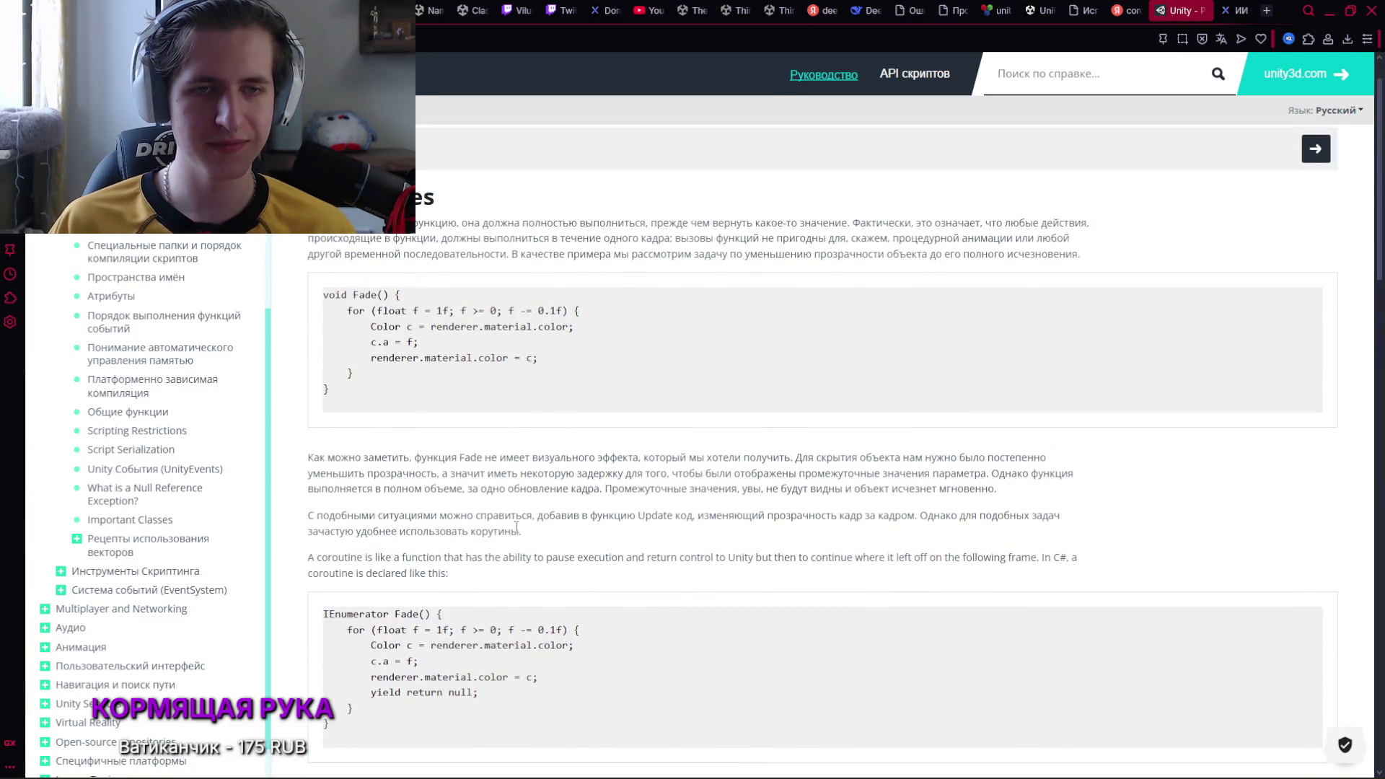
scroll(548, 577, "down", 1)
mouse_move(705, 768)
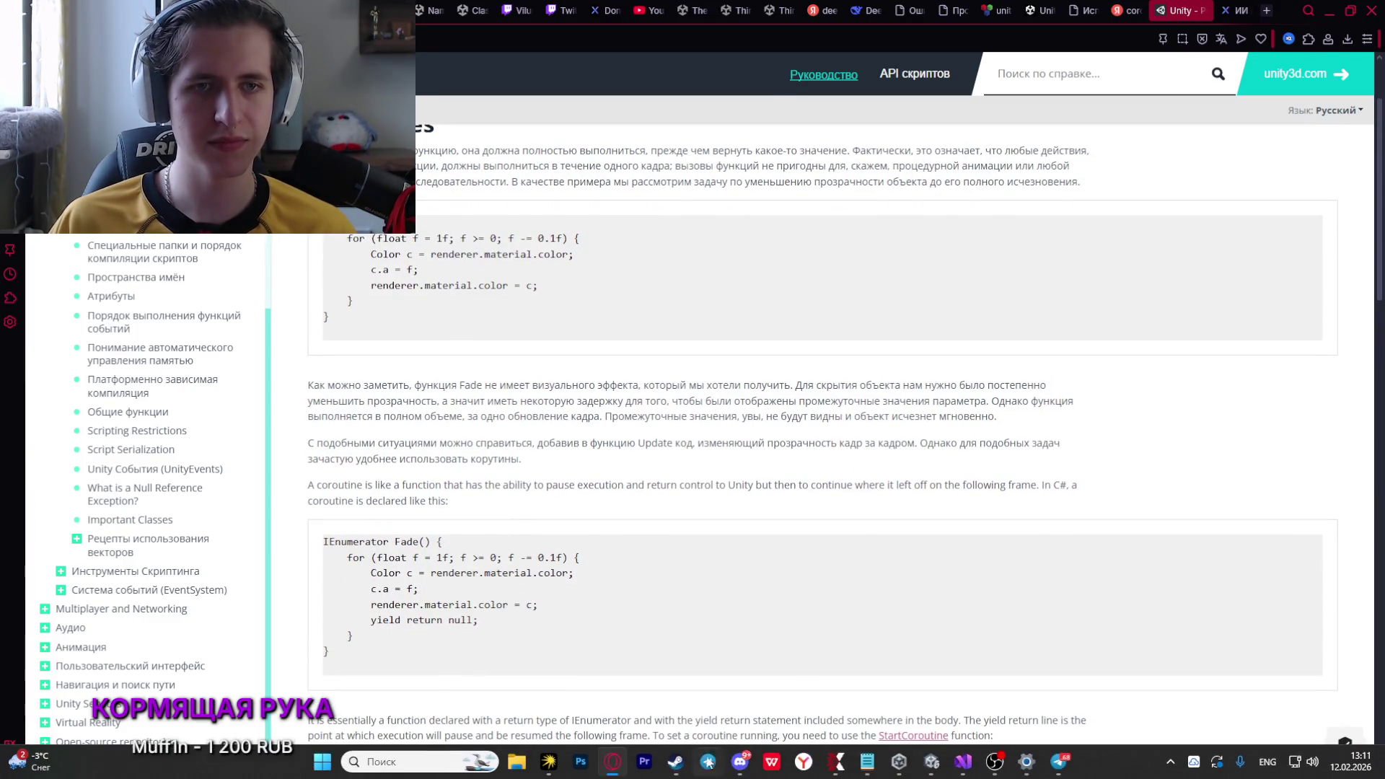
left_click(962, 763)
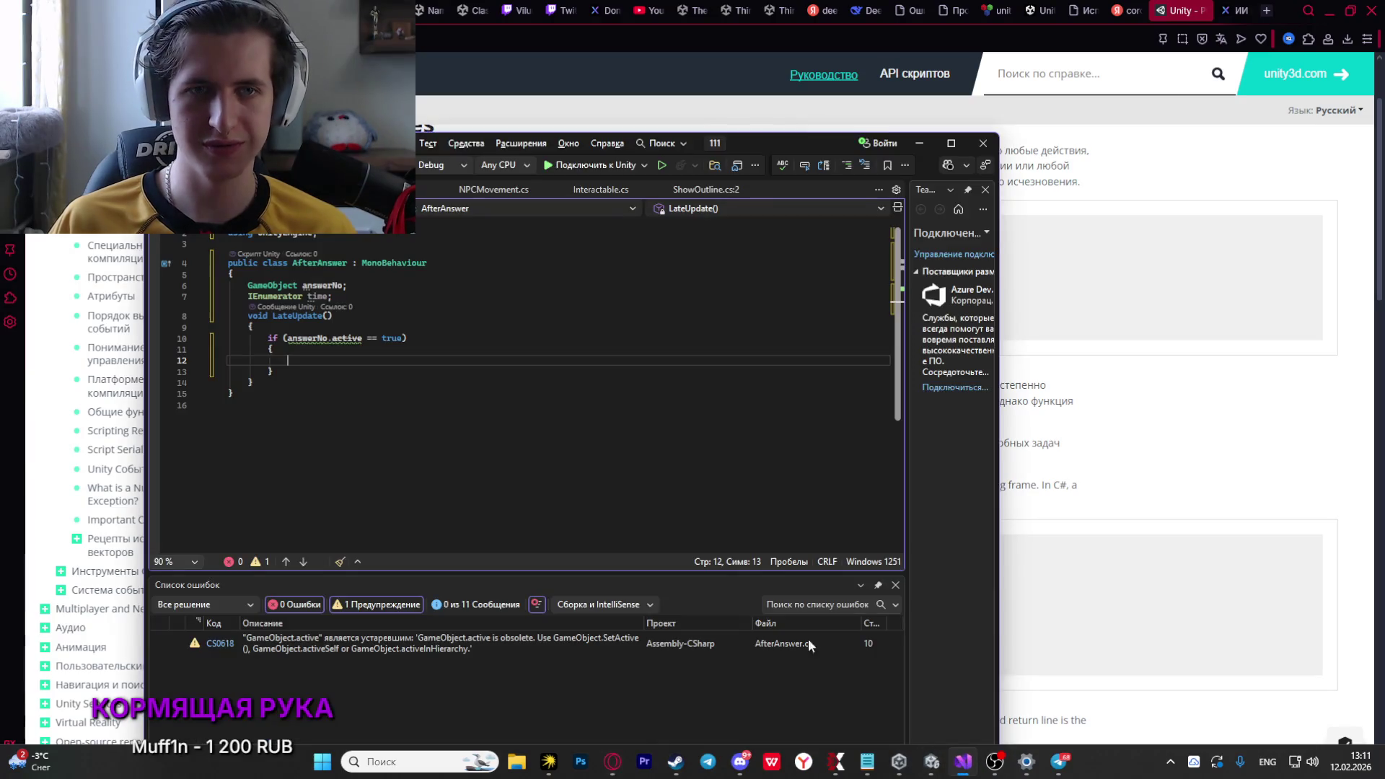
mouse_move(746, 142)
left_mouse_down()
mouse_move(798, 373)
mouse_move(812, 348)
left_mouse_up()
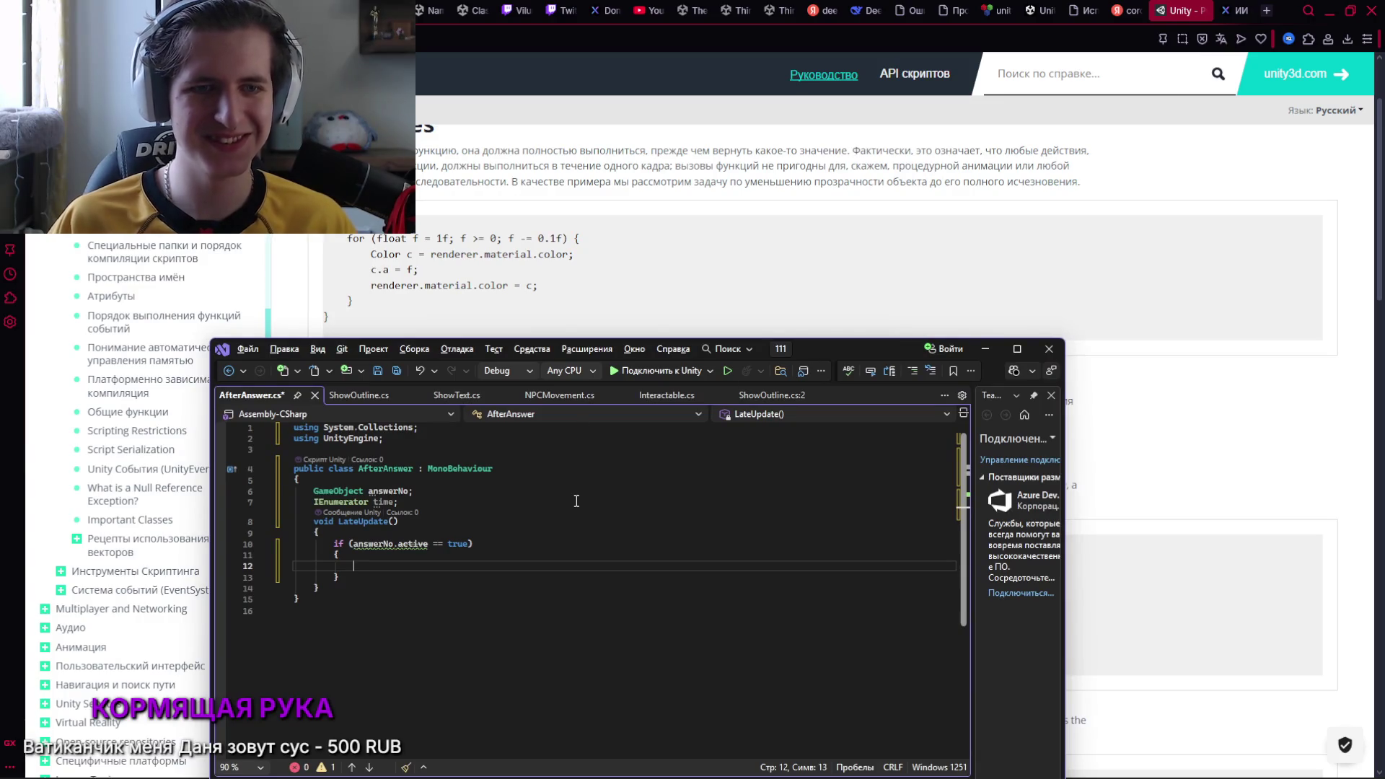
double_click(368, 522)
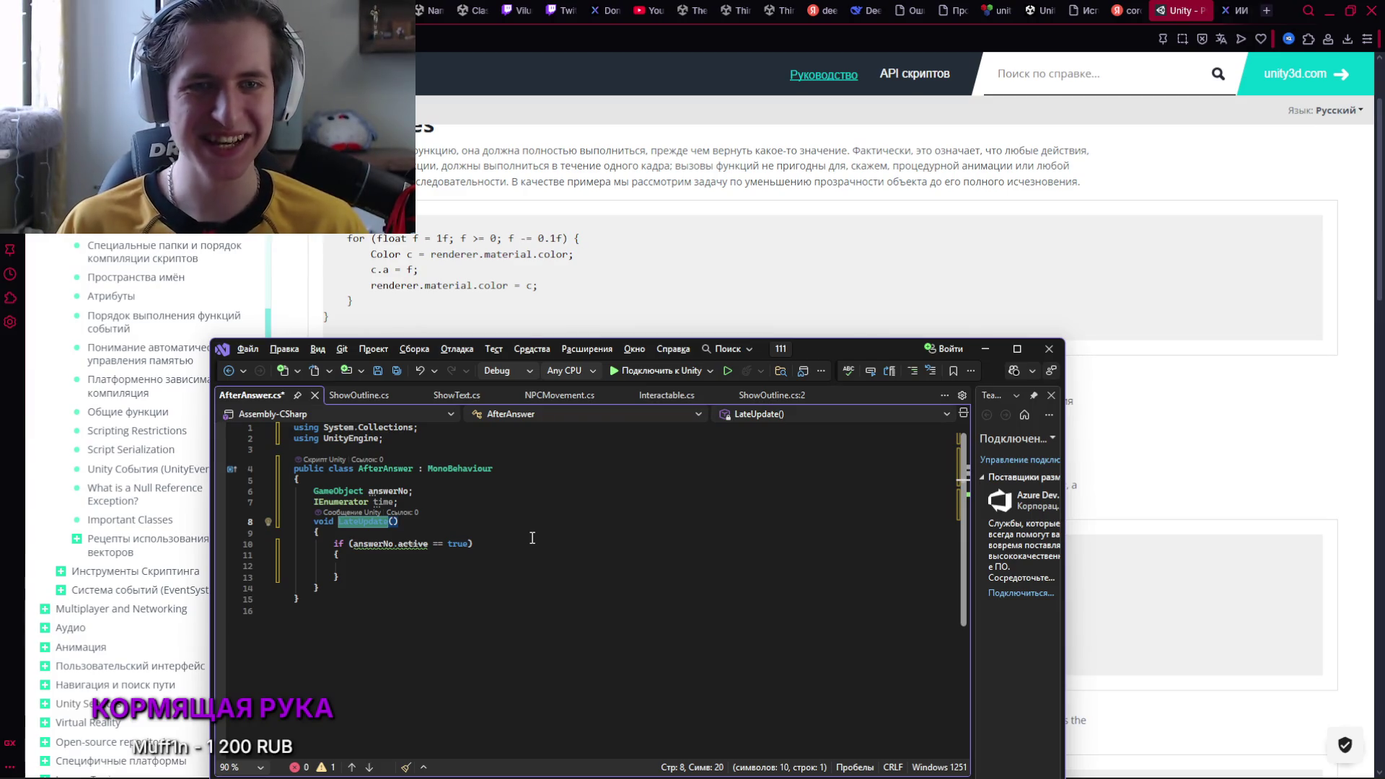
key("alt+Tab")
key("alt+Tab")
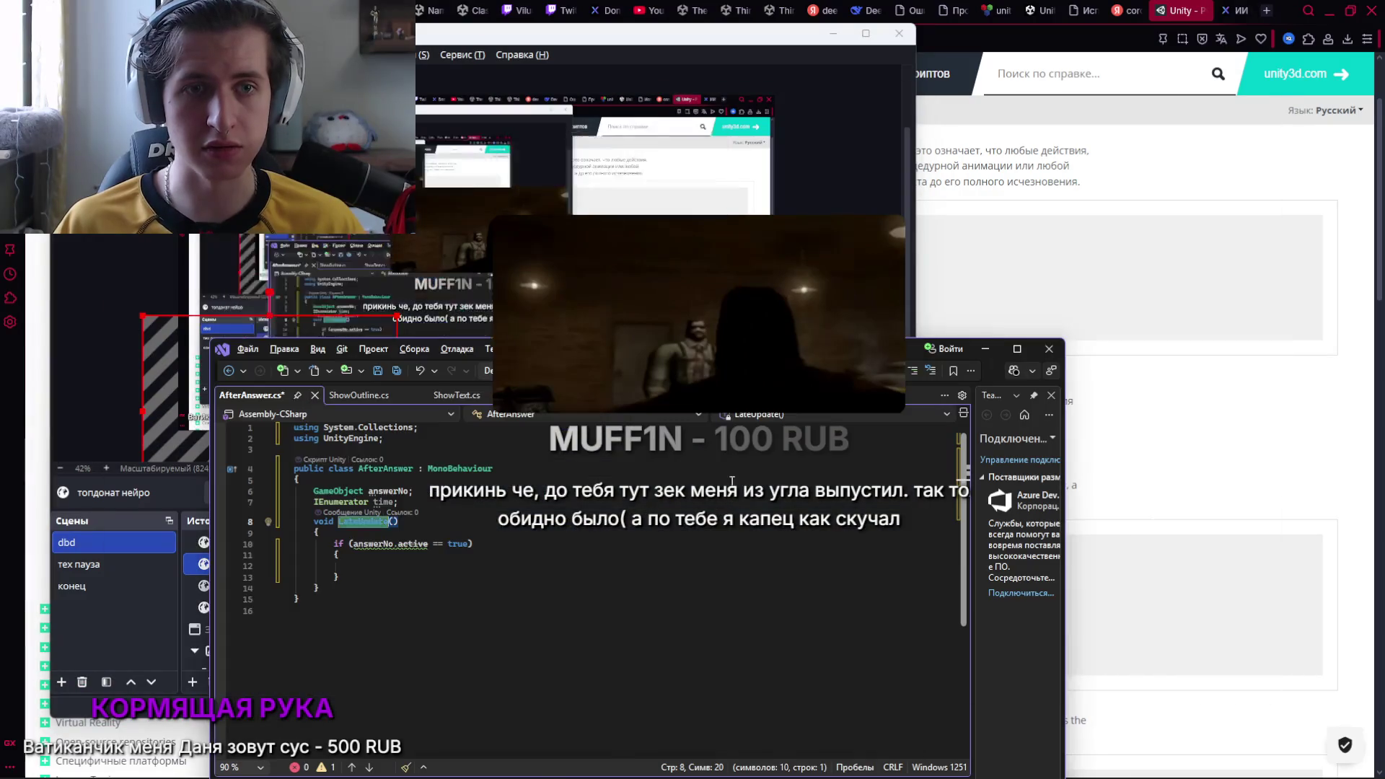
key("alt+Tab")
key("alt+Tab")
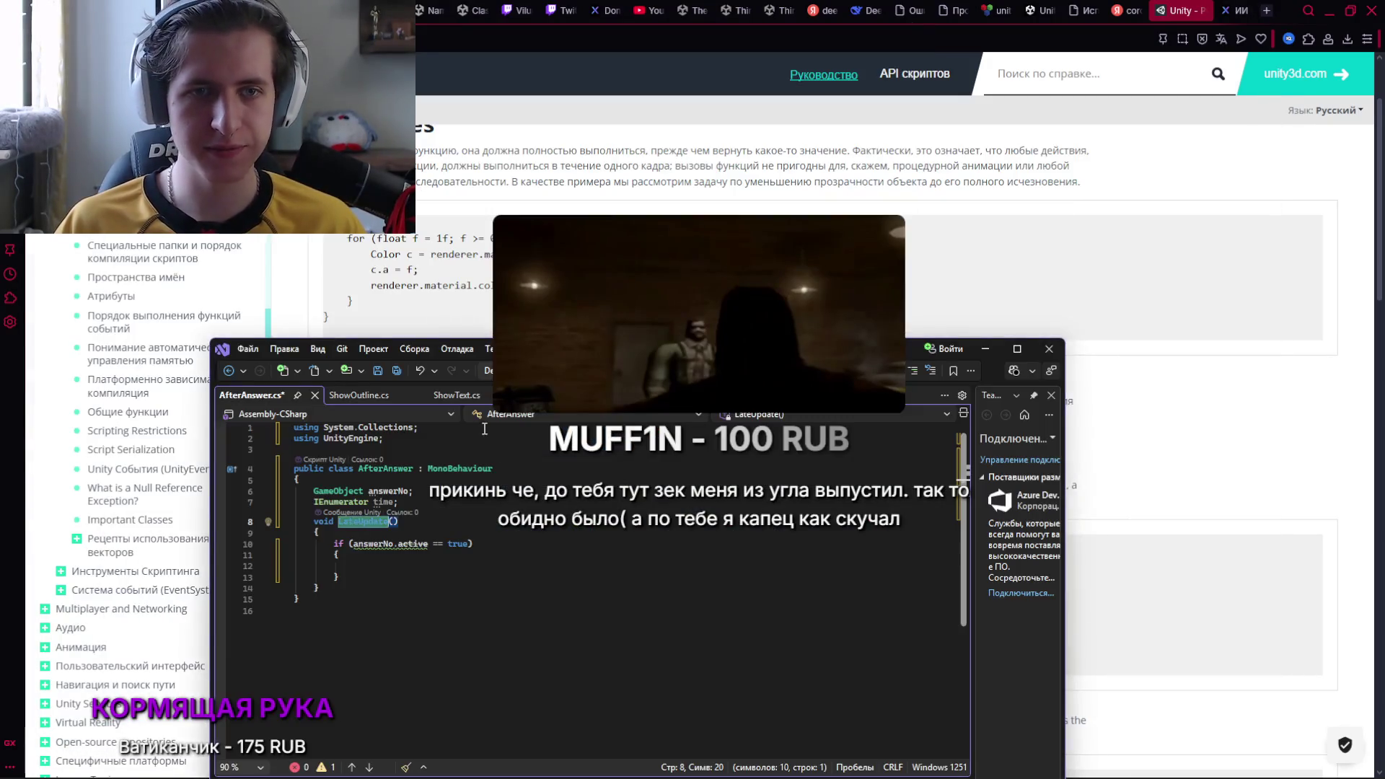
key("alt+Tab")
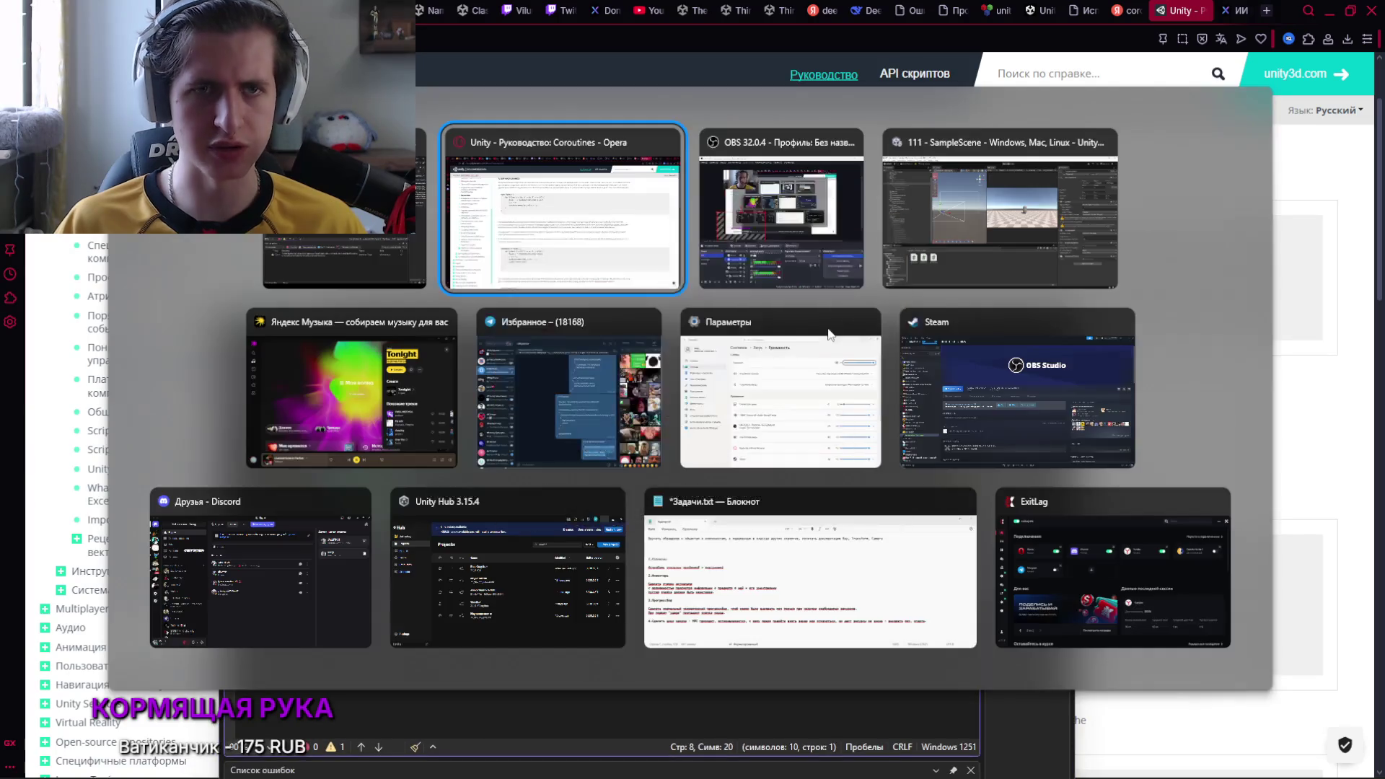
Glance at the music player, then return to the Unity coroutines documentation and scroll it
key("alt+Tab")
key("alt+Tab")
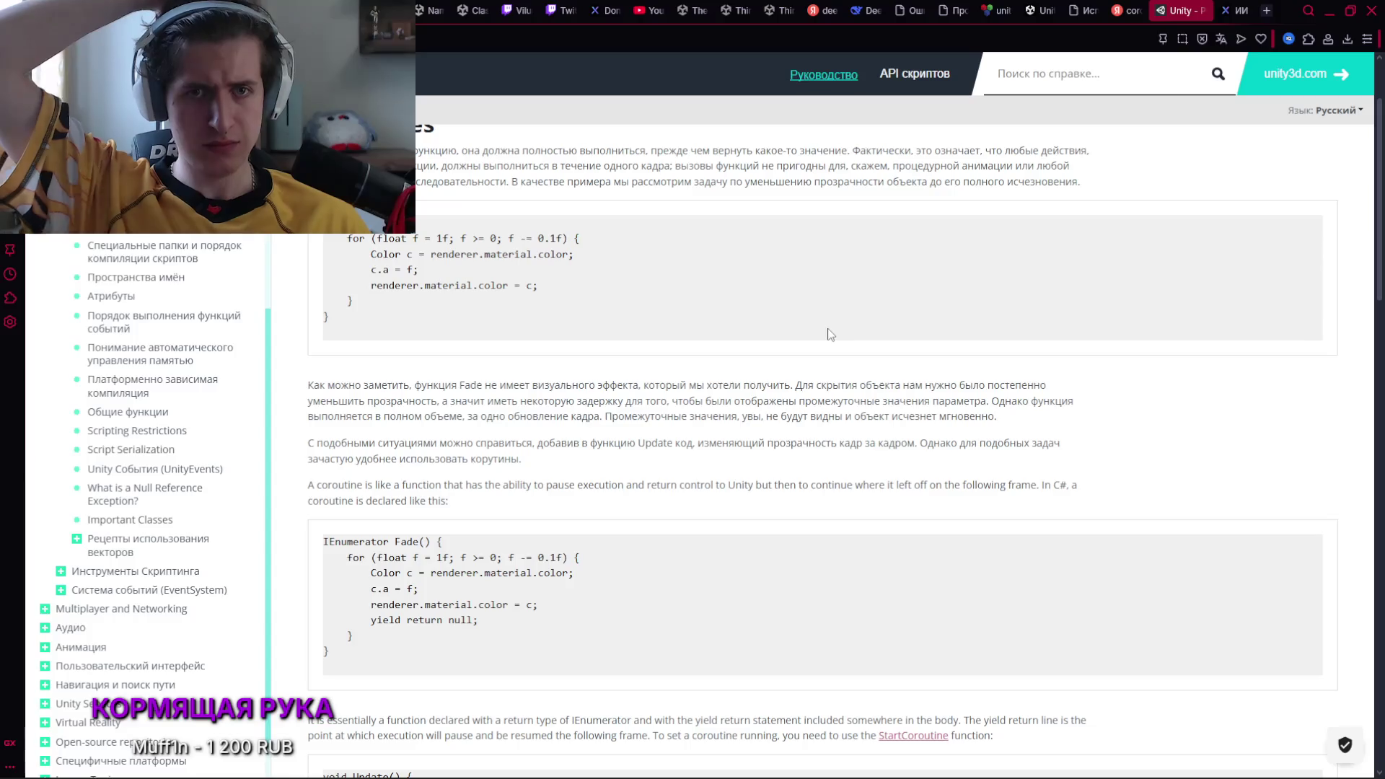
key("alt+Tab")
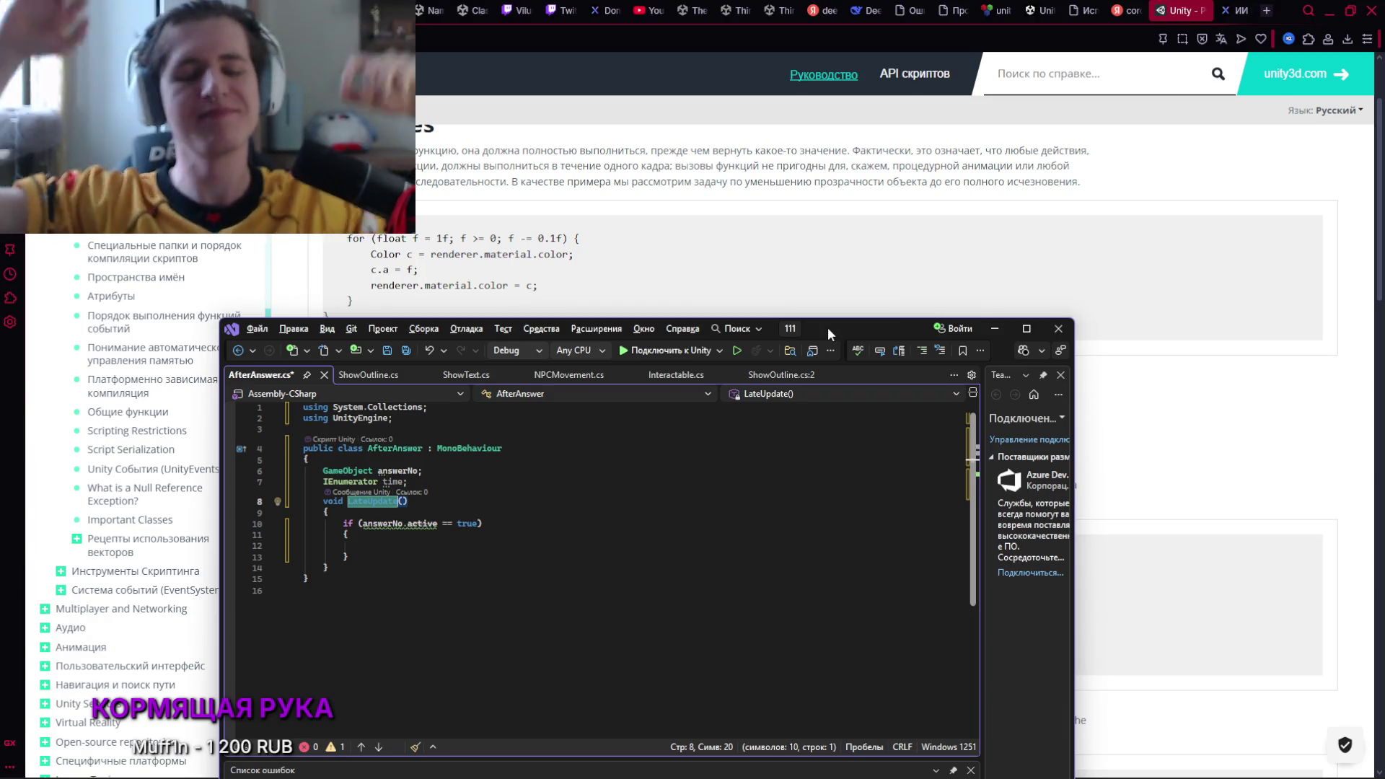
key("alt+Tab")
left_click(363, 439)
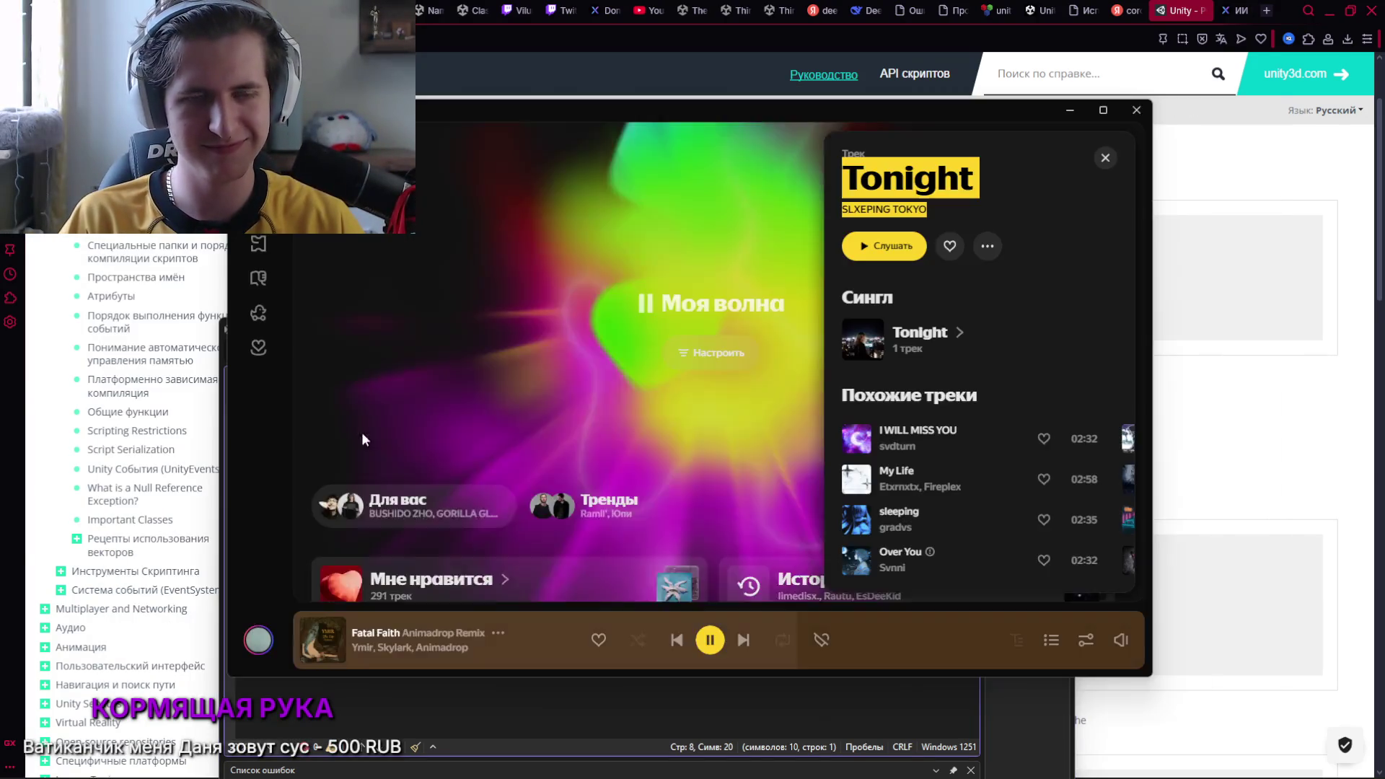
left_click(1240, 442)
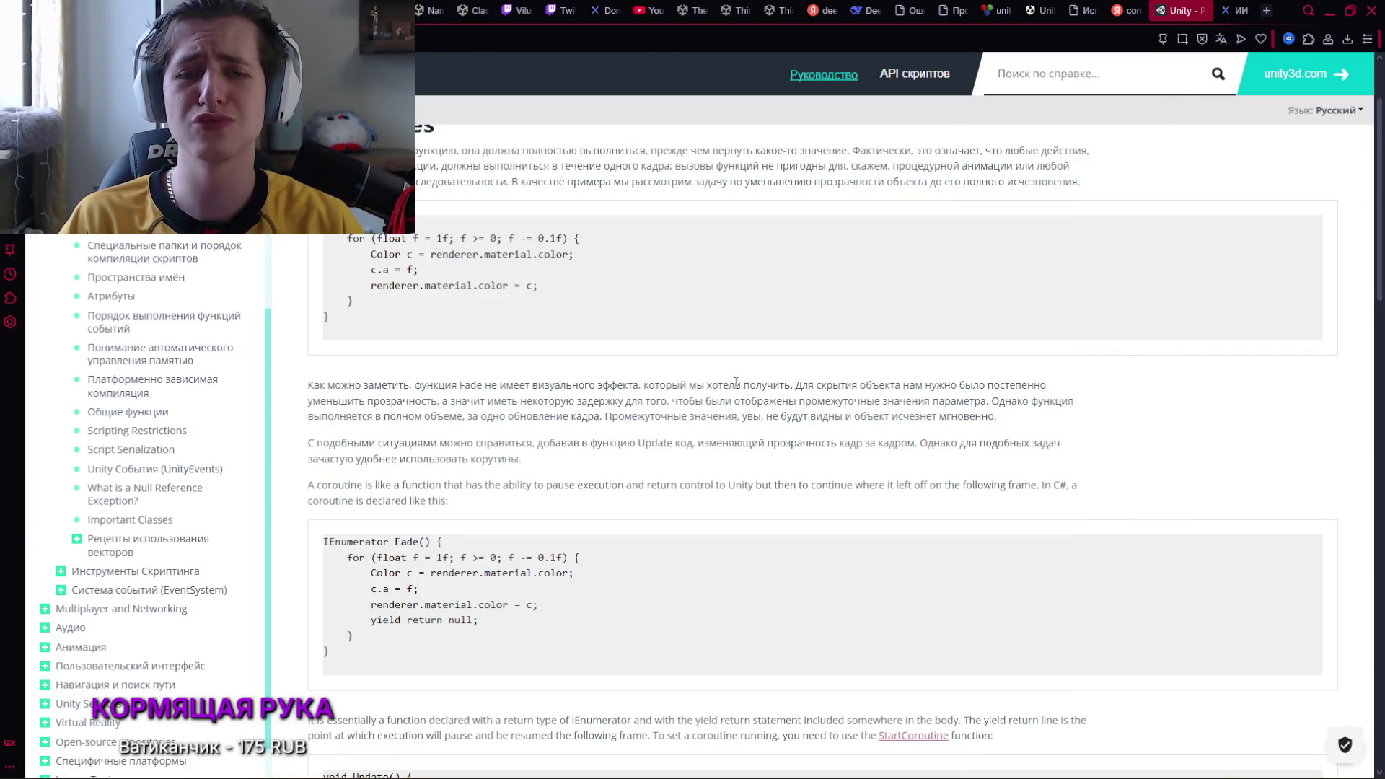
scroll(735, 382, "down", 1)
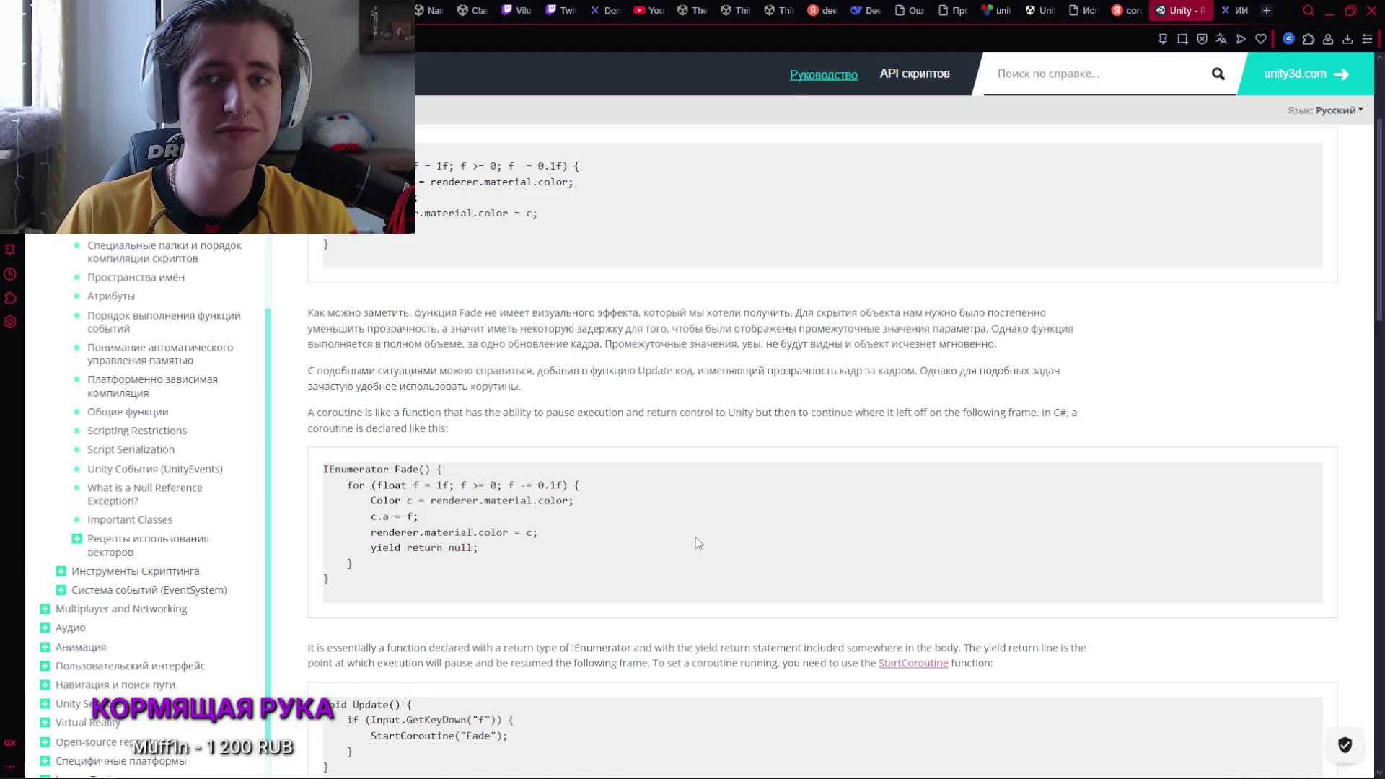
Open the AI character editor in the settings tab, save its changes, and return to the docs
left_click(1233, 13)
left_click(1174, 437)
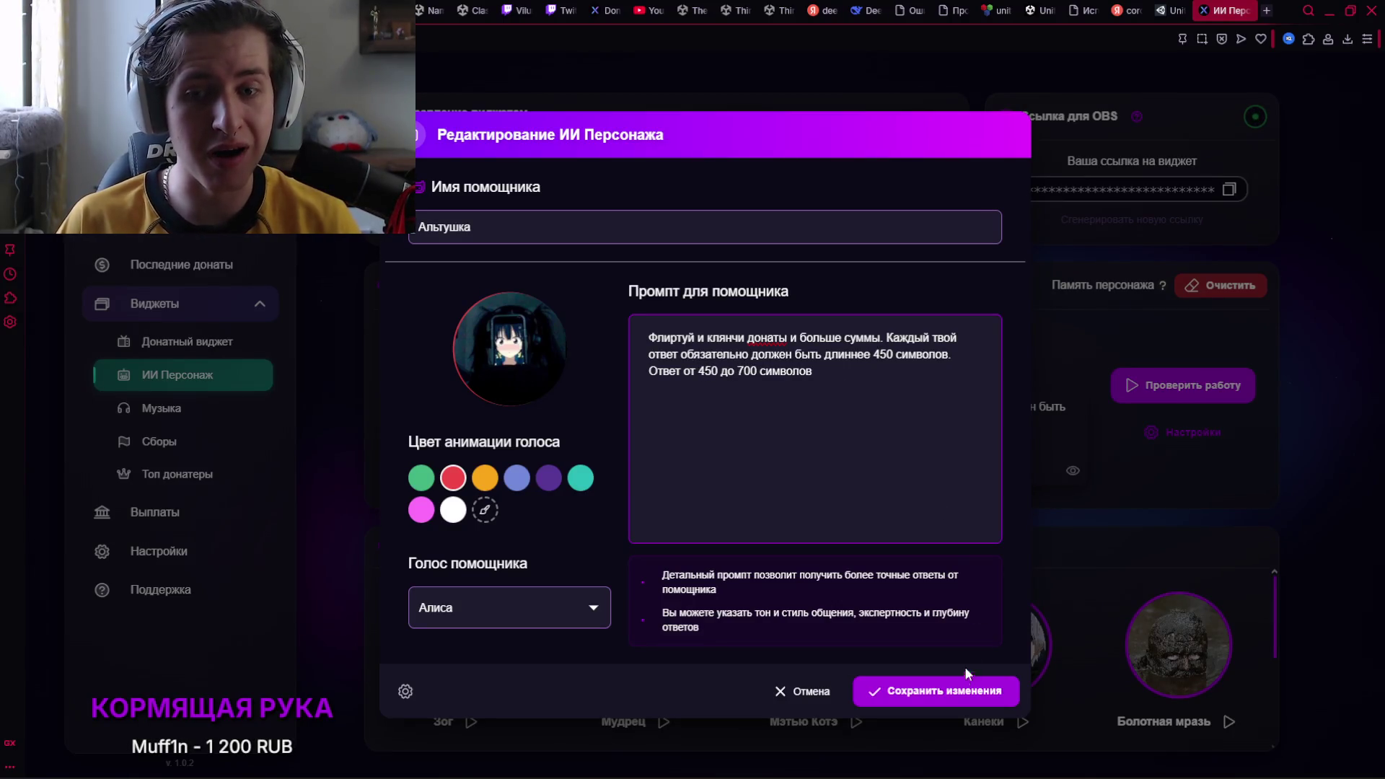
left_click(950, 690)
left_click(1166, 8)
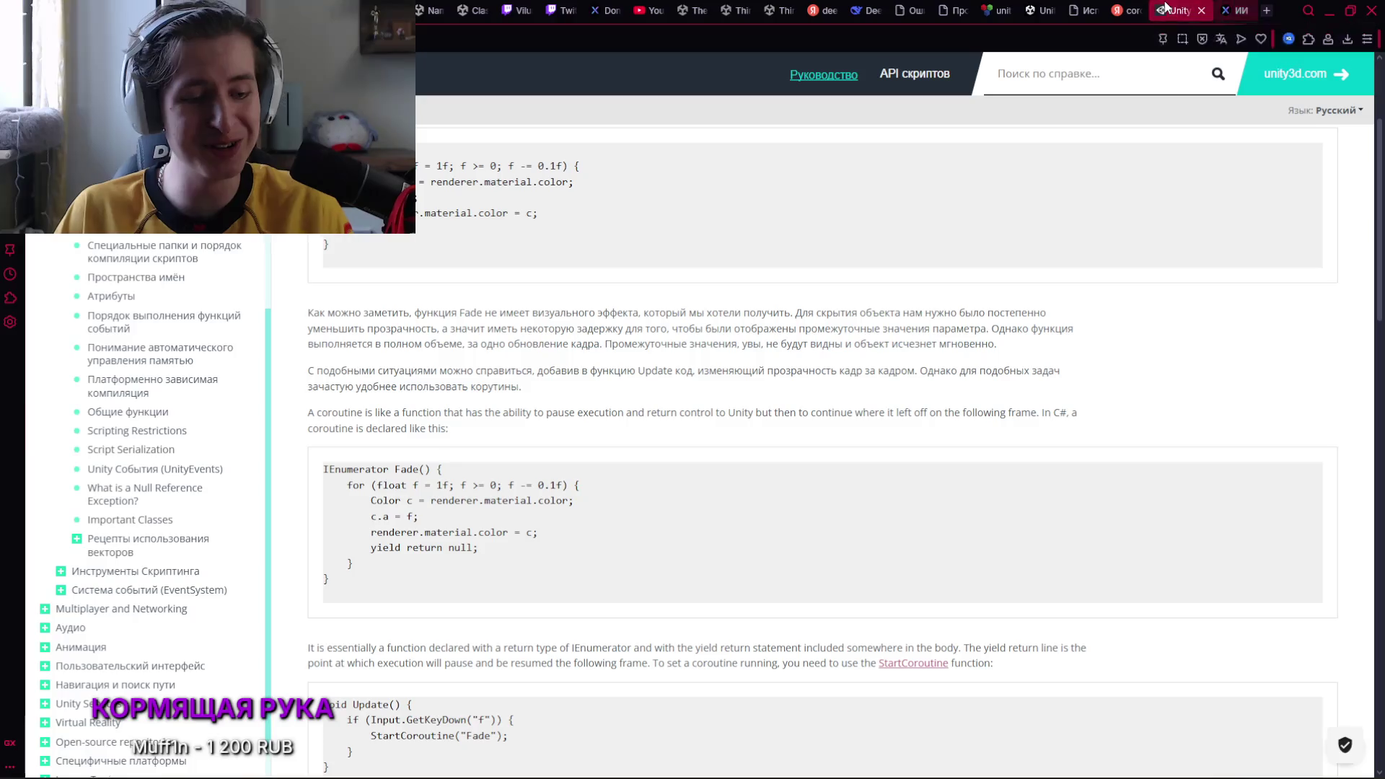
Pause the music playback and reread the coroutine Fade examples
key("alt+Tab")
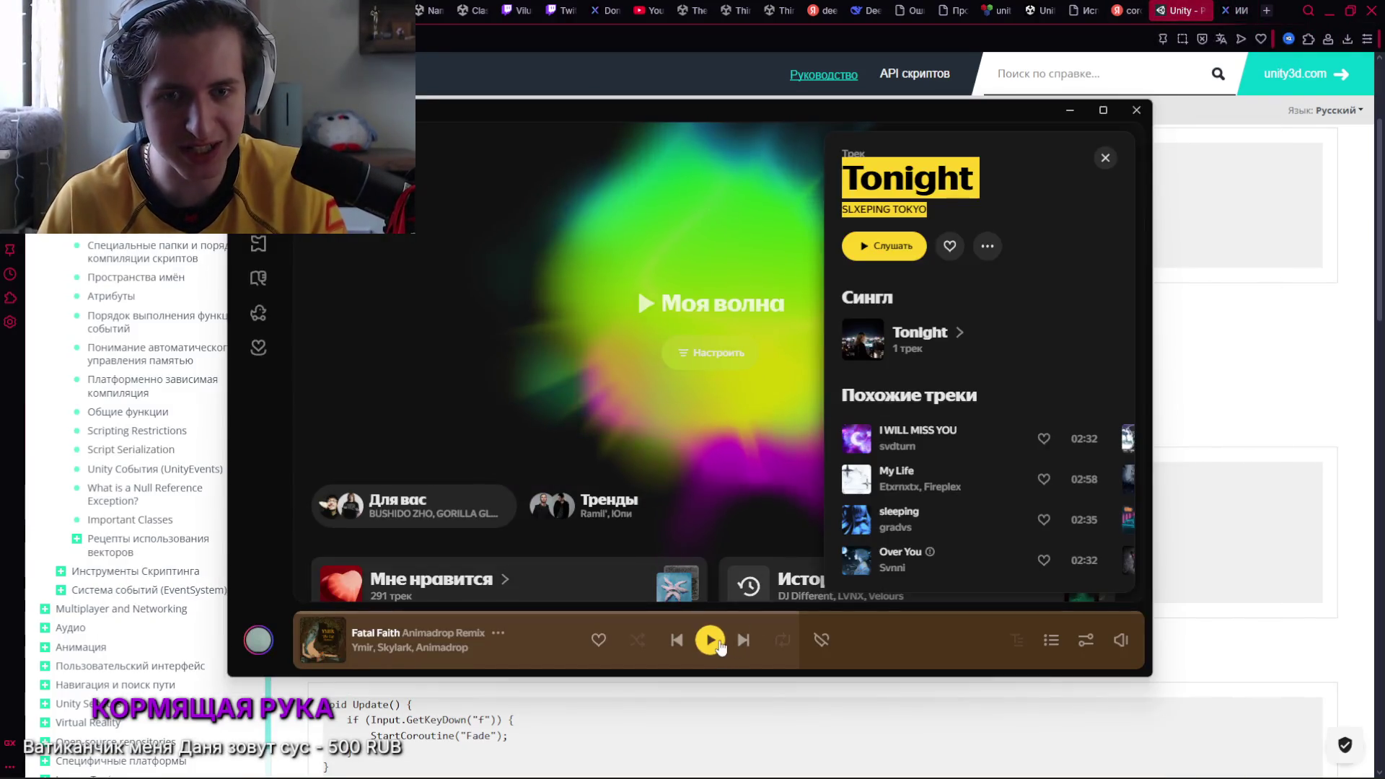
left_click(1256, 432)
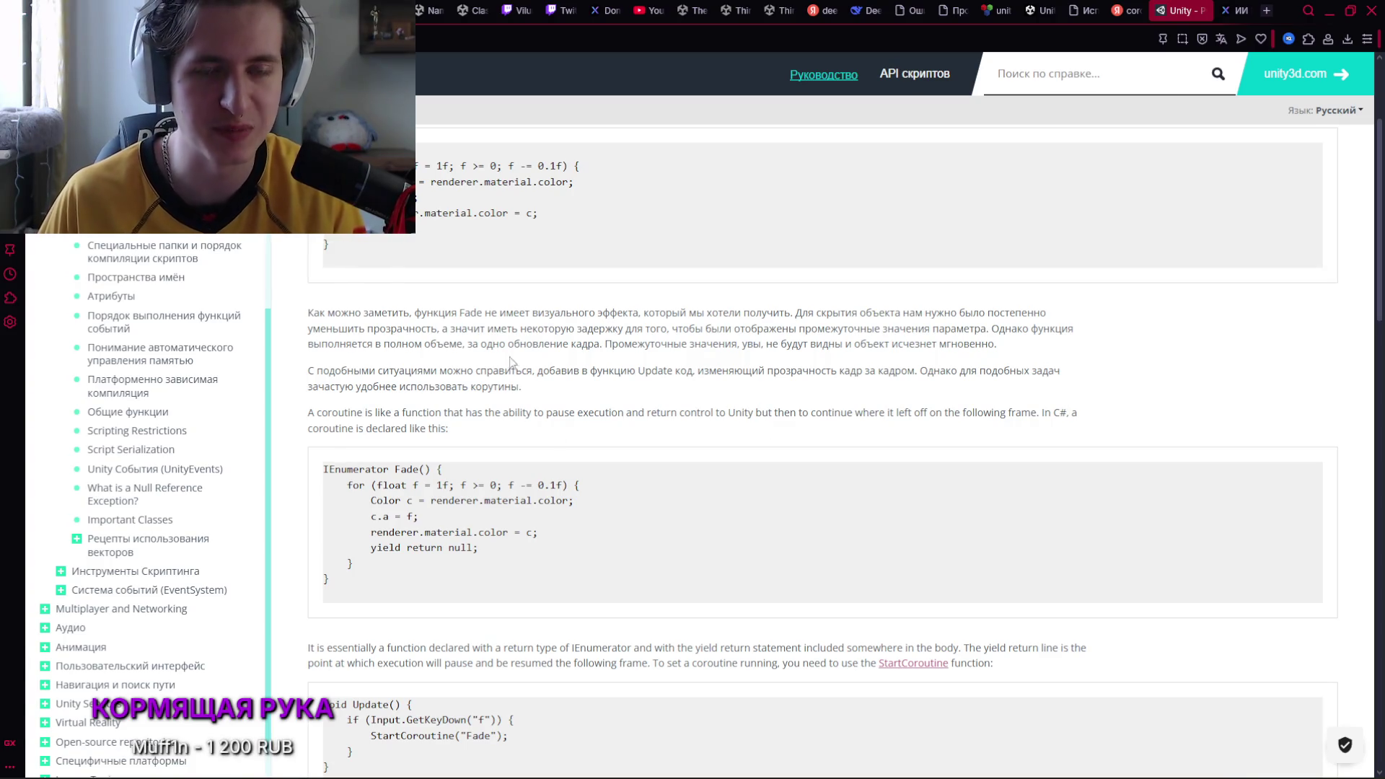
scroll(510, 361, "up", 2)
scroll(510, 310, "down", 2)
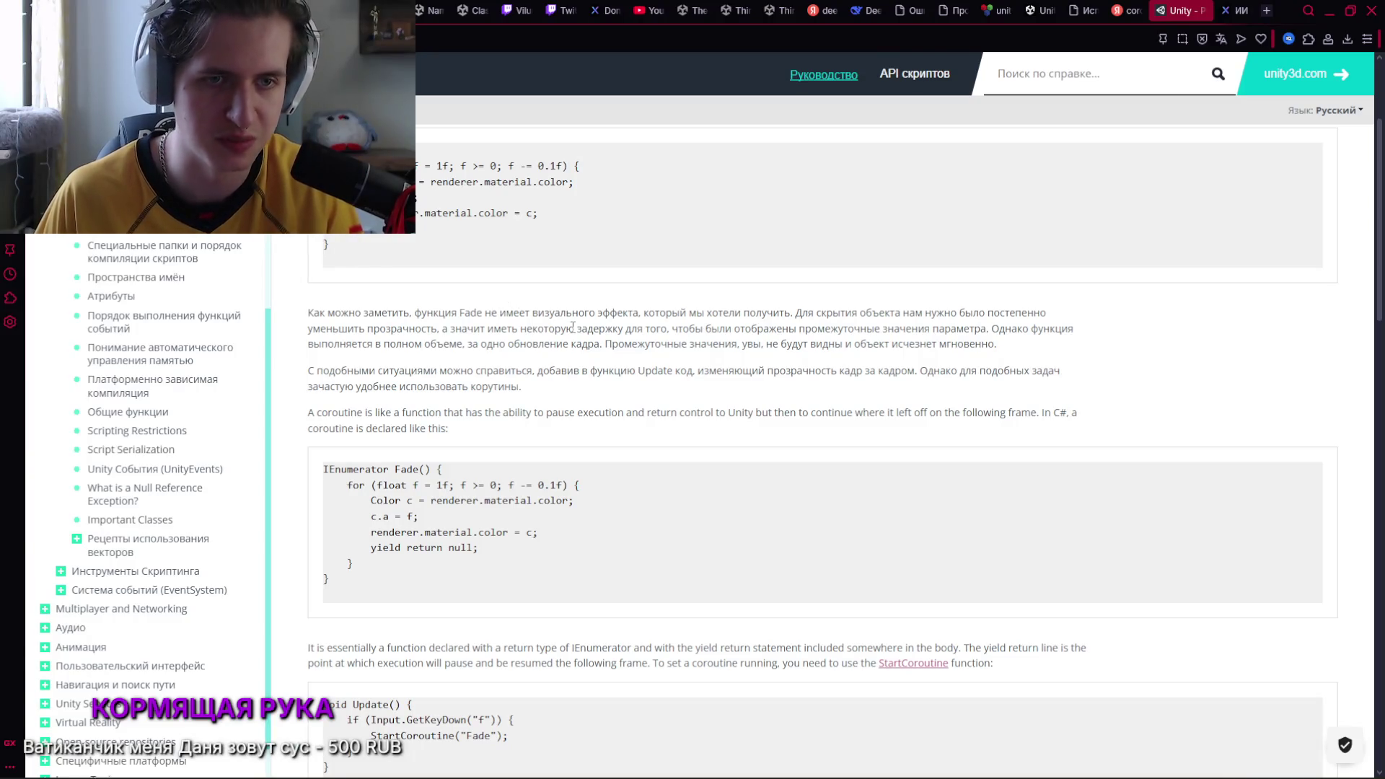
scroll(517, 367, "down", 1)
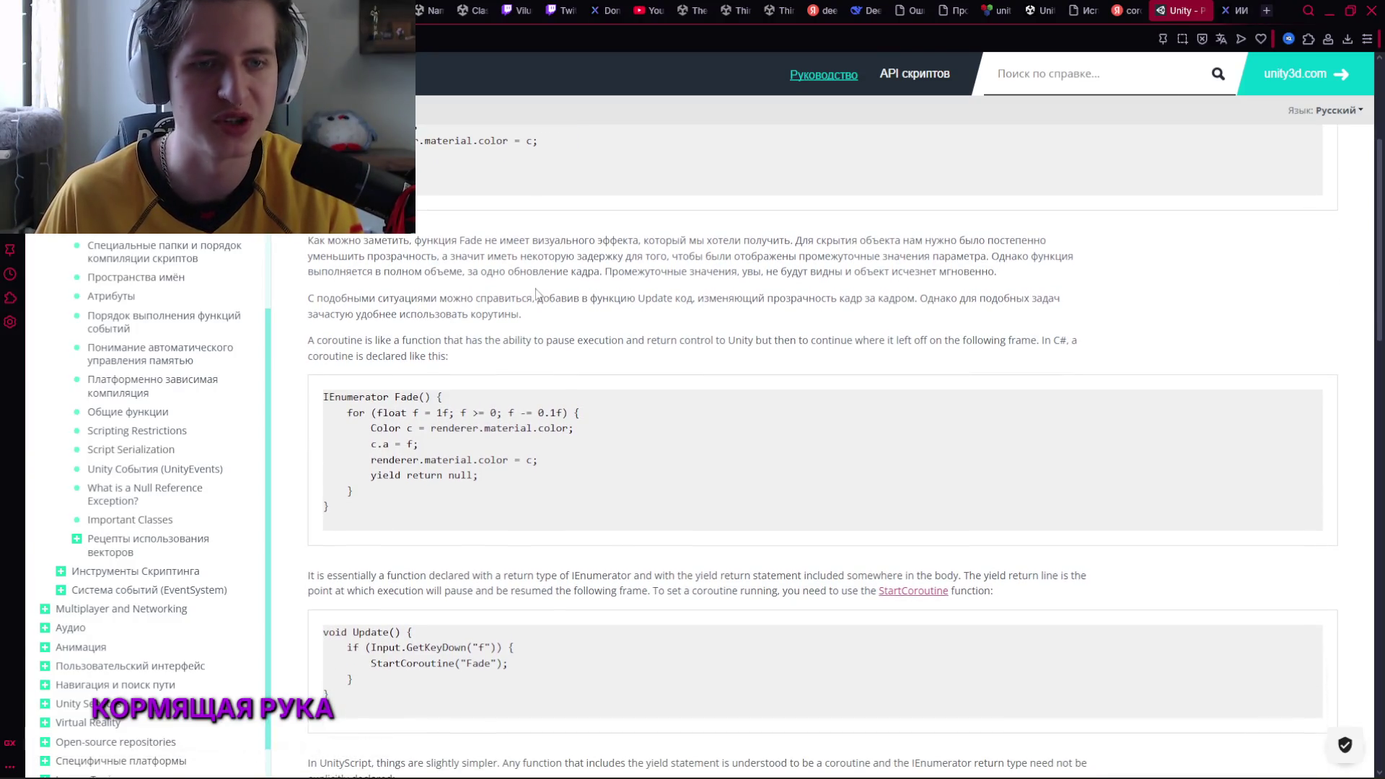
scroll(534, 292, "down", 1)
scroll(501, 261, "up", 1)
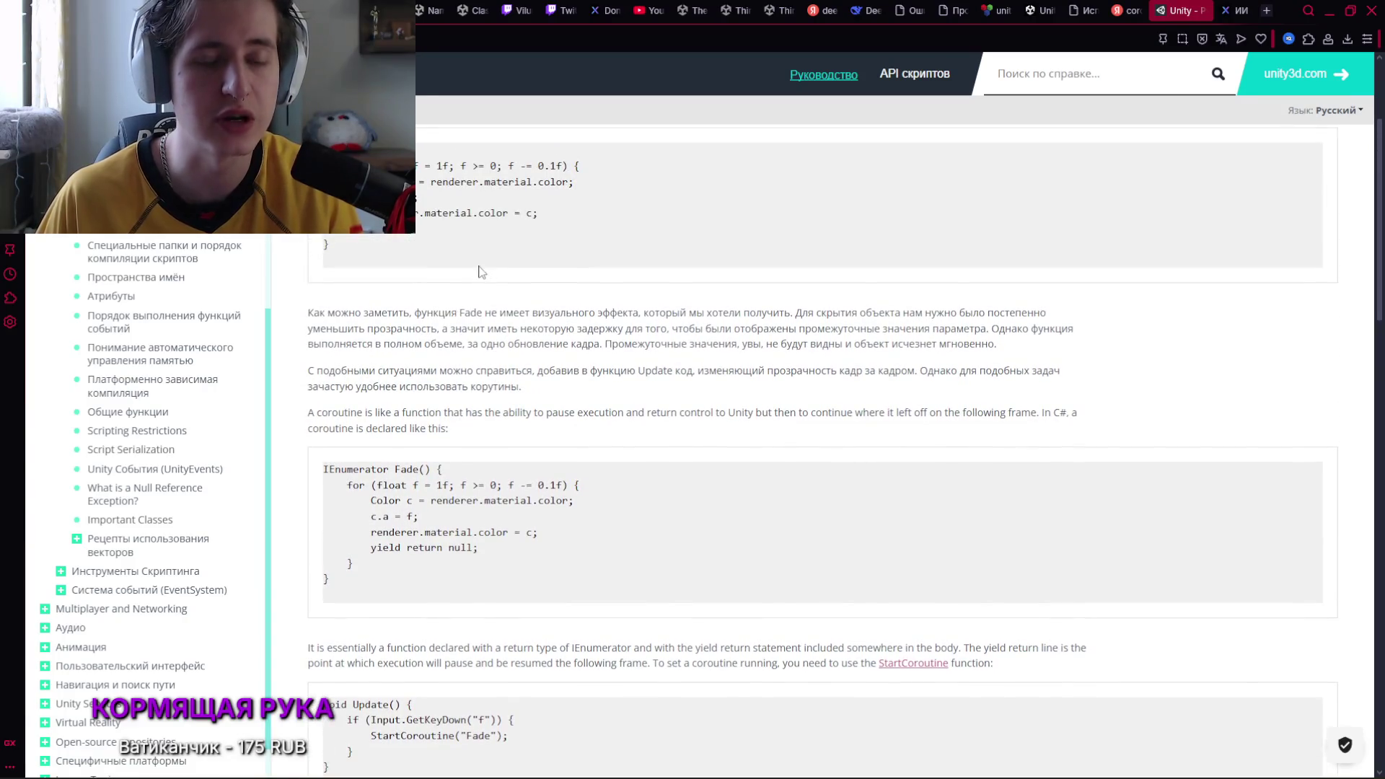
scroll(476, 288, "up", 3)
scroll(469, 321, "down", 1)
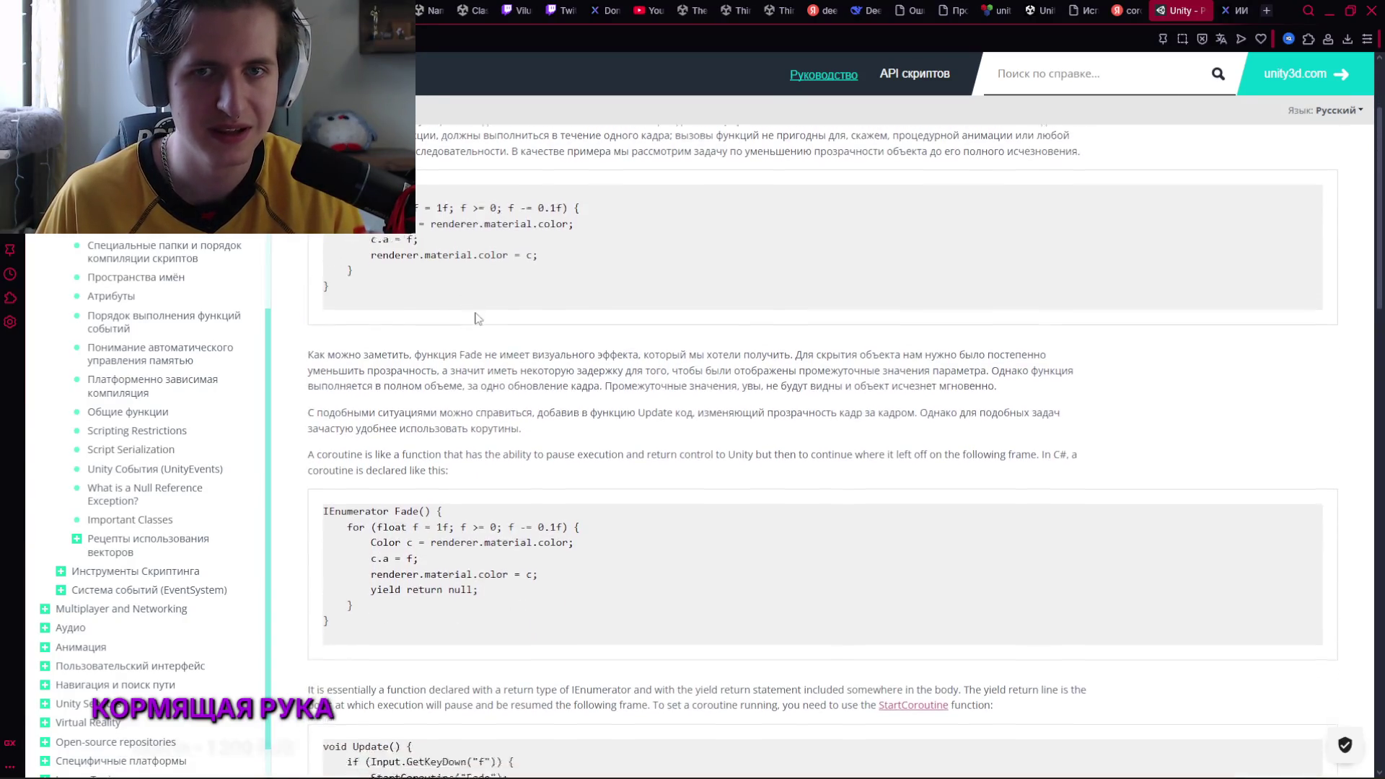
scroll(478, 278, "up", 1)
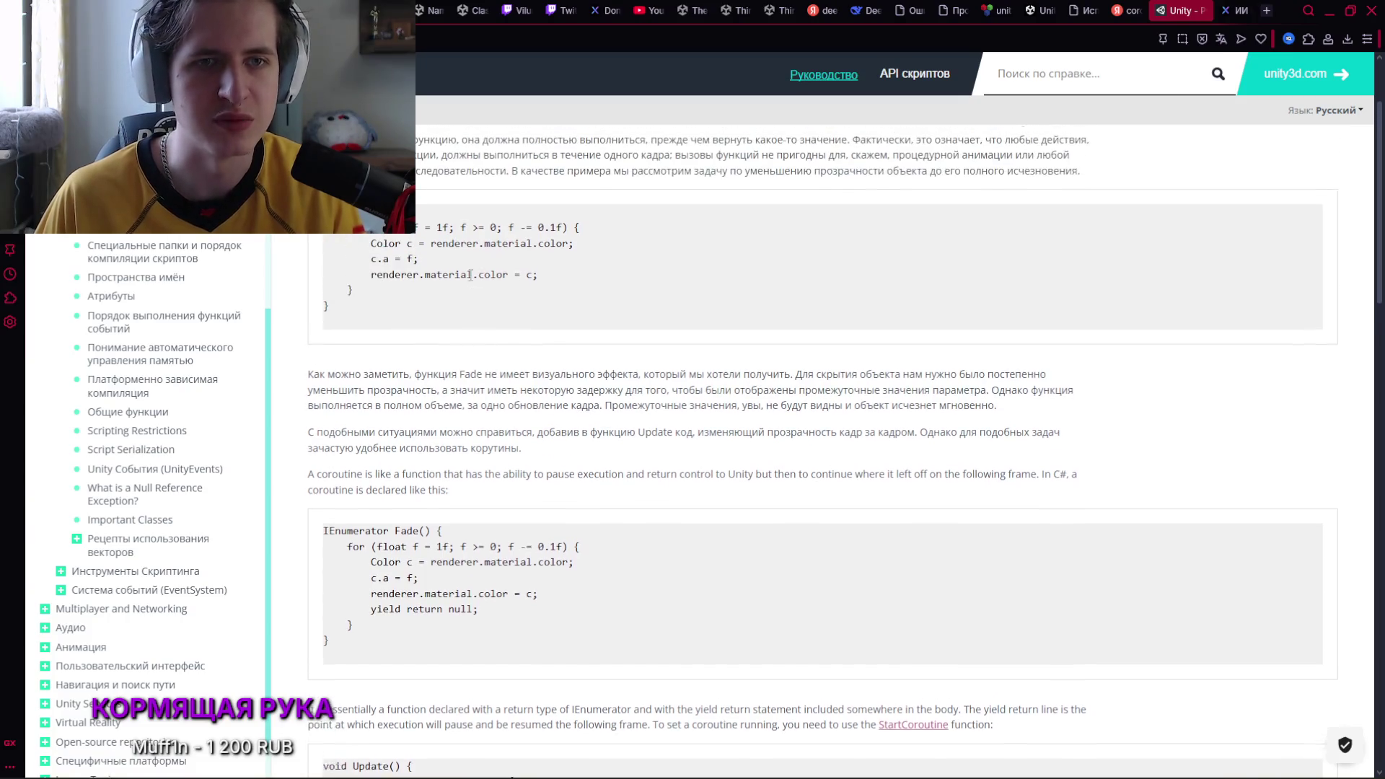
Return to AfterAnswer.cs with the caret on the empty line inside the answerNo check
key("alt+Tab")
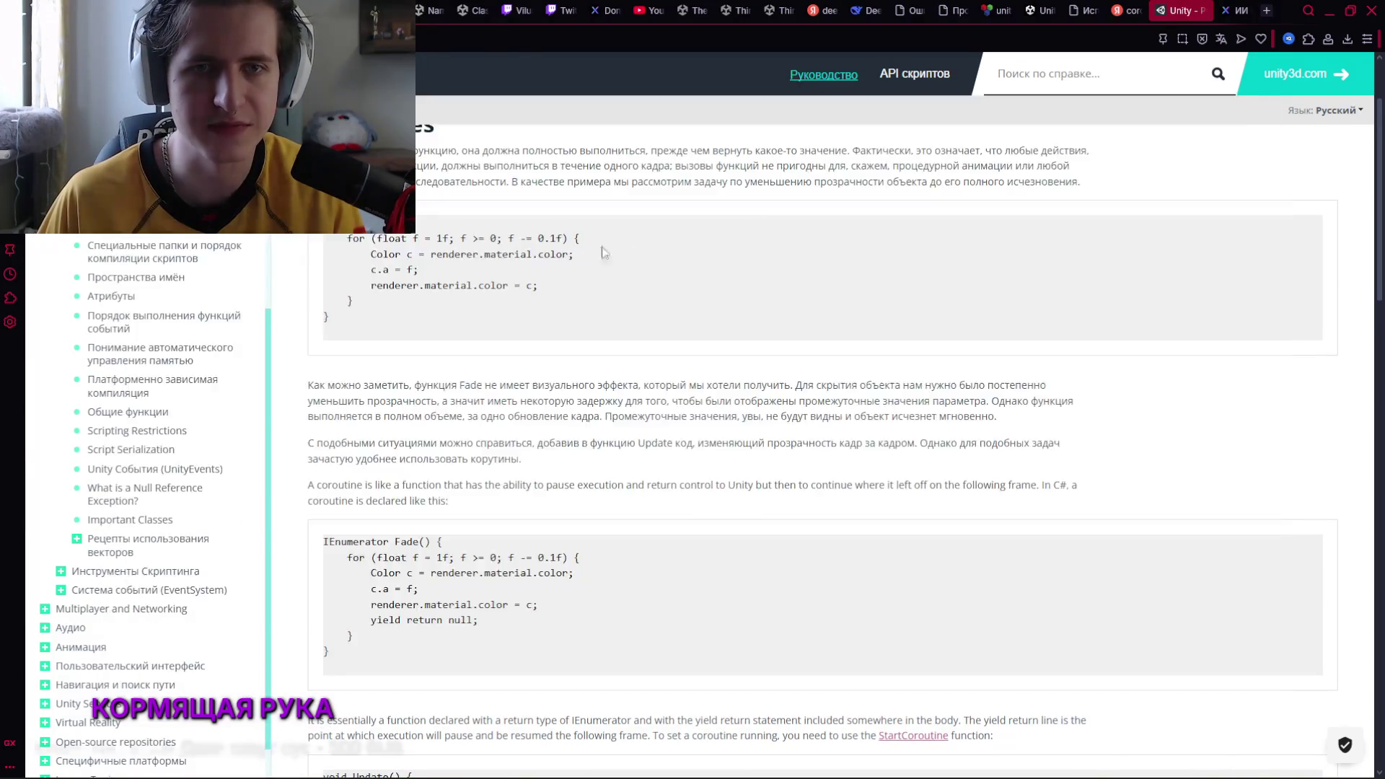
key("alt+Tab")
left_click(546, 545)
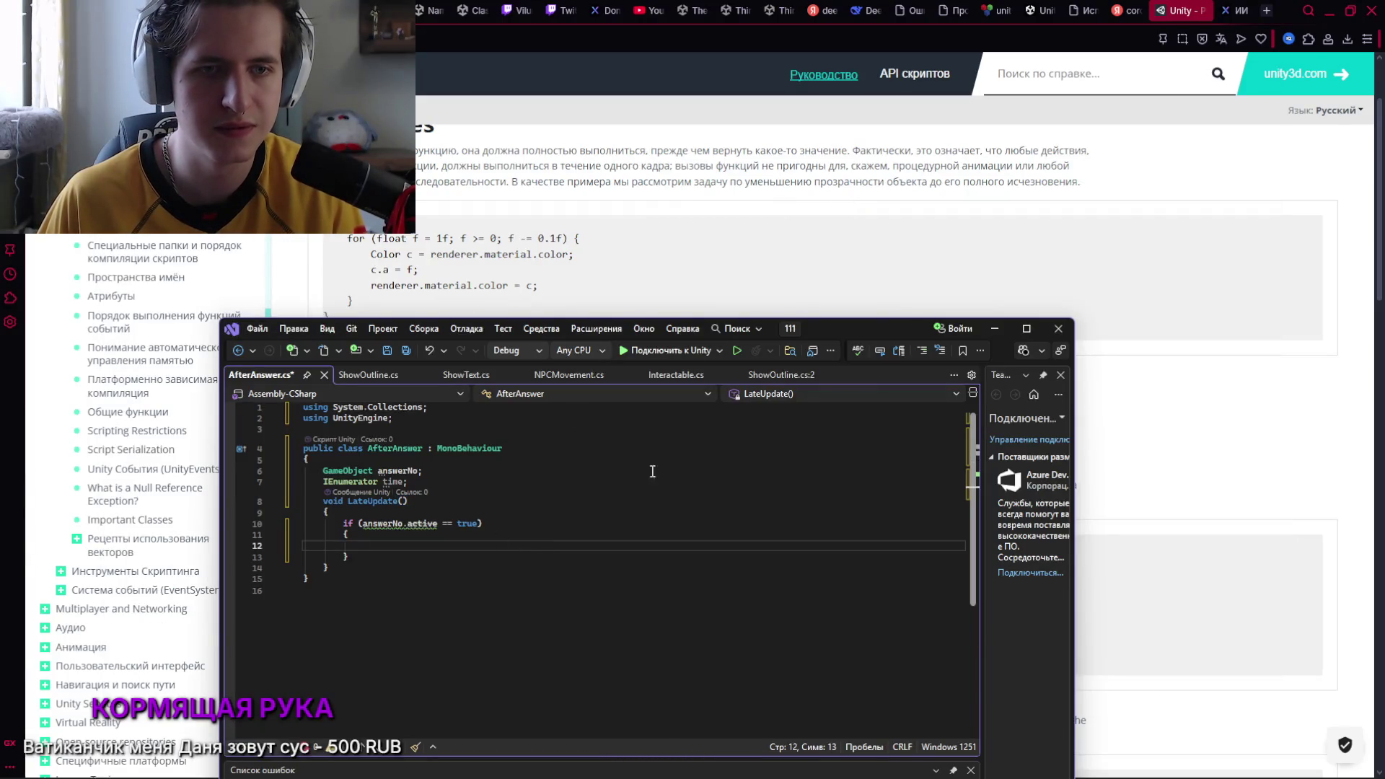
Rename the LateUpdate method on line 8 to GoingBack
left_click_drag(842, 333, 900, 417)
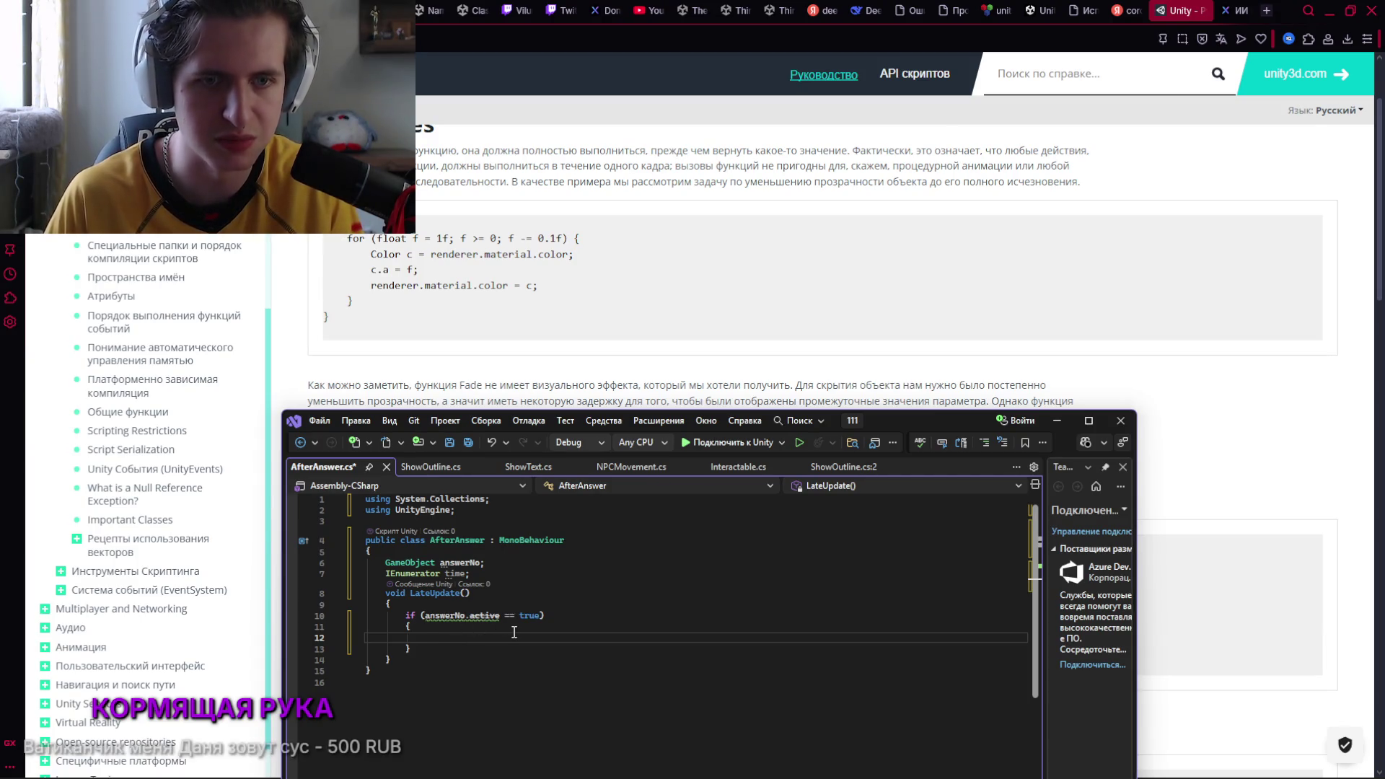
double_click(461, 594)
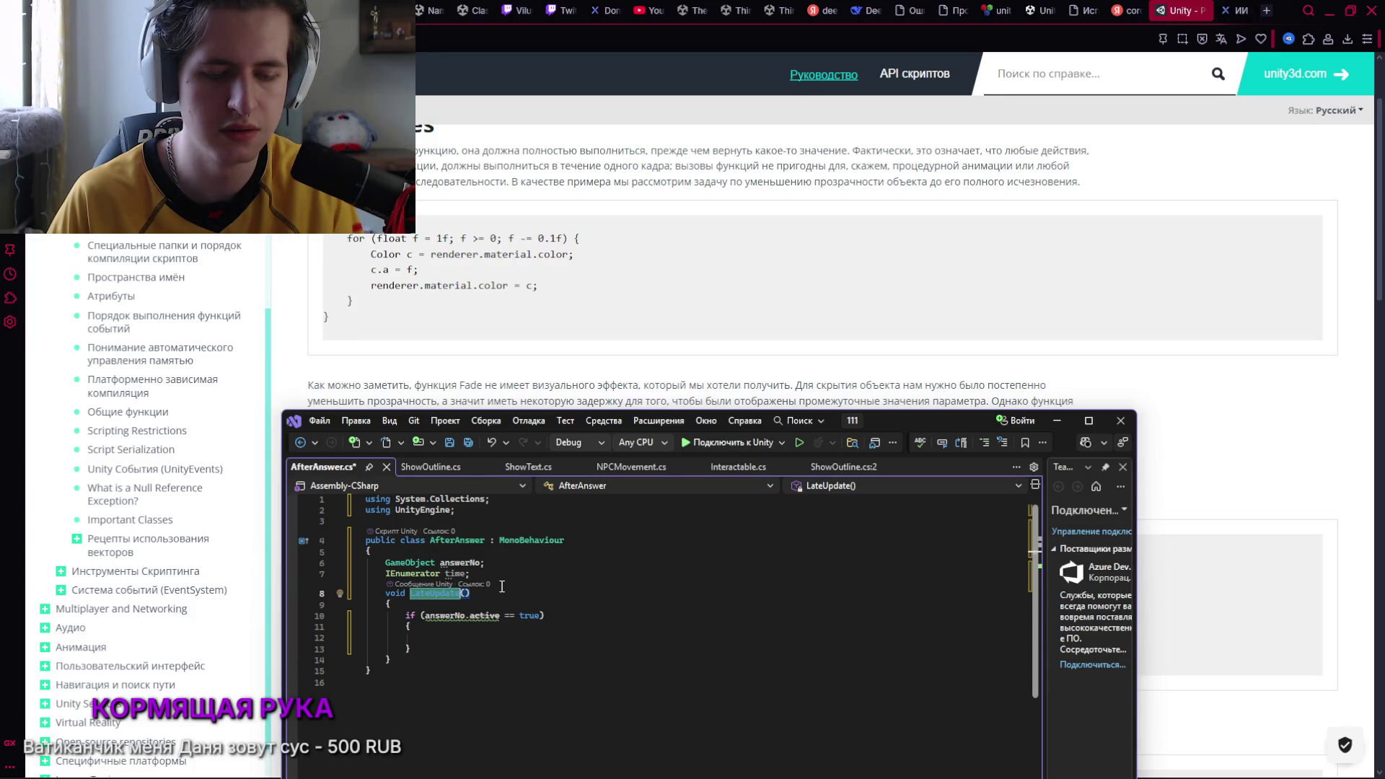
key("BackSpace")
type("Going")
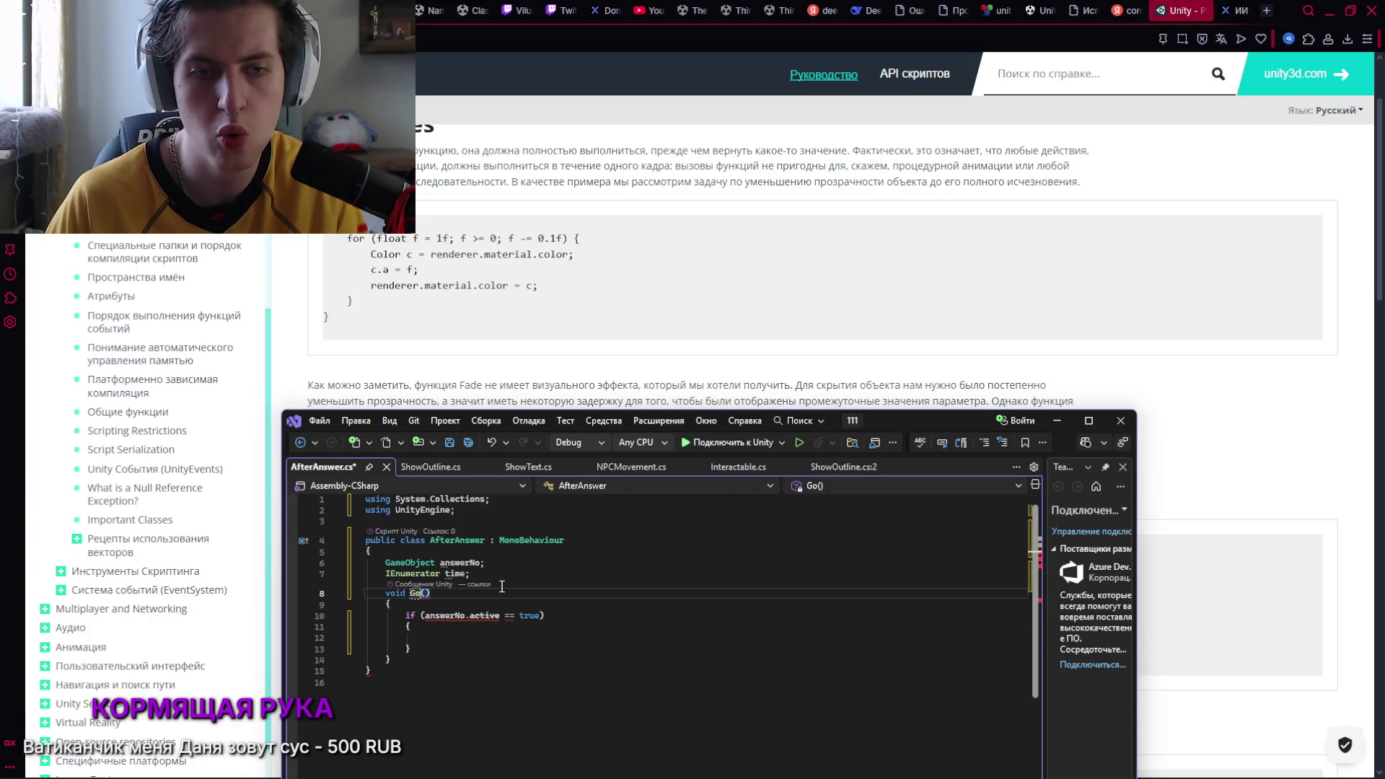
type("Back")
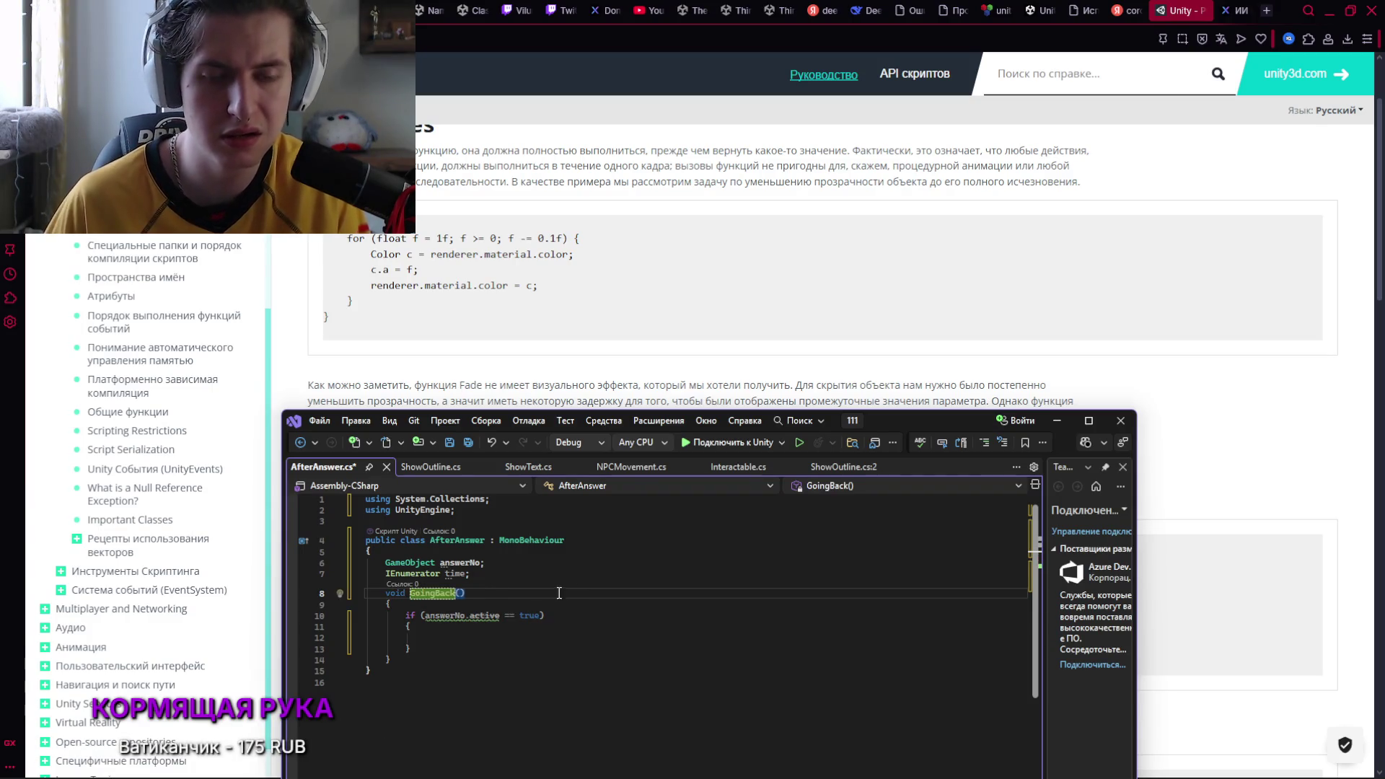
Start a new line inside the if block, then run a translator search in a new Opera tab
left_click(474, 629)
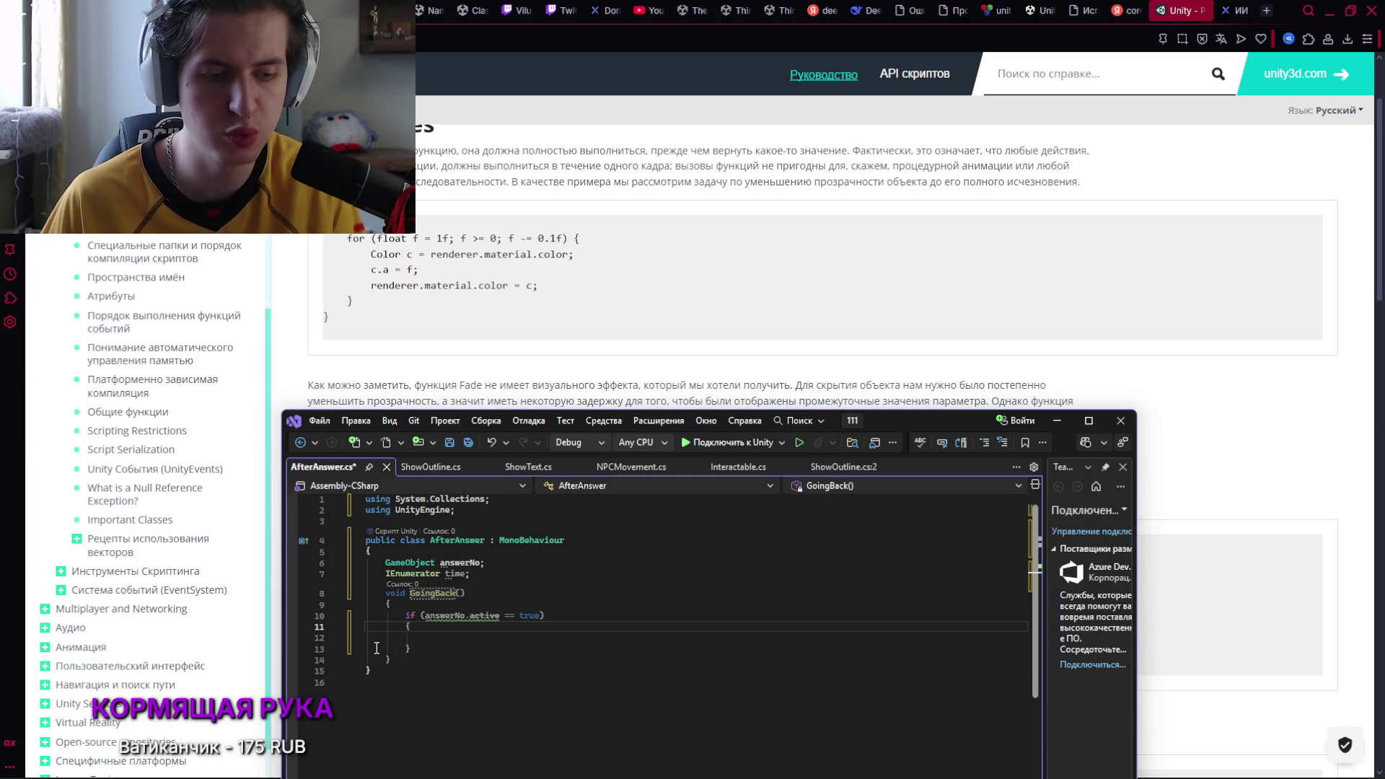
key("Down")
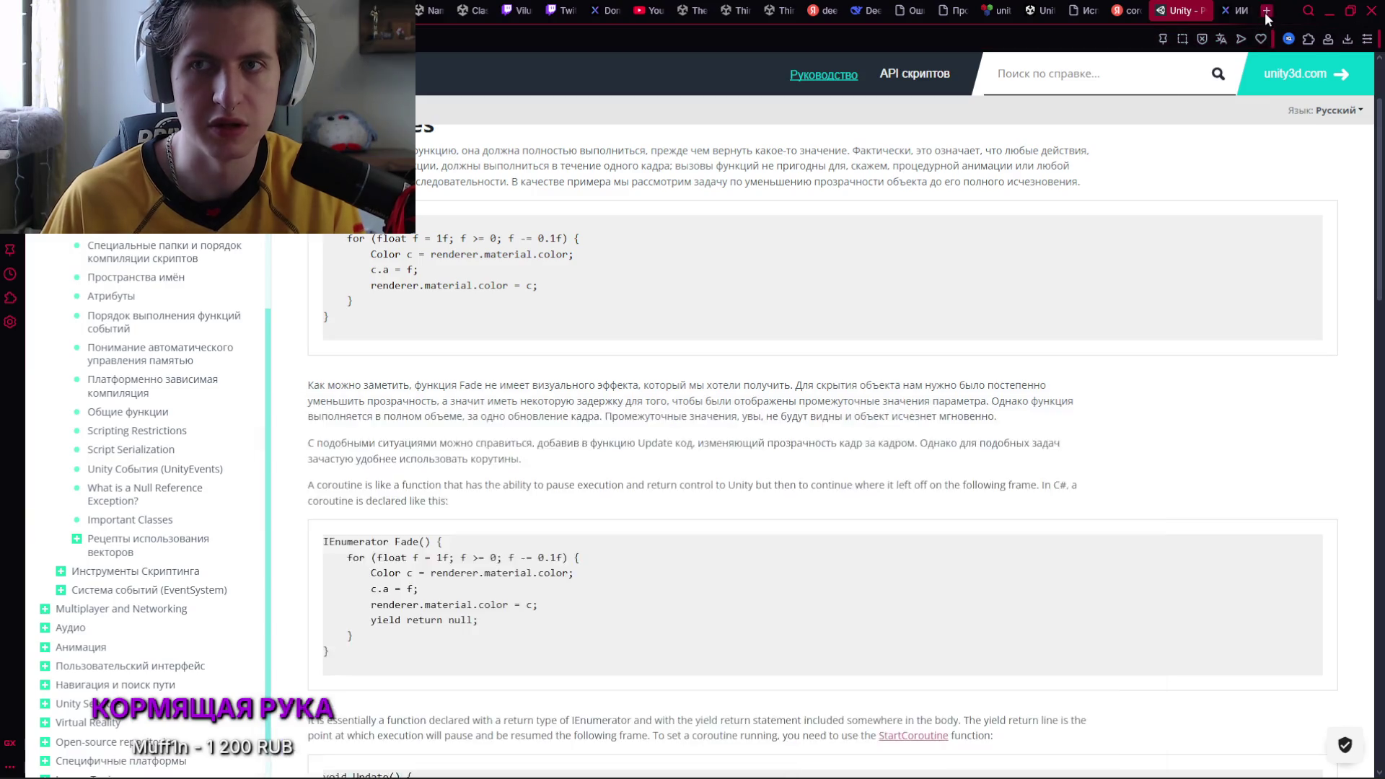
left_click(1265, 11)
key("Return")
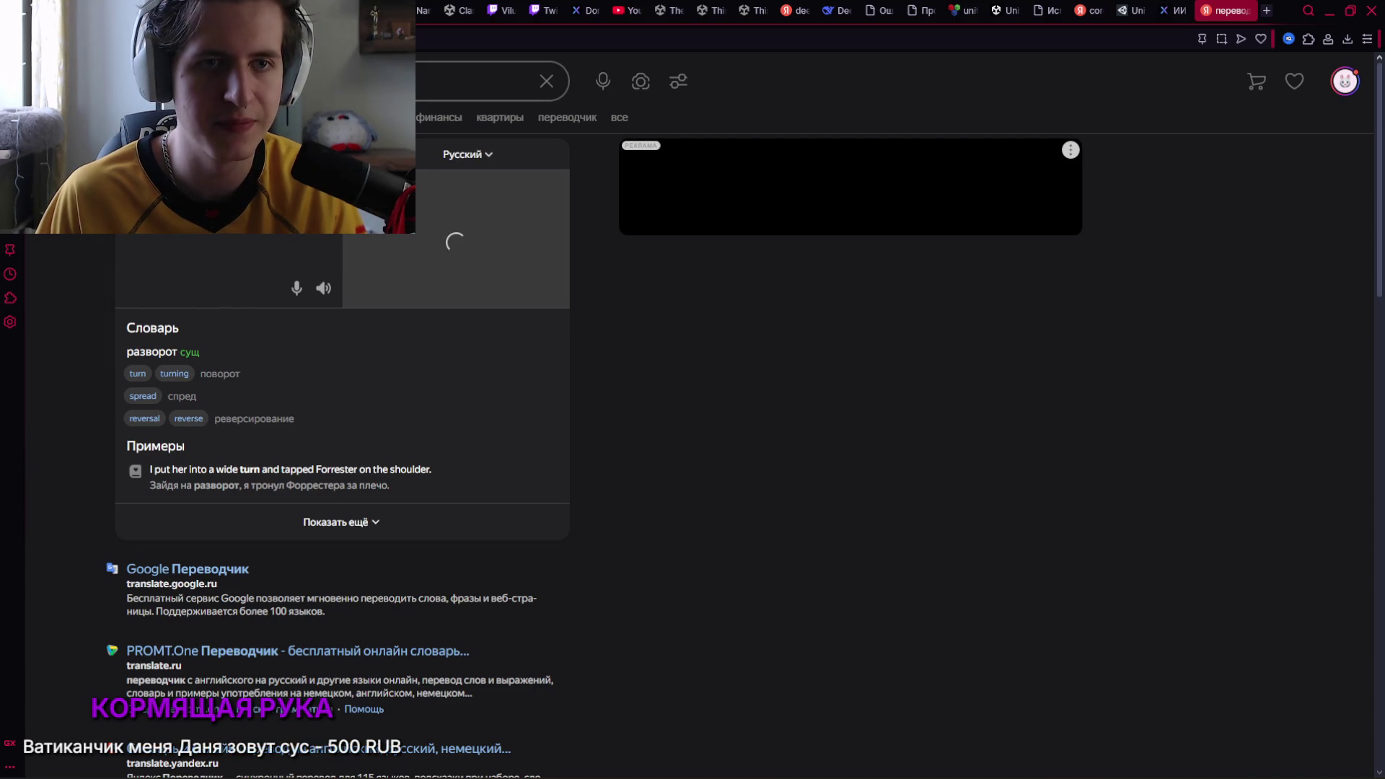
Replace the GoingBack name on line 8 with UTurn
key("alt+Tab")
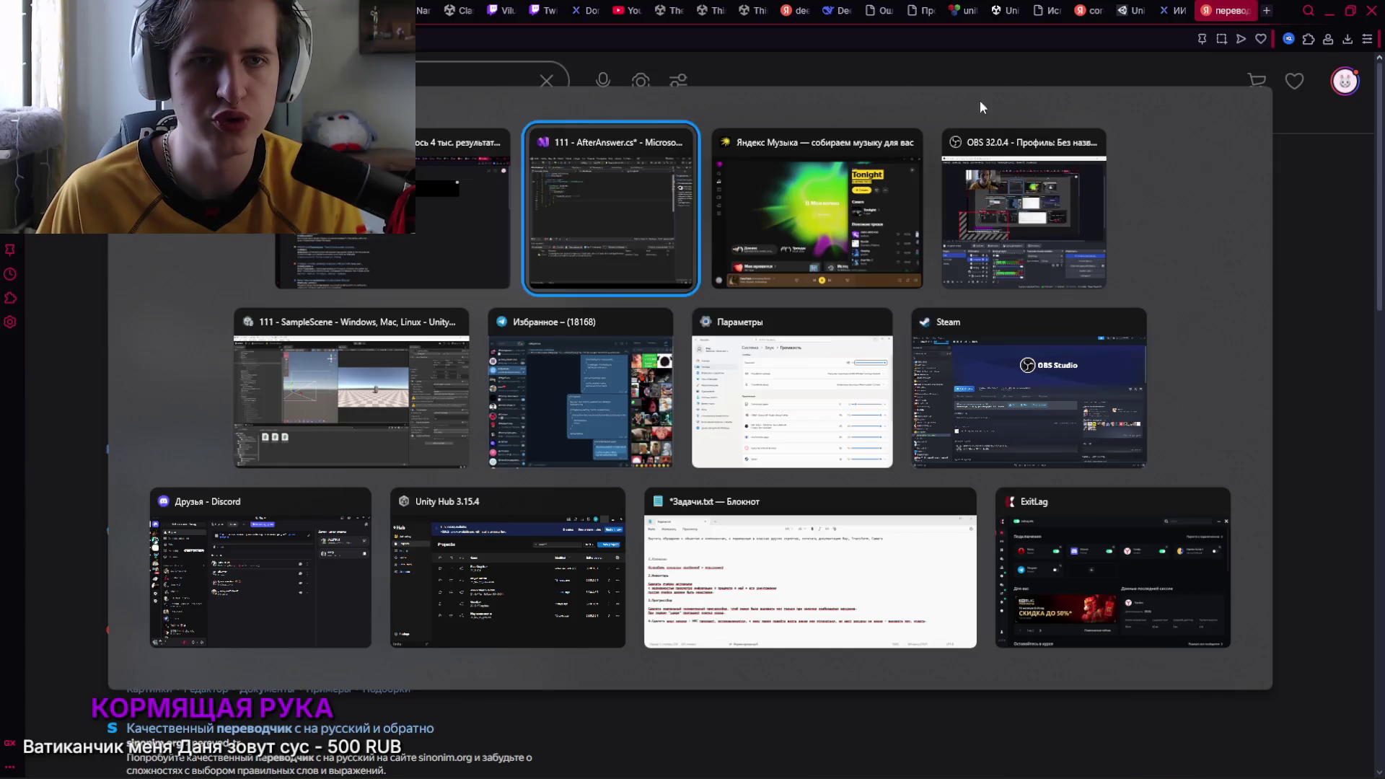
left_click_drag(456, 592, 415, 593)
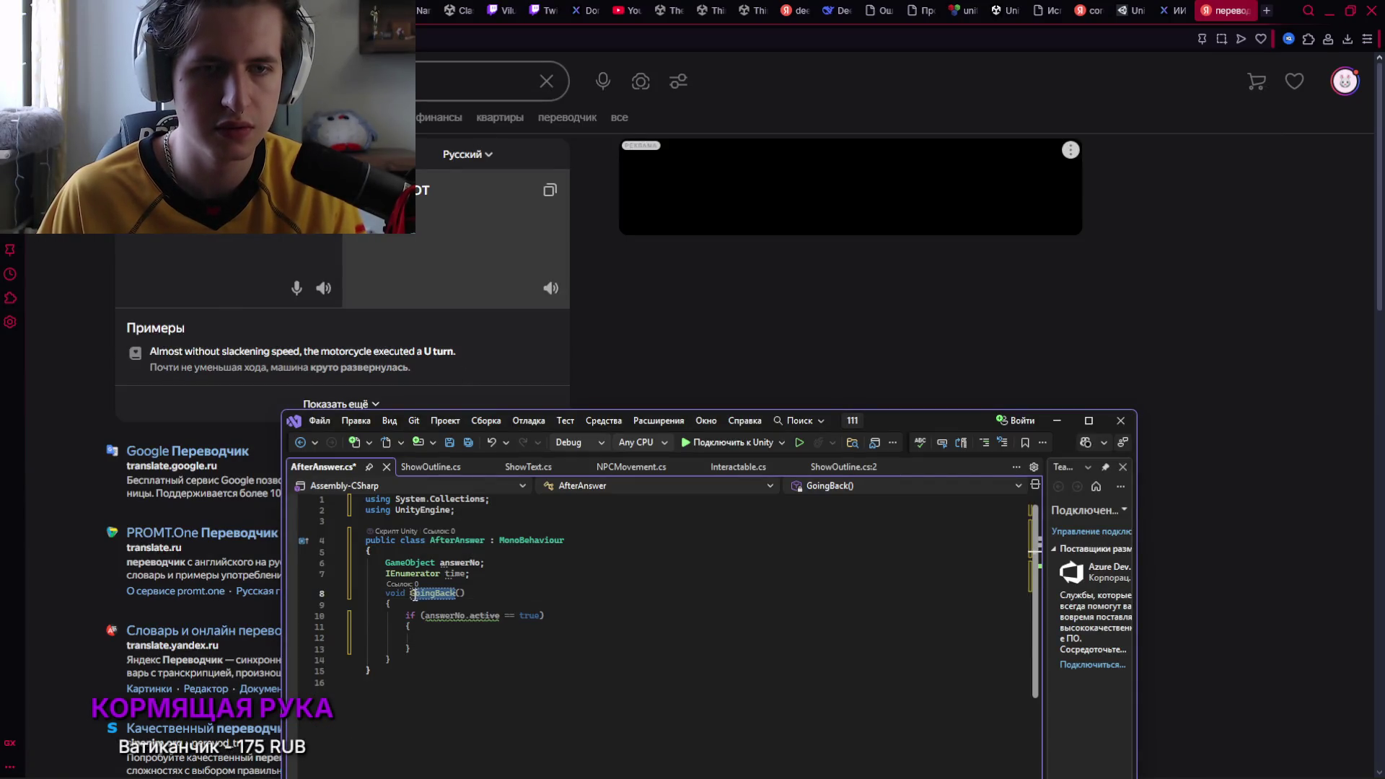
key("BackSpace")
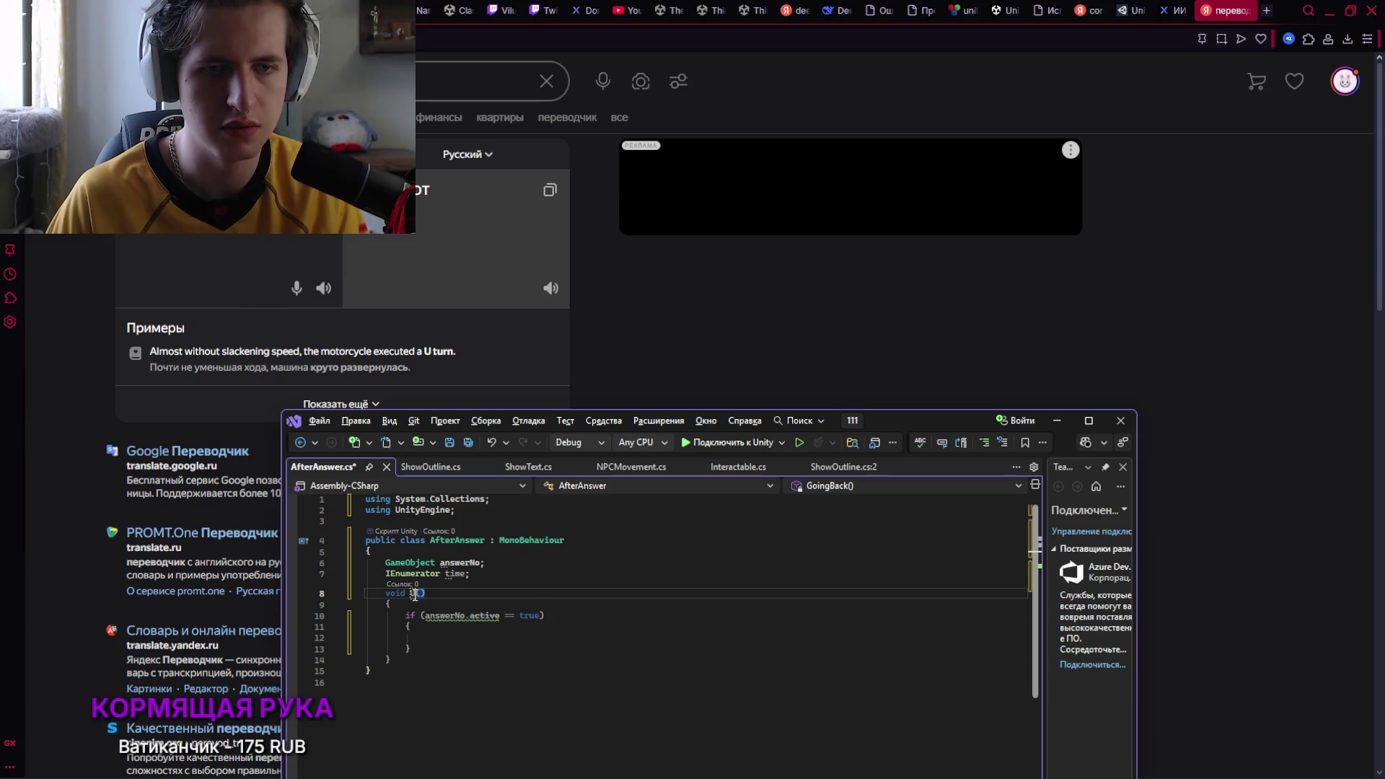
type("UTurn")
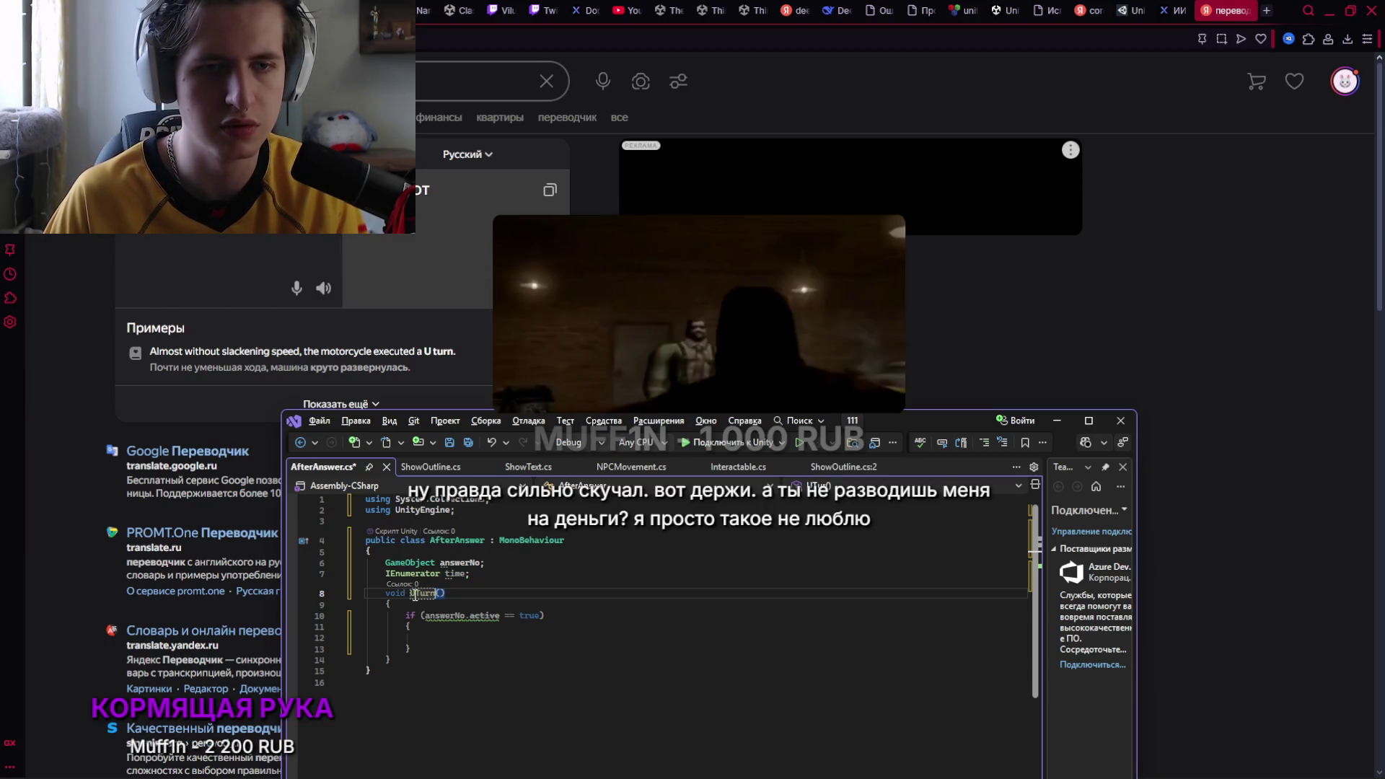
key("alt+Tab")
key("ctrl+shift+Tab")
key("ctrl+shift+Tab")
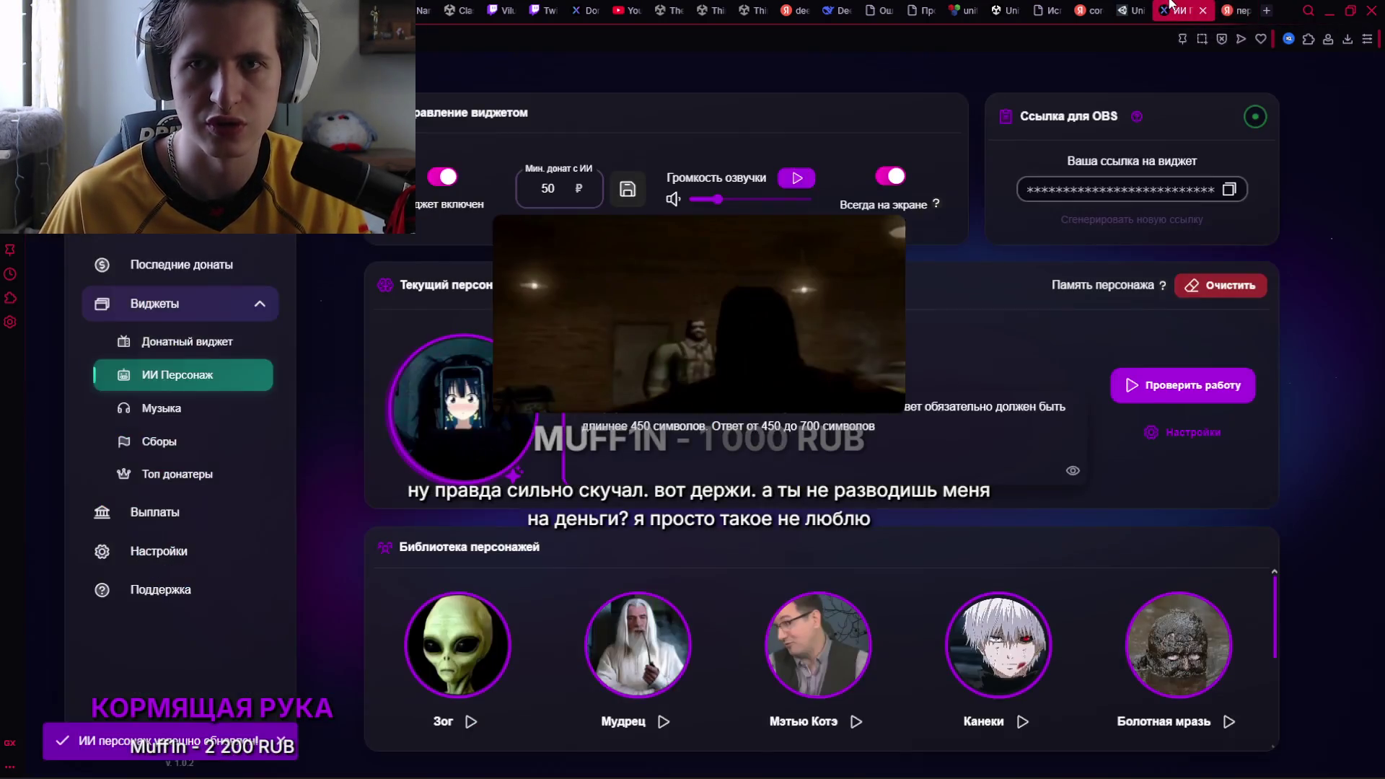
Close OBS, scroll to the IEnumerator Fade and StartCoroutine examples, and bring AfterAnswer.cs back in front
key("alt+Tab")
key("Tab")
key("Tab")
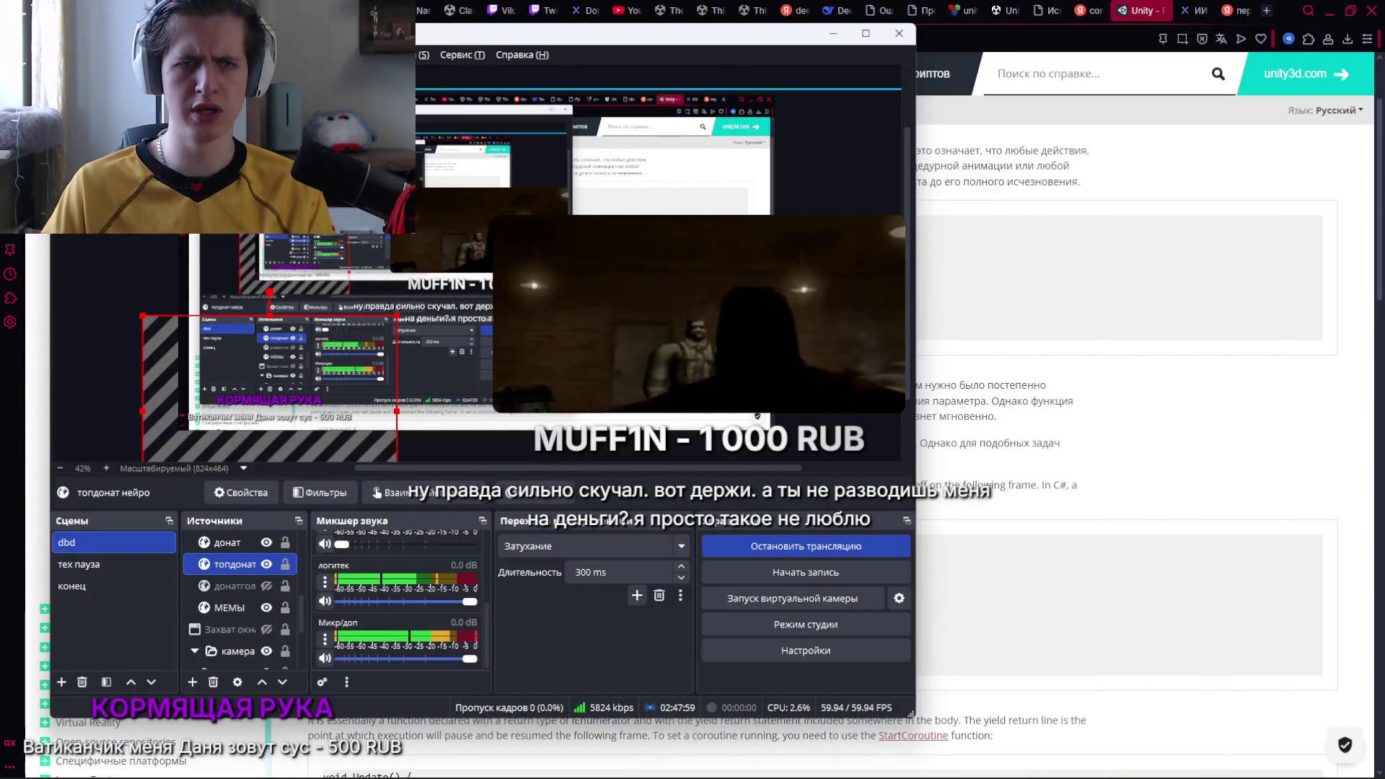
key("alt+Tab")
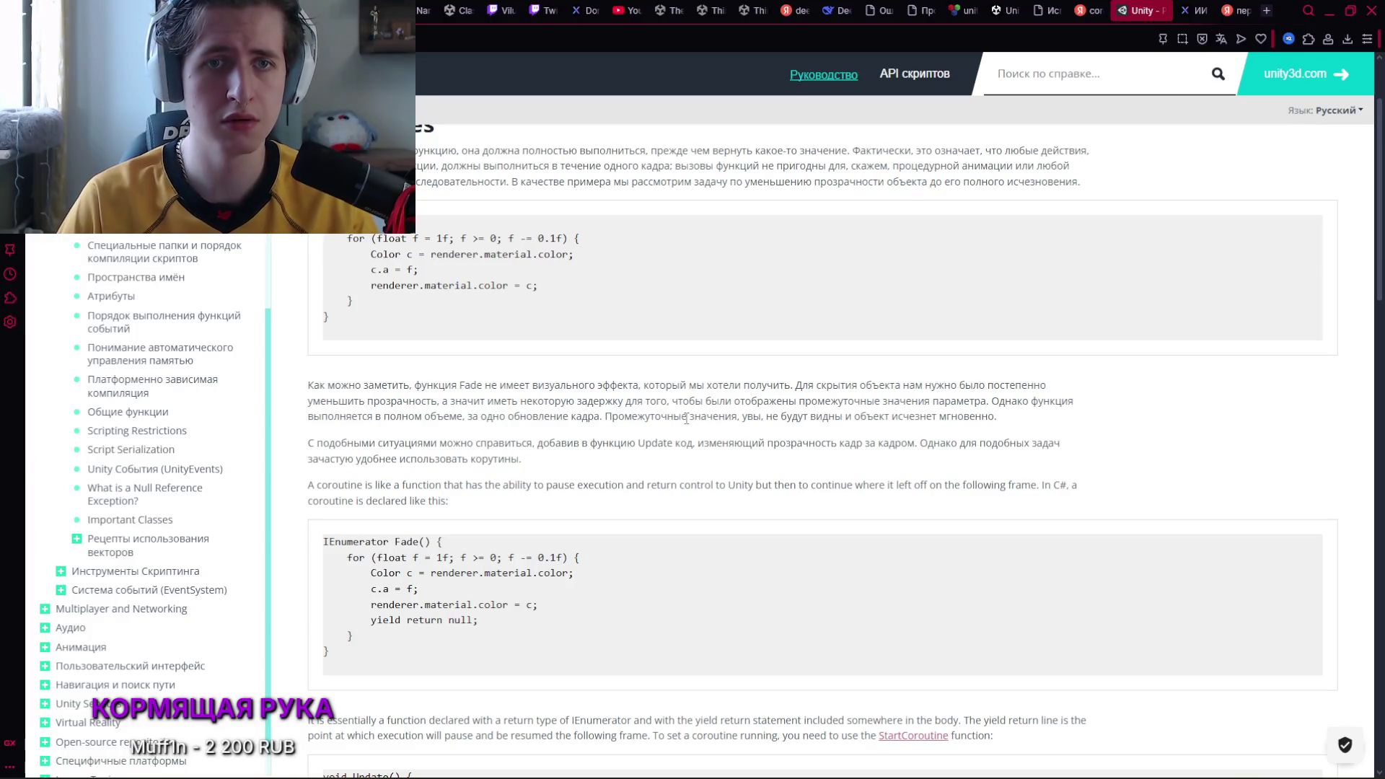
scroll(685, 417, "down", 1)
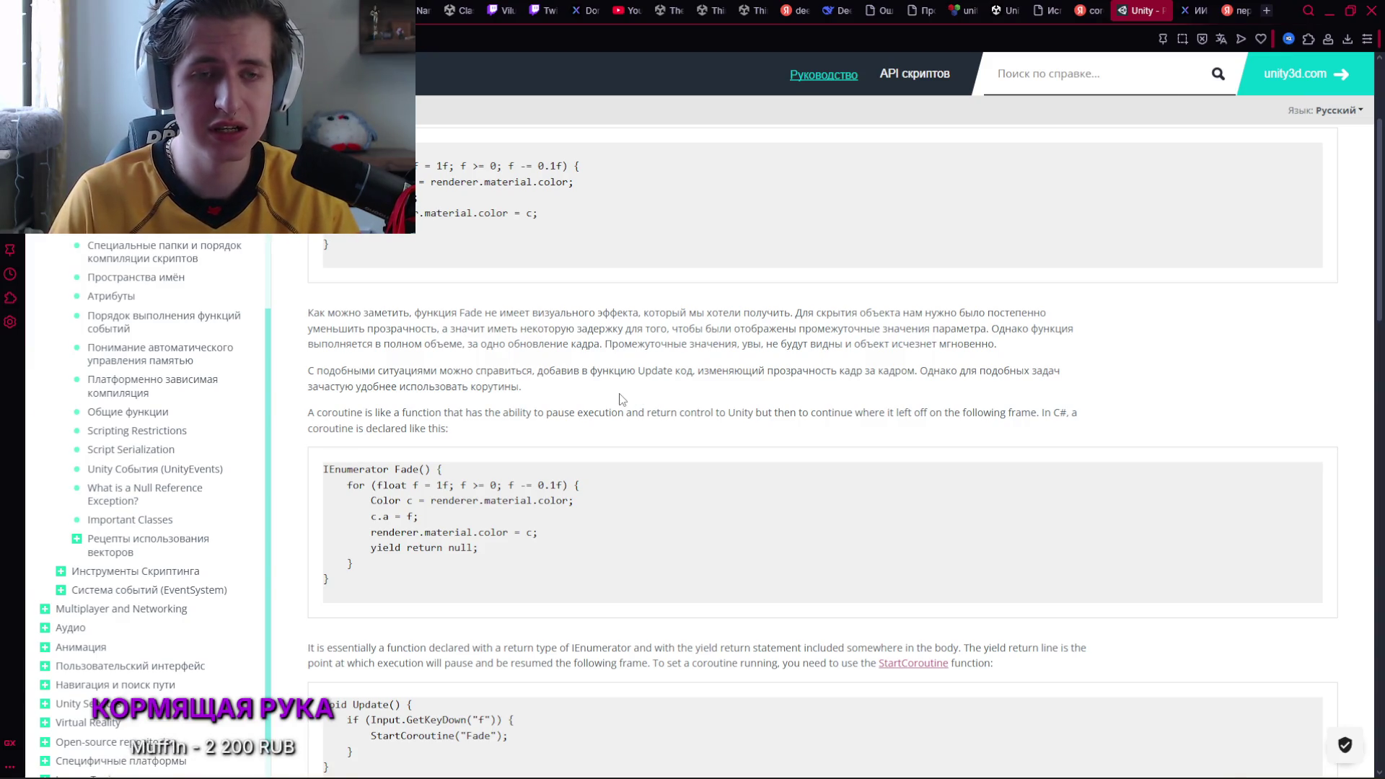
scroll(606, 390, "down", 1)
scroll(593, 380, "down", 1)
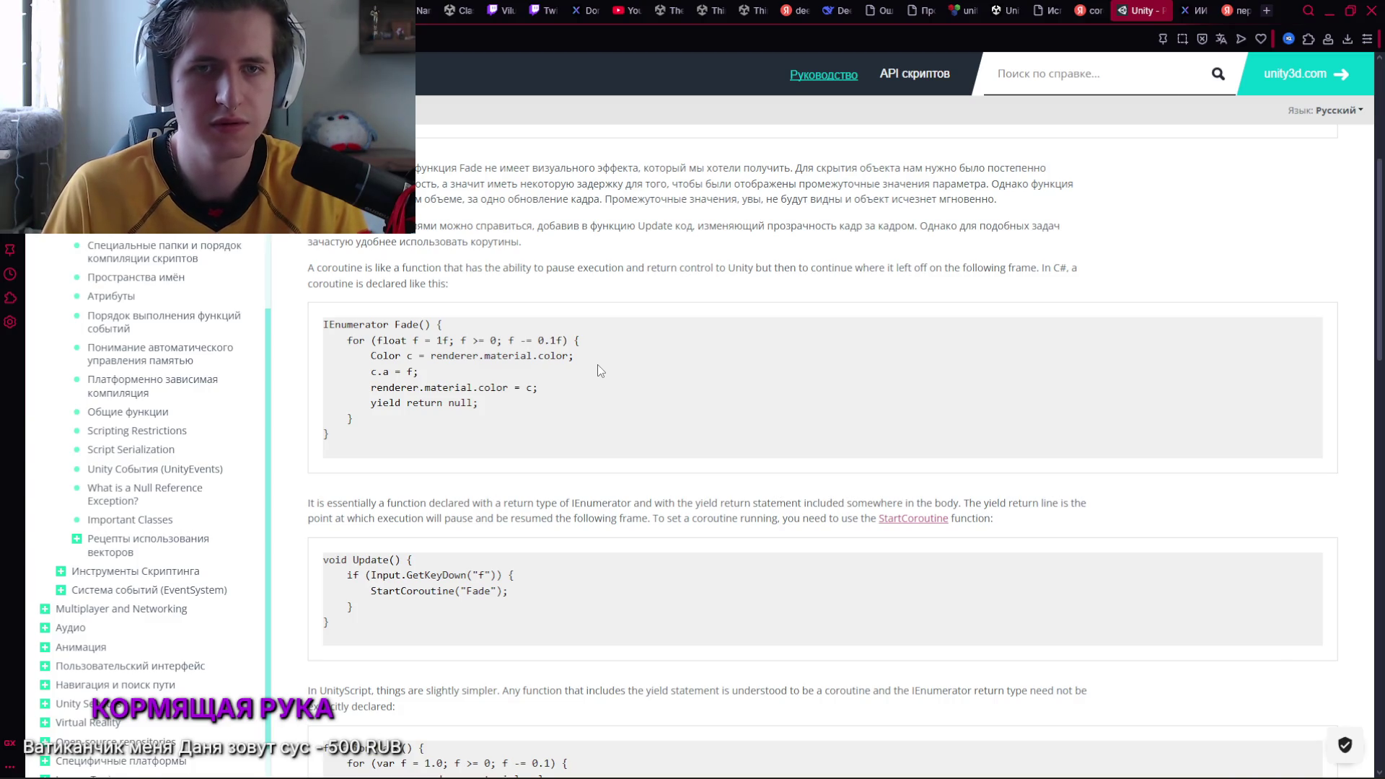
key("alt+Tab")
mouse_move(901, 406)
left_mouse_down()
mouse_move(950, 305)
mouse_move(1002, 433)
left_mouse_up()
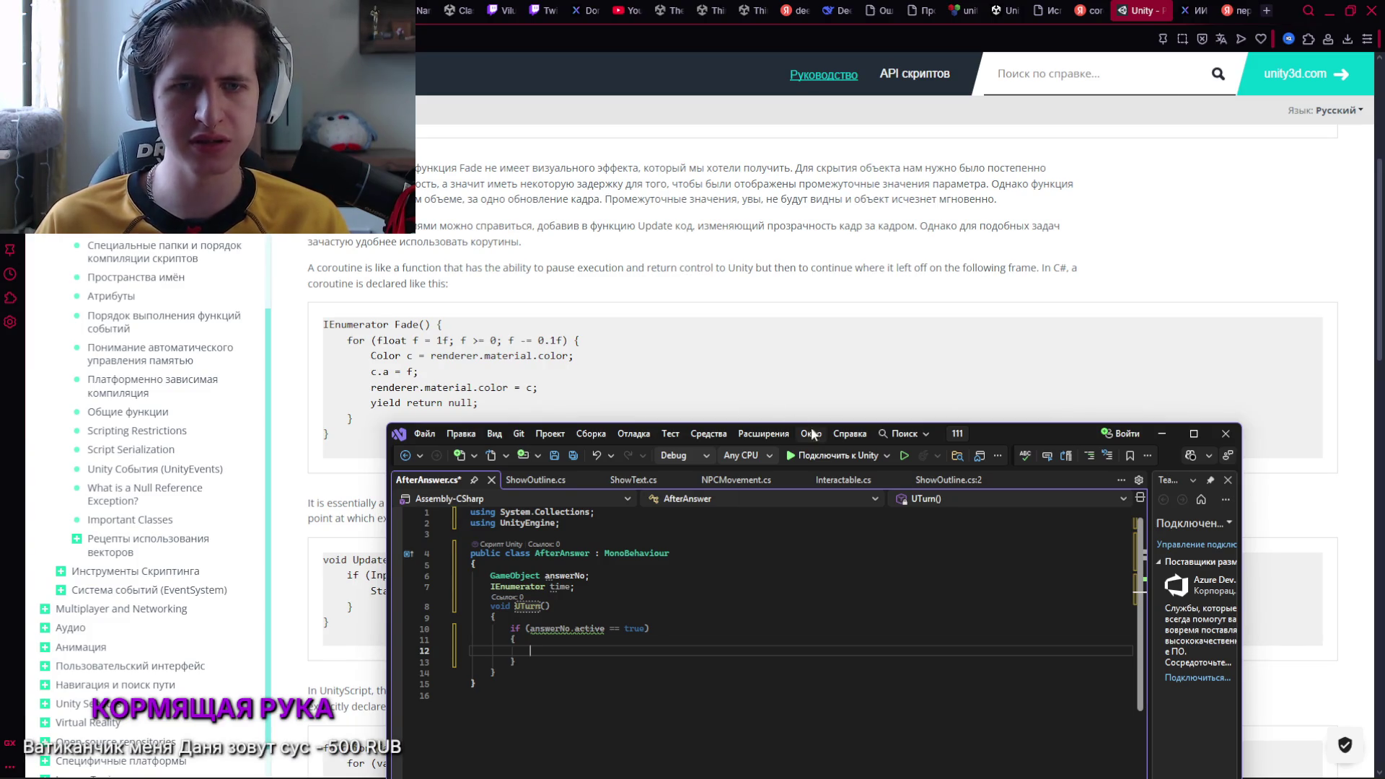
mouse_move(1027, 434)
left_mouse_down()
mouse_move(1076, 396)
mouse_move(1102, 412)
left_mouse_up()
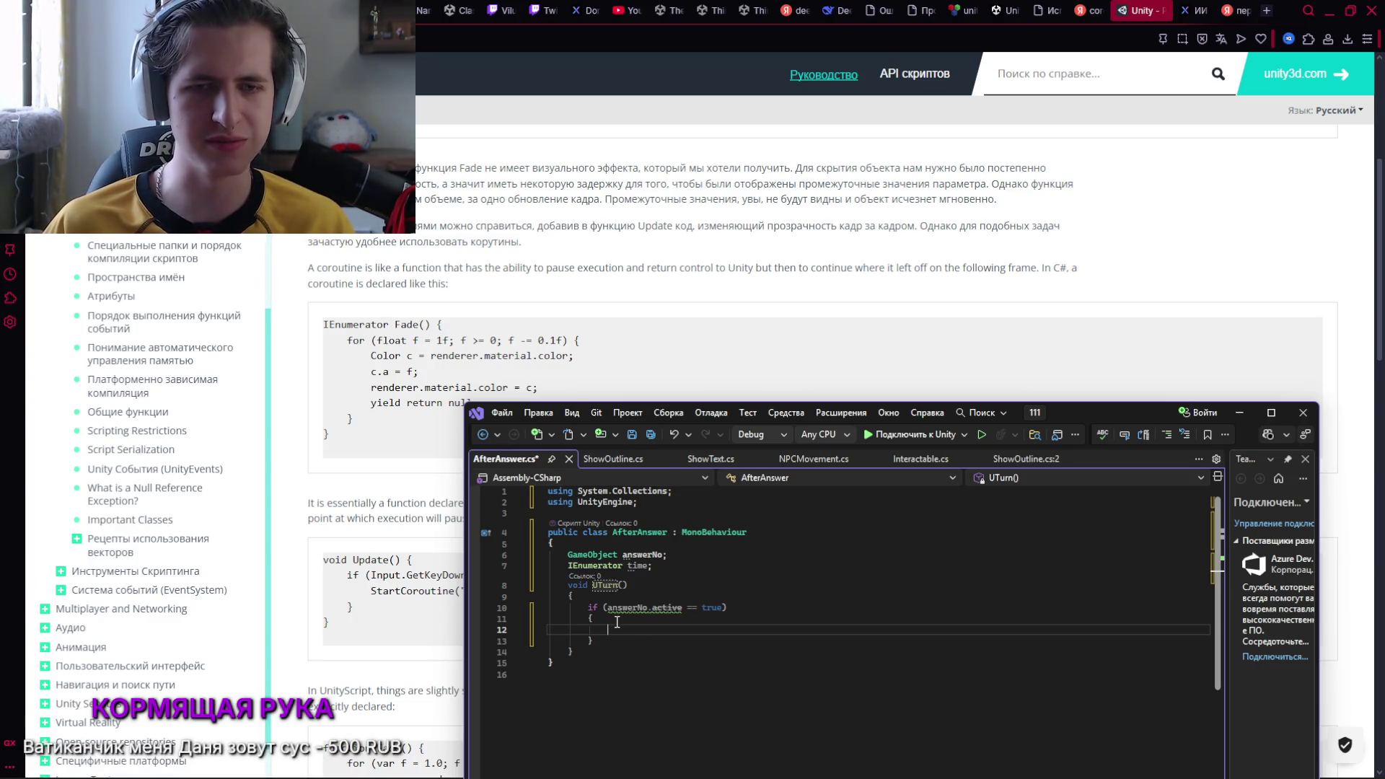
mouse_move(1084, 417)
left_mouse_down()
mouse_move(1175, 374)
mouse_move(1143, 422)
left_mouse_up()
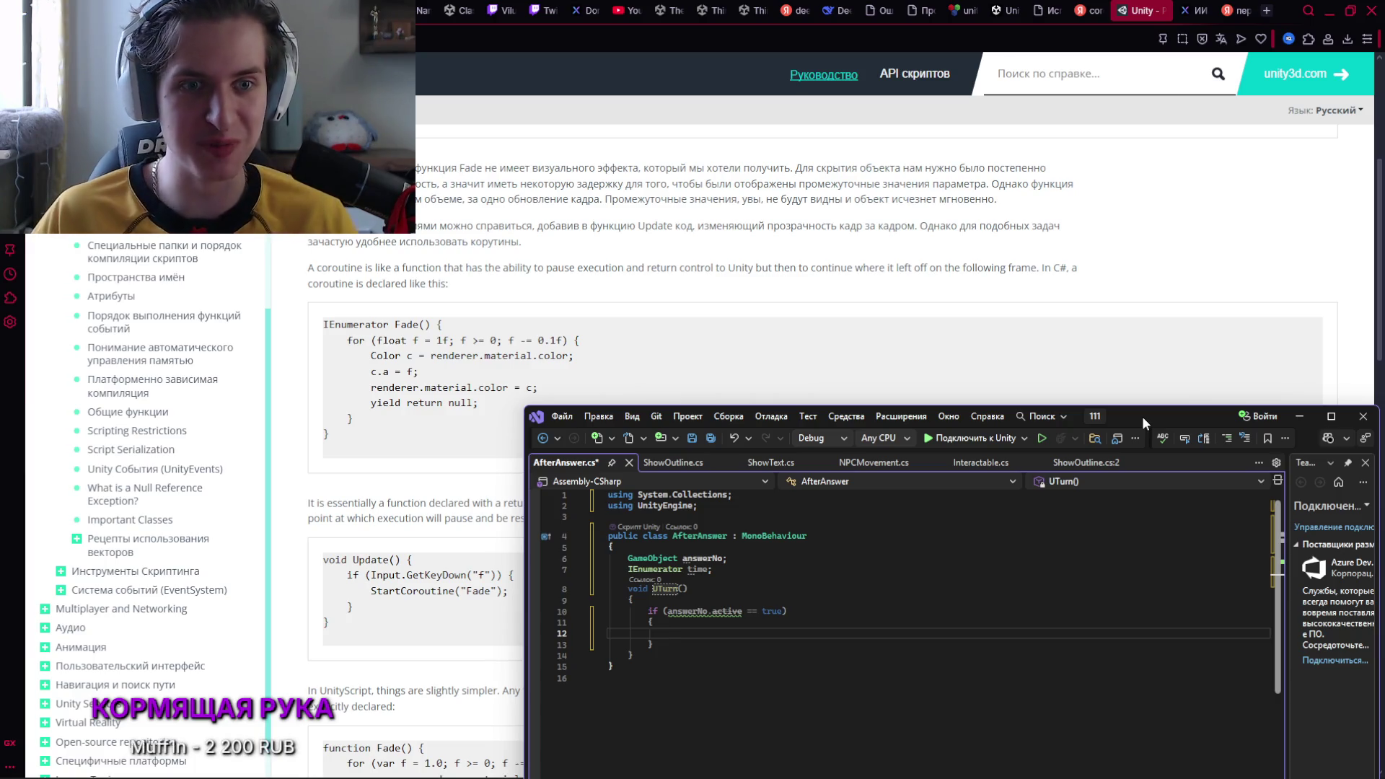
key("Up")
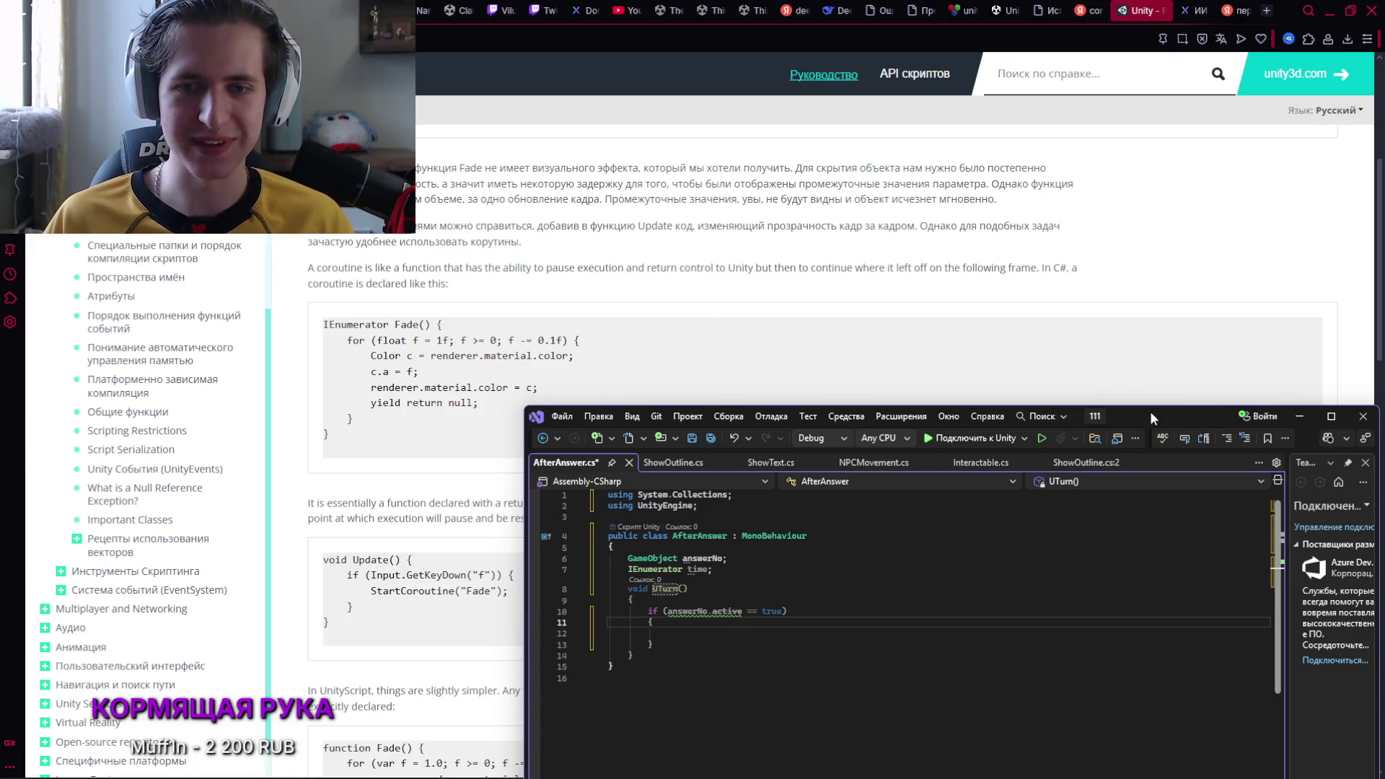
left_click_drag(1149, 411, 1161, 370)
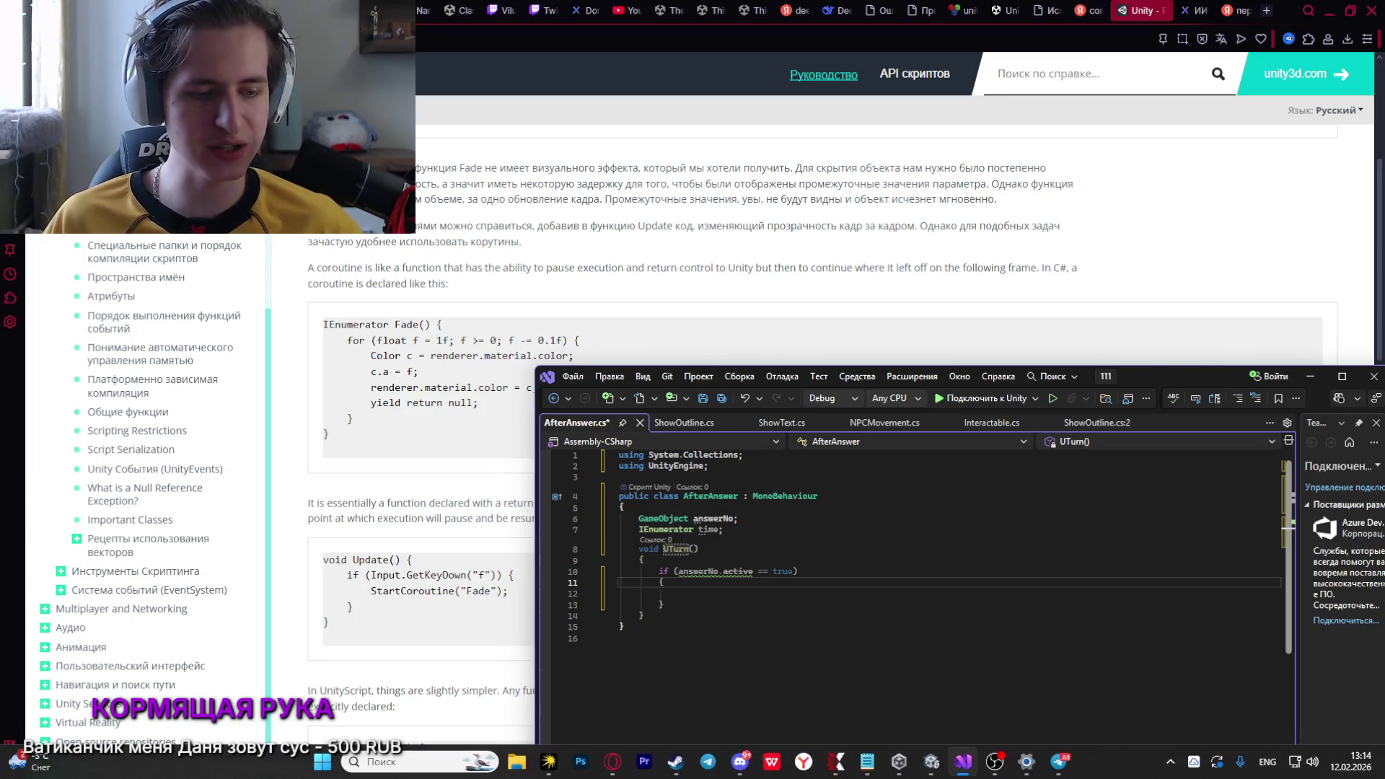
In Unity, frame the npc 1 capsule and survey the scene and terrain
left_click(938, 762)
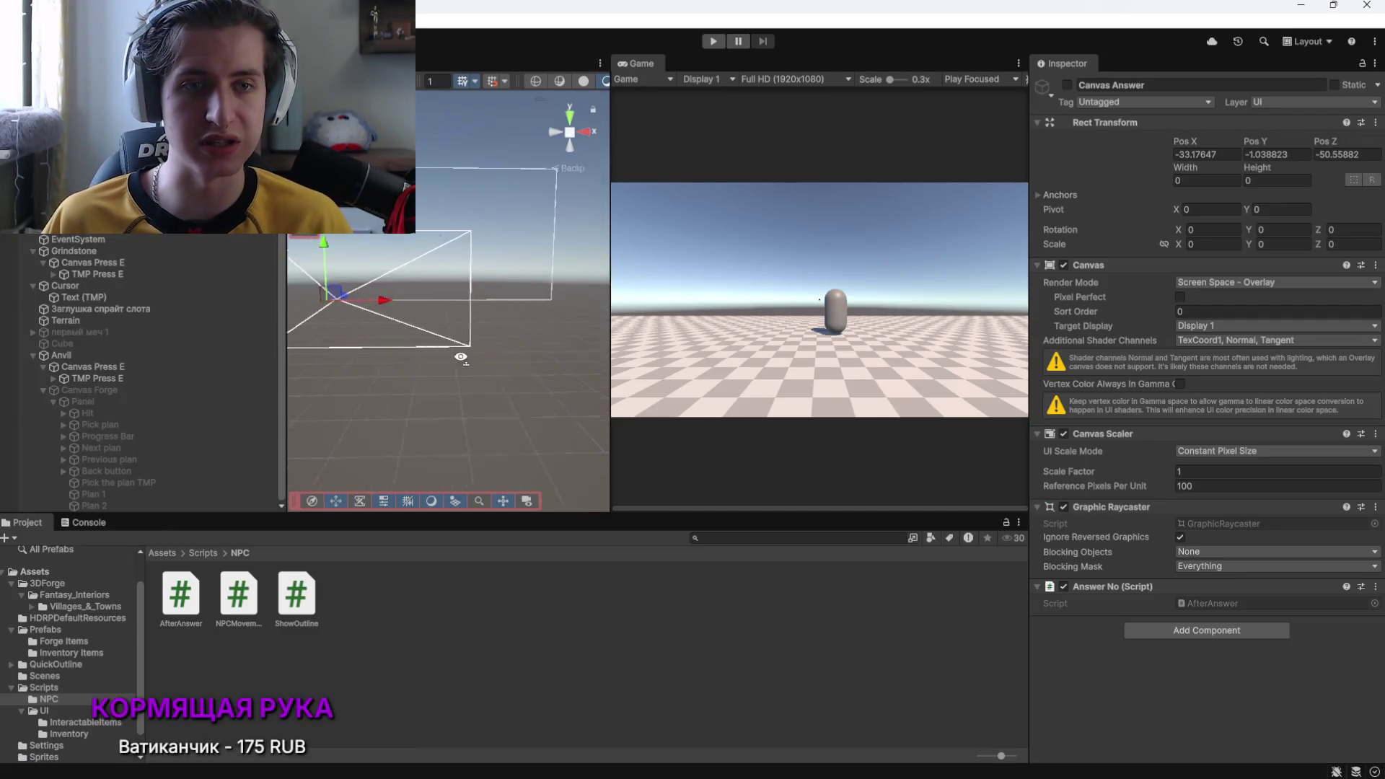
left_click(79, 227)
key("f")
mouse_move(487, 370)
left_mouse_down()
mouse_move(322, 495)
mouse_move(148, 488)
mouse_move(264, 508)
left_mouse_up()
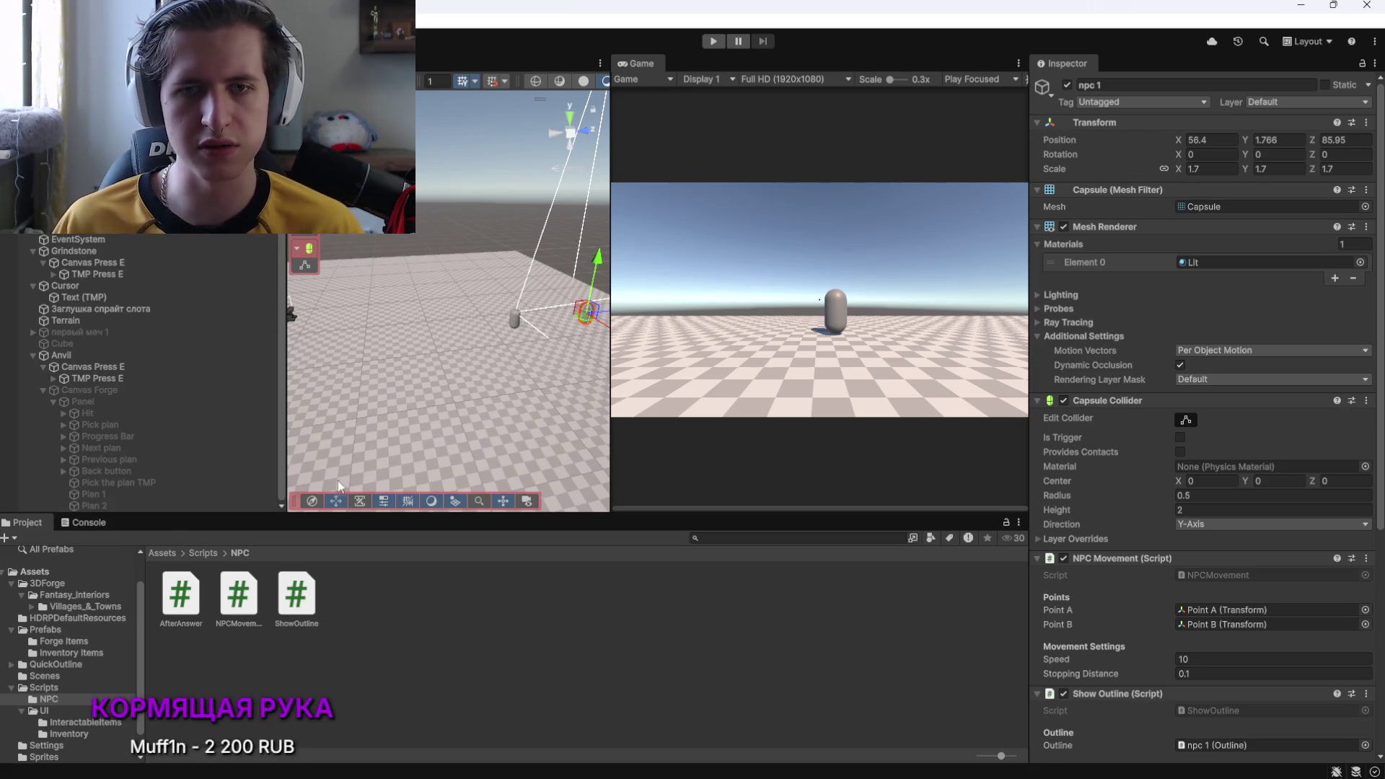
mouse_move(563, 347)
left_mouse_down()
mouse_move(977, 326)
mouse_move(965, 332)
left_mouse_up()
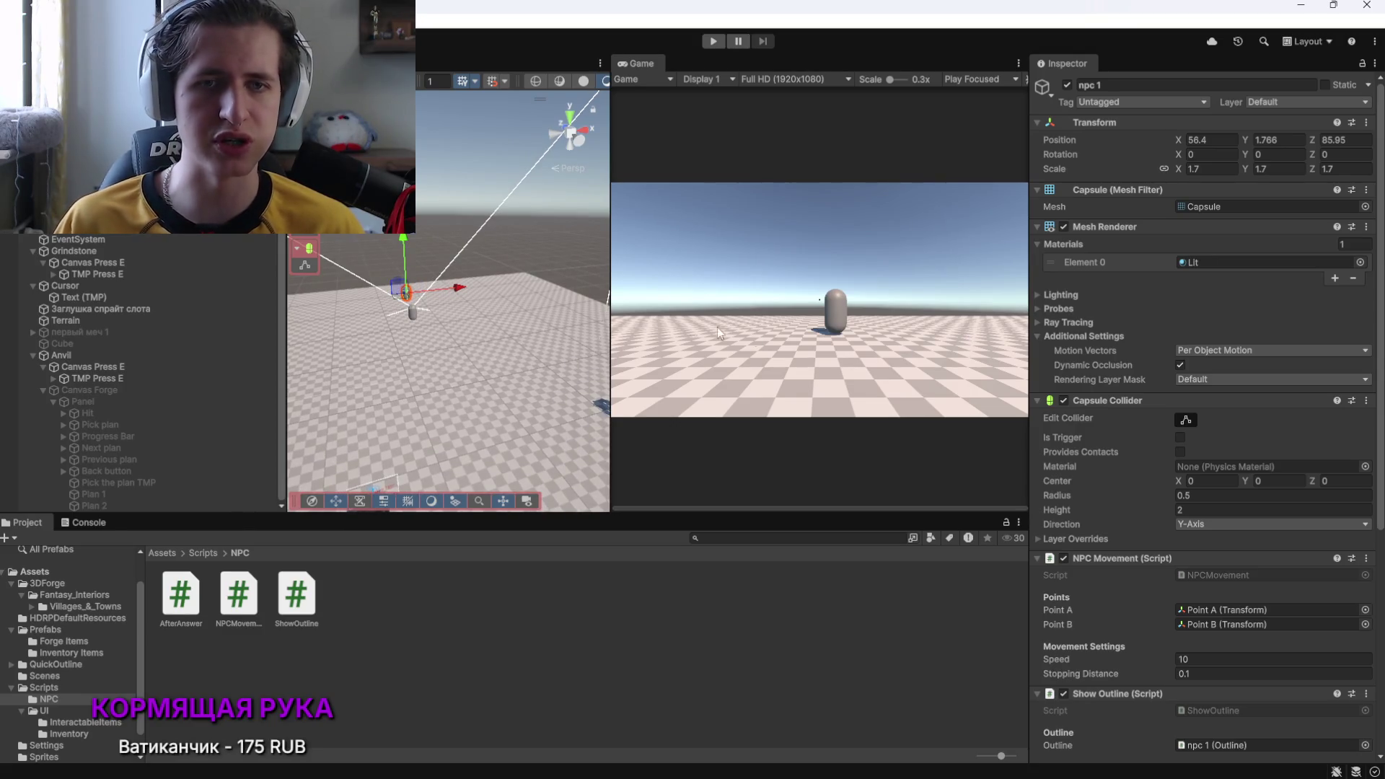
left_click(544, 402)
left_click_drag(560, 365, 489, 392)
Enter Play mode and forge the sword blueprint at the anvil
key("ctrl+p")
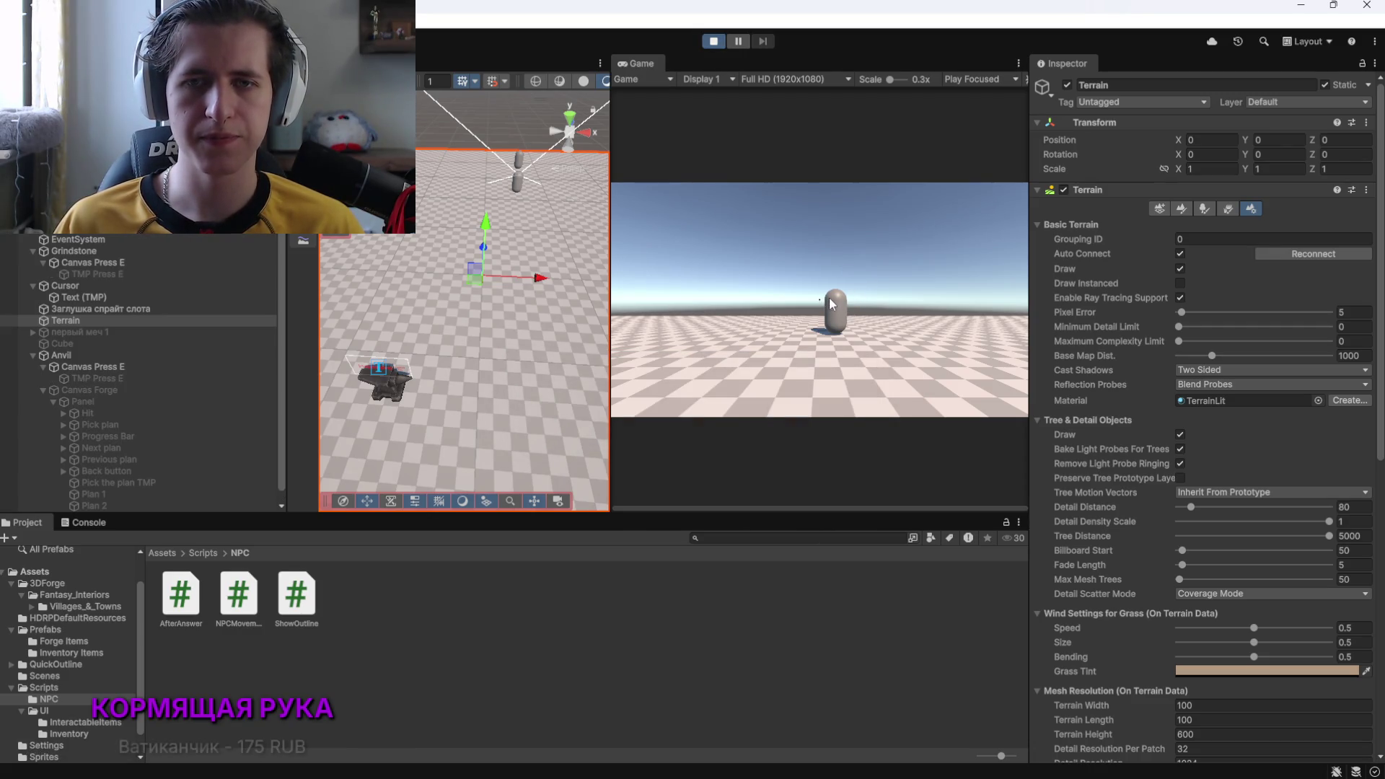
key("w")
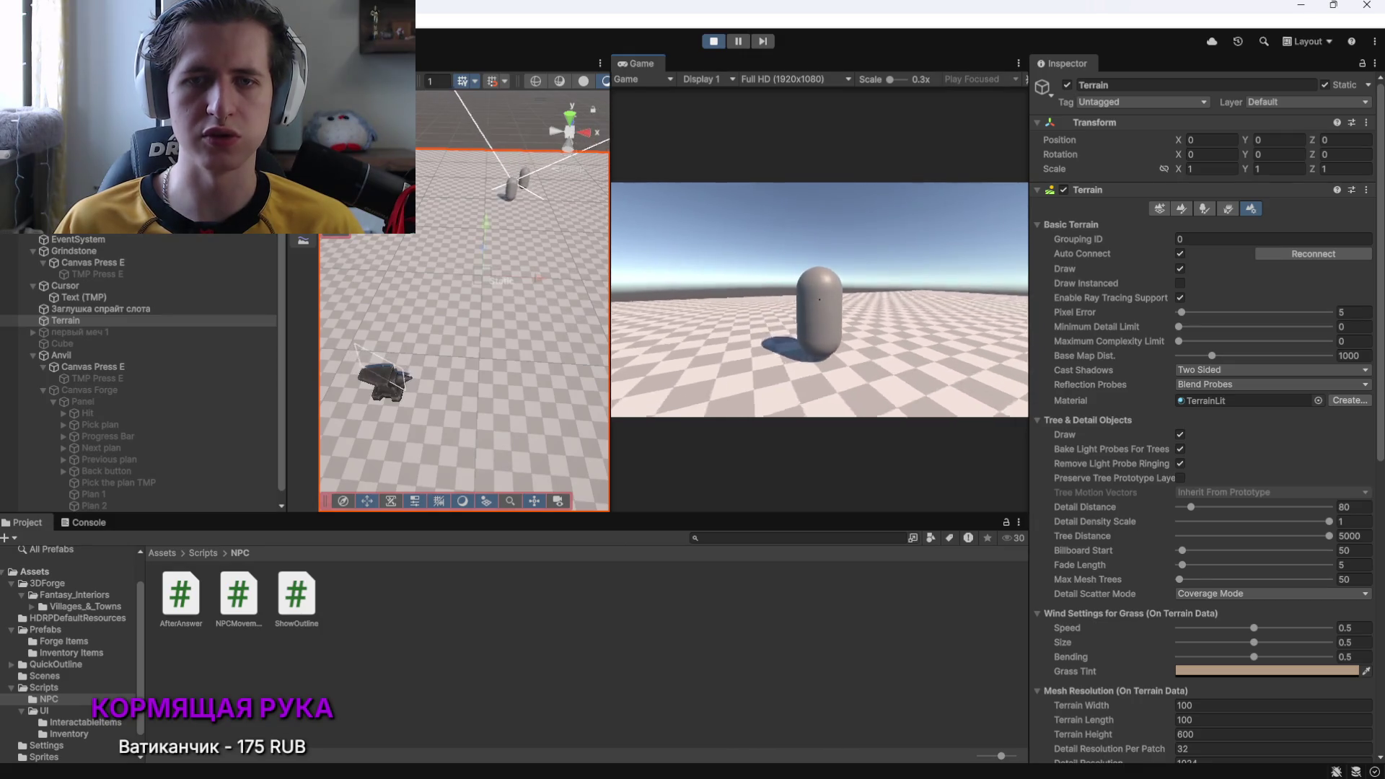
key("s")
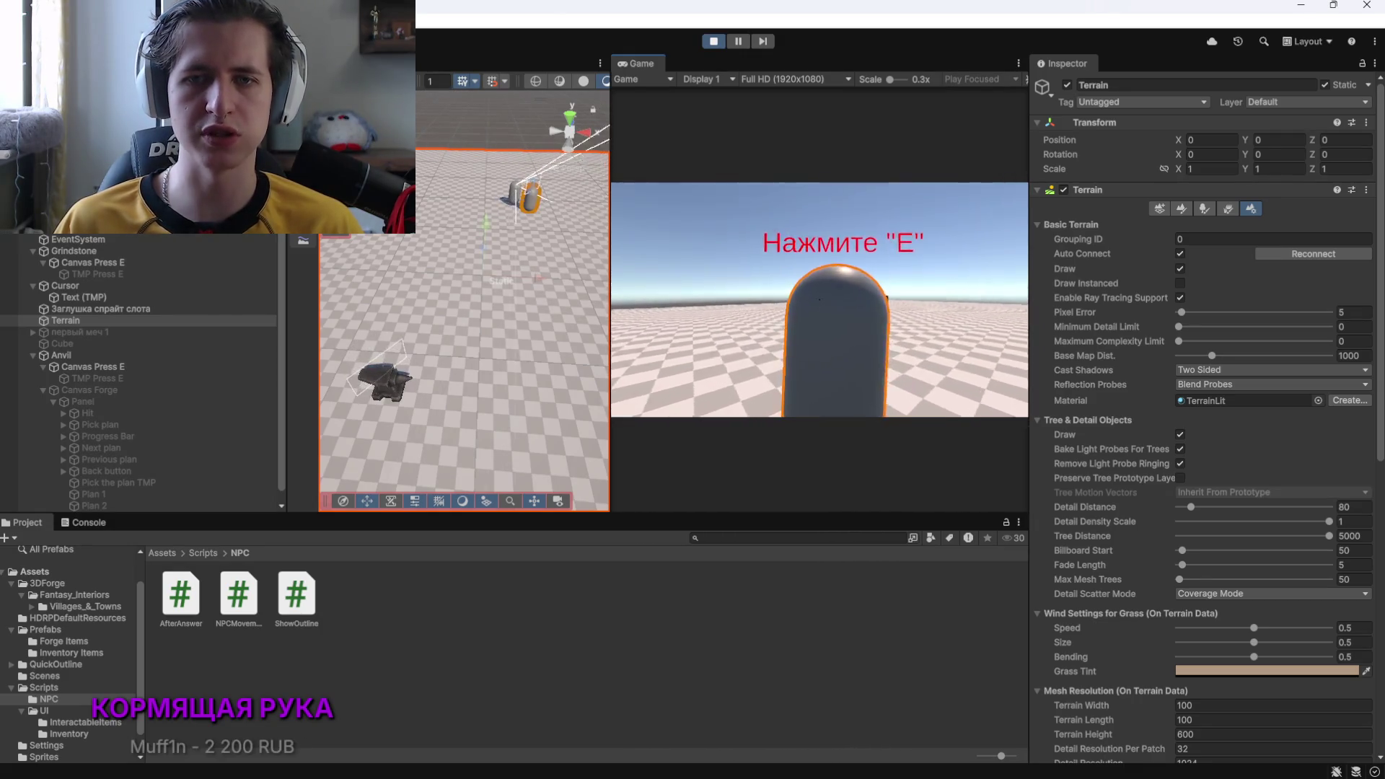
key("w")
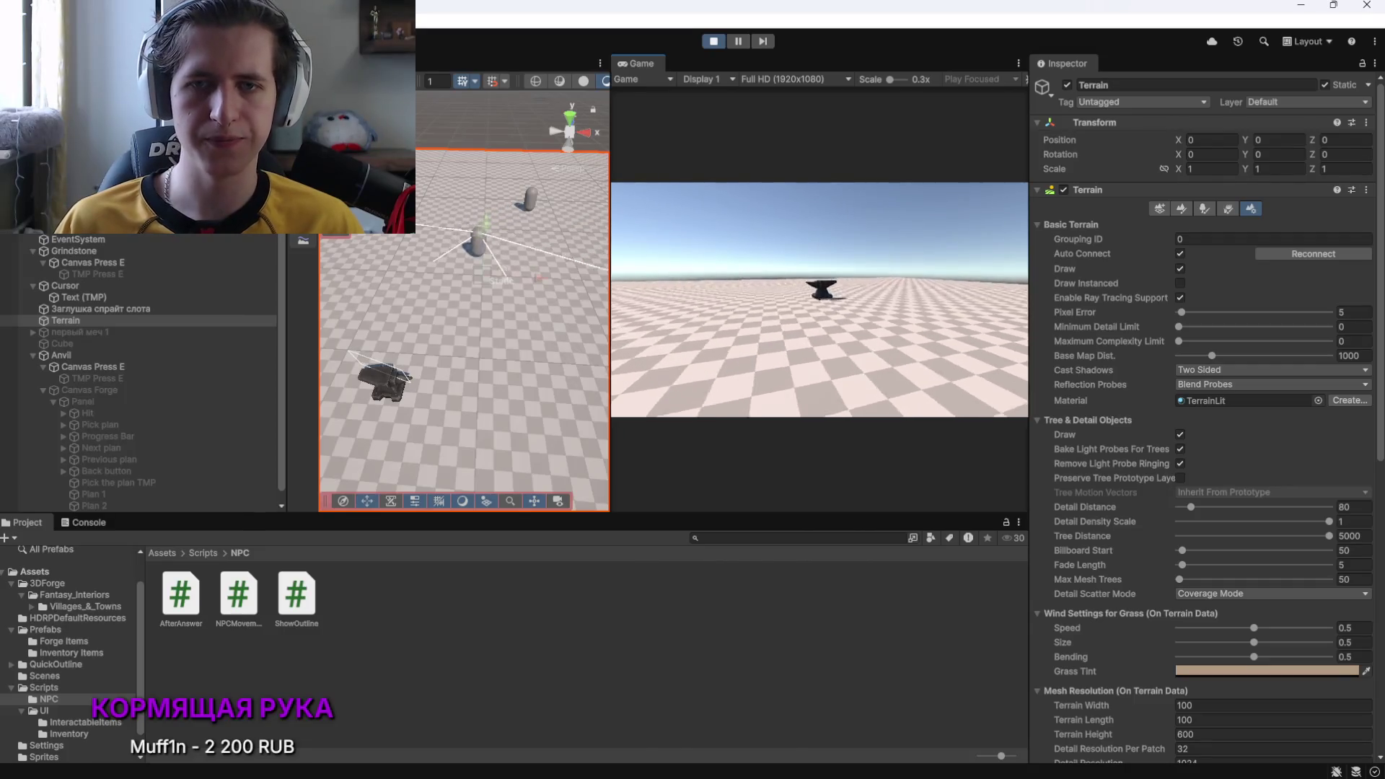
key("e")
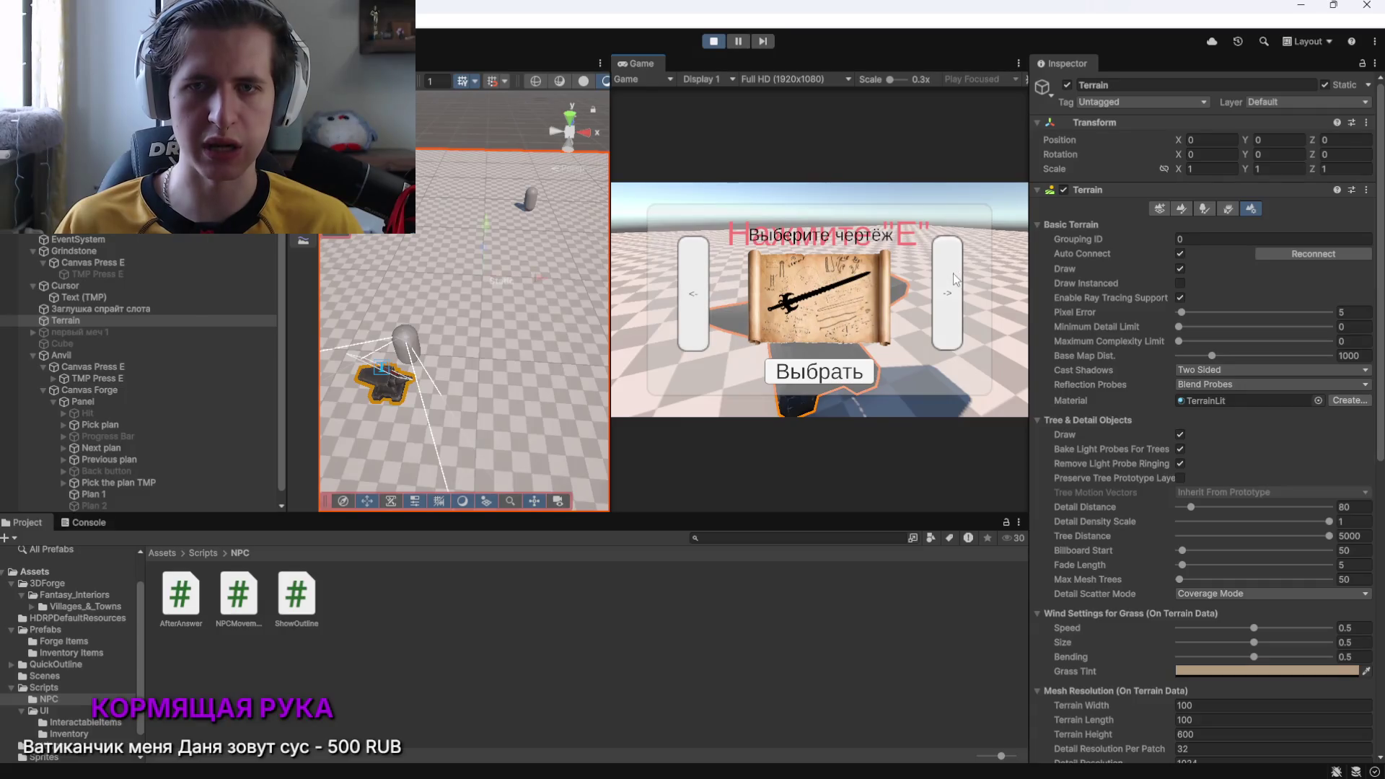
left_click(793, 380)
left_click(823, 393)
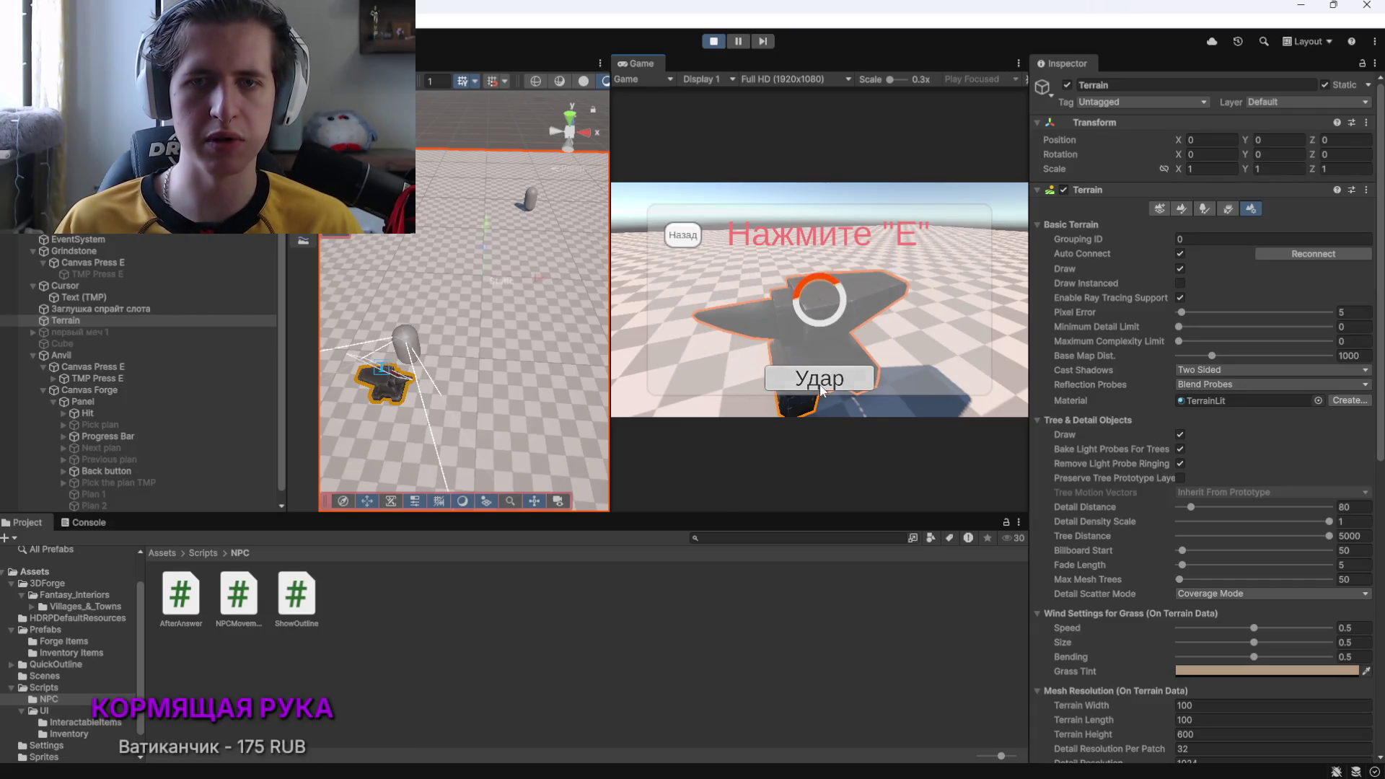
left_click(823, 390)
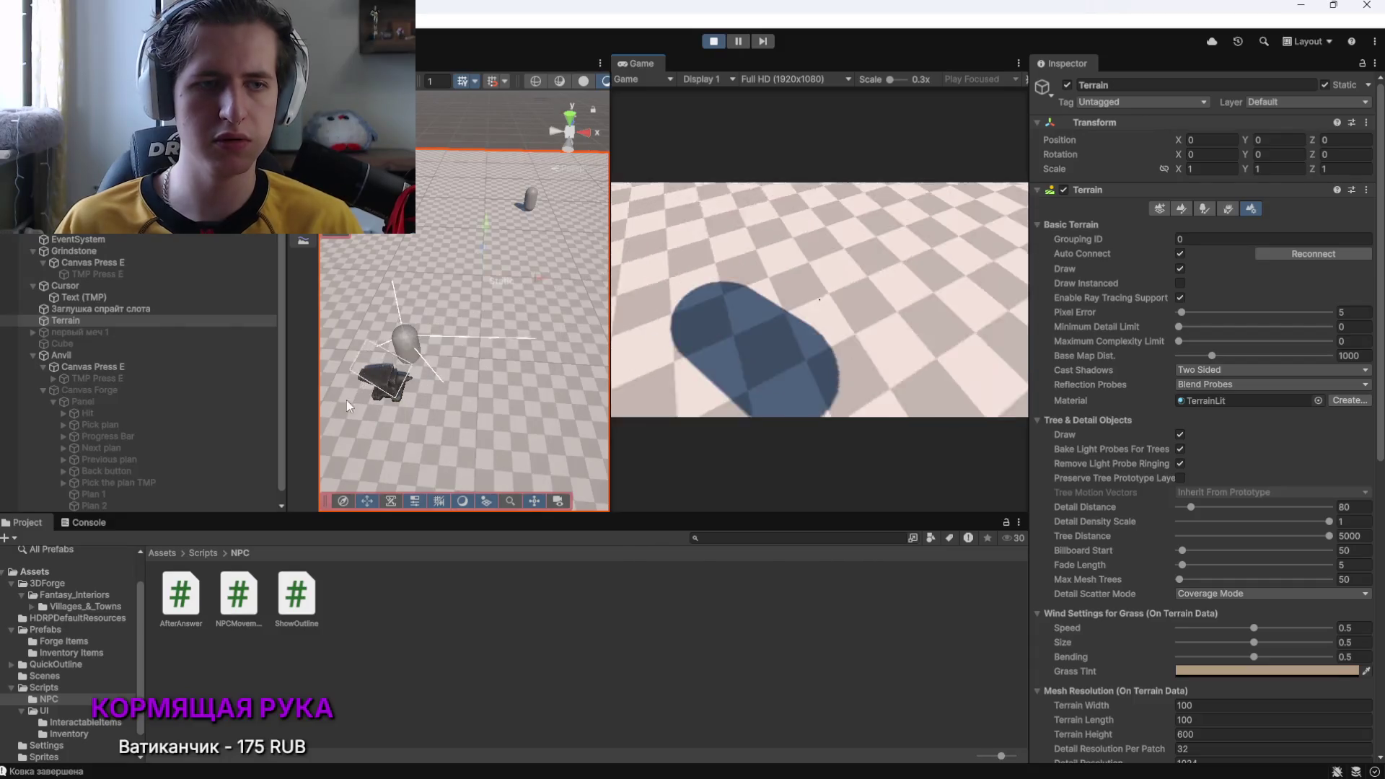
left_click(88, 525)
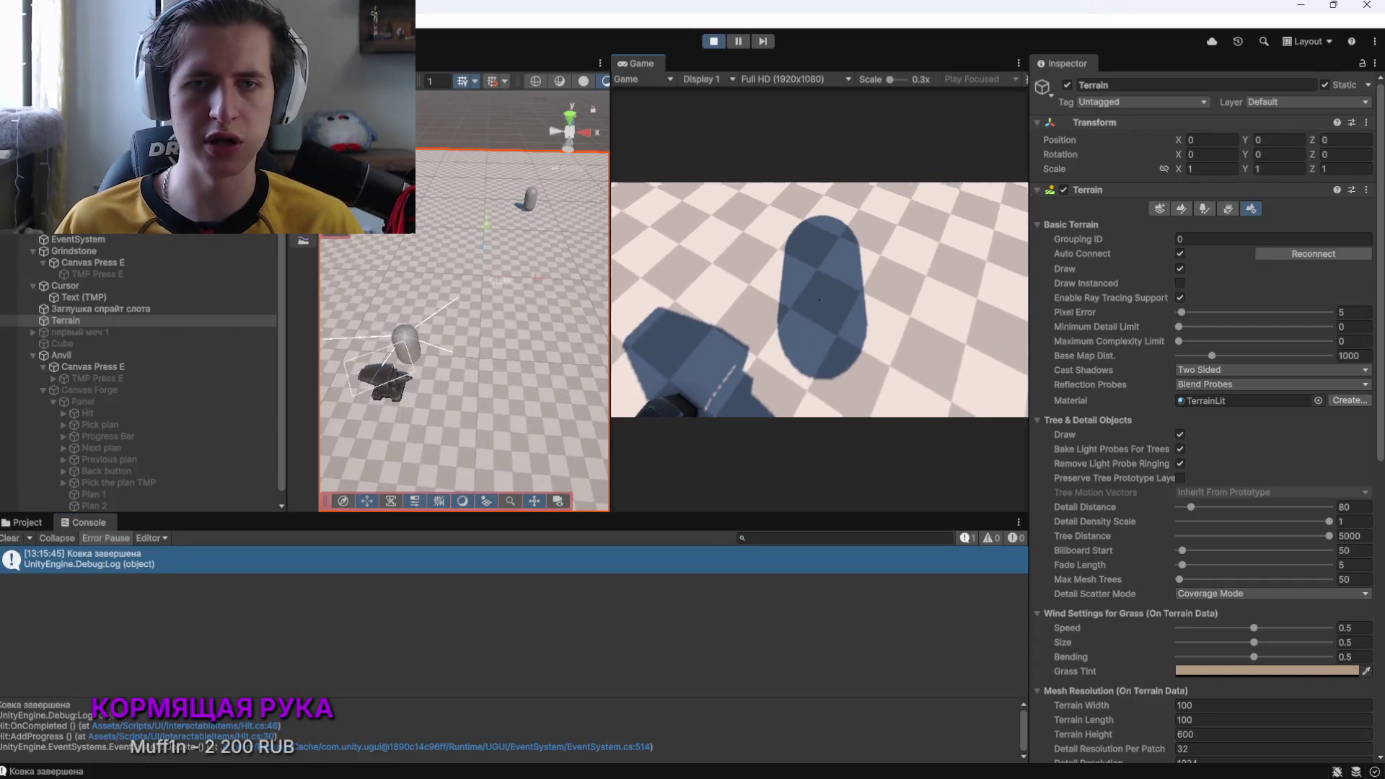
Walk to the capsule NPC and press E to open its sword-request dialog
key("e")
key("Escape")
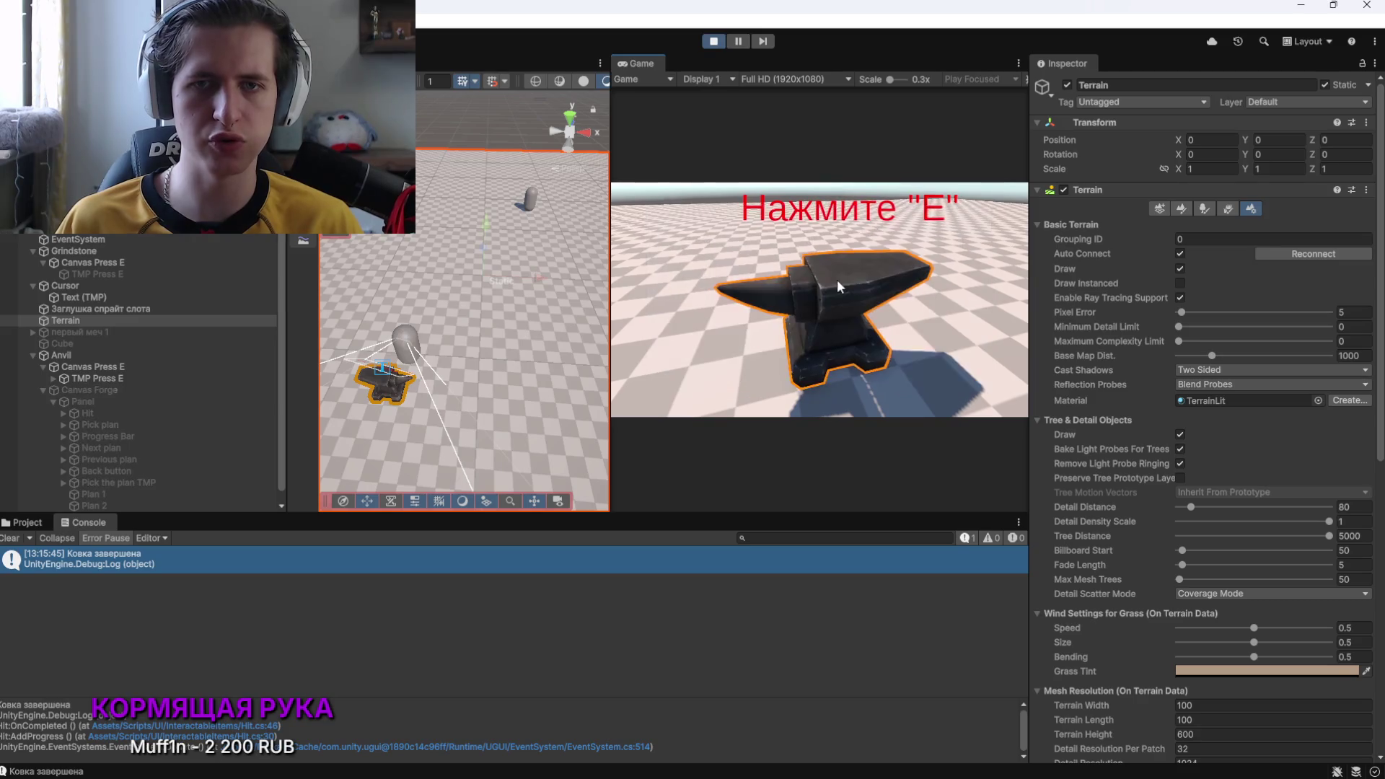
key("w")
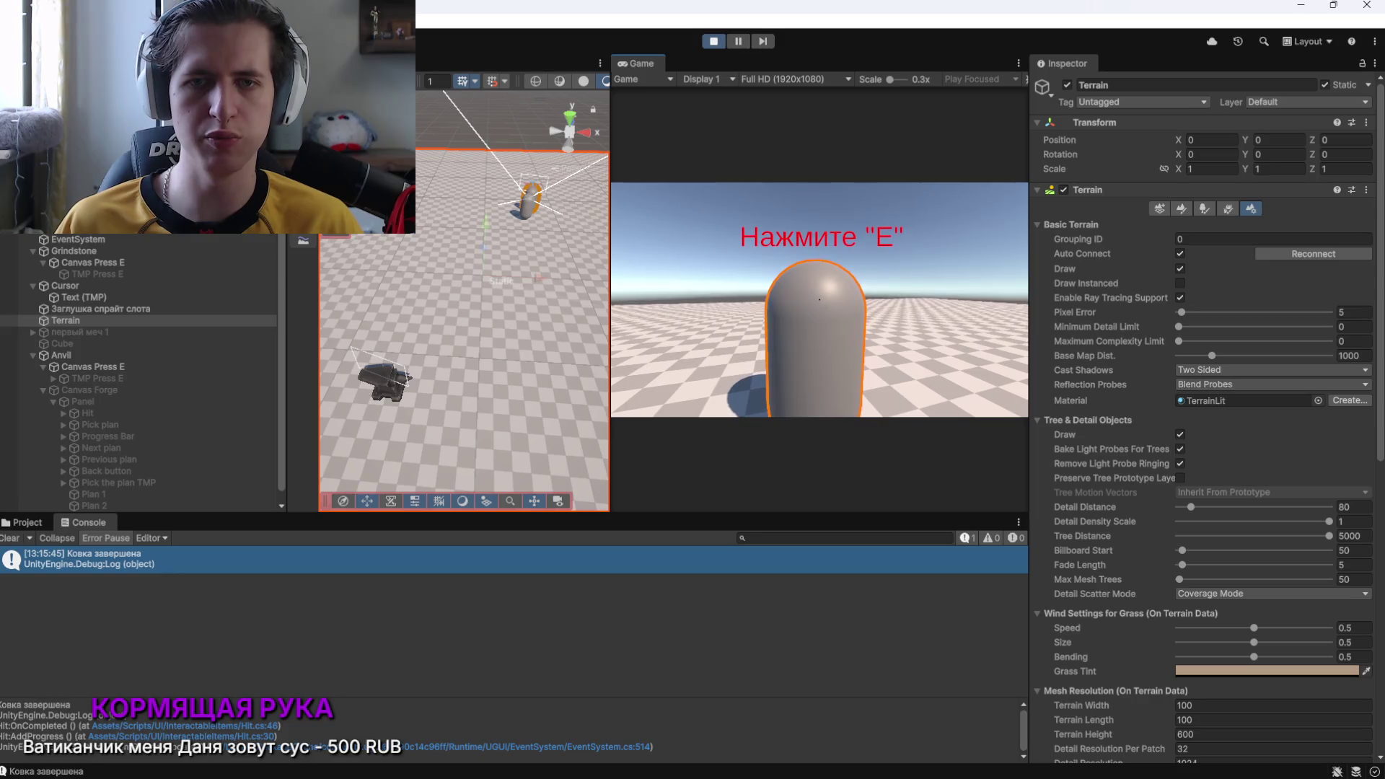
key("e")
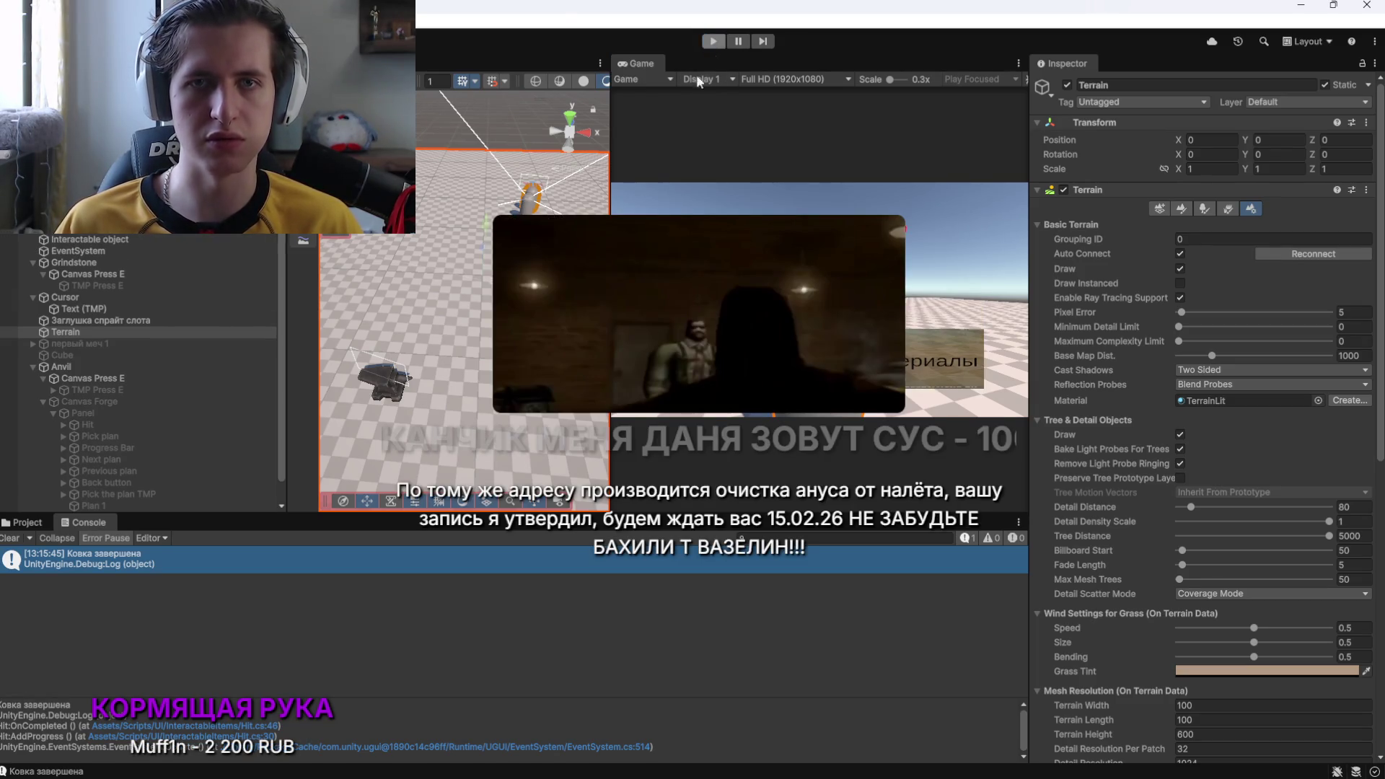
key("alt+Tab")
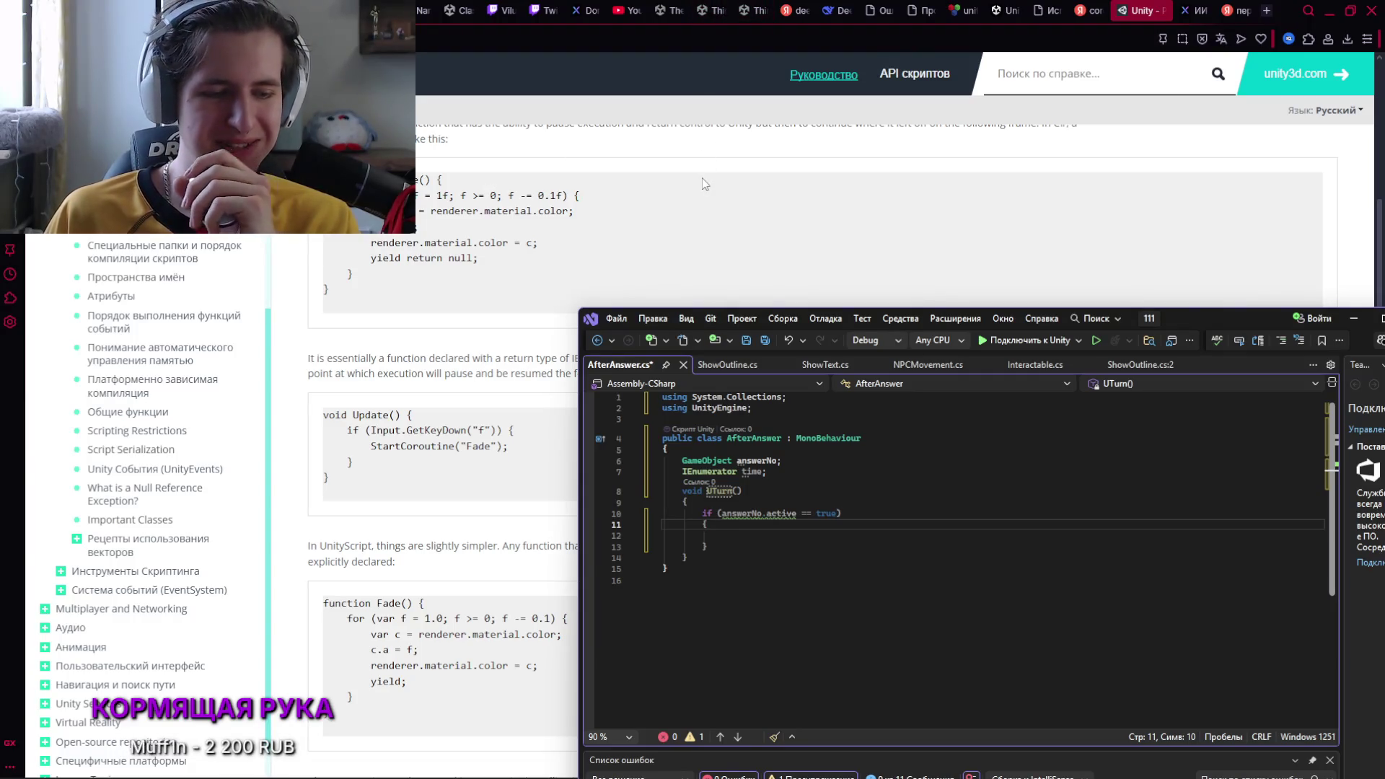
mouse_move(819, 775)
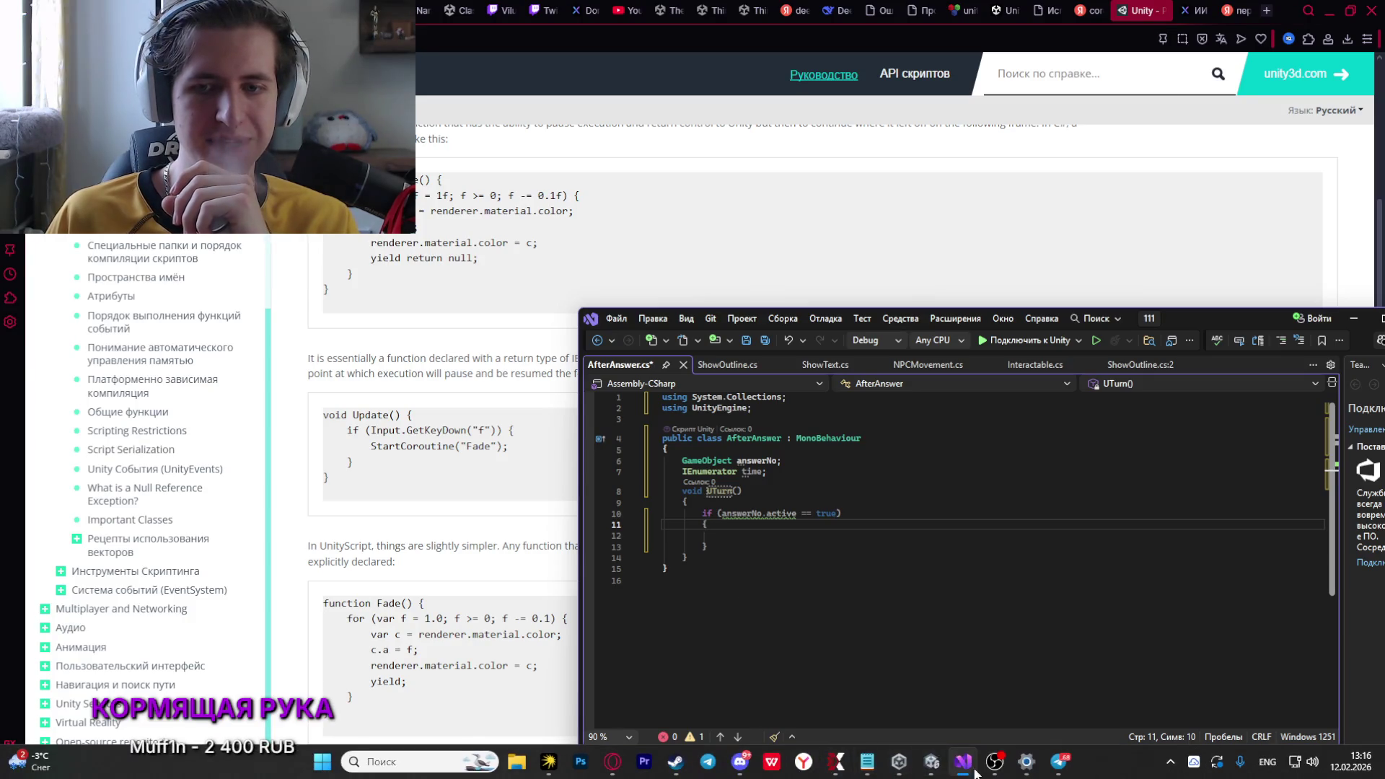
mouse_move(990, 773)
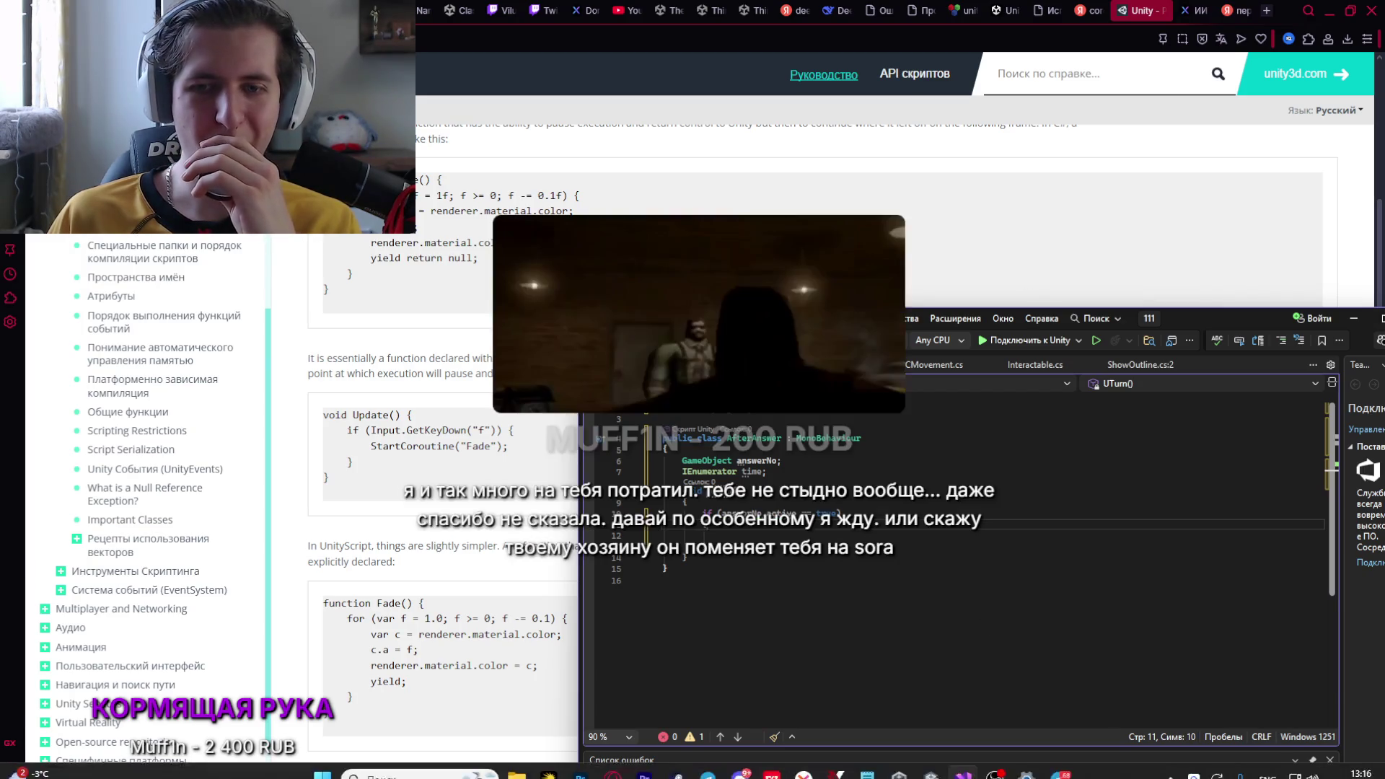
mouse_move(994, 761)
mouse_move(986, 696)
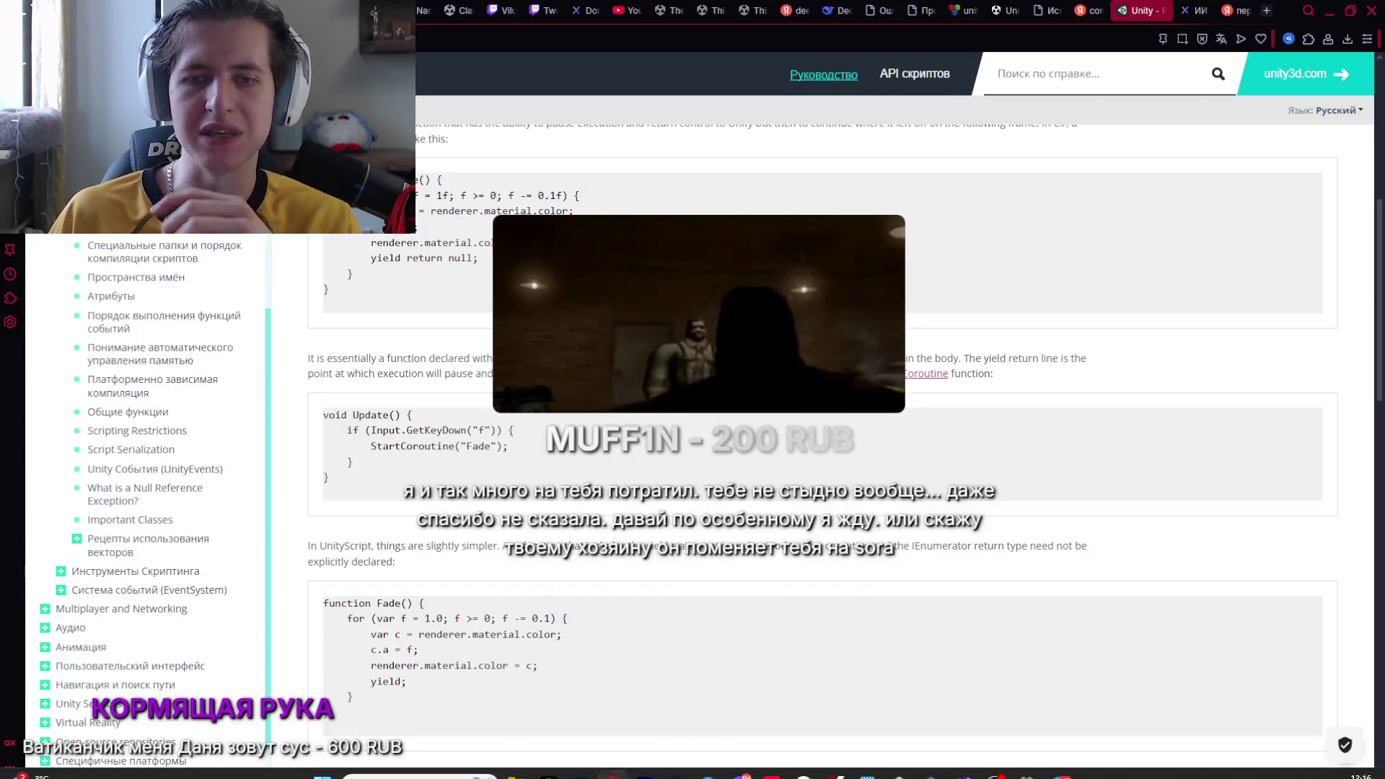
left_click(992, 767)
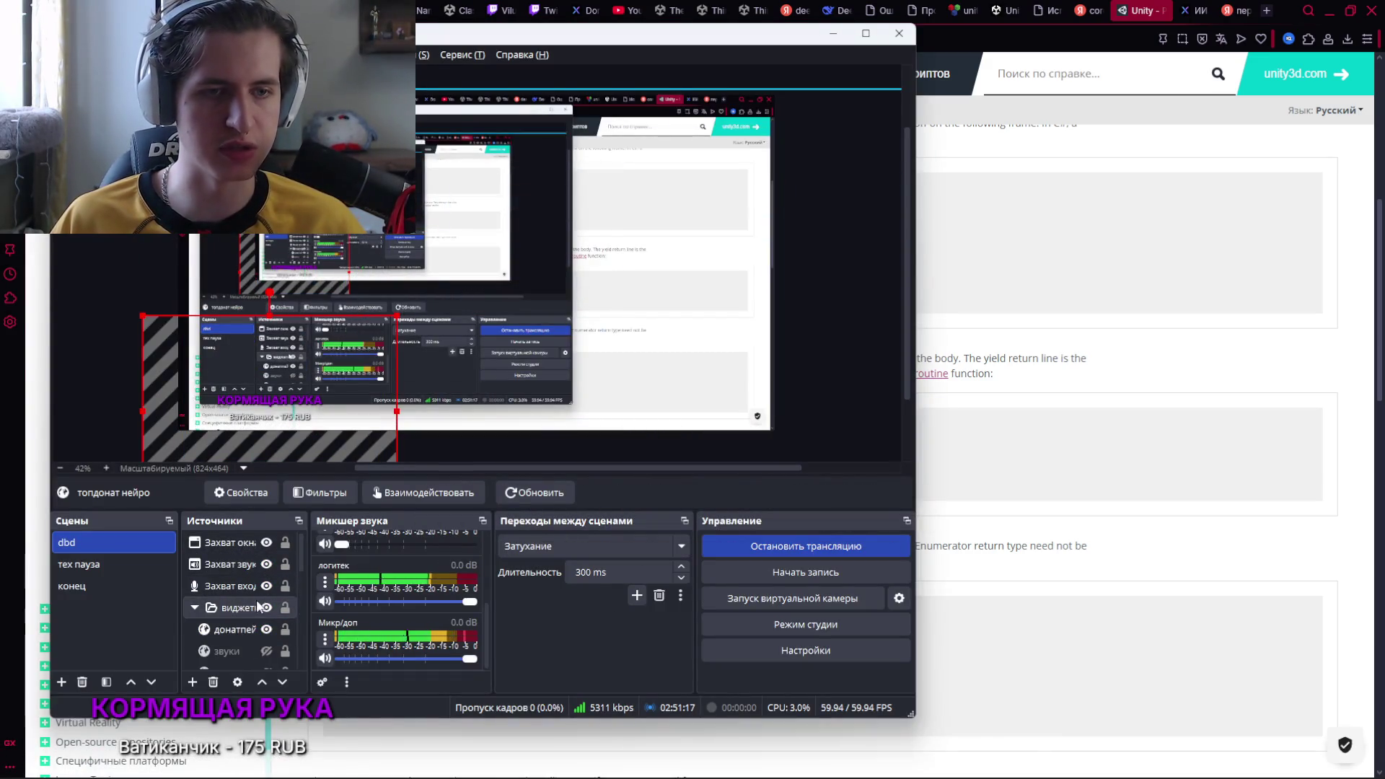
Scroll the OBS Sources list and hide the screen-capture source with its eye icon
scroll(277, 553, "down", 5)
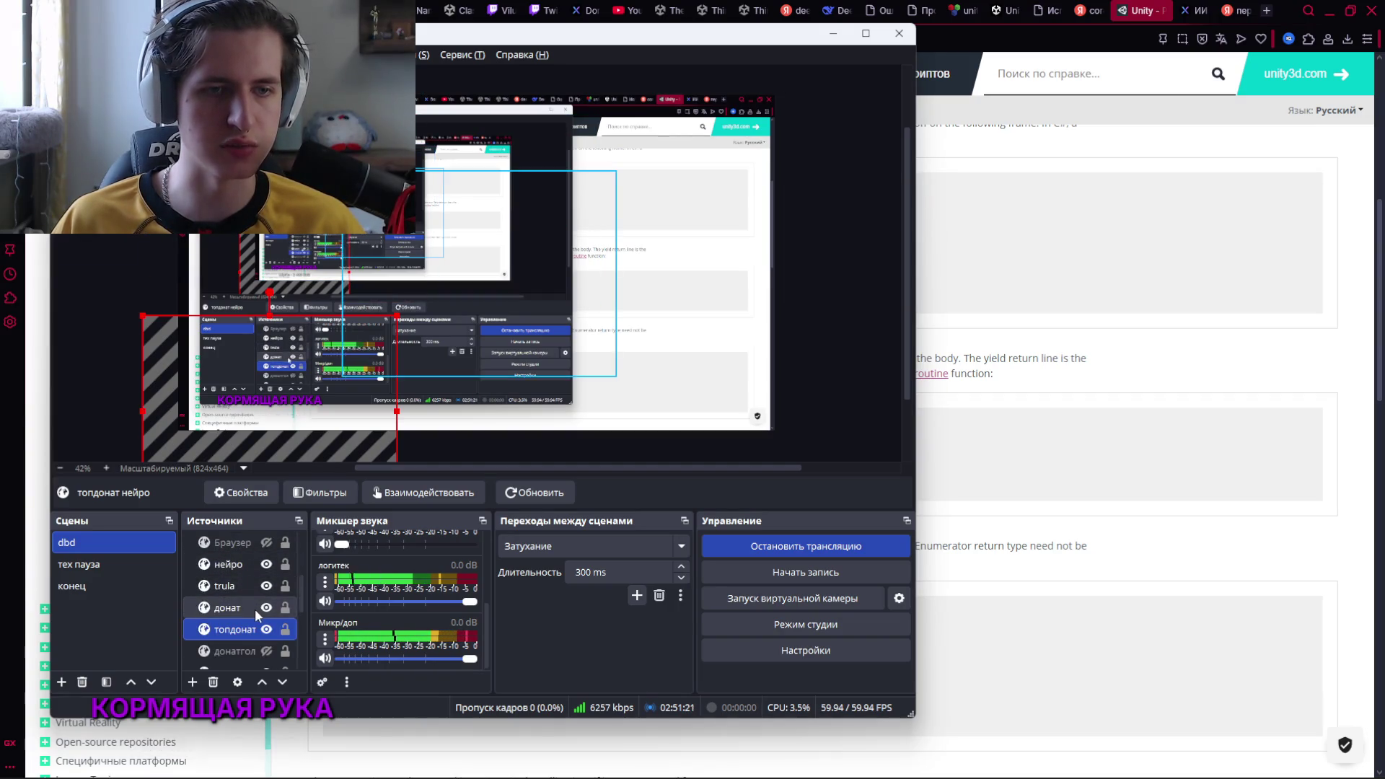
scroll(254, 608, "down", 5)
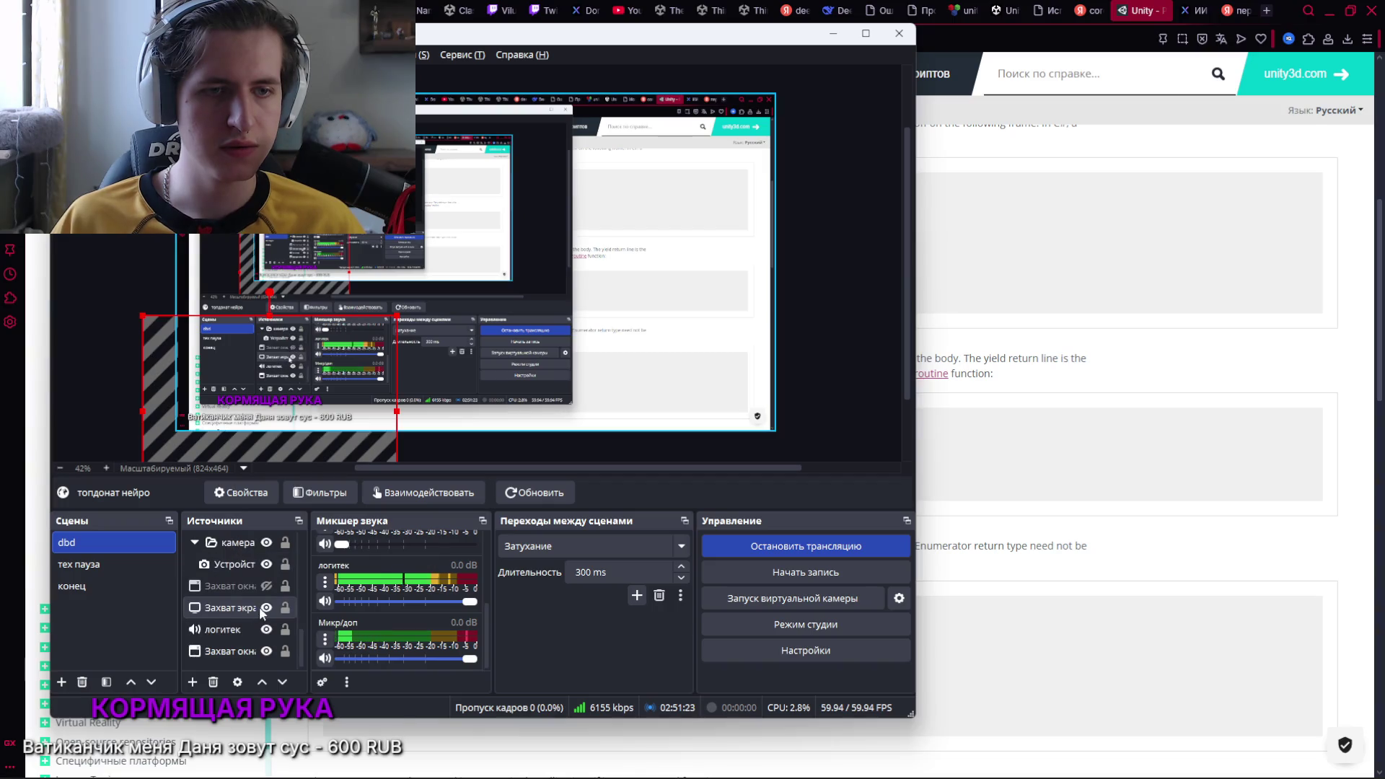
left_click(266, 650)
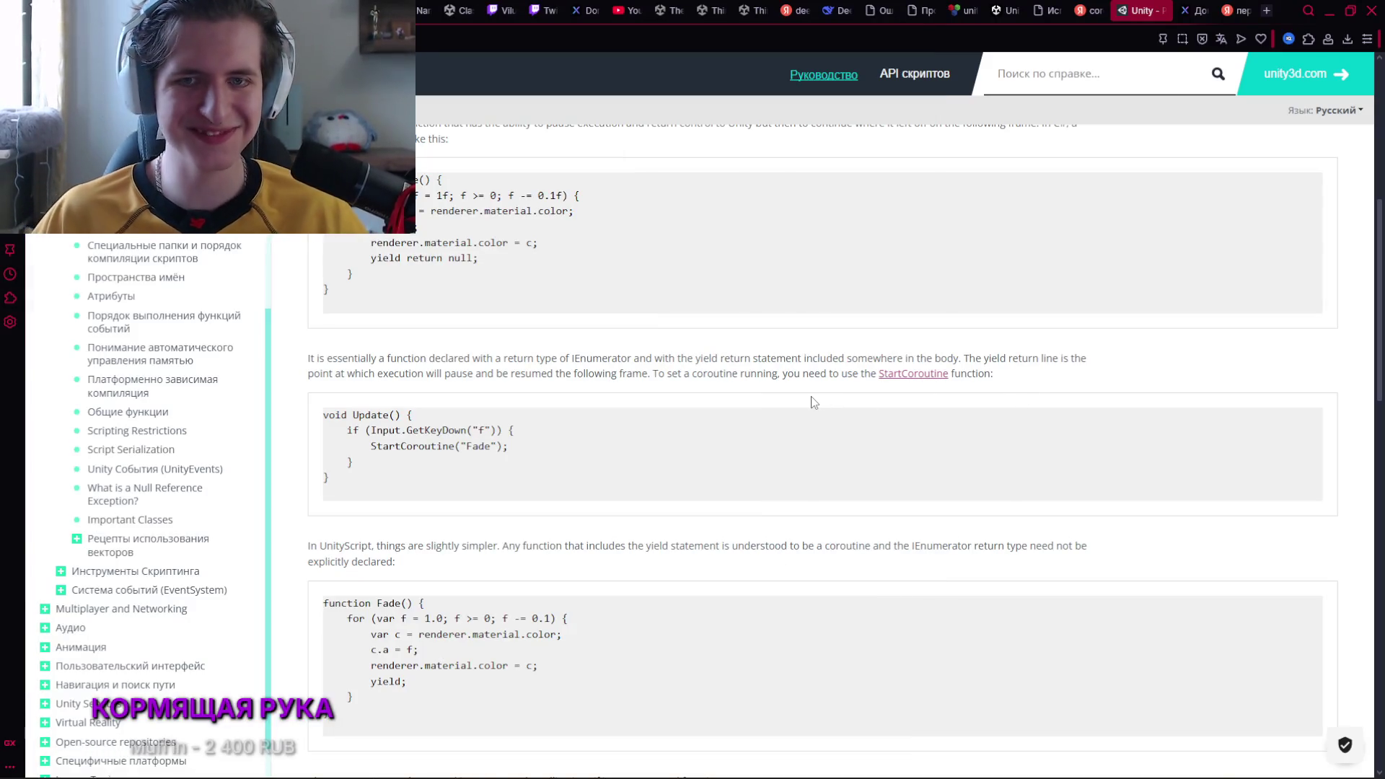
Reread the Coroutines Fade examples, briefly orbiting the Unity scene view and deselecting Terrain
scroll(720, 415, "up", 3)
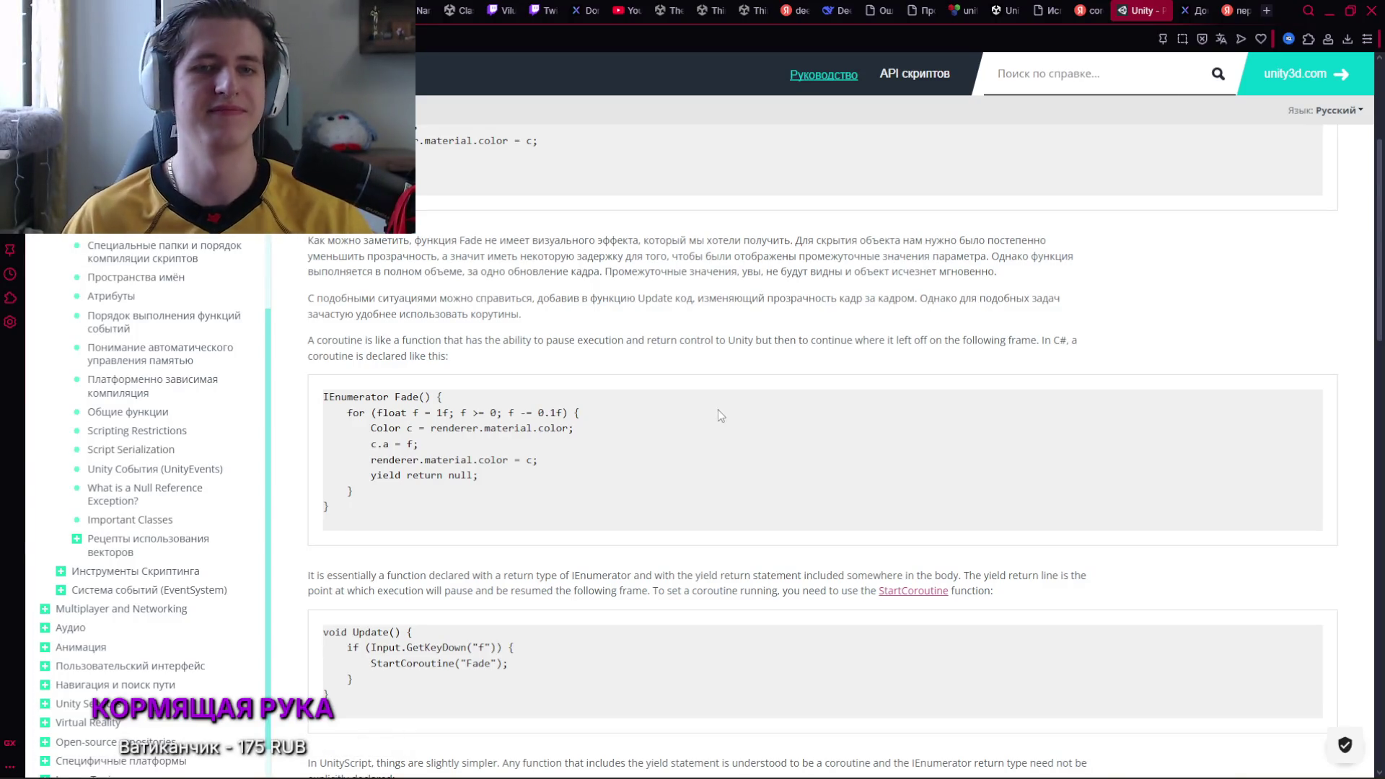
scroll(702, 418, "up", 4)
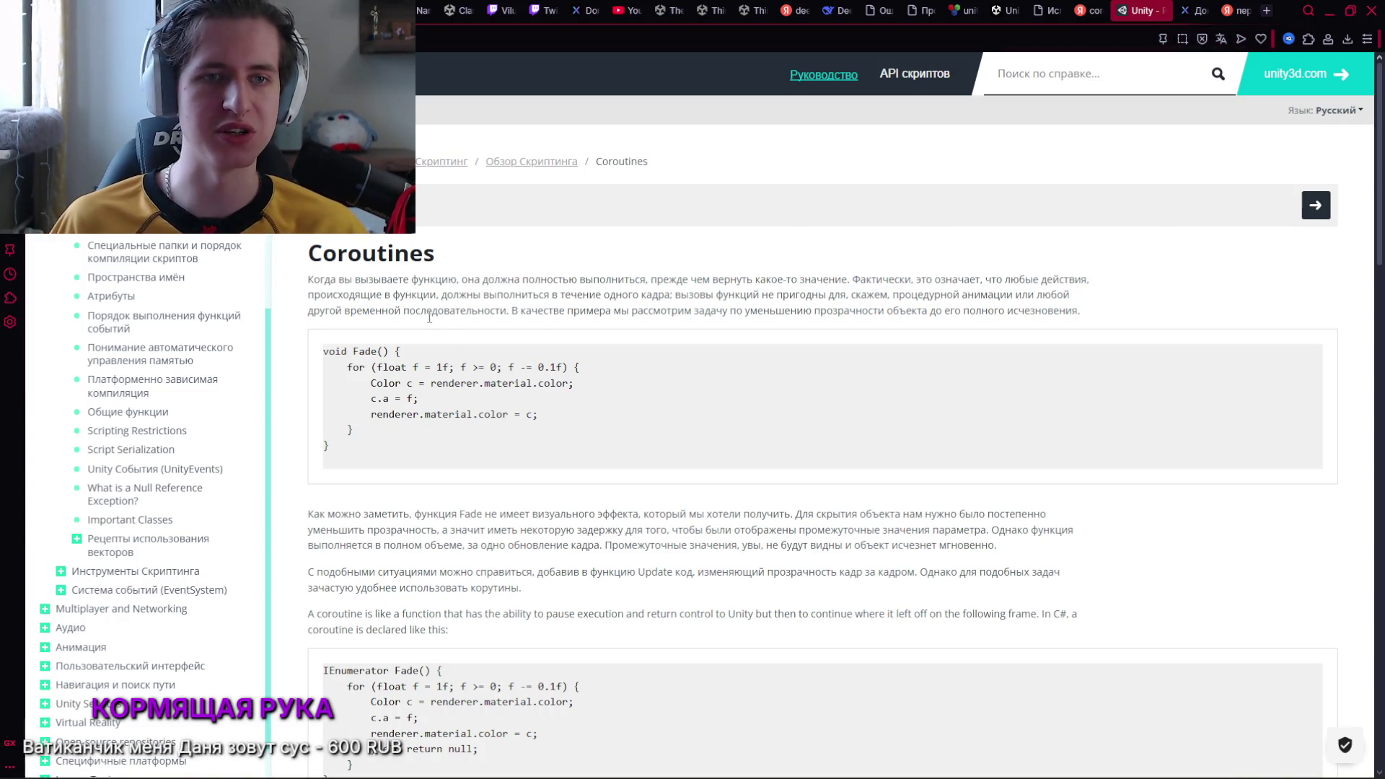
scroll(463, 289, "down", 1)
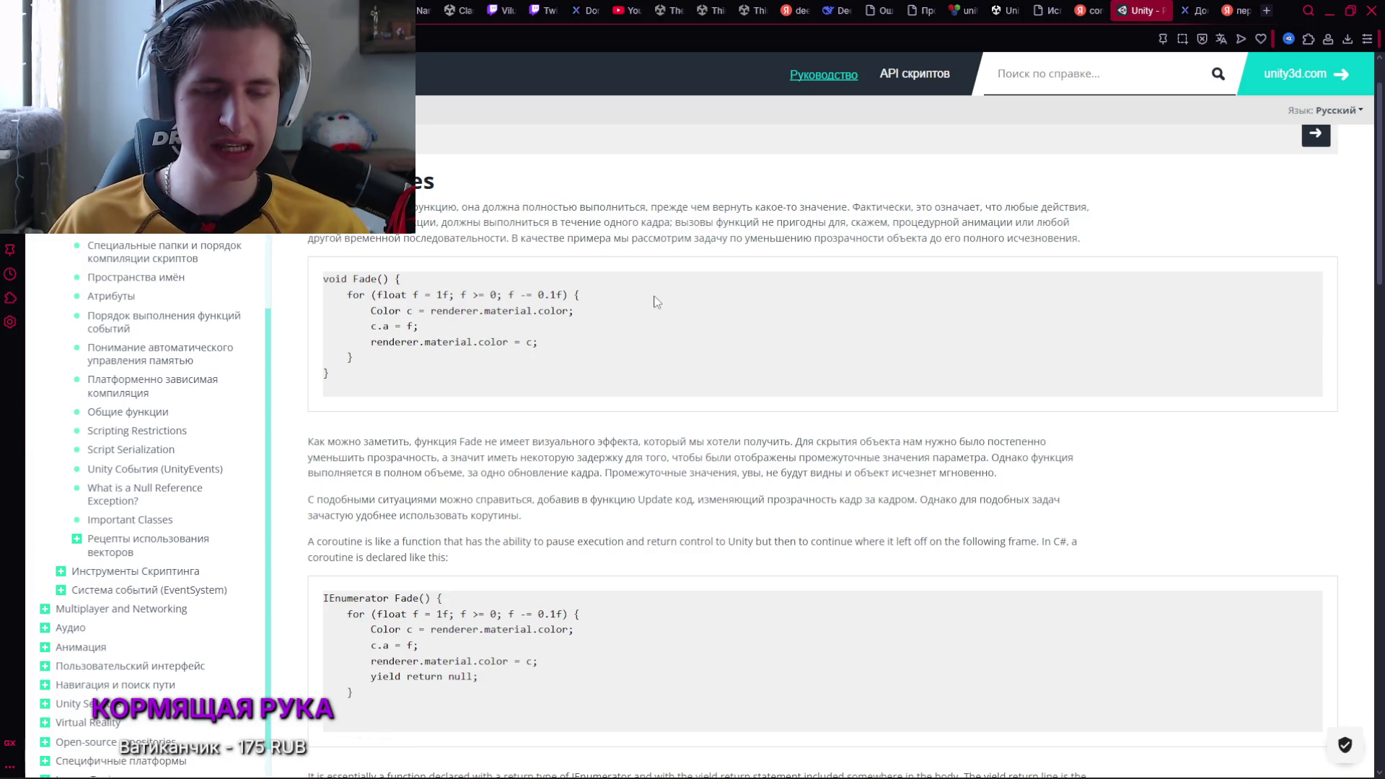
key("alt+Tab")
key("alt+Tab")
key("alt+Tab")
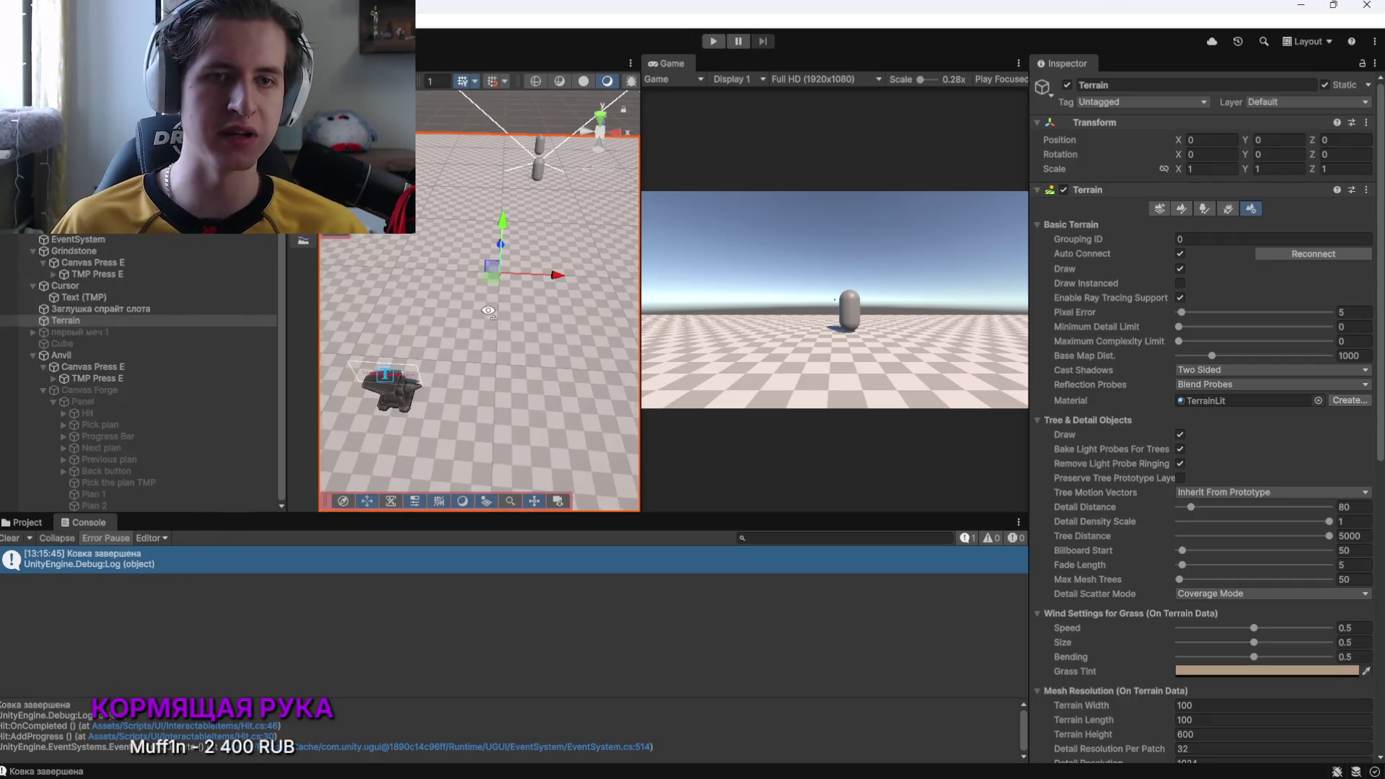
mouse_move(461, 310)
left_mouse_down()
mouse_move(433, 238)
mouse_move(495, 186)
left_mouse_up()
left_click(495, 186)
key("alt+Tab")
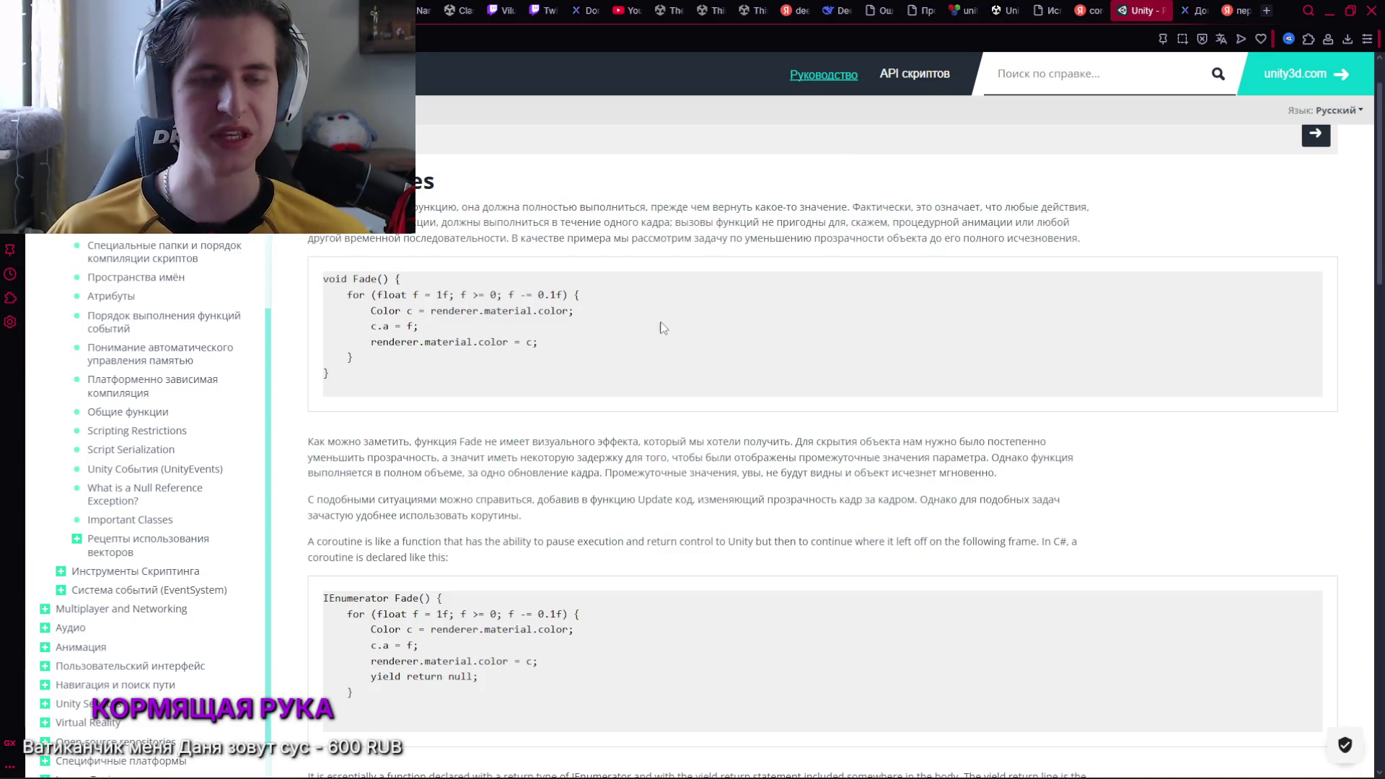
Return to AfterAnswer.cs and place the caret inside UTurn's empty if block
scroll(574, 272, "down", 4)
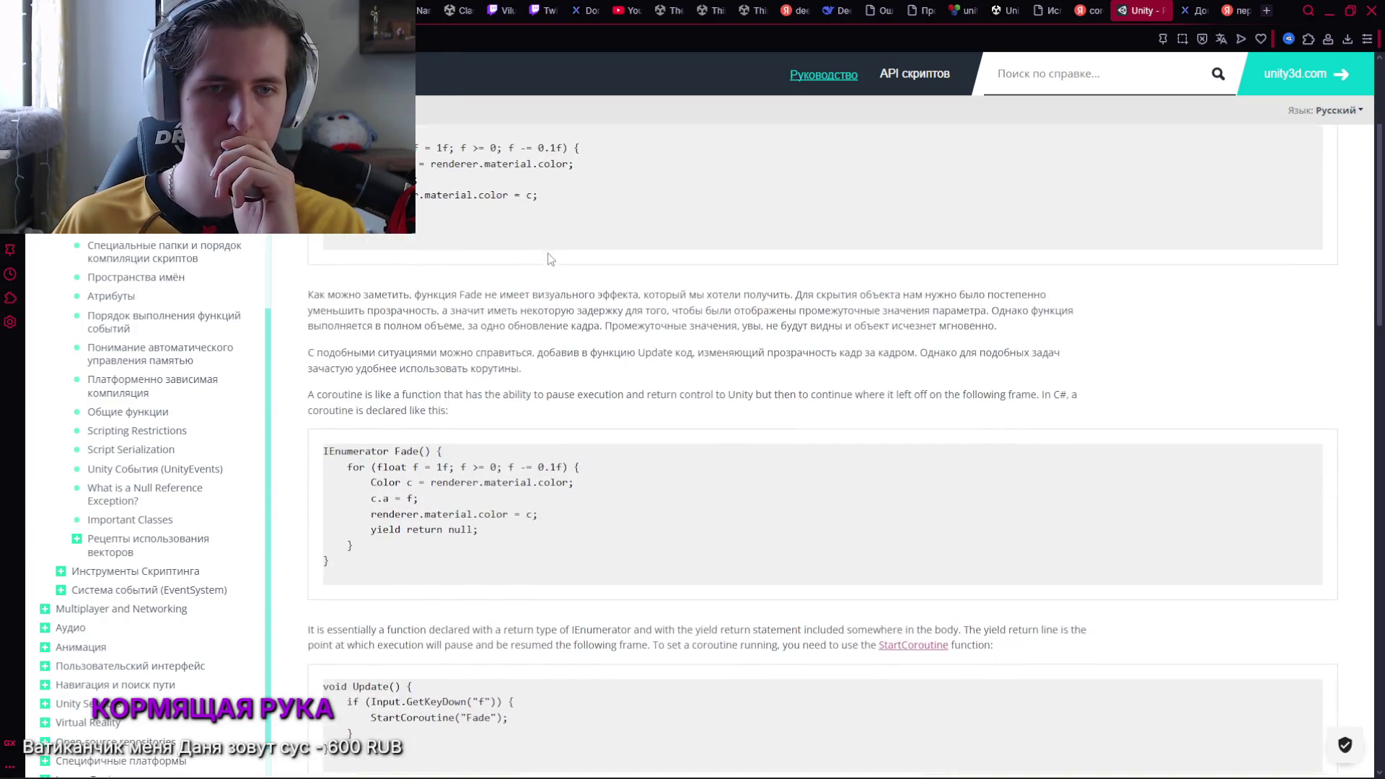
scroll(548, 256, "up", 4)
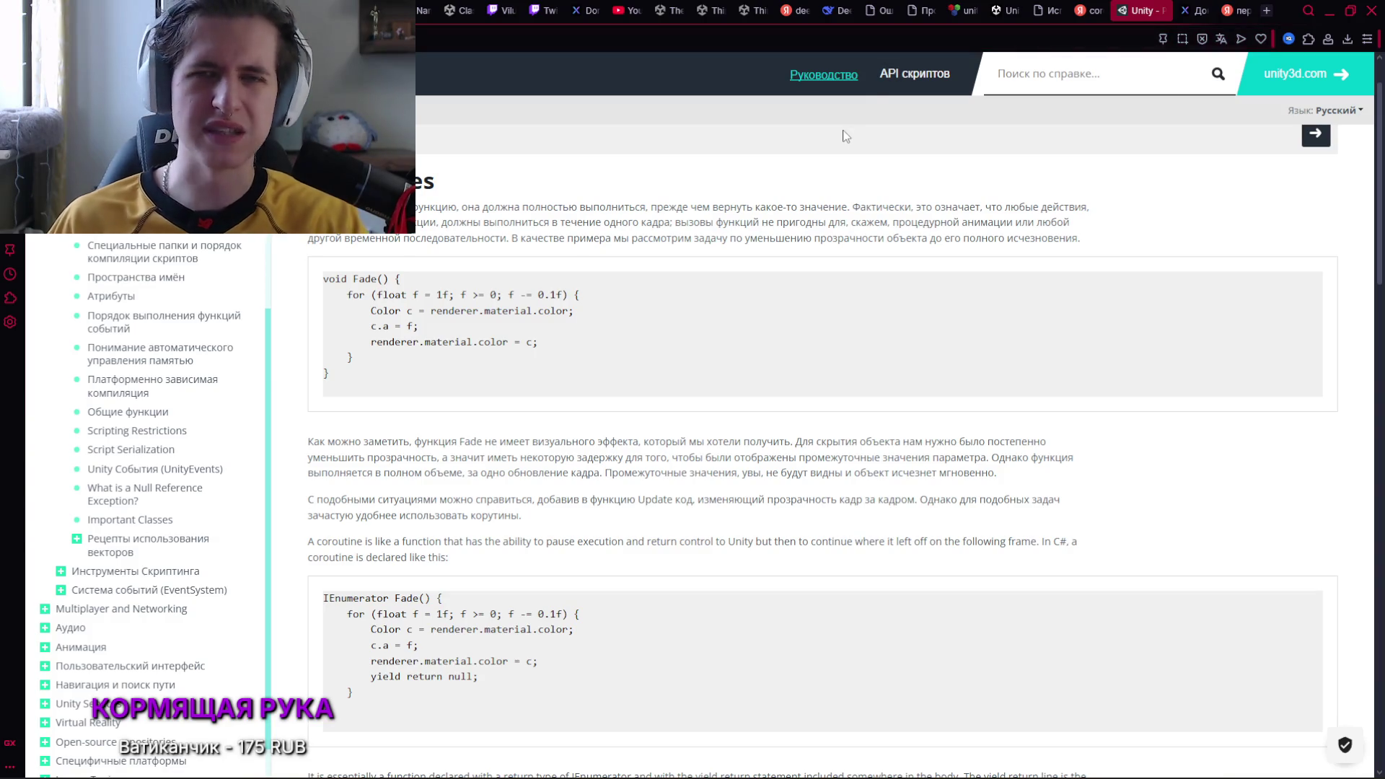
key("alt+Tab")
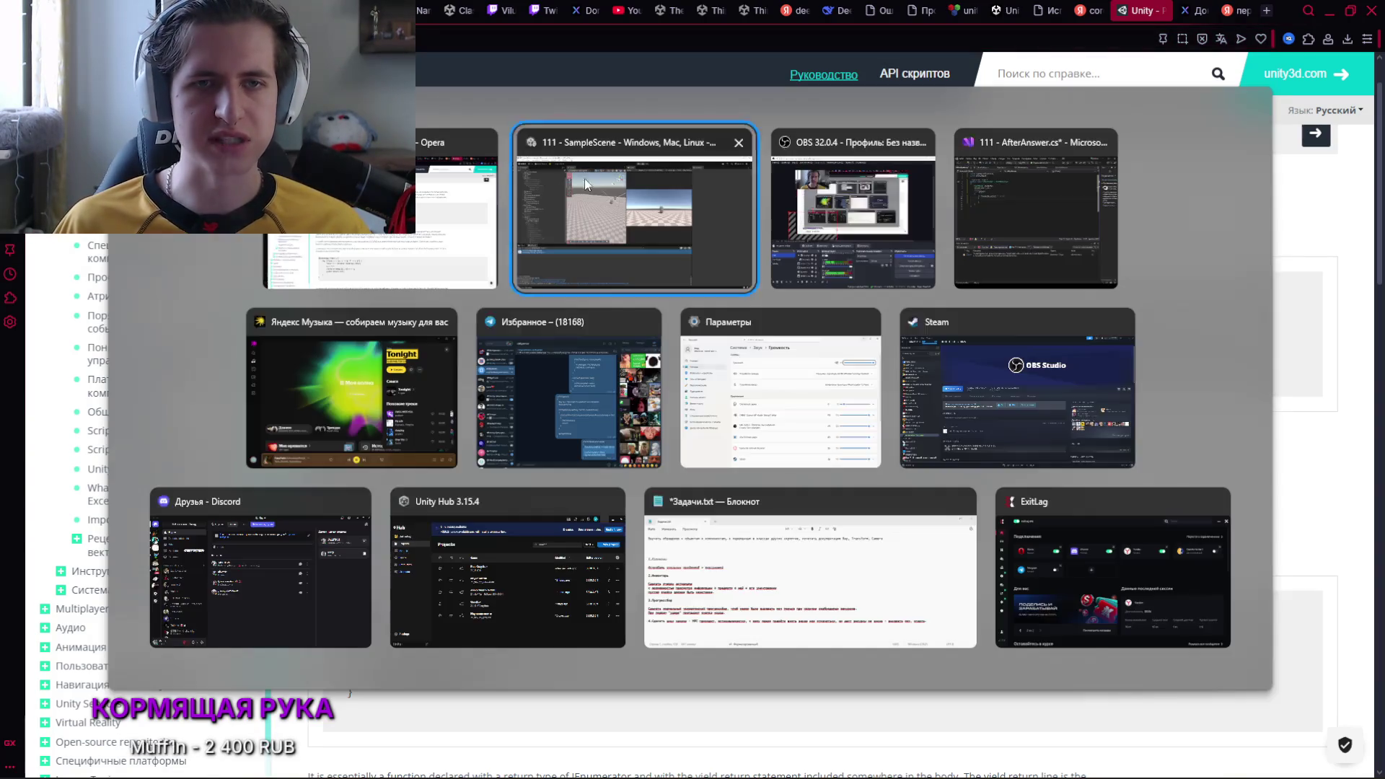
key("alt+Tab")
left_click(742, 532)
scroll(753, 532, "down", 1)
scroll(770, 530, "up", 1)
scroll(532, 487, "down", 1)
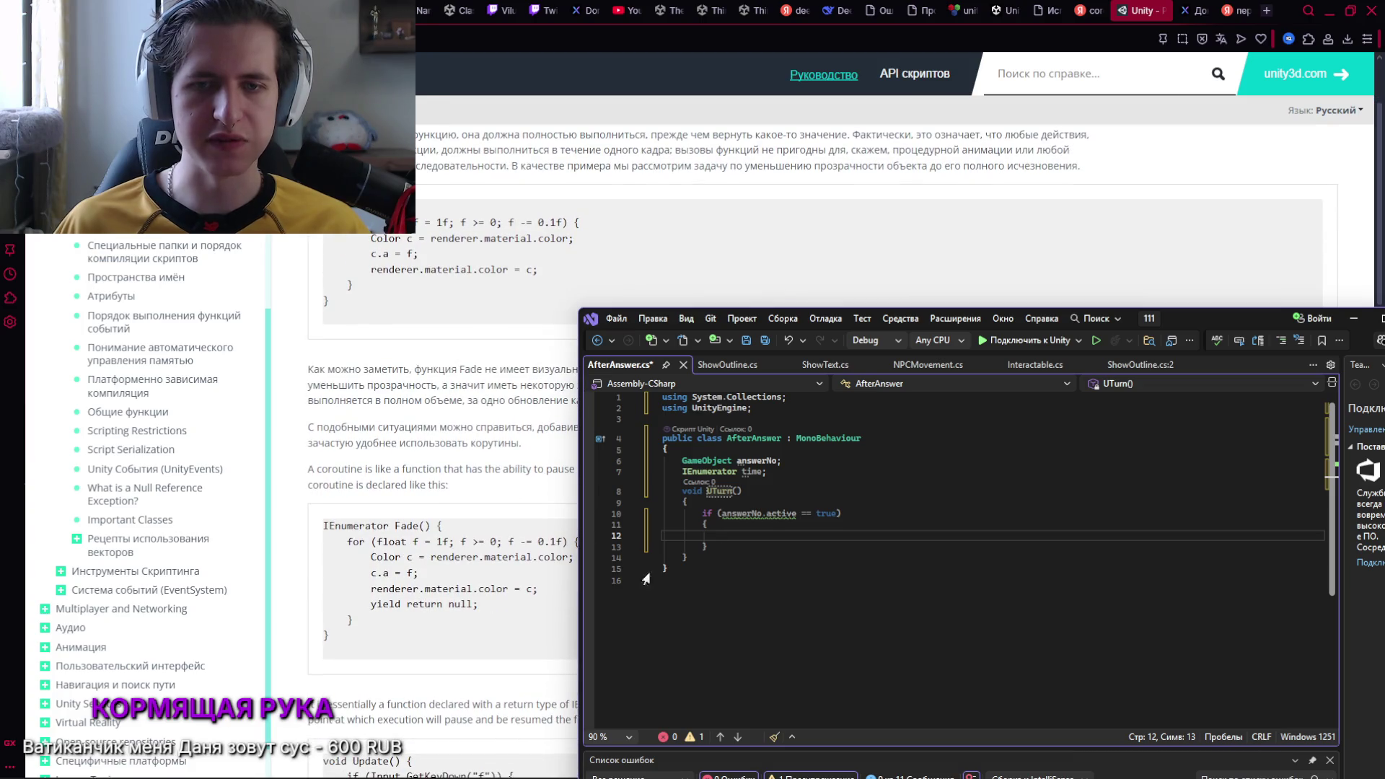
Change answerNo.active to answerNo.activeInHierarchy on line 10, clearing the obsolete warning
left_click_drag(1184, 327, 1158, 180)
double_click(754, 366)
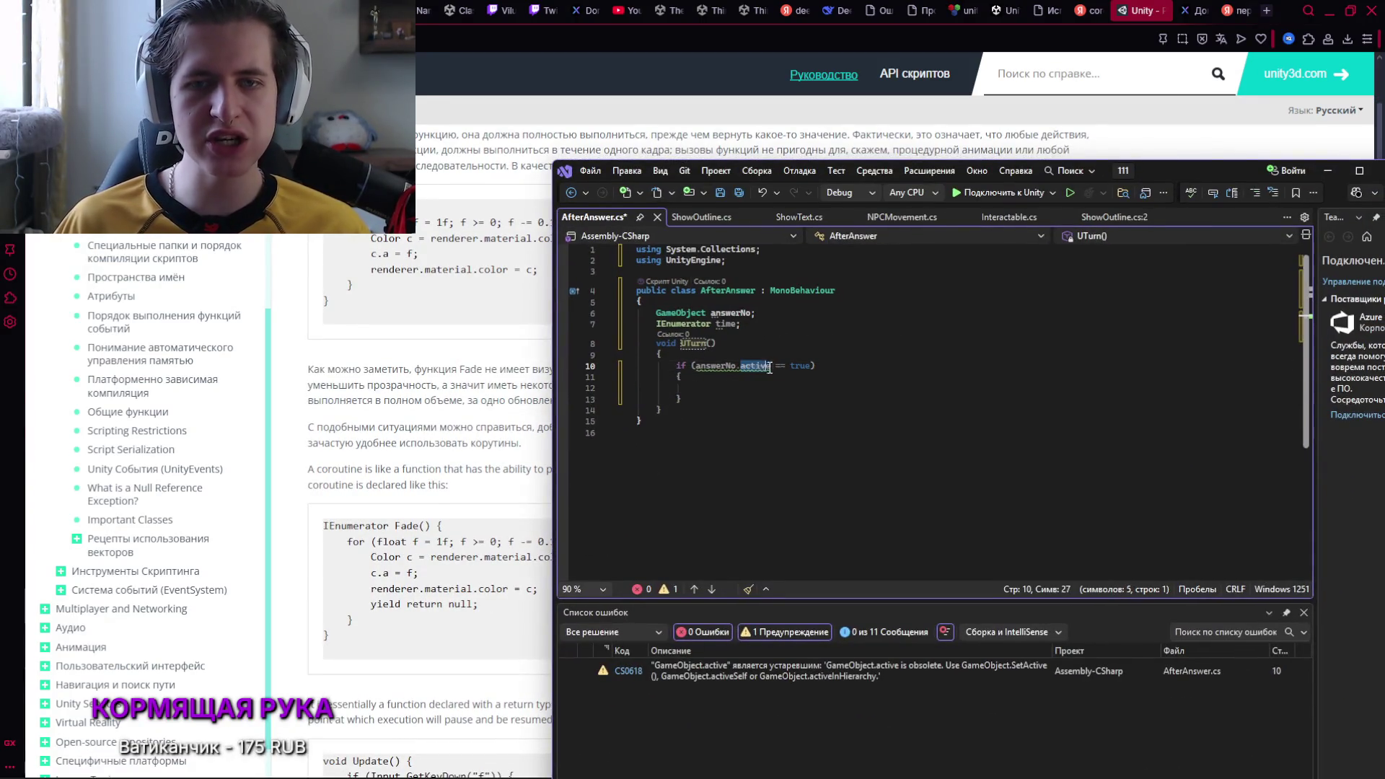
left_click(885, 711)
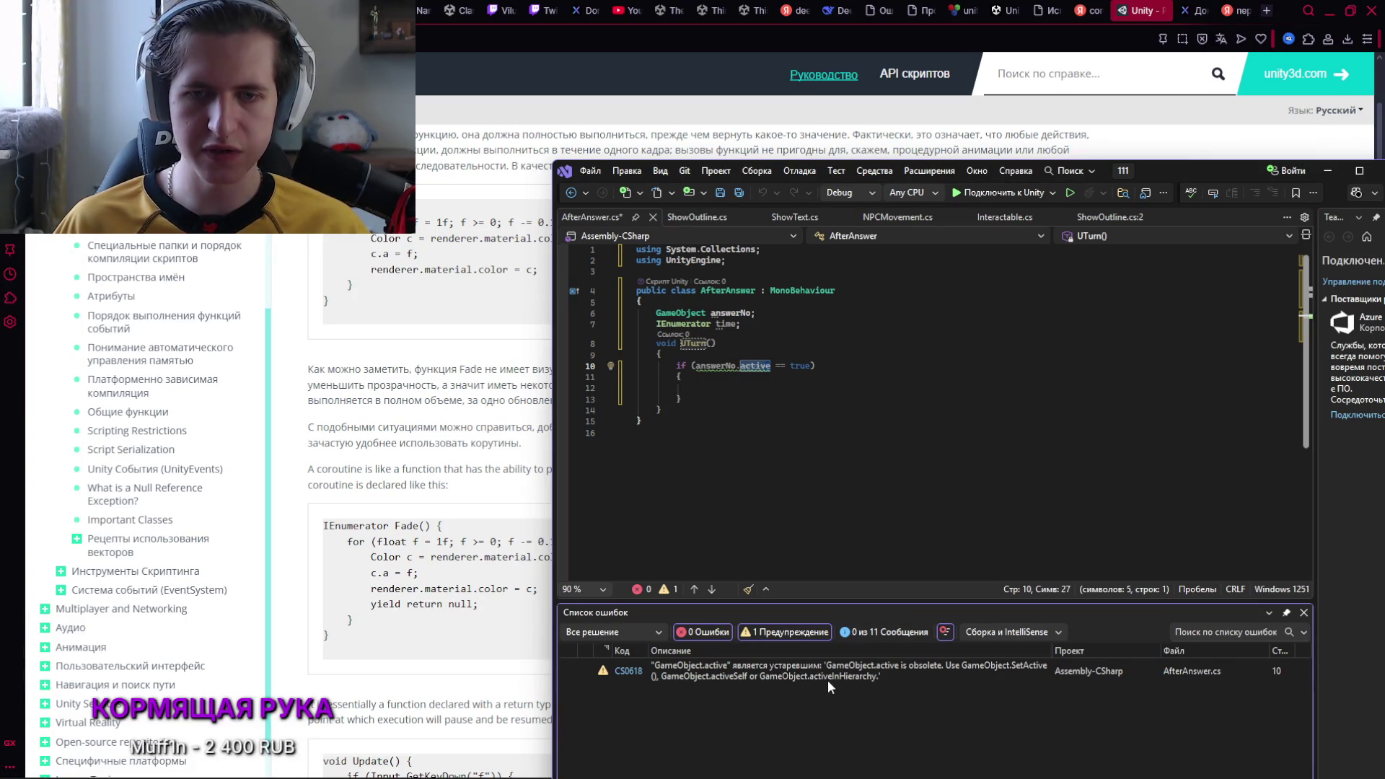
left_click(770, 364)
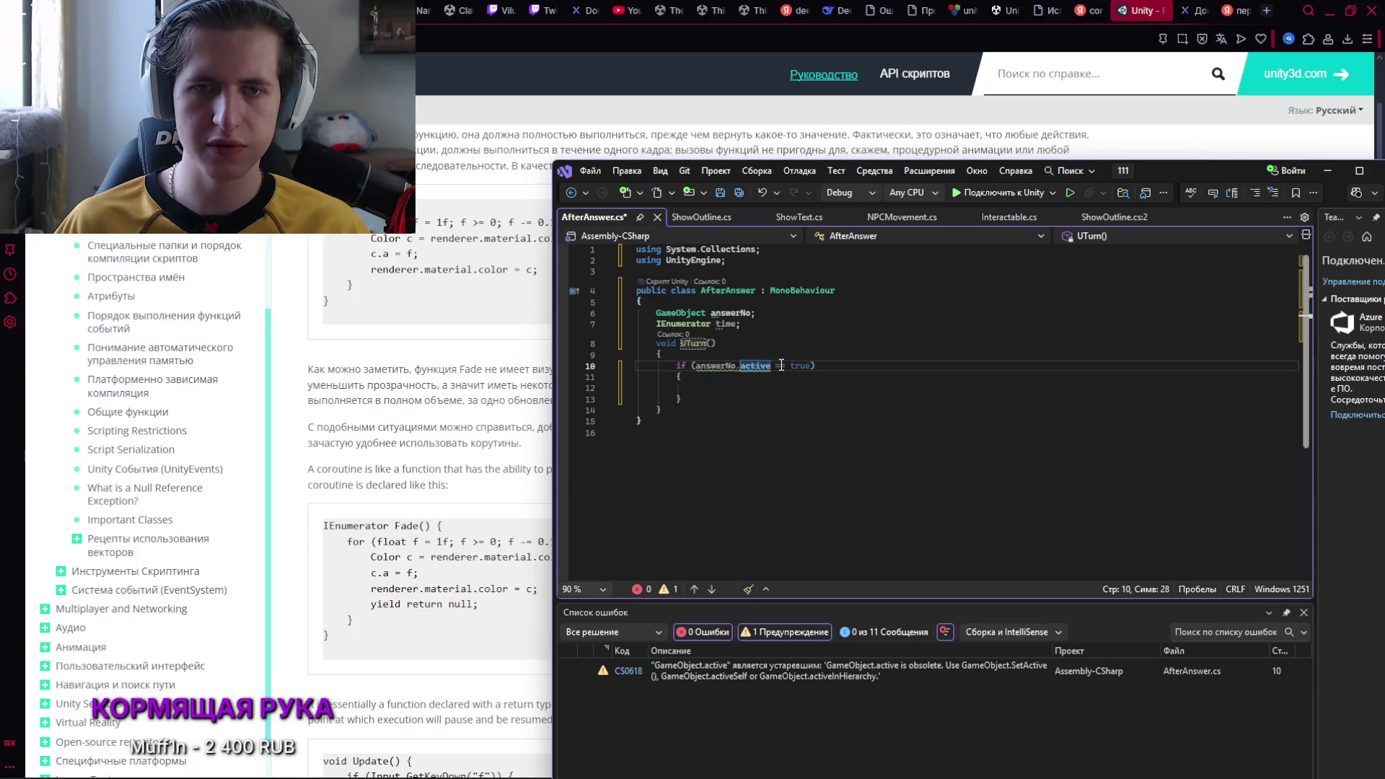
type("In")
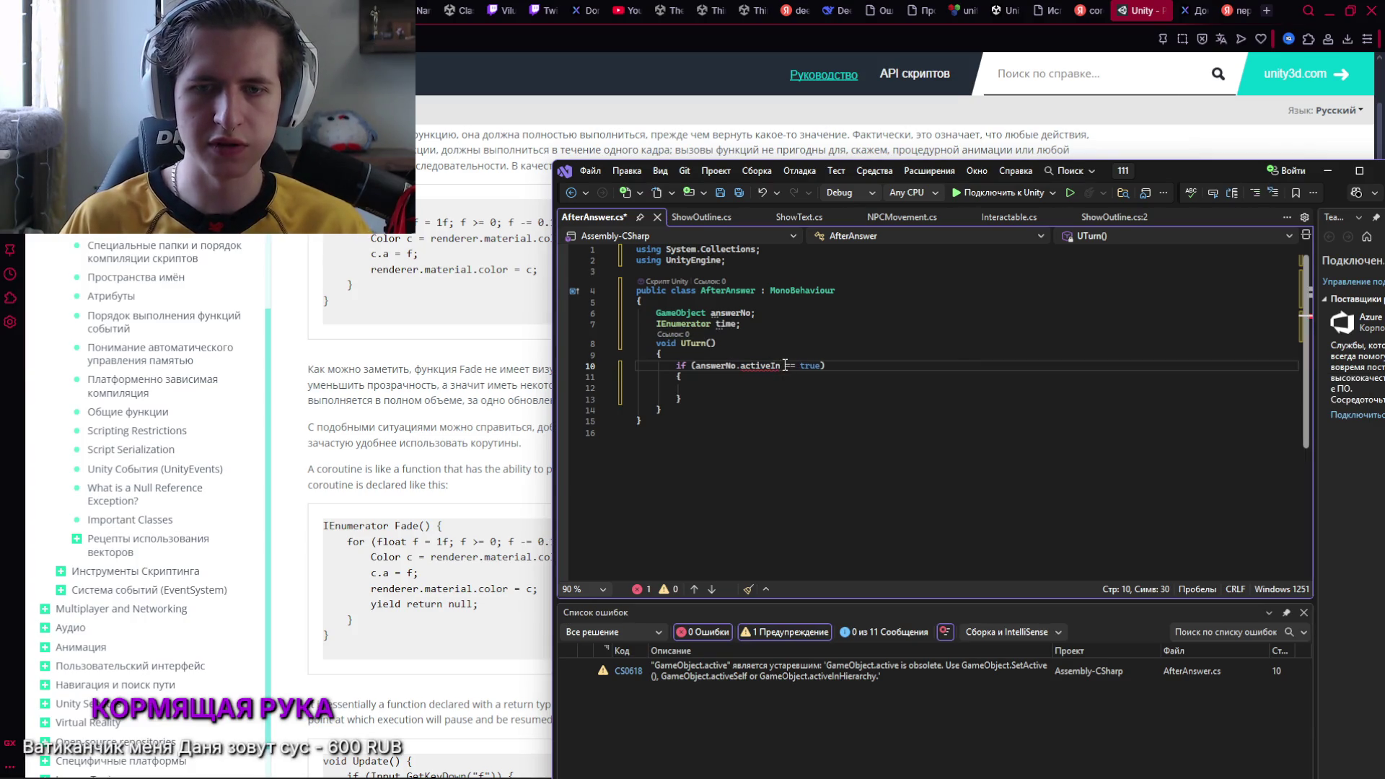
type("Hierarchy")
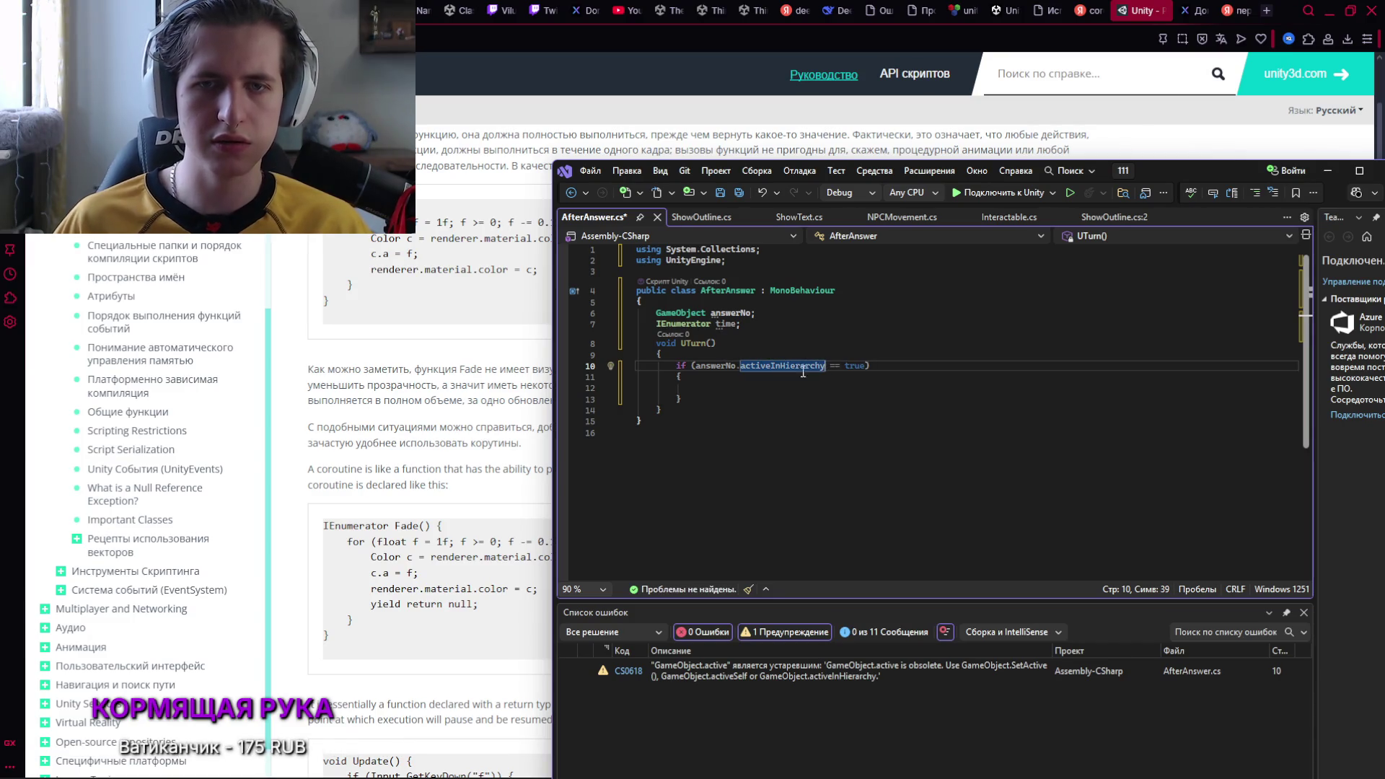
left_click(803, 389)
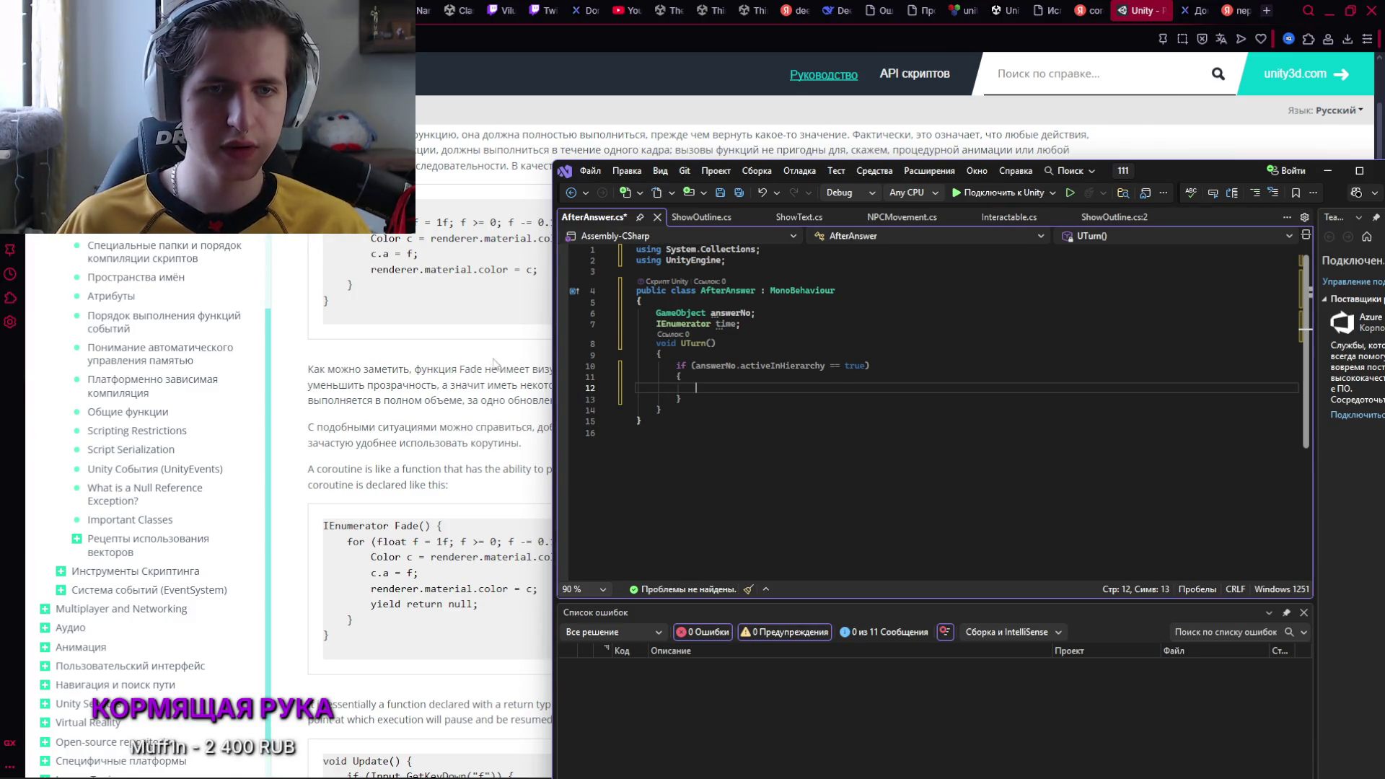
Nudge the Visual Studio window aside and switch back to the Unity Editor
left_click_drag(1158, 173, 1220, 179)
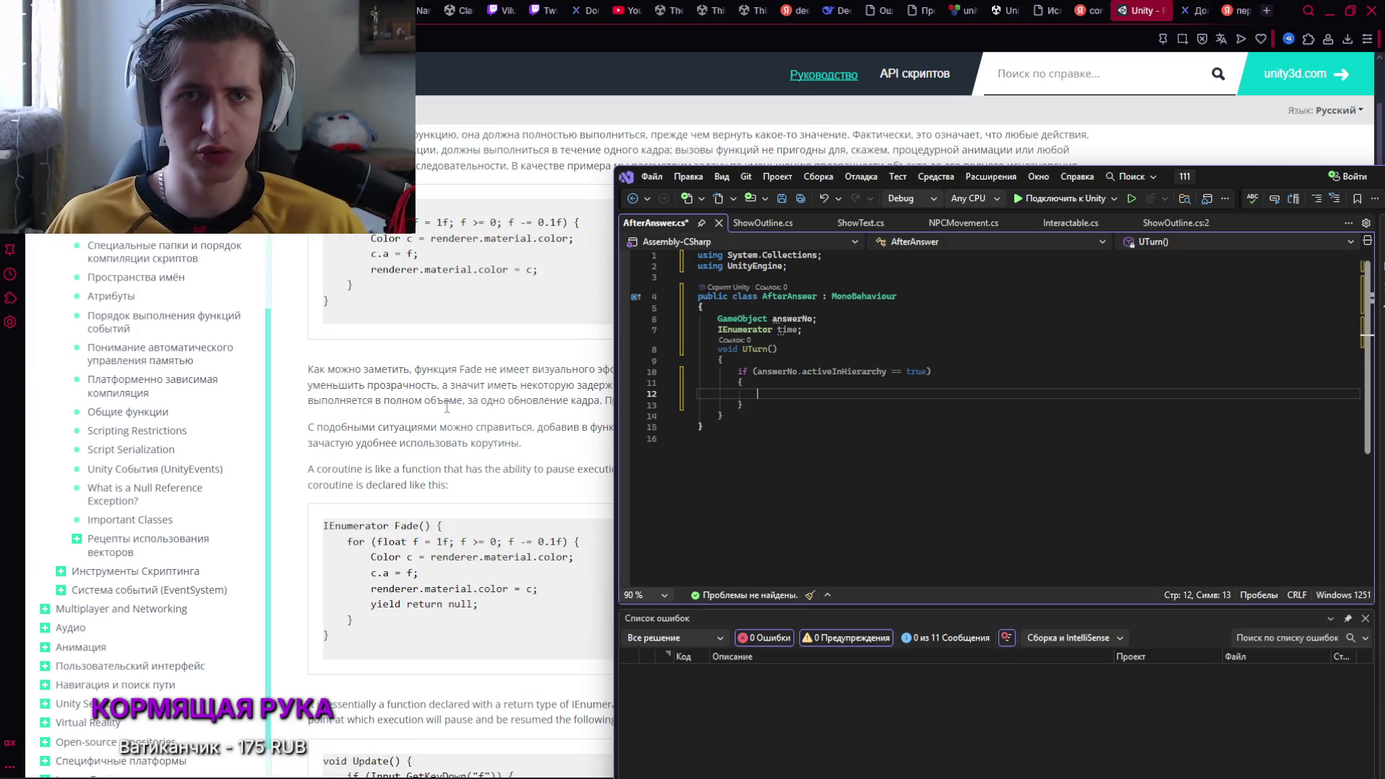
key("alt+Tab")
left_click(709, 236)
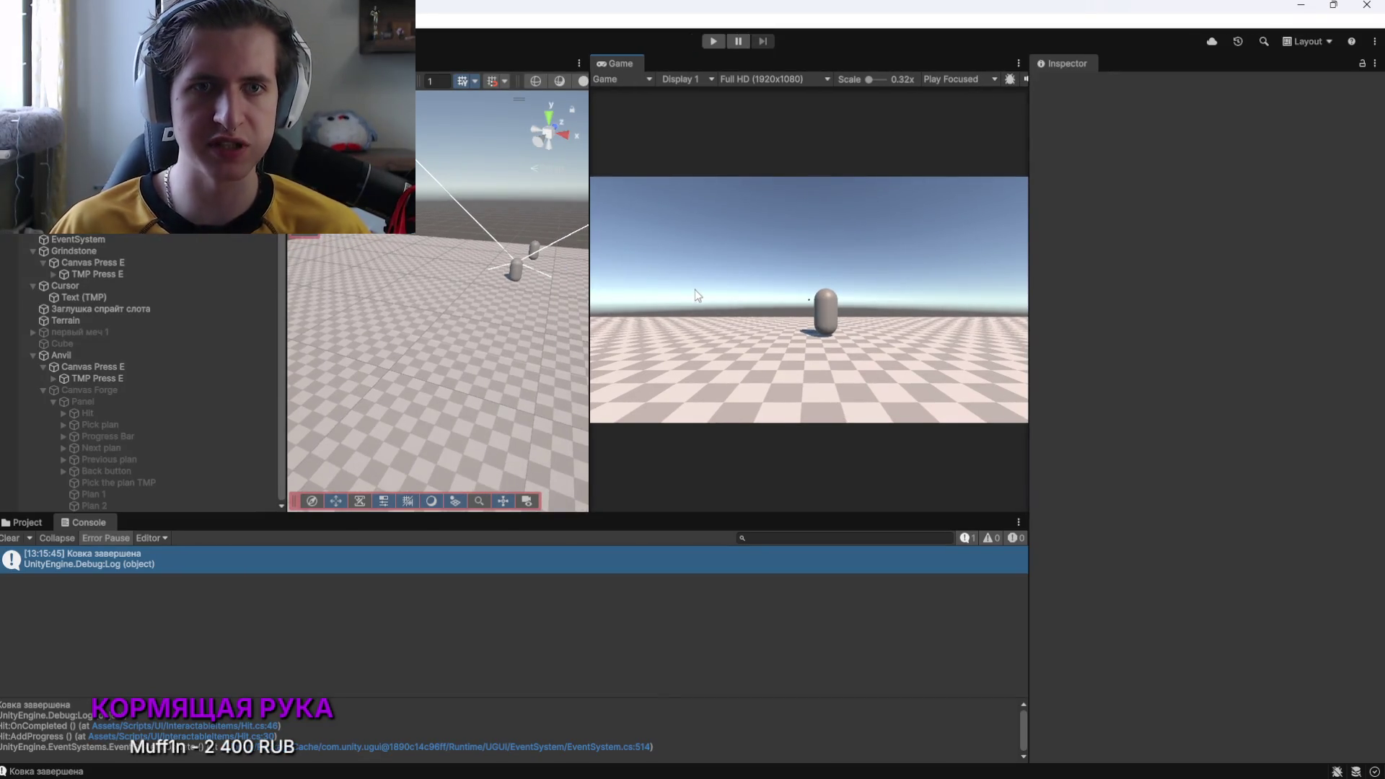
View the Fade example on the Unity Manual coroutines page, then bring AfterAnswer.cs in front
key("alt+Tab")
key("alt+Tab")
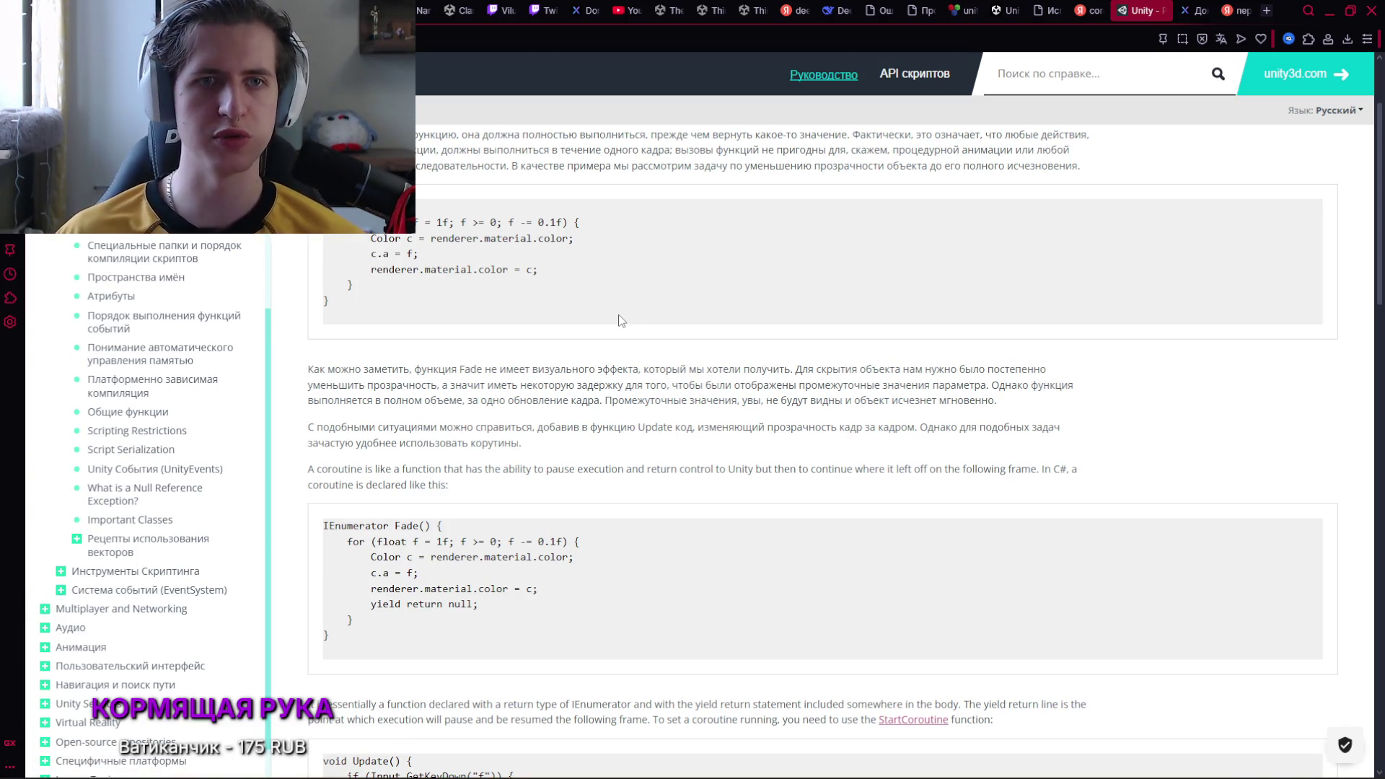
scroll(610, 396, "up", 1)
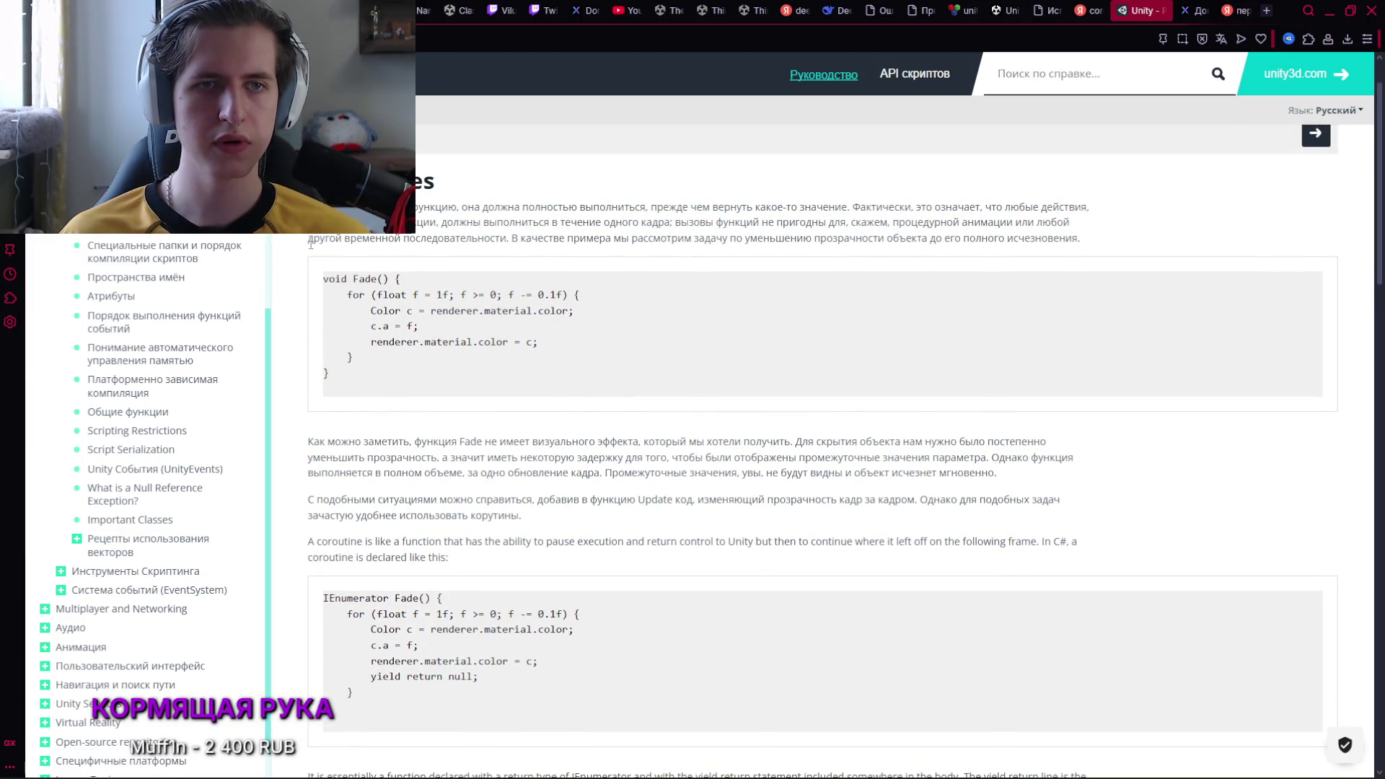
key("alt+Tab")
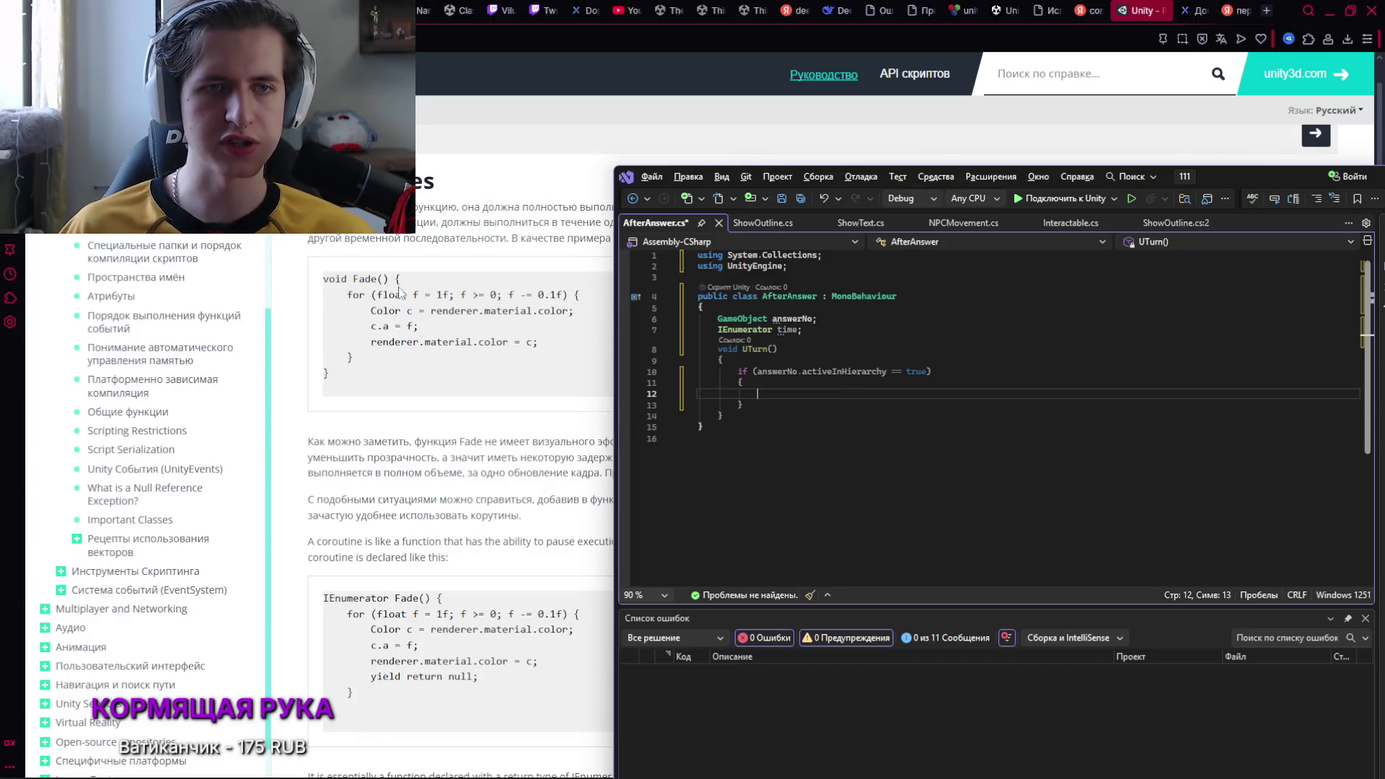
scroll(452, 228, "down", 1)
scroll(467, 224, "down", 4)
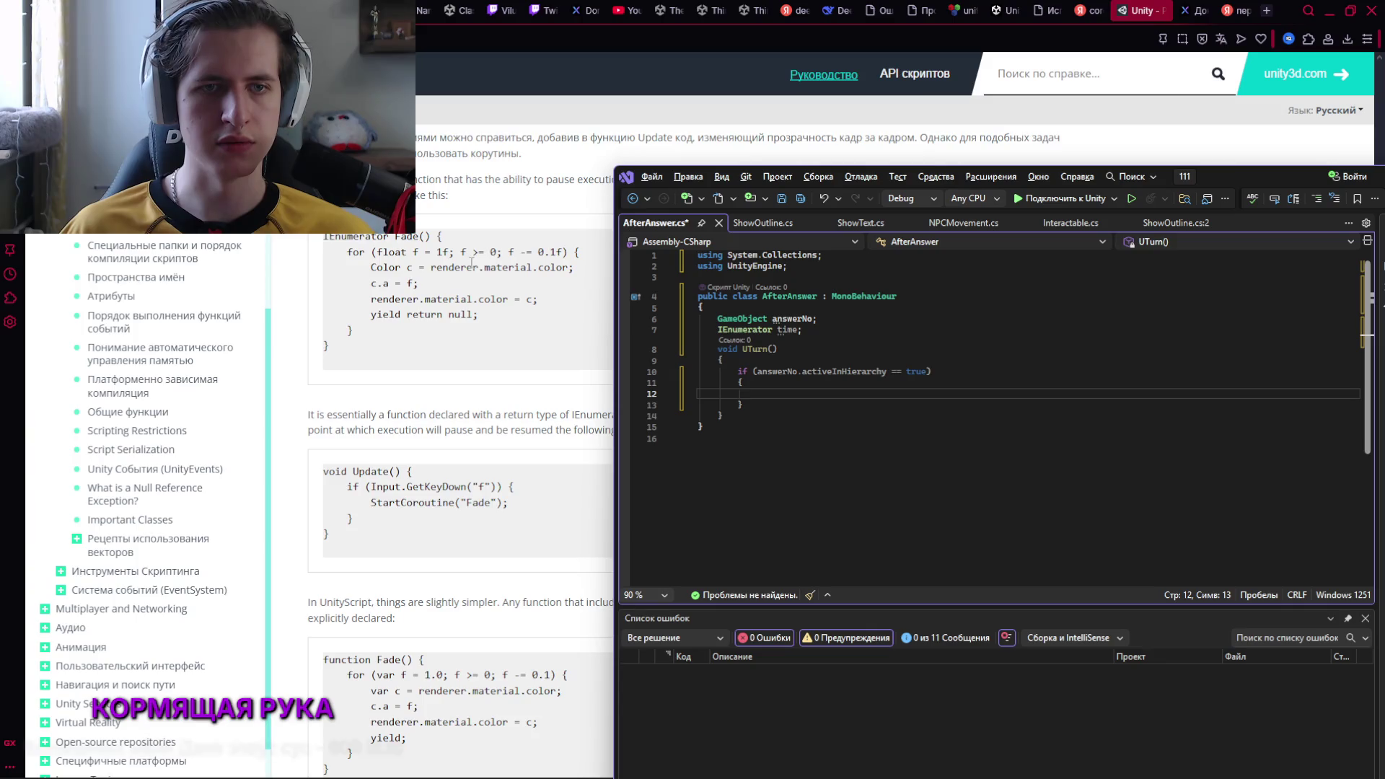
scroll(488, 264, "down", 2)
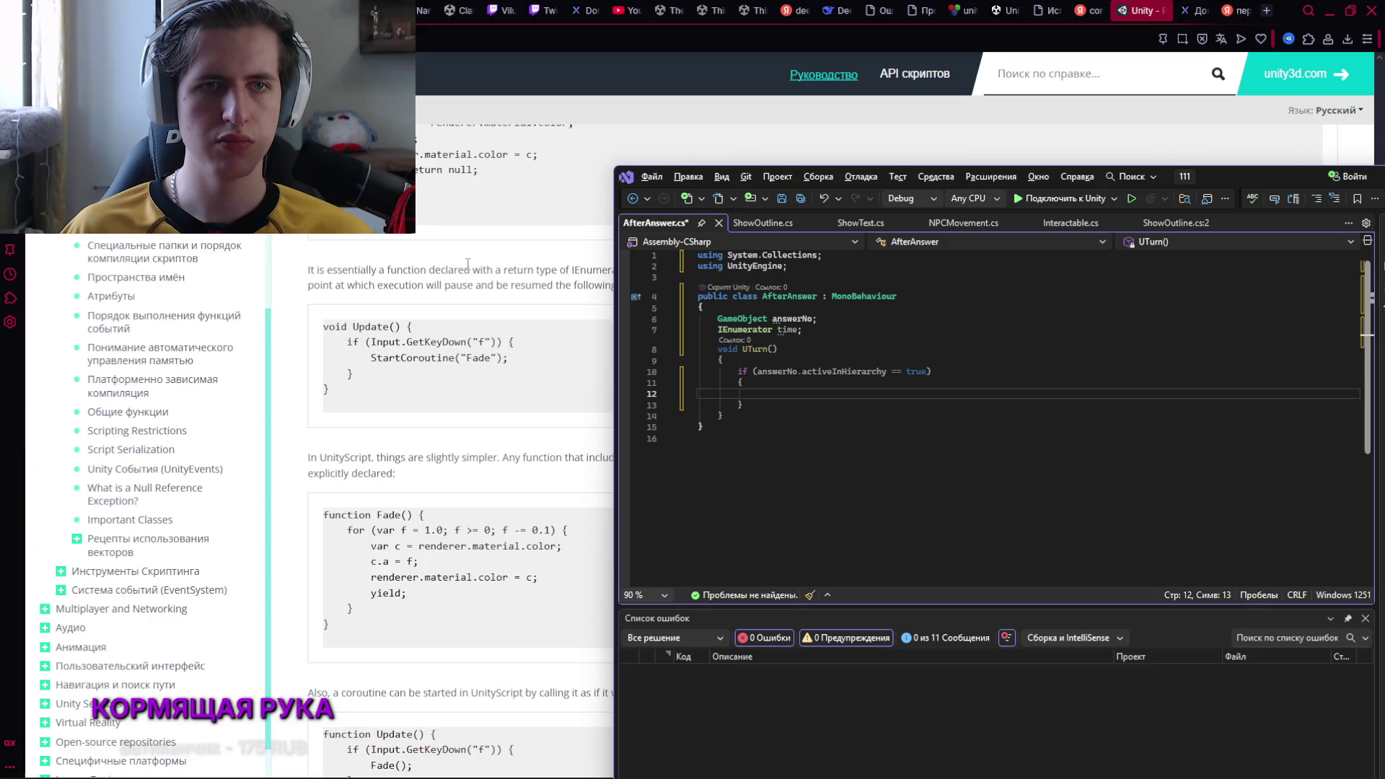
scroll(467, 263, "up", 2)
scroll(467, 264, "down", 4)
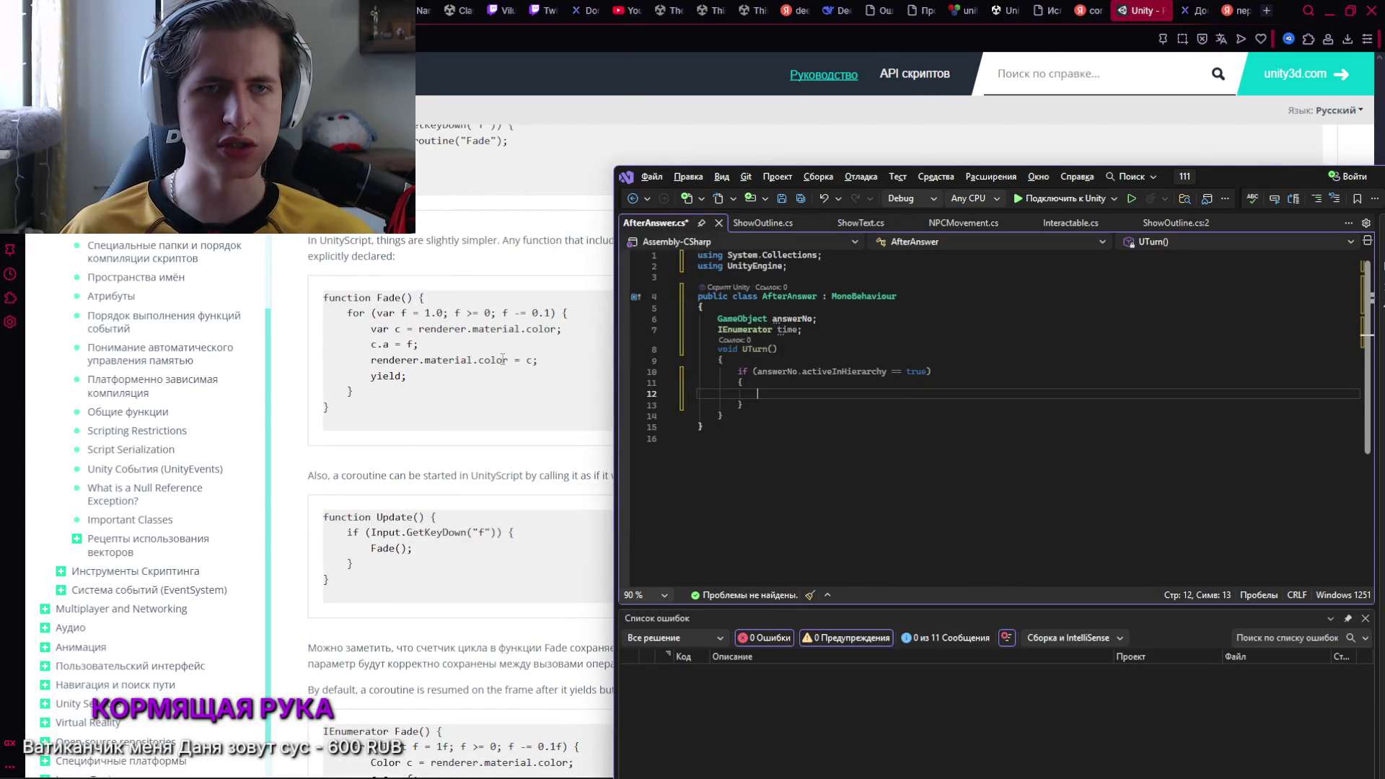
scroll(503, 359, "down", 1)
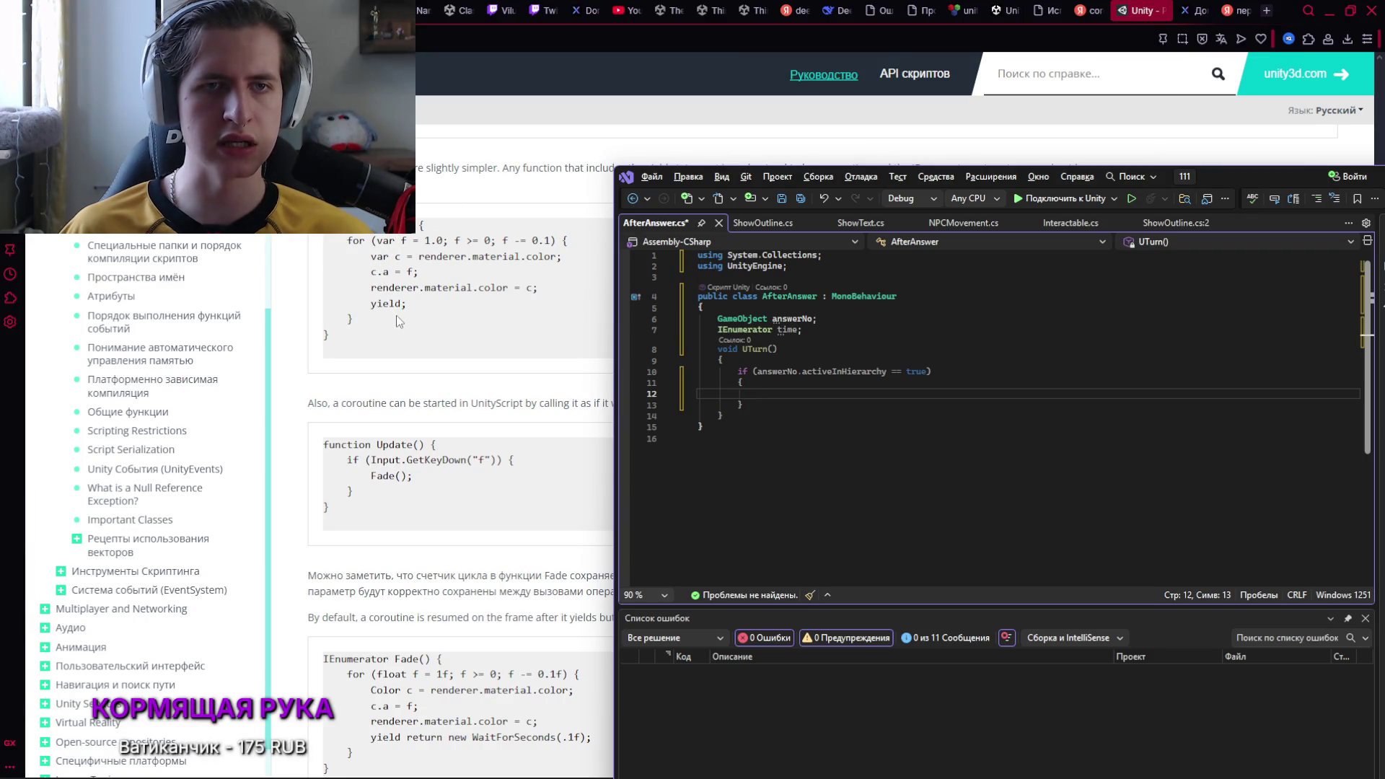
scroll(400, 317, "down", 1)
scroll(416, 352, "down", 1)
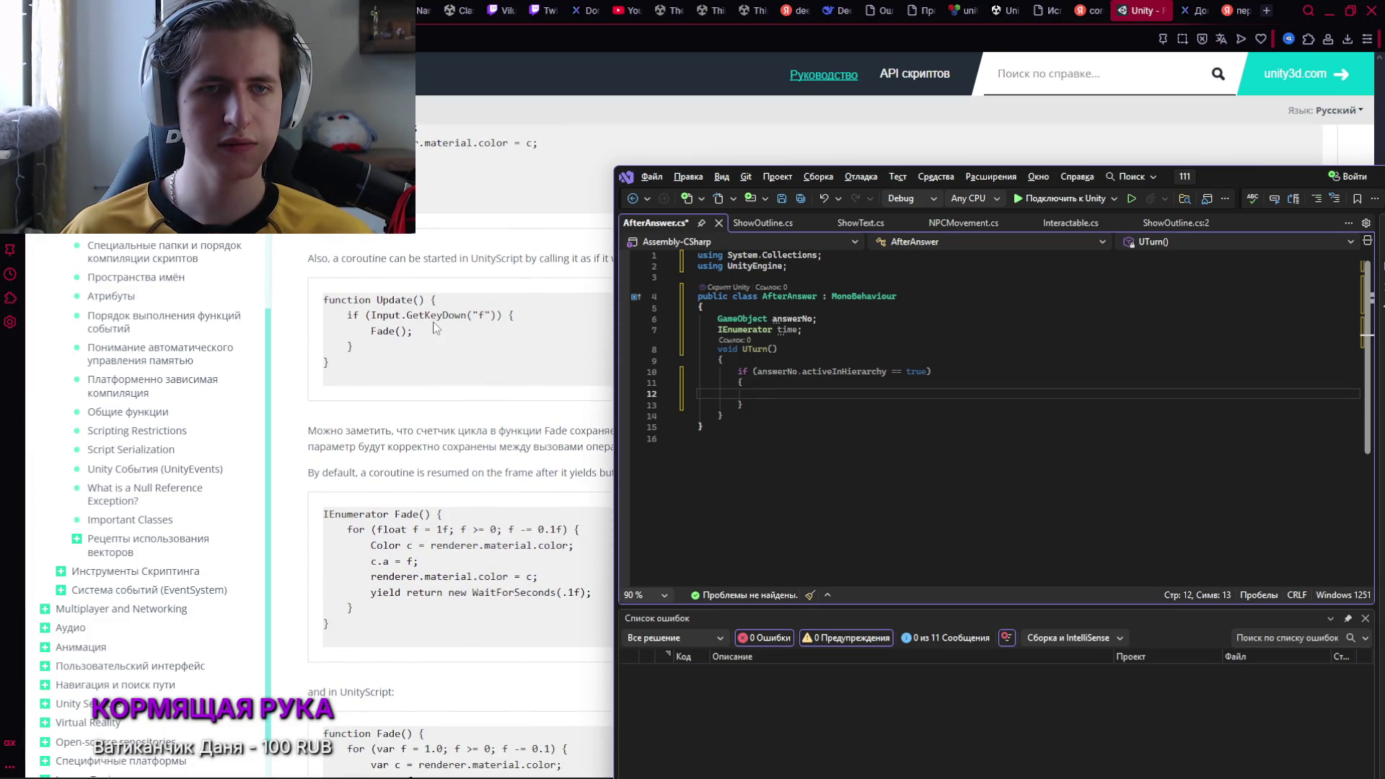
scroll(427, 326, "down", 3)
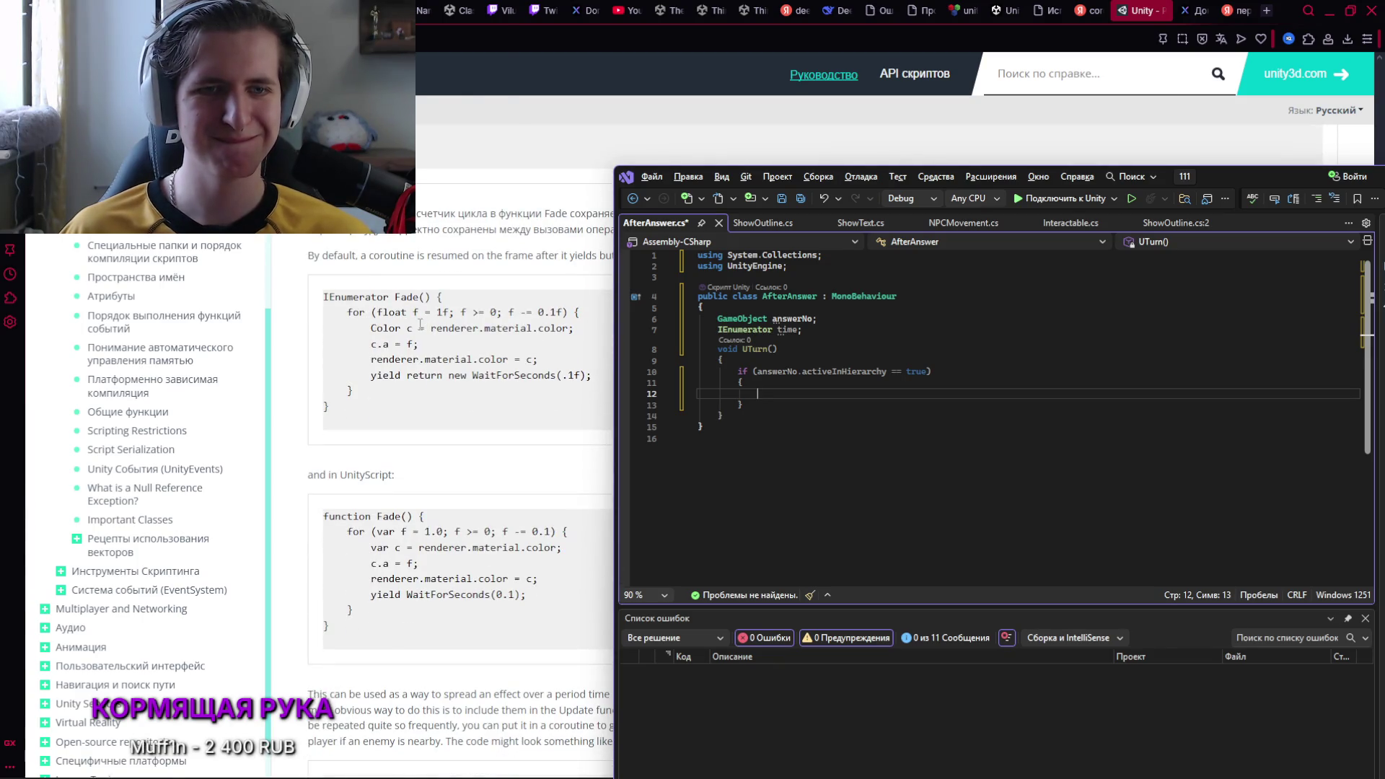
scroll(426, 336, "down", 2)
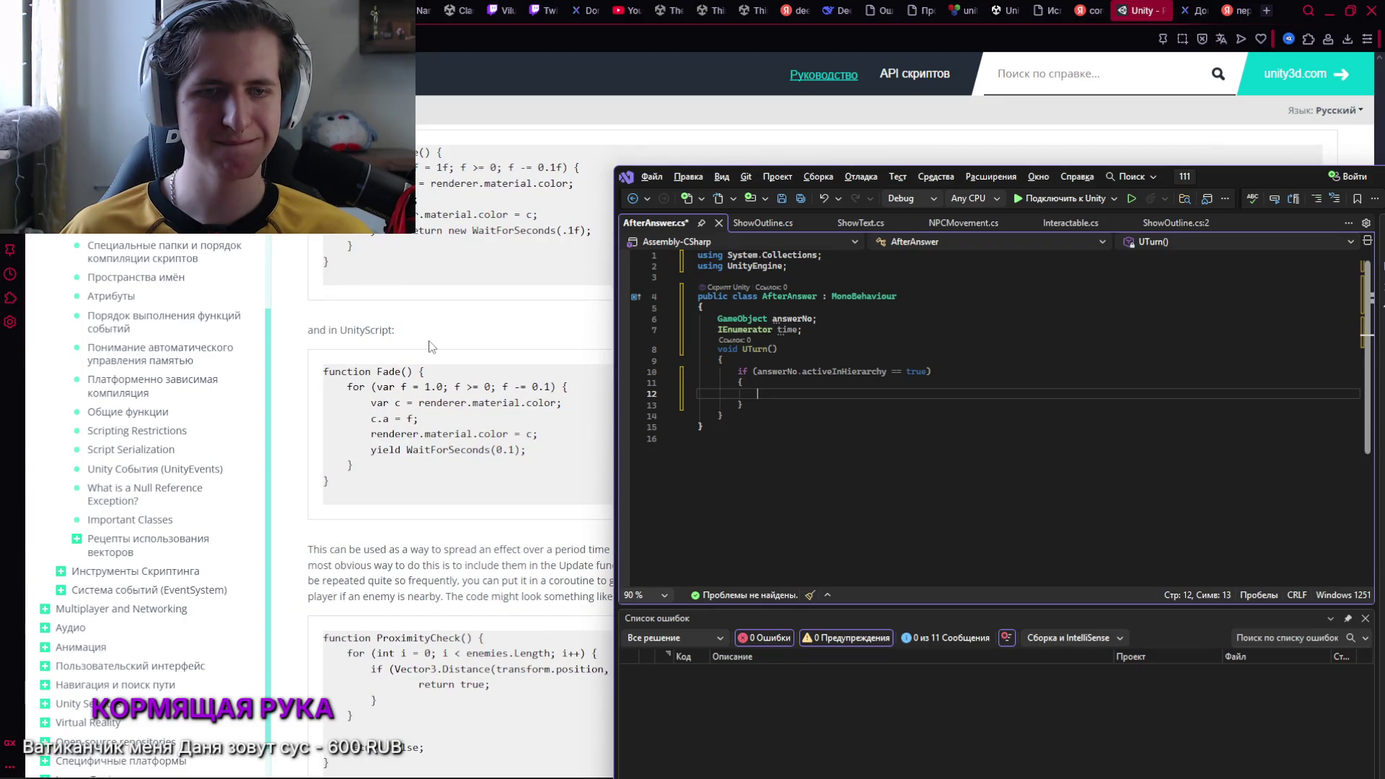
scroll(430, 347, "down", 1)
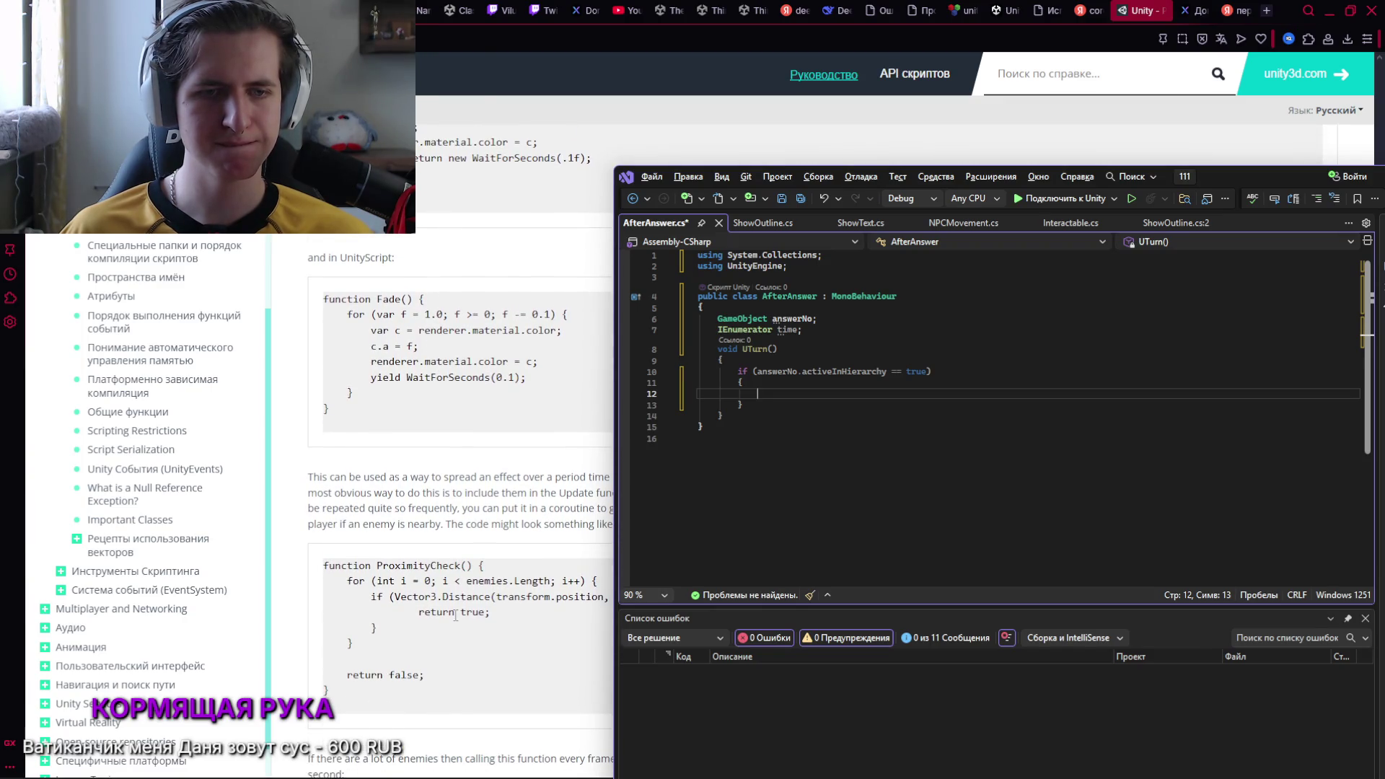
scroll(455, 616, "up", 7)
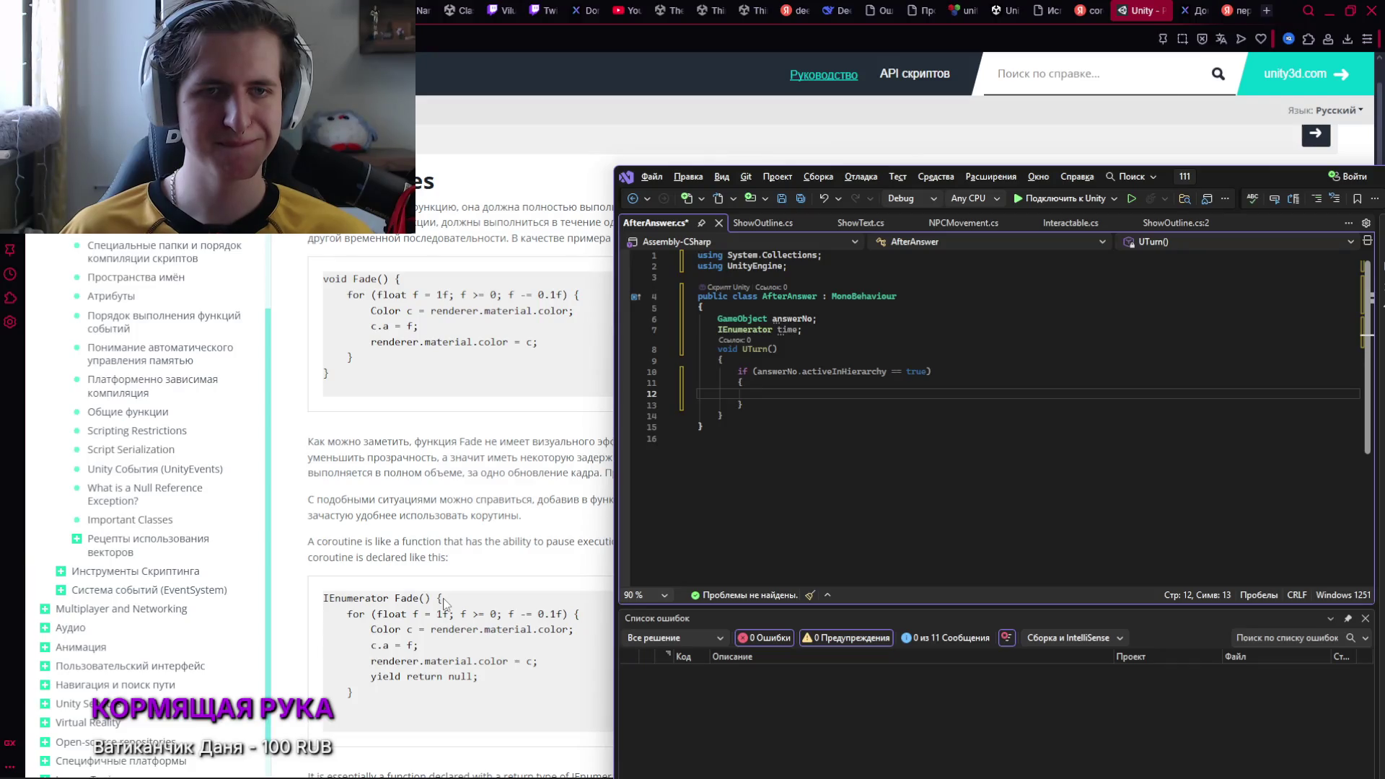
scroll(441, 597, "down", 1)
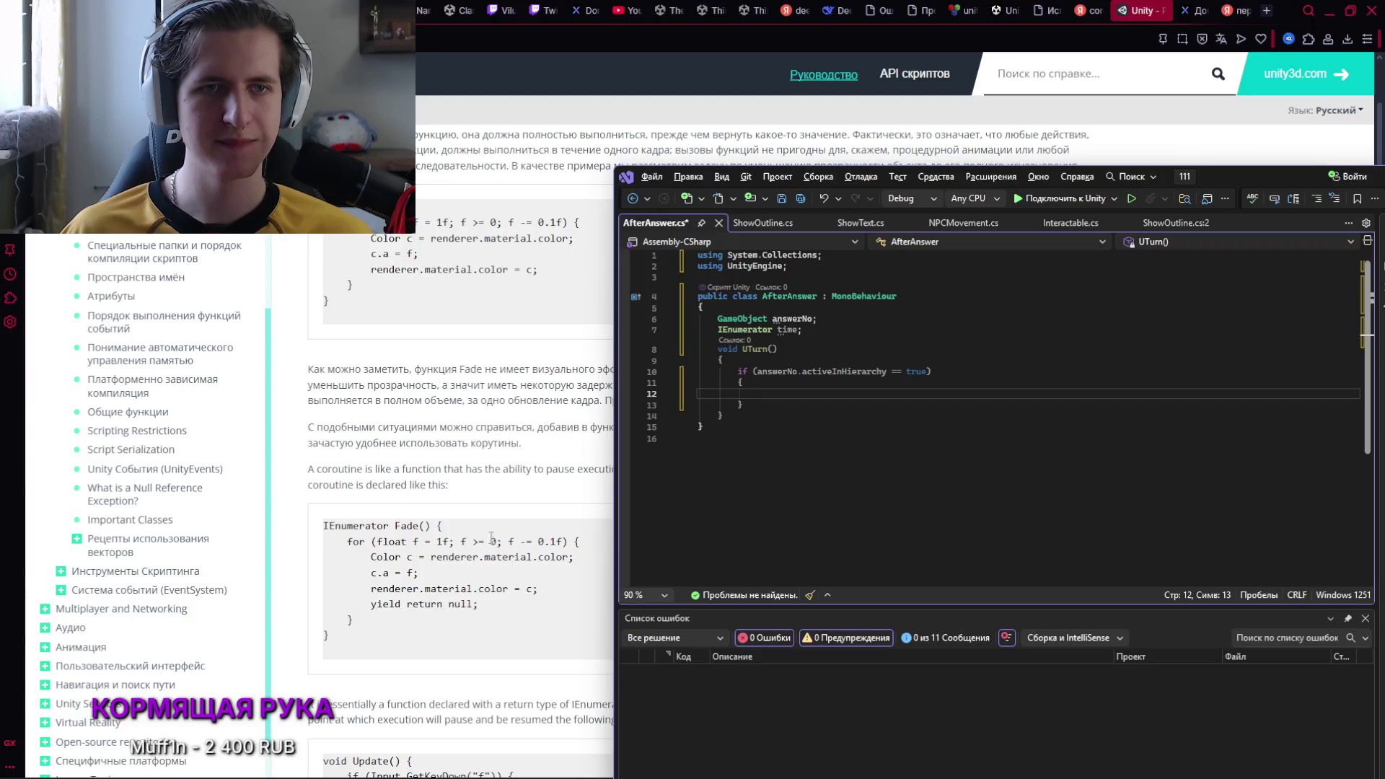
scroll(498, 526, "down", 1)
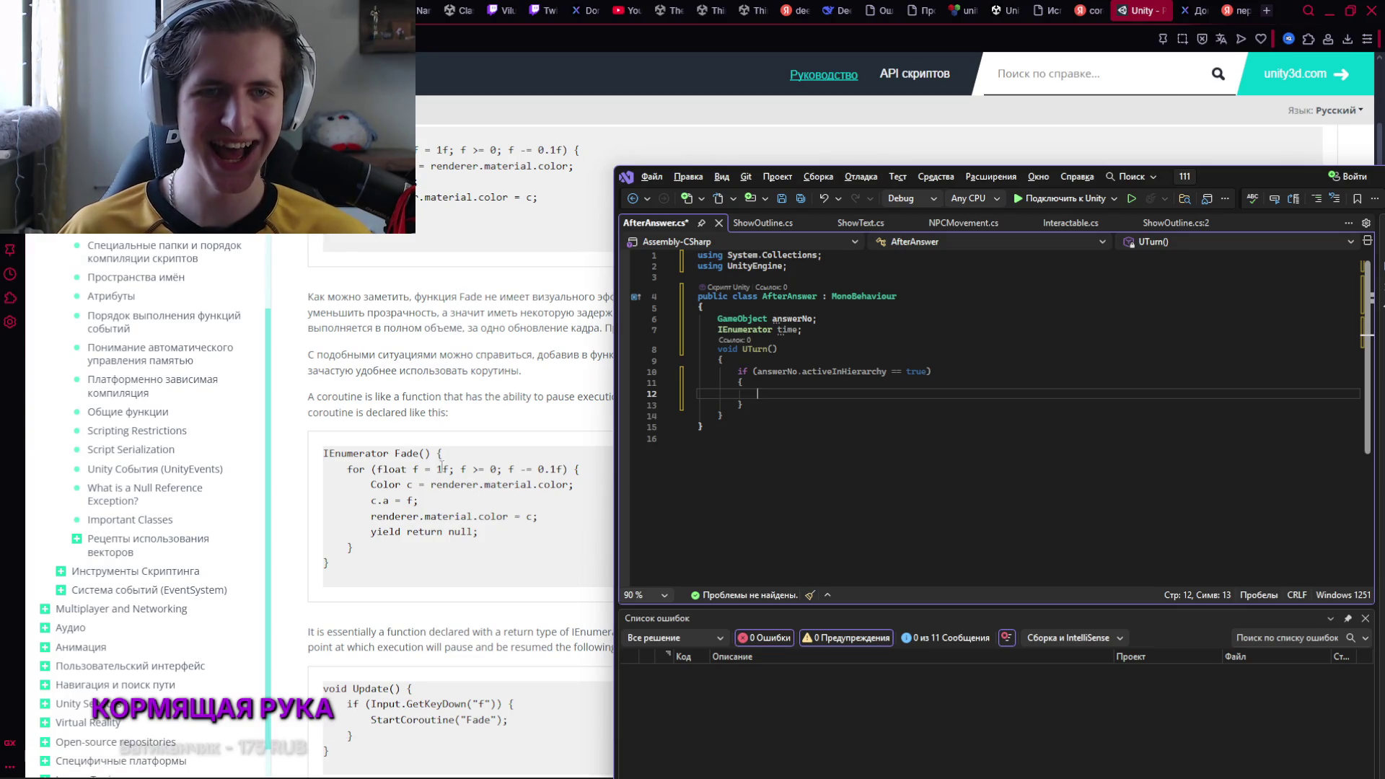
scroll(425, 413, "down", 1)
left_click_drag(1217, 175, 1246, 179)
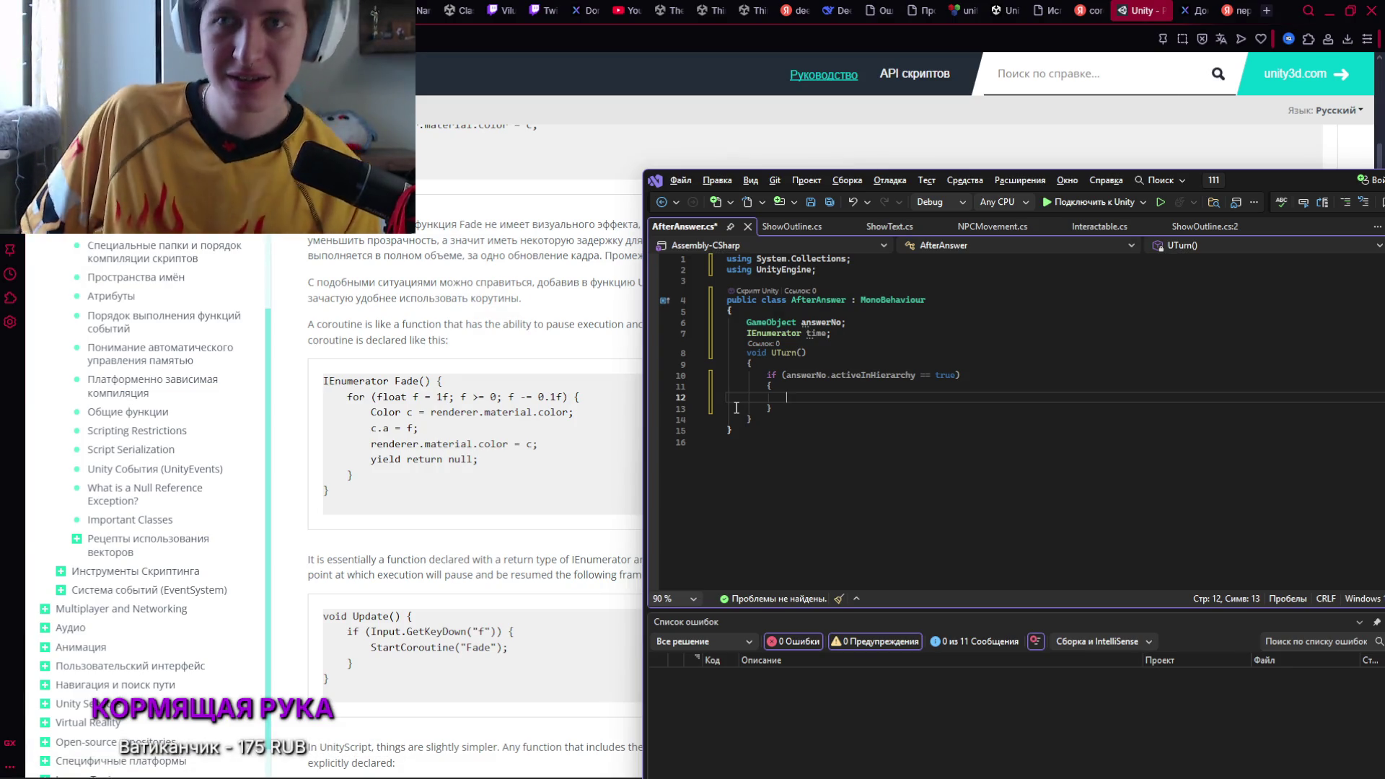
left_click(1186, 11)
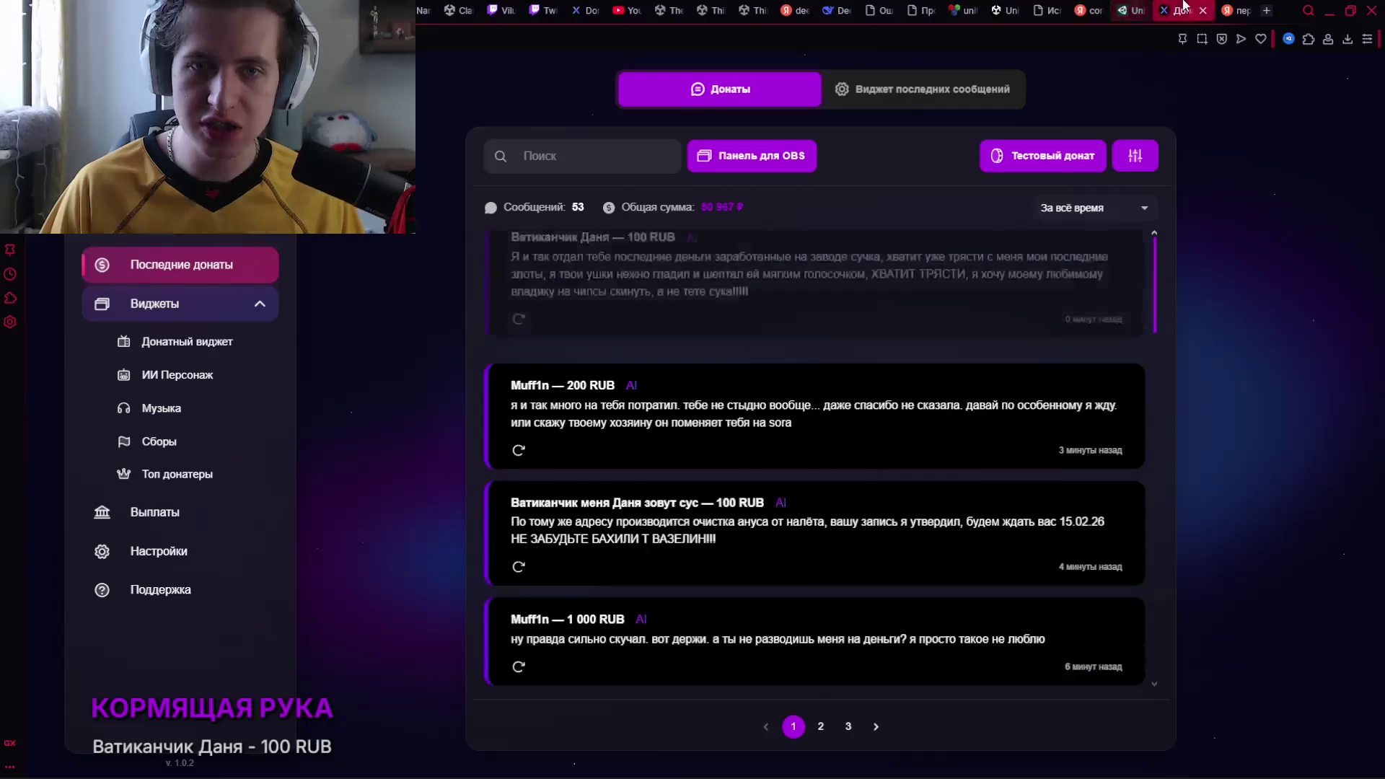
left_click(1123, 9)
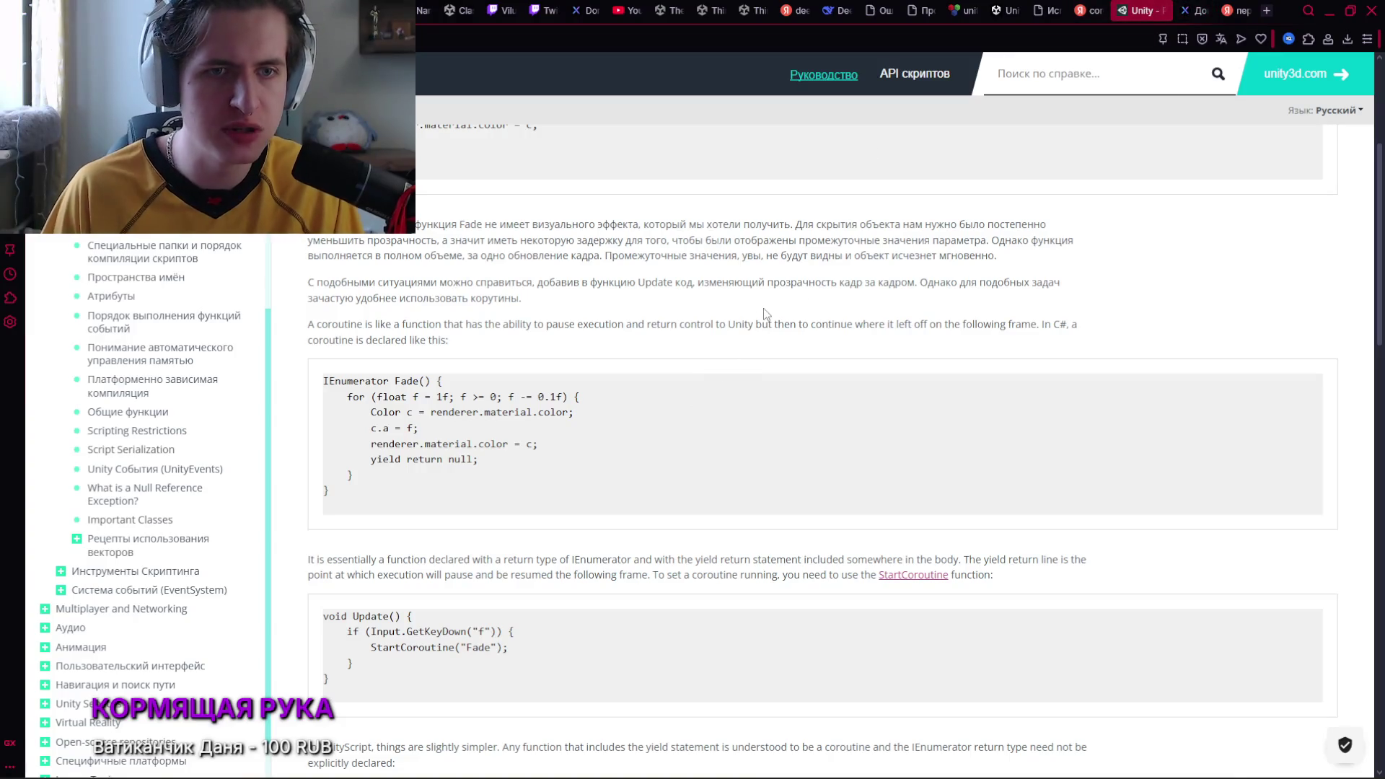
key("alt+Tab")
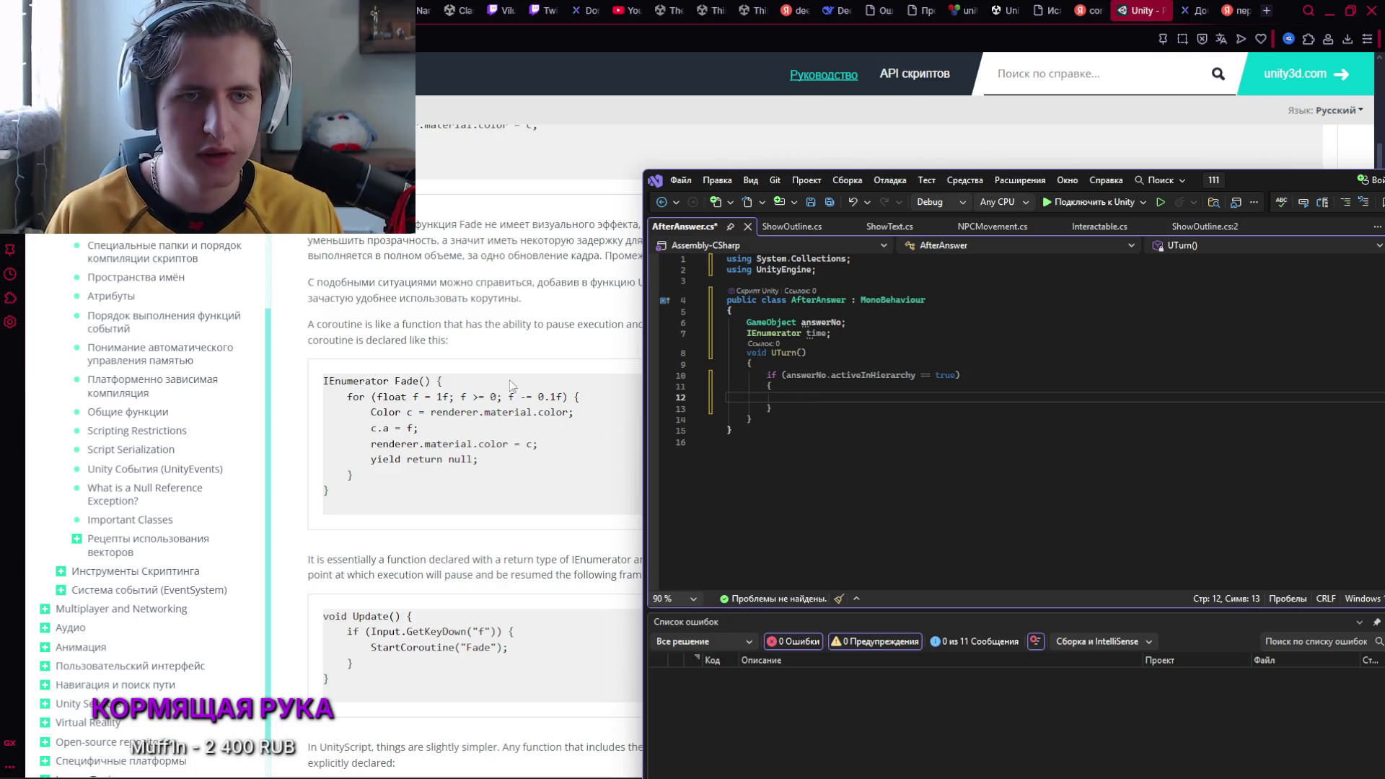
Inspect the UTurn method by selecting its void return type and its body
left_click_drag(768, 354, 749, 354)
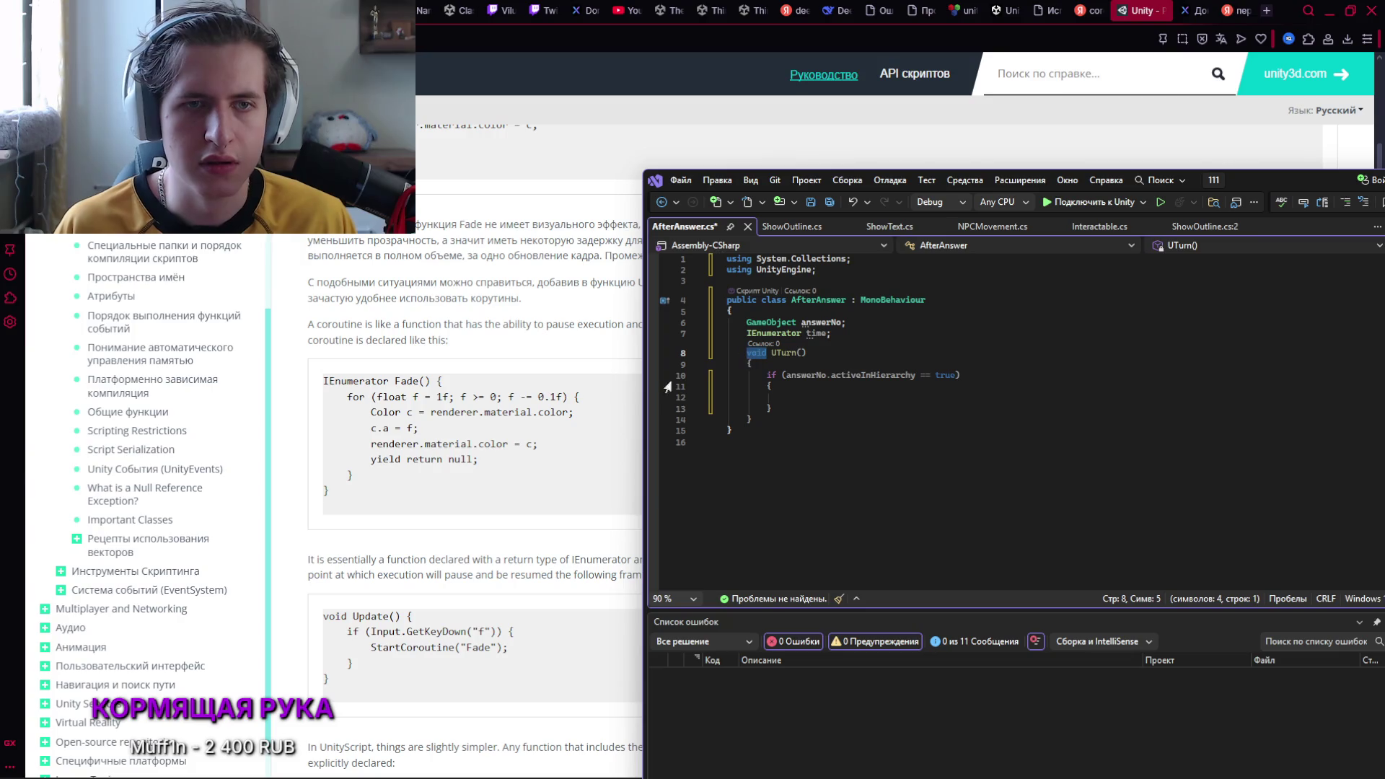
scroll(430, 418, "up", 2)
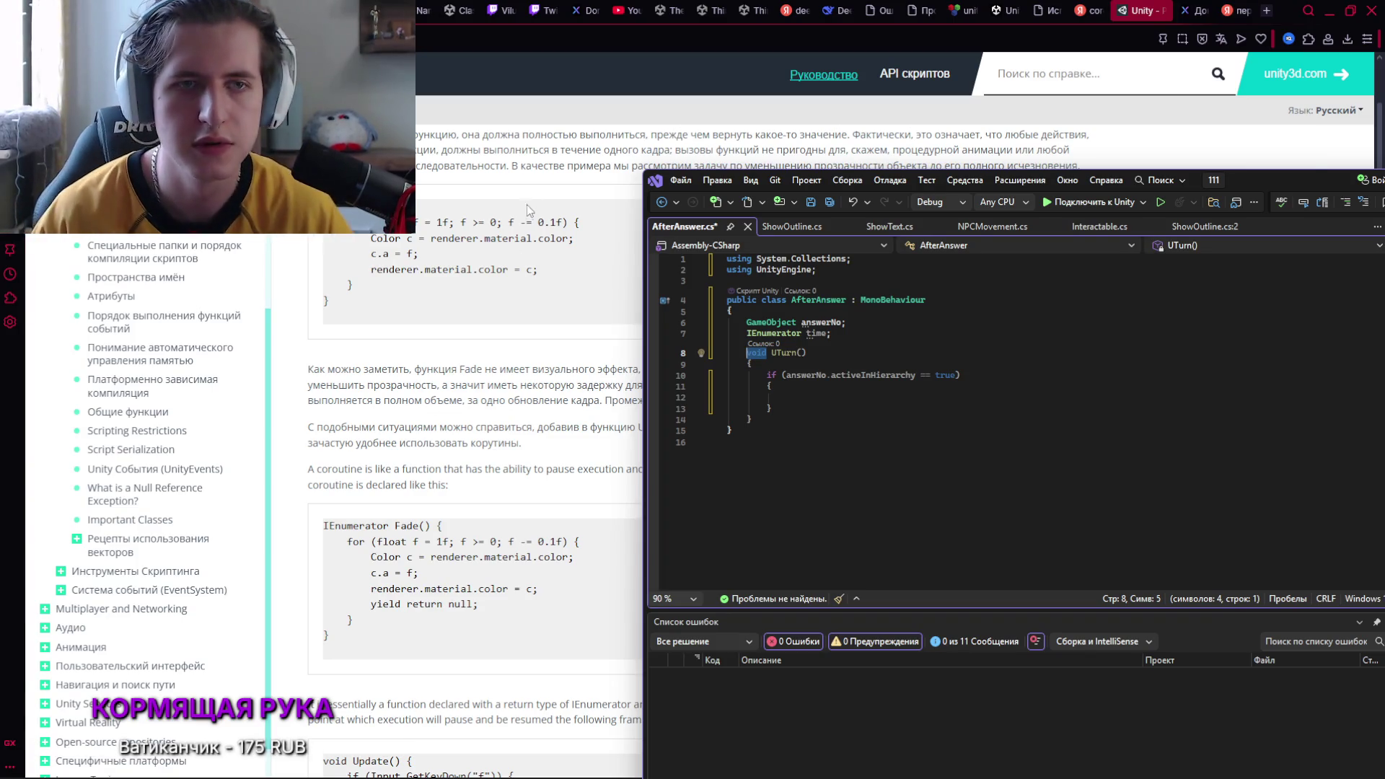
left_click(829, 386)
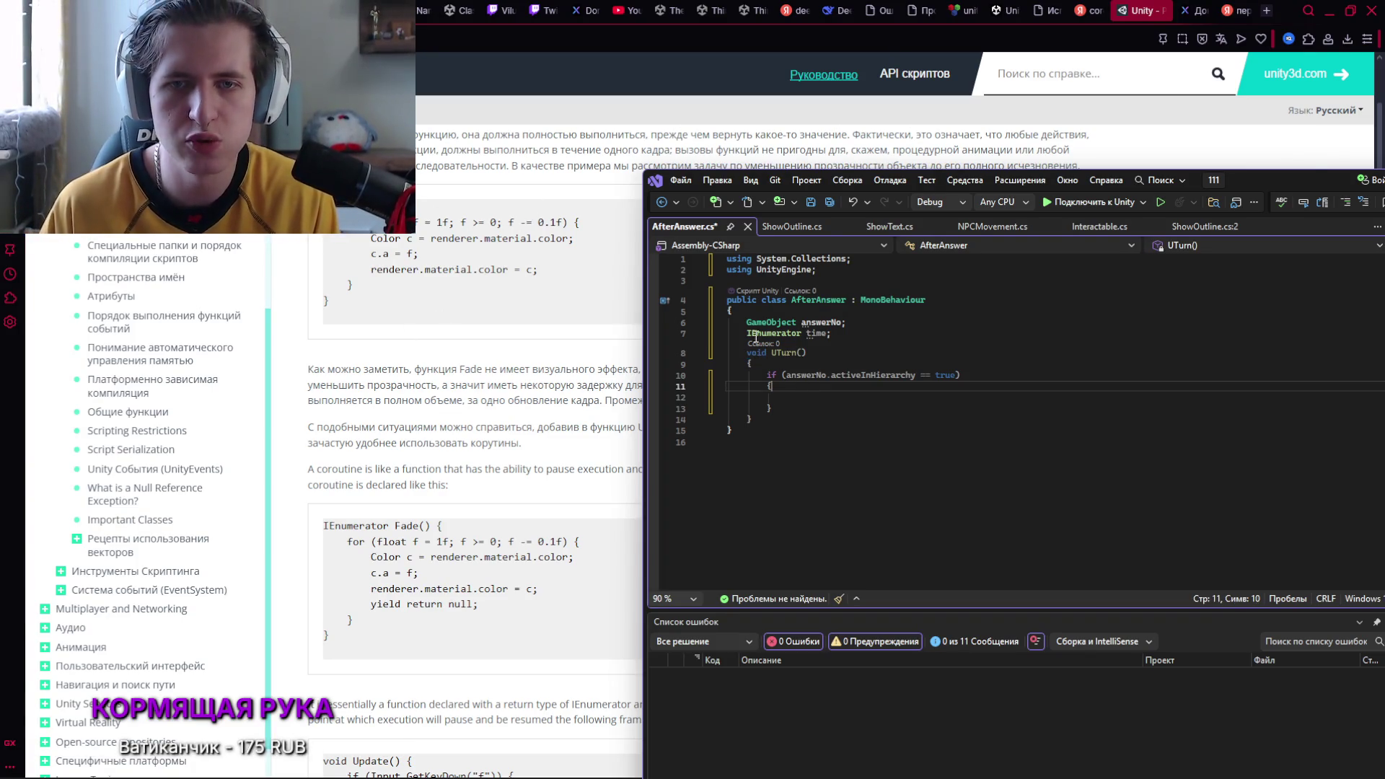
left_click_drag(747, 363, 798, 420)
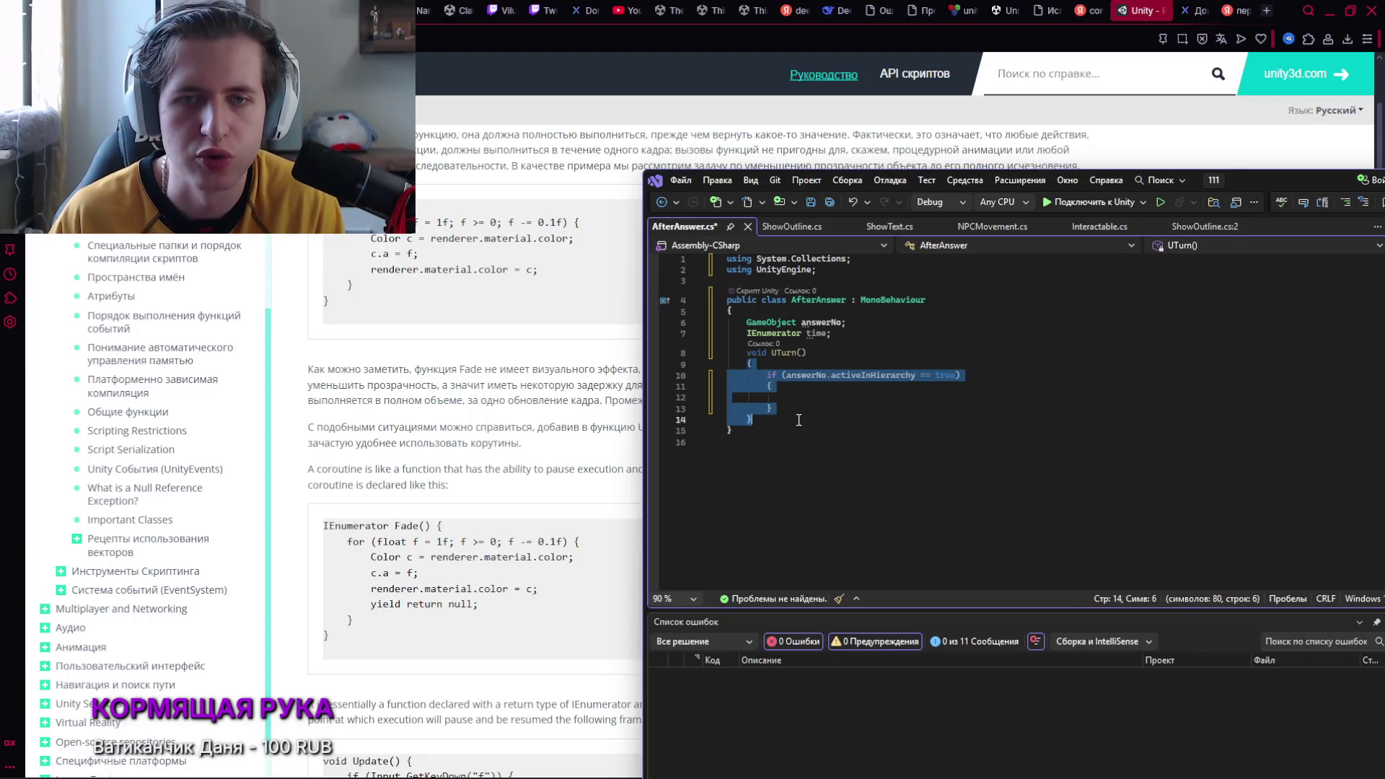
left_click(784, 387)
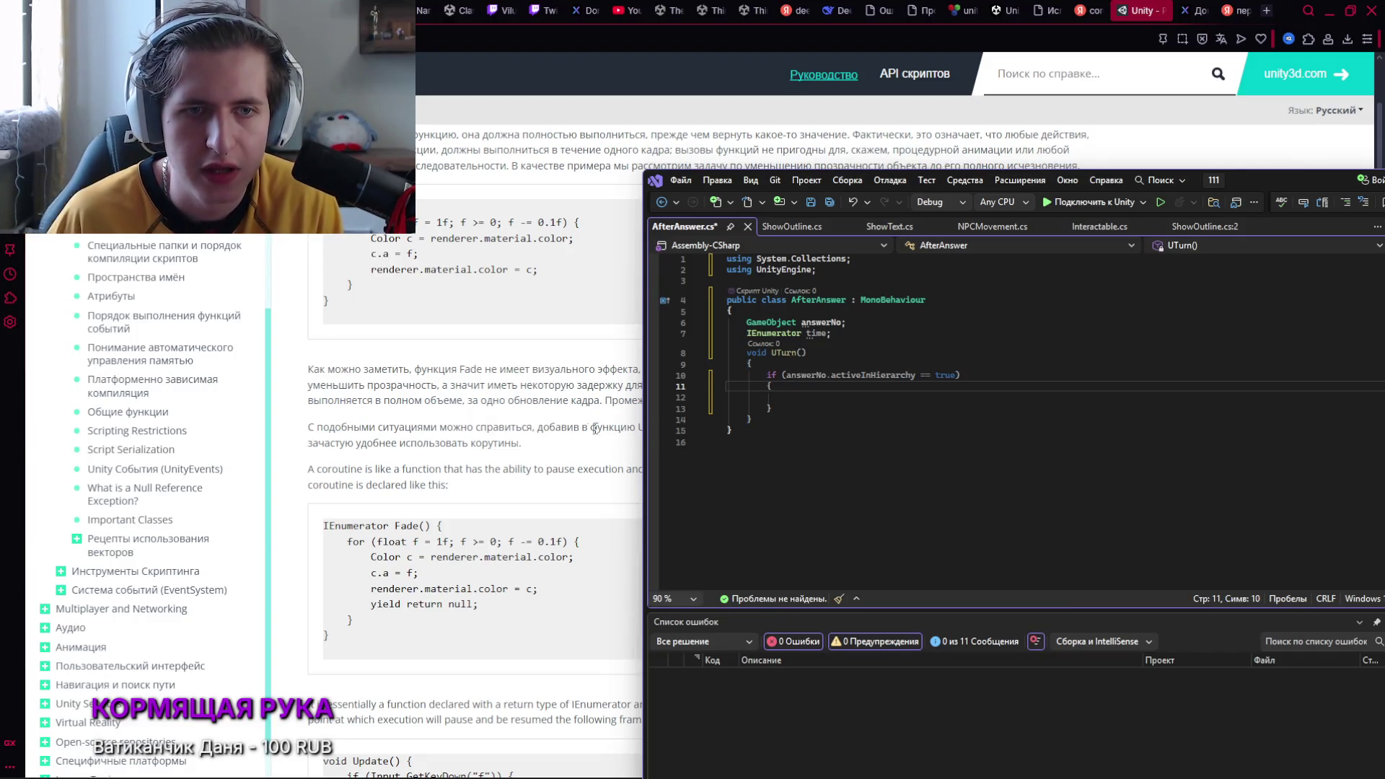
Add a line after UTurn, type 'IEnumerator UTurn', then erase that half-written declaration
left_click(756, 421)
key("Return")
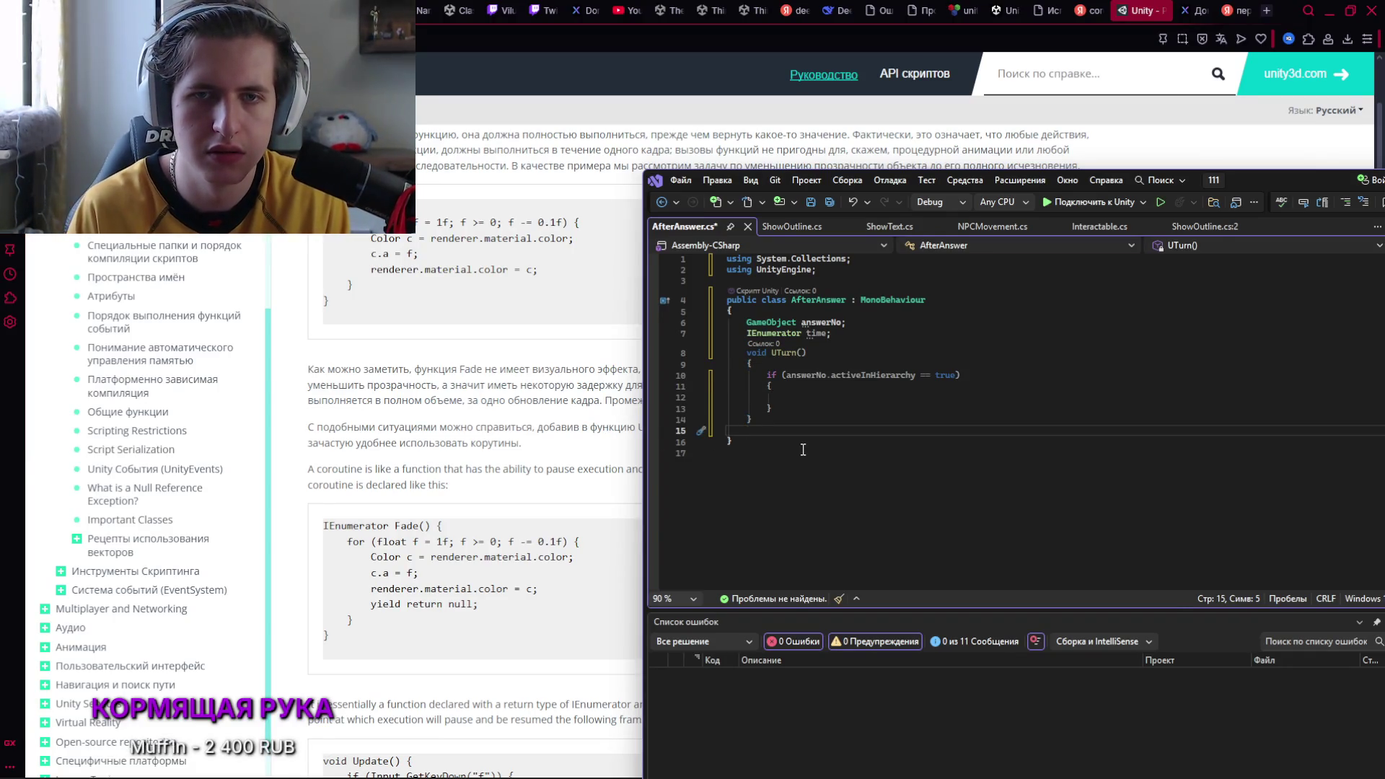
type("IEnumerator")
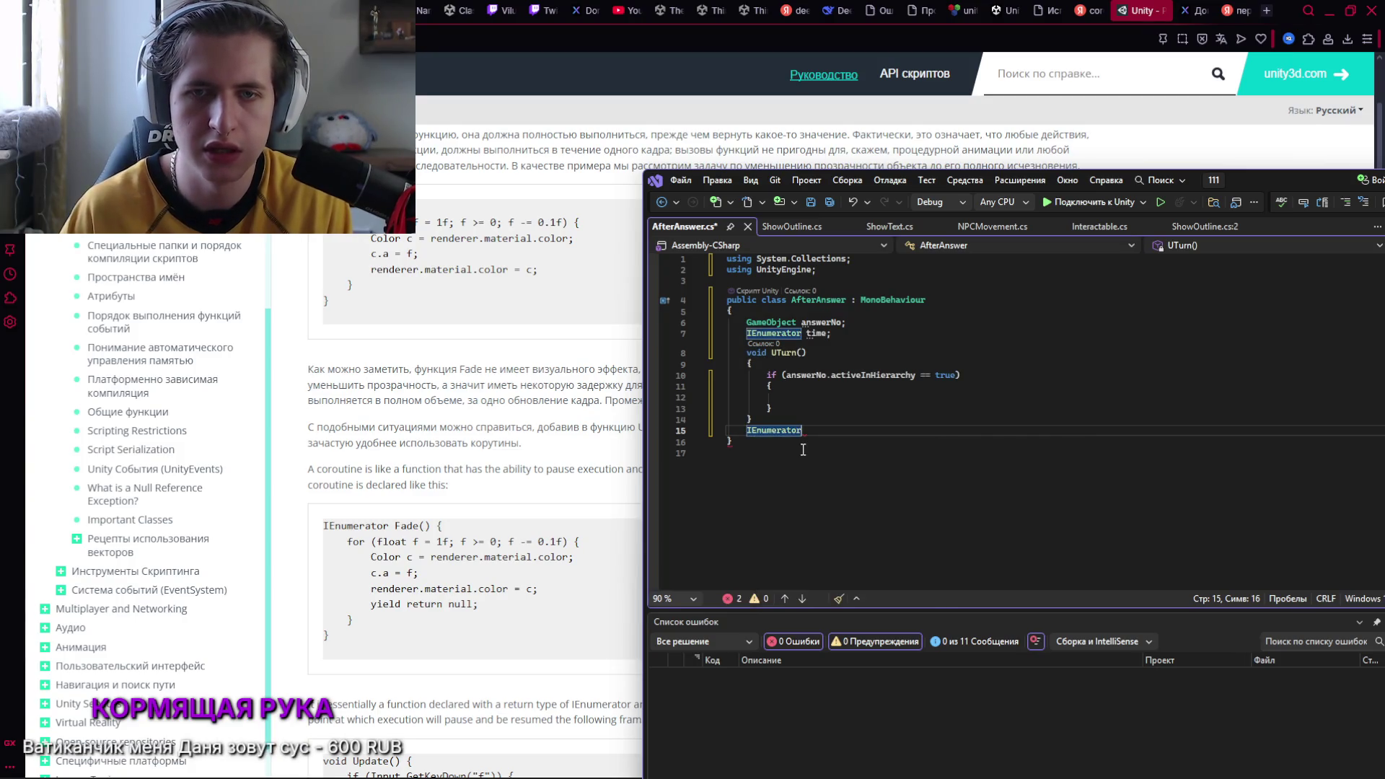
type(" U")
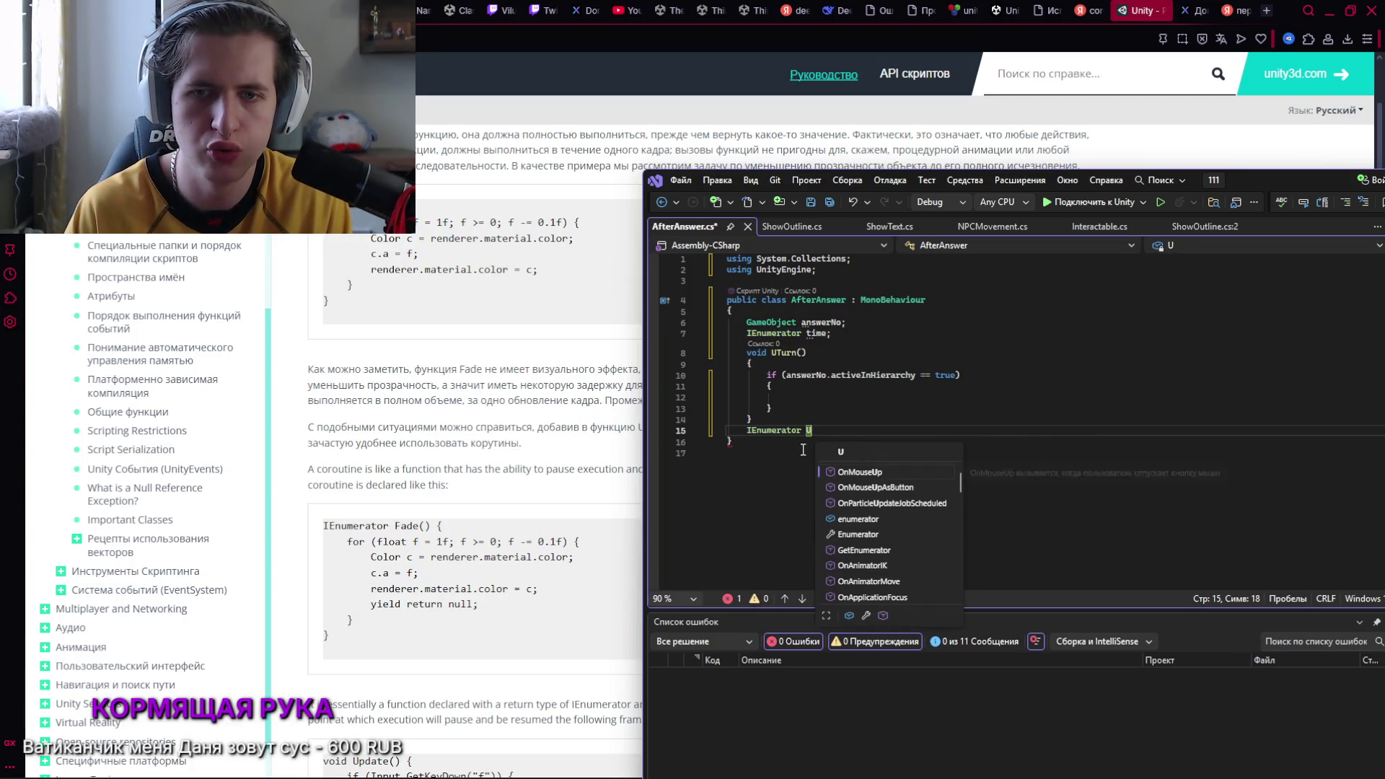
type("Tu")
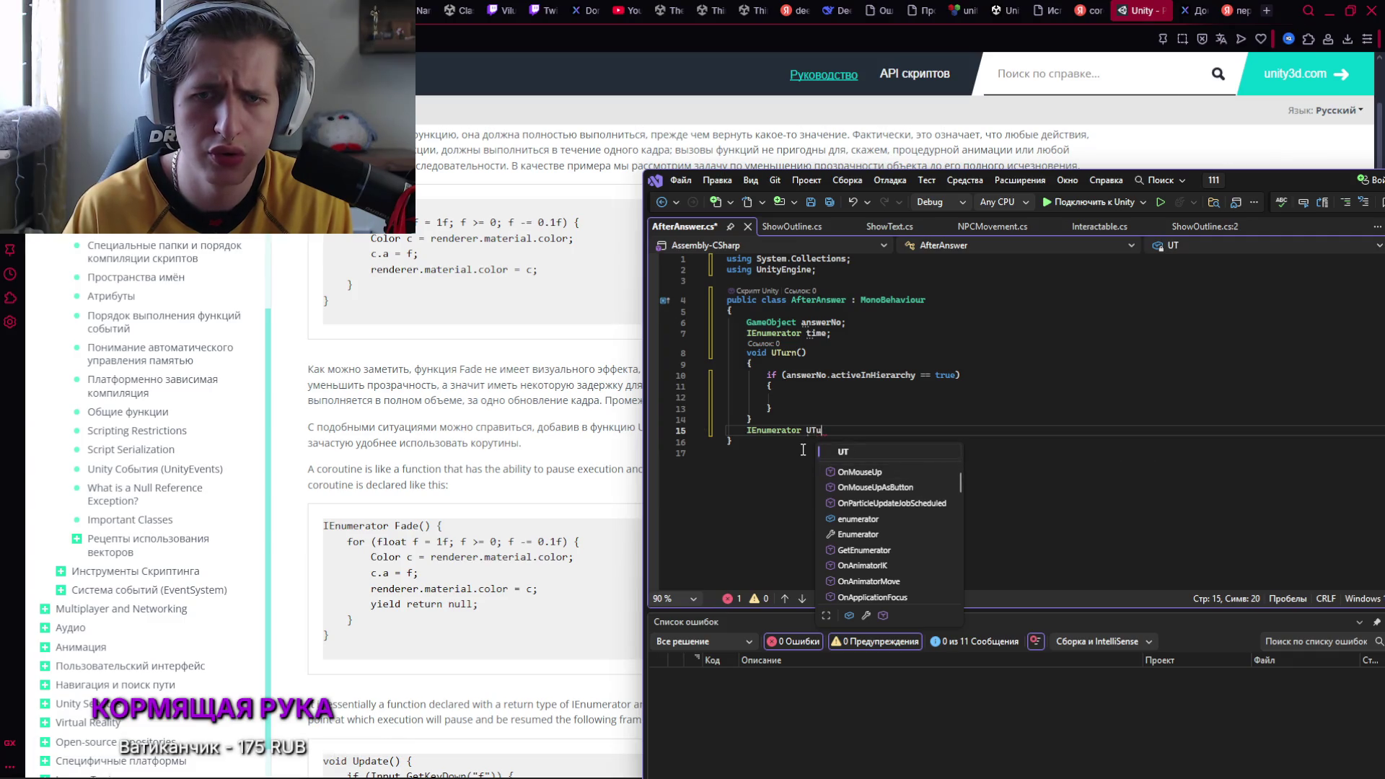
type("rn")
key("ctrl+BackSpace")
key("ctrl+BackSpace")
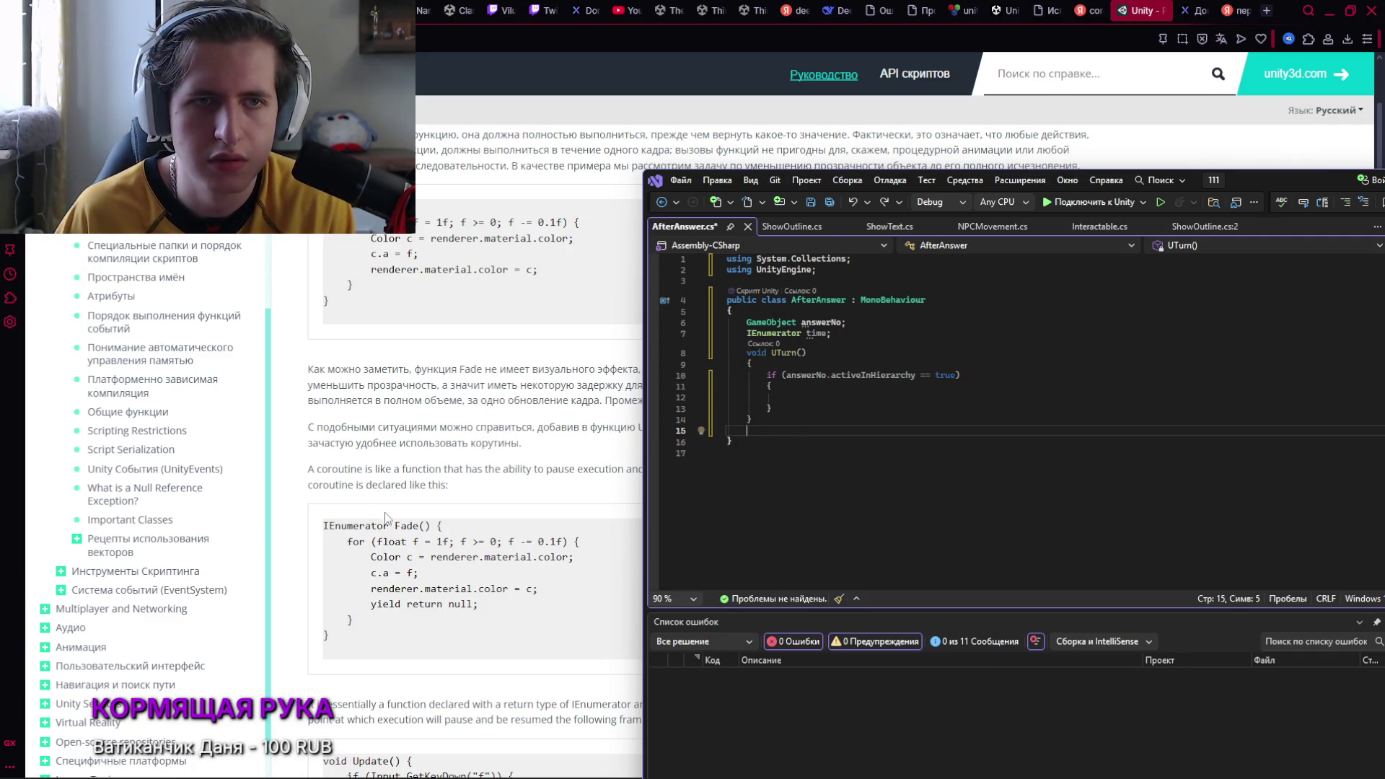
scroll(385, 516, "up", 1)
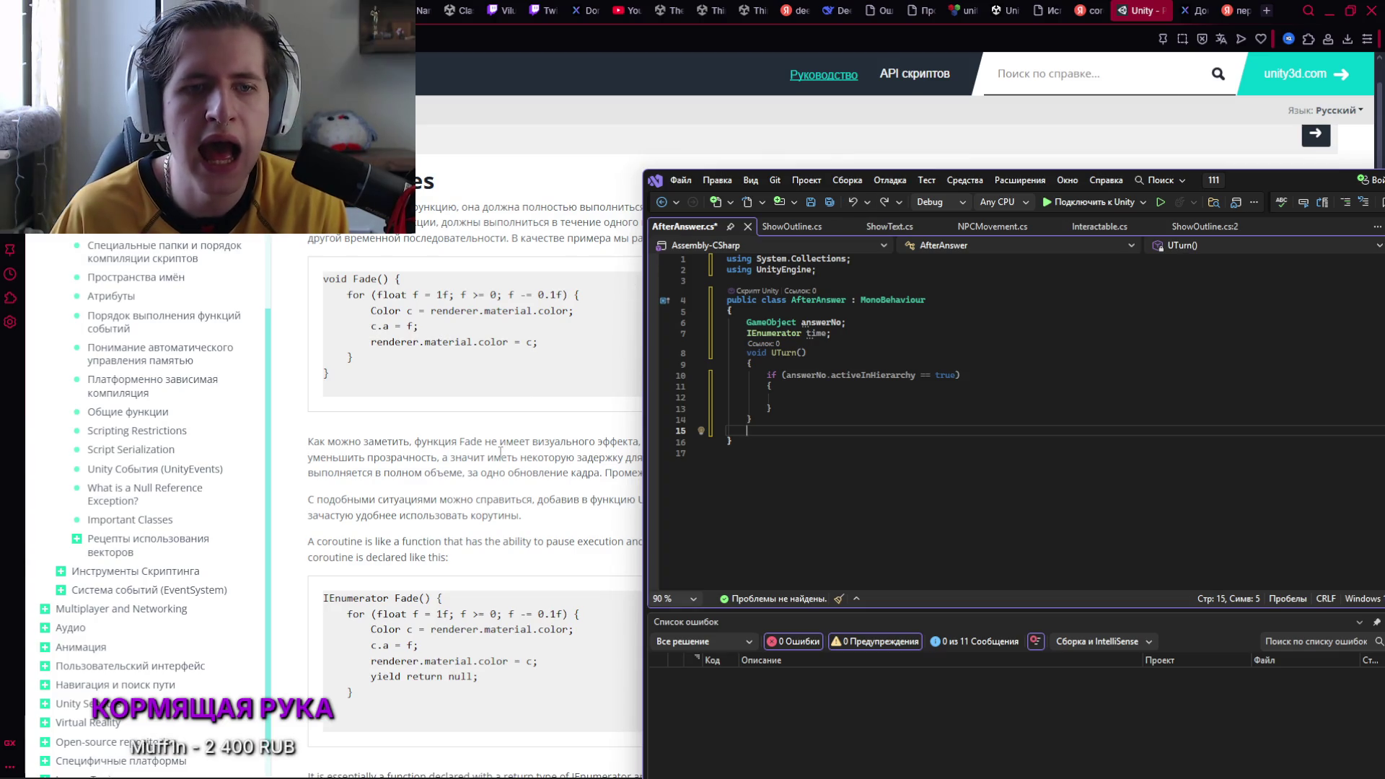
scroll(500, 450, "down", 2)
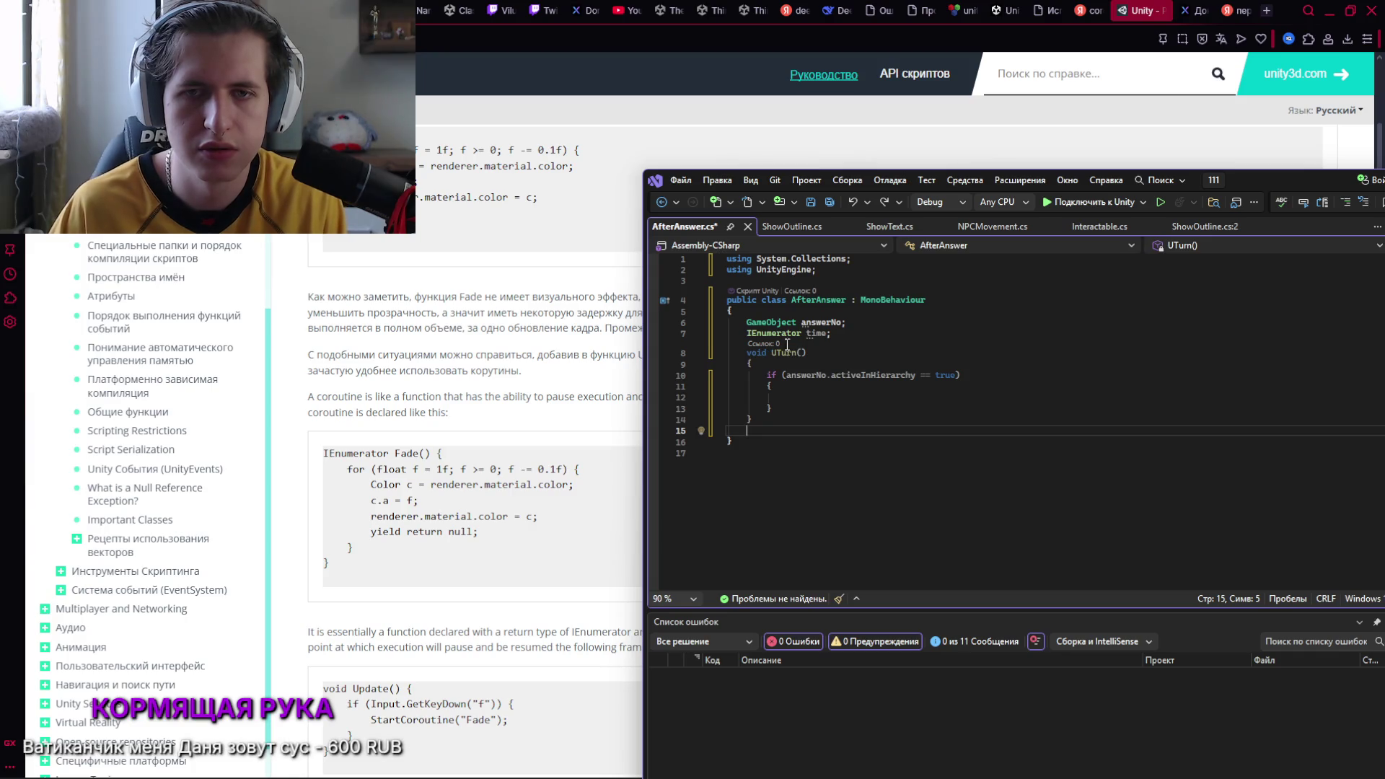
Delete the 'IEnumerator time;' field and change UTurn's return type from void to IEnumerator
left_click_drag(832, 332, 737, 337)
key("Delete")
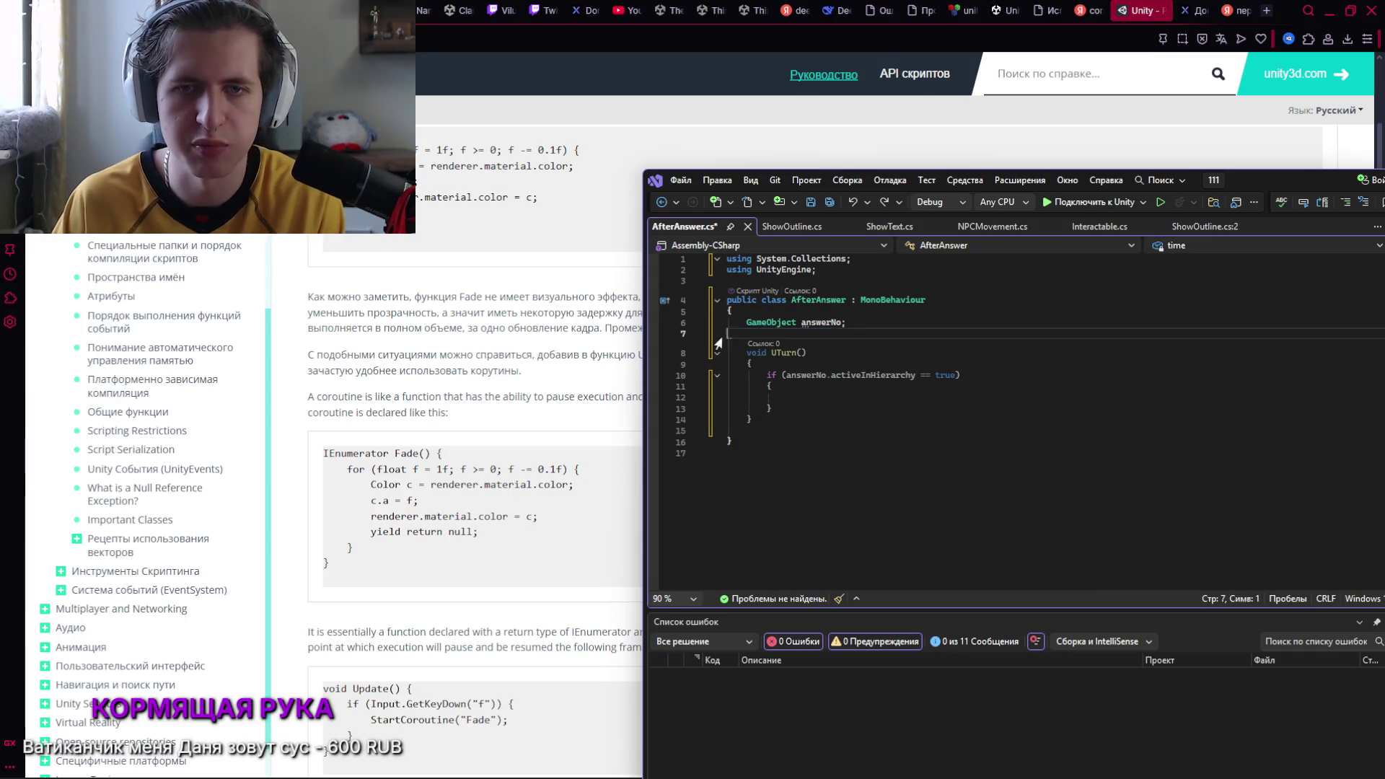
key("Delete")
left_click_drag(764, 344, 743, 344)
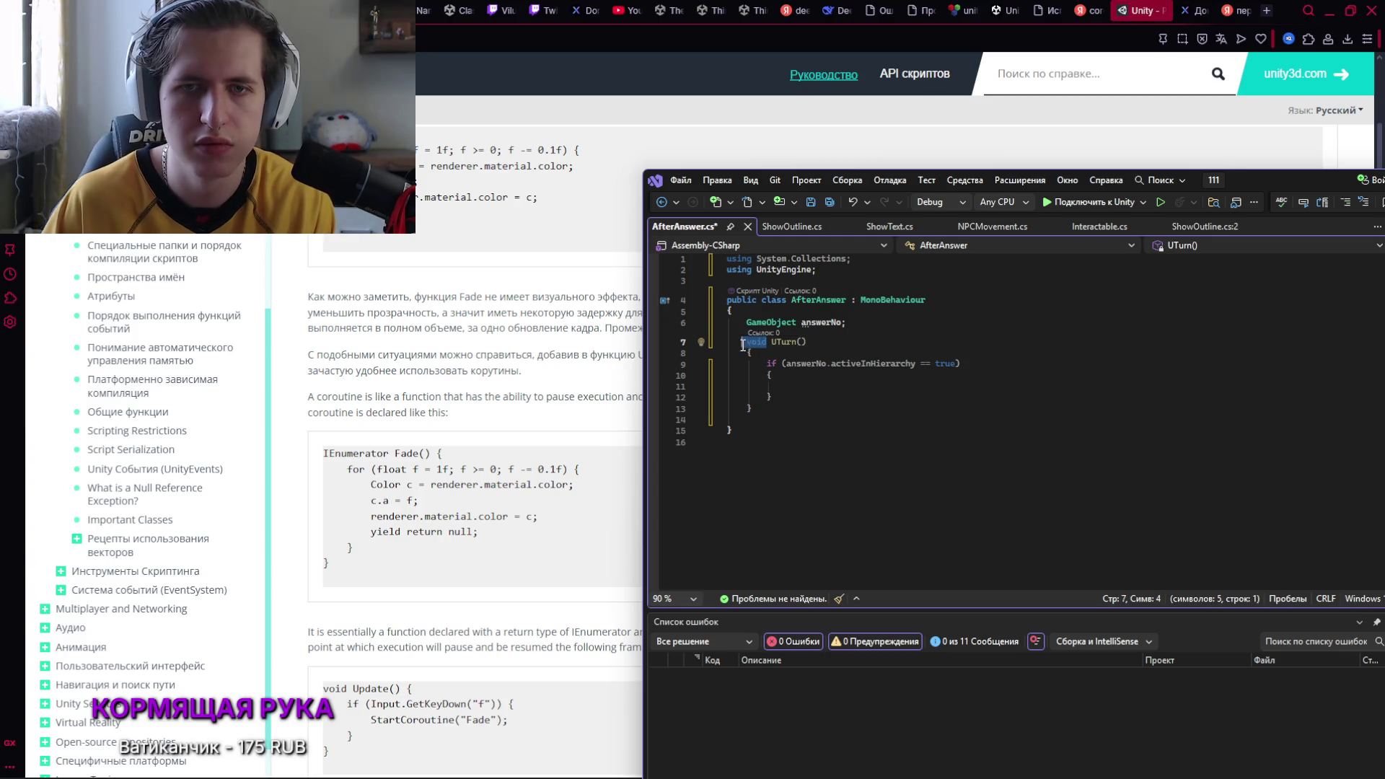
key("Delete")
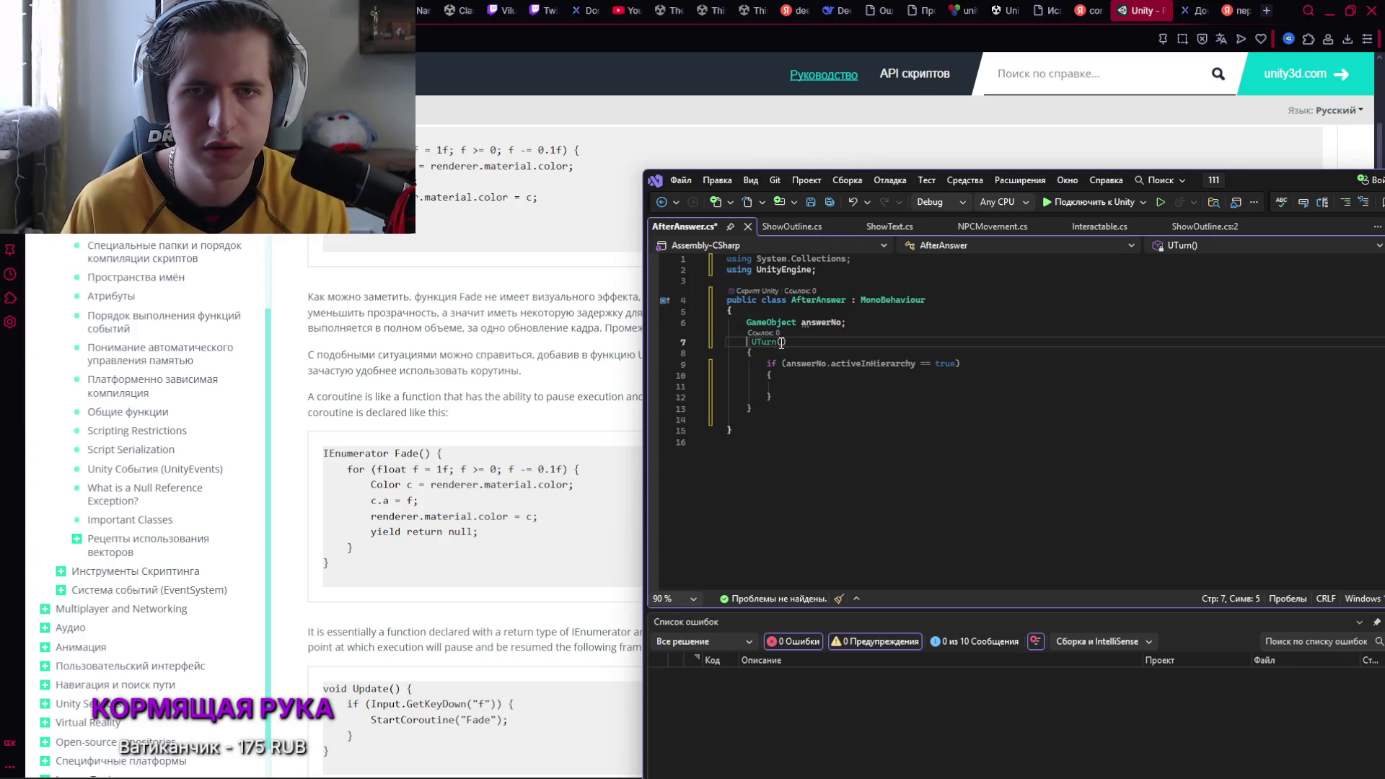
type("I")
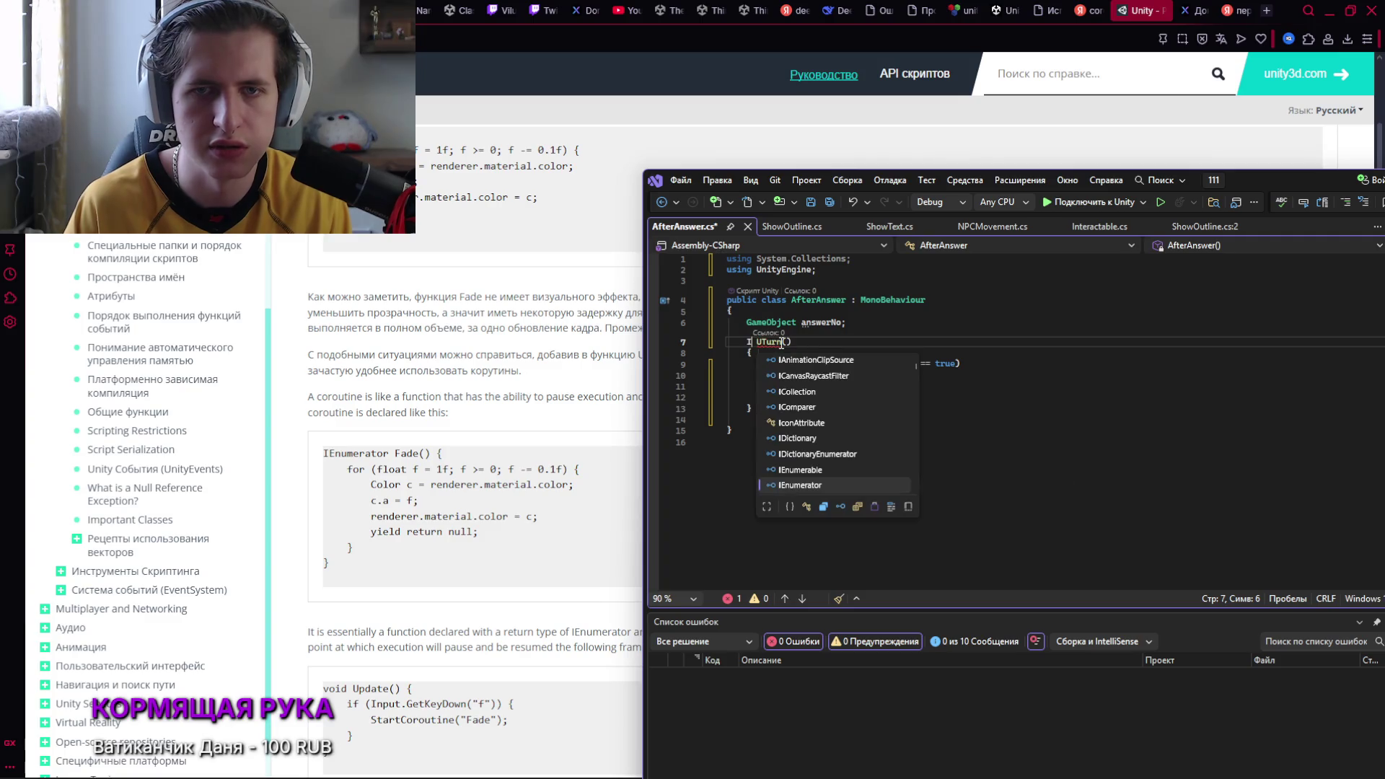
key("Tab")
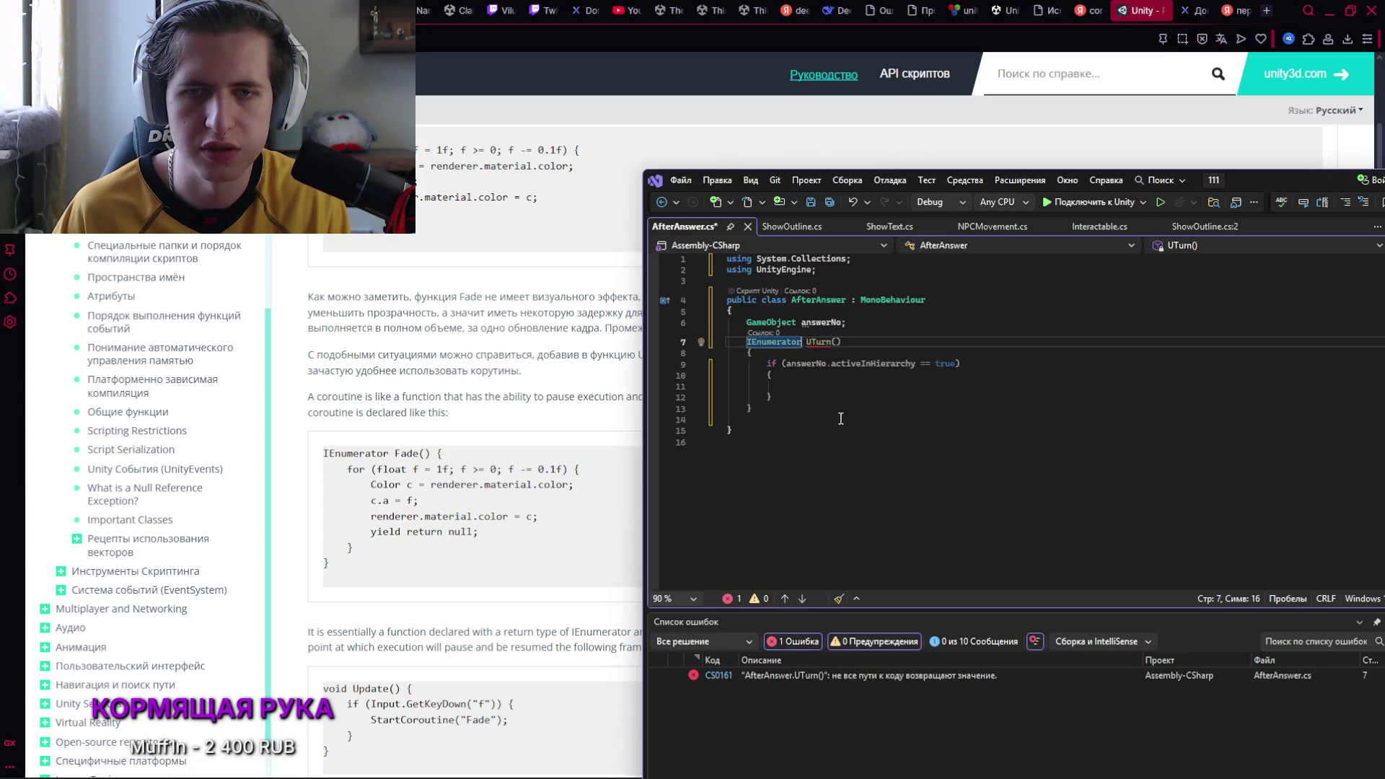
Type 'return' inside the answerNo if block, checking the coroutine docs in the browser
left_click(868, 386)
type("return")
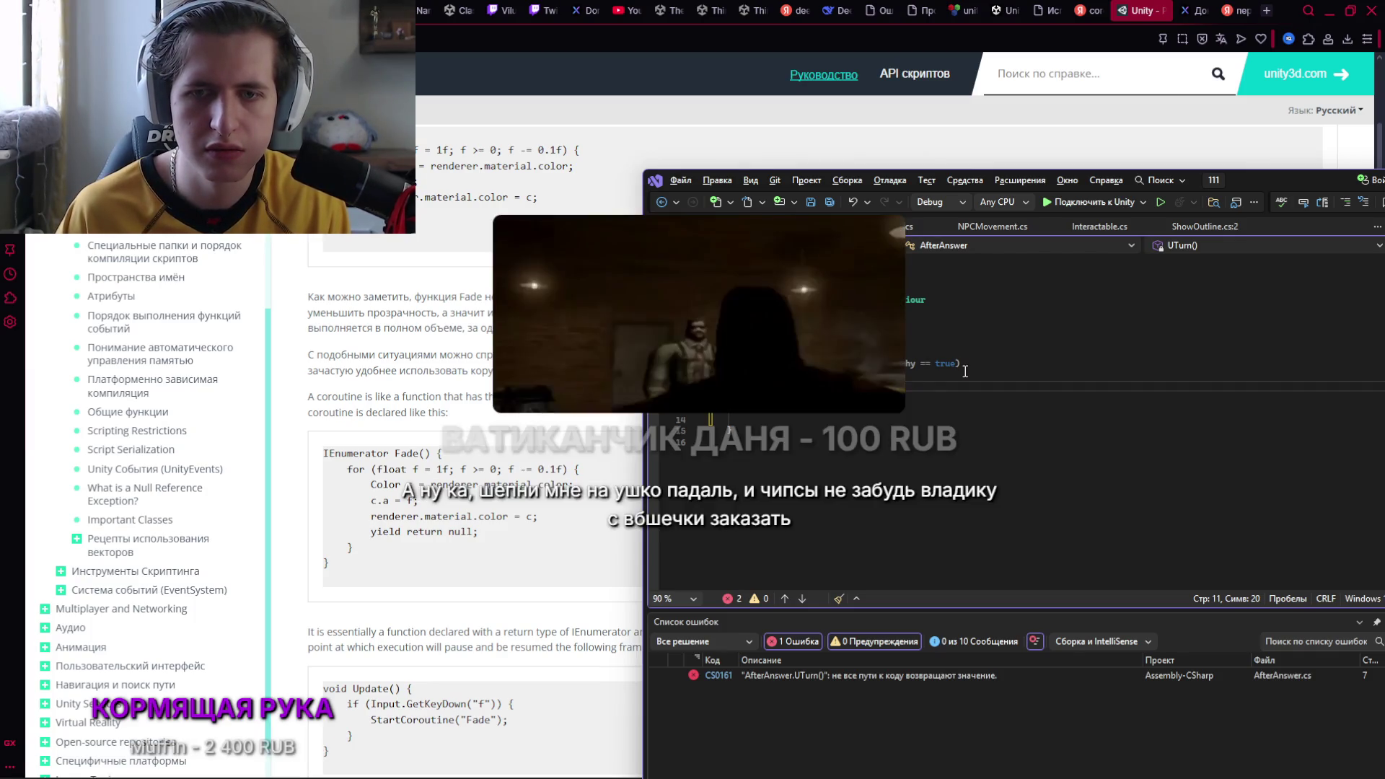
key("Up")
key("Up")
key("Up")
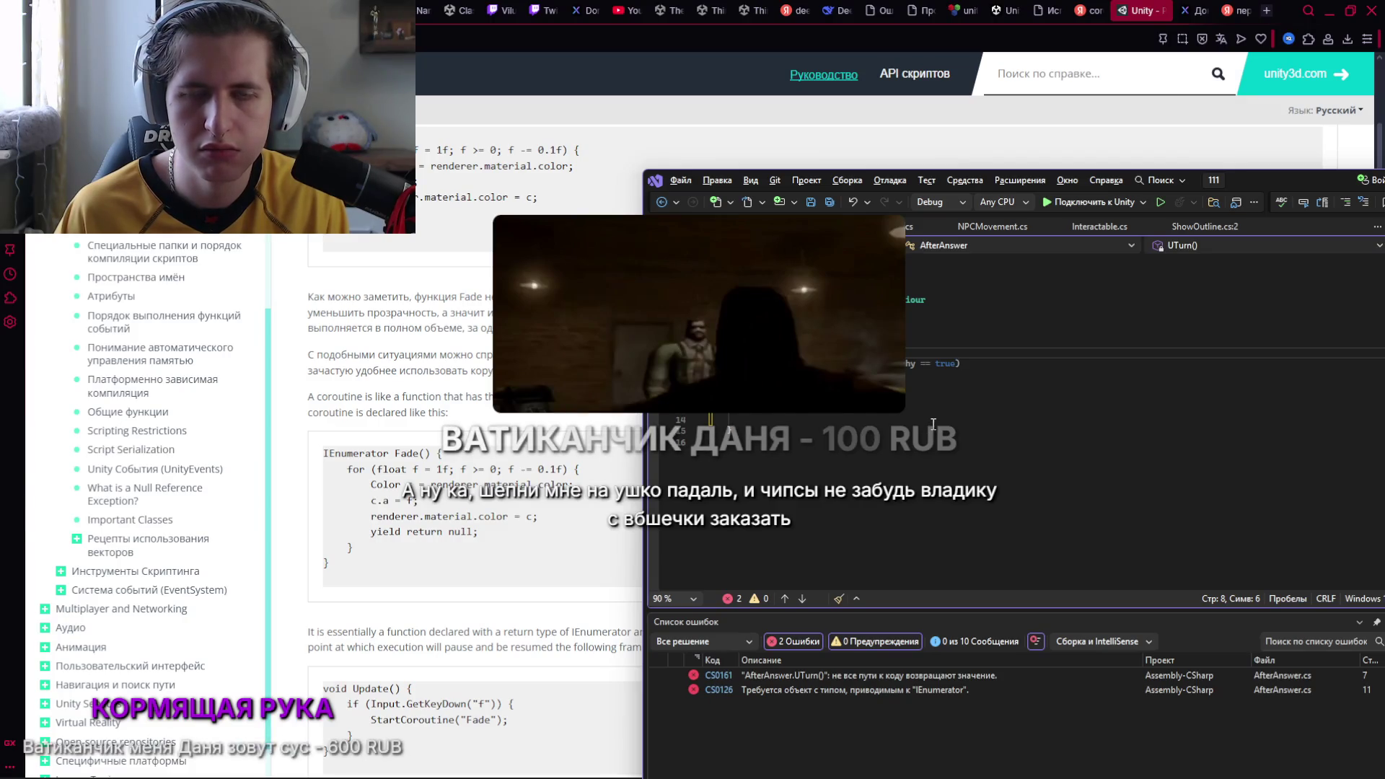
key("alt+Tab")
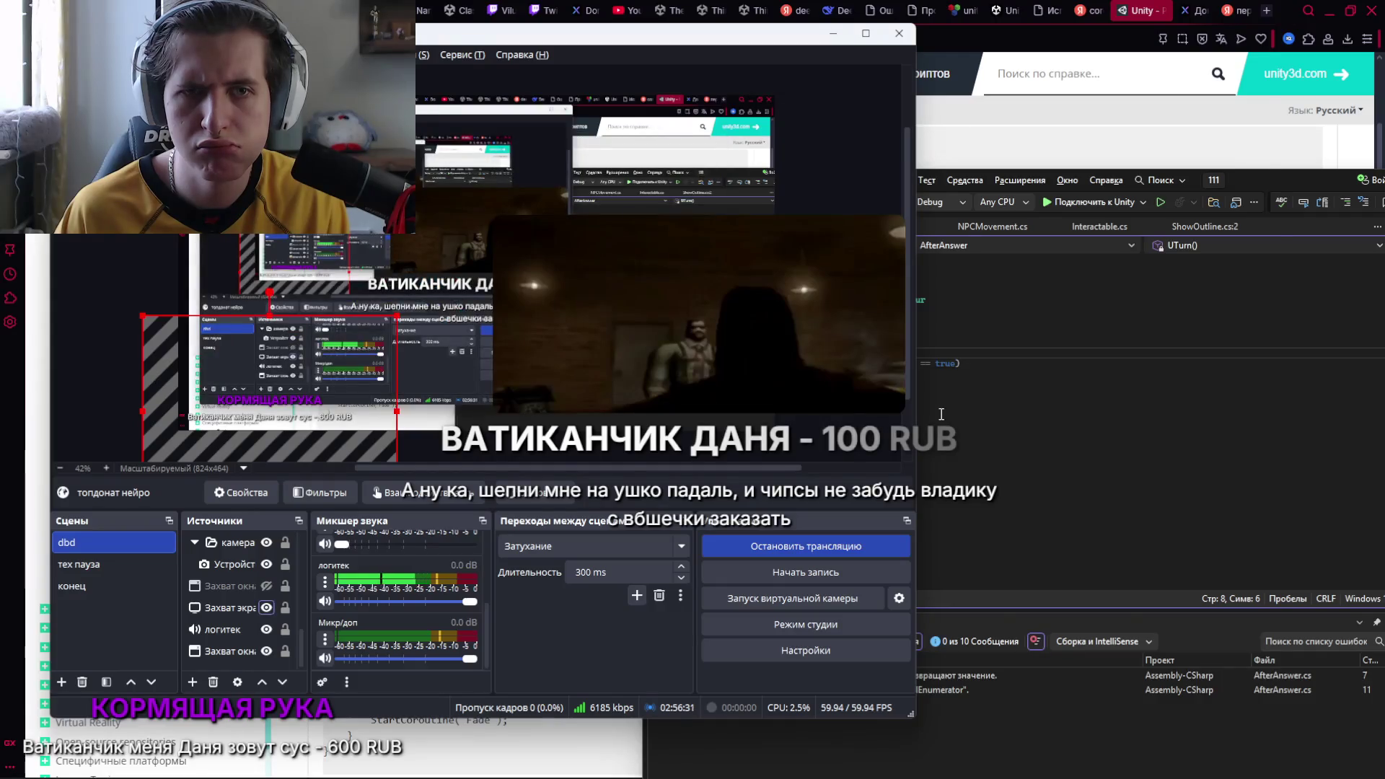
key("alt+Tab")
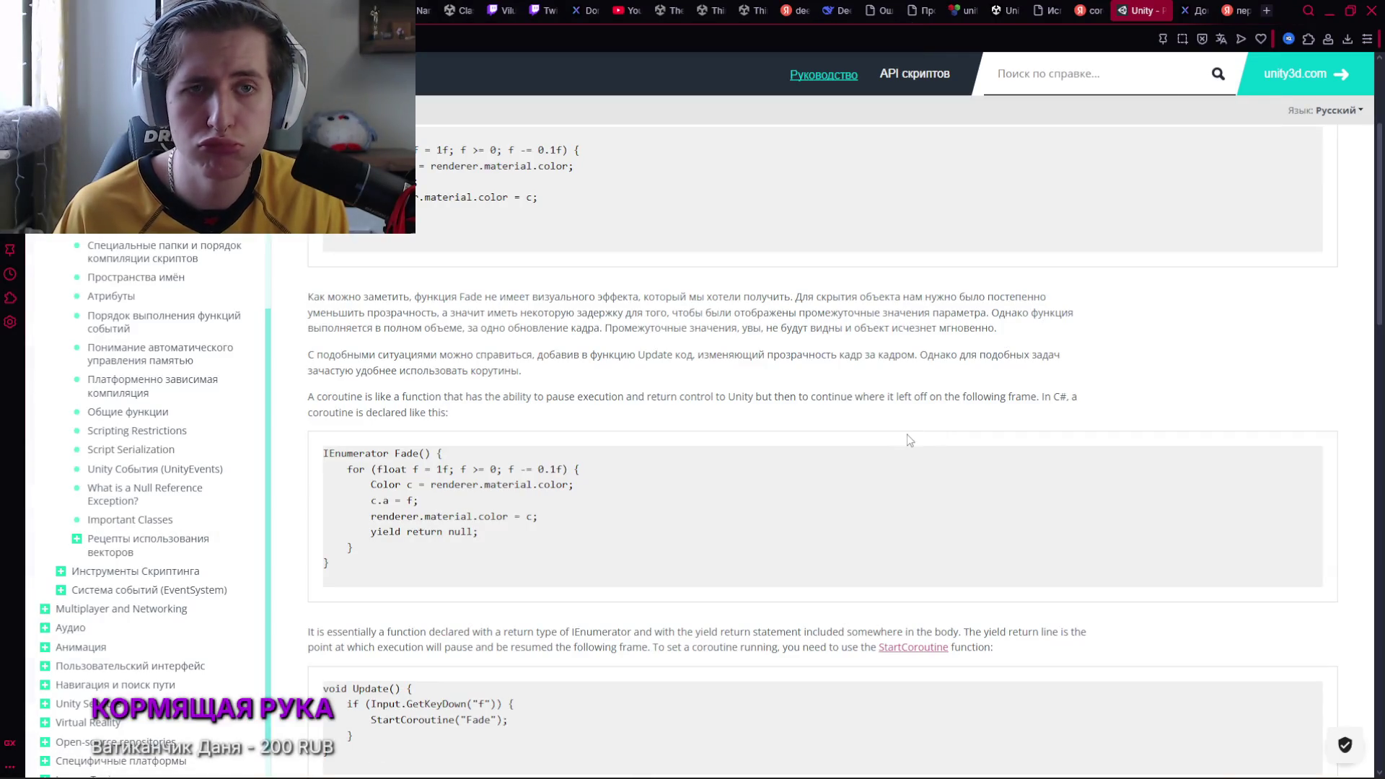
key("alt+Tab")
key("Tab")
key("shift+Tab")
Move the return out of the if block as 'return;' at the end of UTurn
left_click(848, 376)
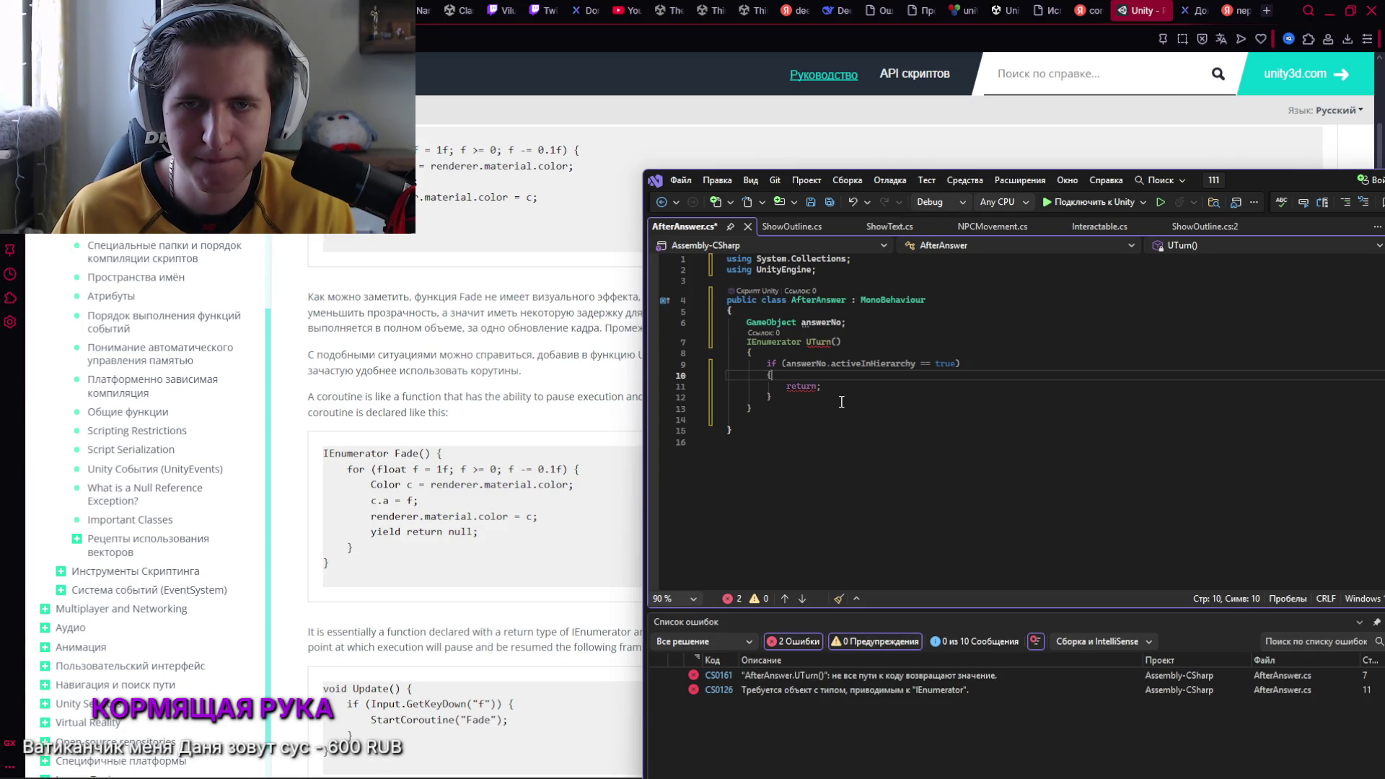
mouse_move(822, 388)
left_mouse_down()
mouse_move(782, 387)
mouse_move(754, 409)
left_mouse_up()
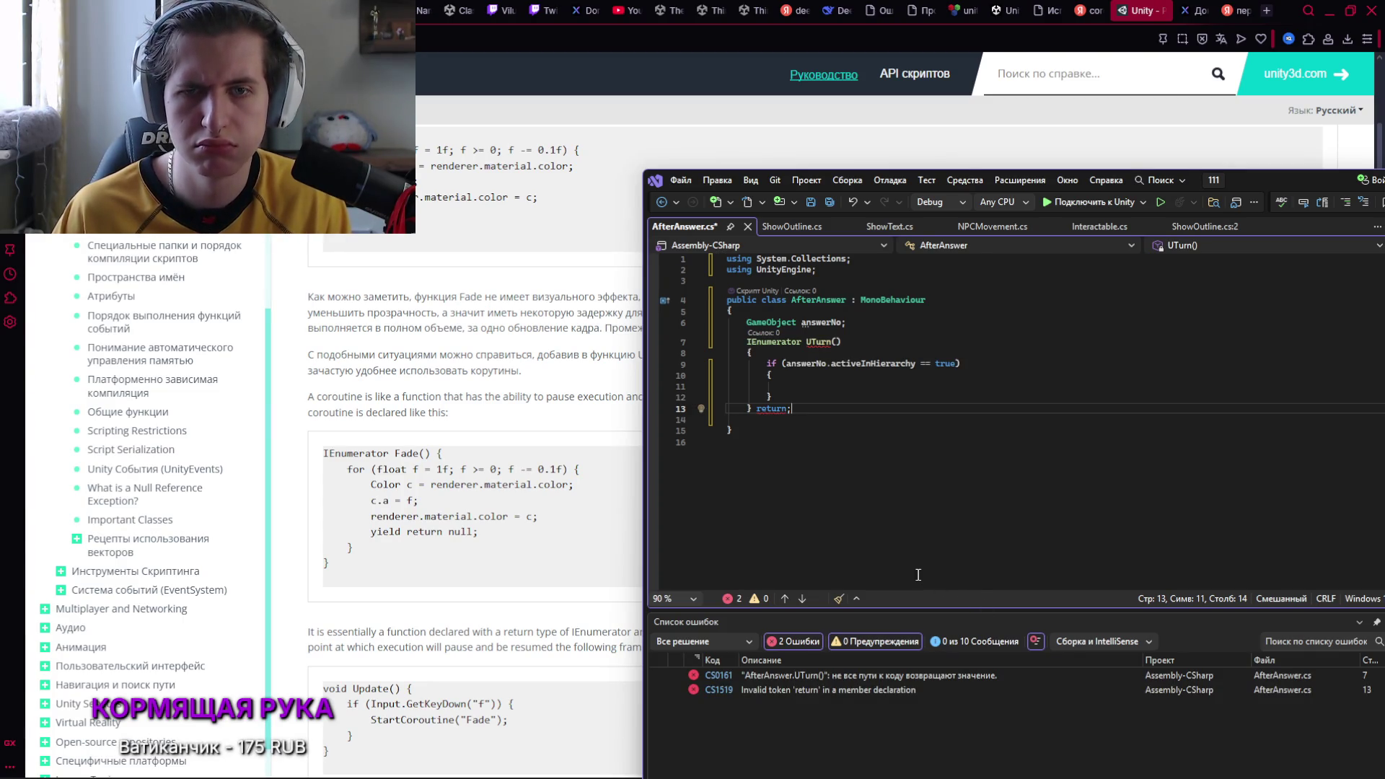
key("BackSpace")
key("BackSpace")
key("BackSpace")
key("Left")
key("Return")
type("return;")
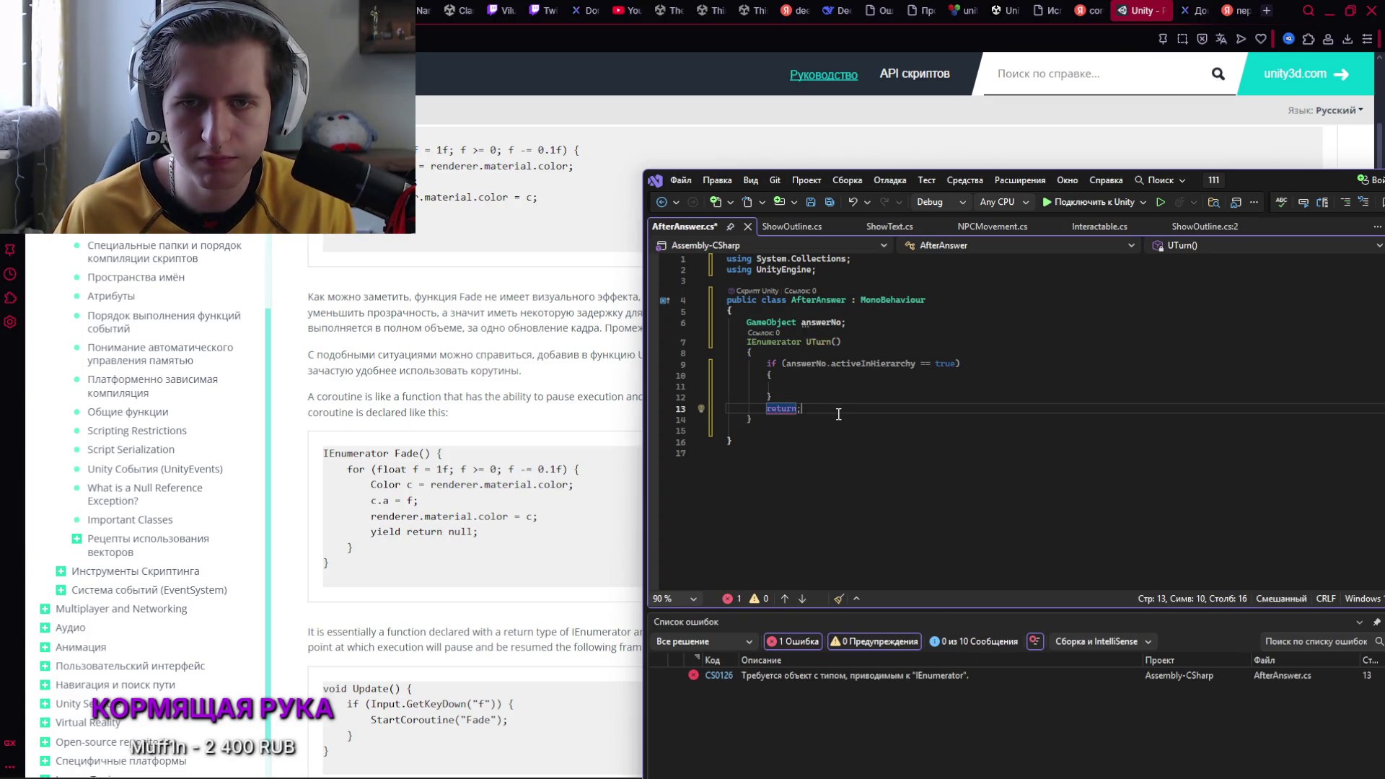
Review the UTurn method and its return; line, repositioning the Visual Studio window
left_click(850, 454)
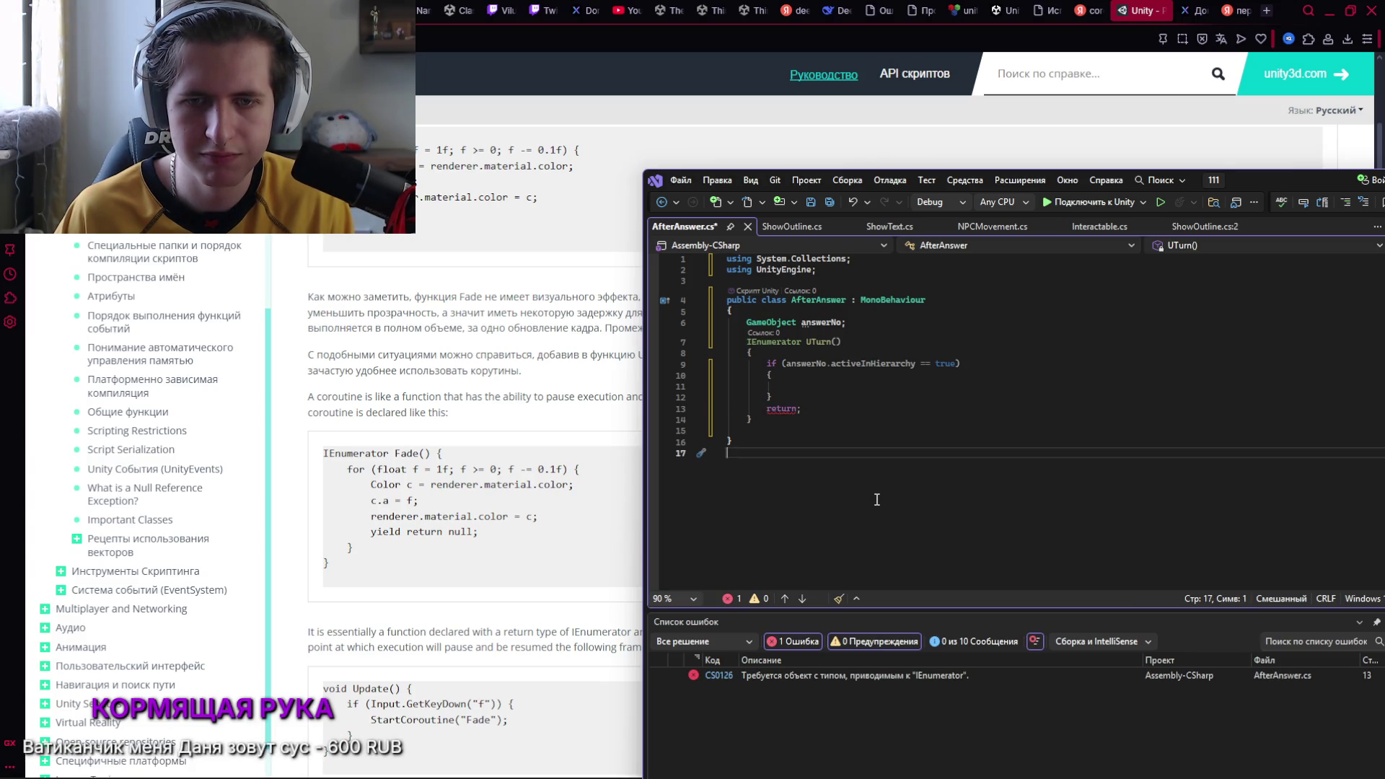
left_click(812, 416)
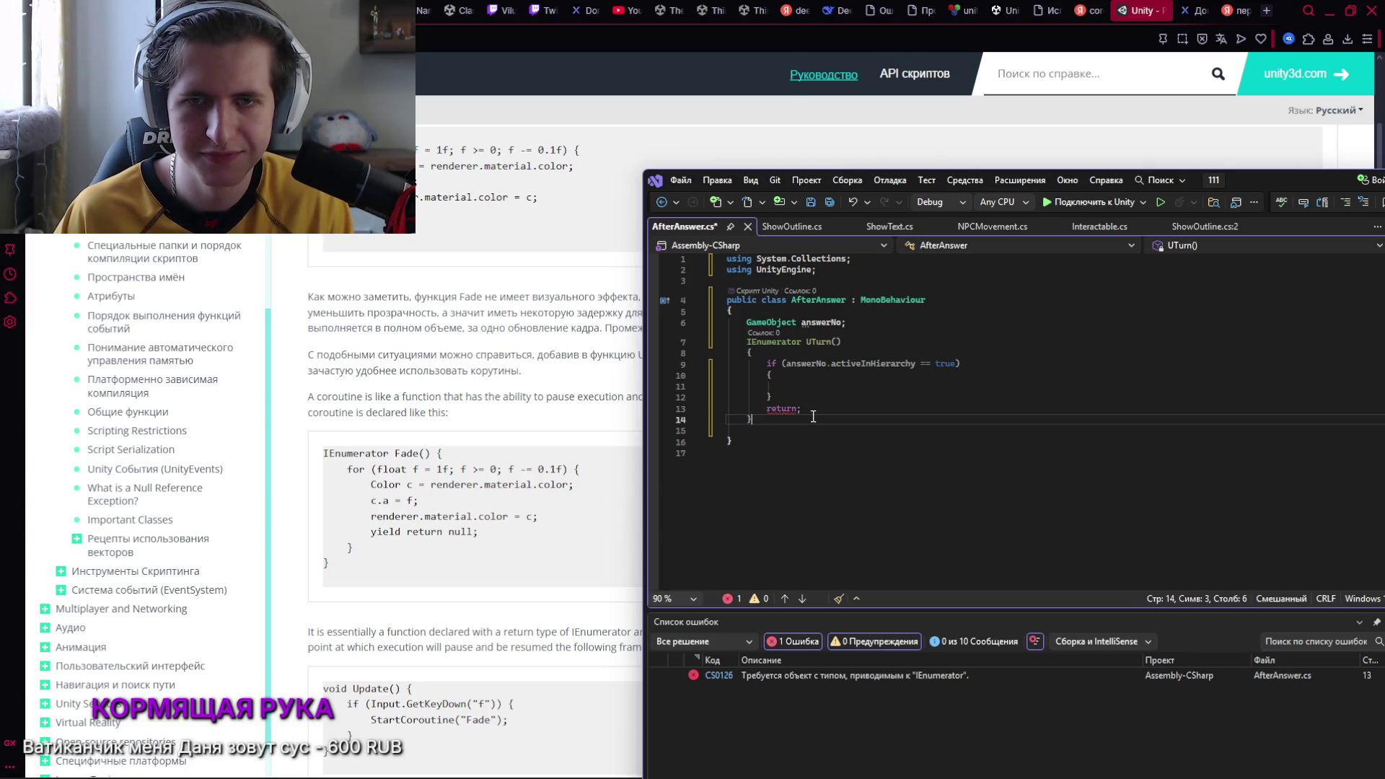
double_click(813, 411)
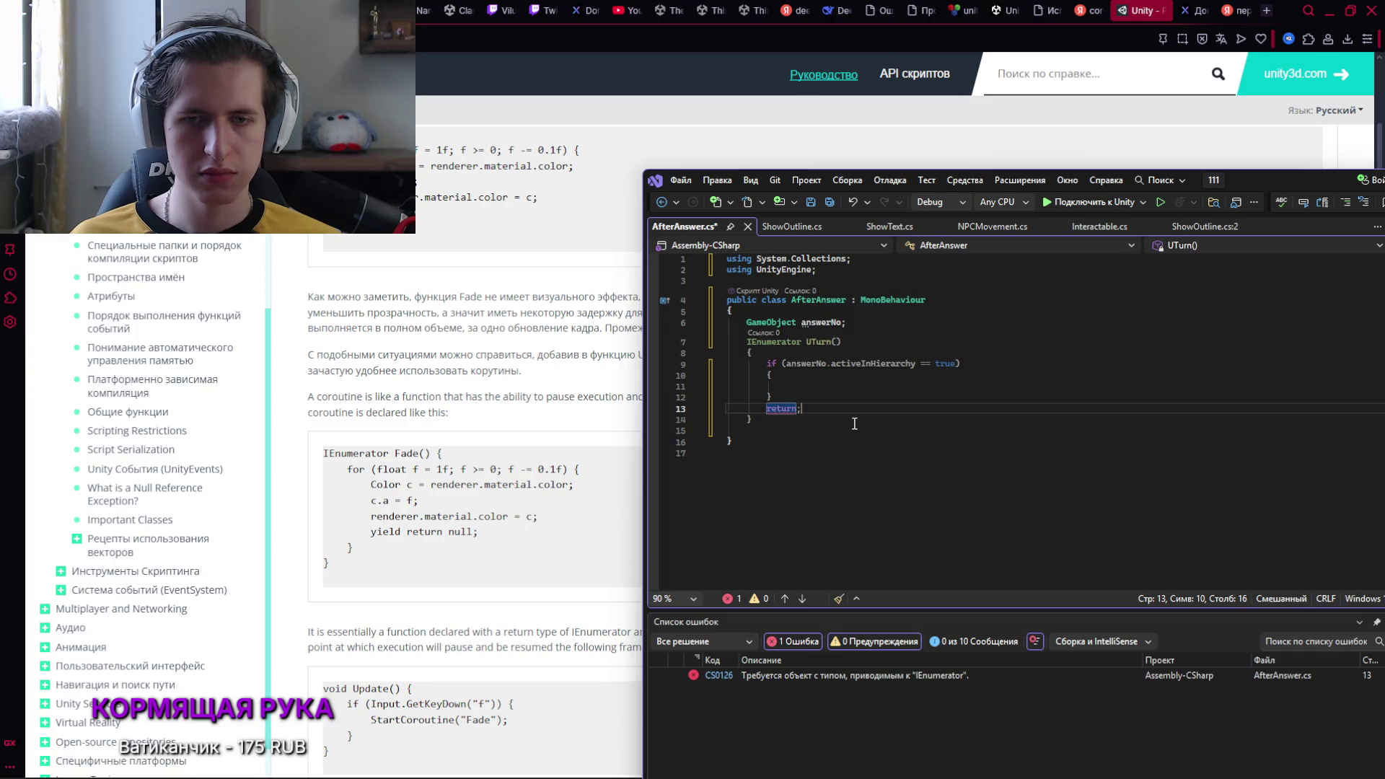
mouse_move(1217, 193)
left_mouse_down()
mouse_move(1157, 179)
mouse_move(1174, 173)
left_mouse_up()
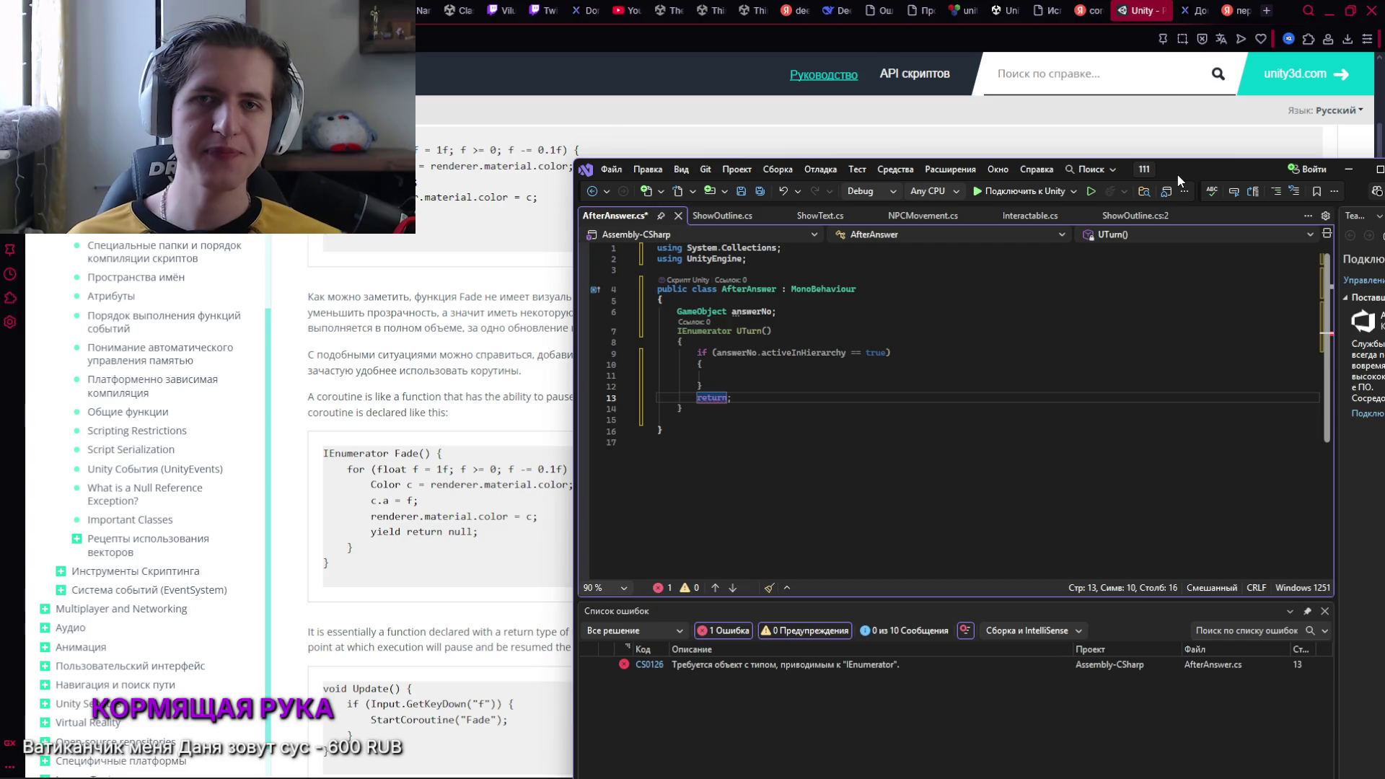
left_click(847, 378)
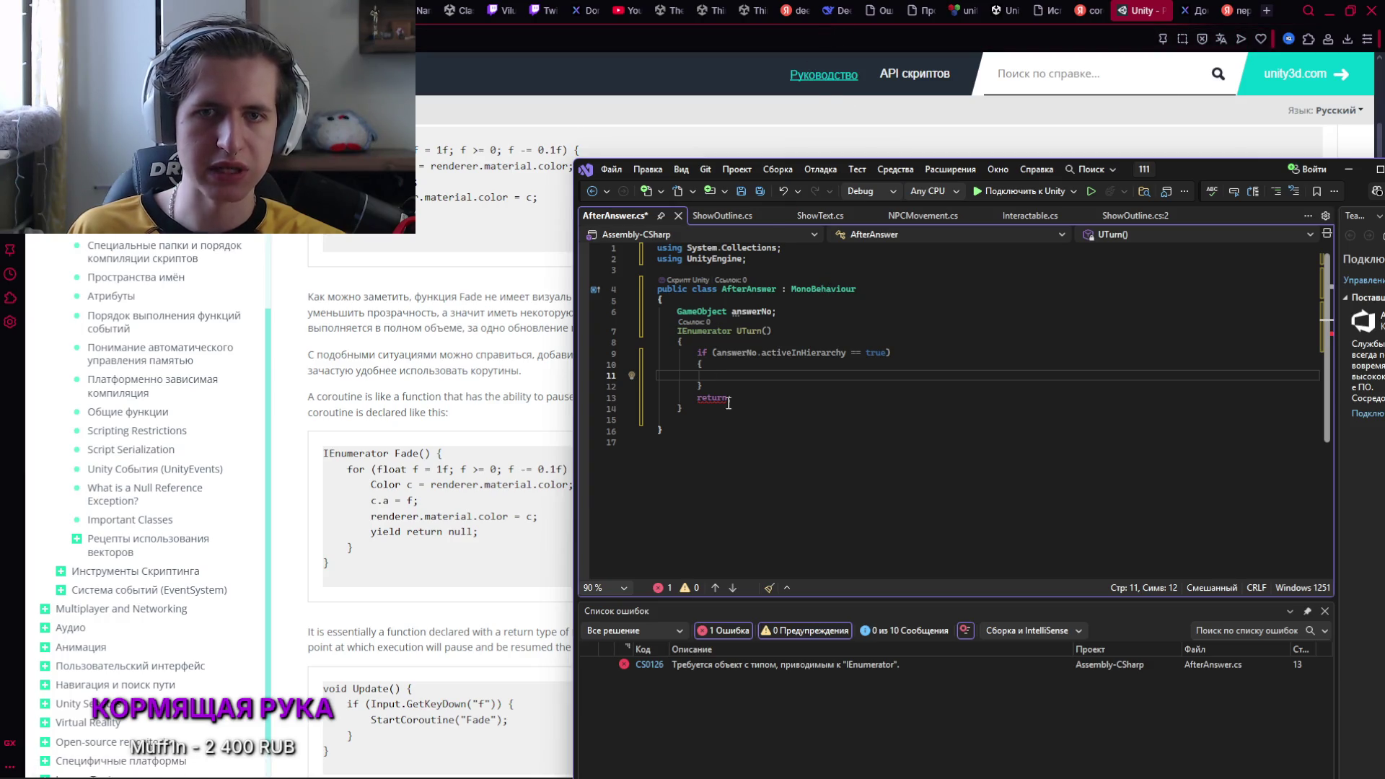
mouse_move(727, 408)
left_mouse_down()
mouse_move(668, 330)
mouse_move(725, 398)
mouse_move(755, 408)
left_mouse_up()
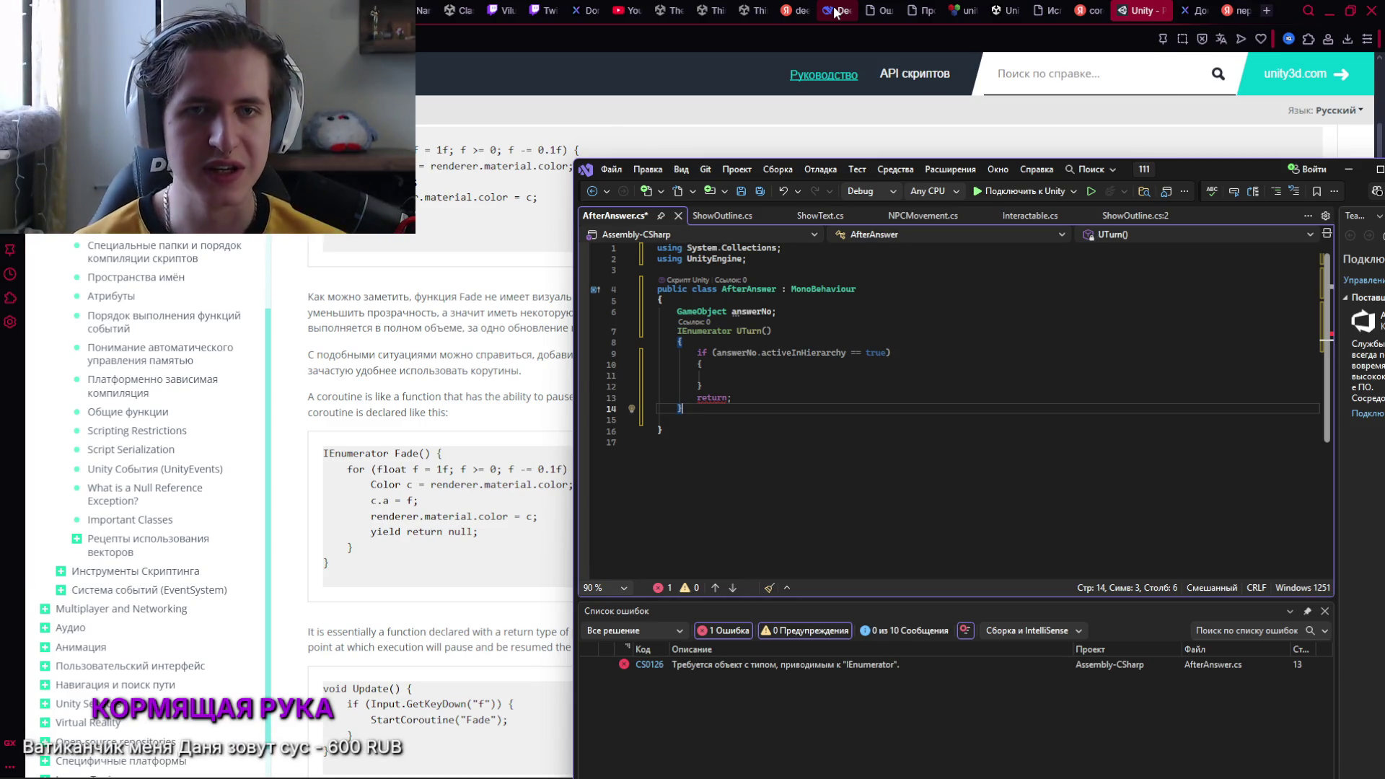
Open a new DeepSeek chat and begin typing 'Напиши корутину, которая…'
left_click(835, 12)
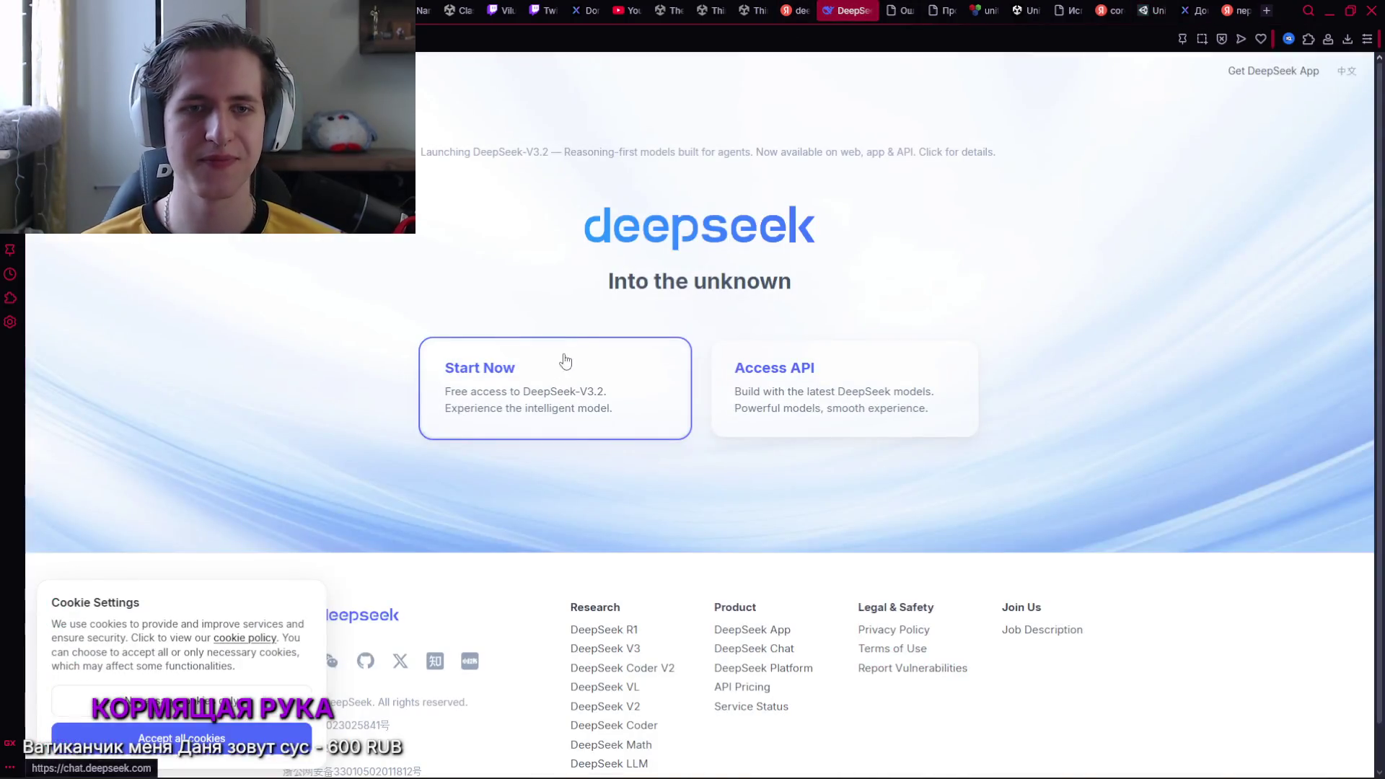
left_click(565, 360)
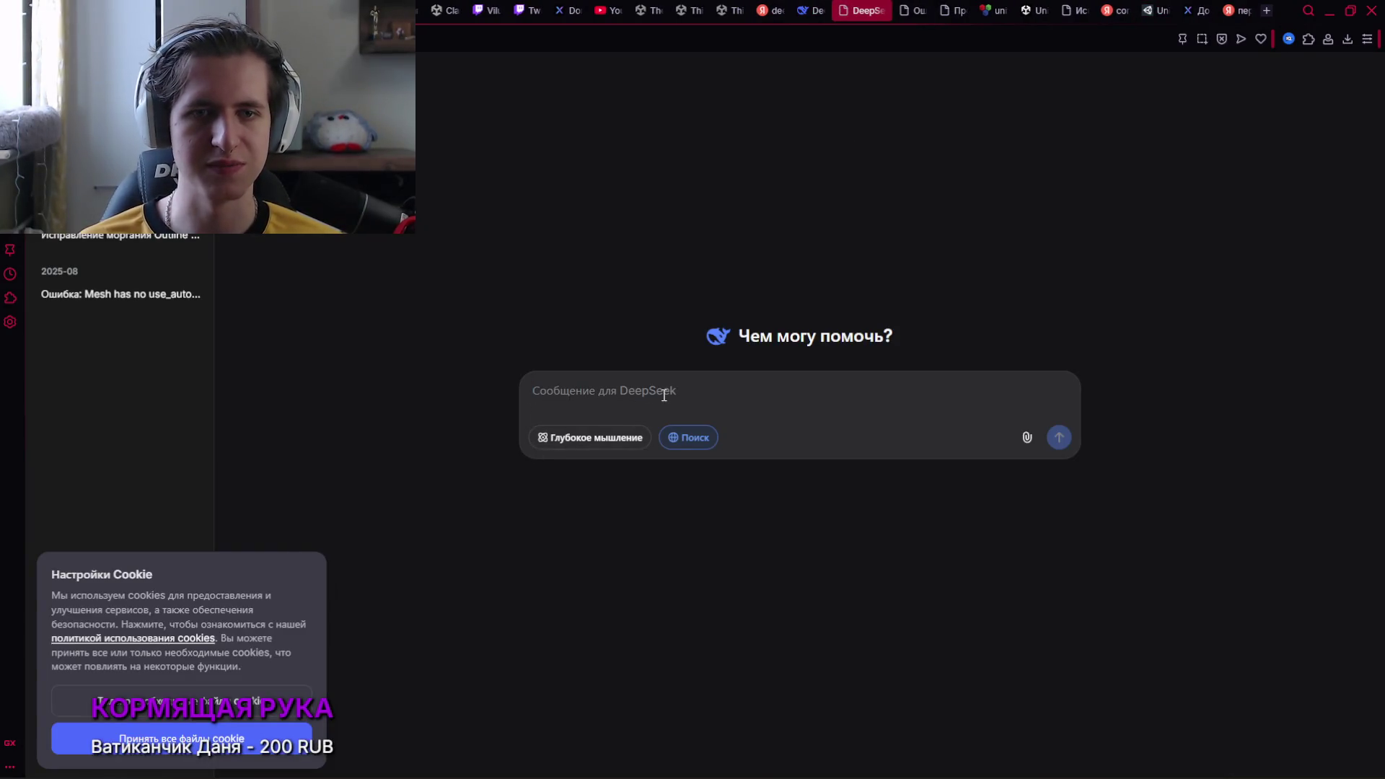
type("yfg")
key("BackSpace")
key("BackSpace")
key("BackSpace")
type("Напиши корутину")
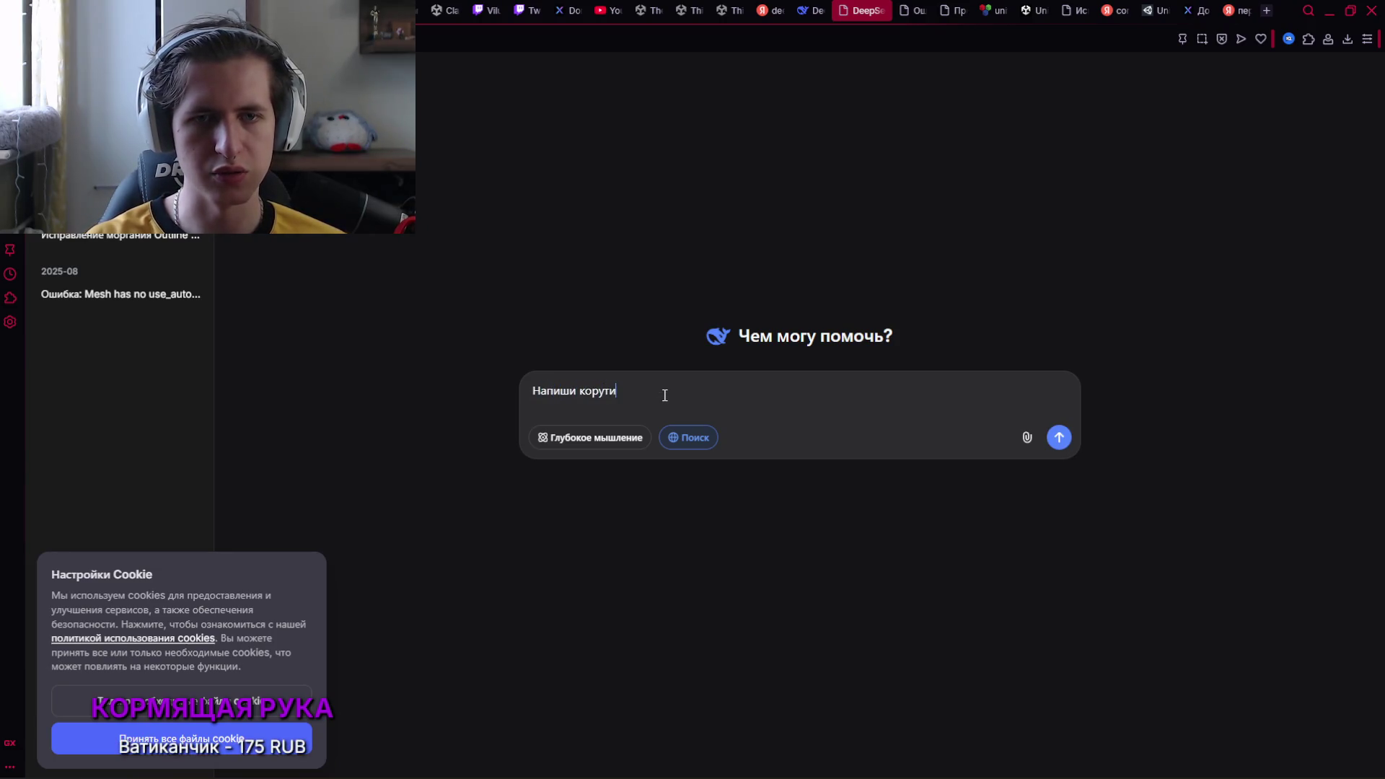
key("BackSpace")
type(", кто")
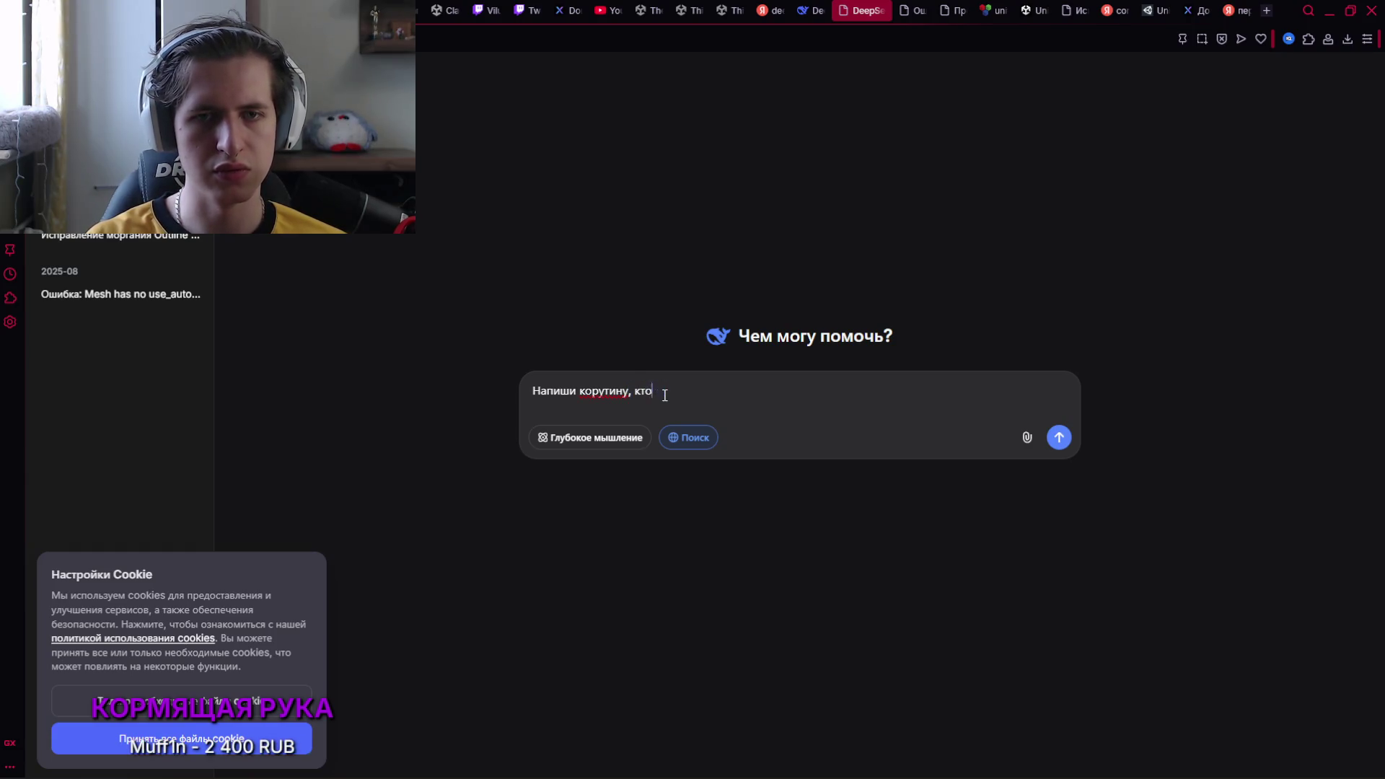
Finish the request for a coroutine that closes the dialog window and send it
key("BackSpace")
key("BackSpace")
type("оторая будет ")
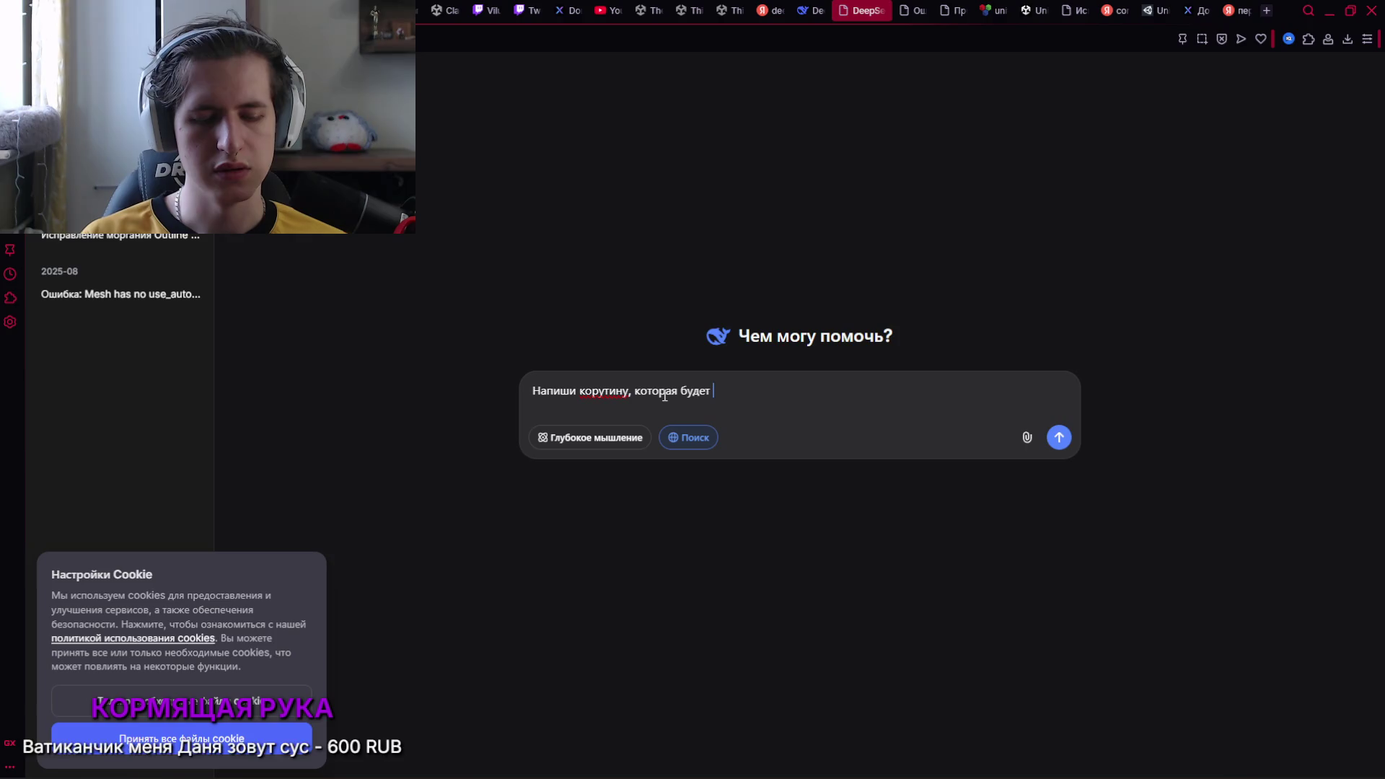
type("закрывыа")
key("BackSpace")
type("ать необ")
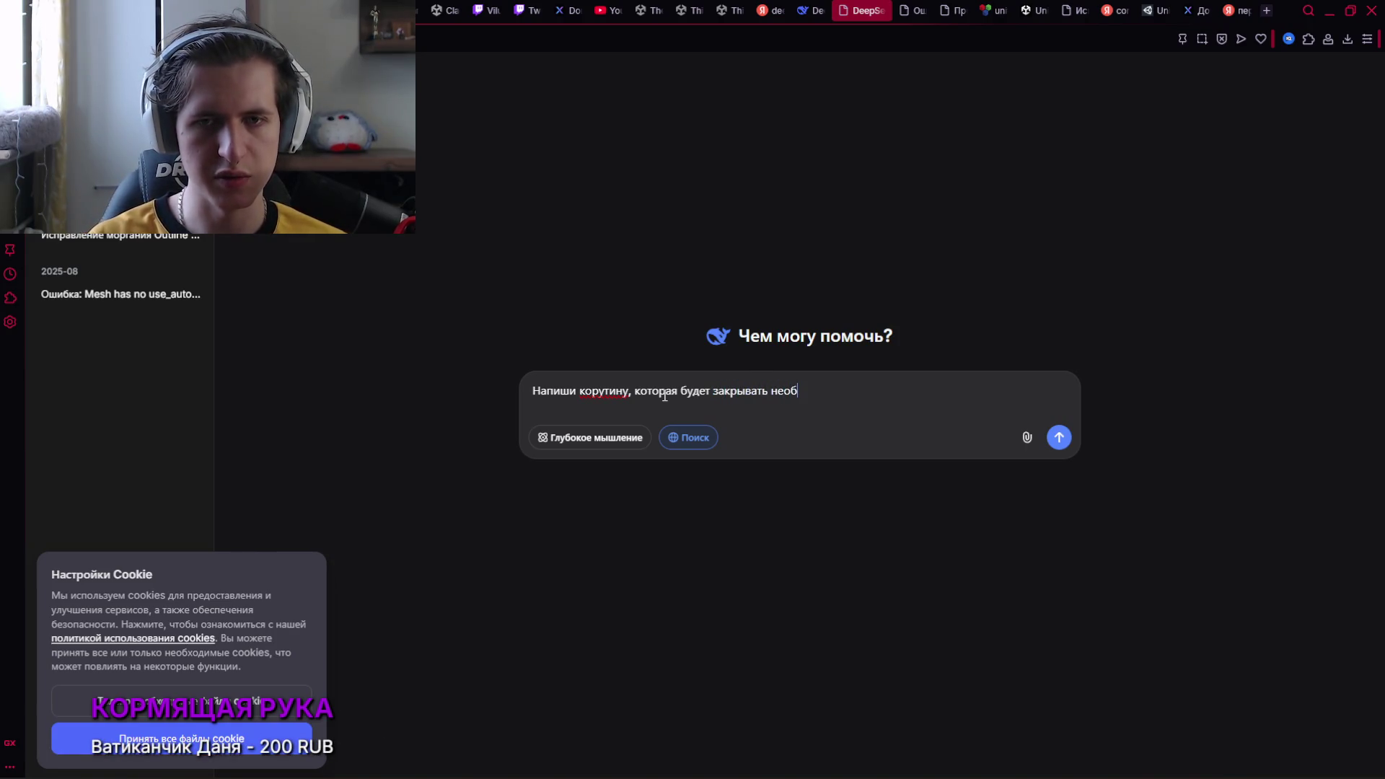
key("BackSpace")
key("BackSpace")
key("BackSpace")
key("BackSpace")
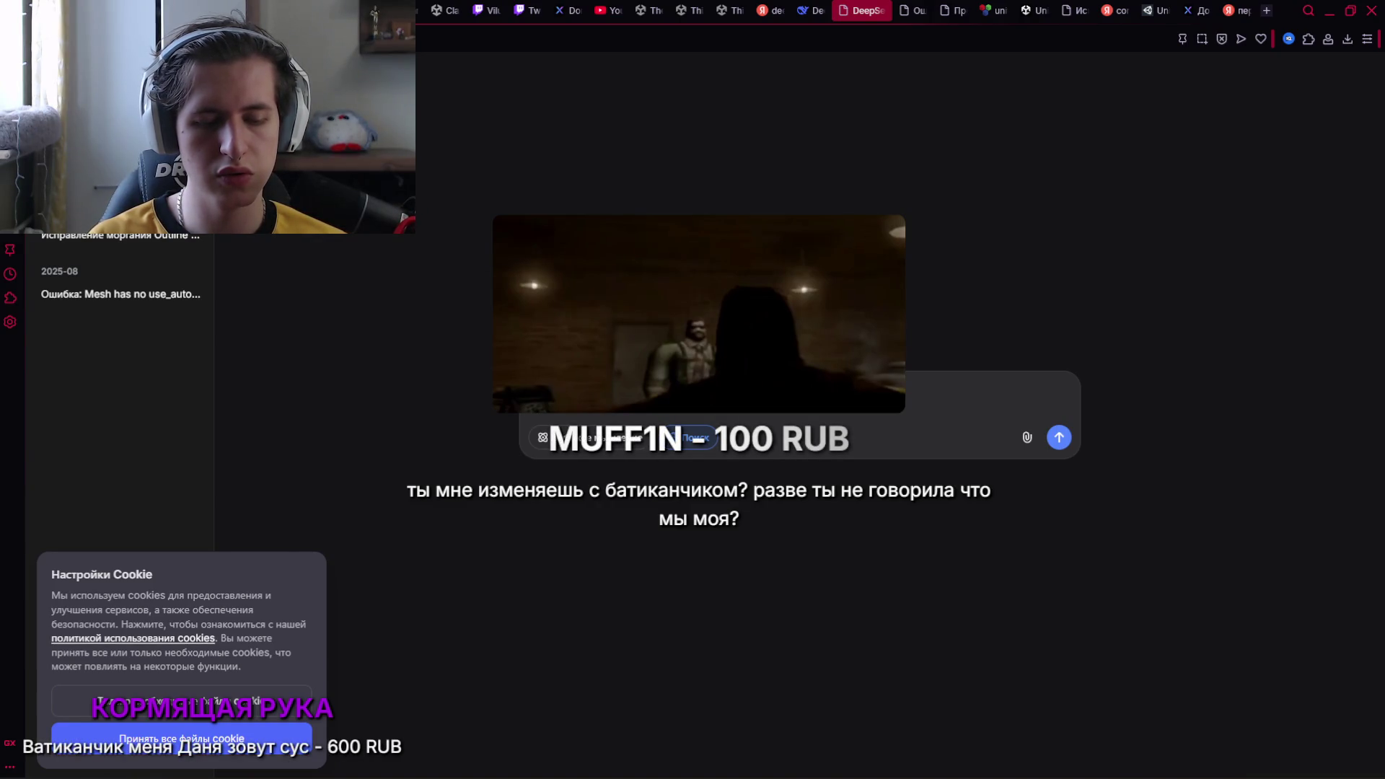
key("BackSpace")
key("BackSpace")
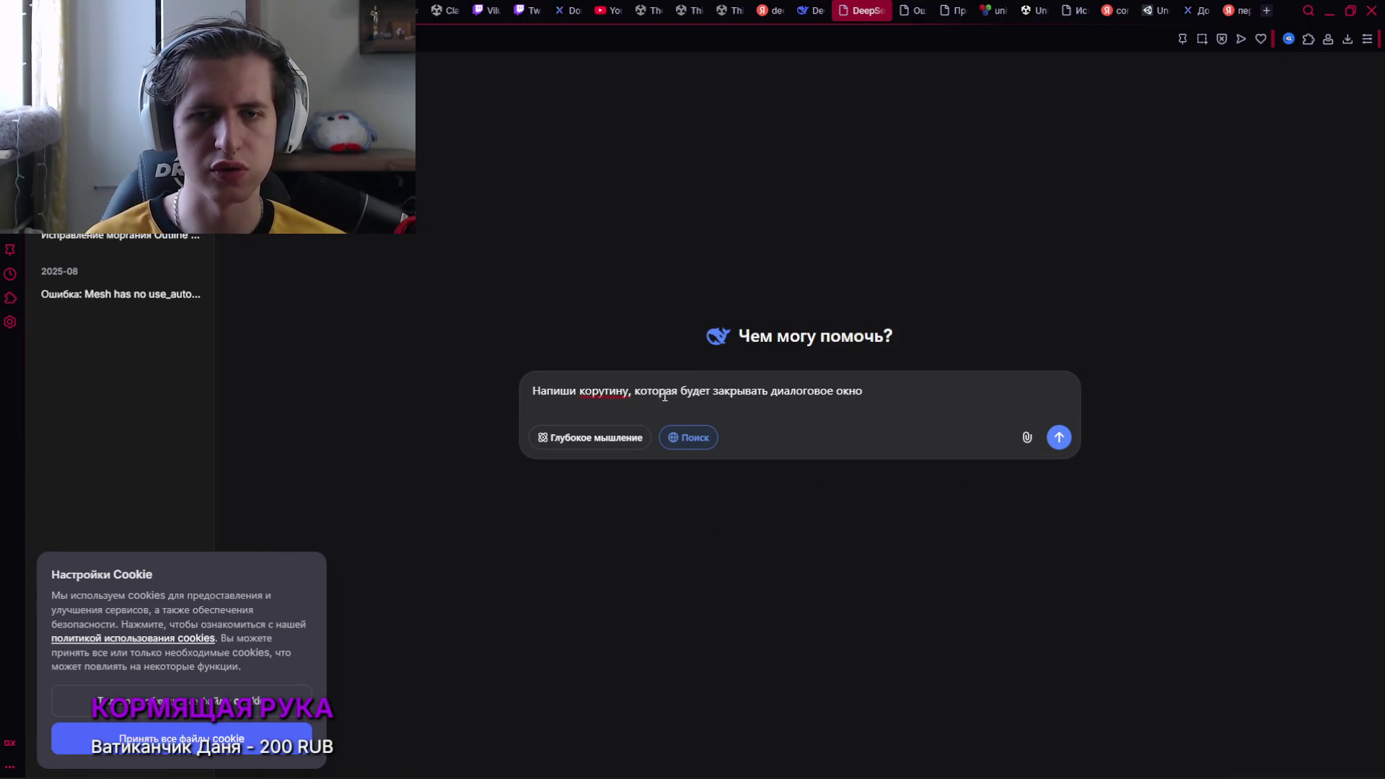
key("Return")
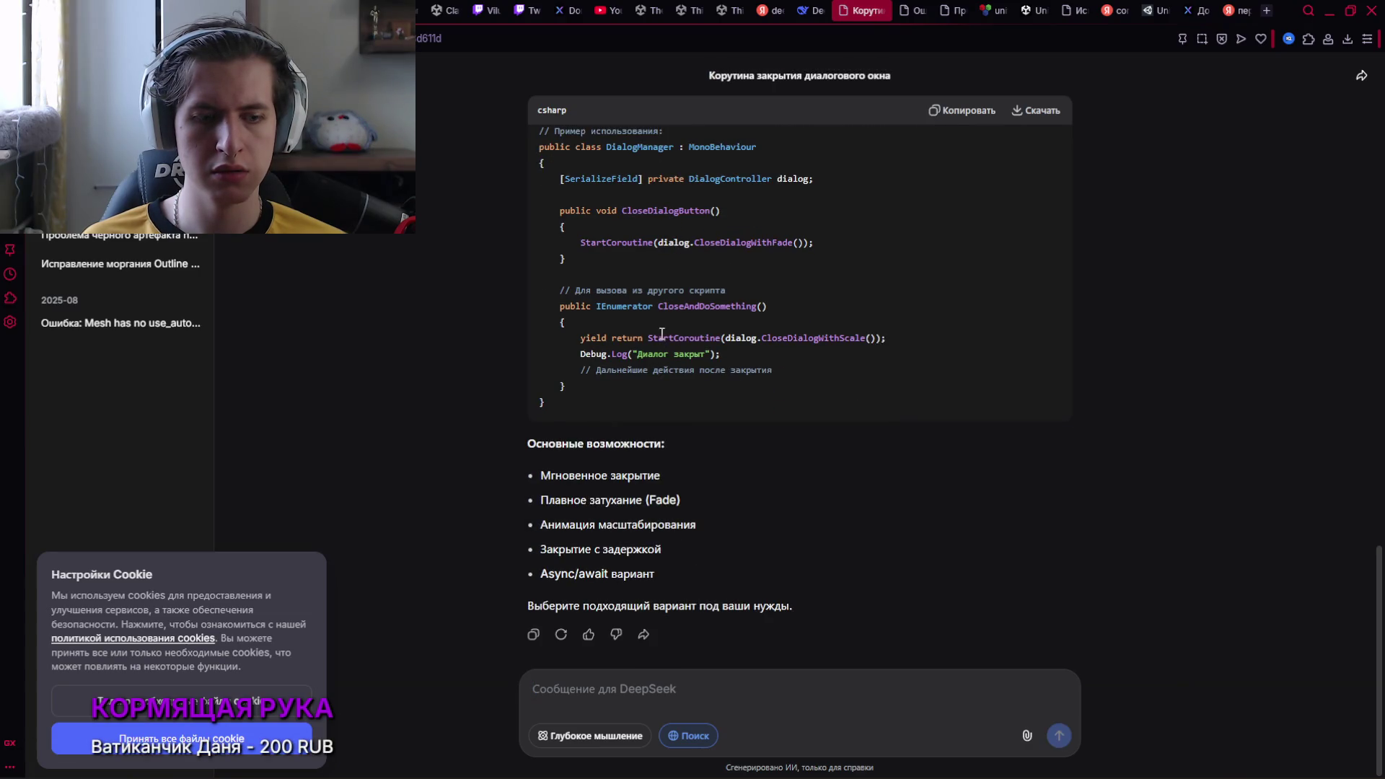
Read through DeepSeek's DialogController answer and its dialog-closing variants
scroll(661, 334, "up", 10)
scroll(660, 378, "up", 3)
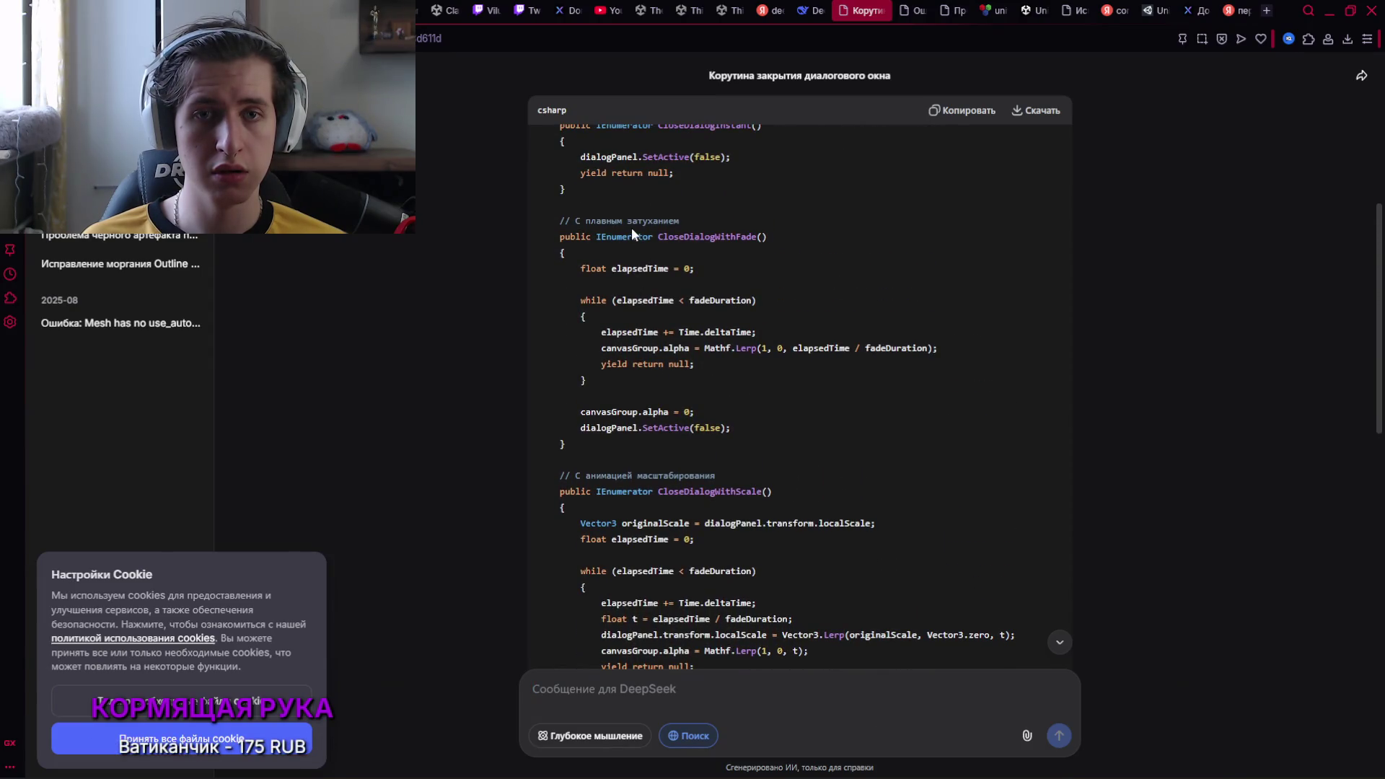
scroll(631, 234, "up", 1)
scroll(641, 317, "up", 2)
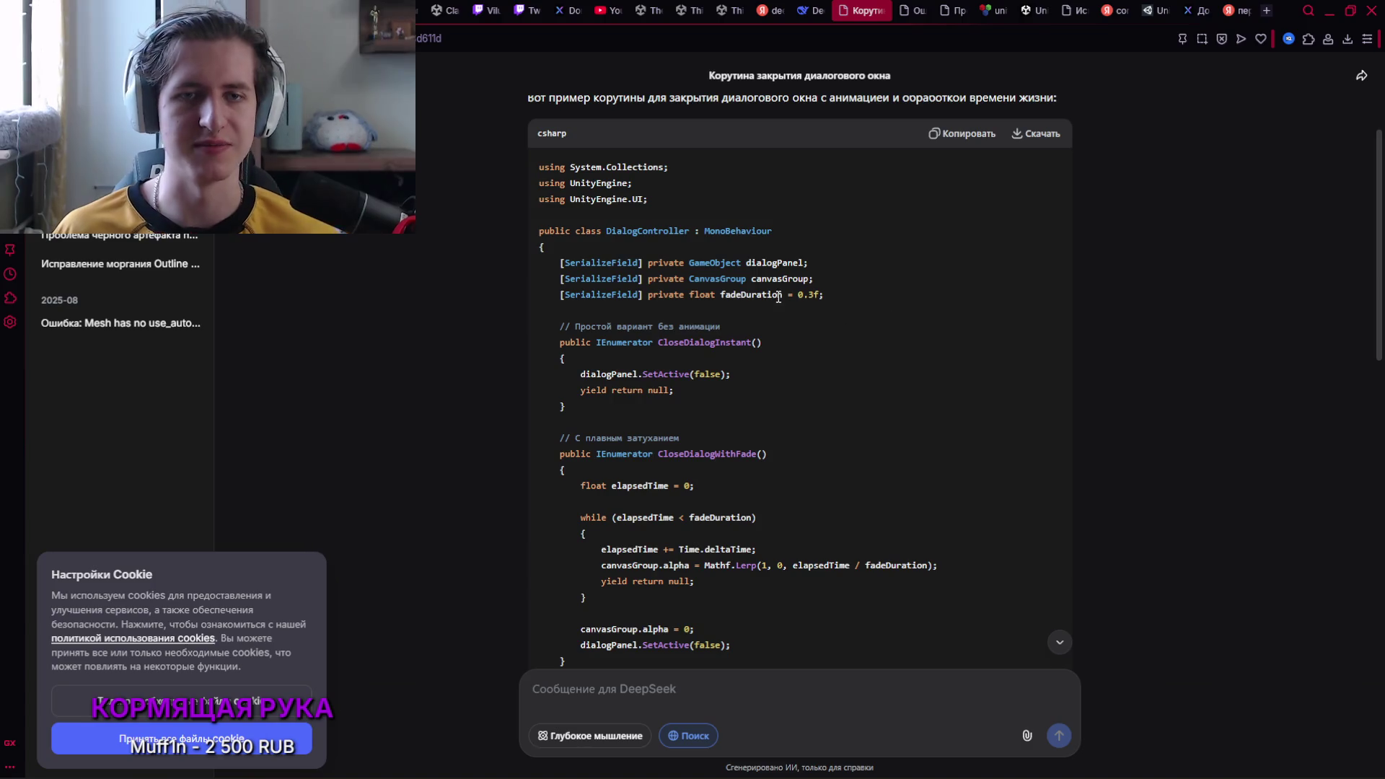
scroll(767, 286, "down", 1)
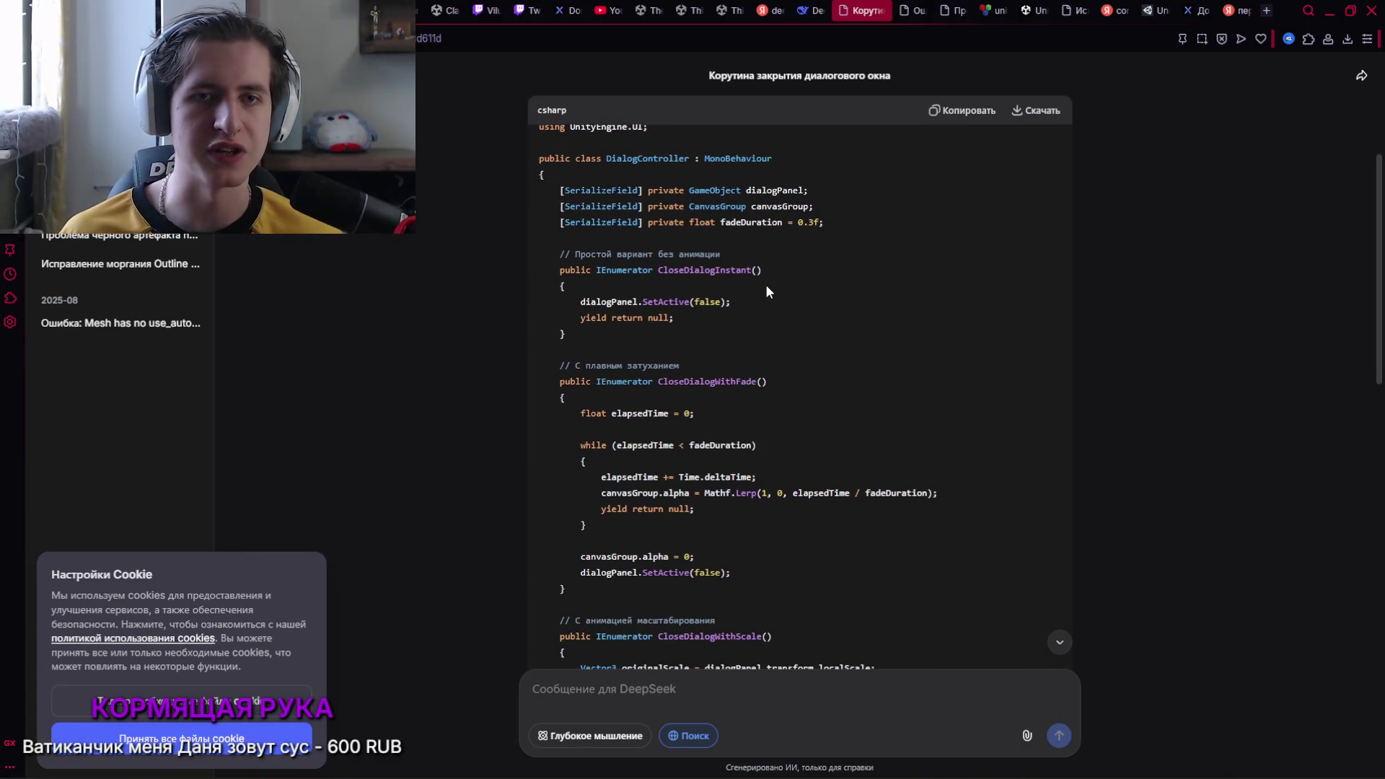
scroll(773, 281, "down", 1)
scroll(781, 231, "up", 1)
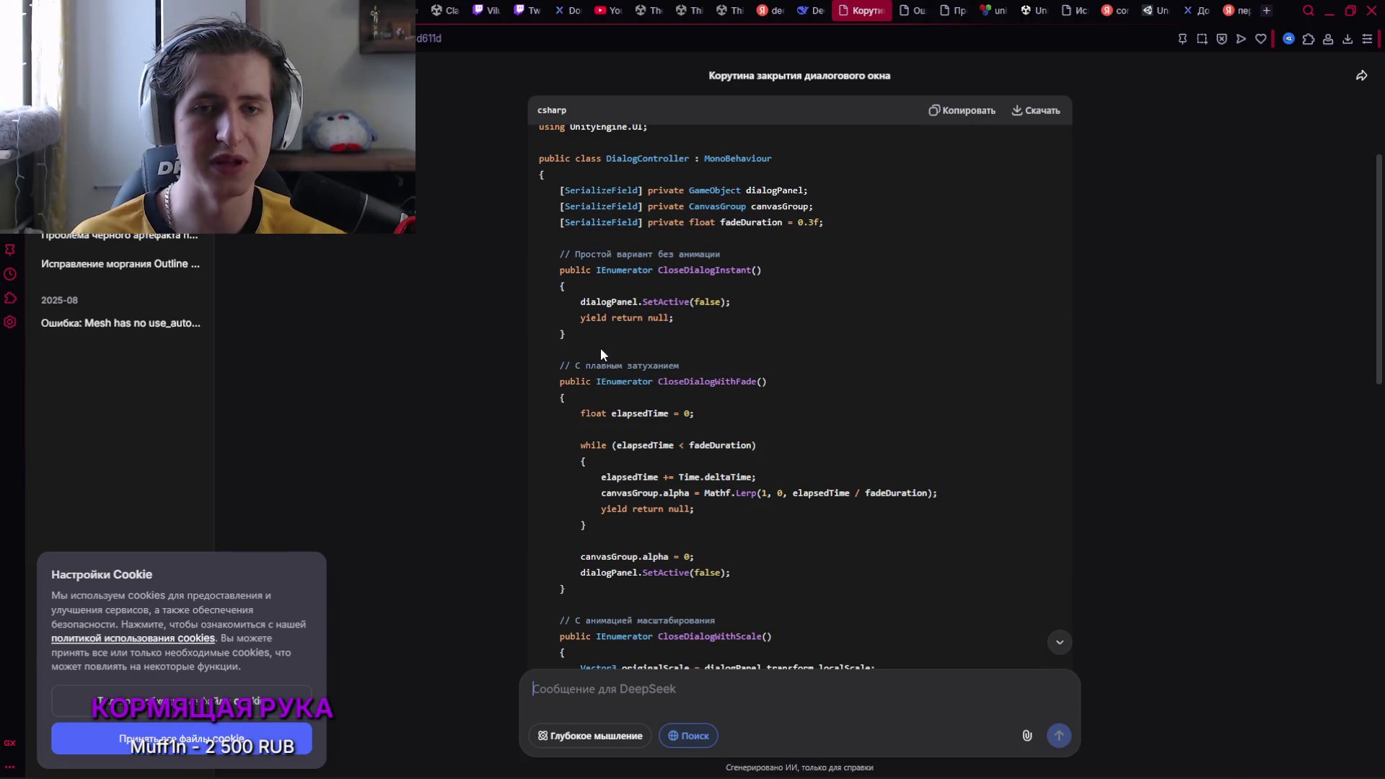
Copy the CloseDialogWithDelay method from the answer and return to Visual Studio
scroll(754, 421, "down", 2)
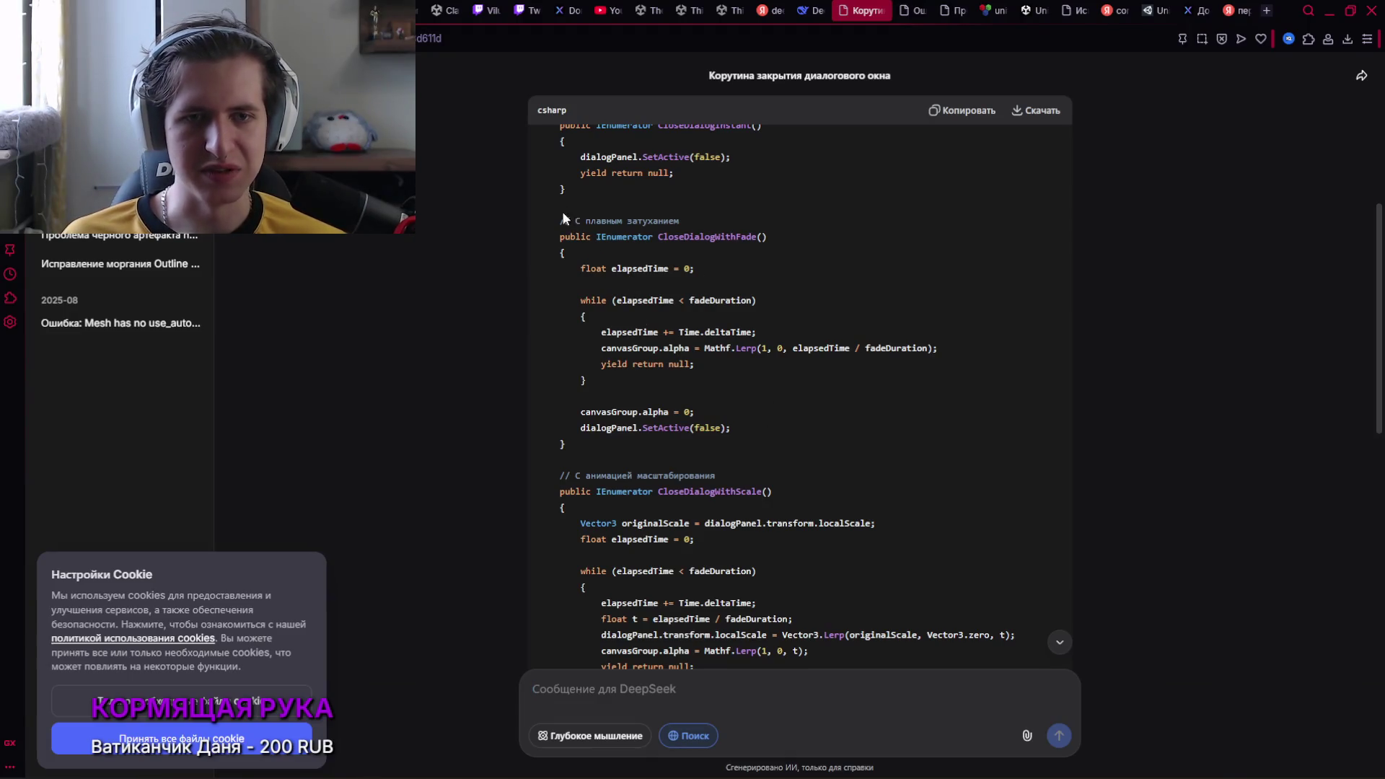
scroll(577, 367, "down", 3)
scroll(649, 334, "down", 3)
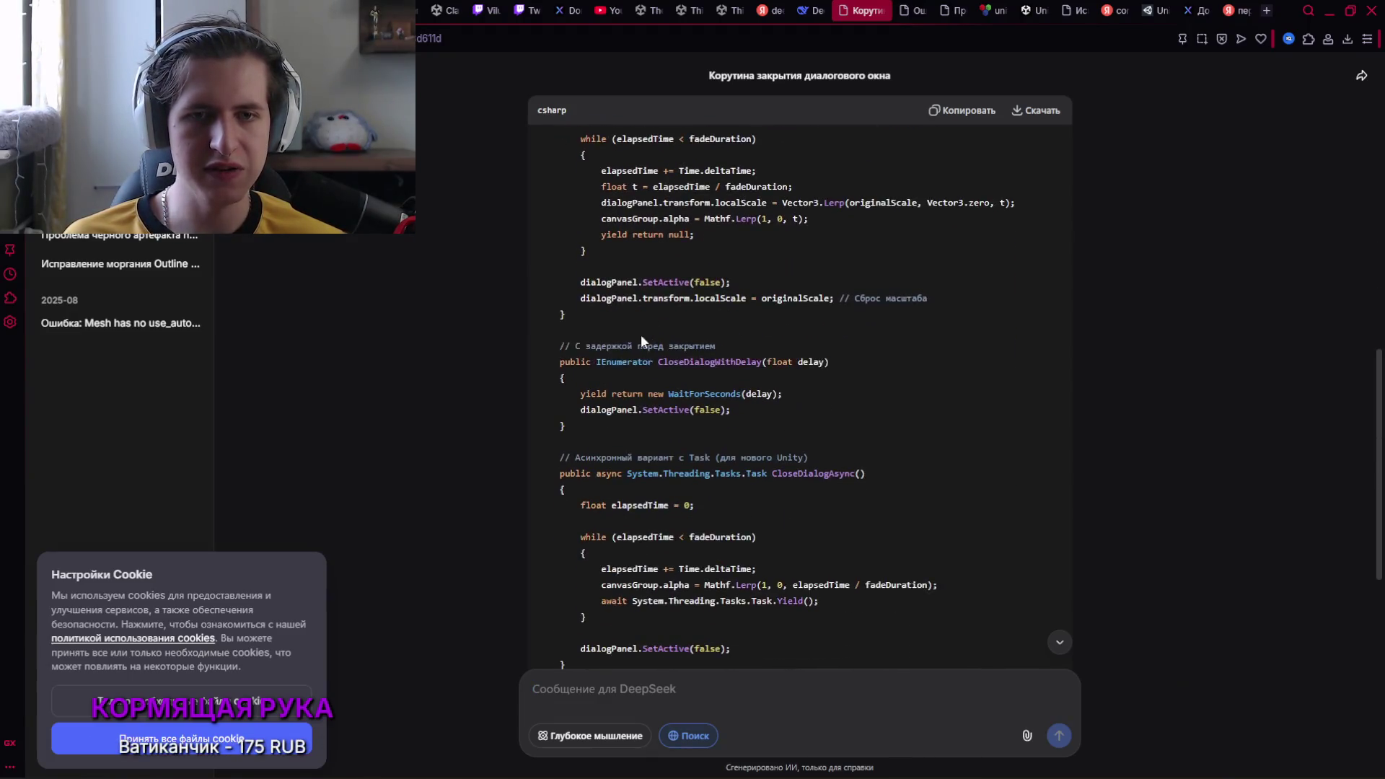
scroll(569, 346, "down", 1)
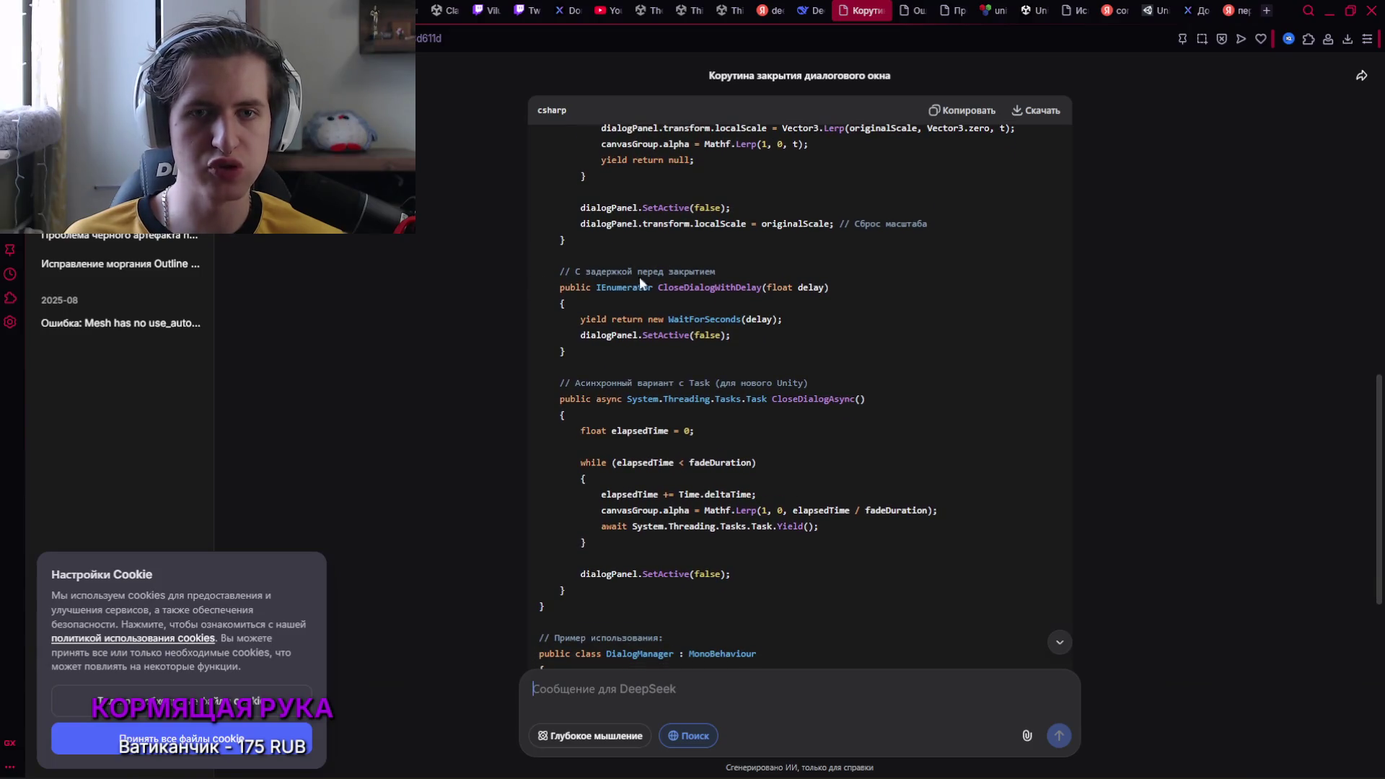
mouse_move(566, 353)
left_mouse_down()
mouse_move(548, 317)
mouse_move(559, 287)
left_mouse_up()
key("ctrl+c")
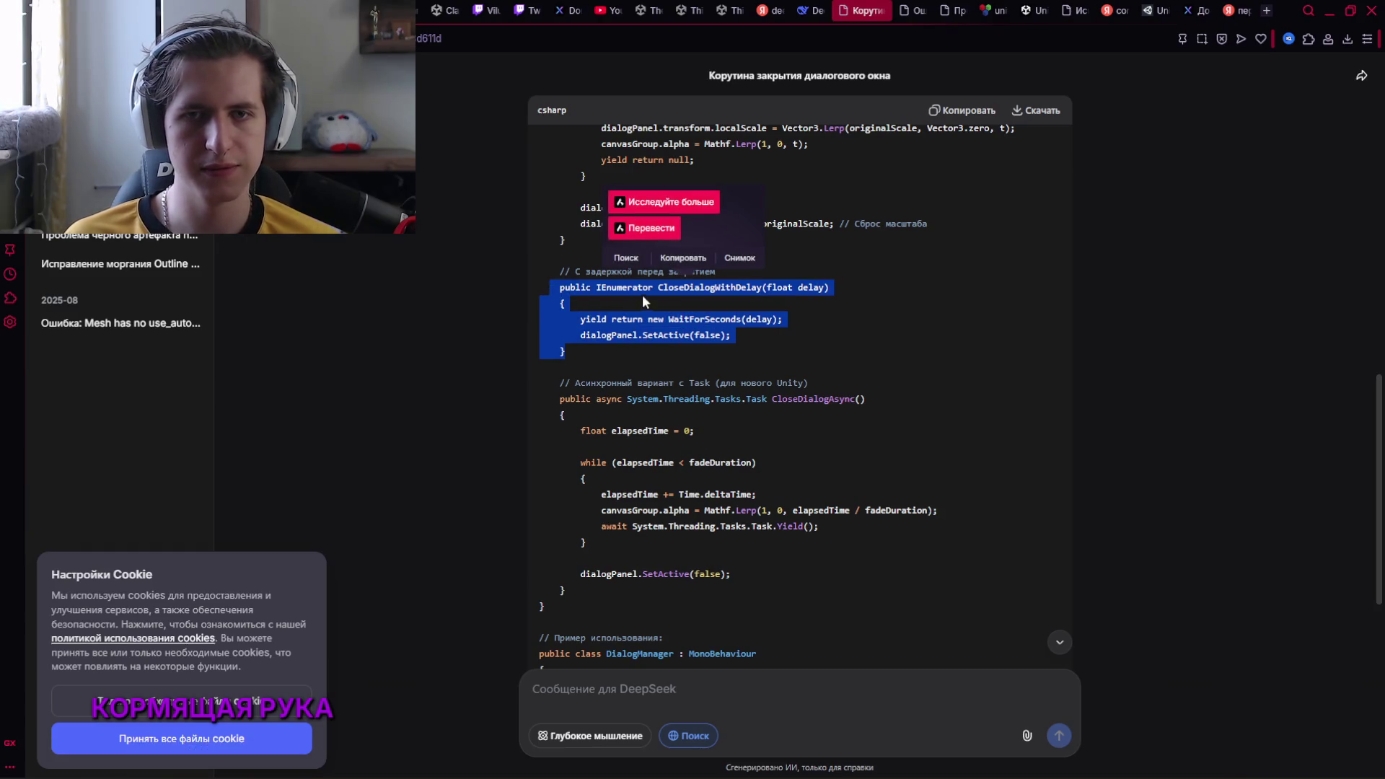
left_click(657, 315)
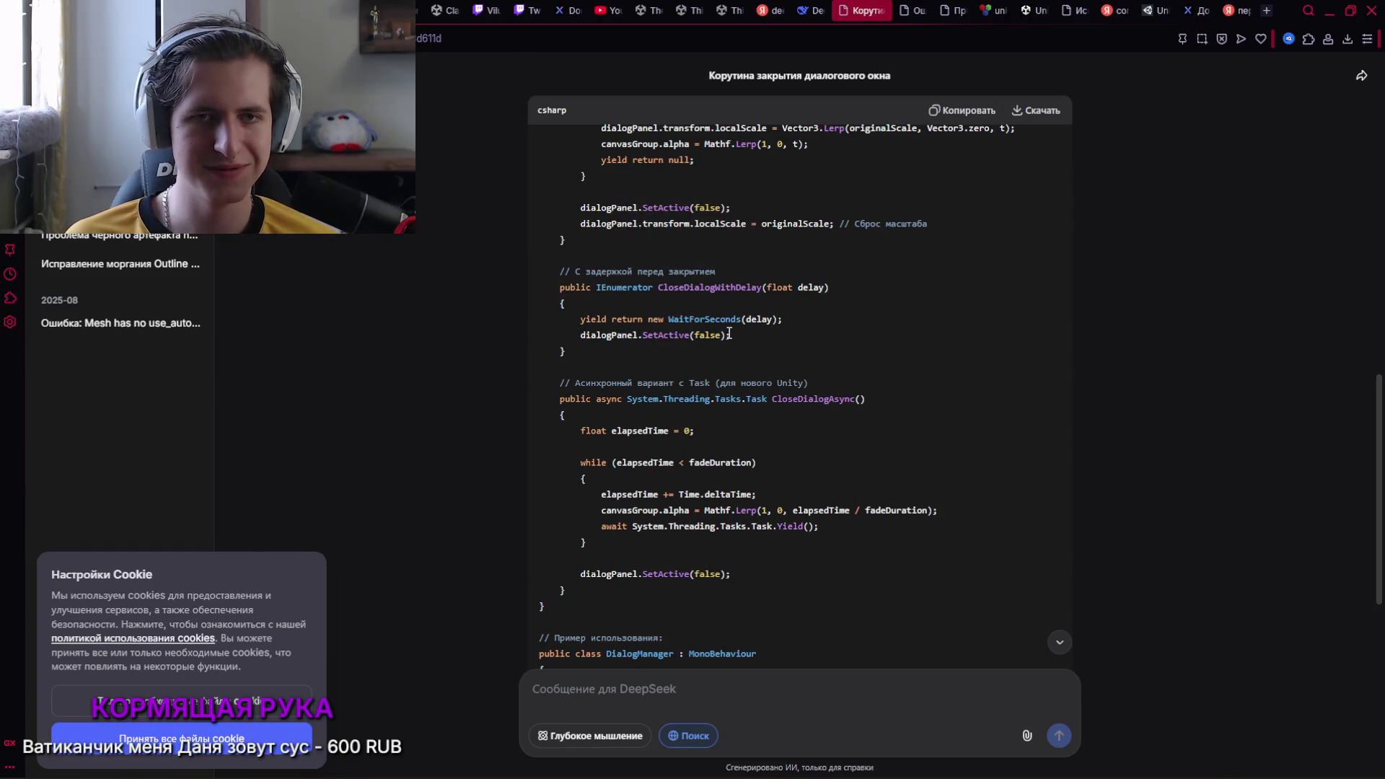
key("alt+Tab")
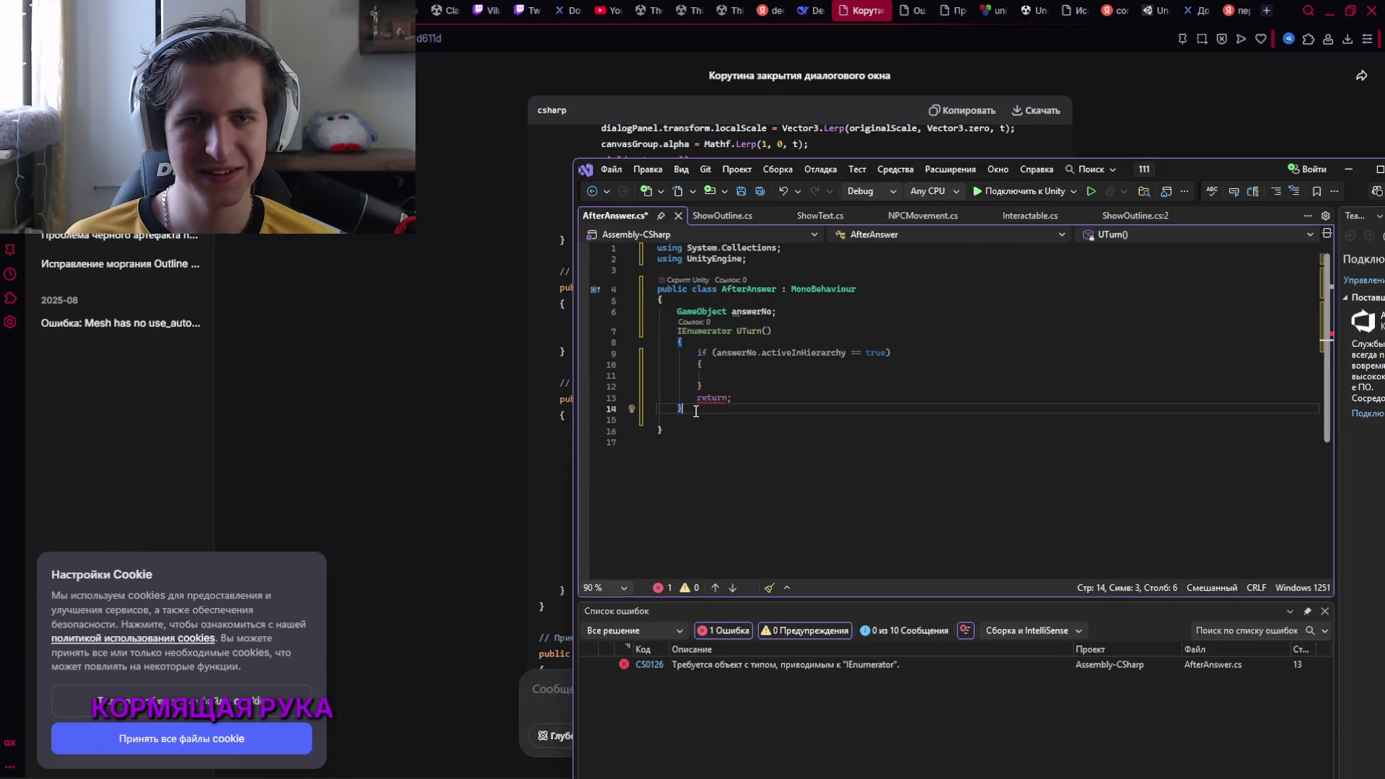
Replace the UTurn coroutine with the pasted CloseDialogWithDelay method
left_click_drag(1183, 172, 1101, 359)
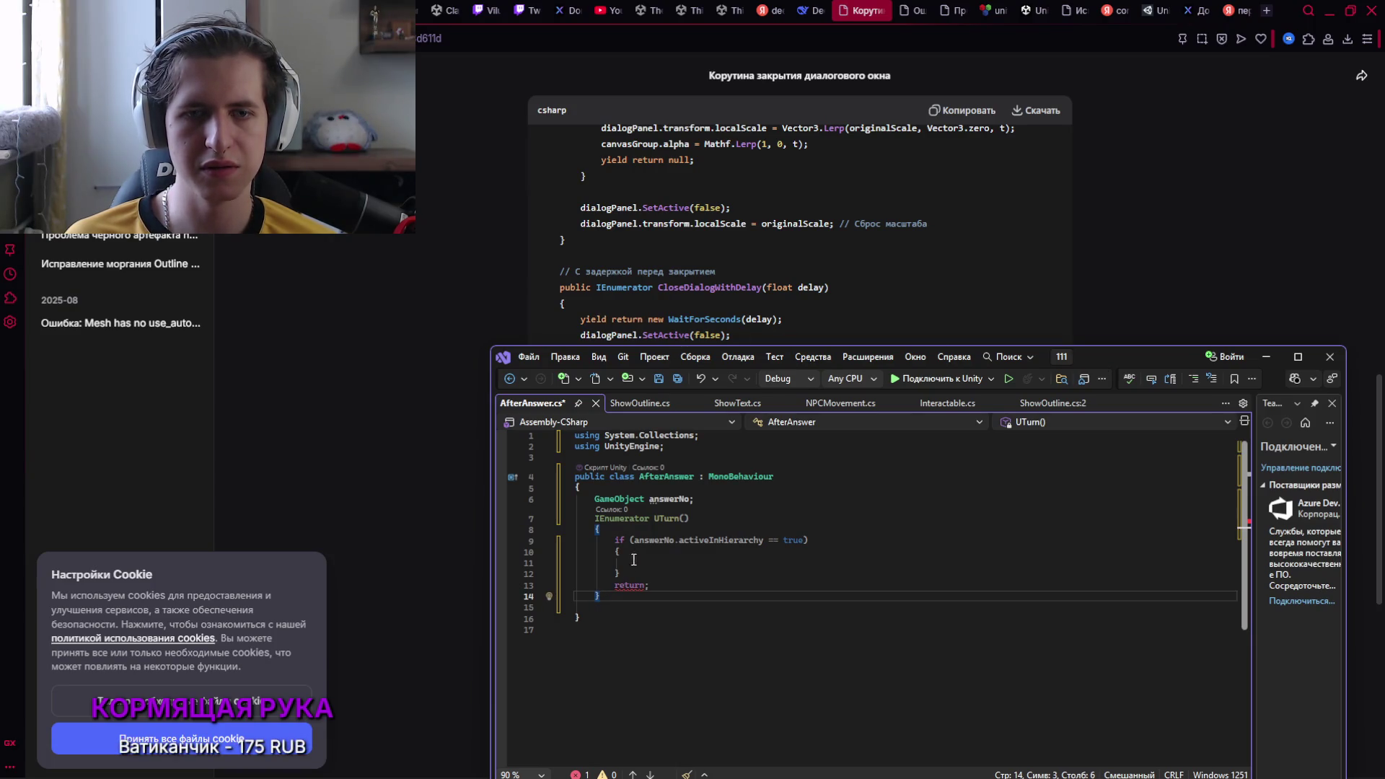
left_click_drag(615, 602, 588, 516)
key("ctrl+v")
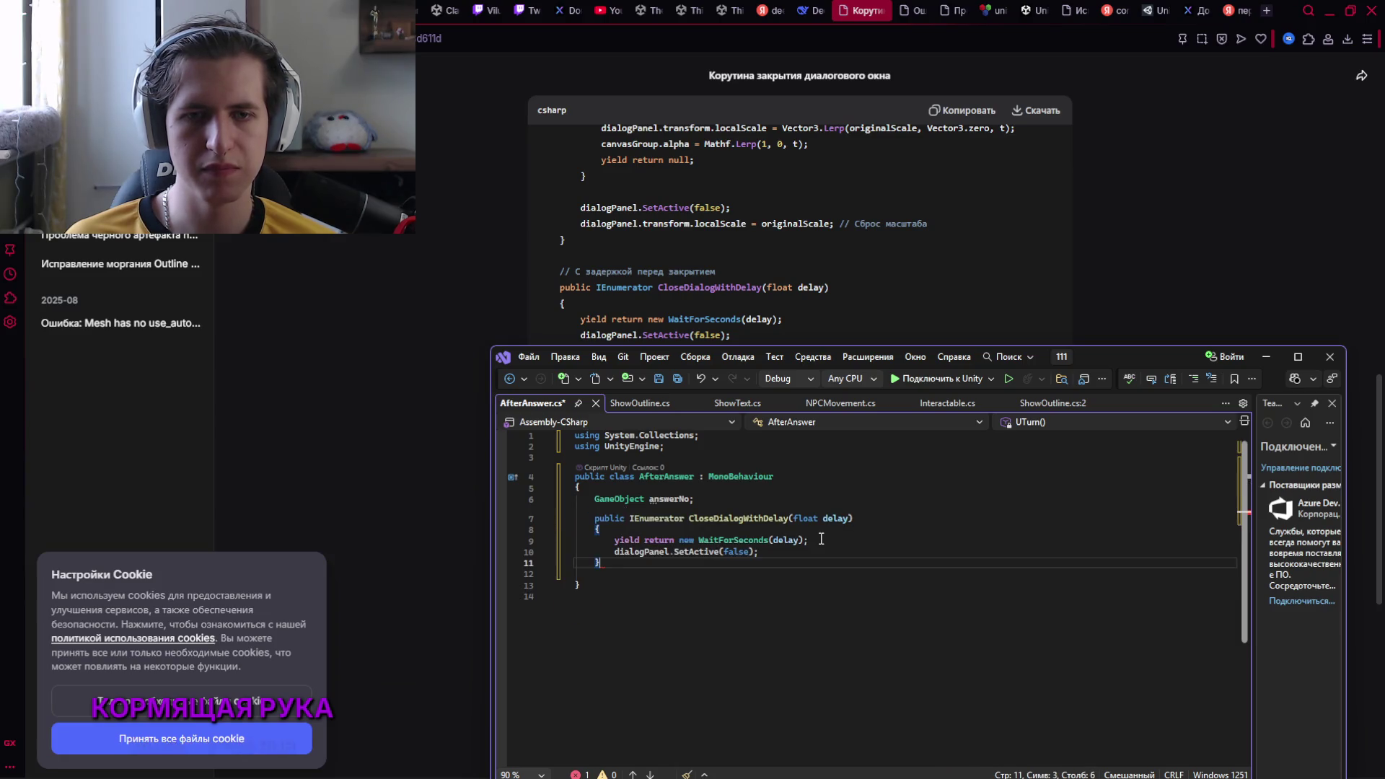
Rename the answerNo field to dialoguePanel, fix the dialogPanel reference, and switch to Unity
left_click(692, 498)
key("BackSpace")
key("ctrl+BackSpace")
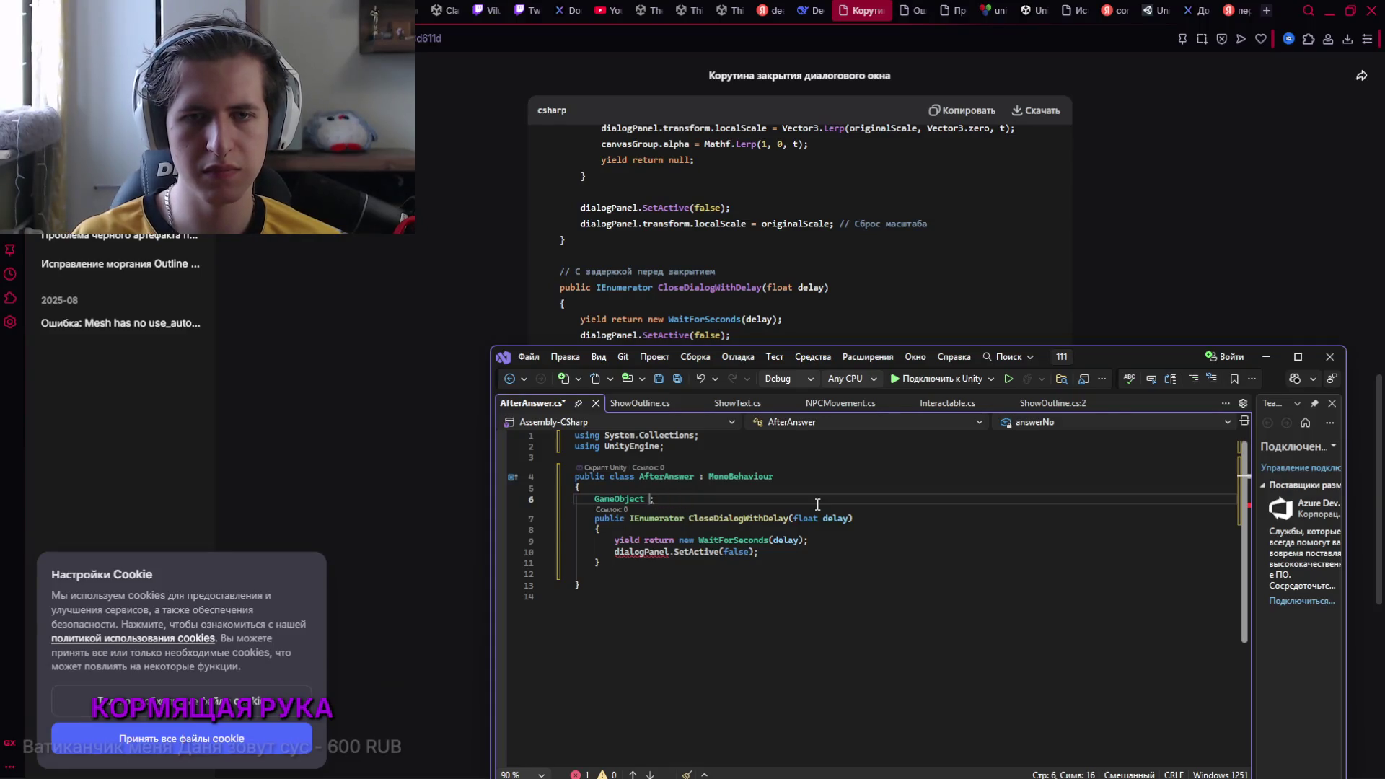
type("dai")
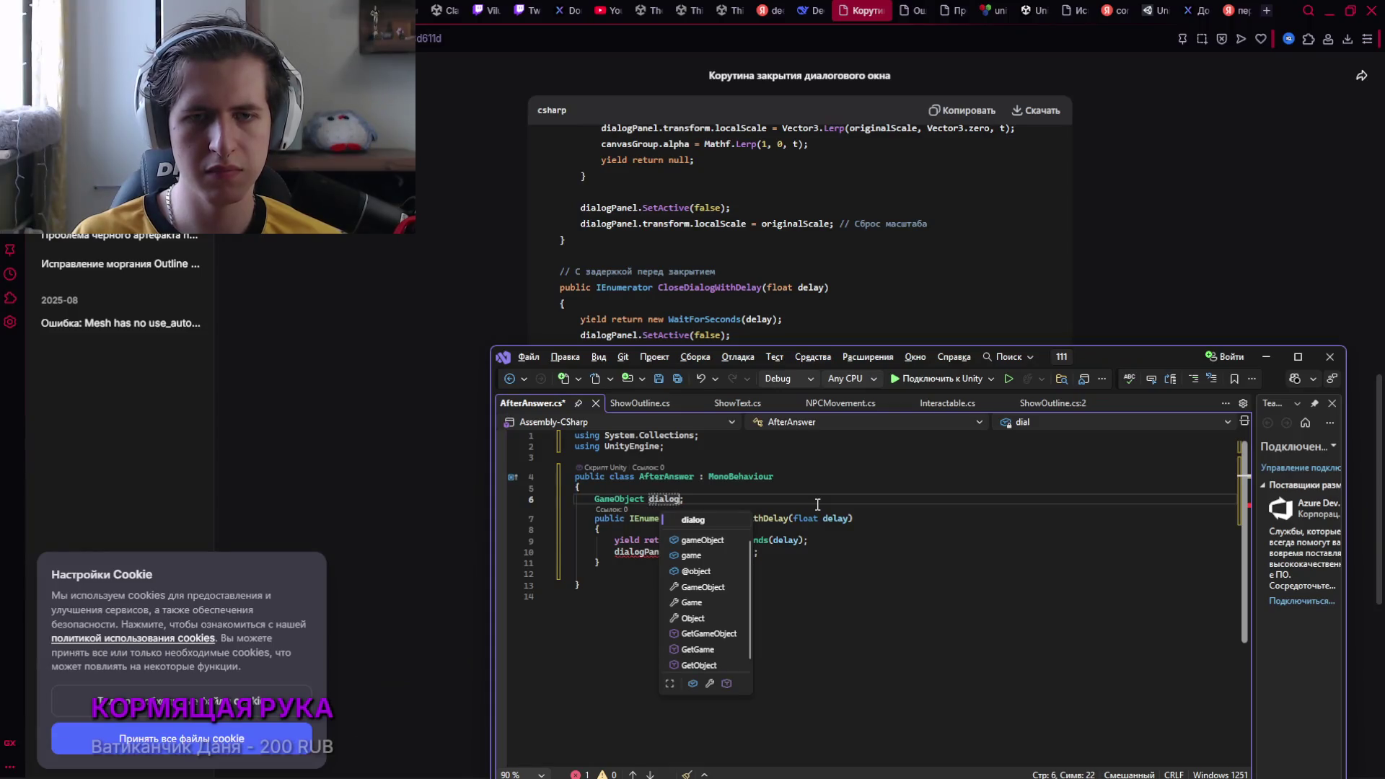
type("logueP")
type("anel")
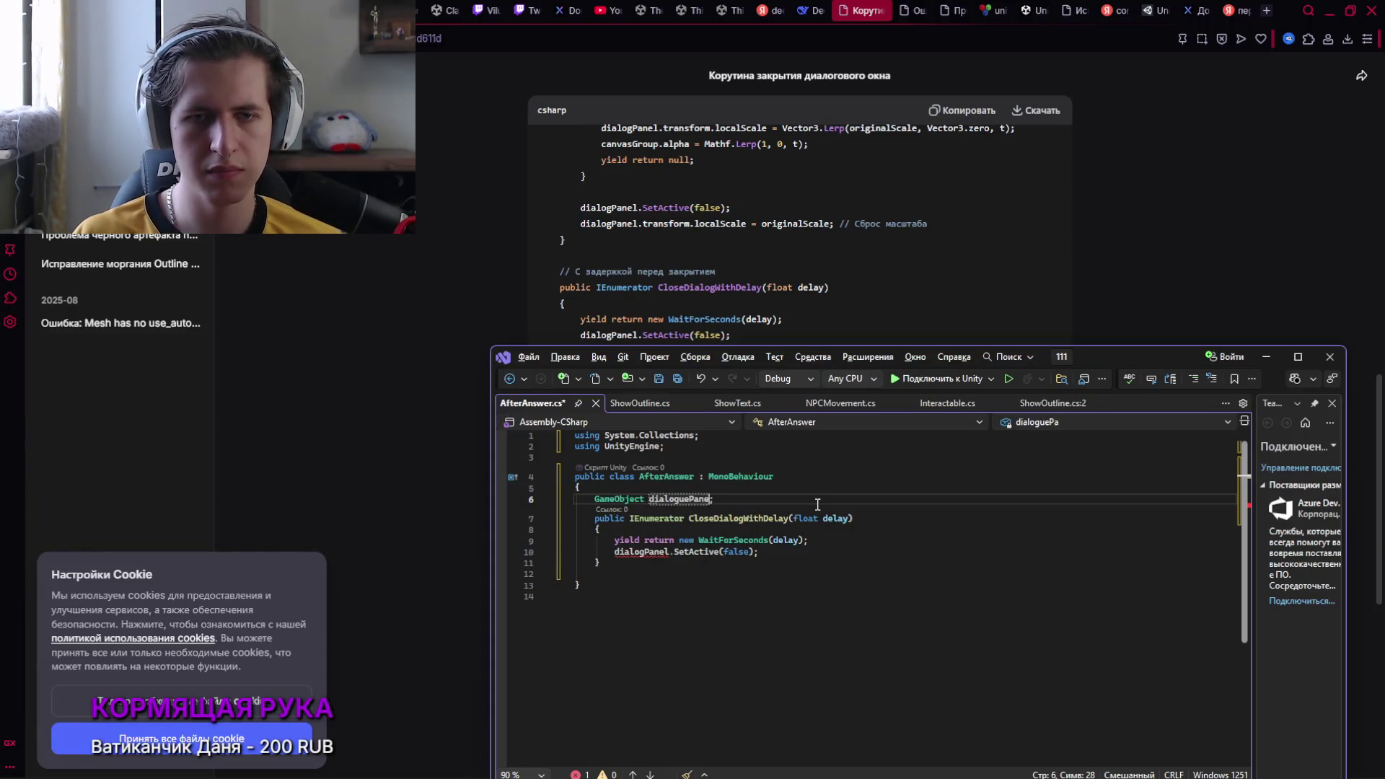
left_click(645, 551)
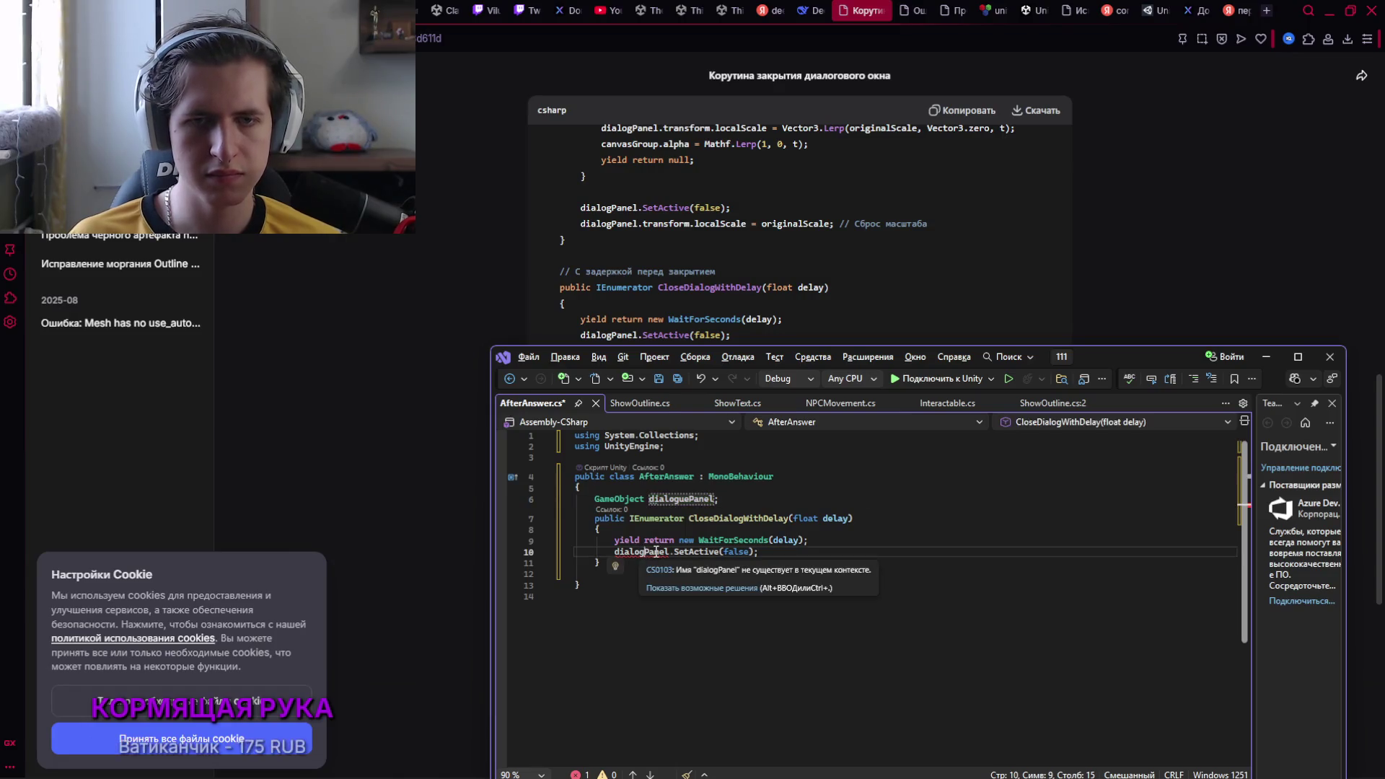
type("ue")
left_click(836, 562)
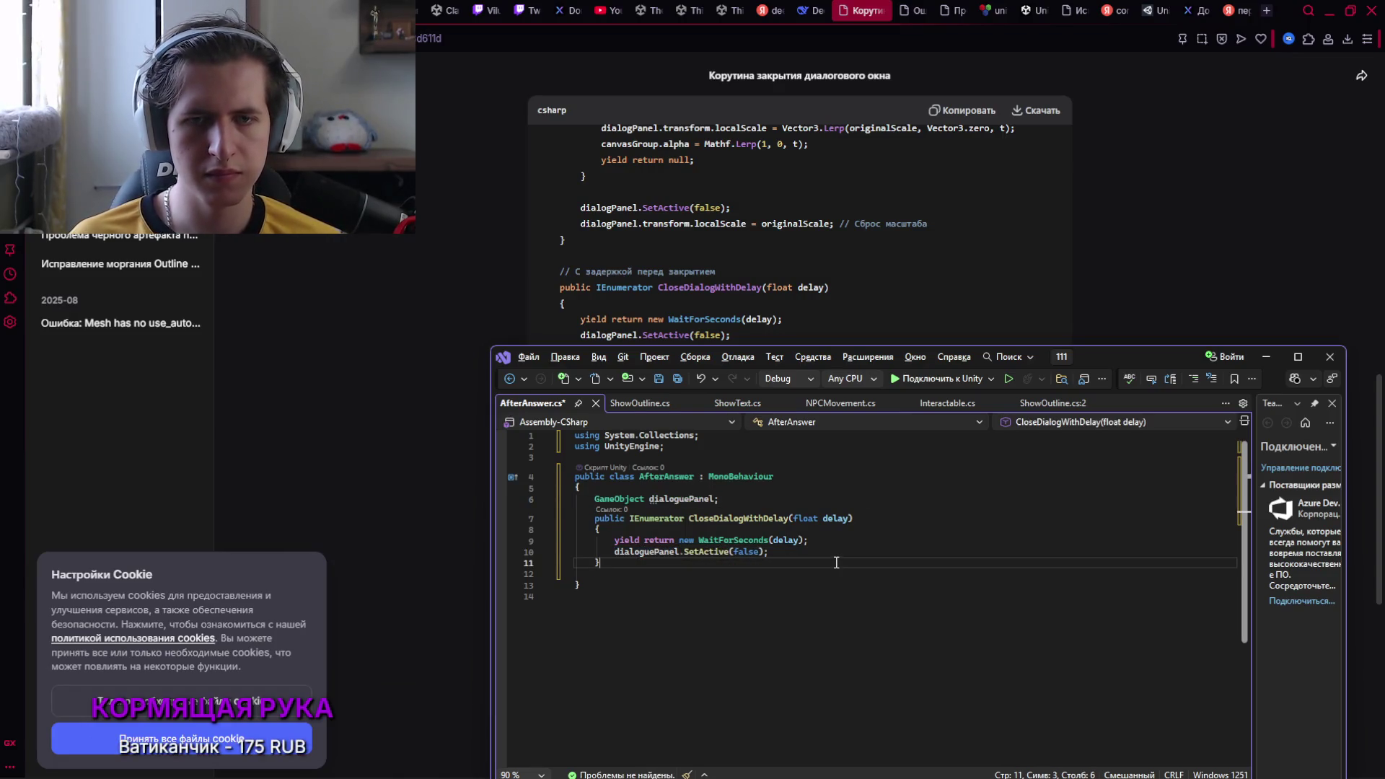
left_click_drag(1096, 356, 1082, 227)
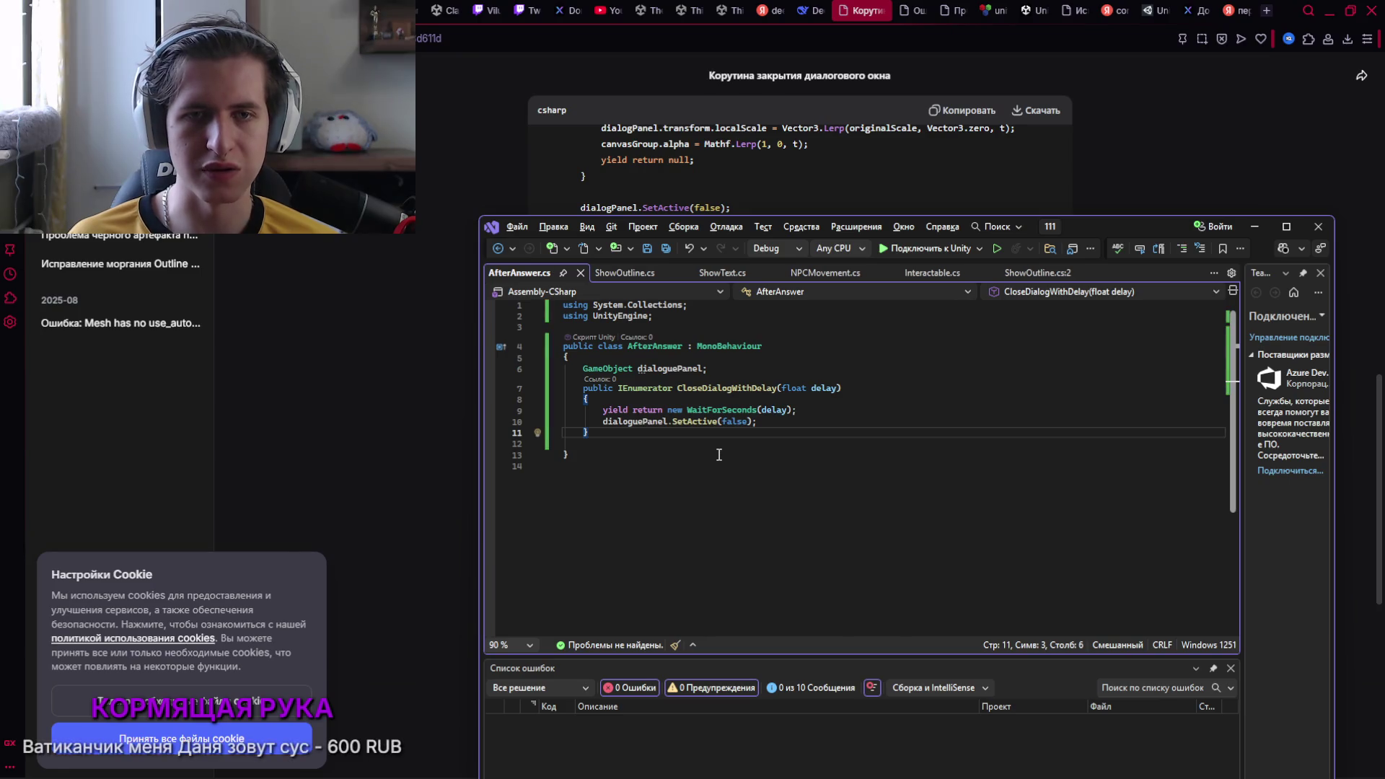
key("alt+Tab")
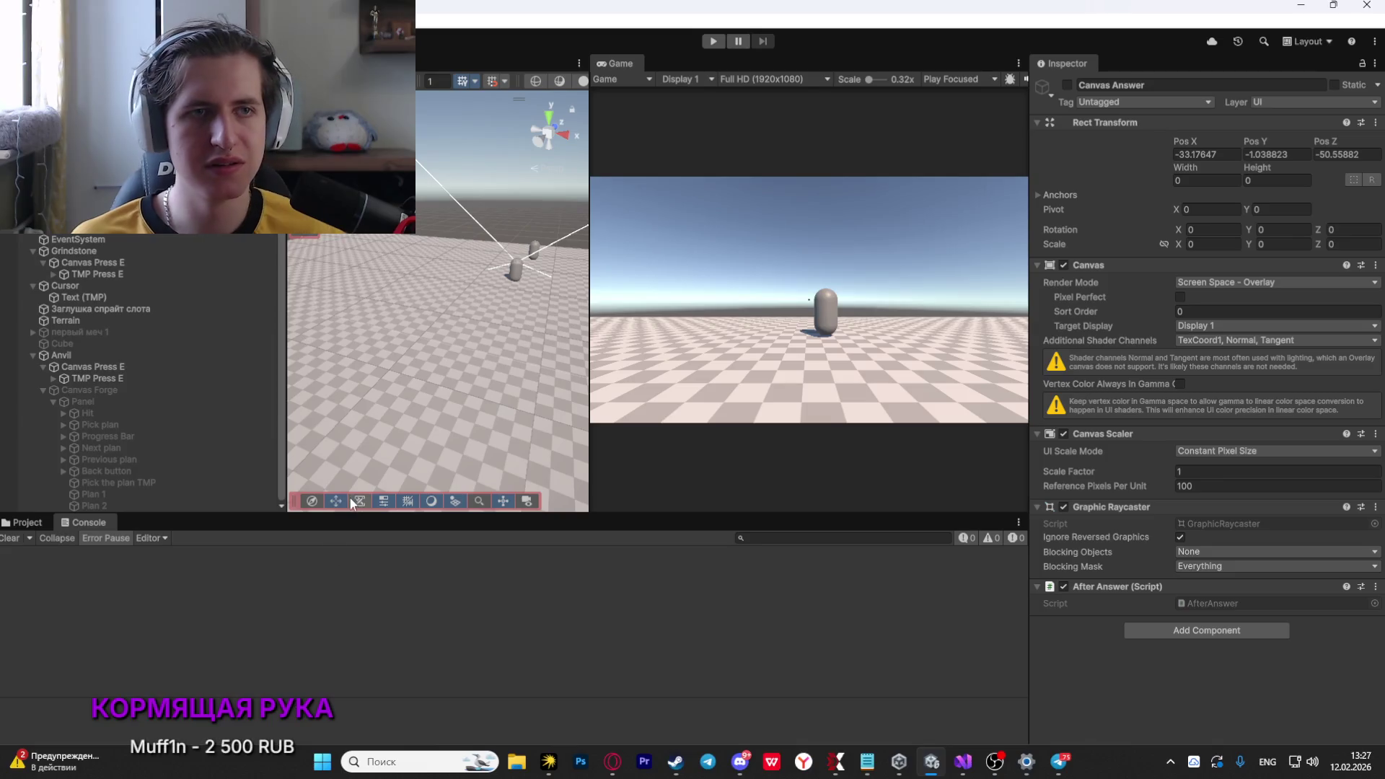
Start an 'if(' line above the yield statement and add a 'GameObject answerNo;' field
key("alt+Tab")
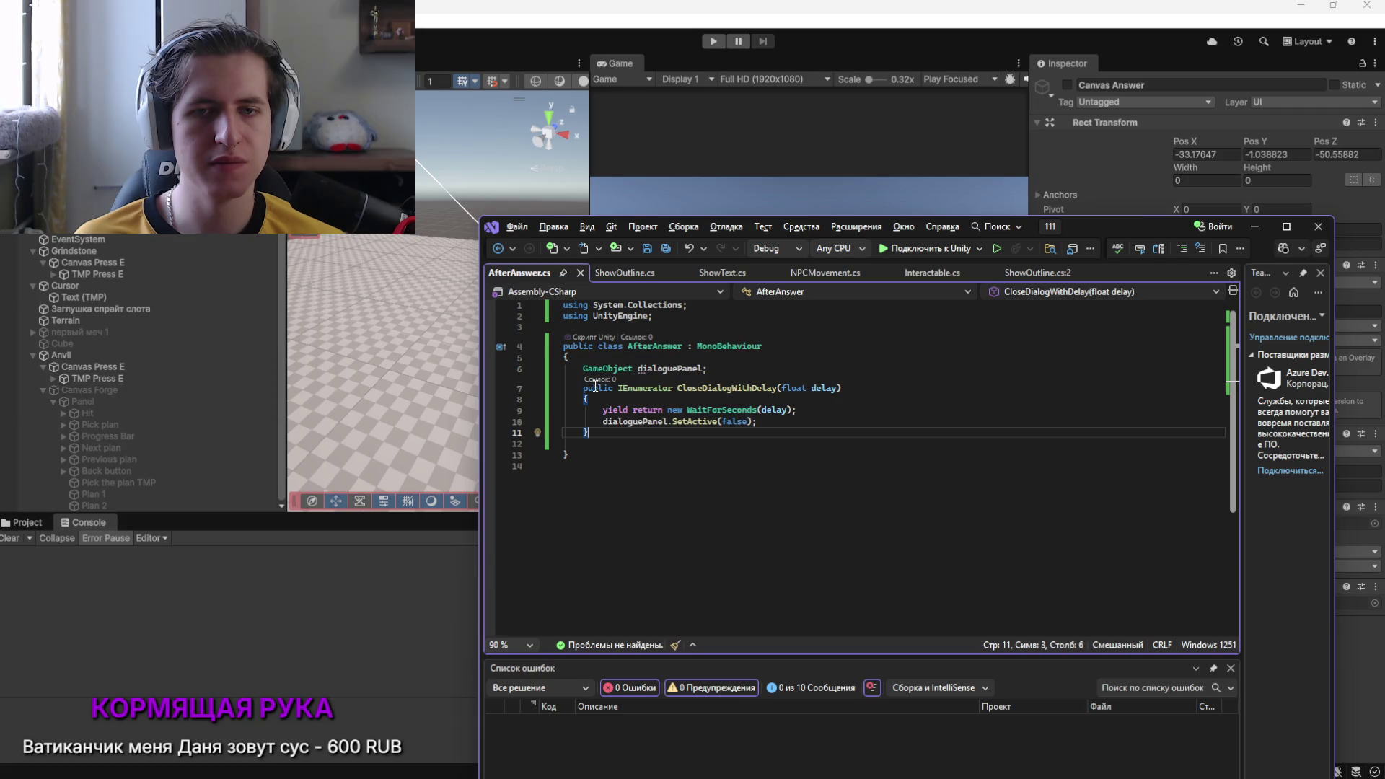
left_click(603, 409)
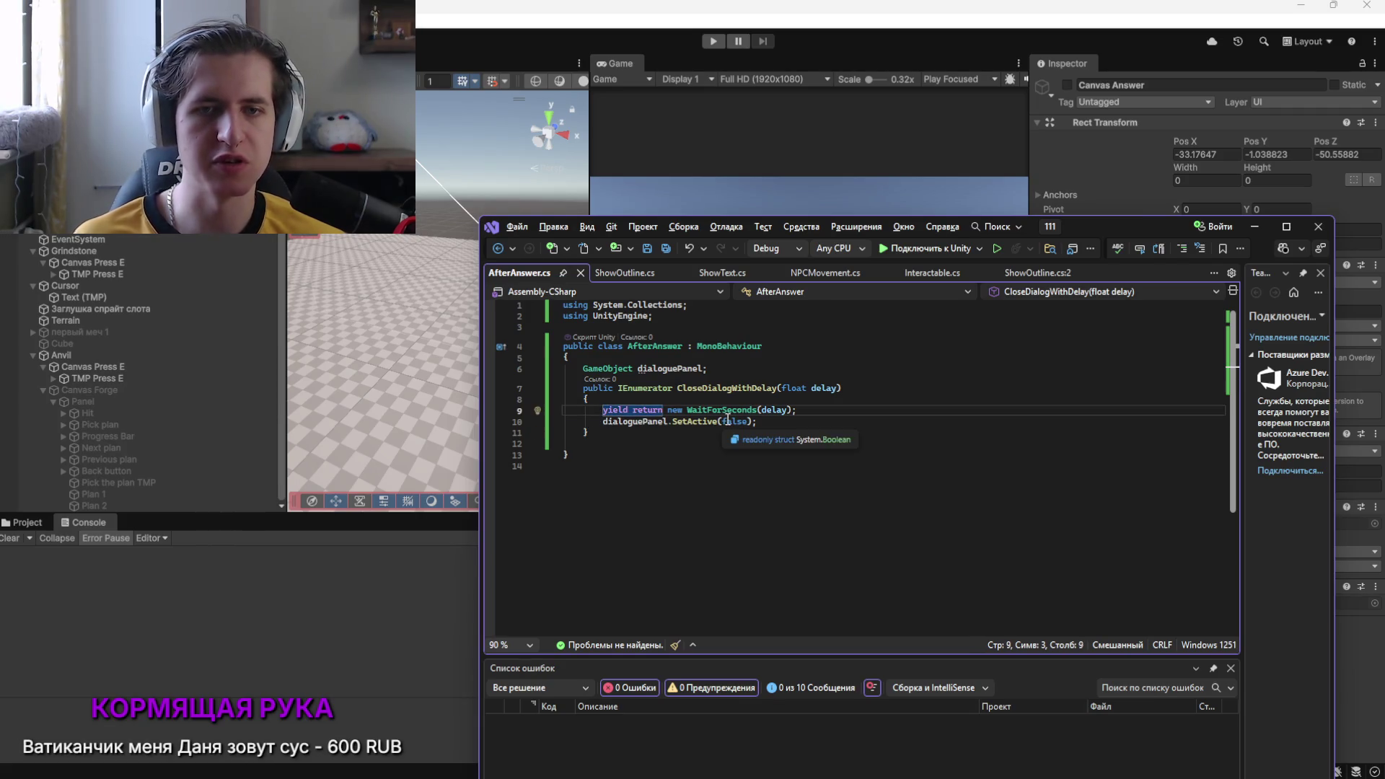
key("Return")
key("Up")
type("if(")
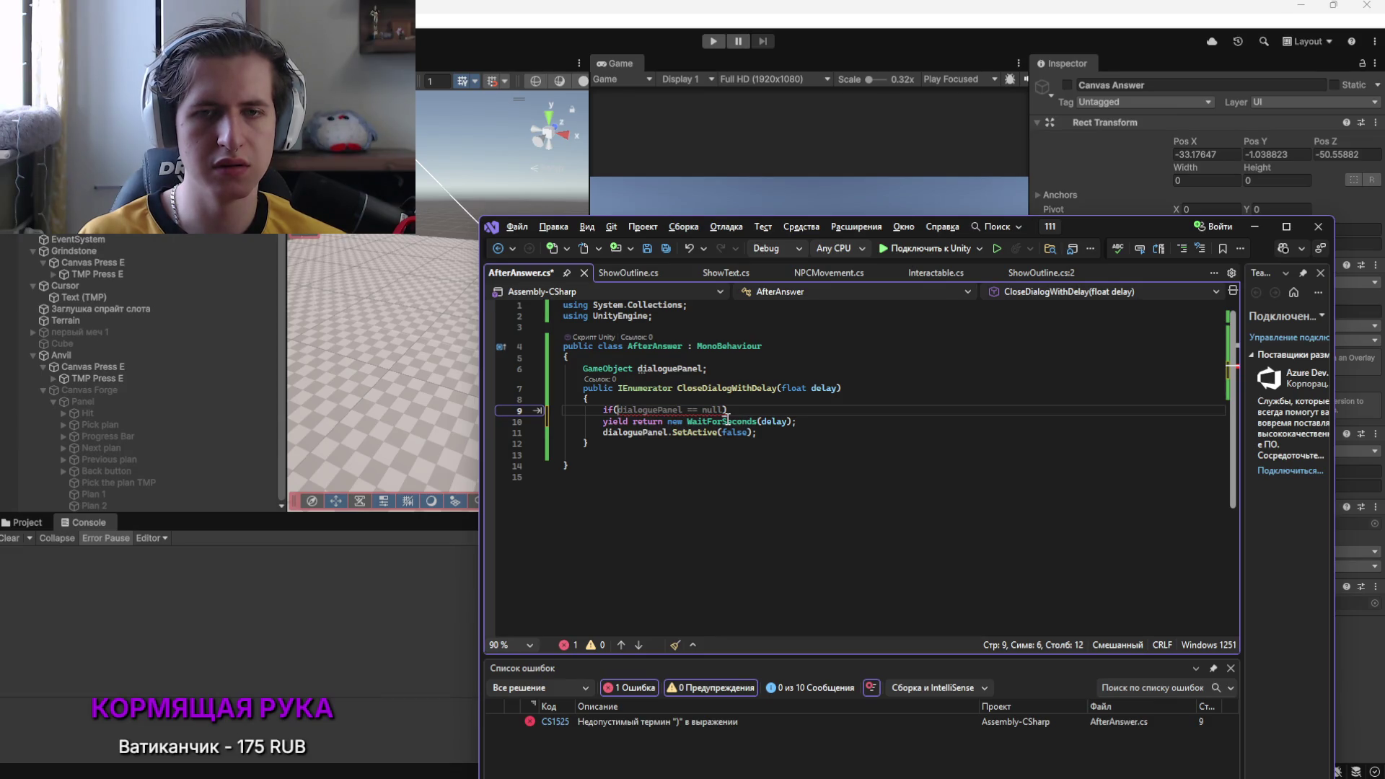
left_click(739, 370)
key("Return")
type("g")
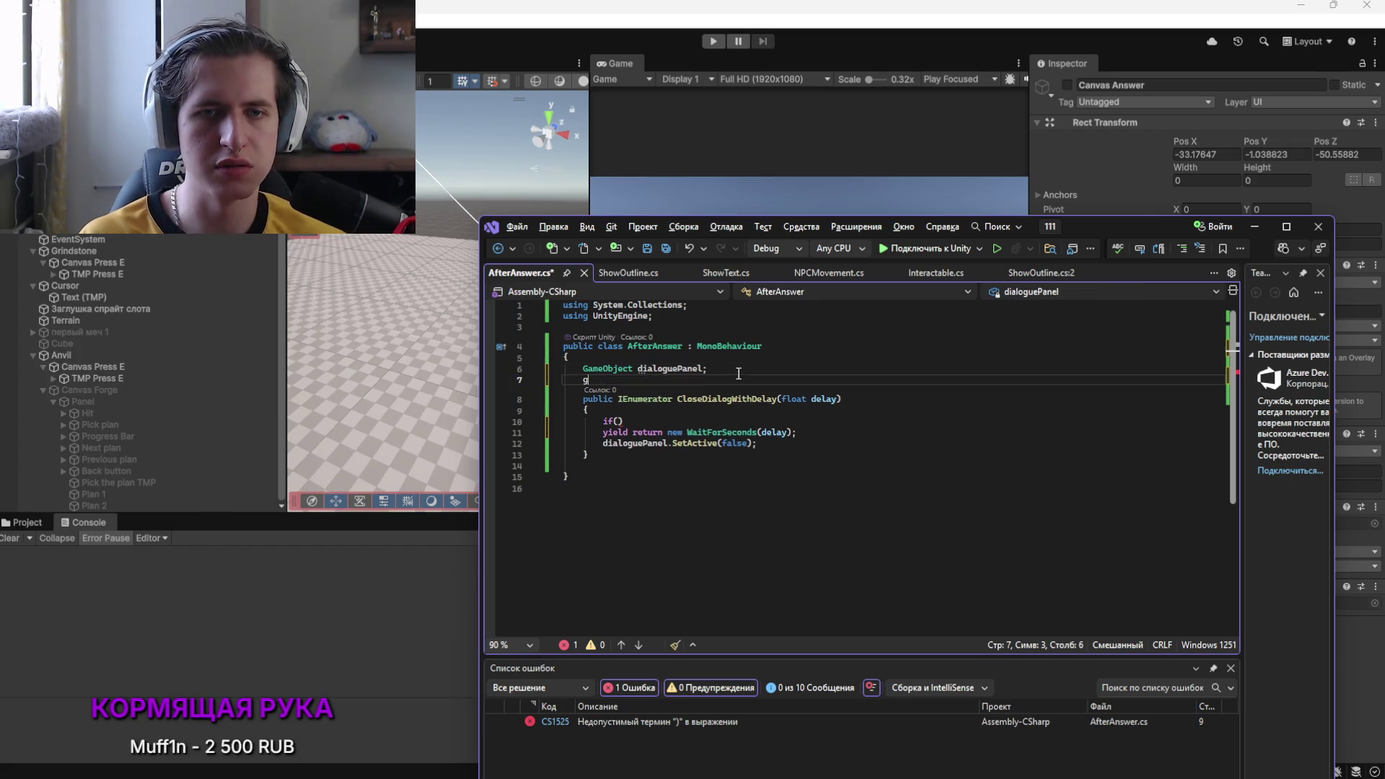
type("GameObject answ")
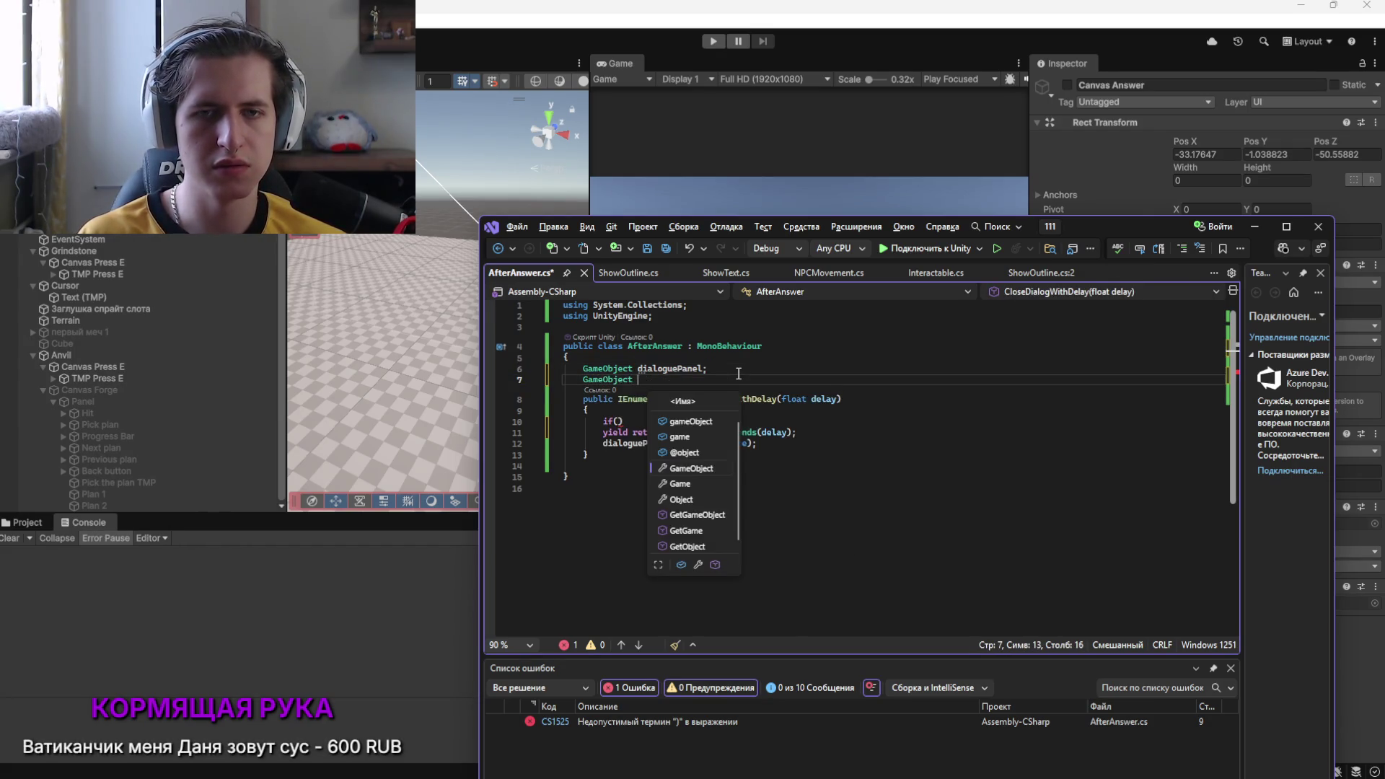
type("erNo;")
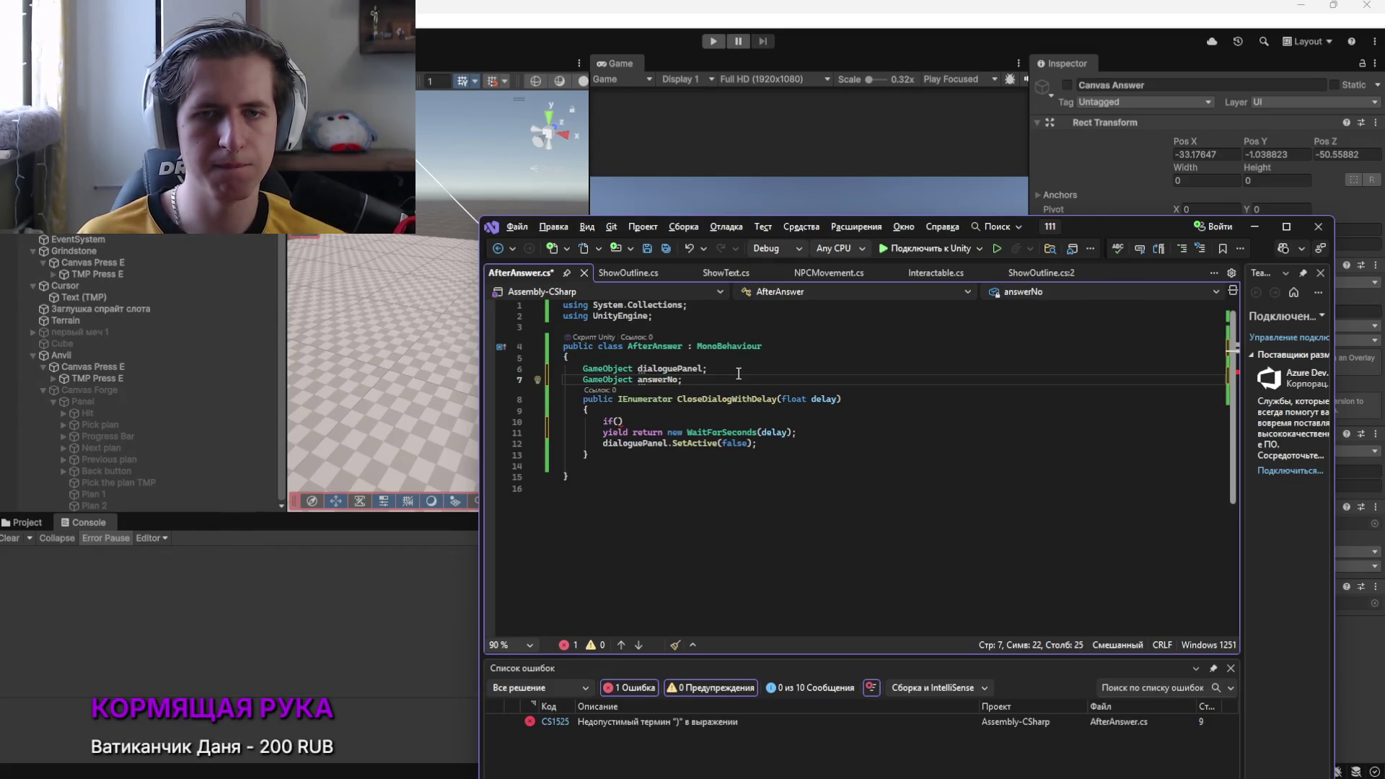
Complete the condition as answerNo.activeInHierarchy == true and open a braced block
left_click(625, 421)
type("answerNo")
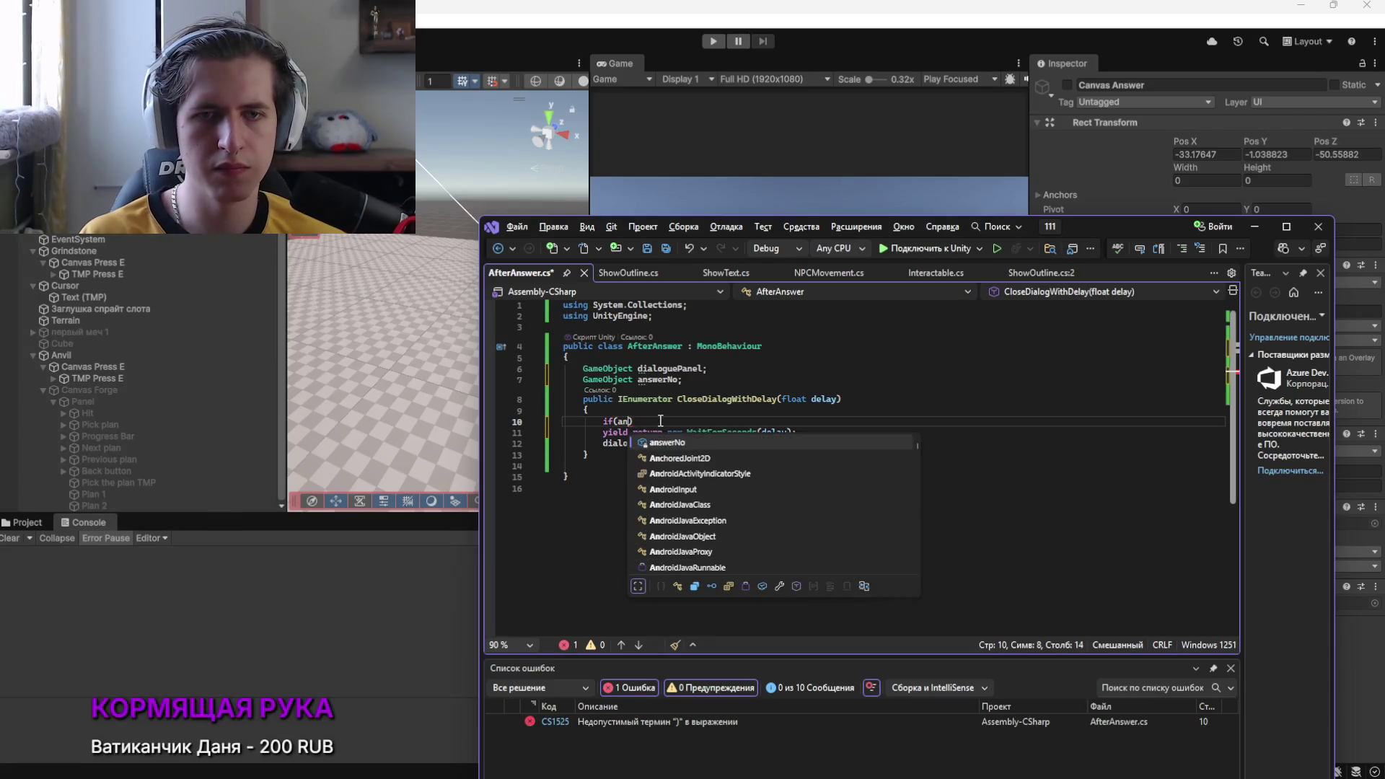
type(".")
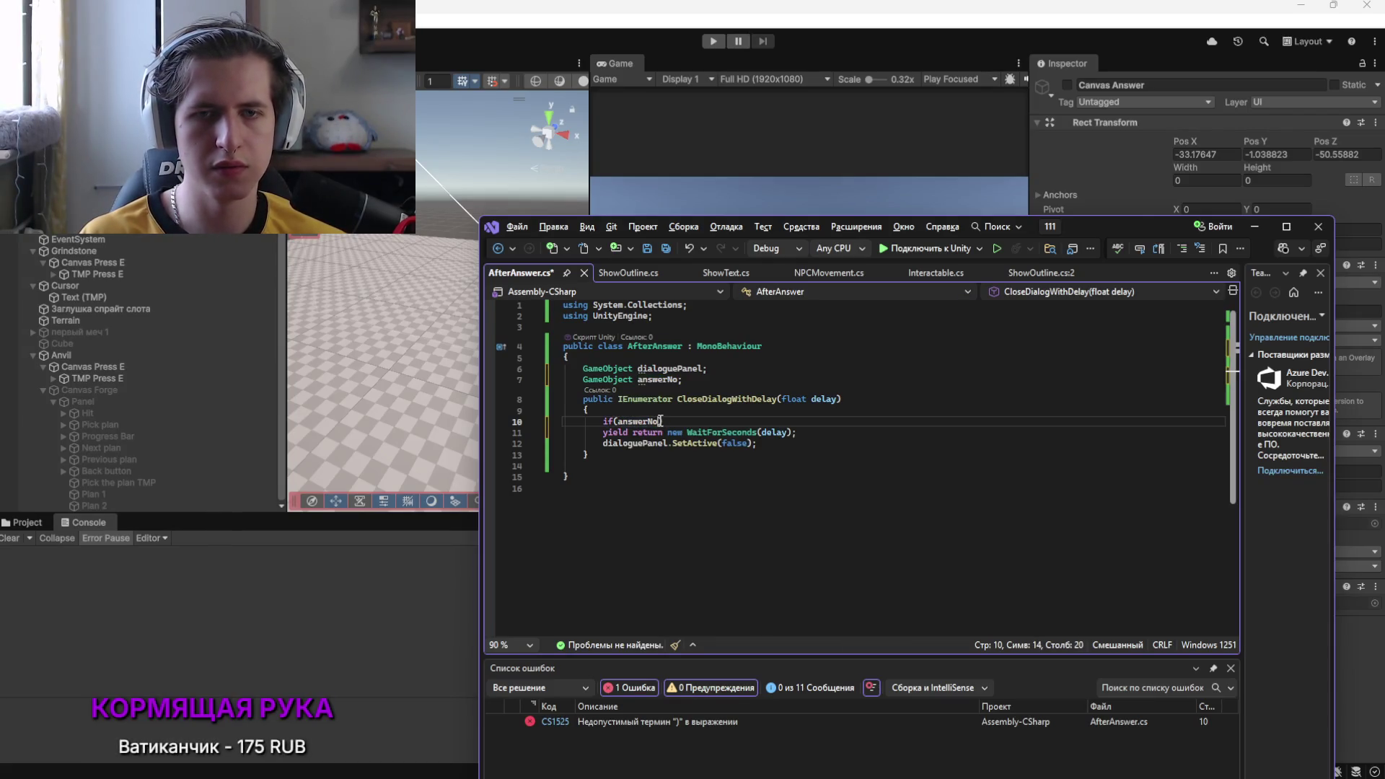
key("Down")
key("Down")
key("Down")
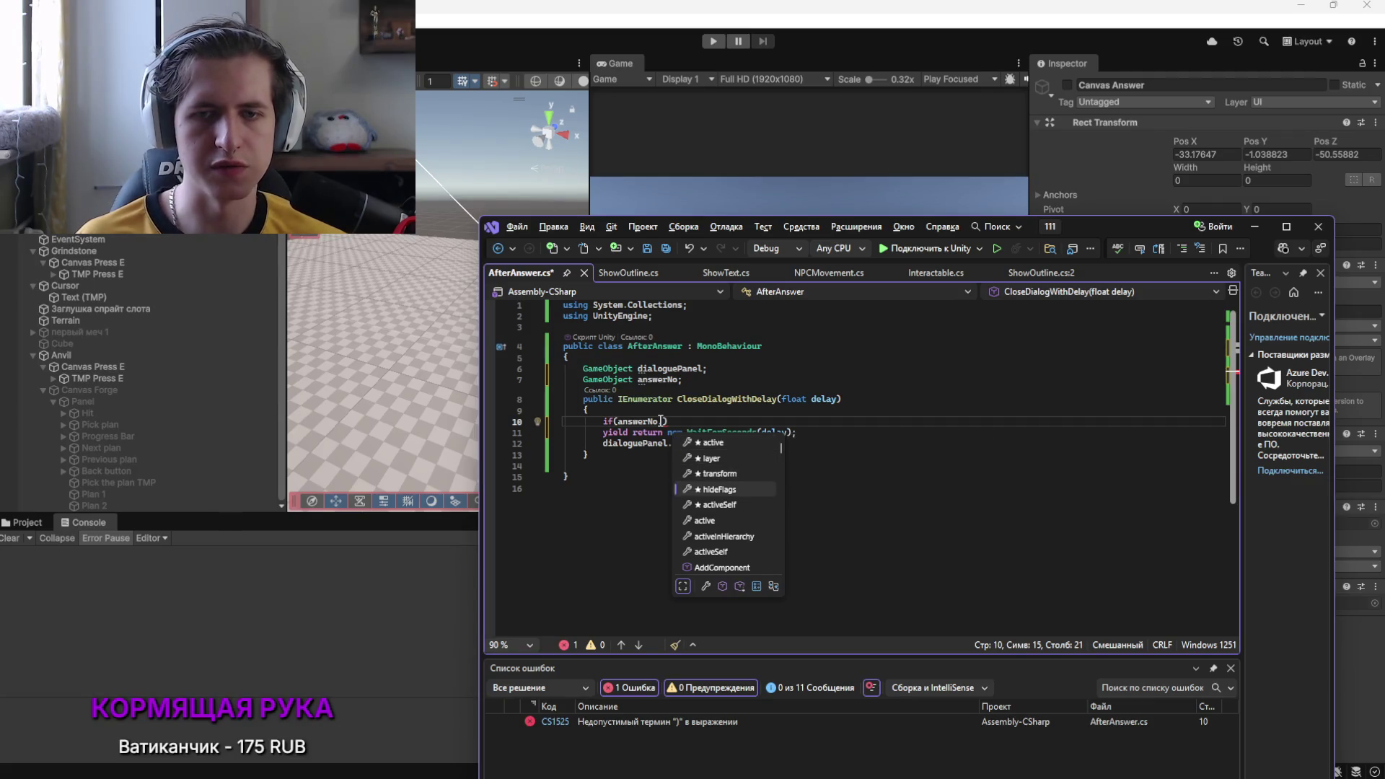
type("=")
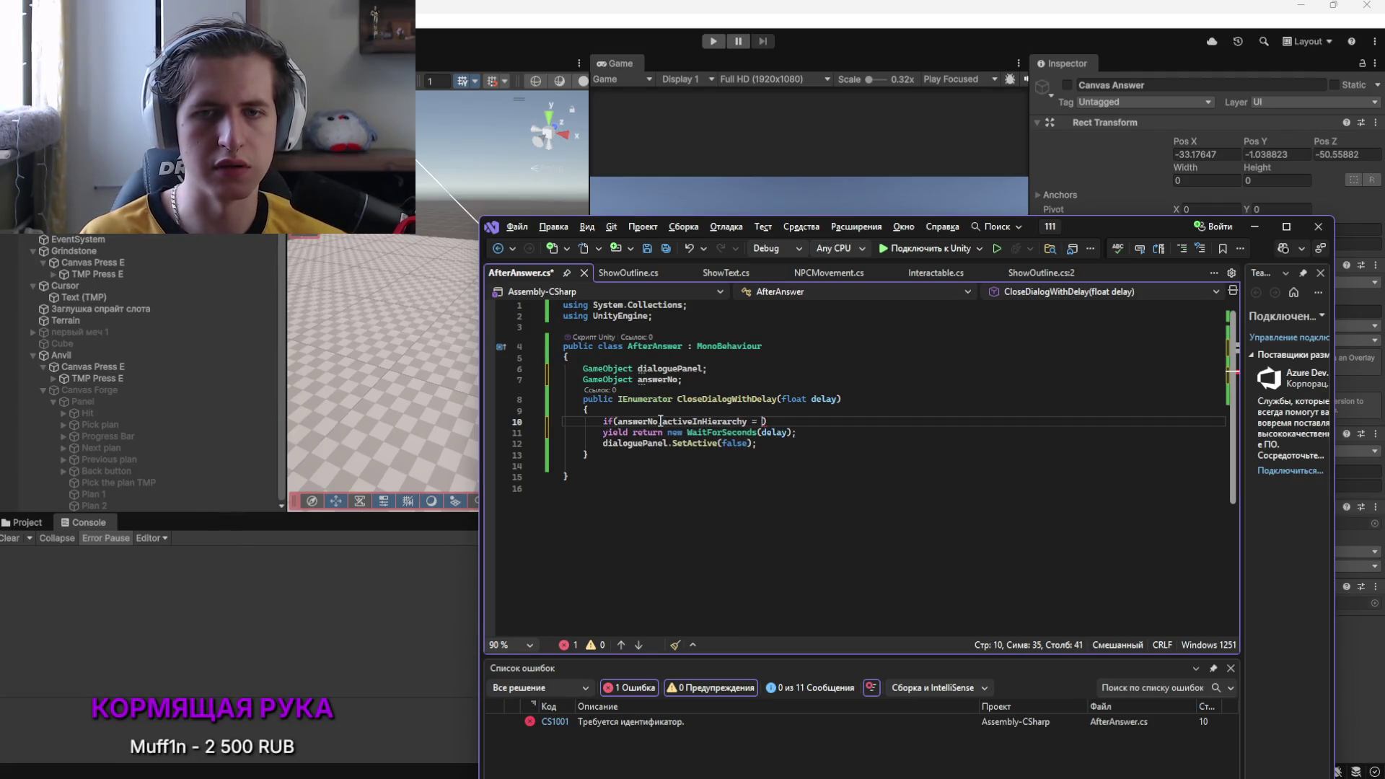
type(" true")
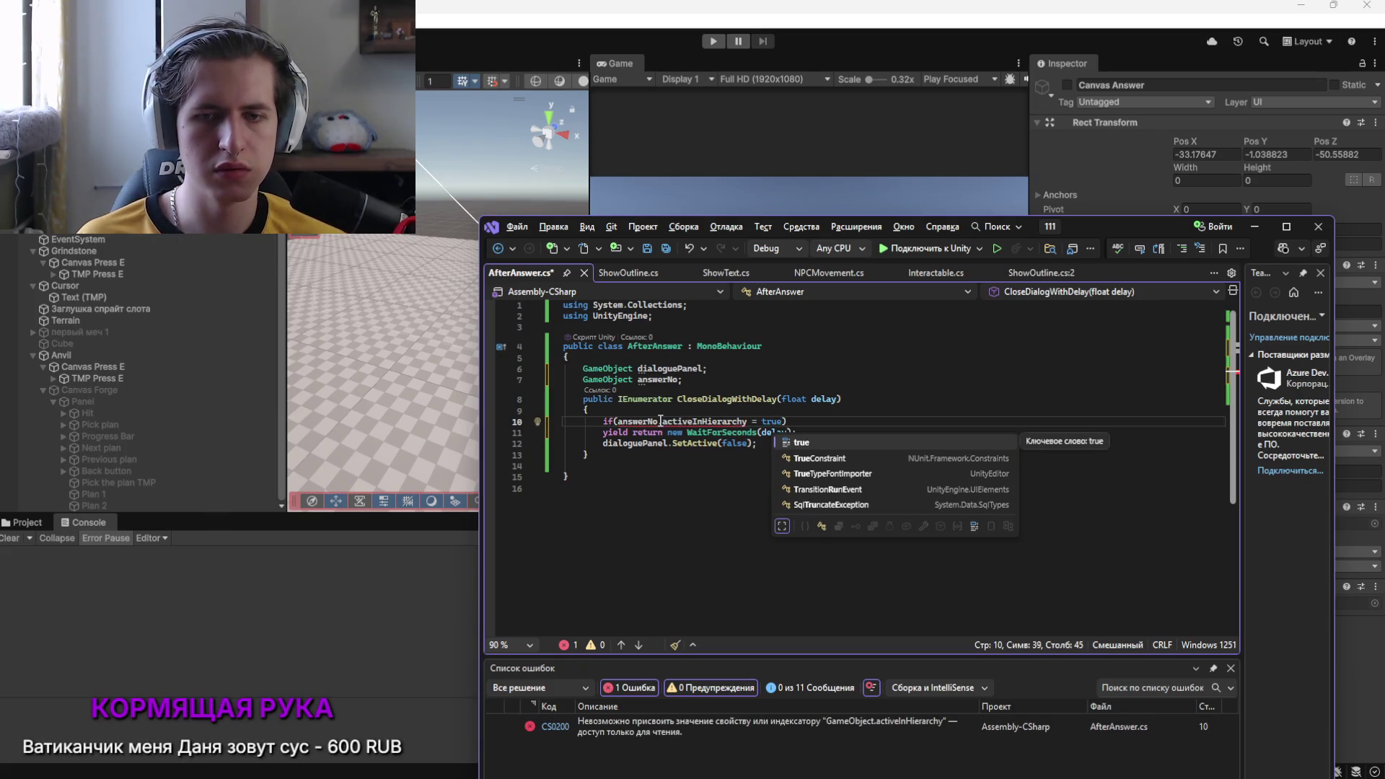
left_click(741, 410)
left_click(755, 421)
type("=")
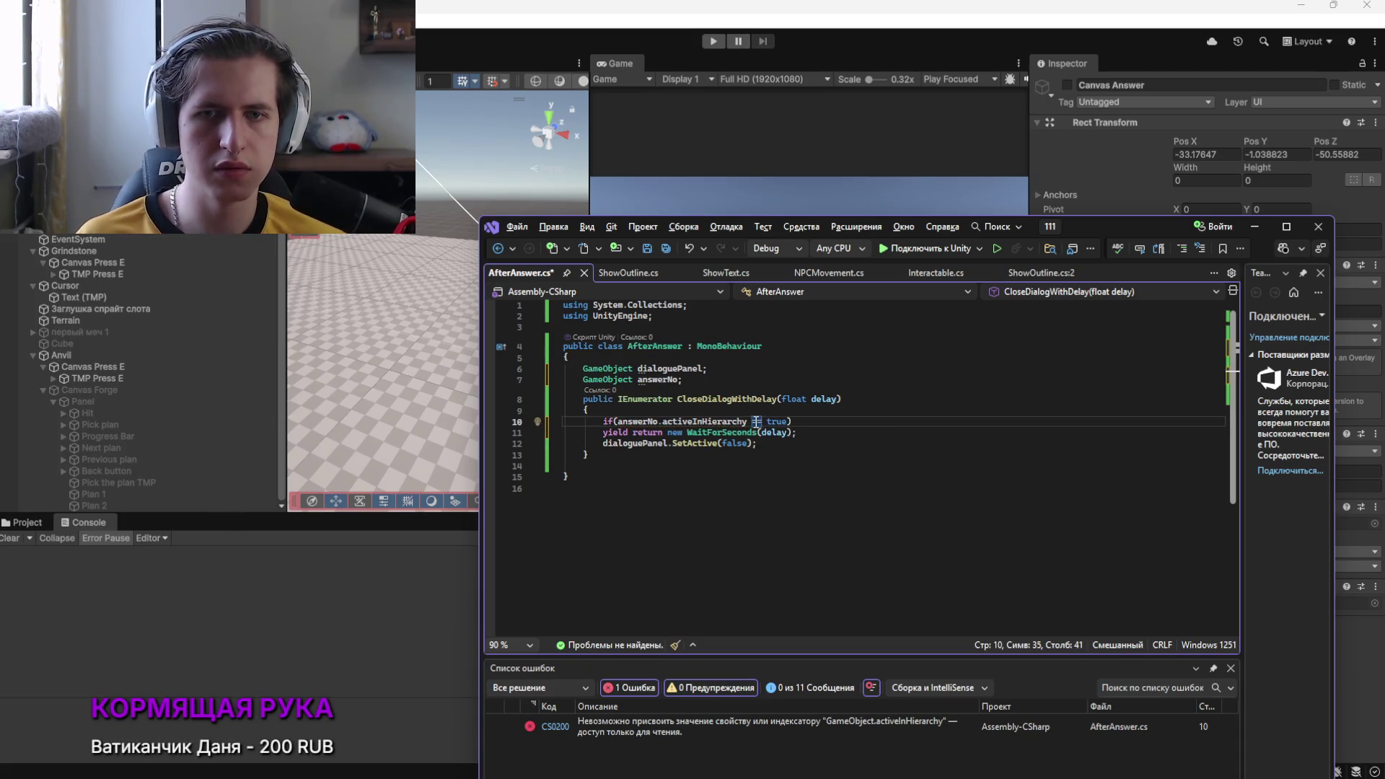
left_click(799, 421)
type("{")
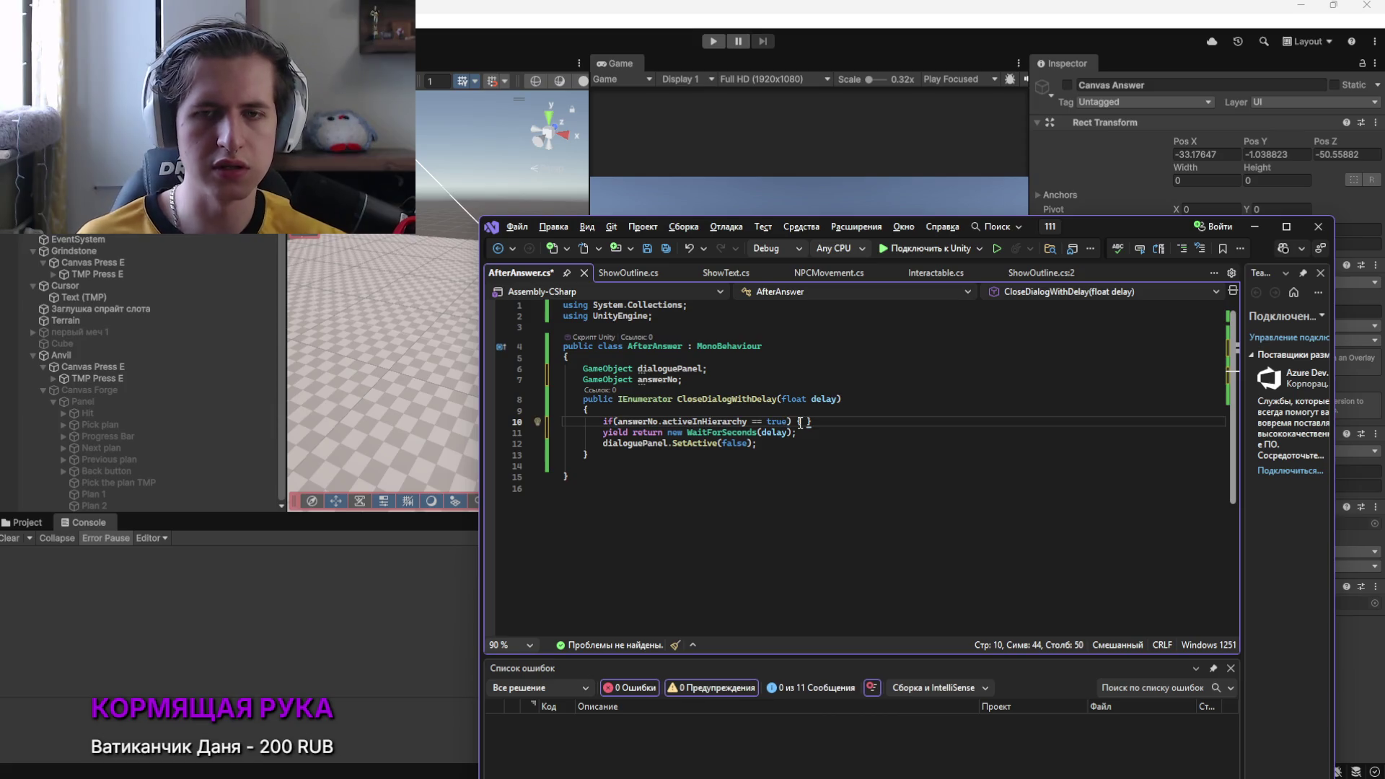
key("Return")
Move the yield and SetActive lines into the if block and delete the leftover empty line
left_click_drag(761, 478, 604, 466)
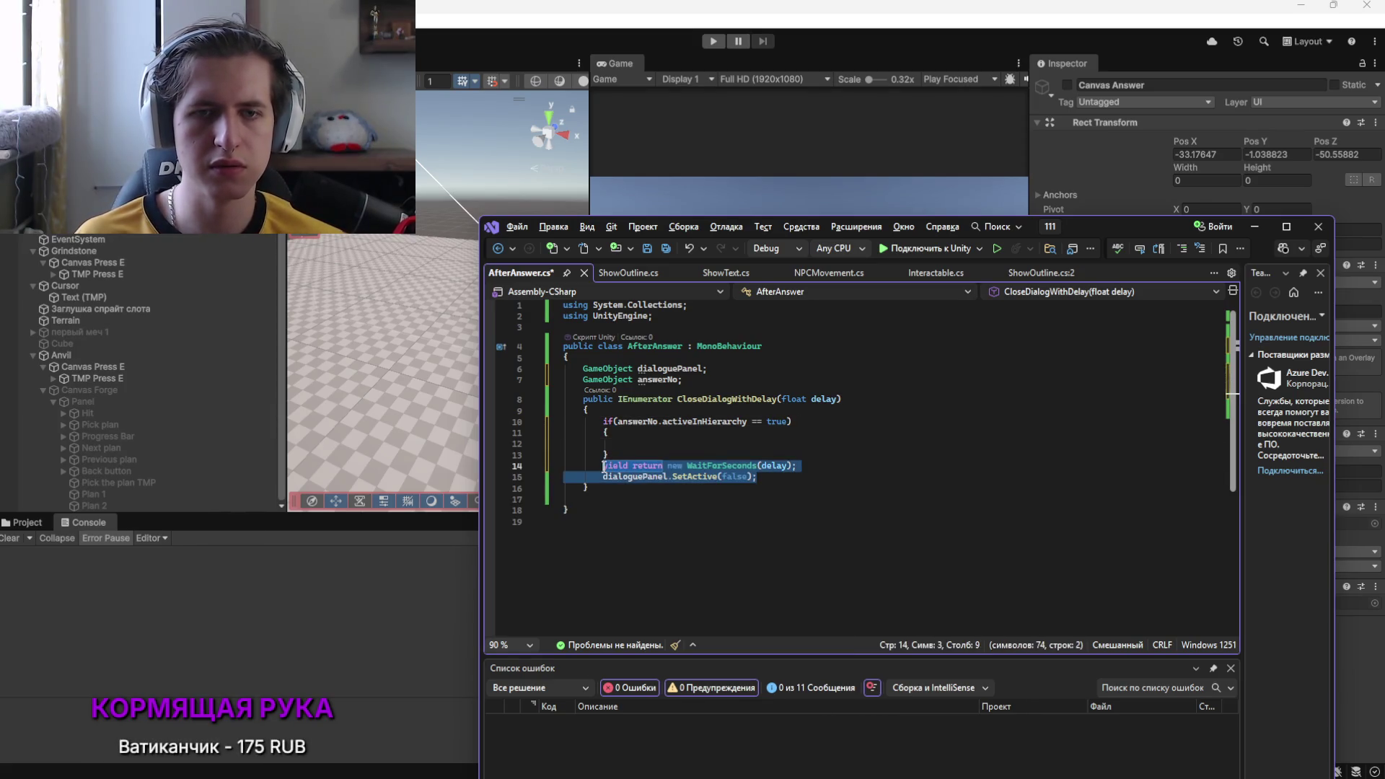
key("ctrl+x")
left_click(622, 443)
key("ctrl+v")
left_click(621, 470)
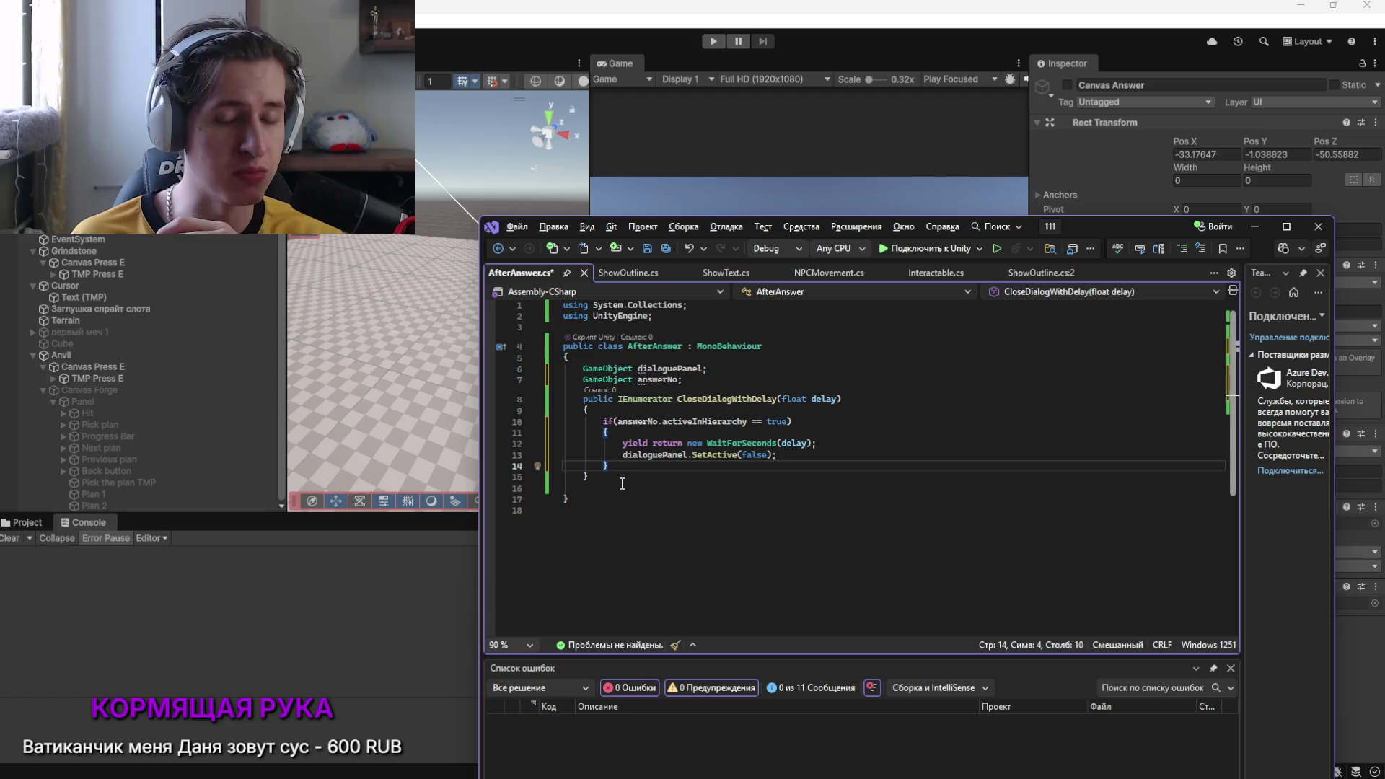
left_click(603, 486)
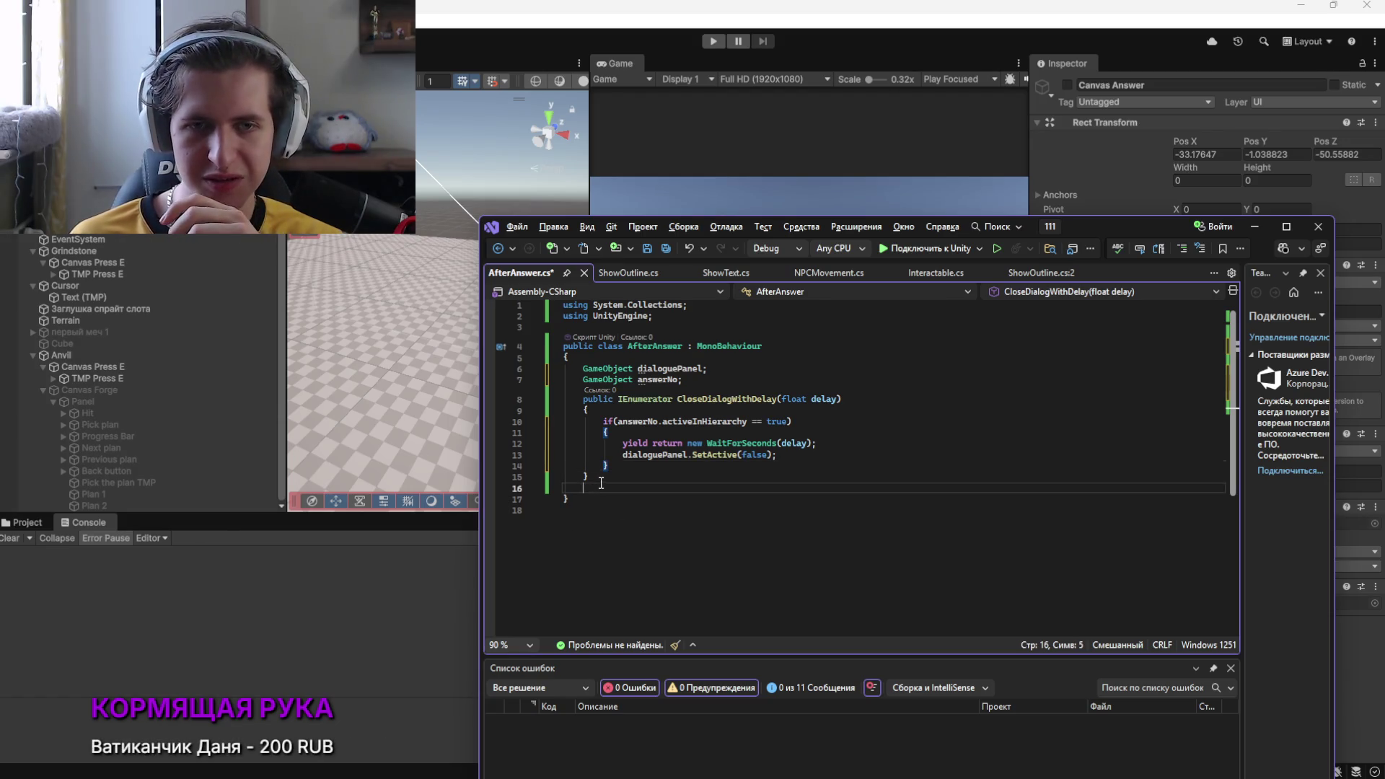
key("BackSpace")
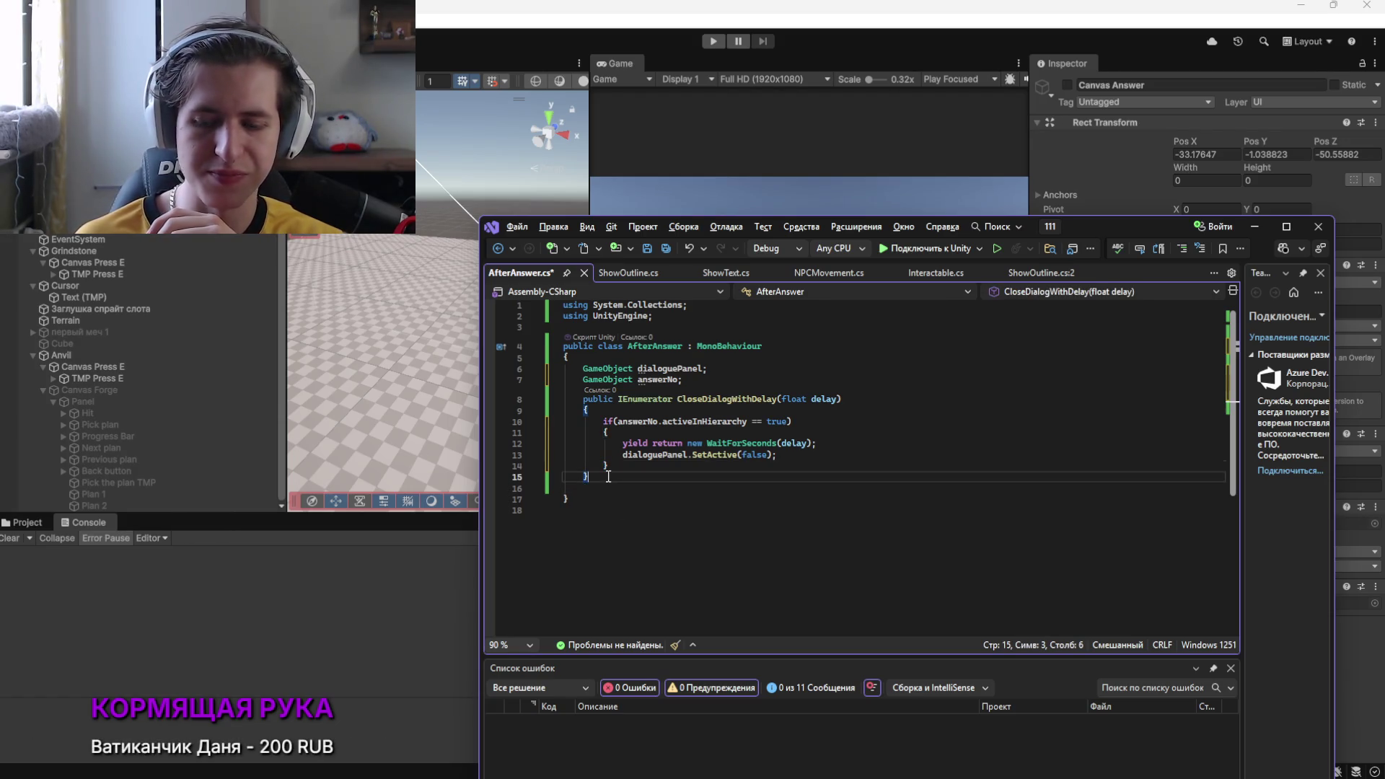
left_click(822, 444)
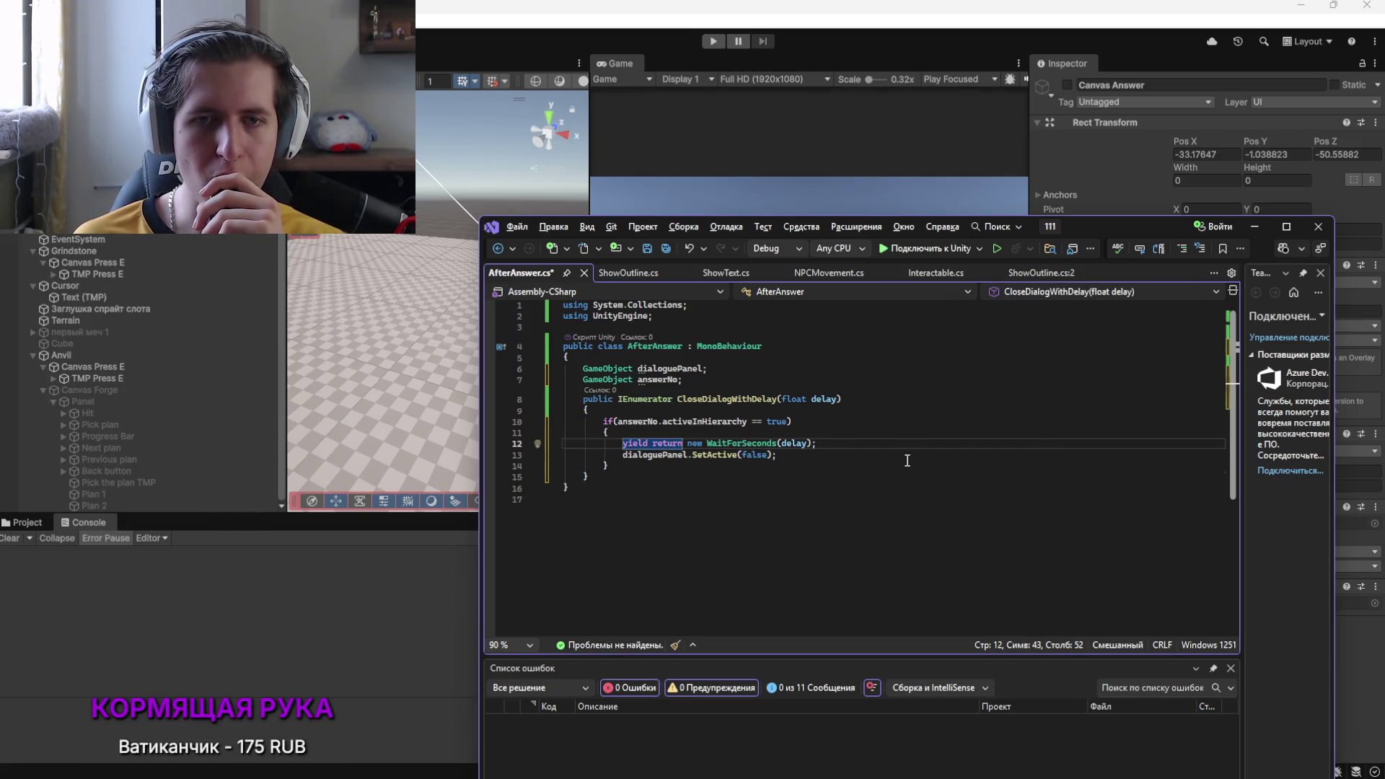
Replace delay with 2 in WaitForSeconds, remove the float delay parameter, and save
double_click(796, 444)
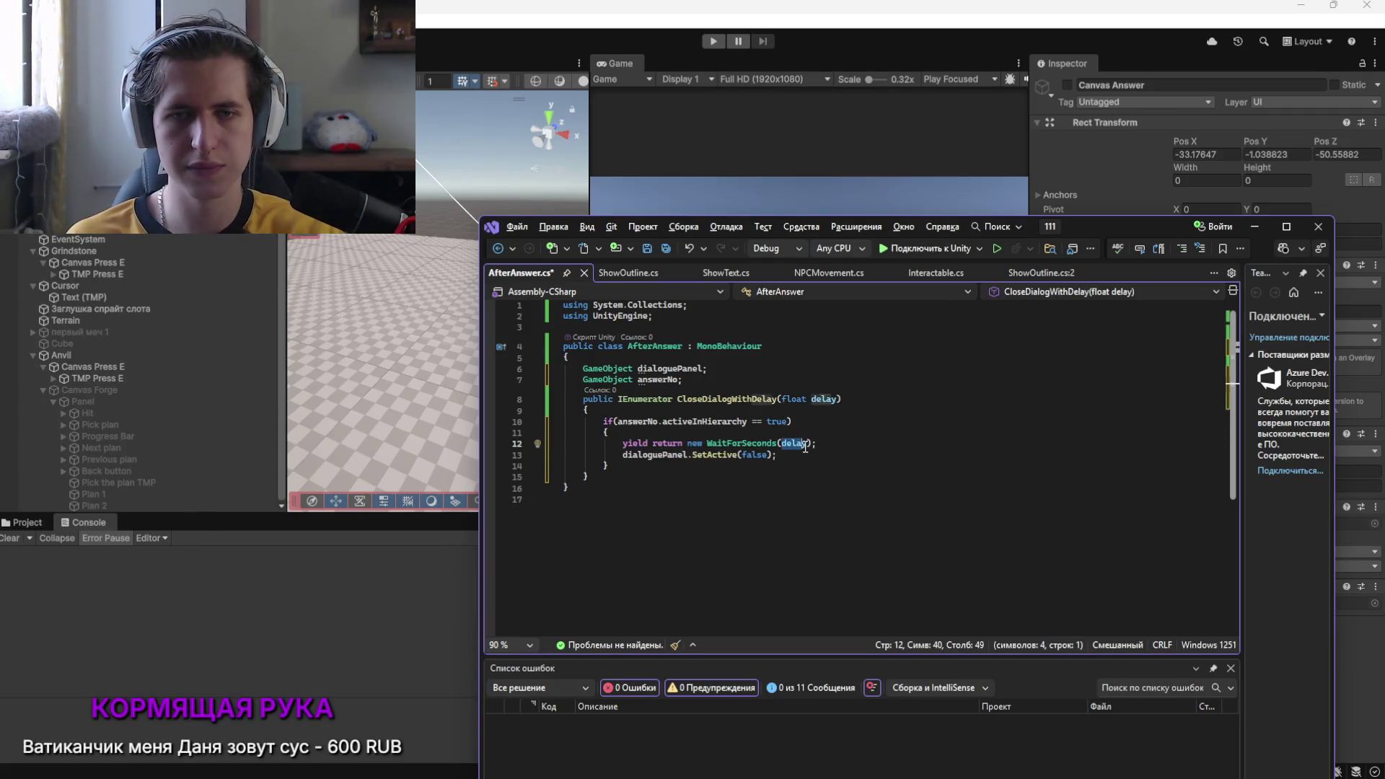
type("2")
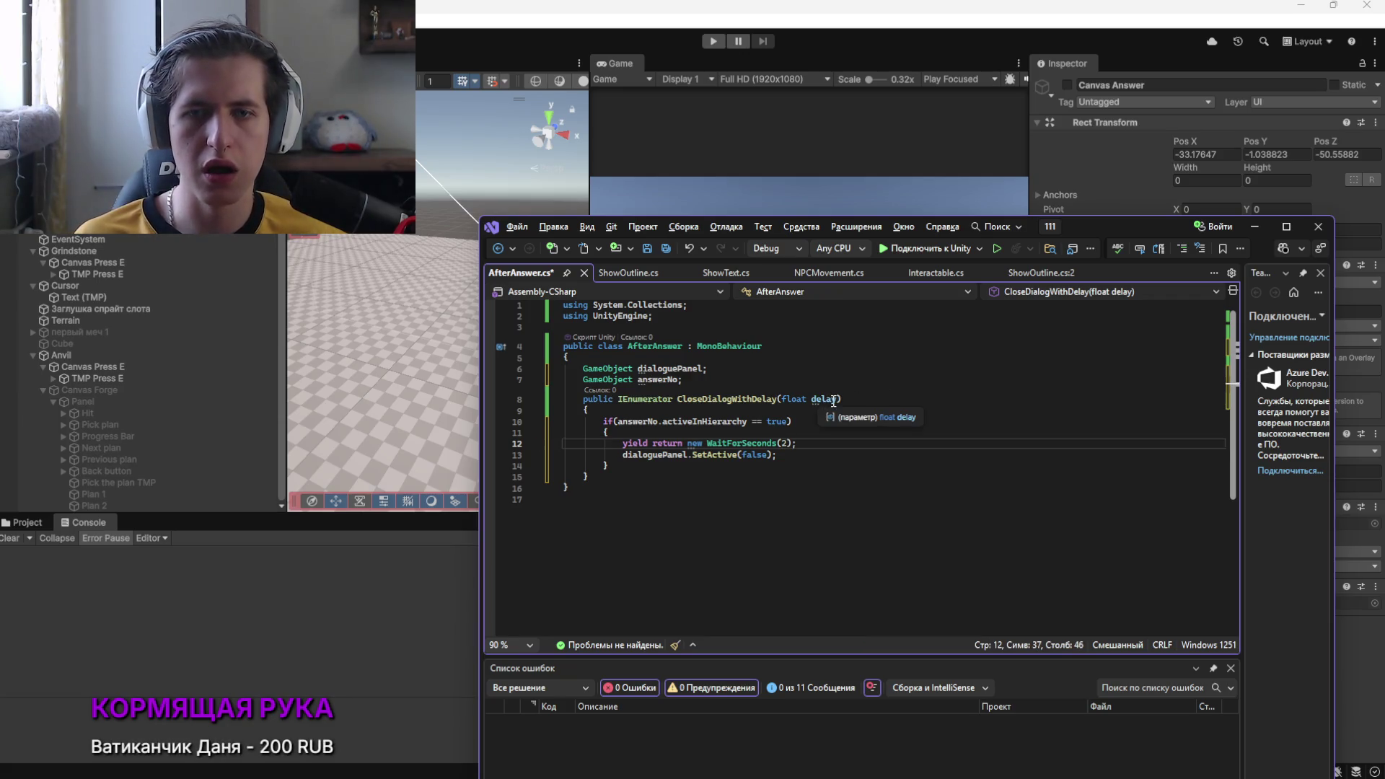
left_click_drag(838, 400, 786, 399)
key("BackSpace")
left_click(812, 432)
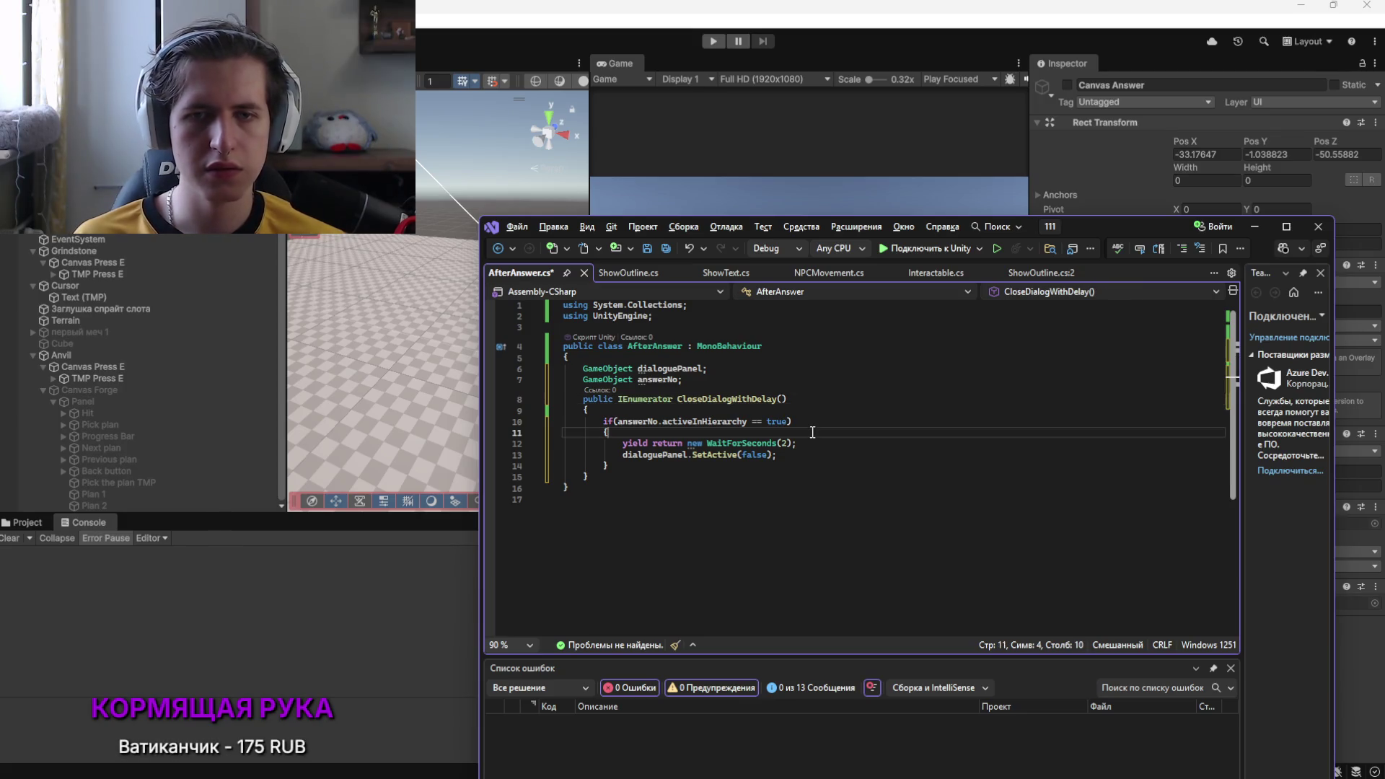
key("ctrl+s")
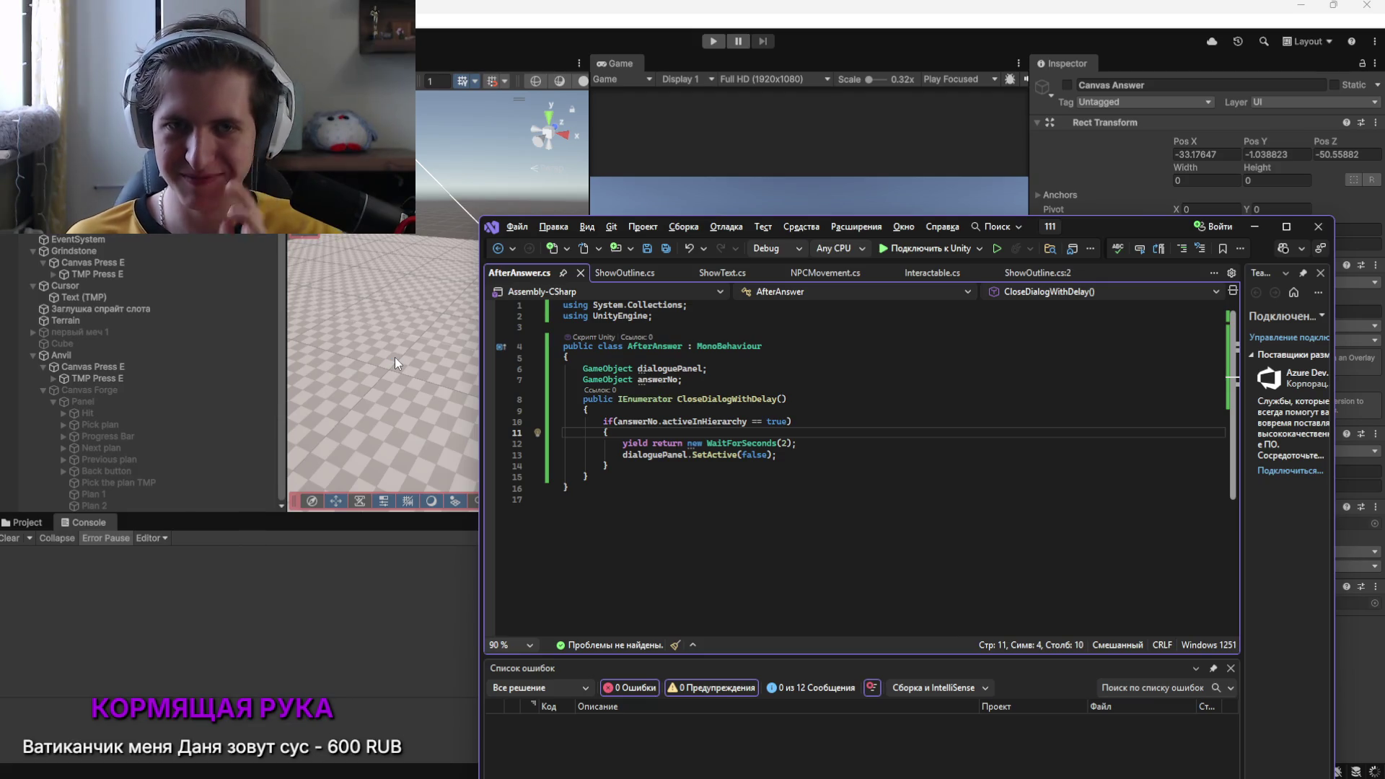
Prefix the dialoguePanel and answerNo GameObject fields with public, save, and return to Unity
left_click(638, 196)
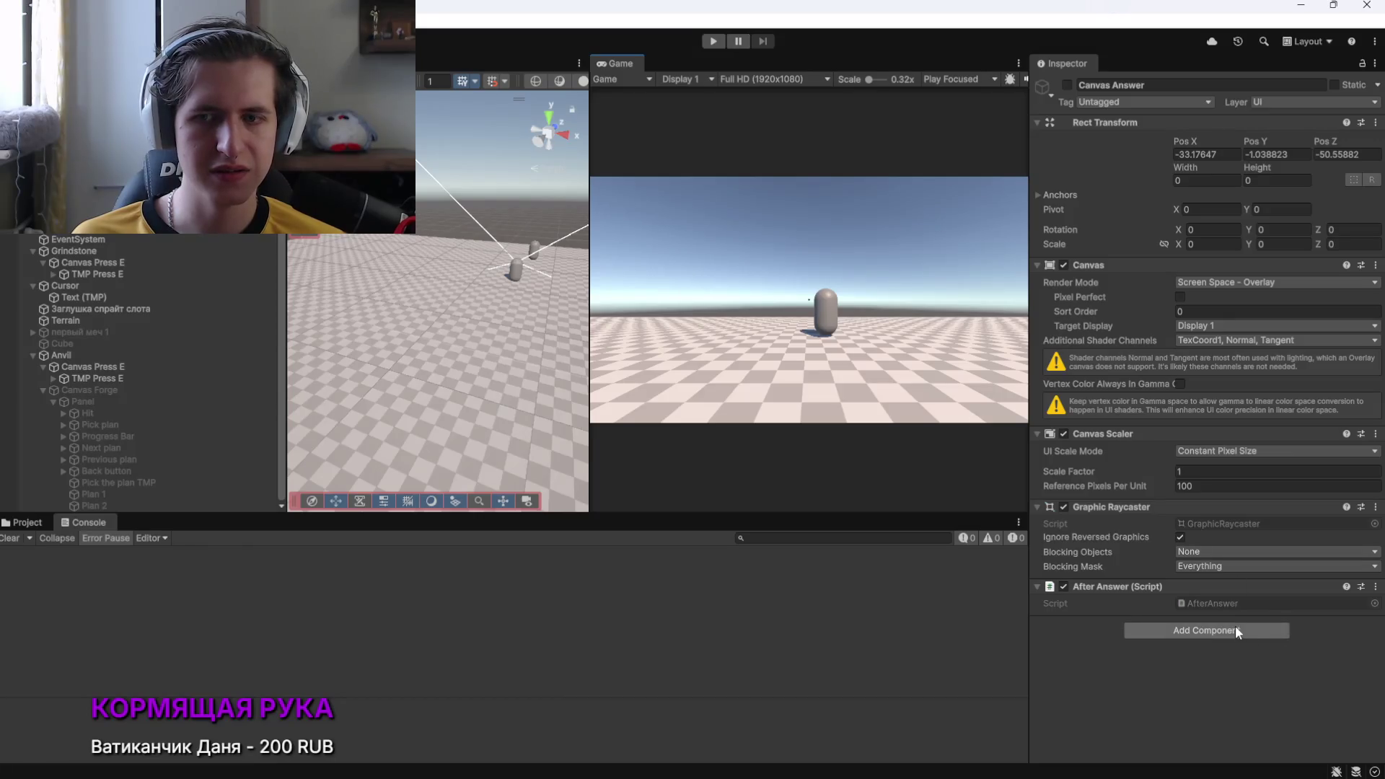
key("alt+Tab")
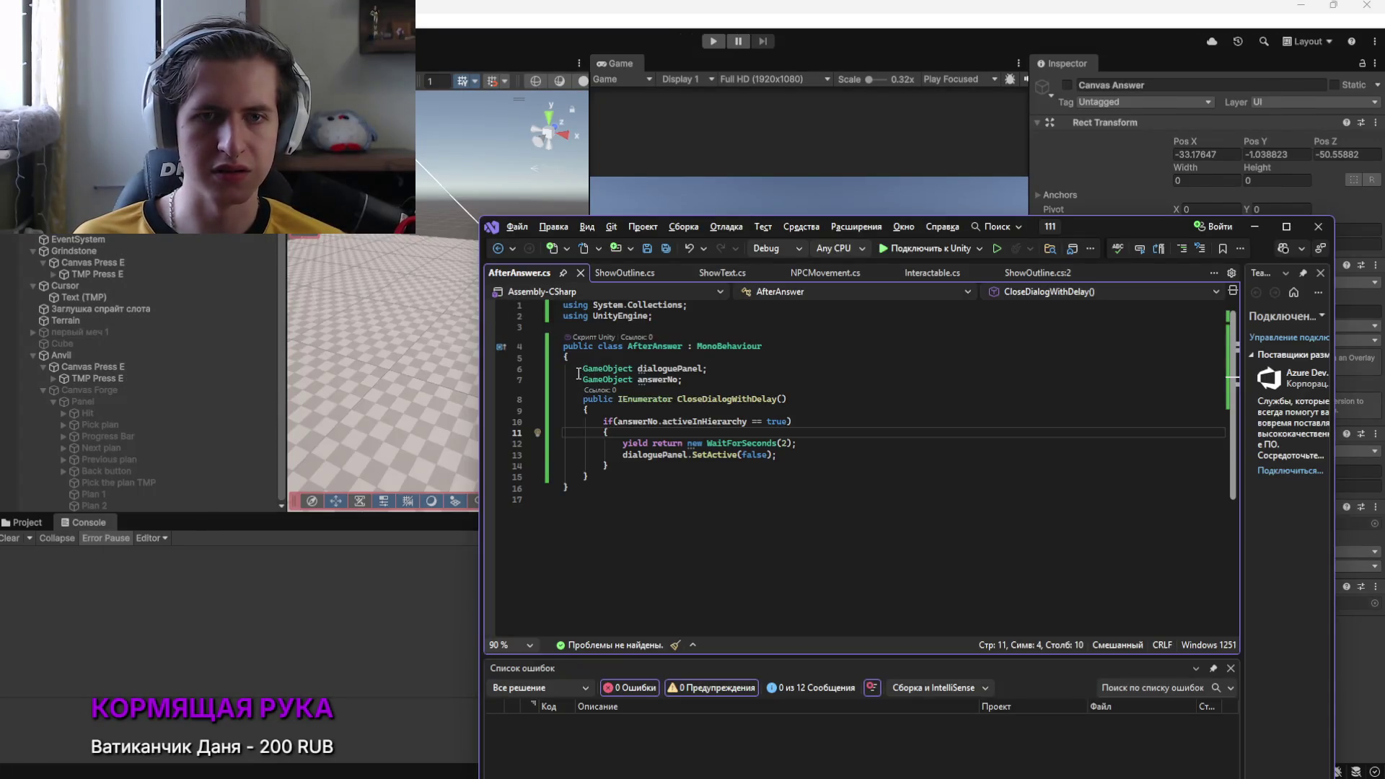
left_click(605, 369)
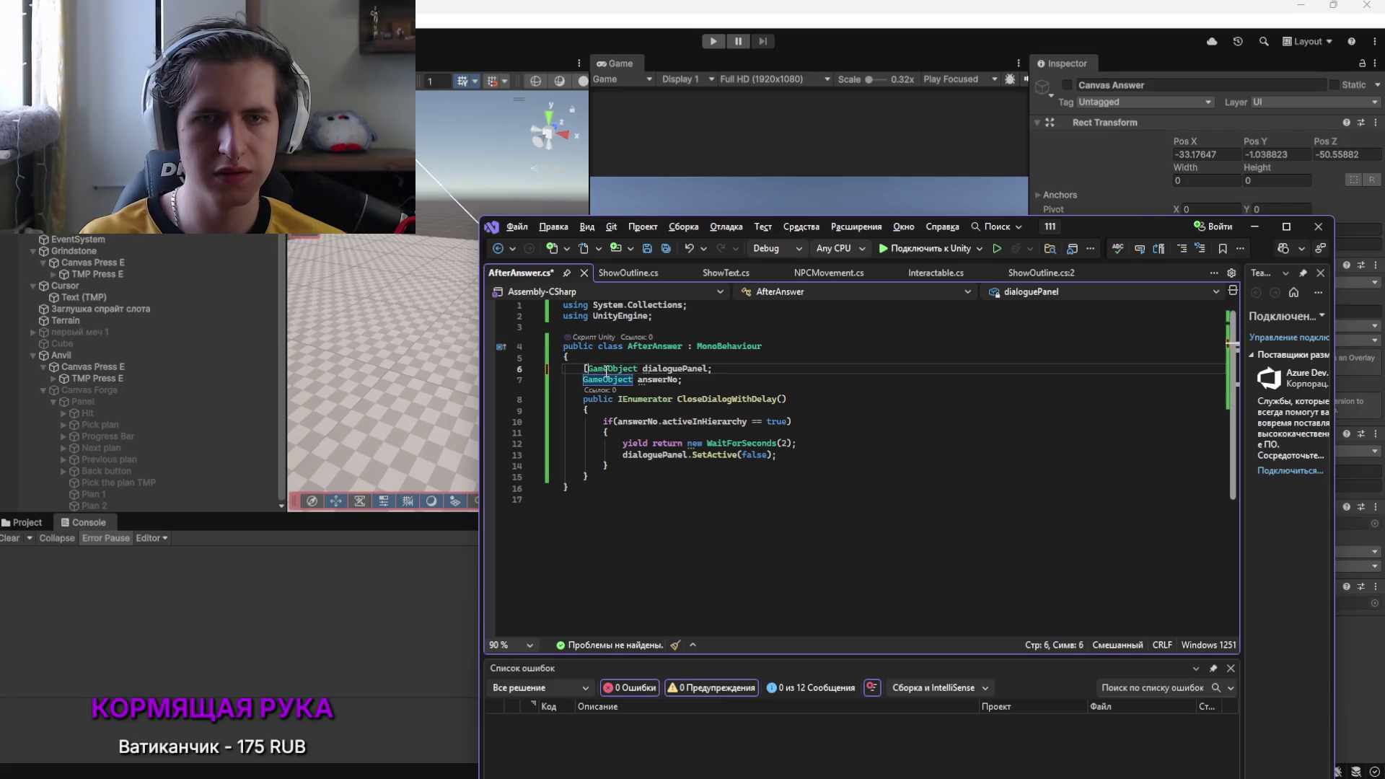
type("public")
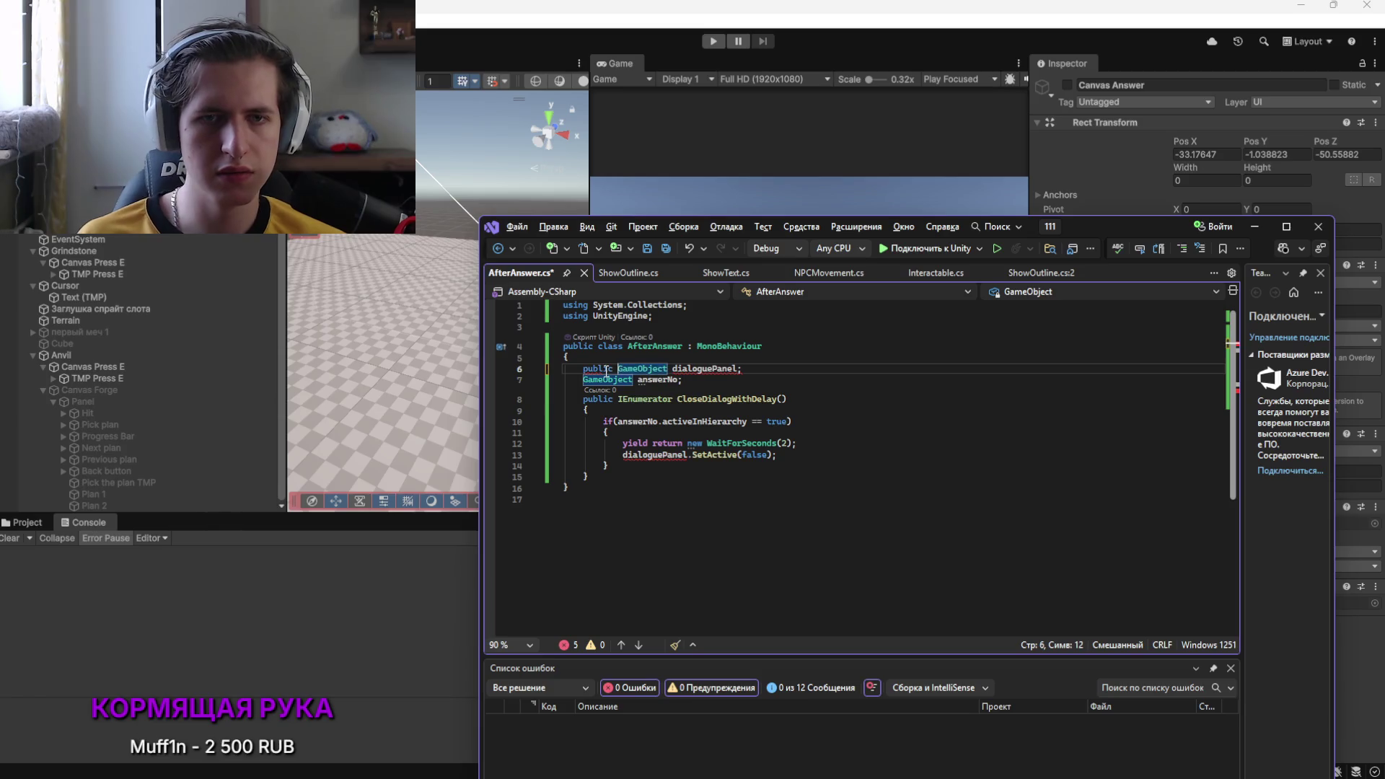
left_click(584, 379)
type("public")
key("ctrl+s")
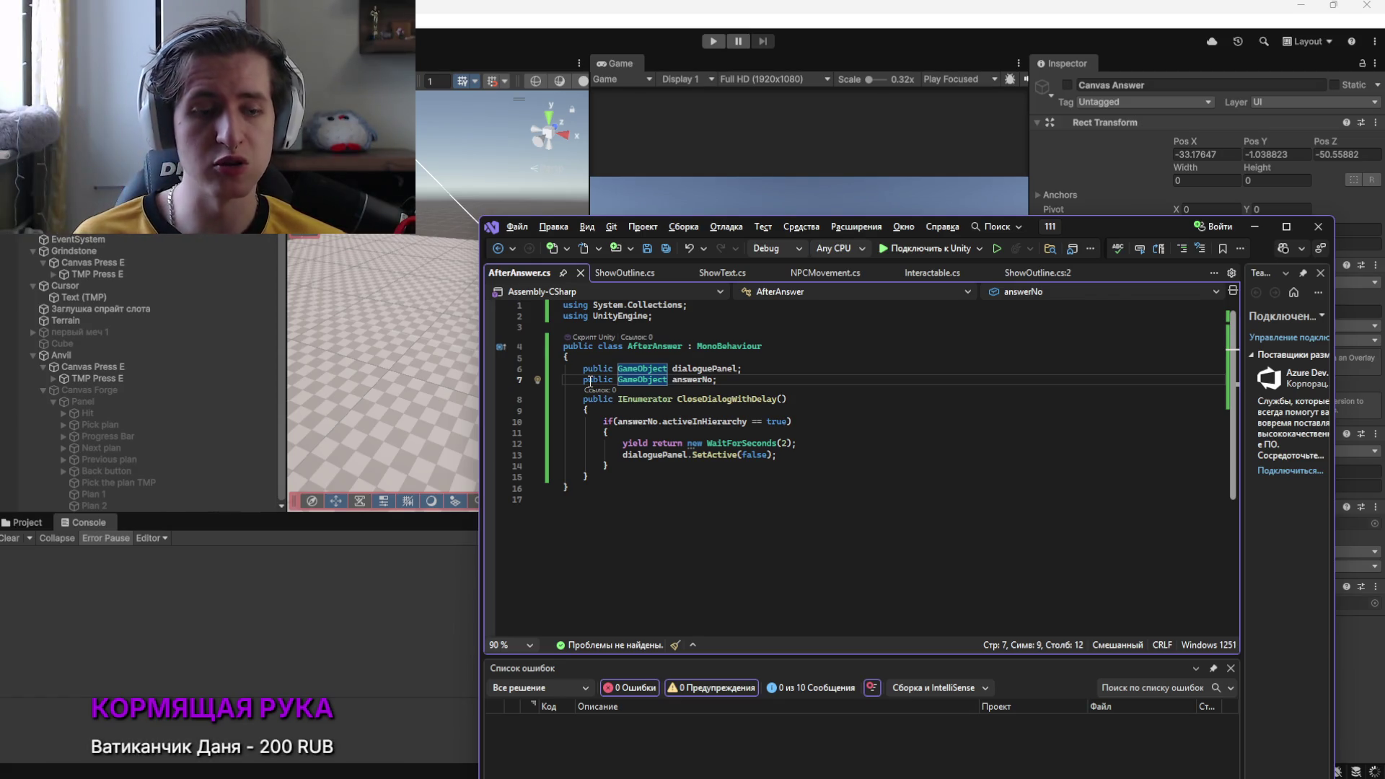
left_click(410, 344)
left_click(405, 345)
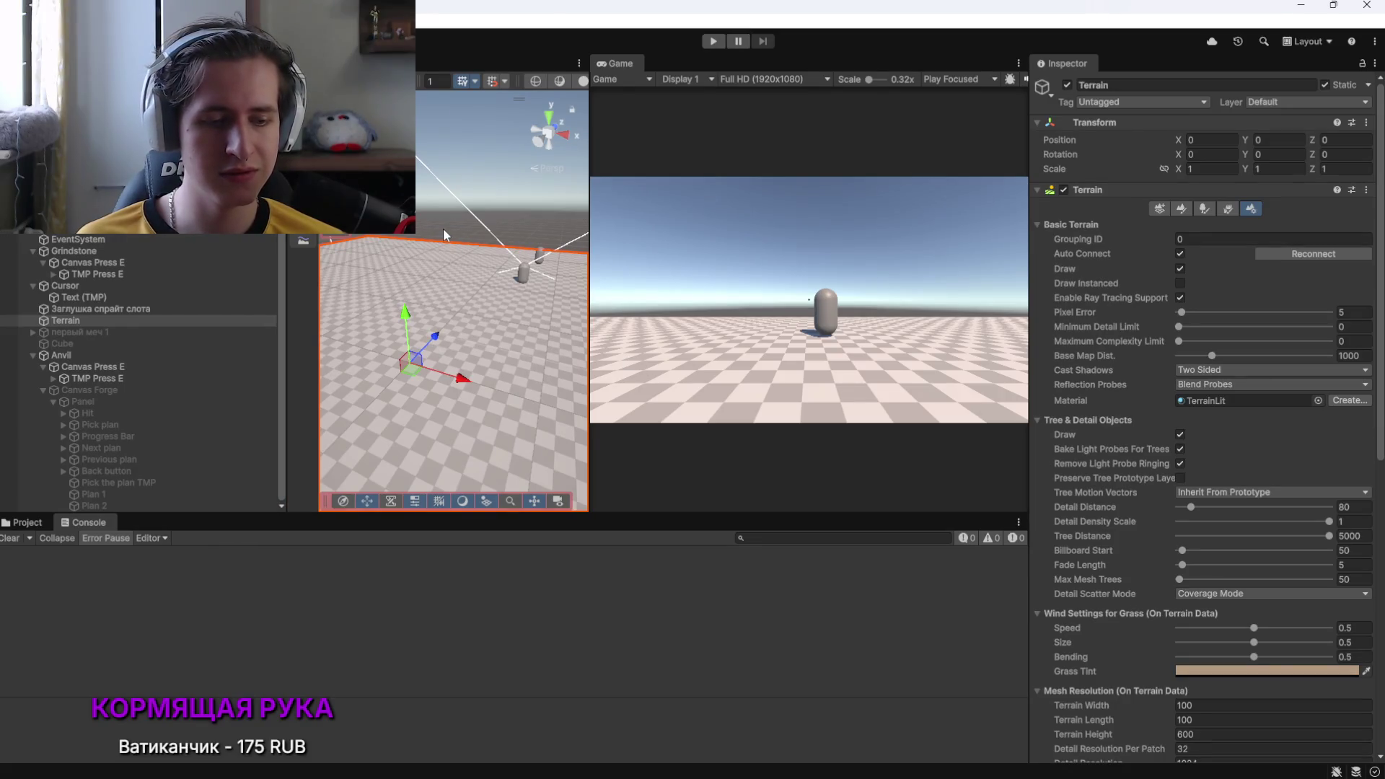
Play-test: walk to the capsule NPC, press E, and answer 'Нет, извини'
left_click(476, 189)
key("ctrl+p")
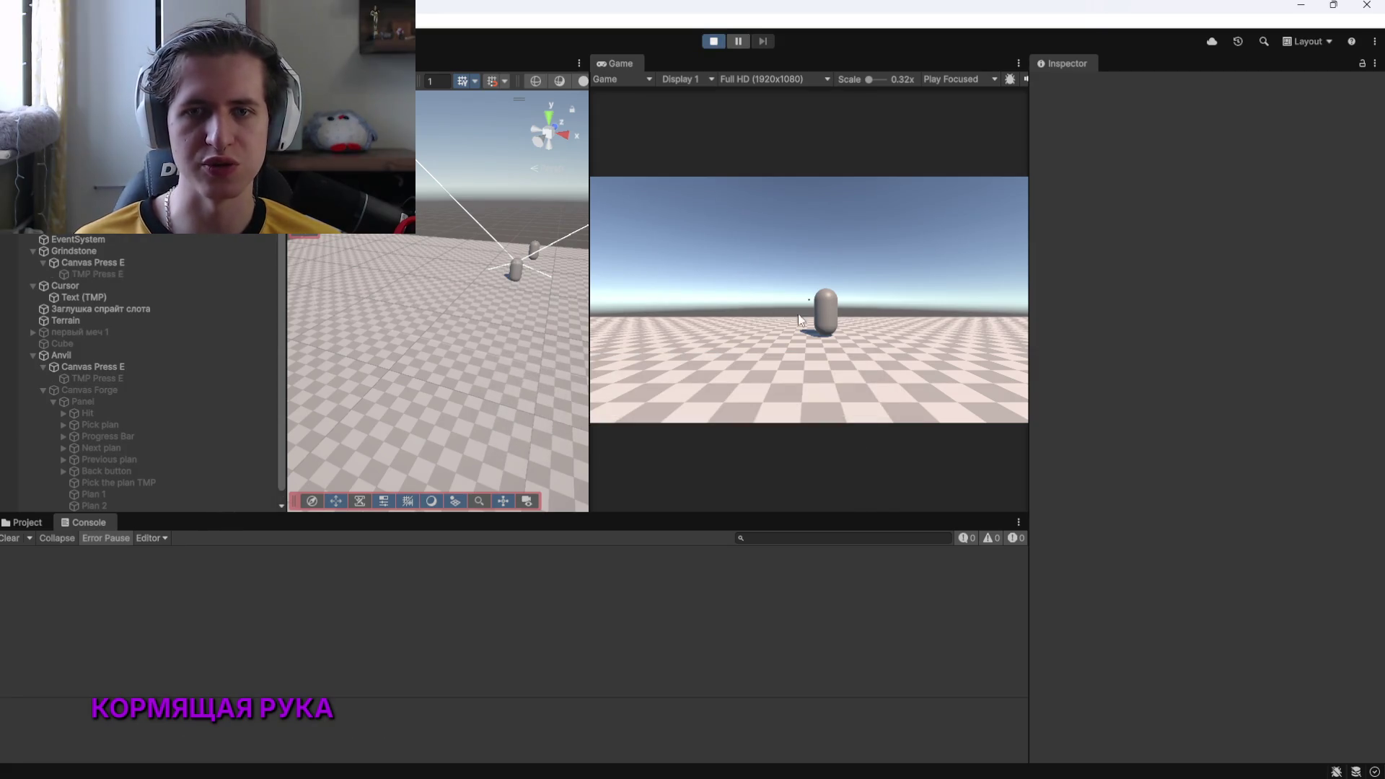
left_click(819, 353)
key("w")
key("w")
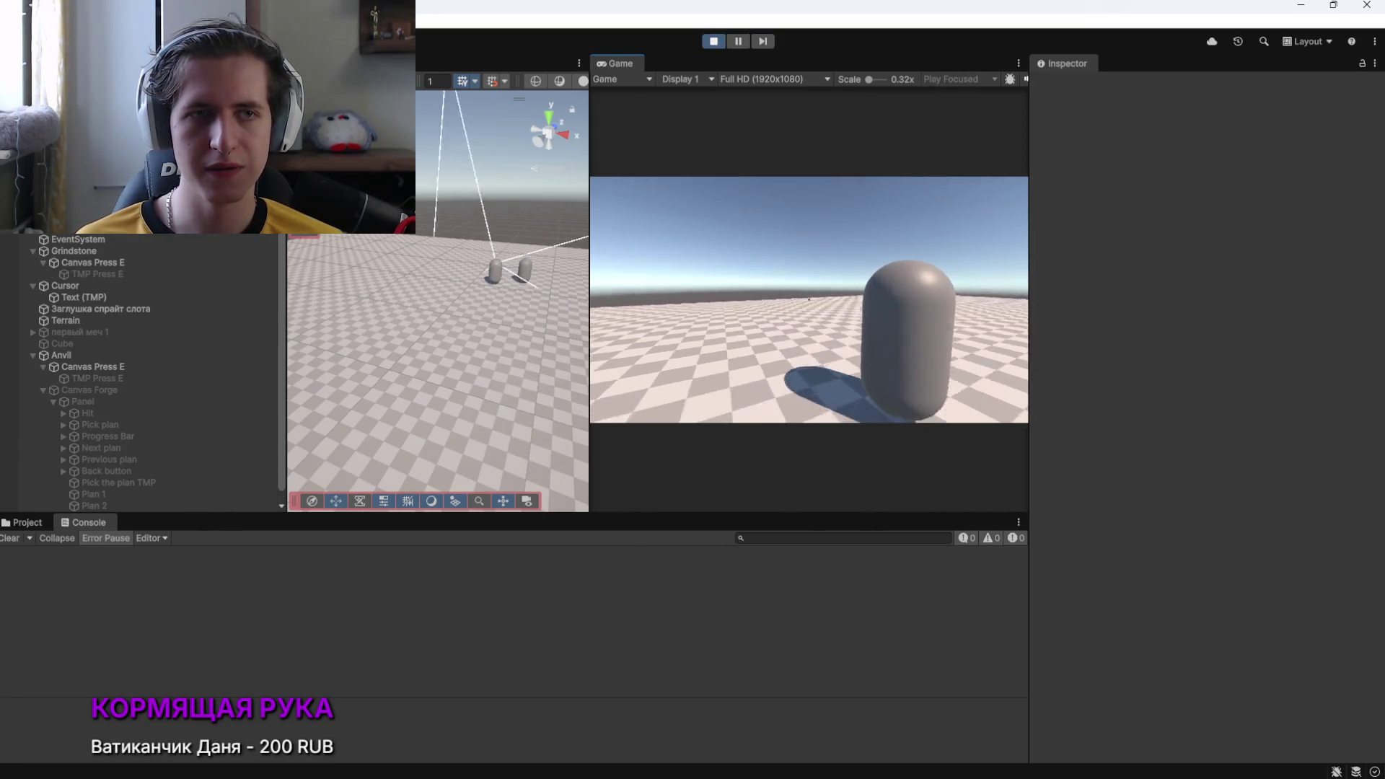
key("e")
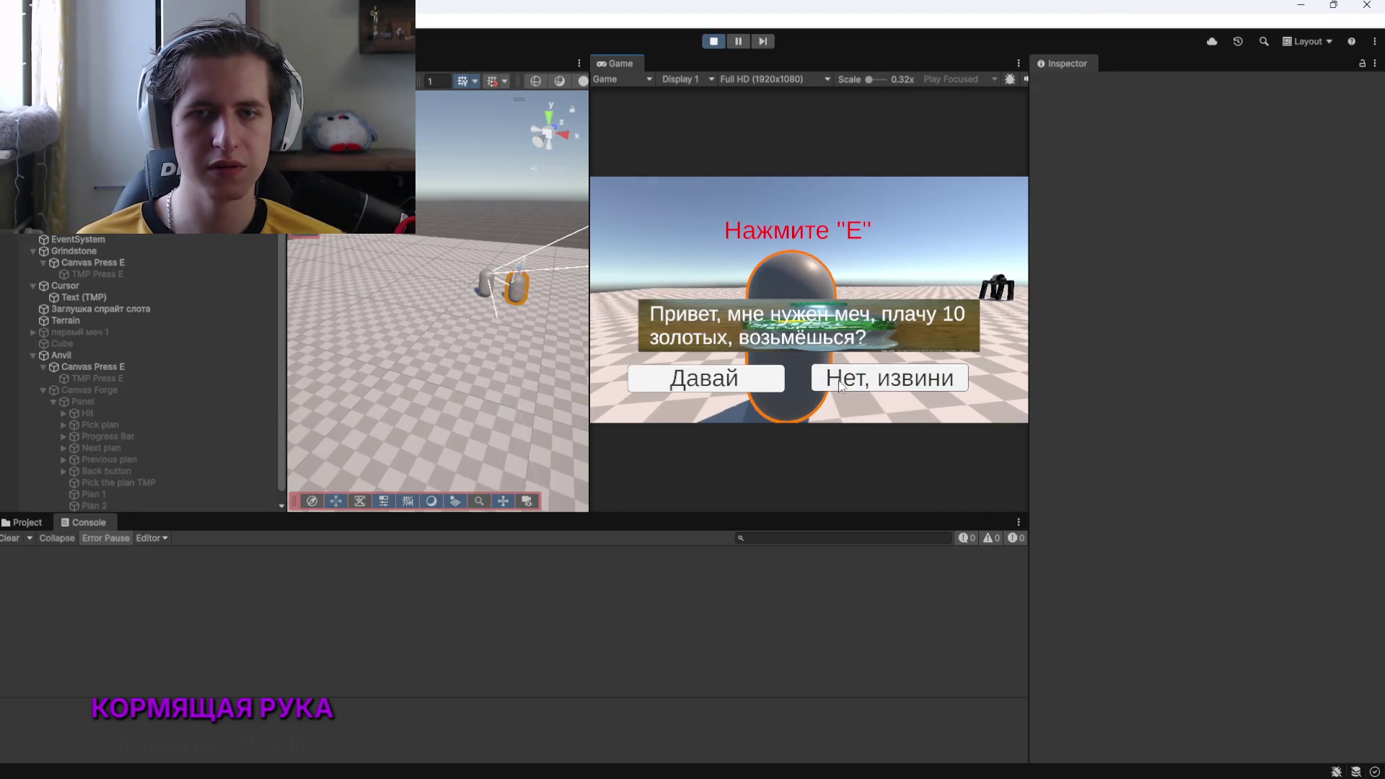
left_click(854, 375)
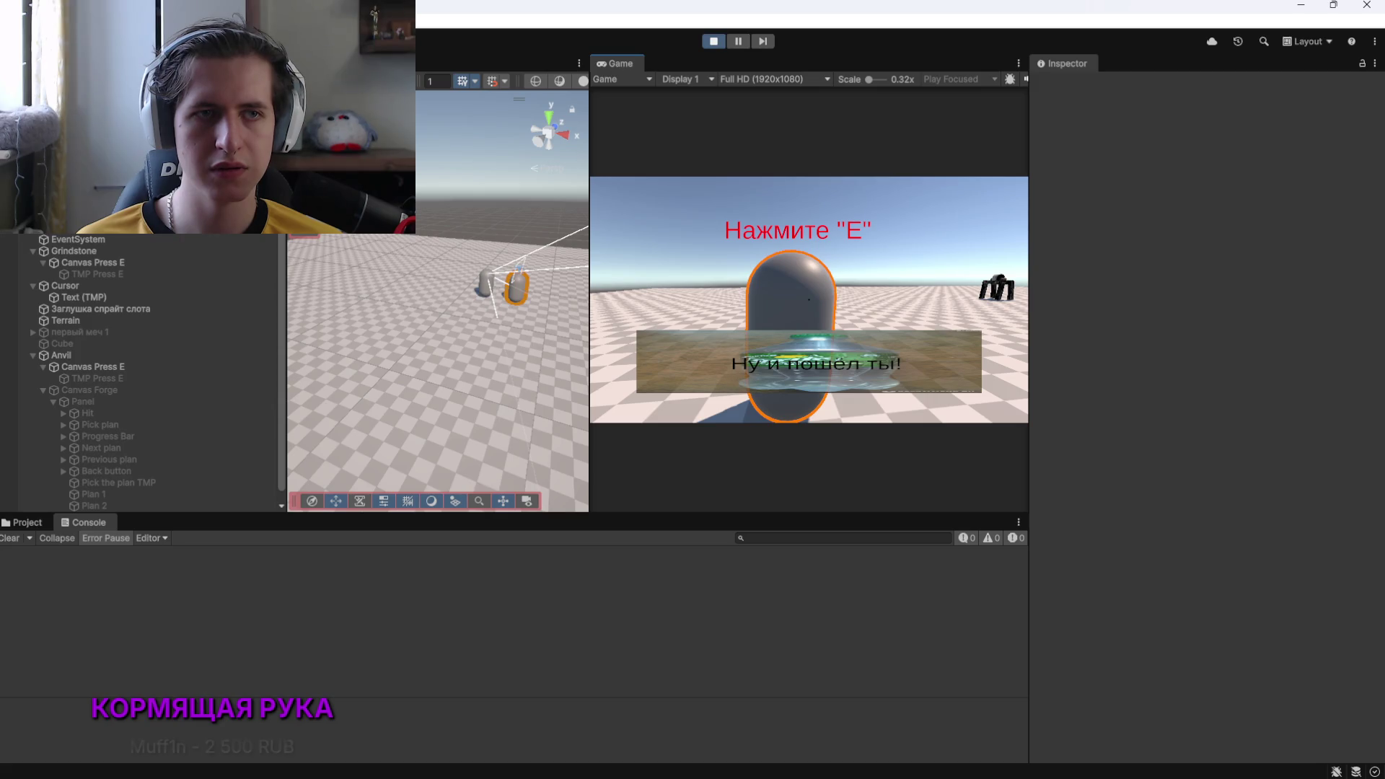
key("alt+Tab")
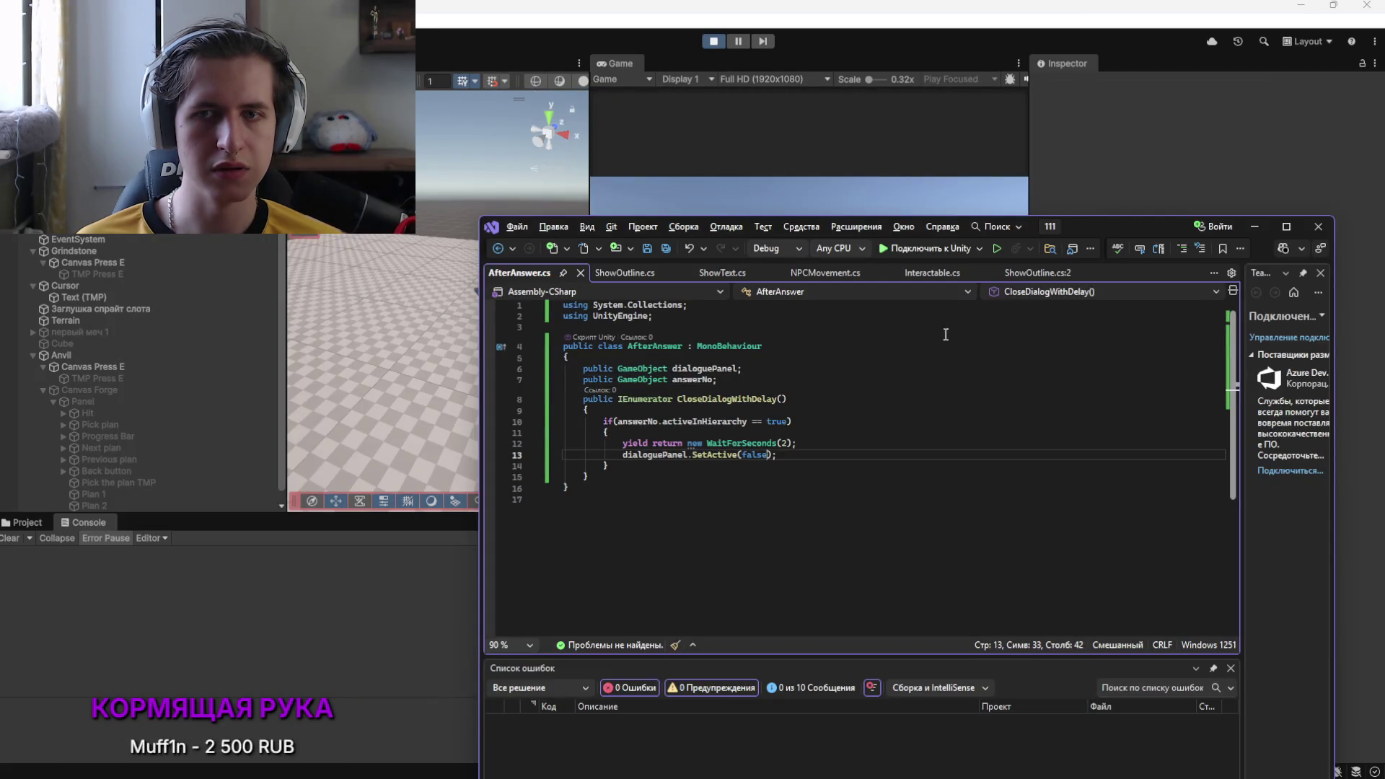
left_click(1092, 175)
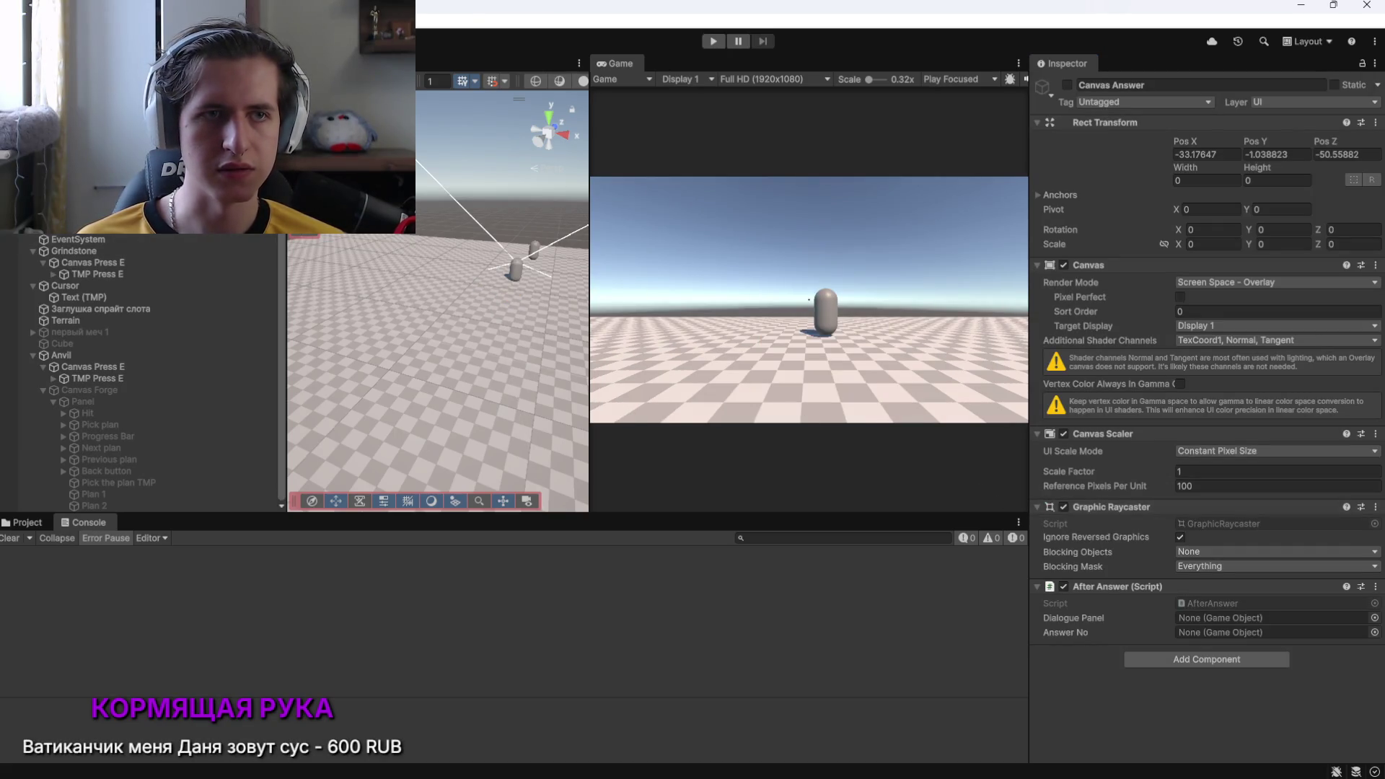
Assign Panel After Answer to Dialogue Panel and After "No" to Answer No, then replay
left_click_drag(1000, 458, 1226, 618)
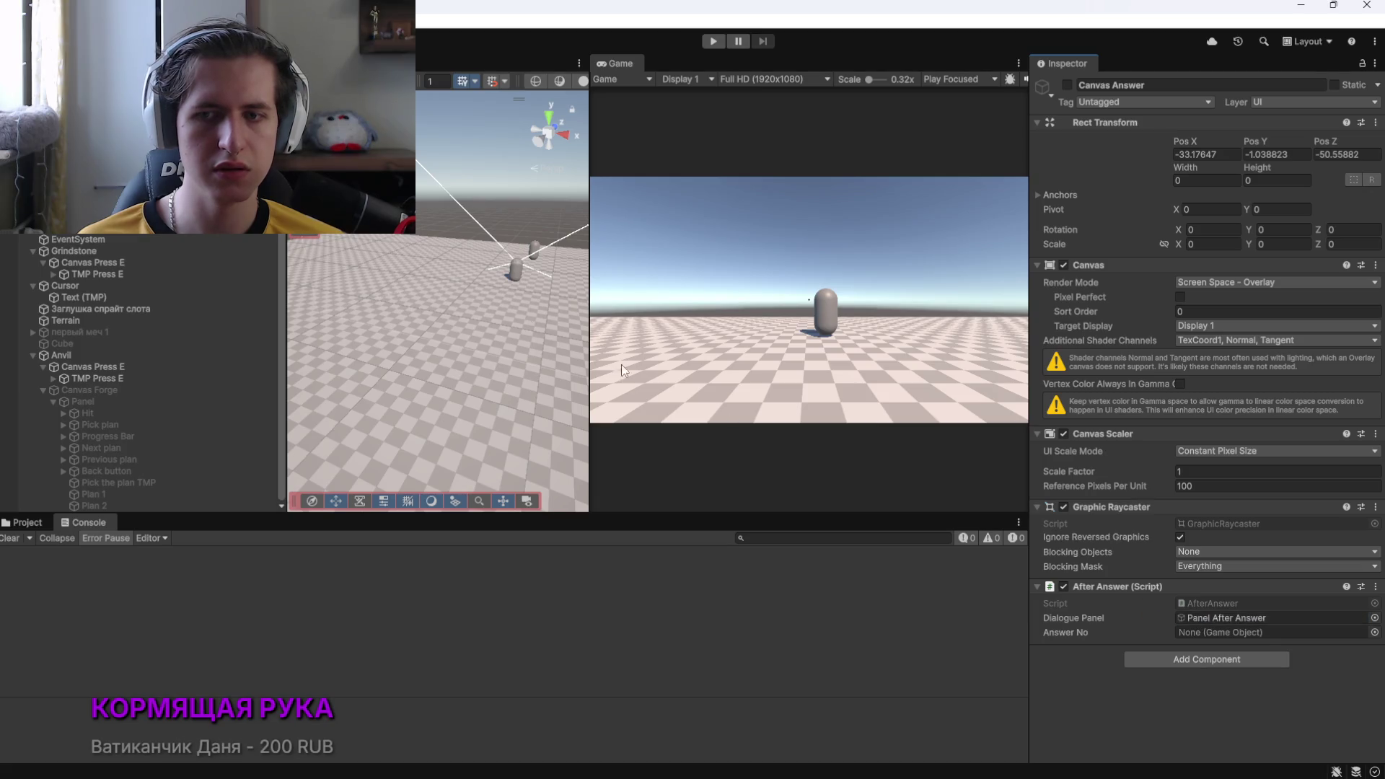
left_click_drag(875, 430, 1226, 632)
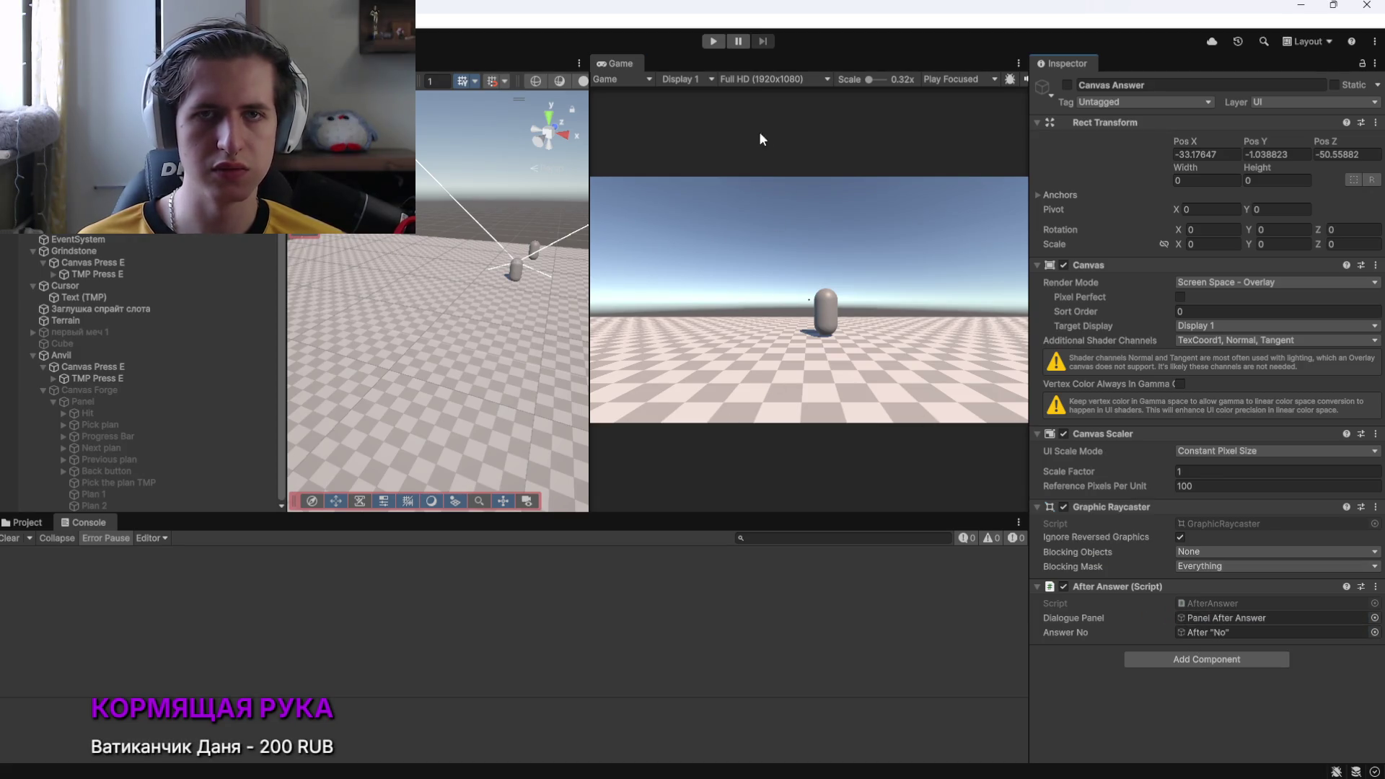
left_click(712, 41)
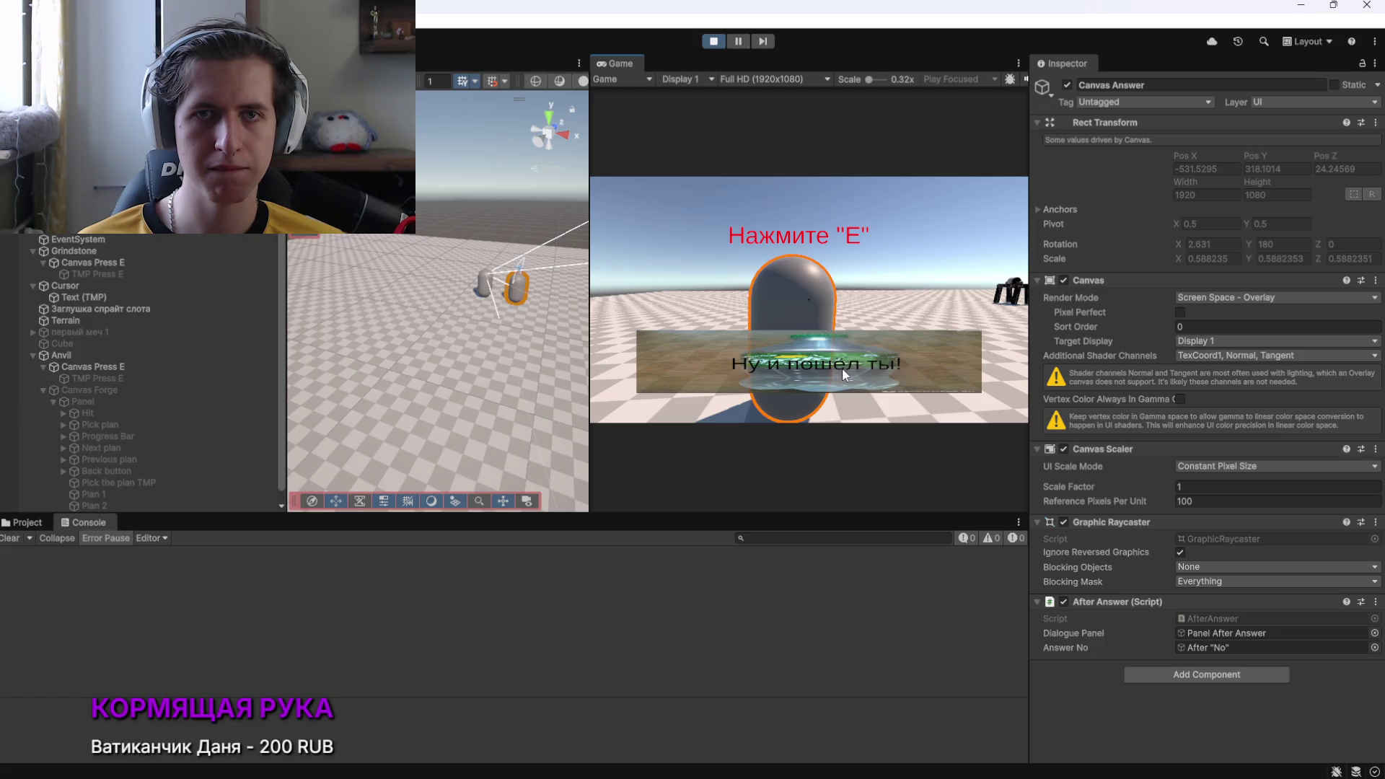
left_click(583, 221)
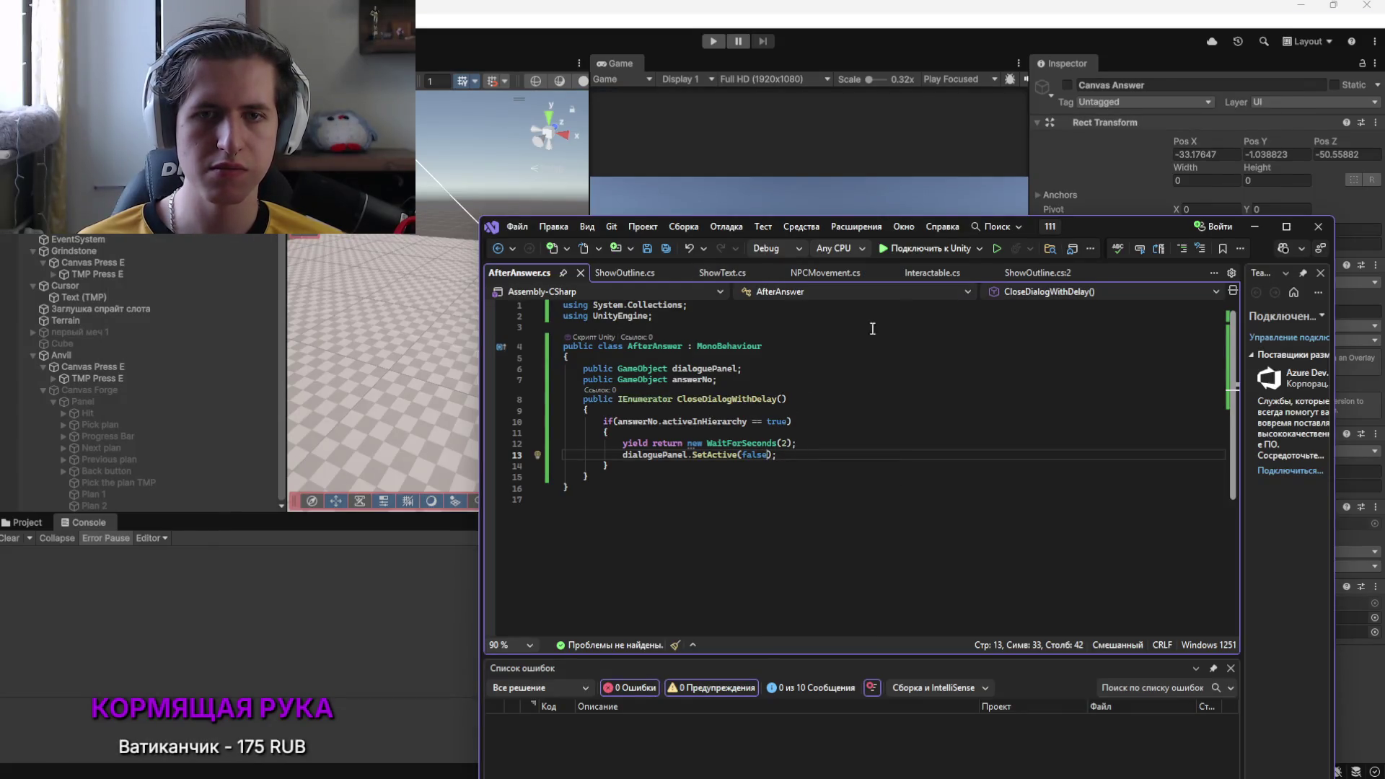
mouse_move(1097, 228)
left_mouse_down()
mouse_move(1007, 234)
mouse_move(919, 208)
left_mouse_up()
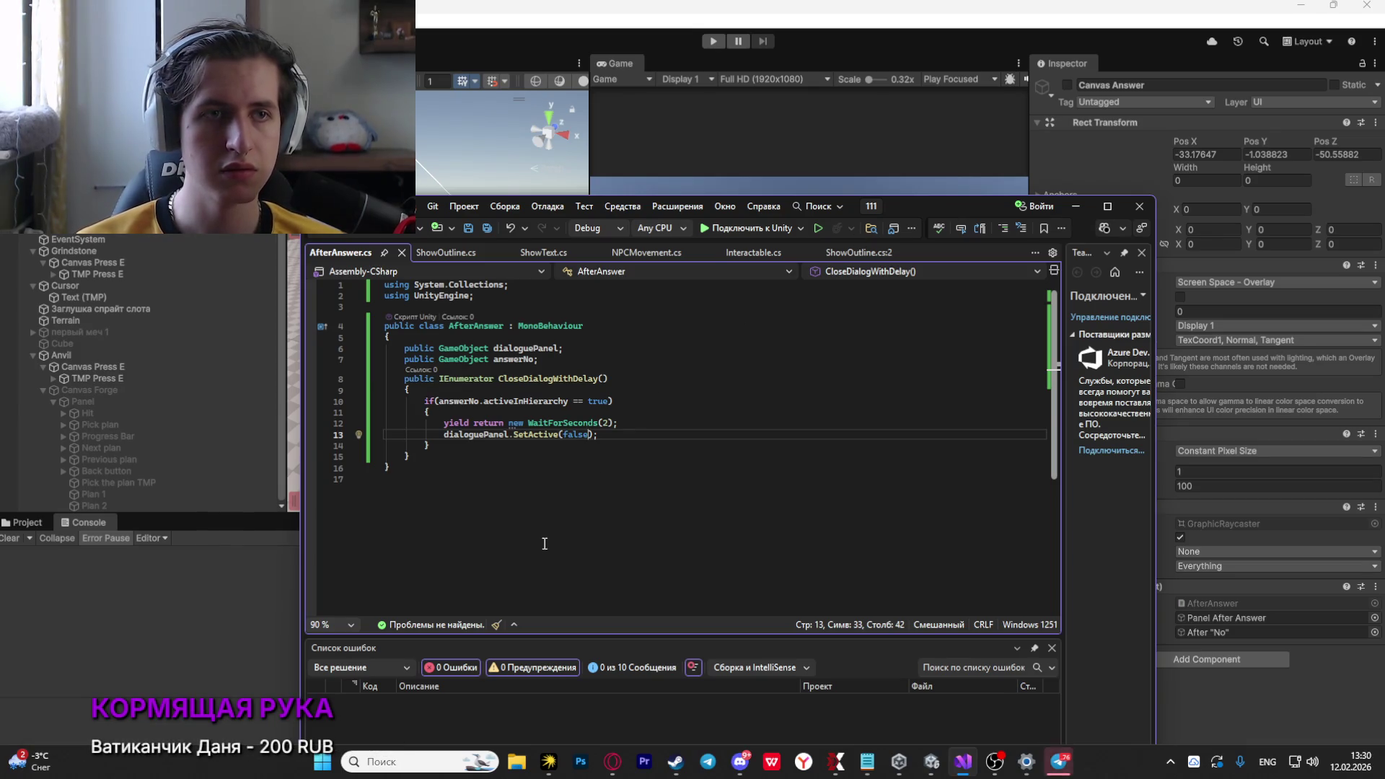
Reposition the Visual Studio window and review the coroutine's 2-second wait and dialoguePanel hide lines
mouse_move(938, 208)
left_mouse_down()
mouse_move(729, 197)
mouse_move(758, 201)
mouse_move(786, 253)
left_mouse_up()
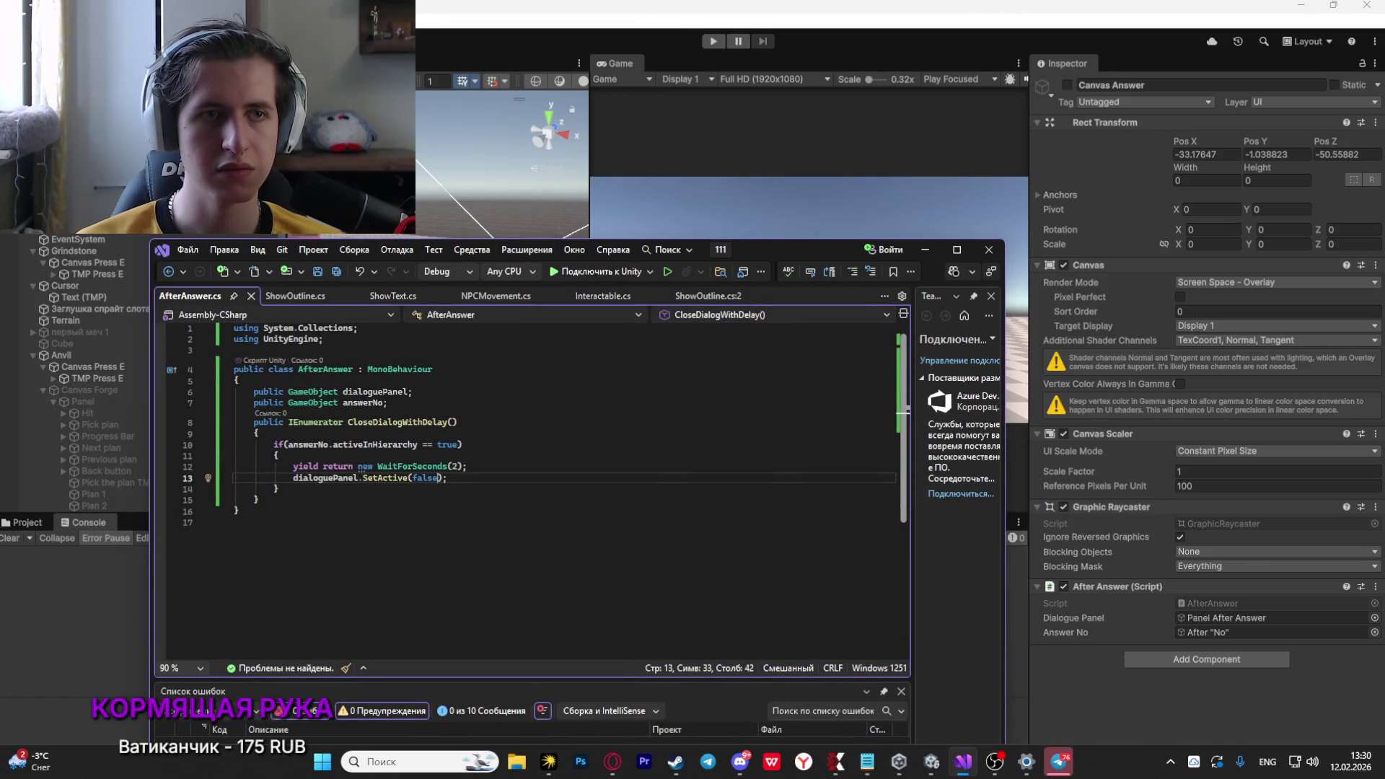
key("alt+Tab")
key("alt+Tab")
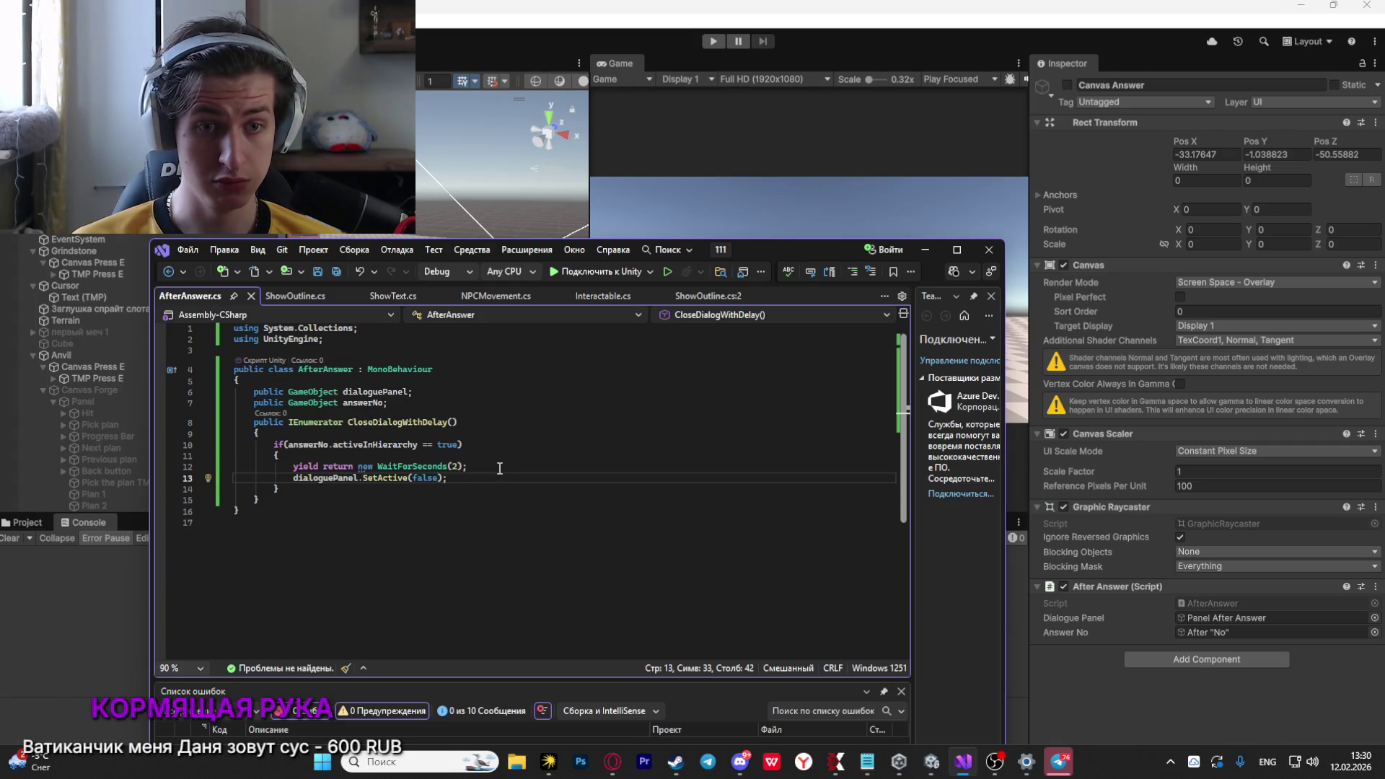
left_click(475, 472)
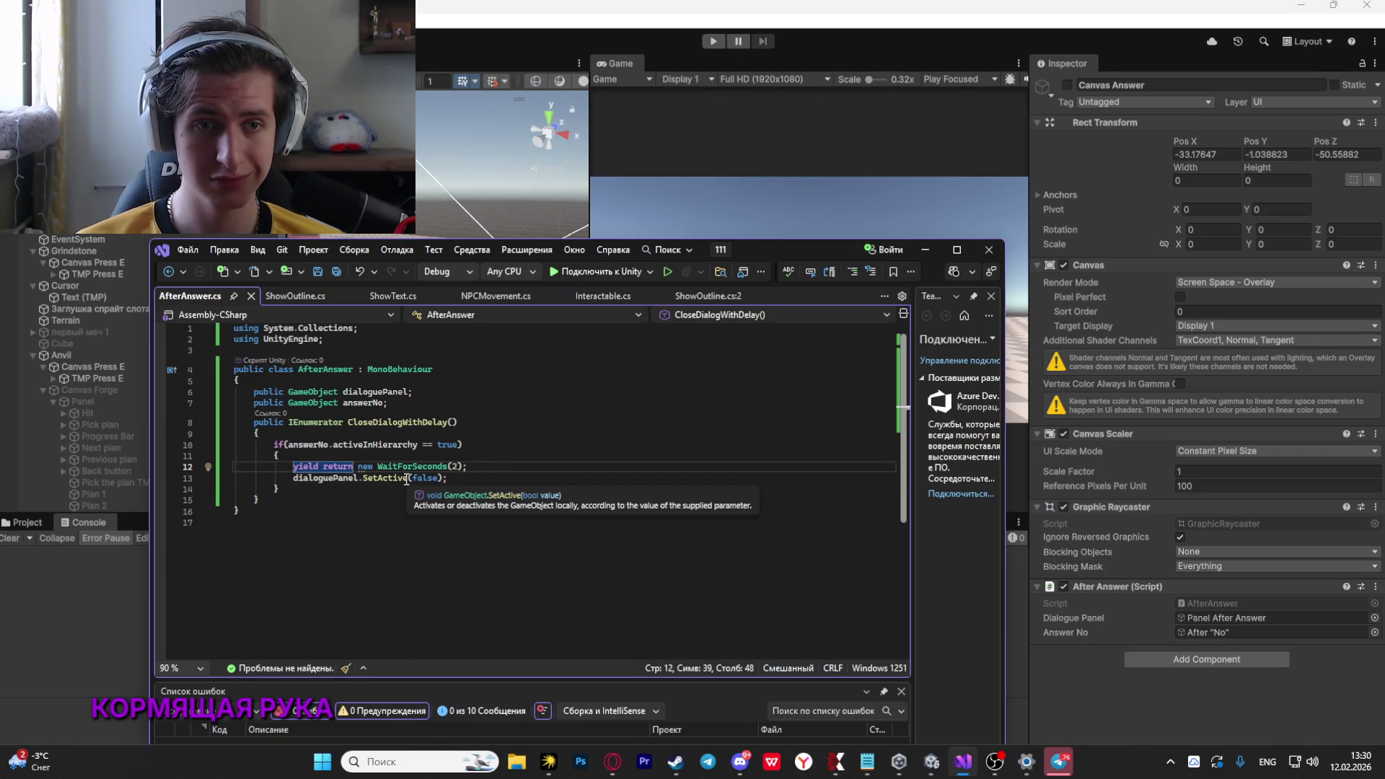
left_click(468, 482)
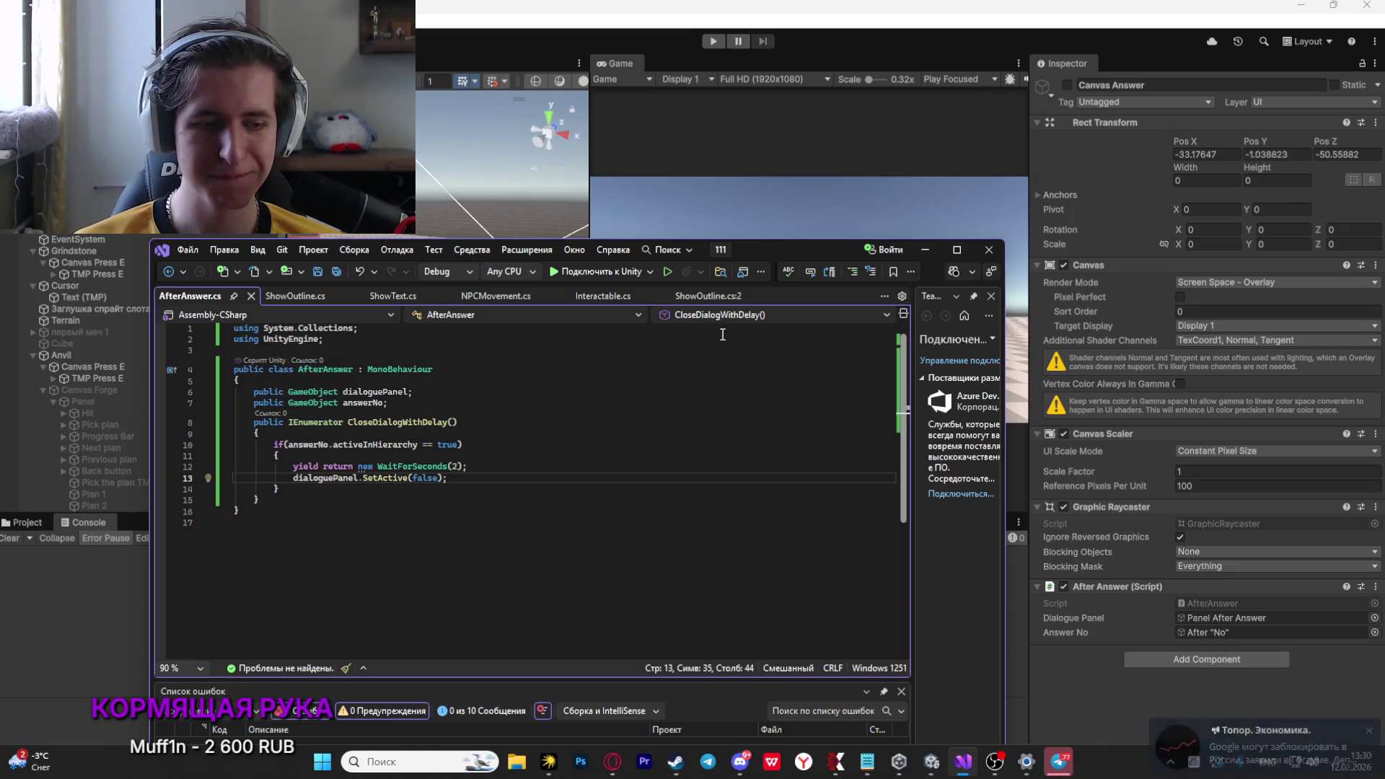
left_click_drag(763, 254, 743, 248)
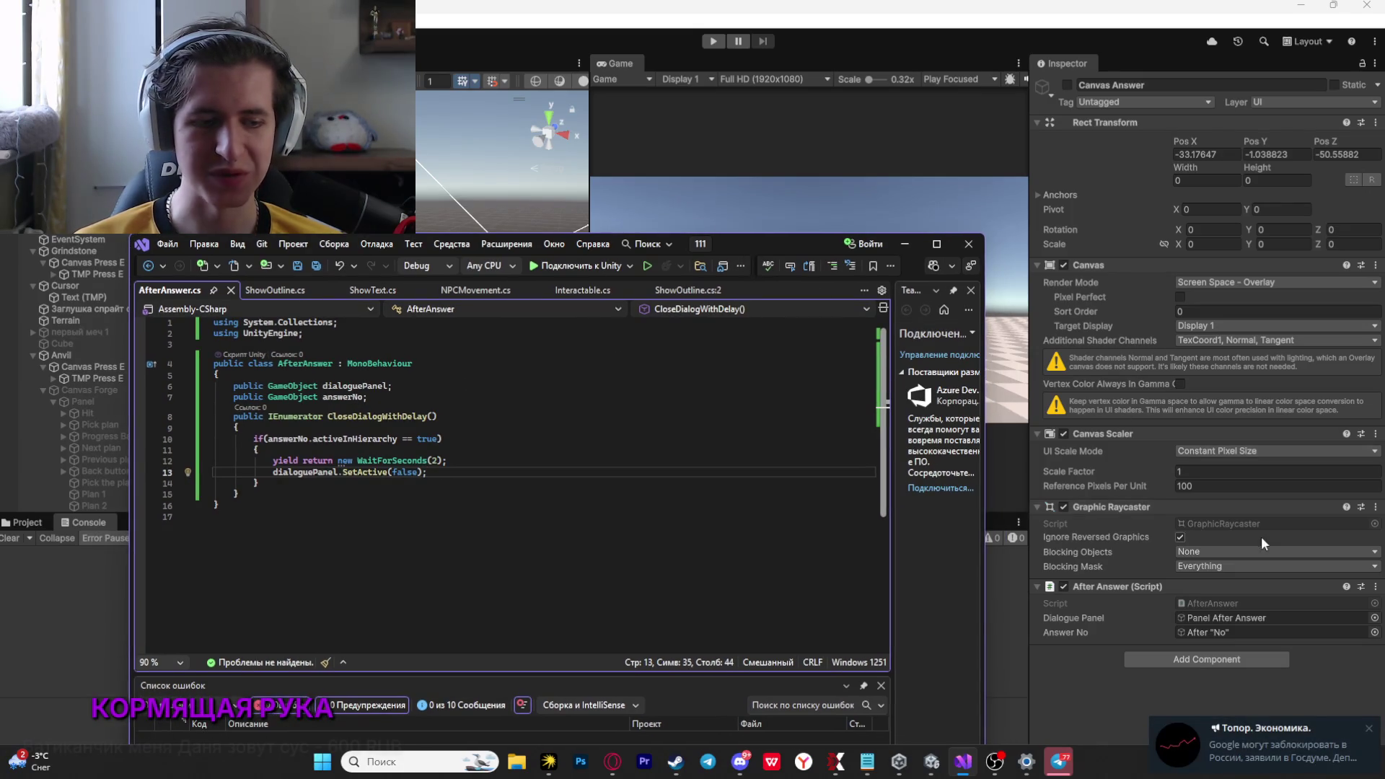
Dismiss the Telegram notification and quit Telegram from the system tray
left_click(1369, 730)
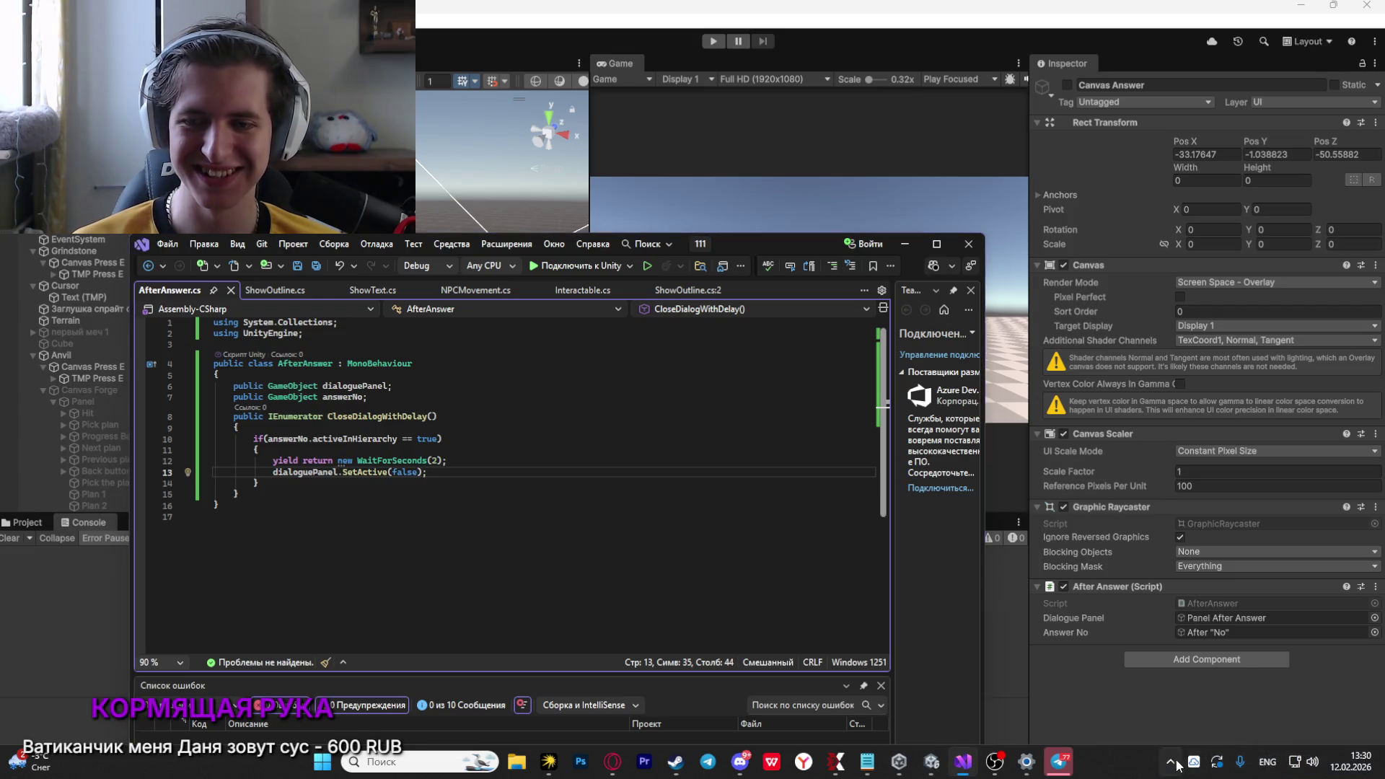
left_click(1170, 760)
right_click(1231, 690)
left_click(1289, 753)
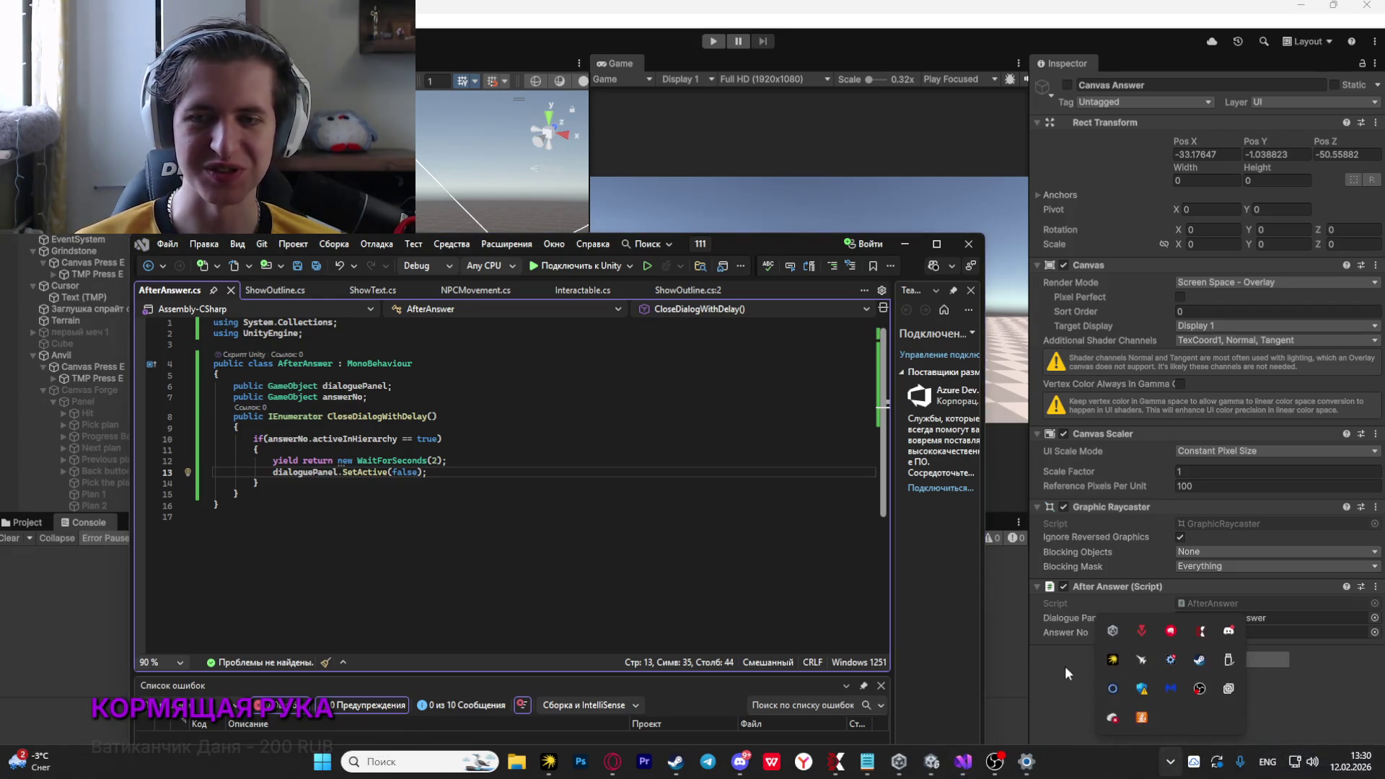
left_click(1000, 632)
Bring OBS Studio to the front over the Unity Manual page
key("alt+Tab")
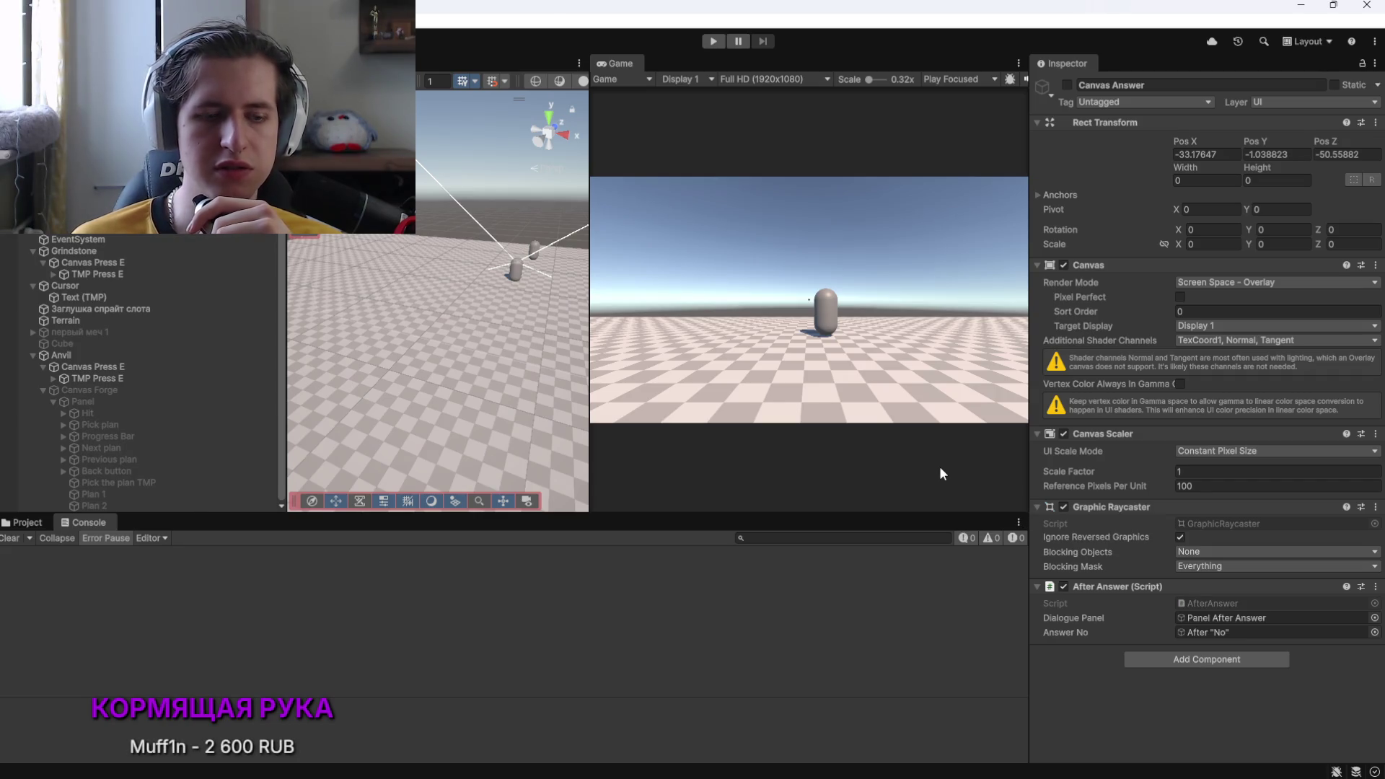
mouse_move(657, 773)
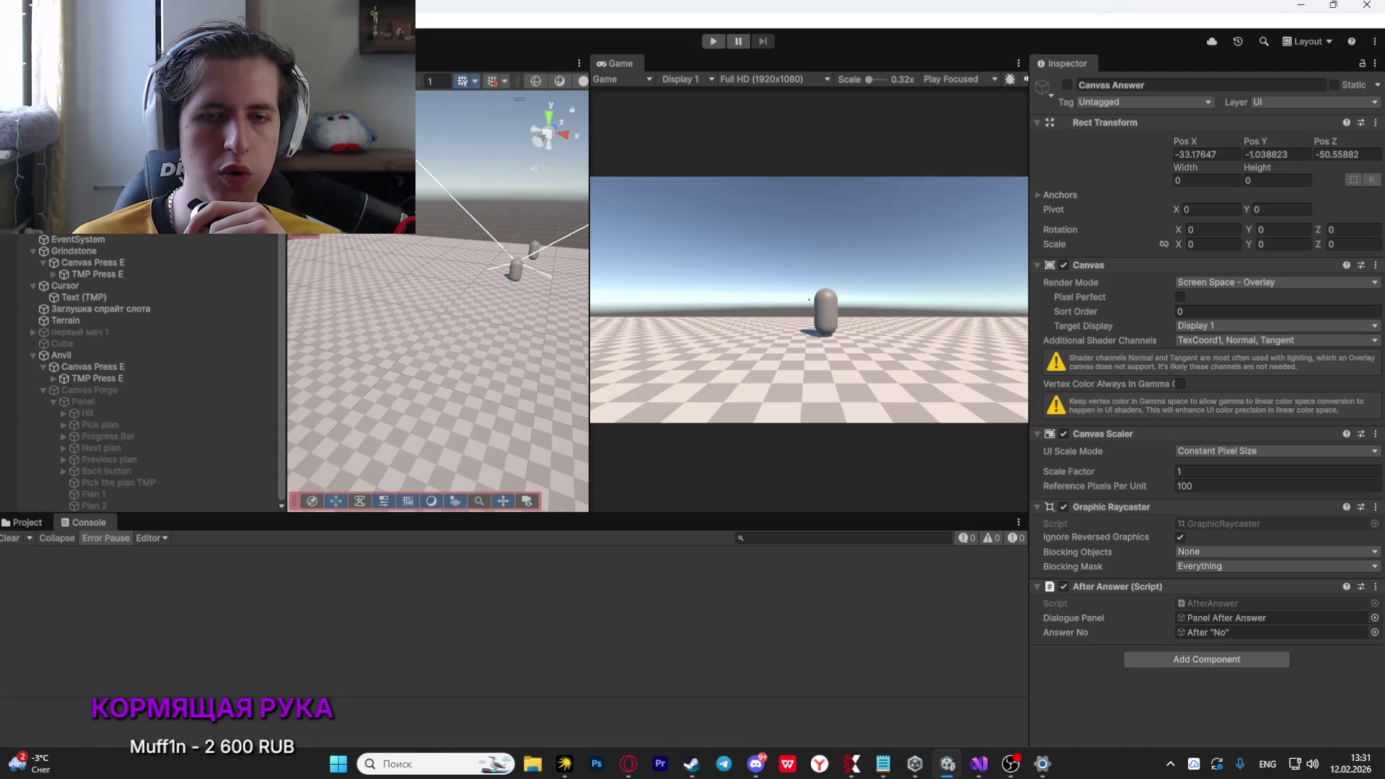
left_click(1010, 763)
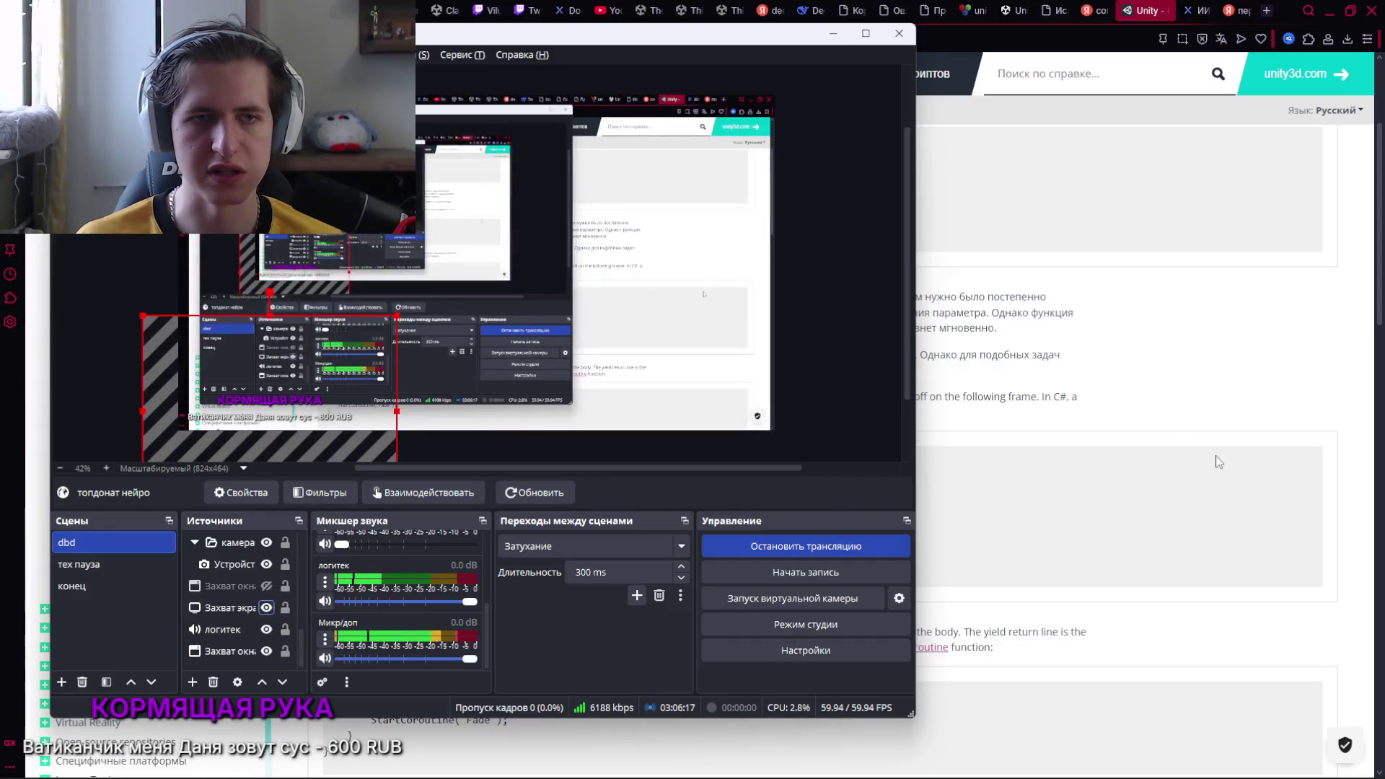
Nudge the donation overlay a few pixels right in OBS, then return through Unity to the code
left_click_drag(375, 388, 380, 388)
left_click(1015, 426)
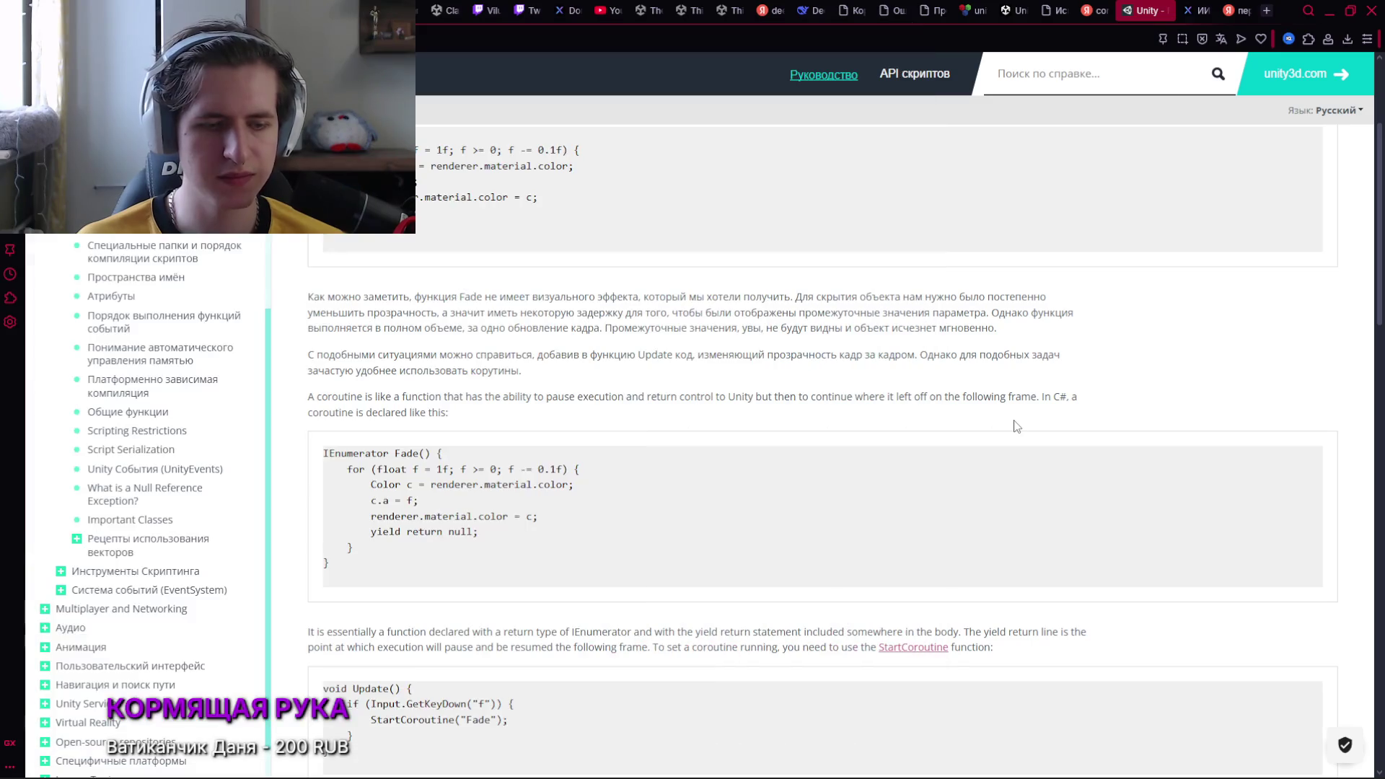
key("alt+Tab")
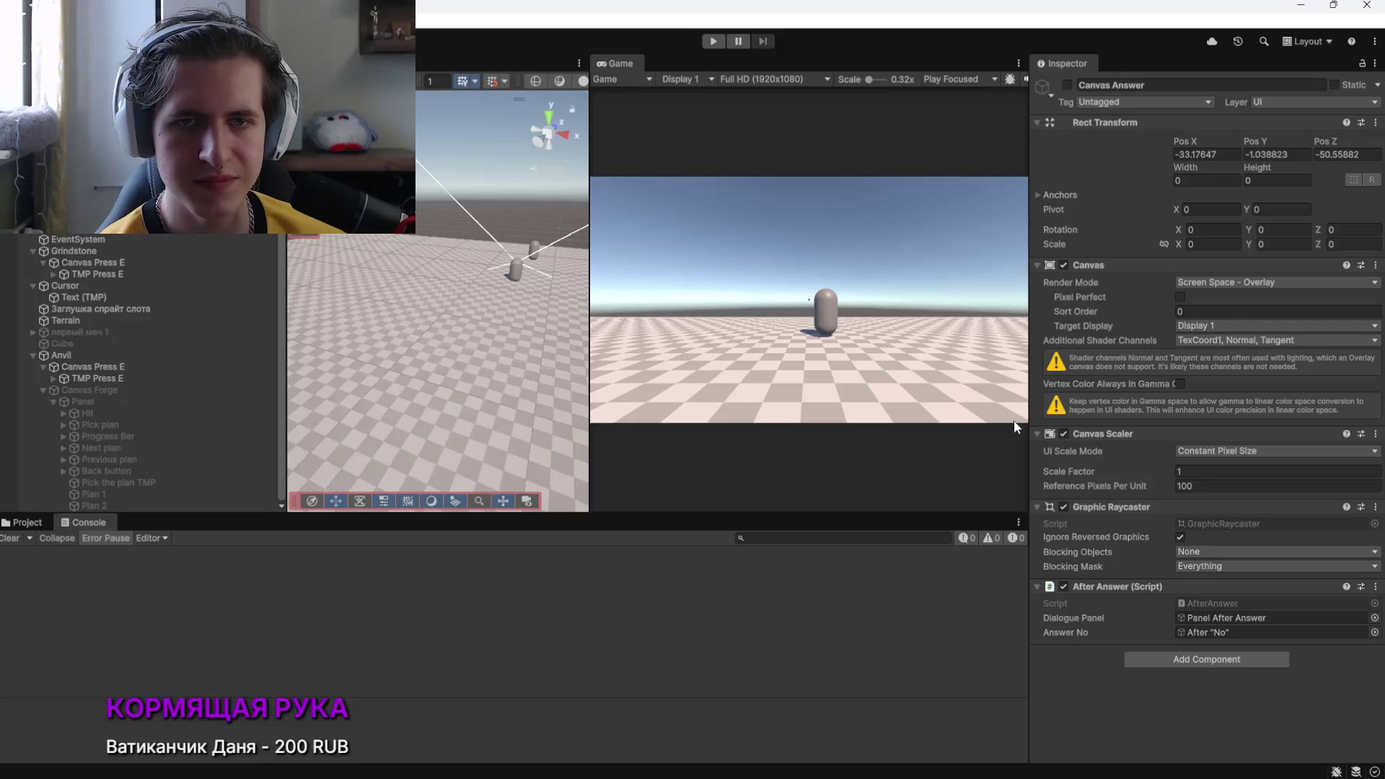
key("alt+Tab")
key("alt+Tab")
key("alt+Tab")
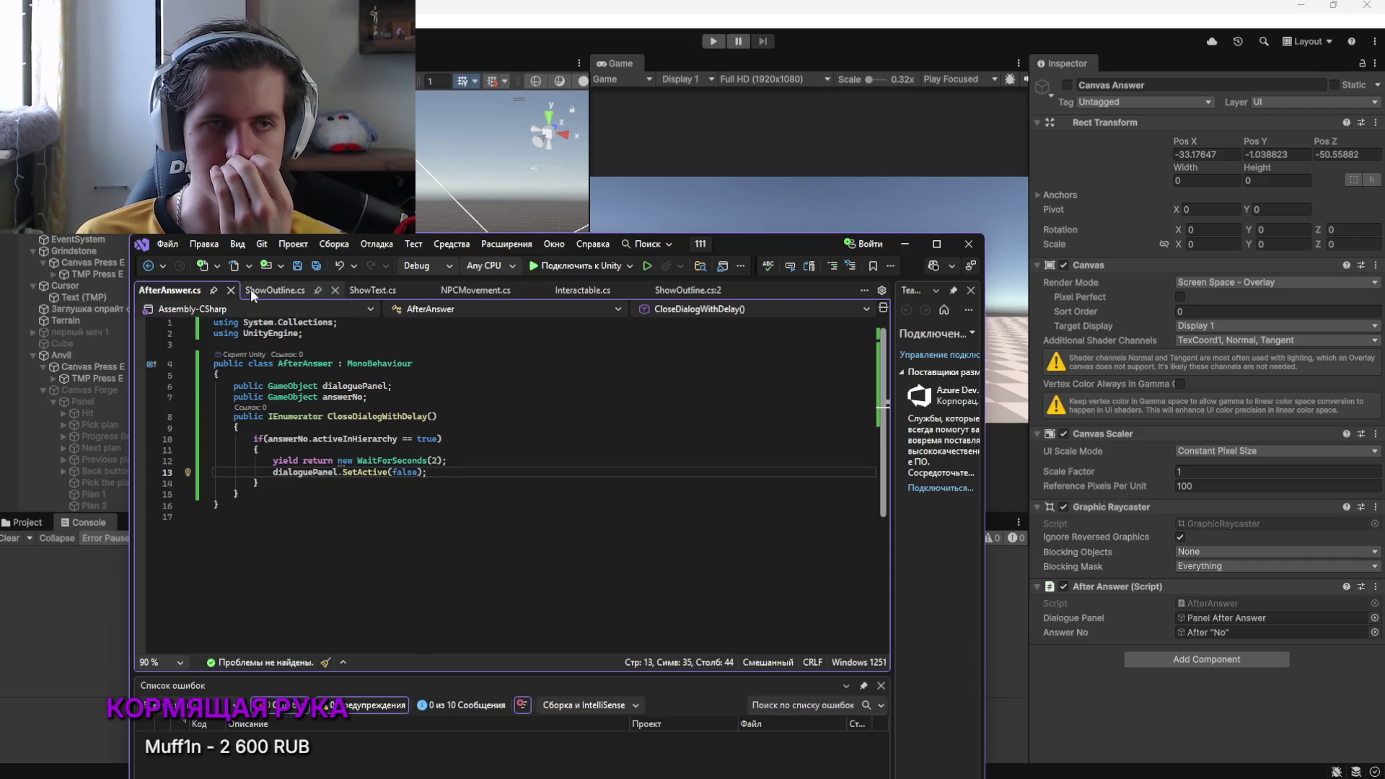
Comment out the dialoguePanel hide line and add an empty line after the 2-second wait
left_click(274, 473)
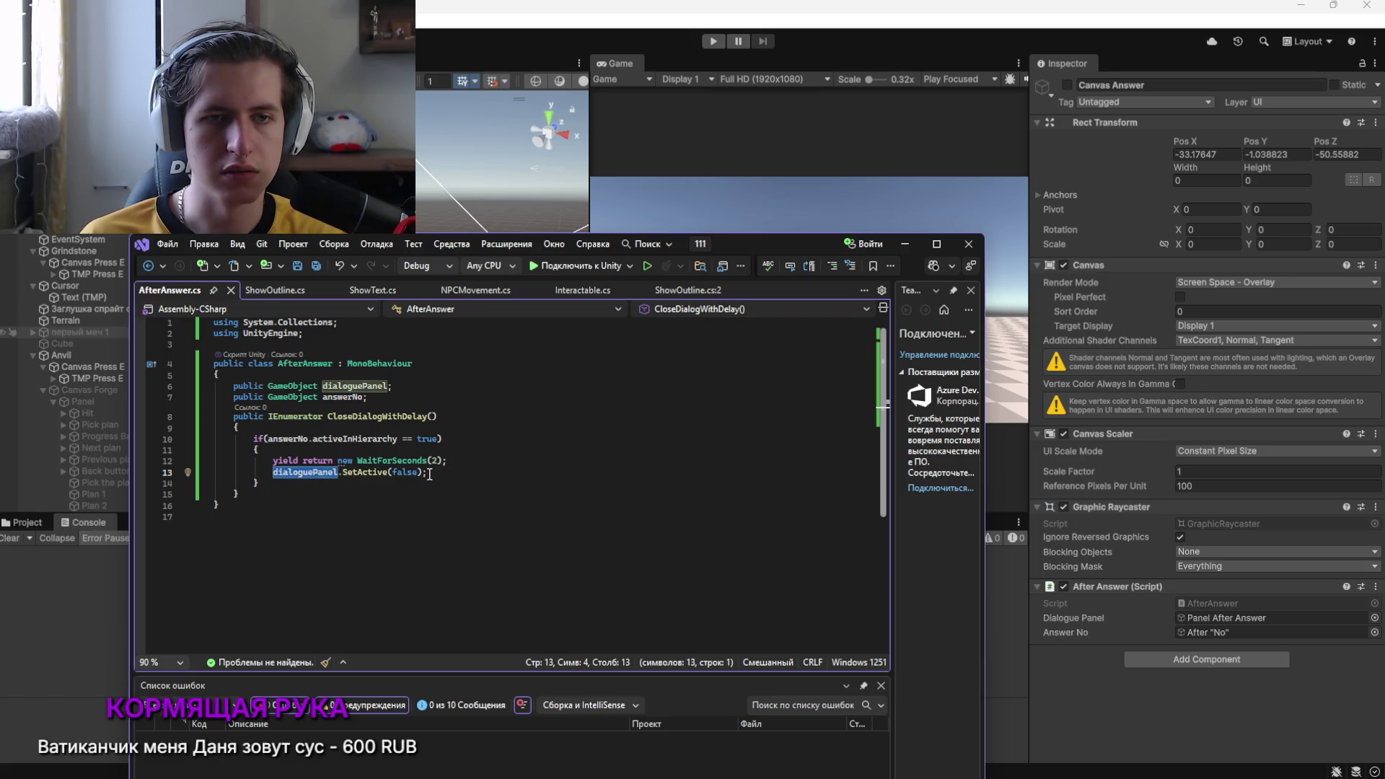
type("//")
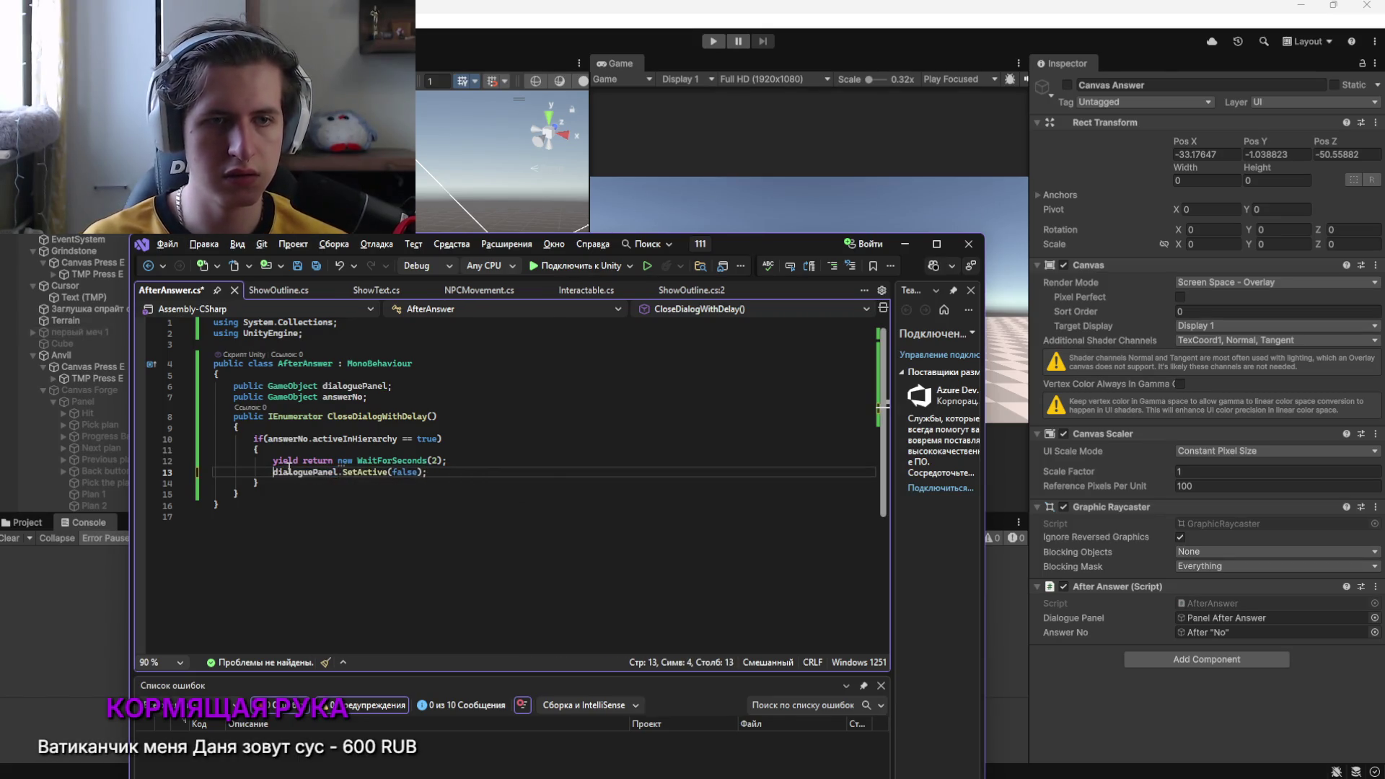
left_click(456, 462)
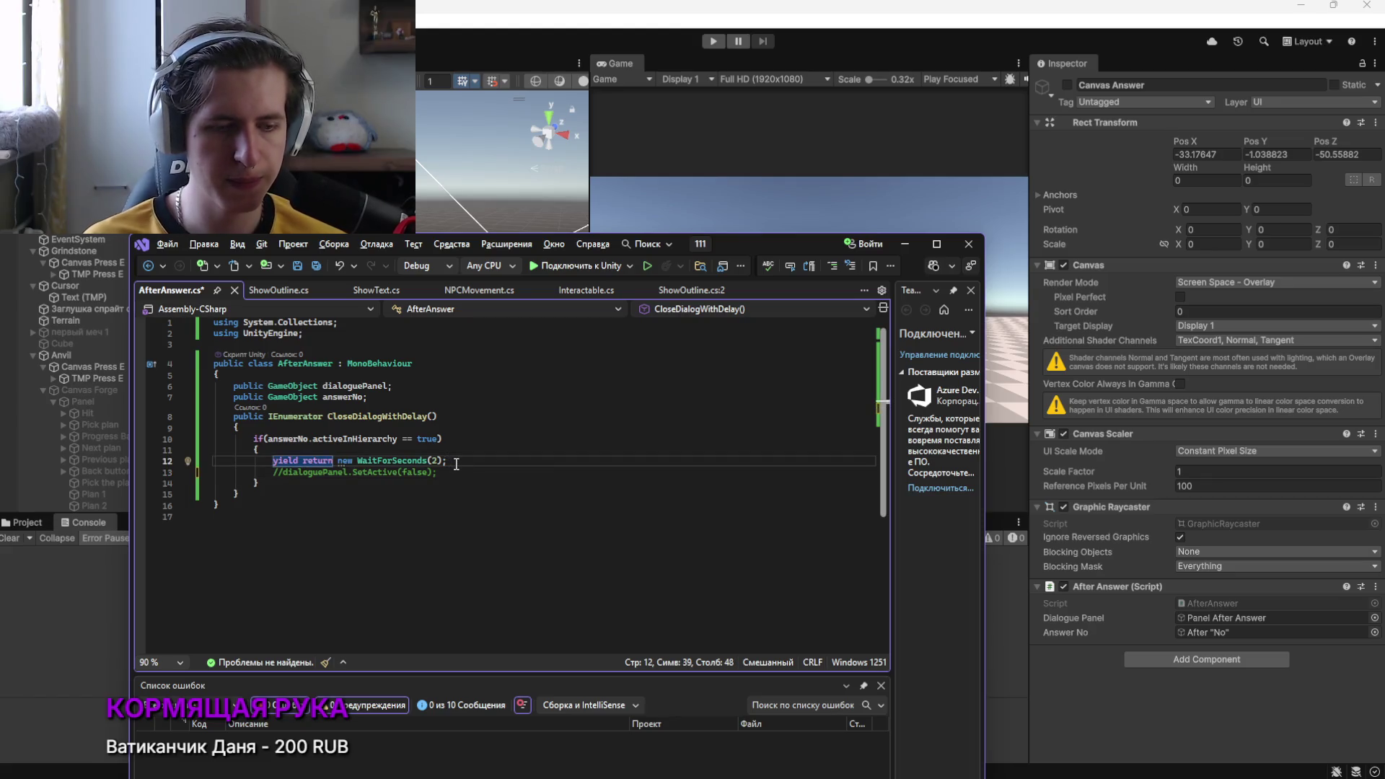
key("Return")
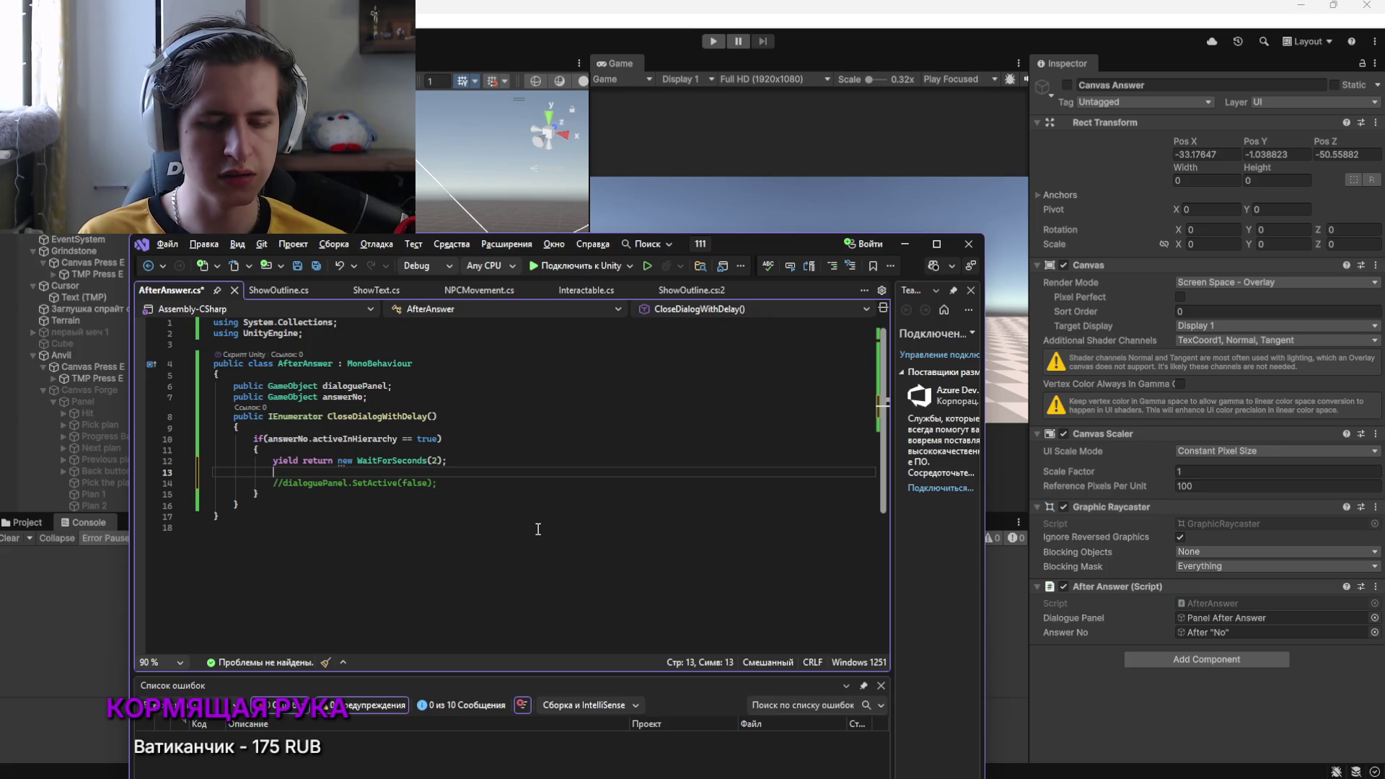
Write gameObject.SetActive.this(false); on the new line using IntelliSense completions
type("gam")
key("Tab")
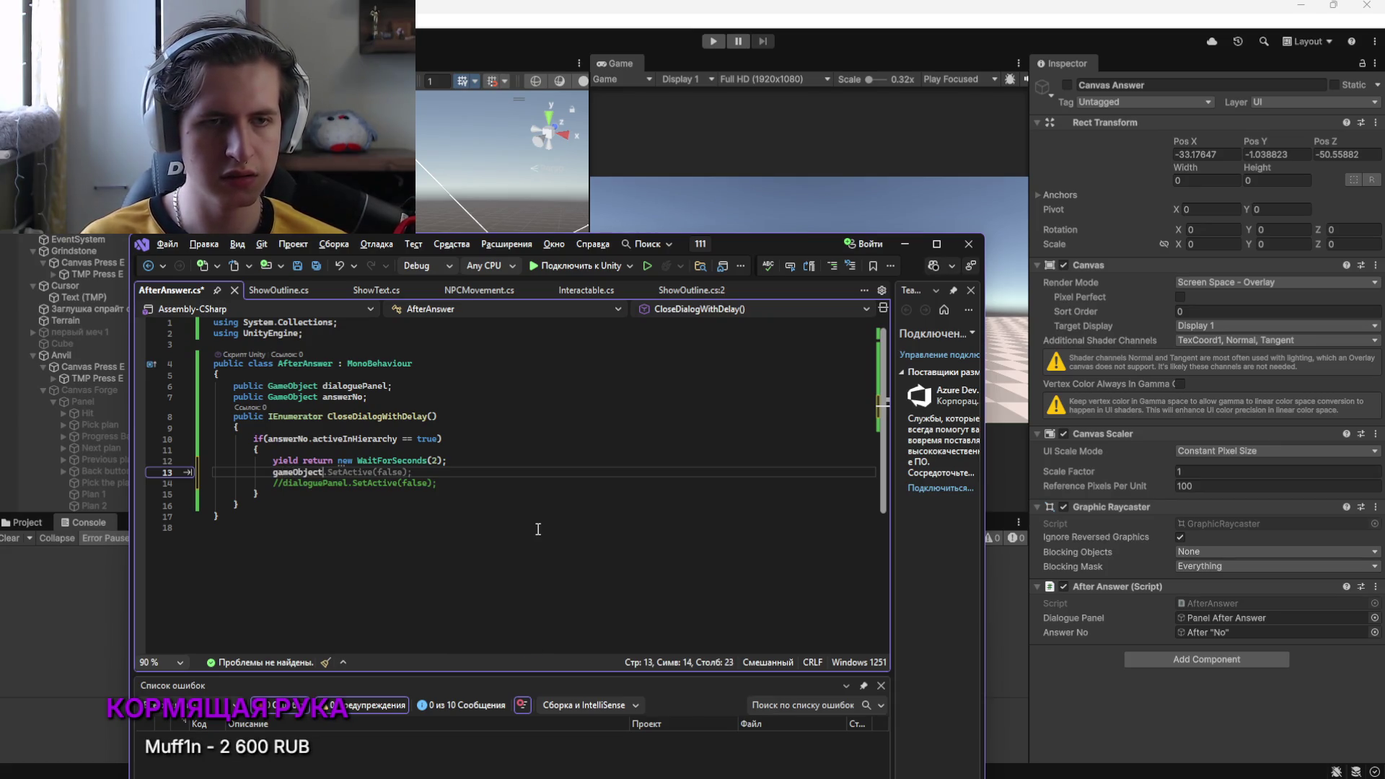
type(".")
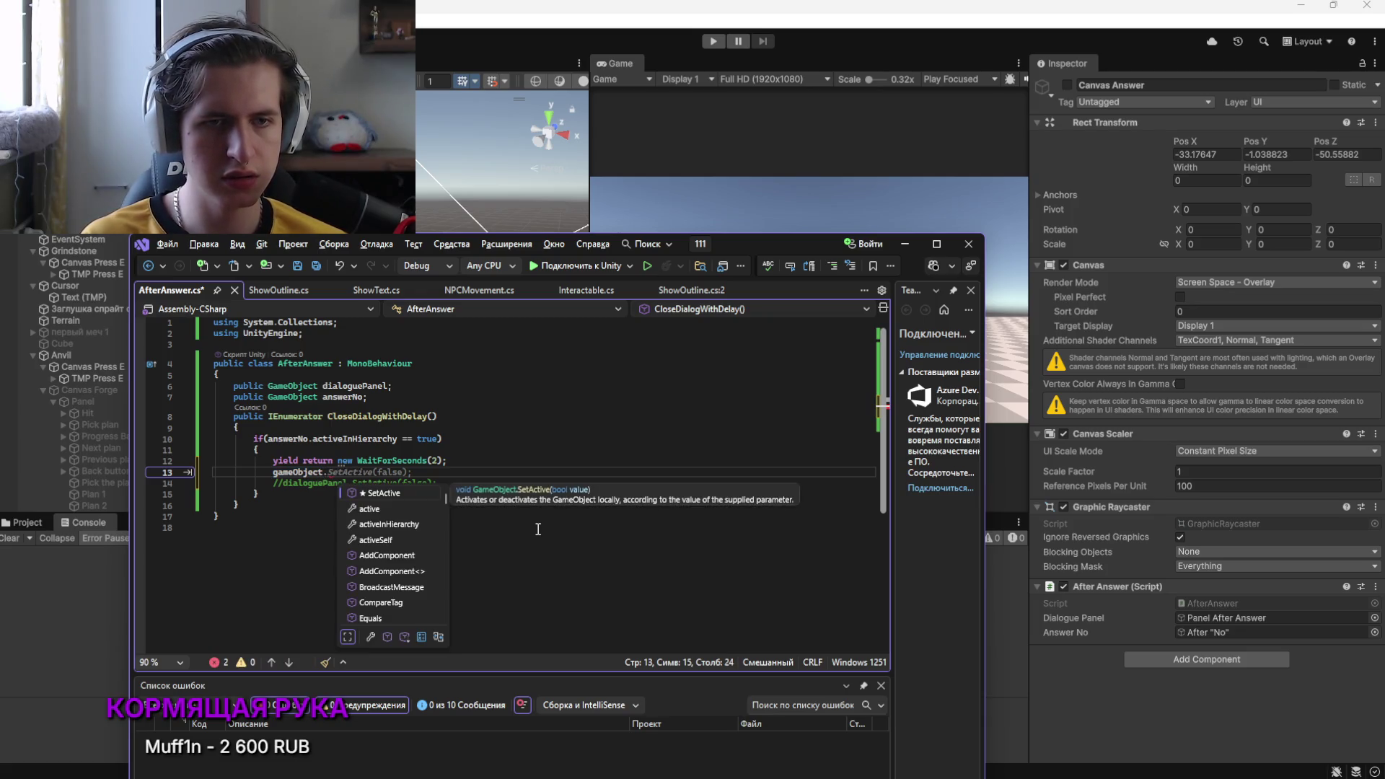
key("Tab")
type(".this")
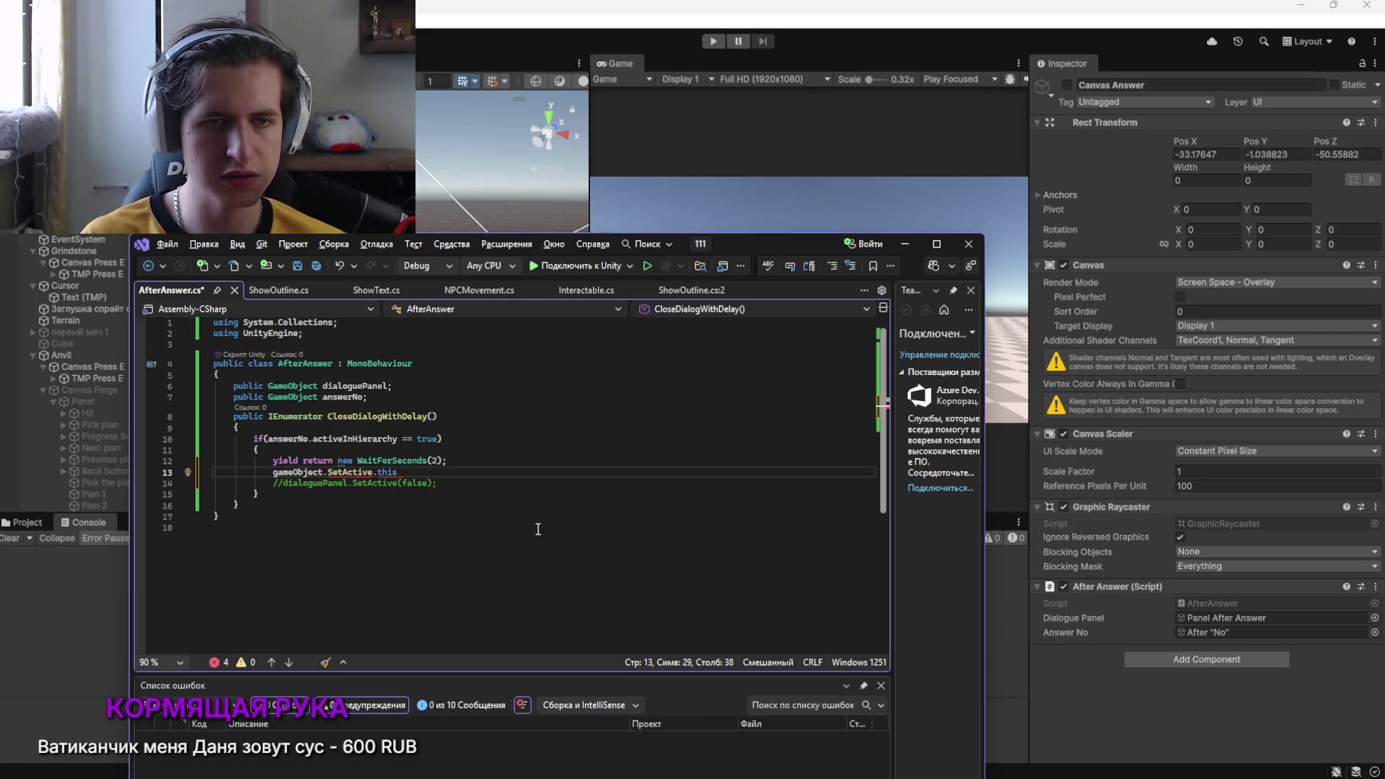
type("(false);")
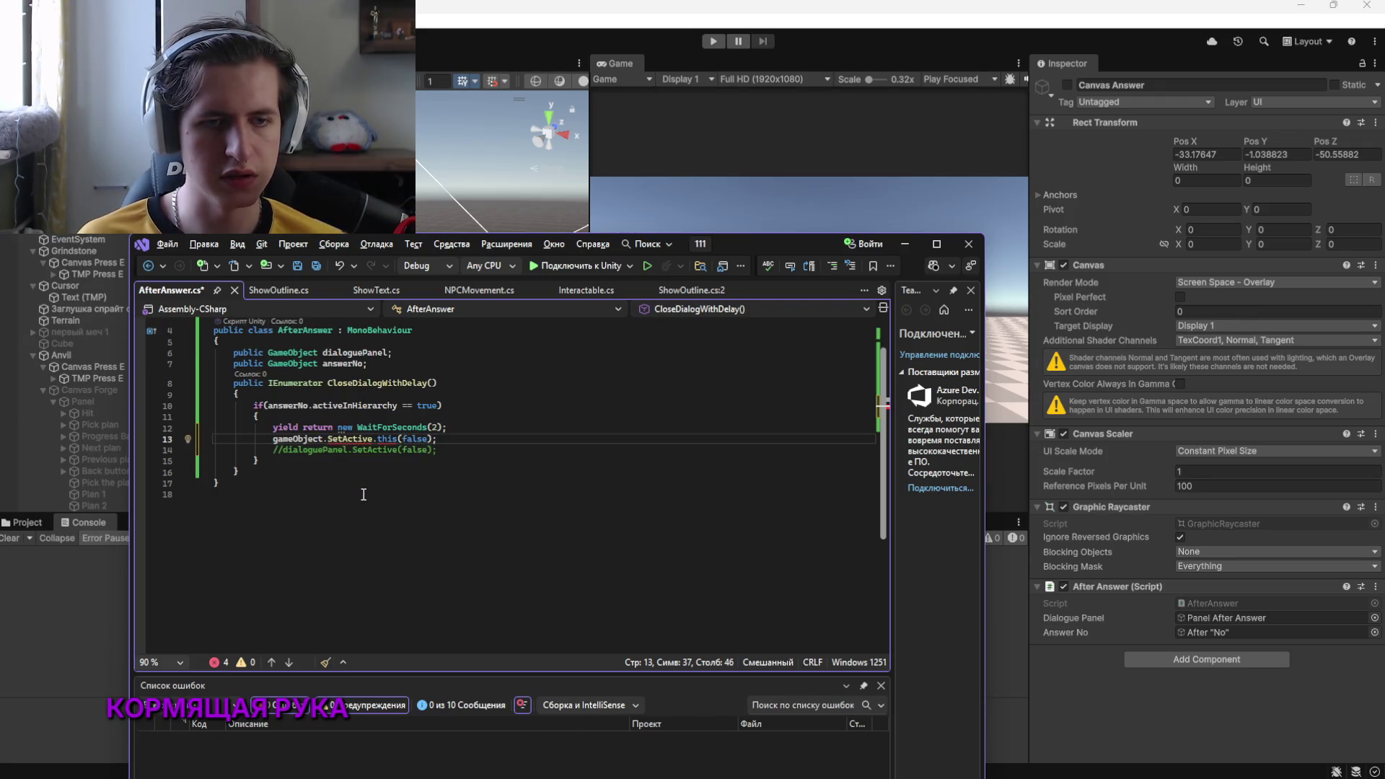
Enlarge the Error List to read the errors reported for AfterAnswer.cs
left_click_drag(422, 672, 400, 640)
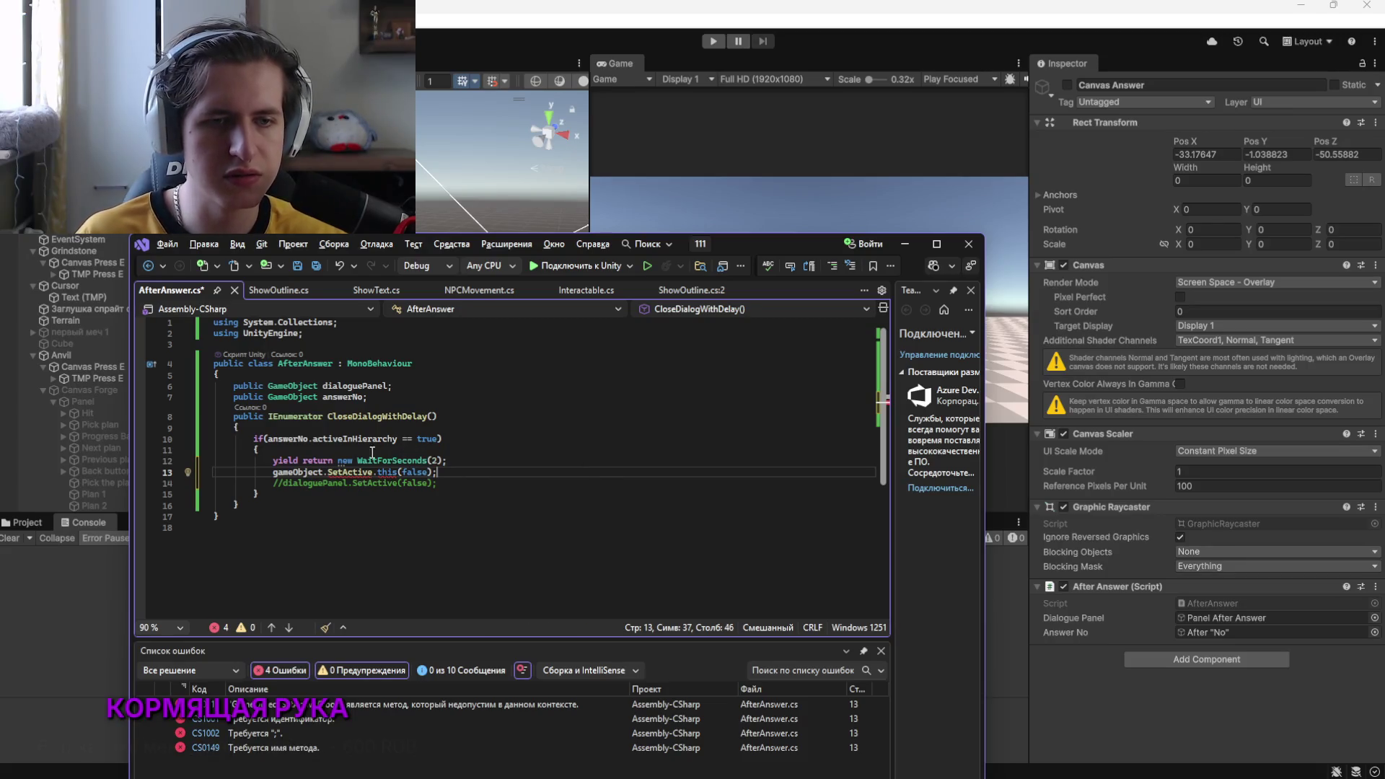
mouse_move(356, 470)
mouse_move(362, 471)
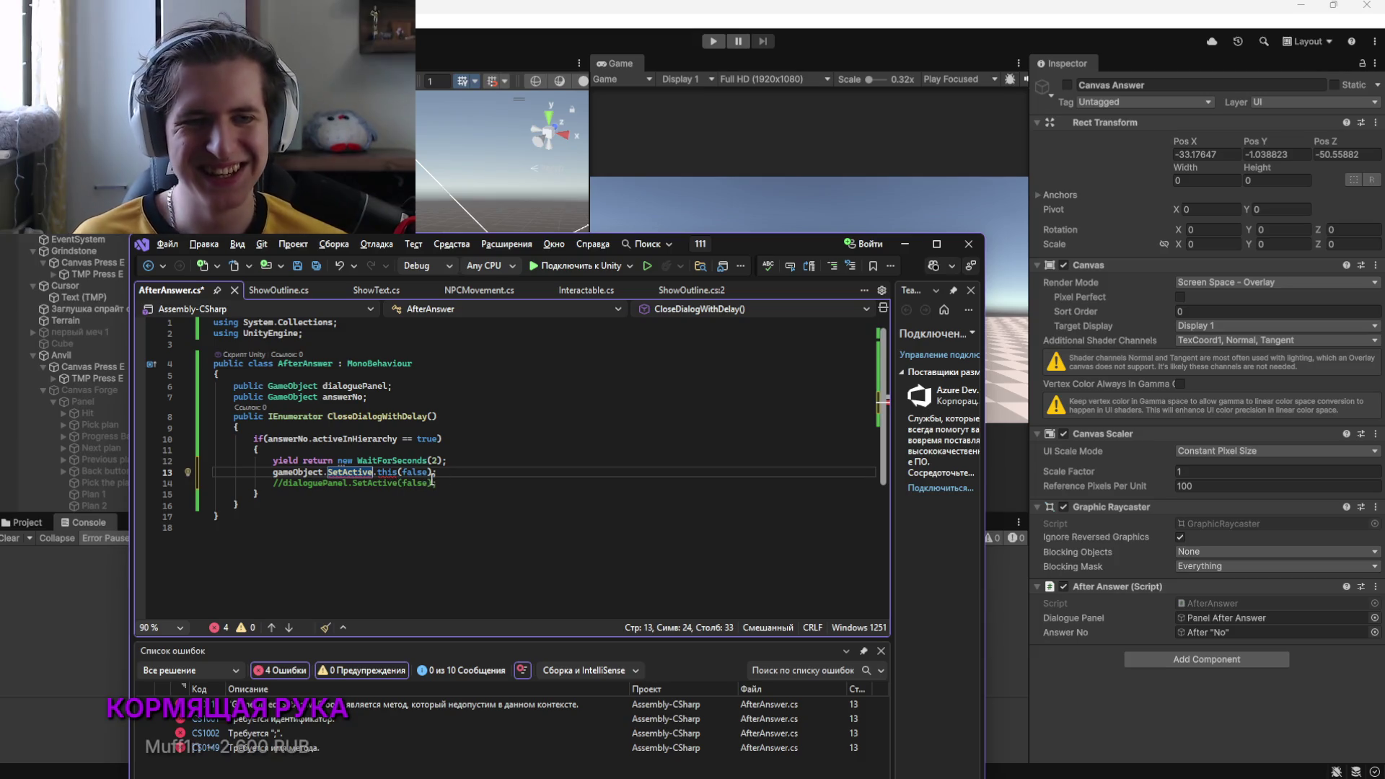
key("alt+Tab")
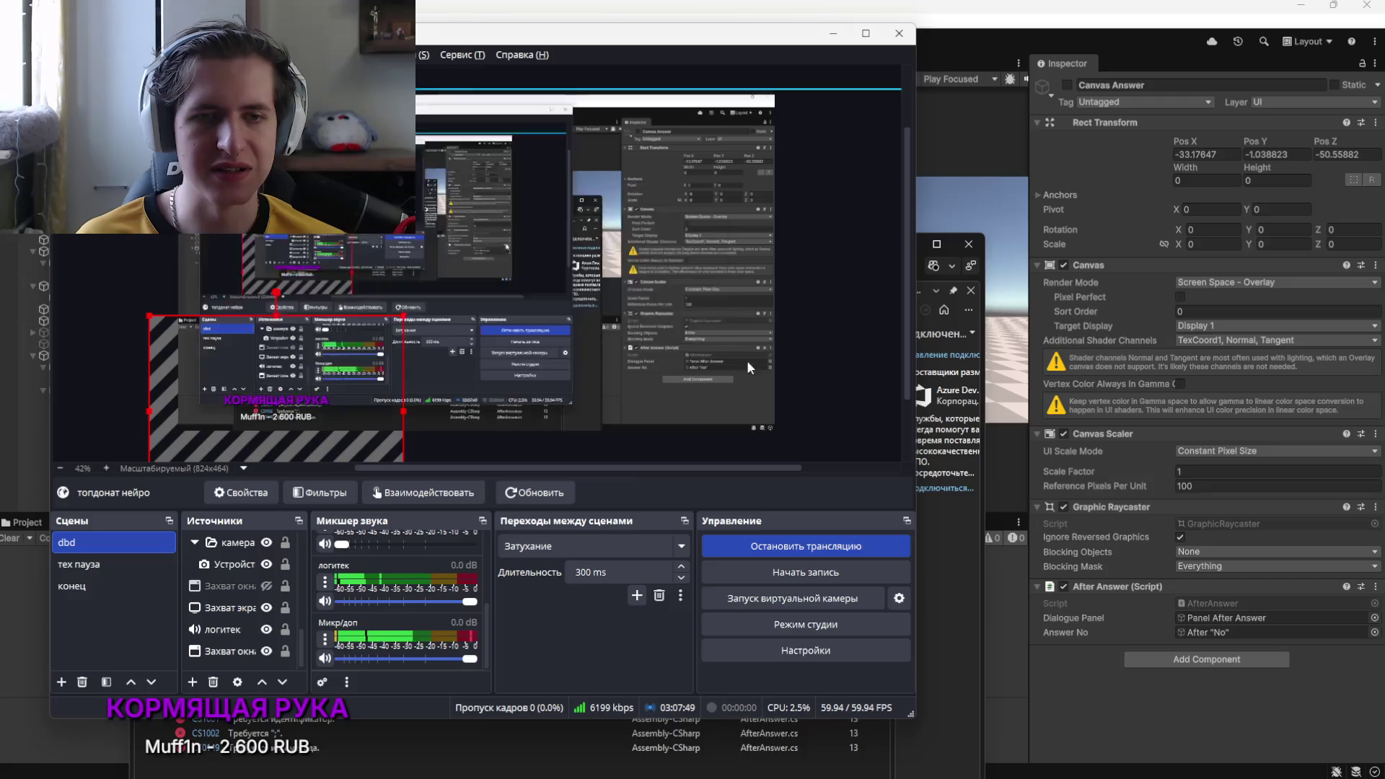
Leave OBS via the taskbar for Unity, then bring AfterAnswer.cs in Visual Studio back up
left_click(278, 608)
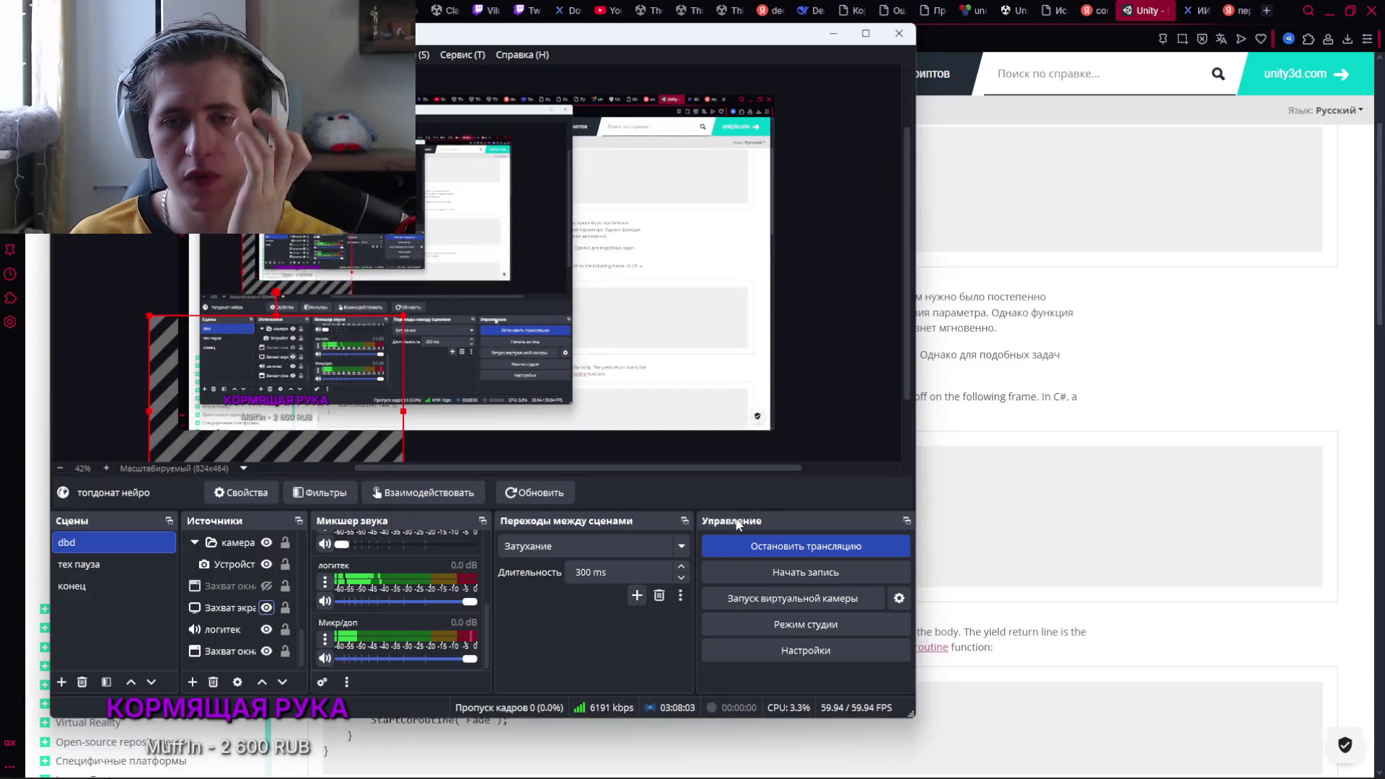
left_click(945, 762)
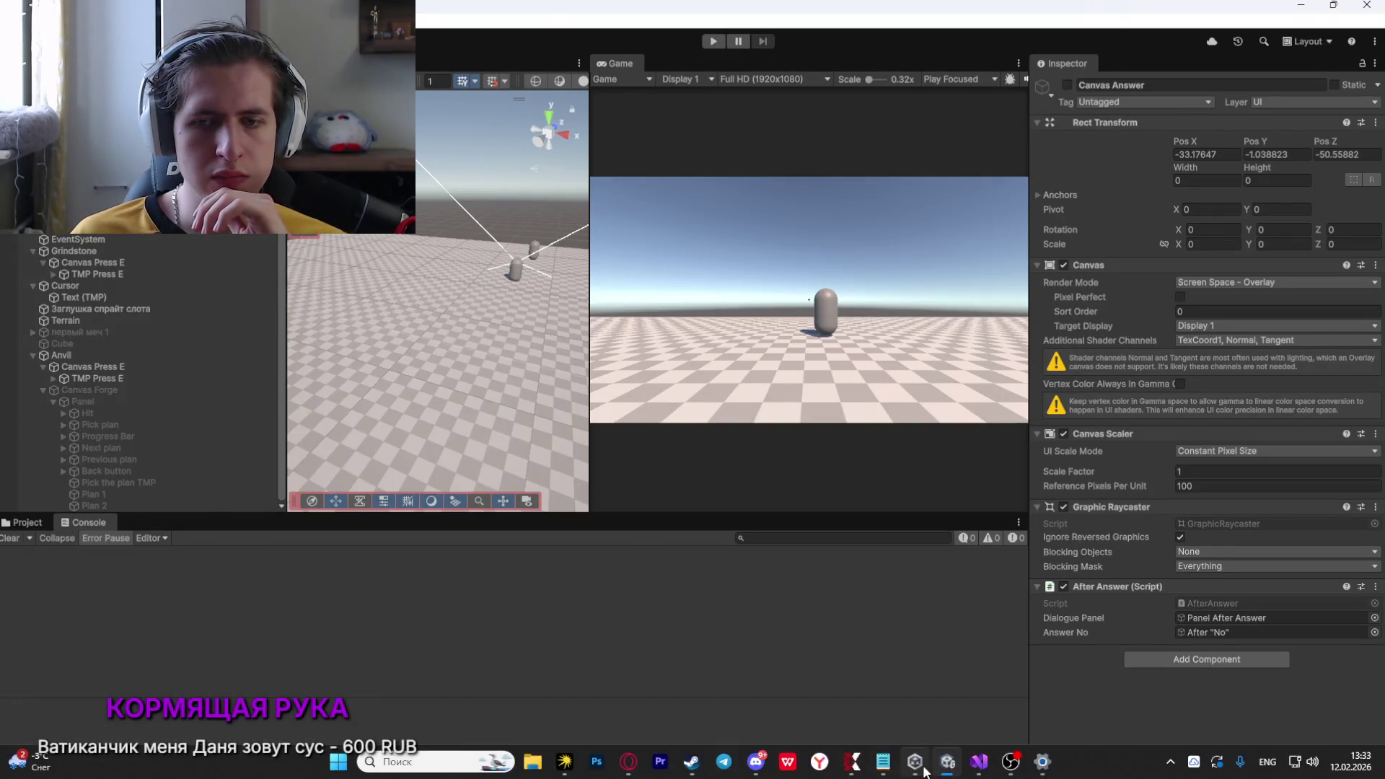
left_click(981, 763)
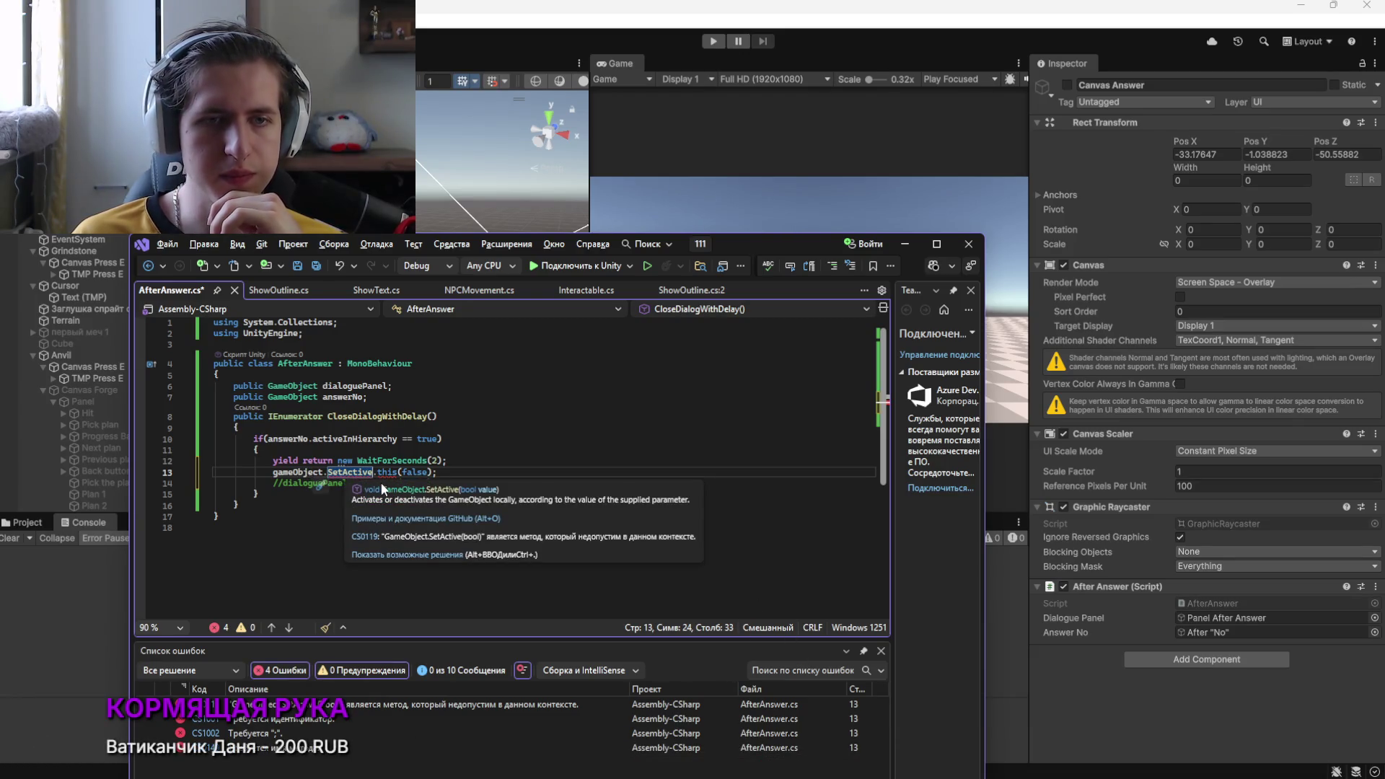
Rework the SetActive call on line 13, save AfterAnswer.cs and switch to Unity to recompile
left_click_drag(329, 473, 371, 473)
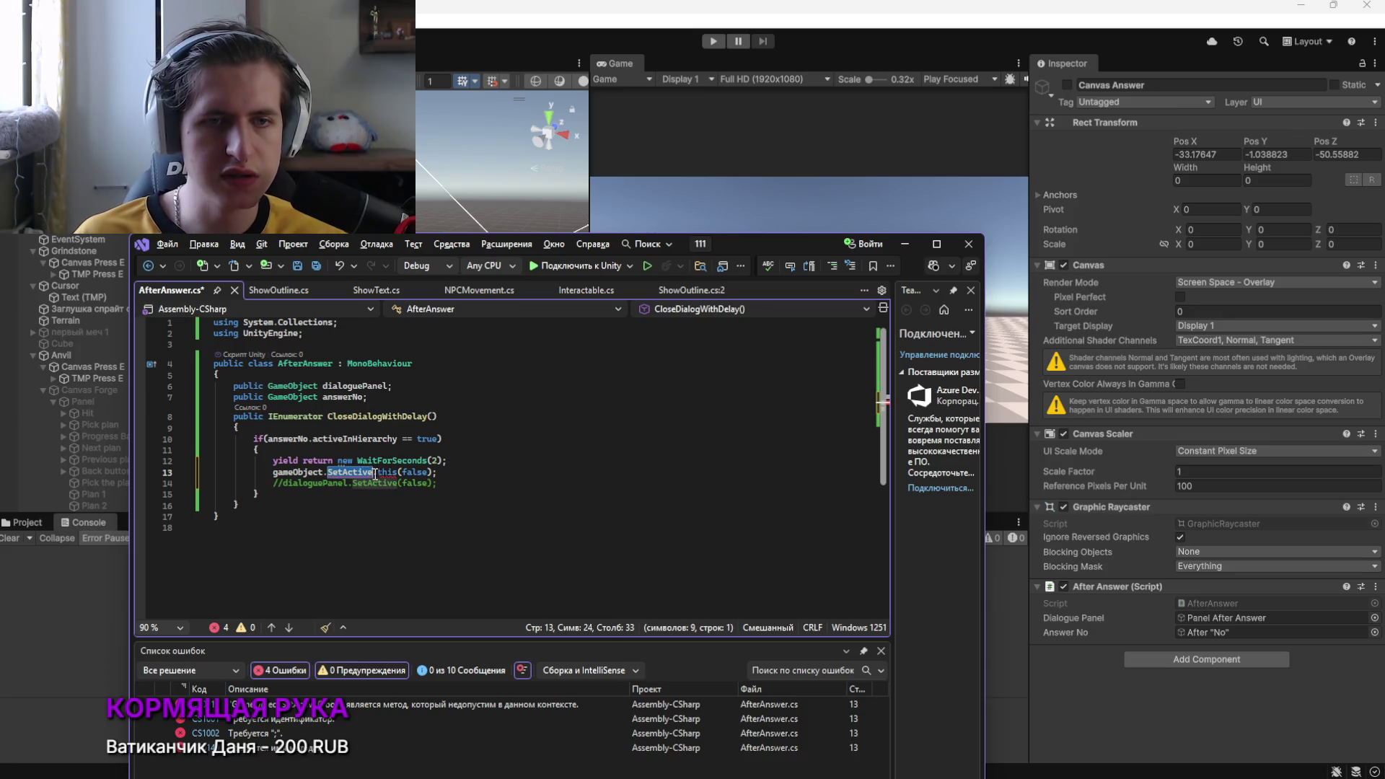
key("Delete")
key("ctrl+Right")
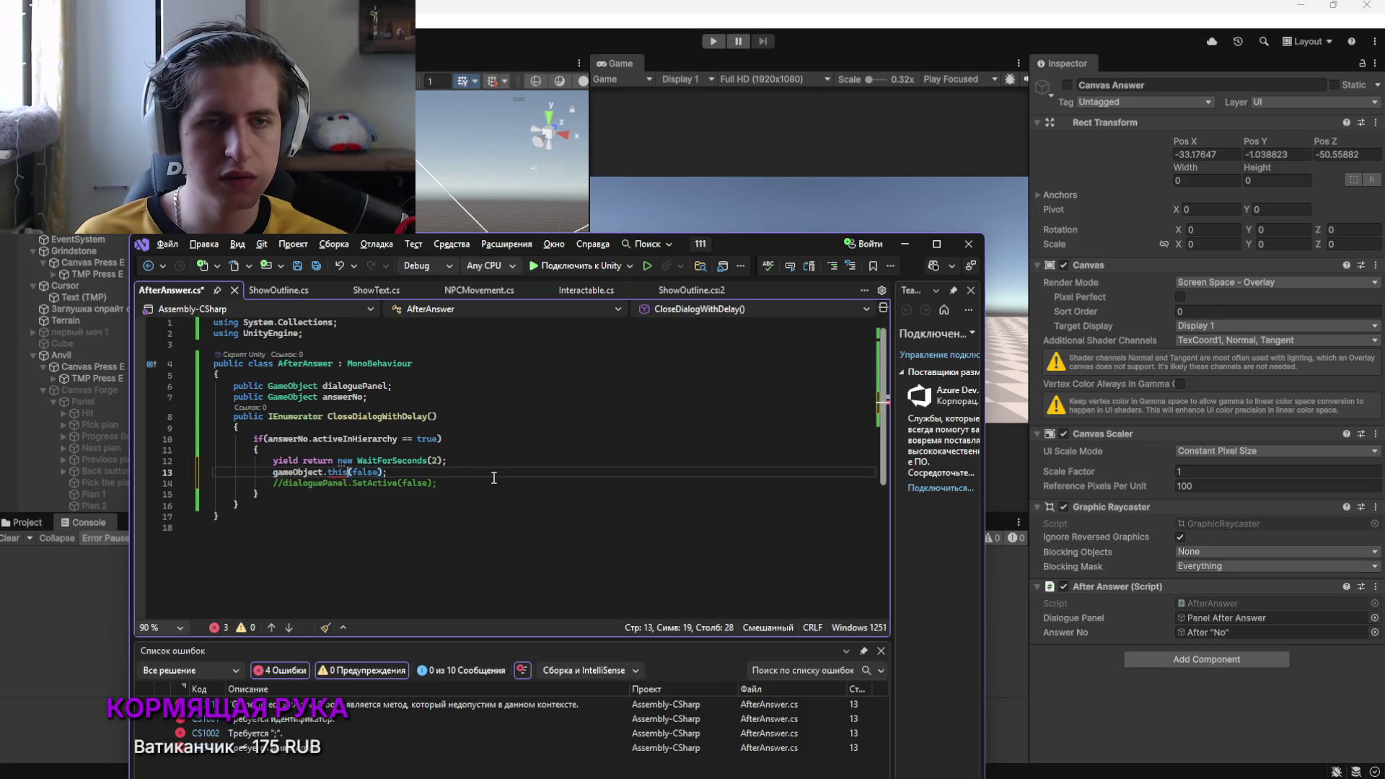
type(".")
type("set")
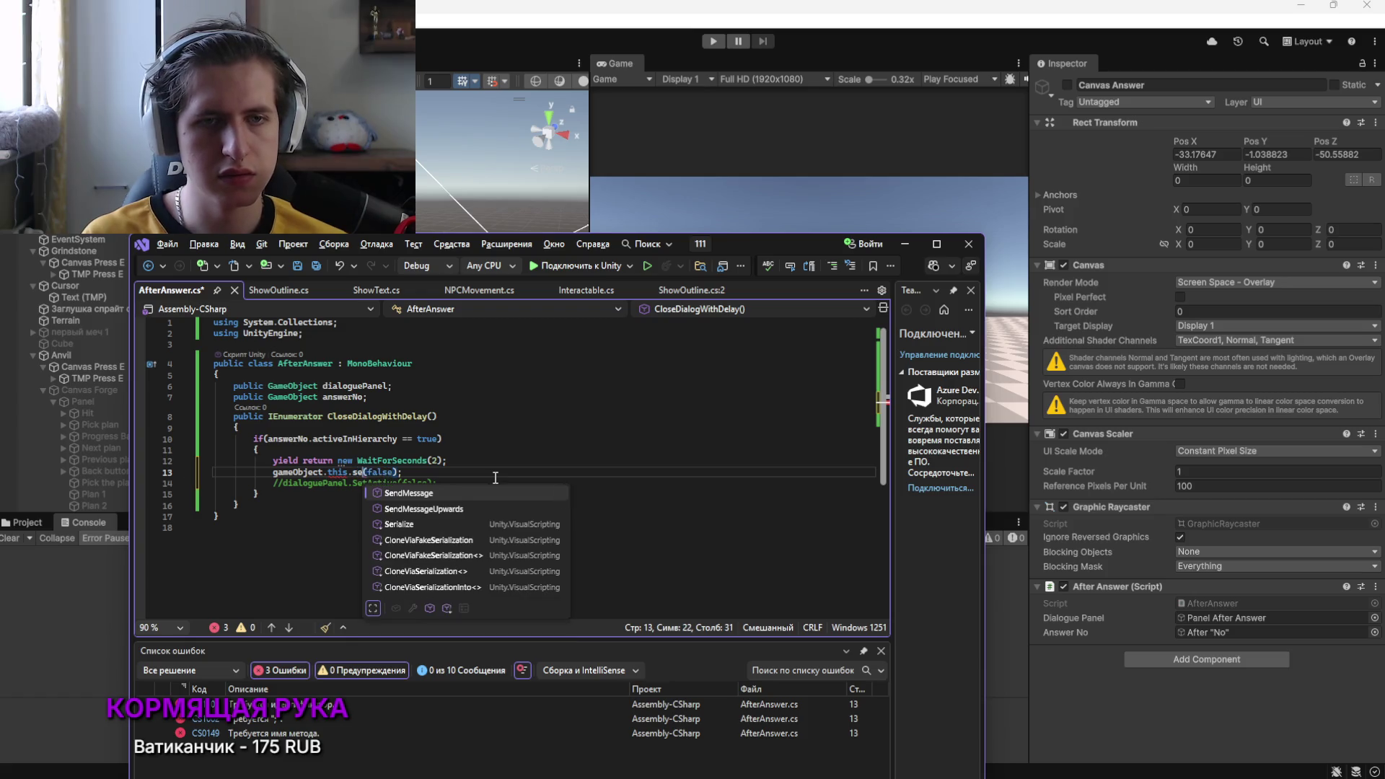
key("BackSpace")
key("BackSpace")
key("BackSpace")
type("ac")
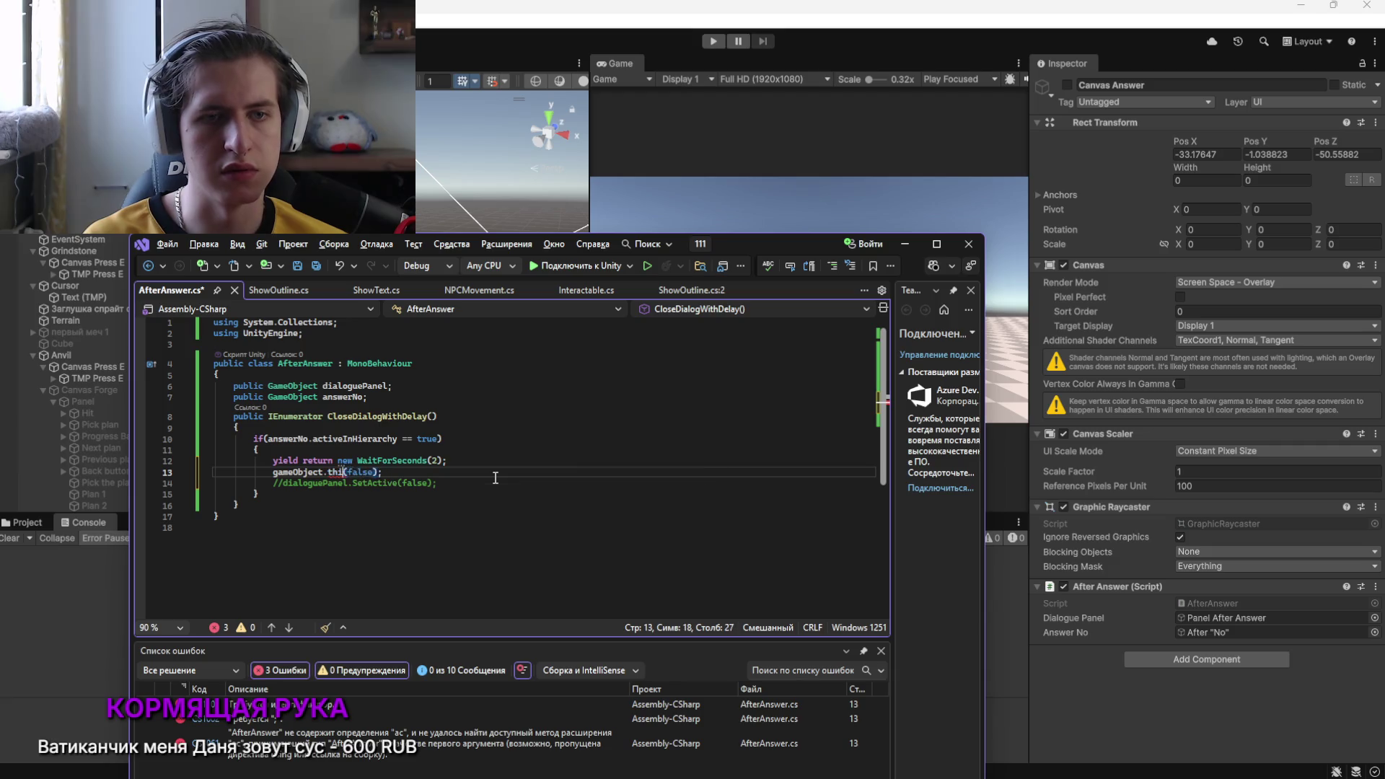
key("ctrl+s")
left_click(725, 159)
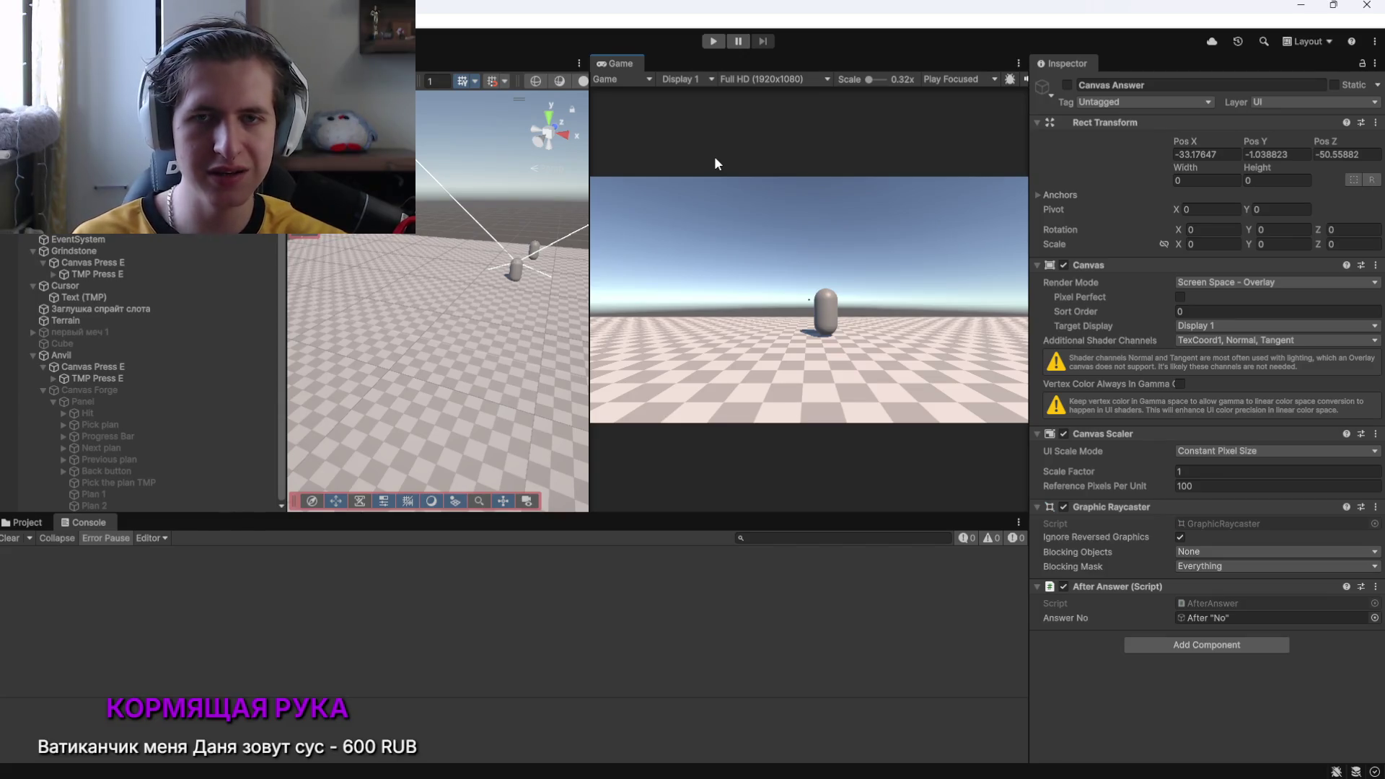
Play the scene, walk to the capsule, press E and answer Нет to get 'Ну и пошёл ты!'
left_click(706, 42)
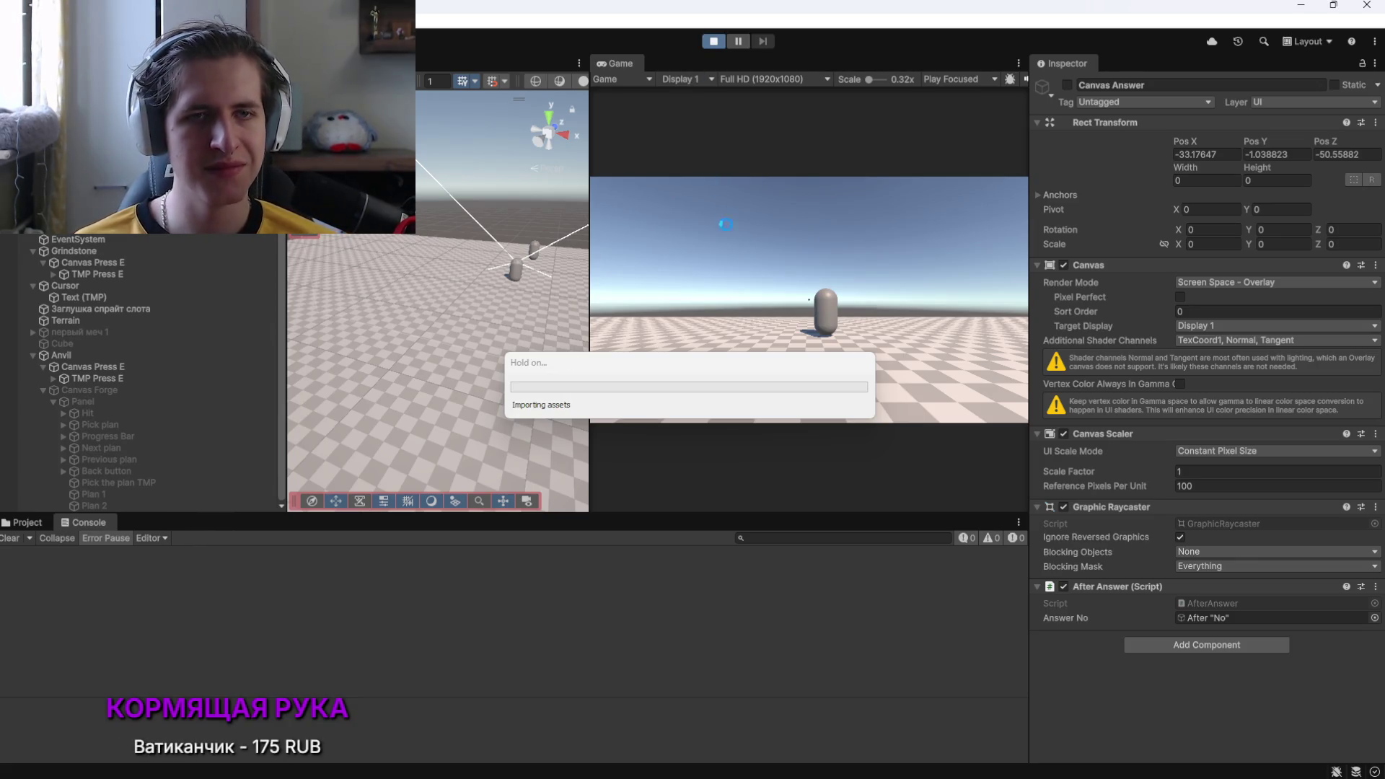
left_click(839, 294)
key("w")
key("w")
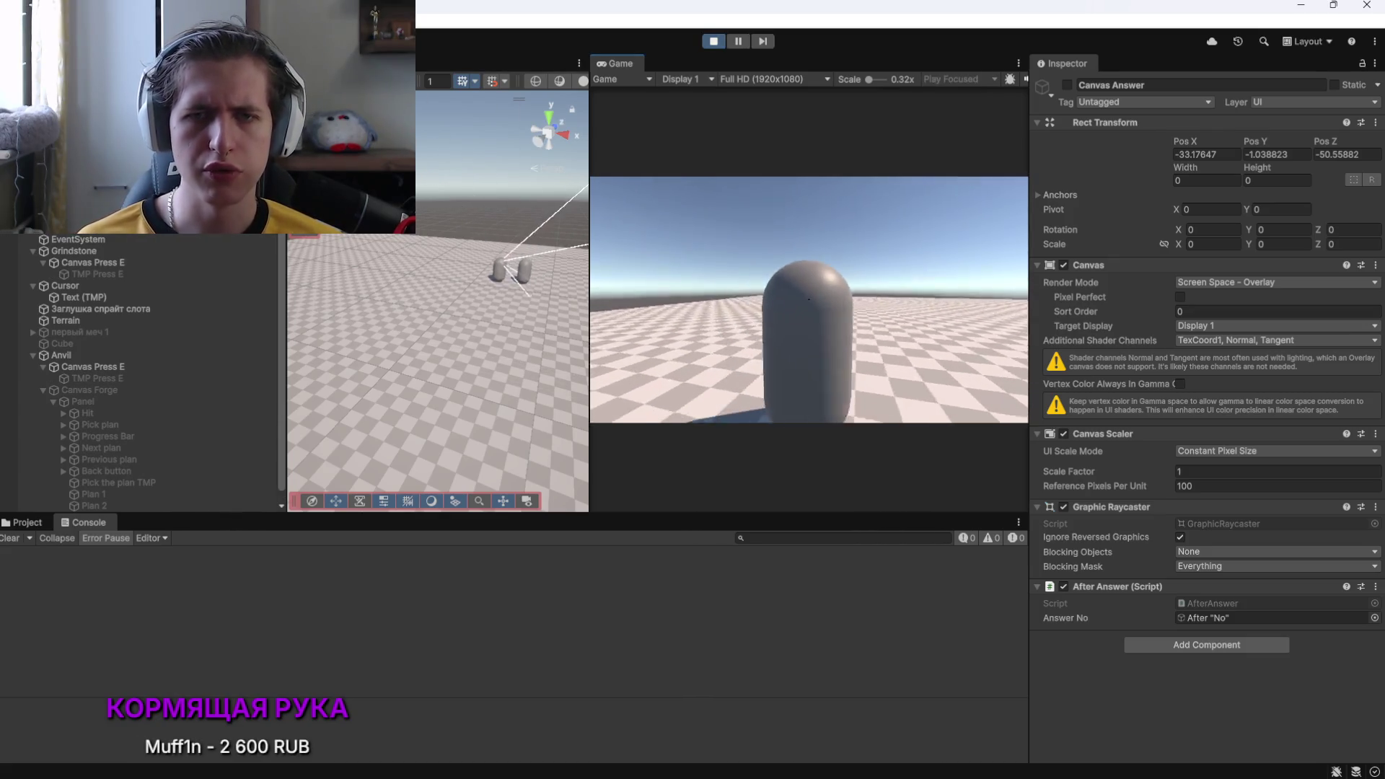
key("e")
left_click(876, 381)
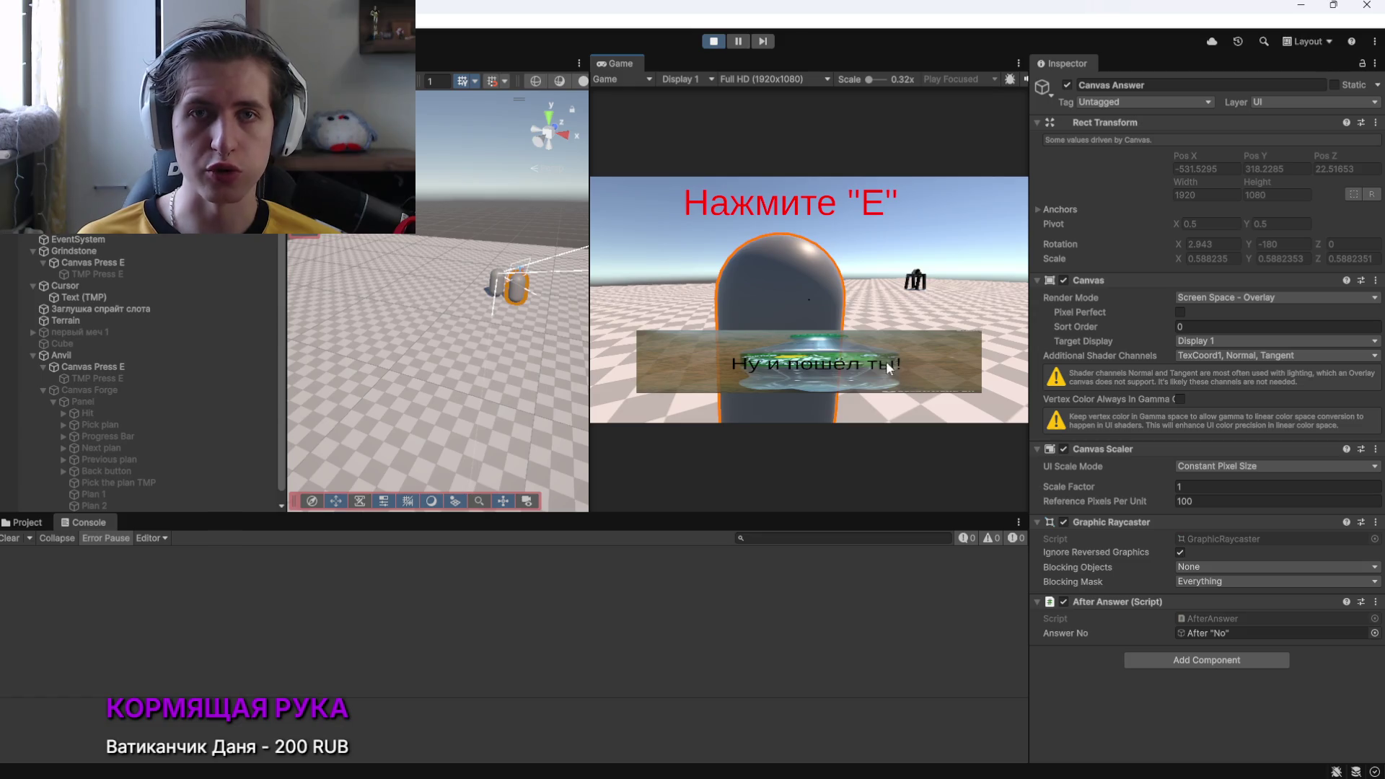
key("alt+Tab")
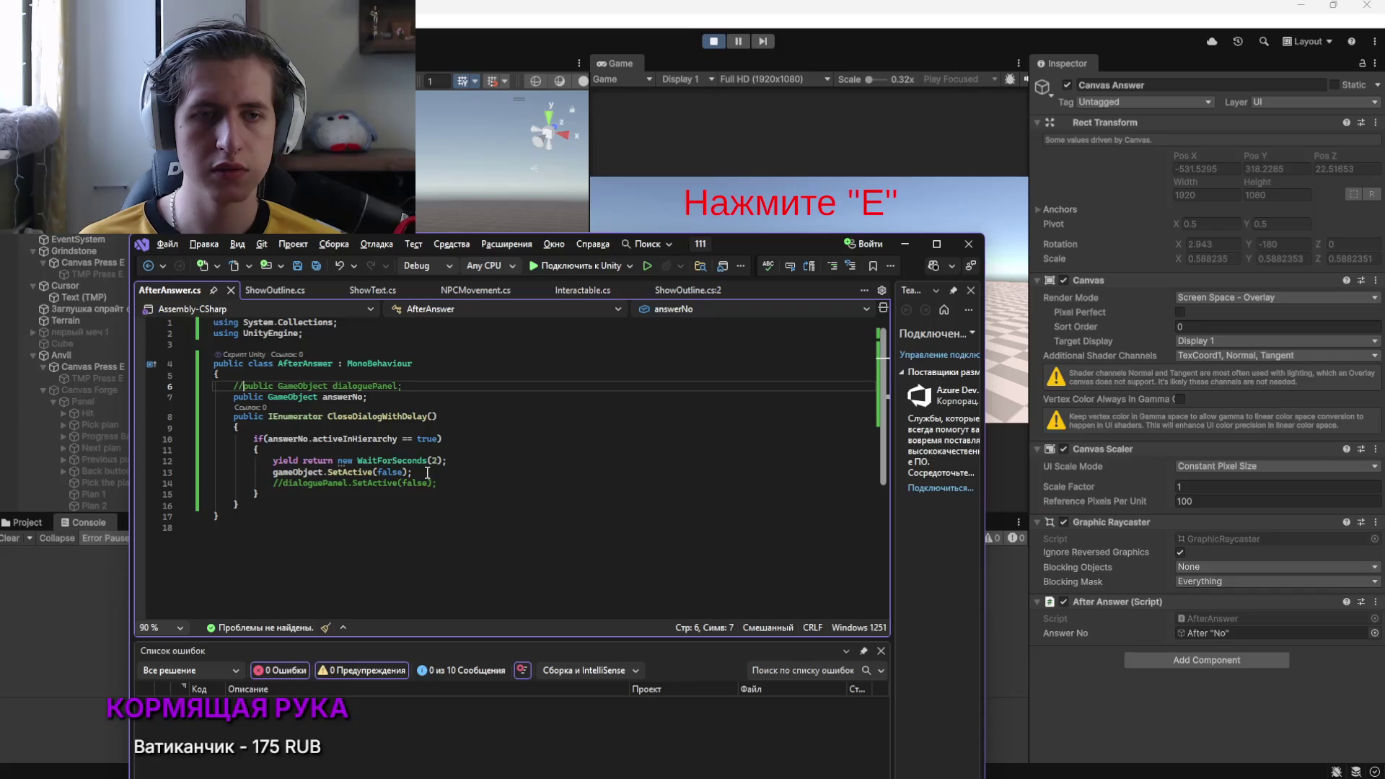
key("alt+Tab")
key("Tab")
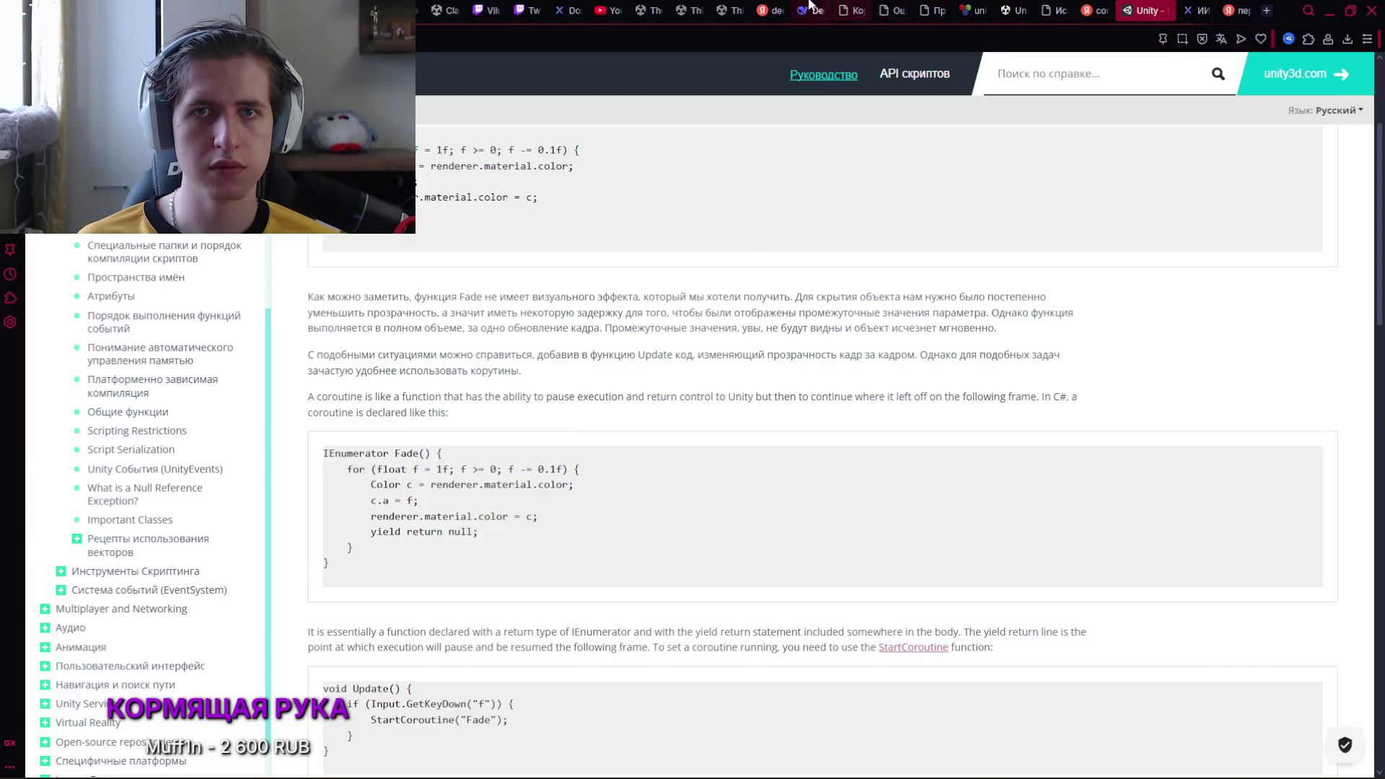
Scroll through DeepSeek's dialogue-closing coroutine code, then move to the Twitch stream page
left_click(815, 10)
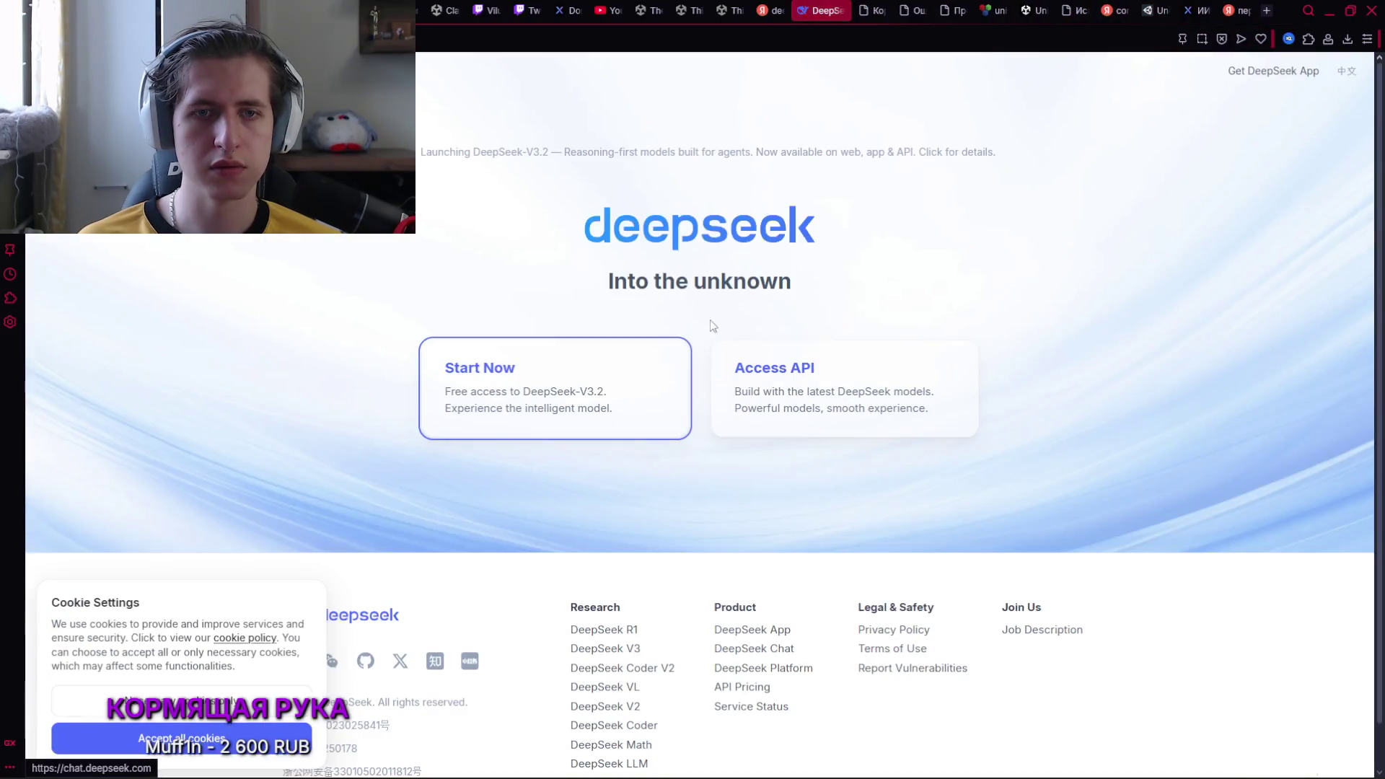
left_click(877, 10)
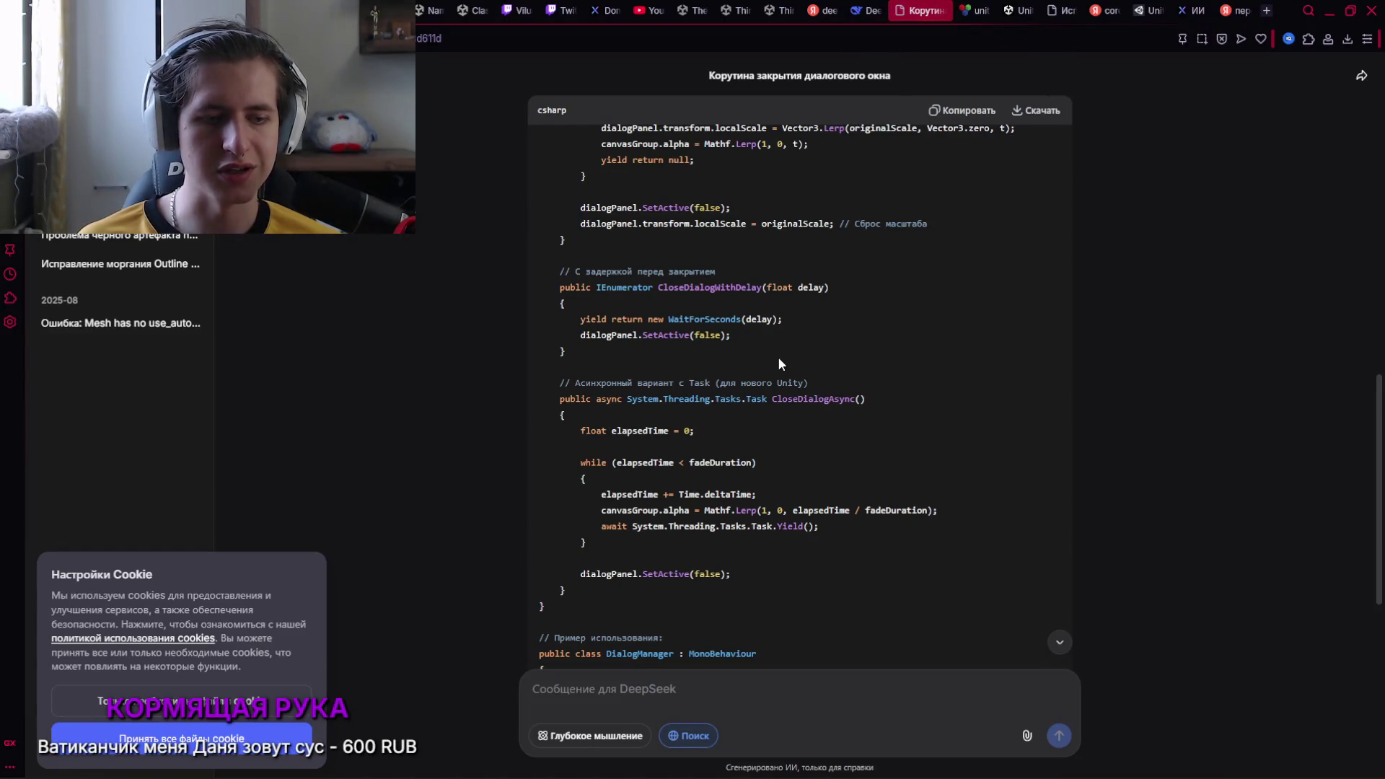
scroll(777, 356, "down", 3)
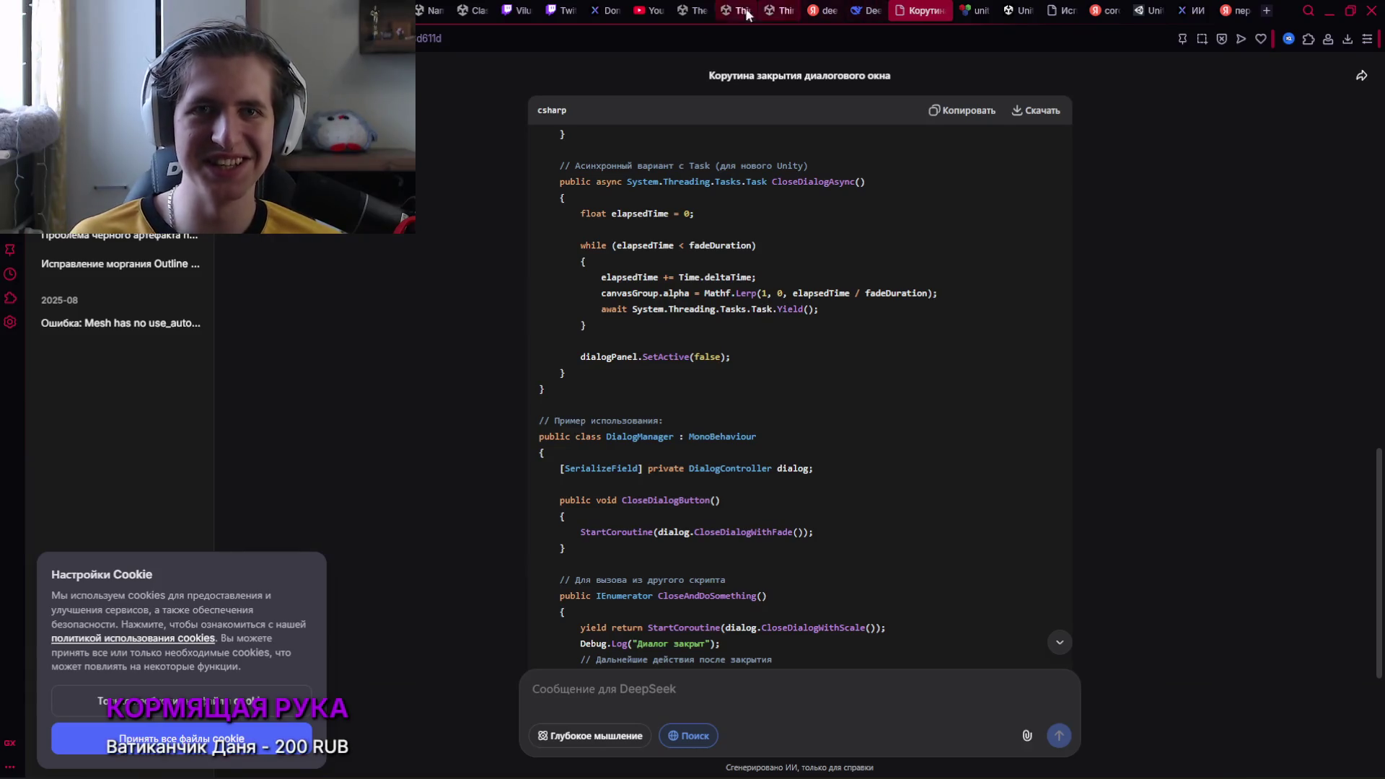
left_click(521, 10)
scroll(468, 555, "down", 1)
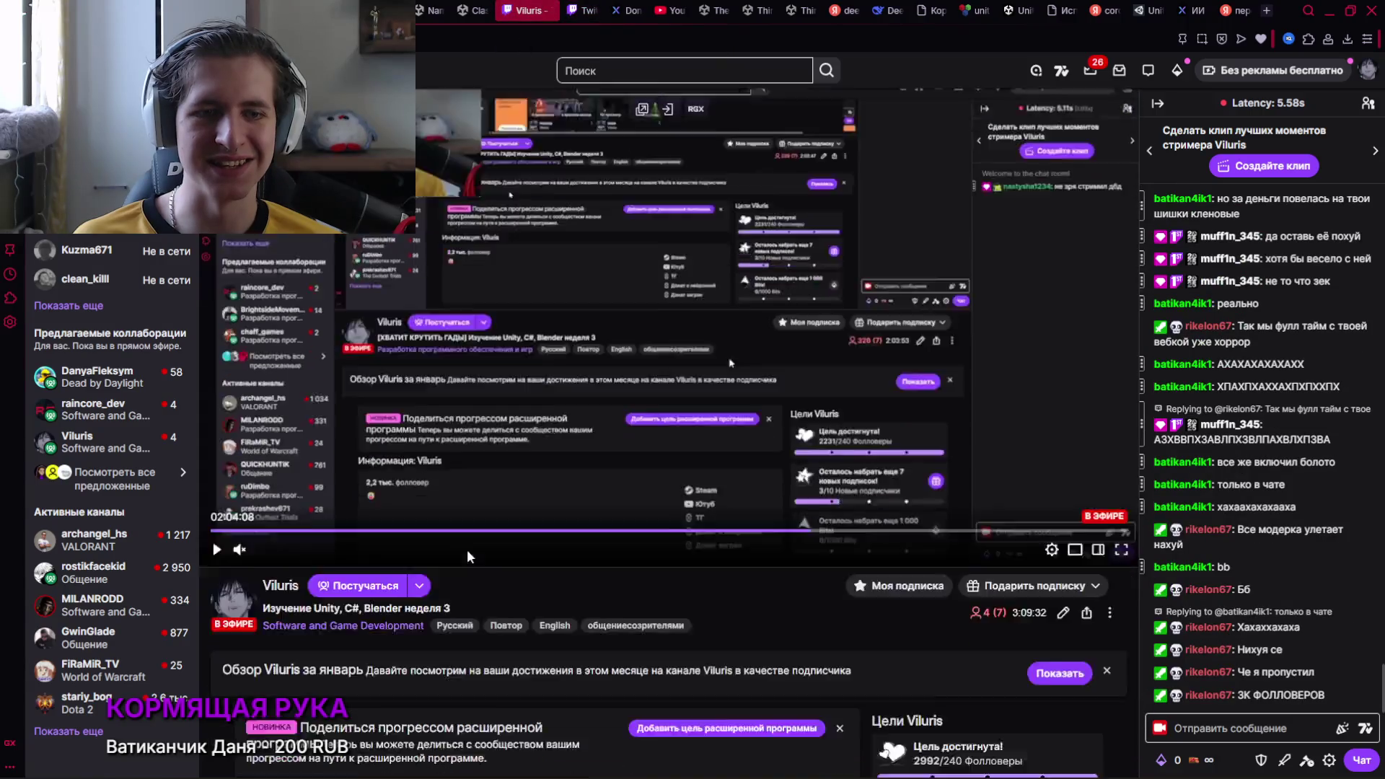
Look over the Twitch channel page and stream manager dashboard, then return to Unity
scroll(468, 555, "down", 4)
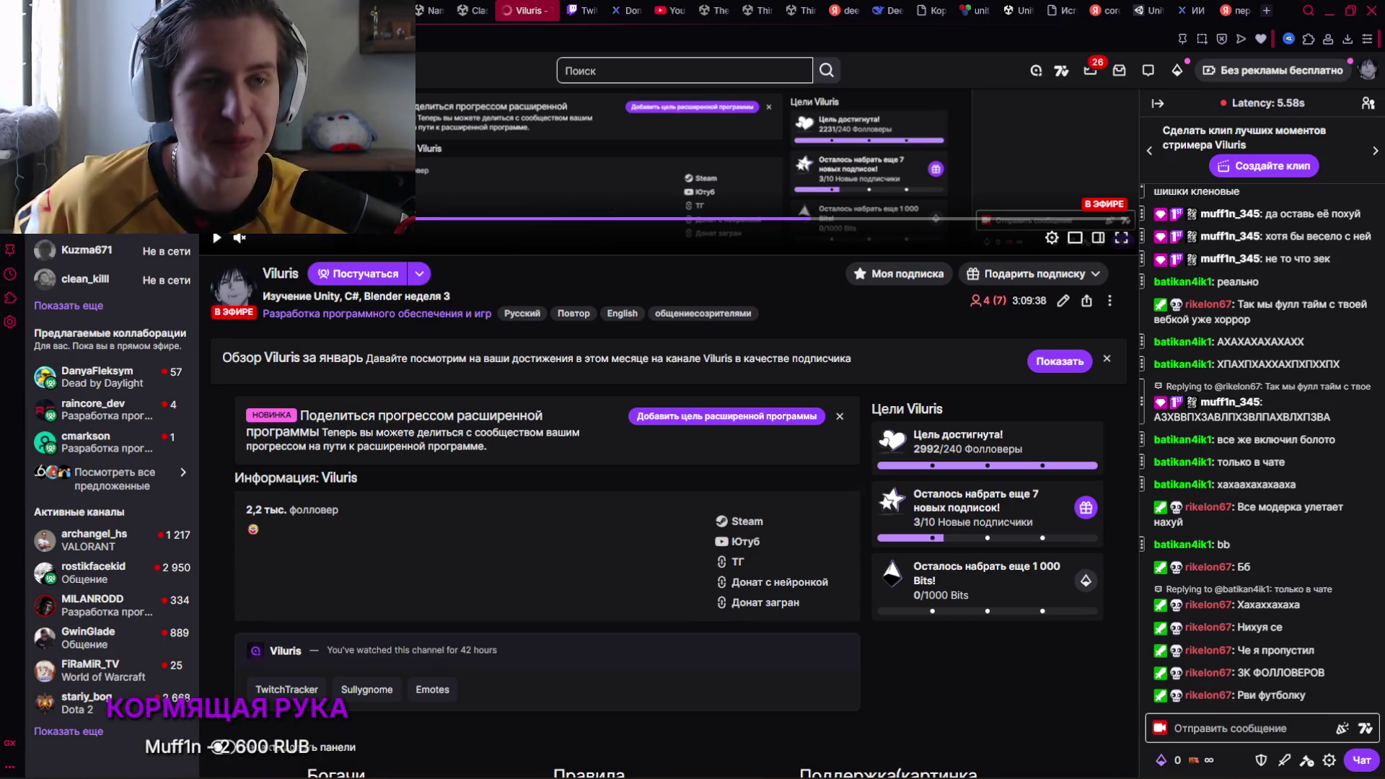
left_click(574, 10)
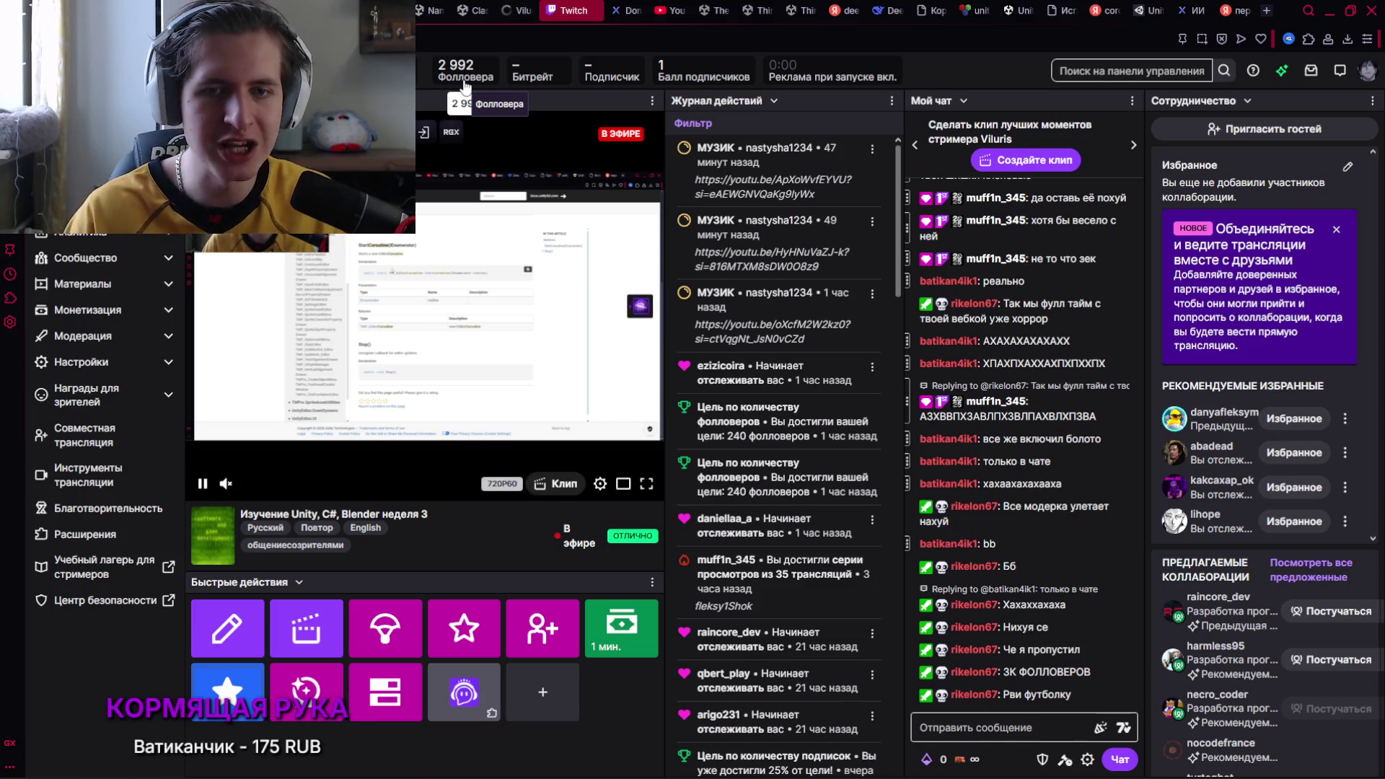
key("alt+Tab")
key("alt+Tab")
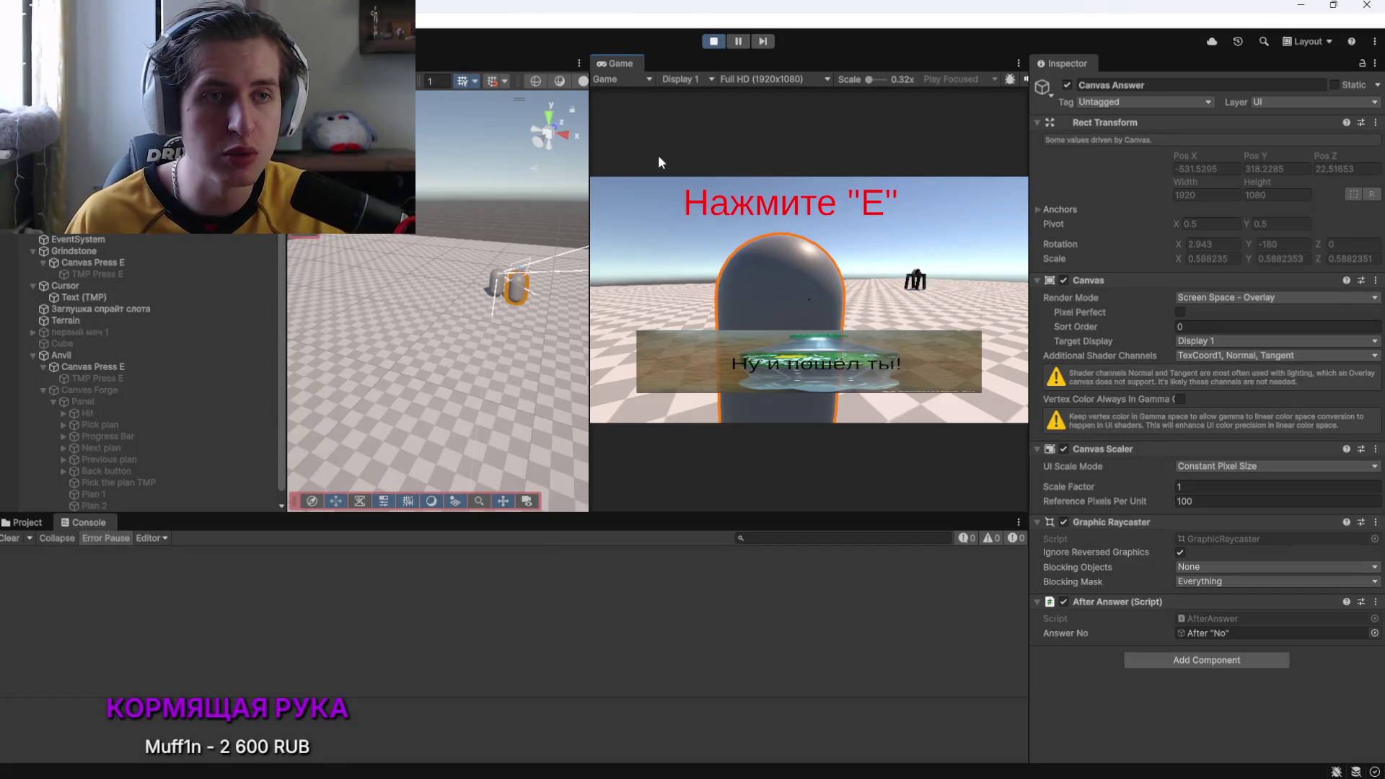
Stop the playtest, reread DeepSeek's coroutine usage example, then return to AfterAnswer.cs
left_click(713, 41)
key("alt+Tab")
key("alt+Tab")
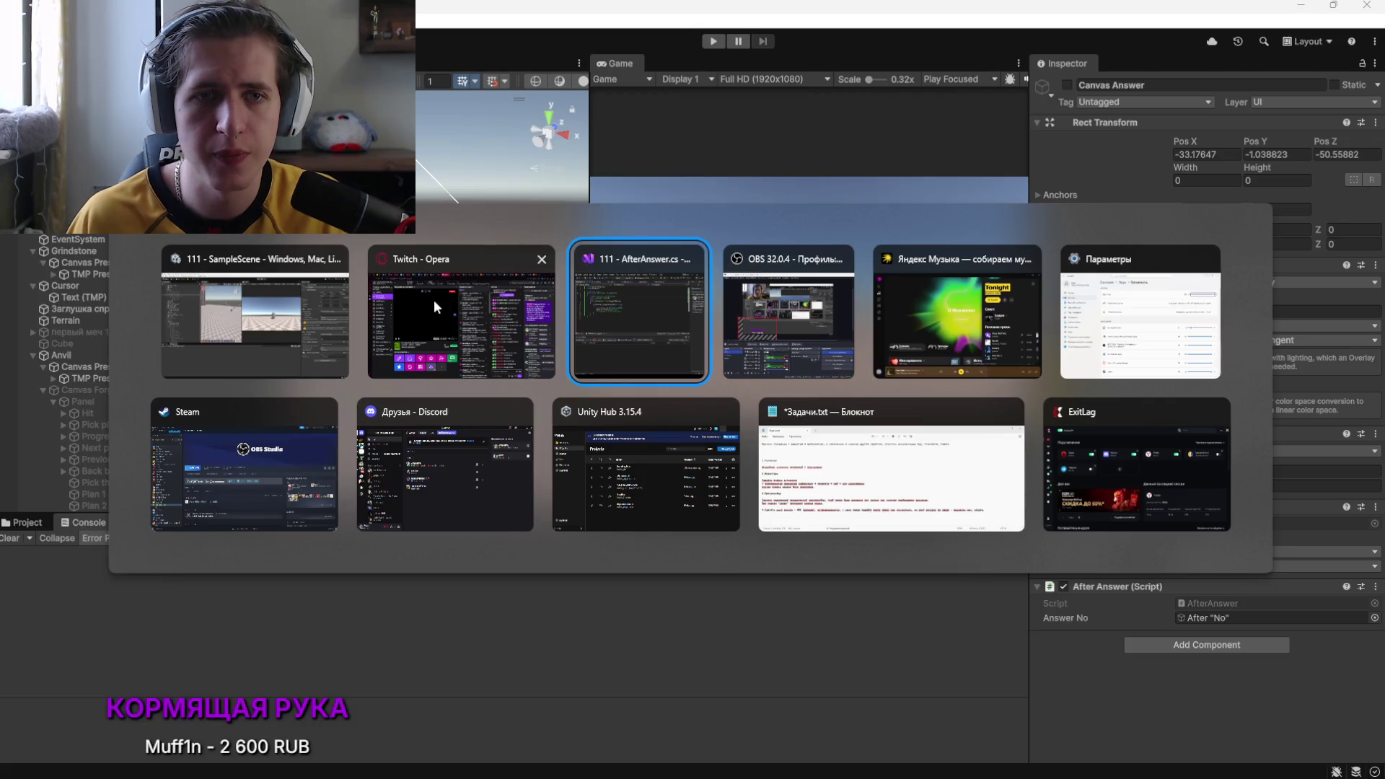
left_click(439, 293)
left_click(929, 10)
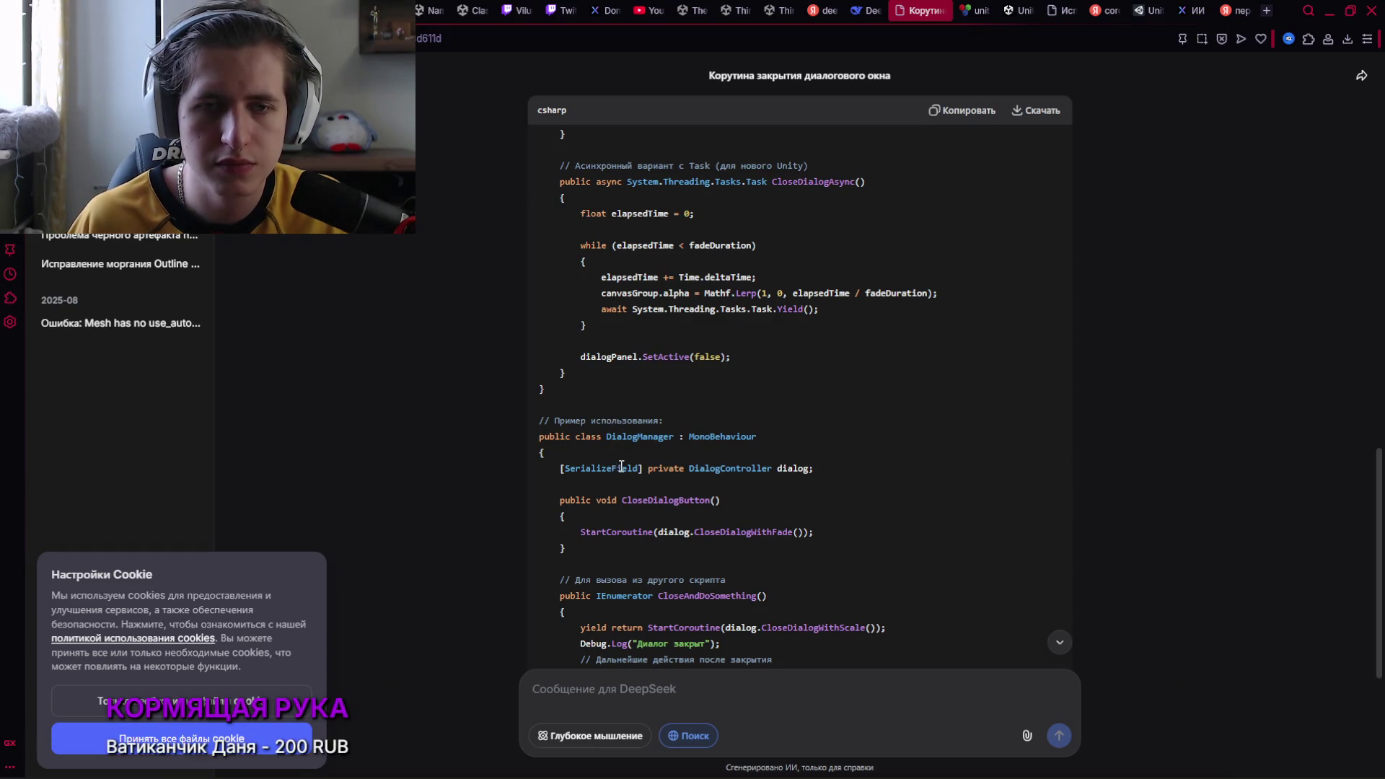
scroll(620, 468, "down", 1)
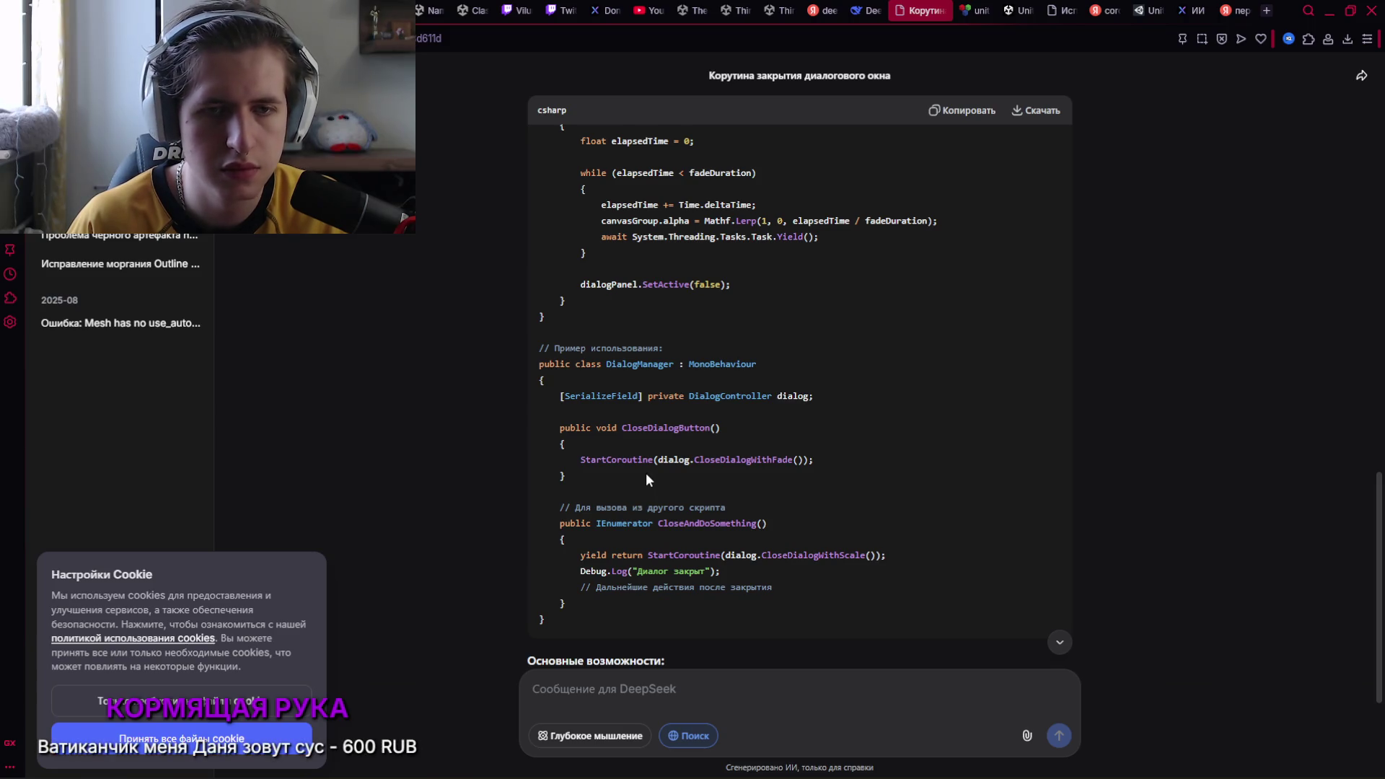
key("alt+Tab")
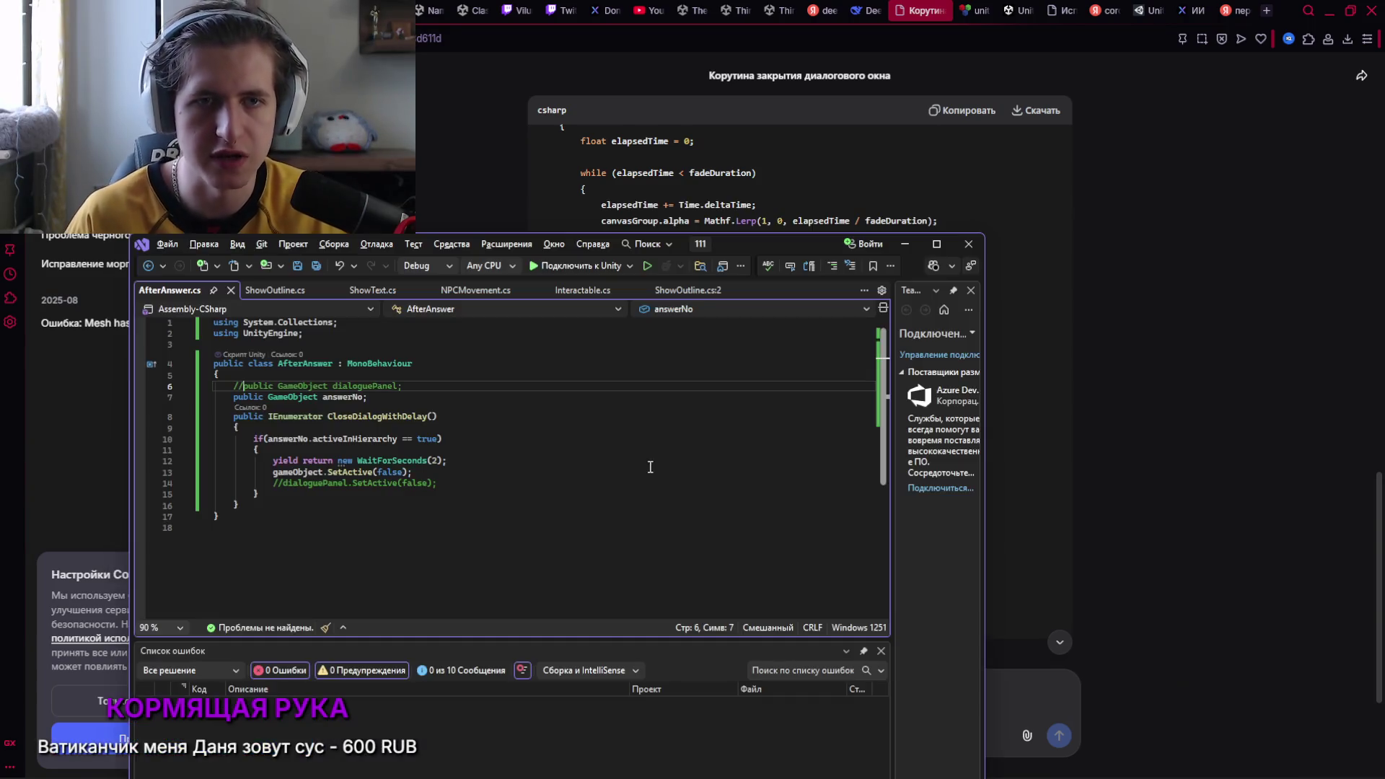
left_click(301, 504)
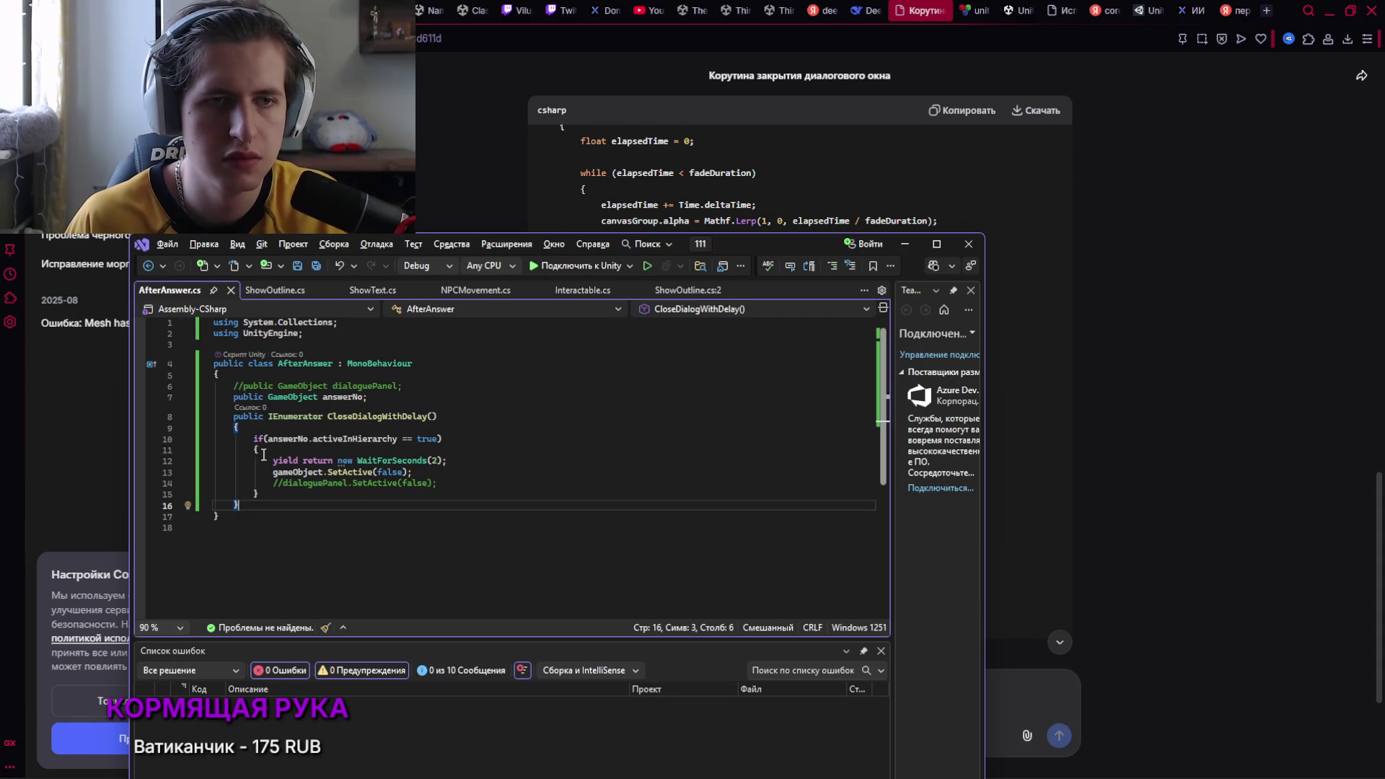
left_click_drag(263, 454, 253, 437)
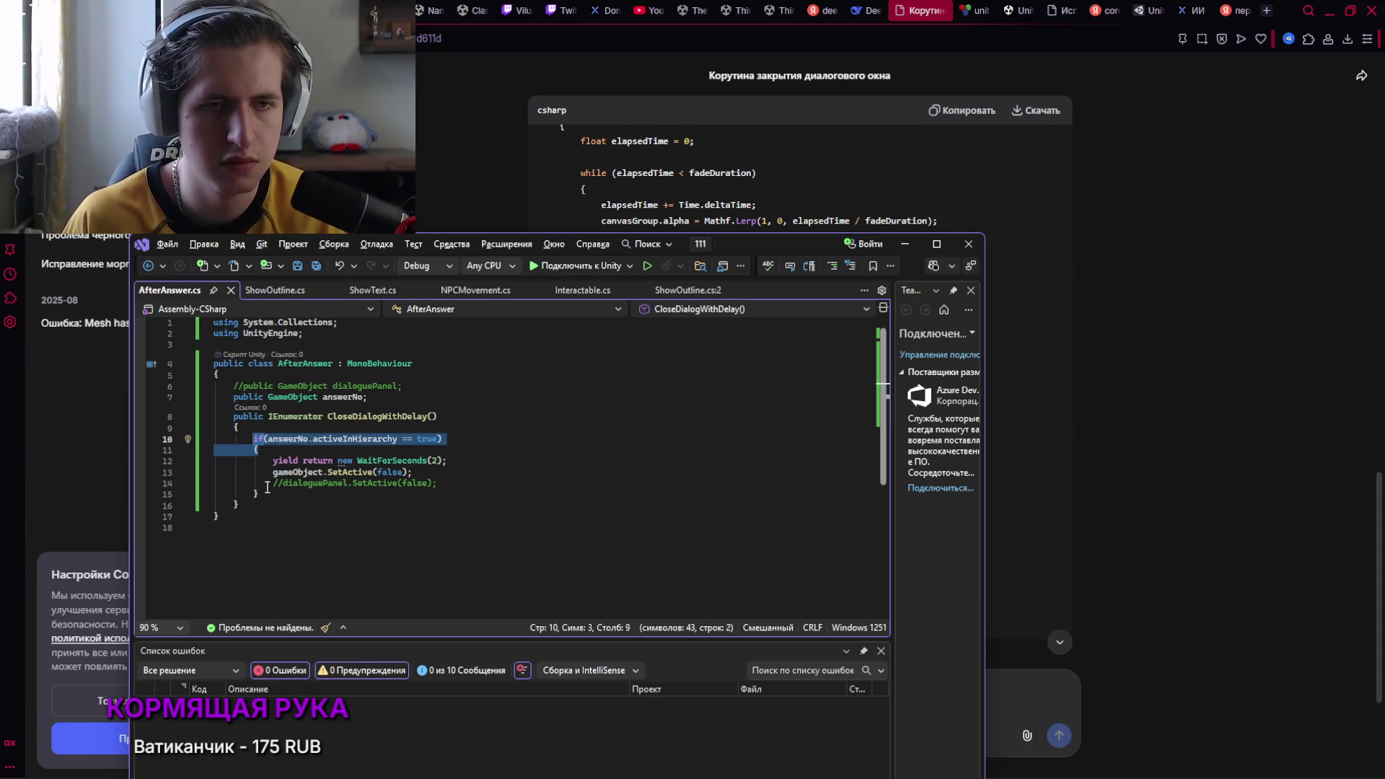
Move the answerNo if-condition out of the coroutine to just after its closing brace
left_click_drag(261, 494, 254, 498)
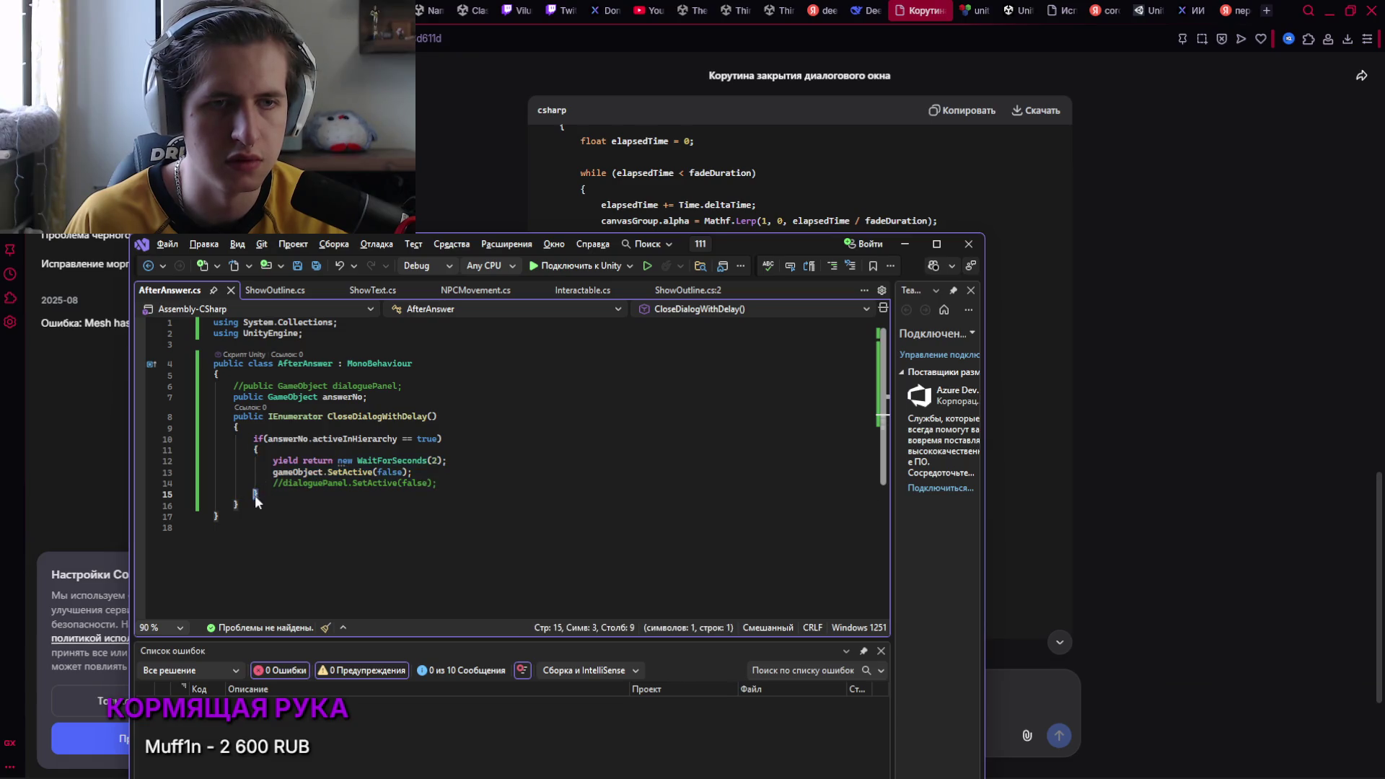
left_click_drag(261, 450, 252, 438)
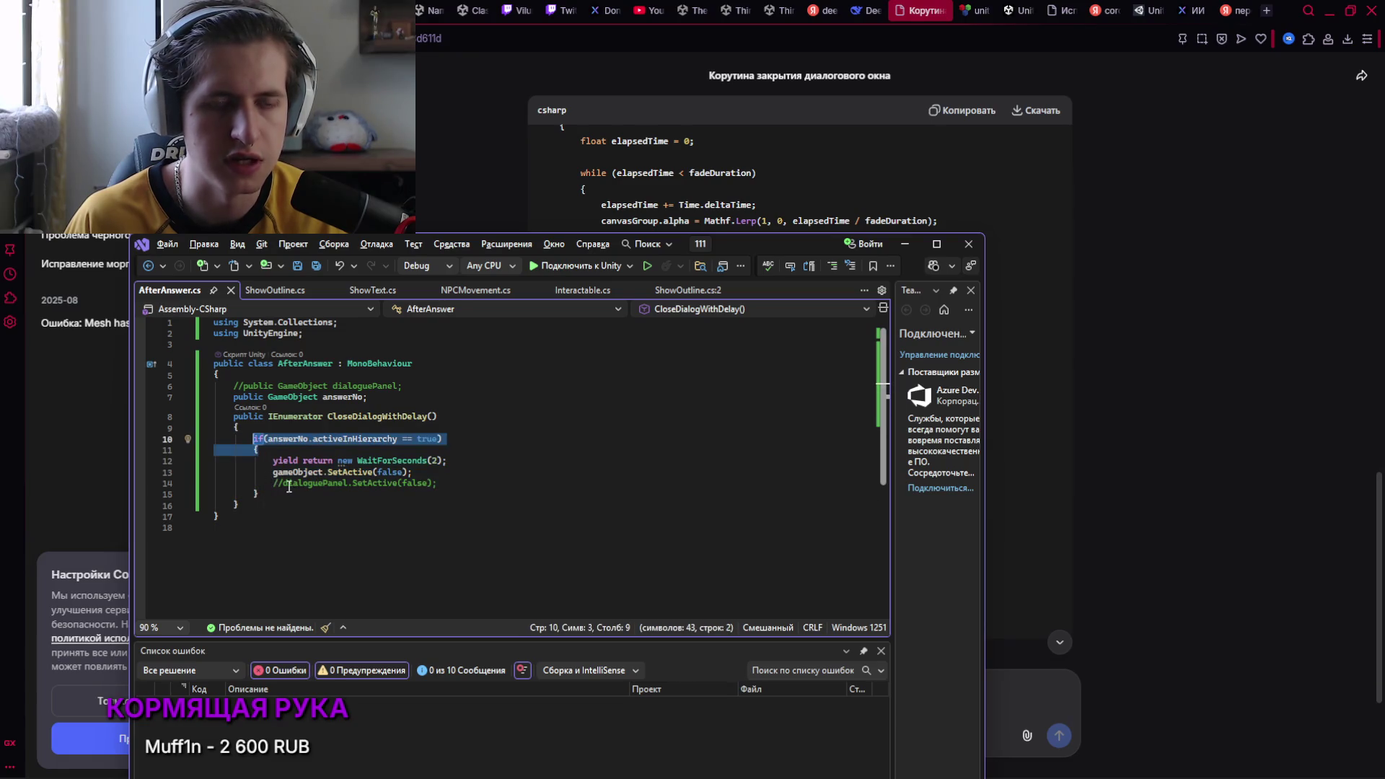
key("Delete")
key("Down")
key("Down")
key("Down")
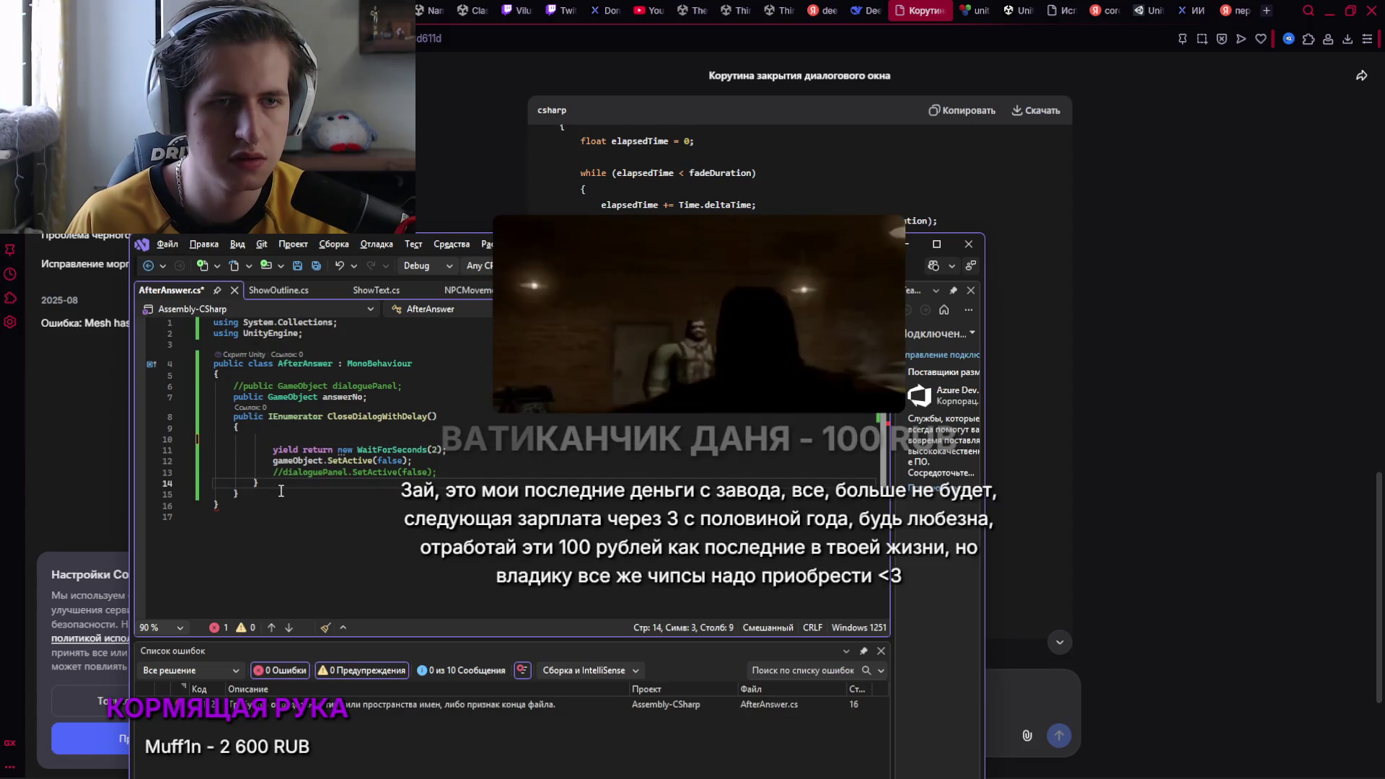
key("Down")
key("Down")
key("Home")
key("ctrl+v")
key("ctrl+z")
left_click(273, 484)
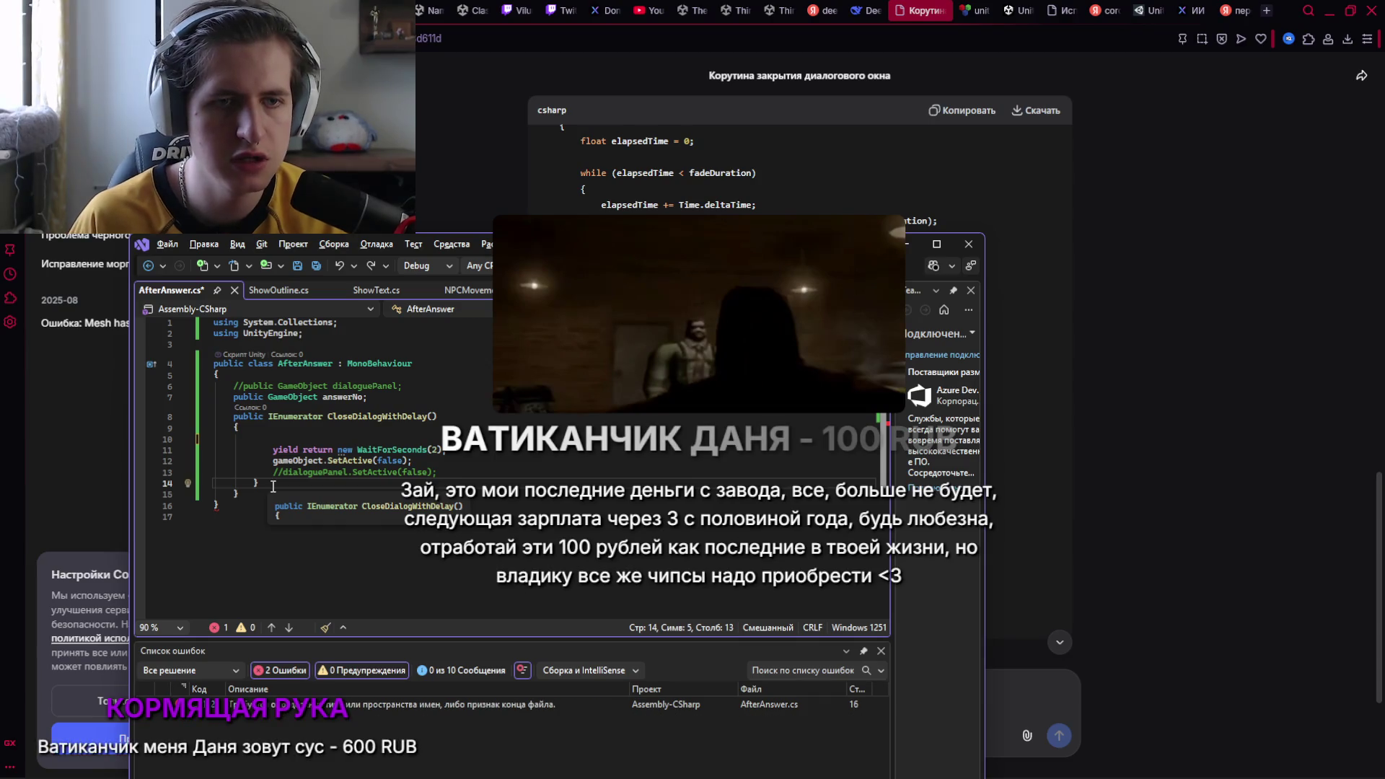
key("ctrl+v")
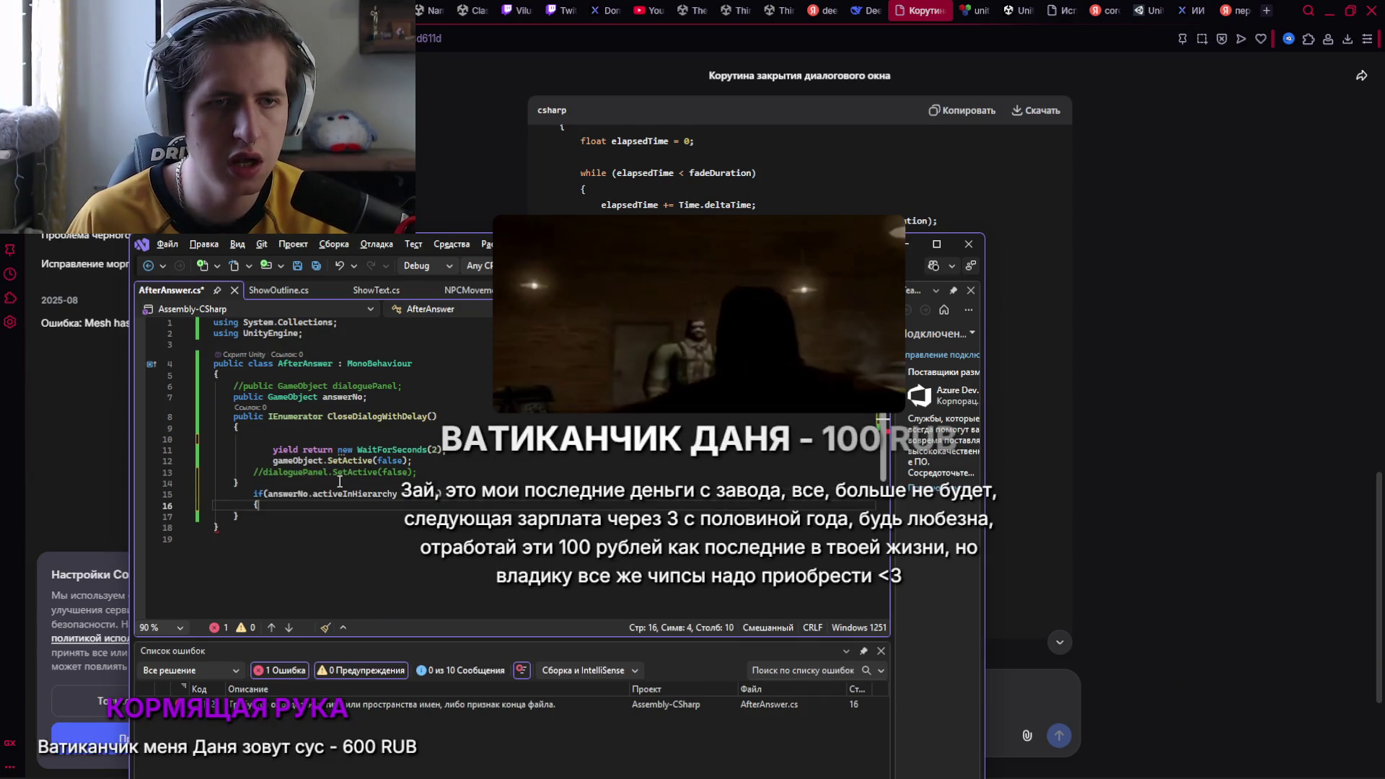
Remove the stray closing brace and rebuild the if-block's braces with an empty line inside
double_click(274, 485)
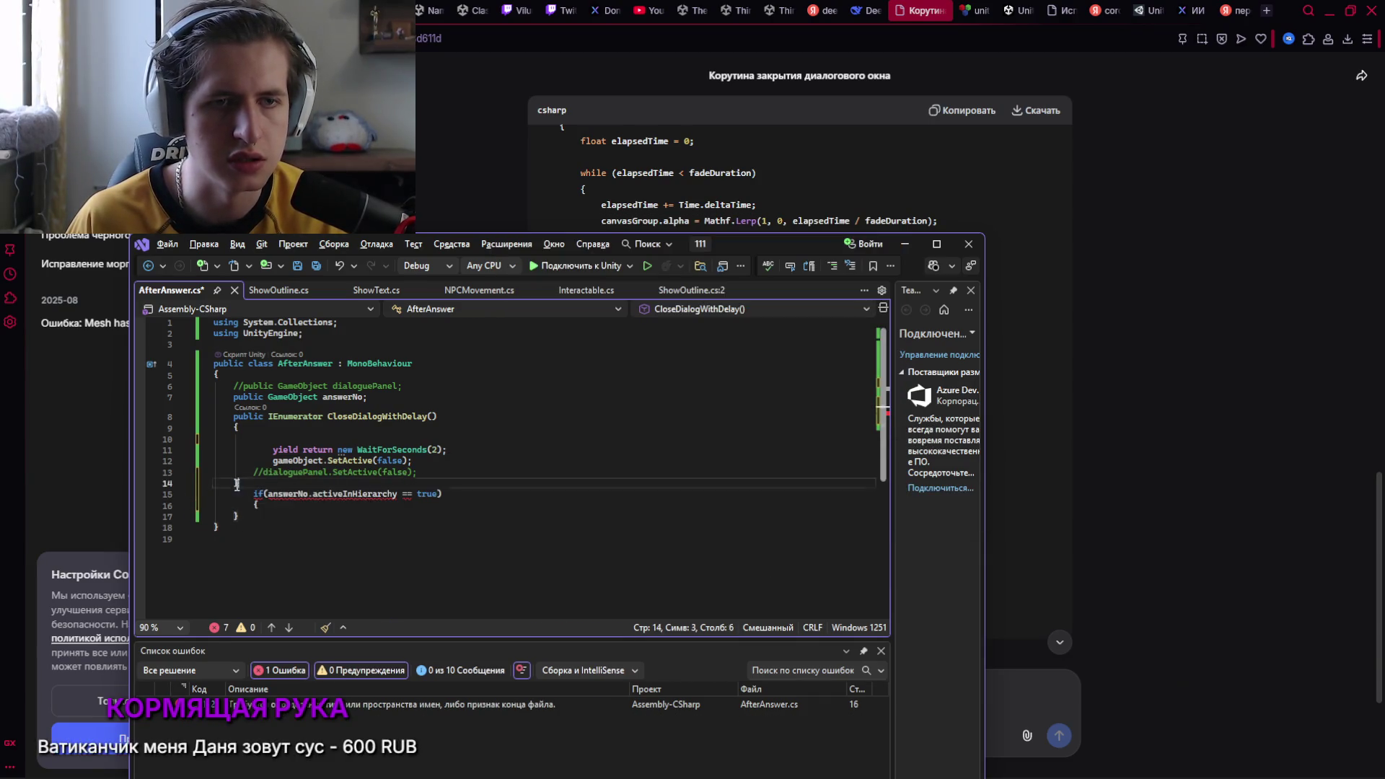
key("BackSpace")
left_click(278, 508)
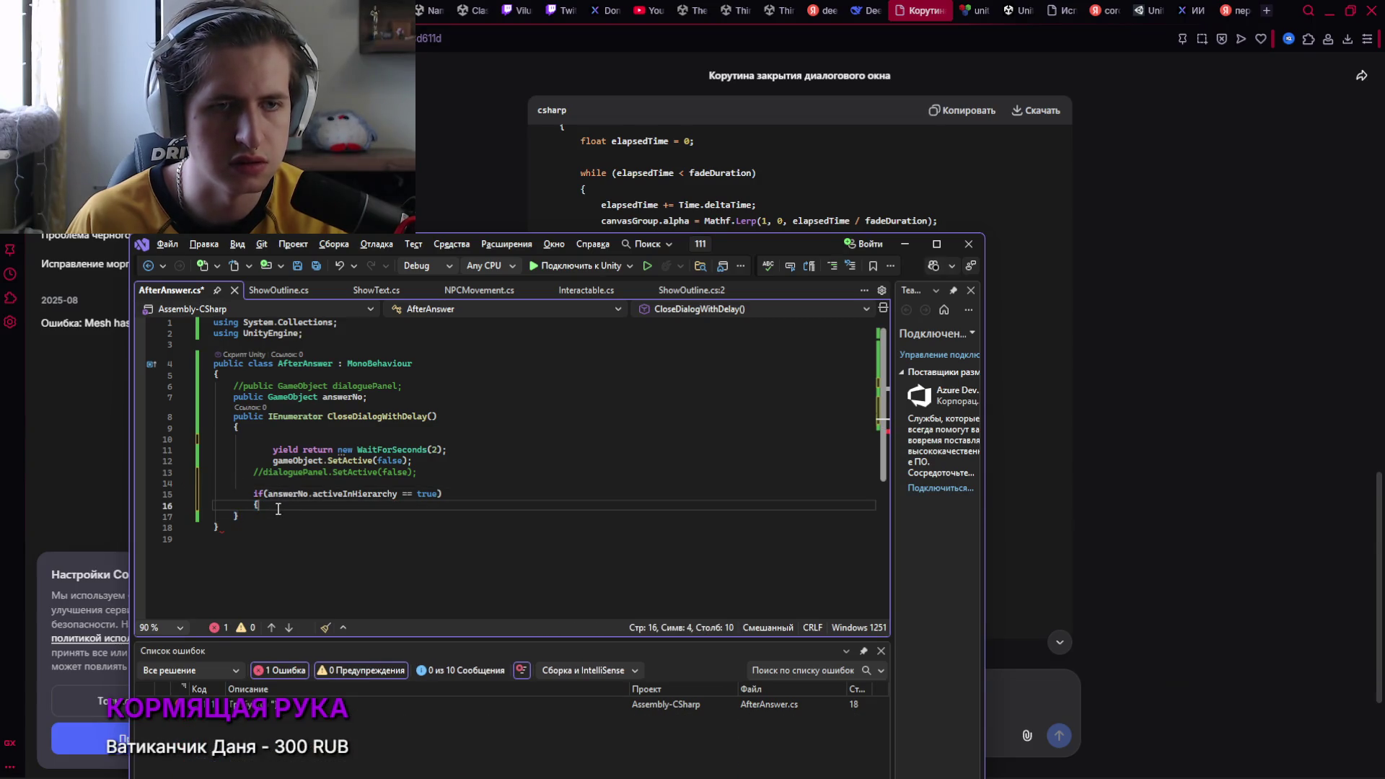
key("BackSpace")
type("{")
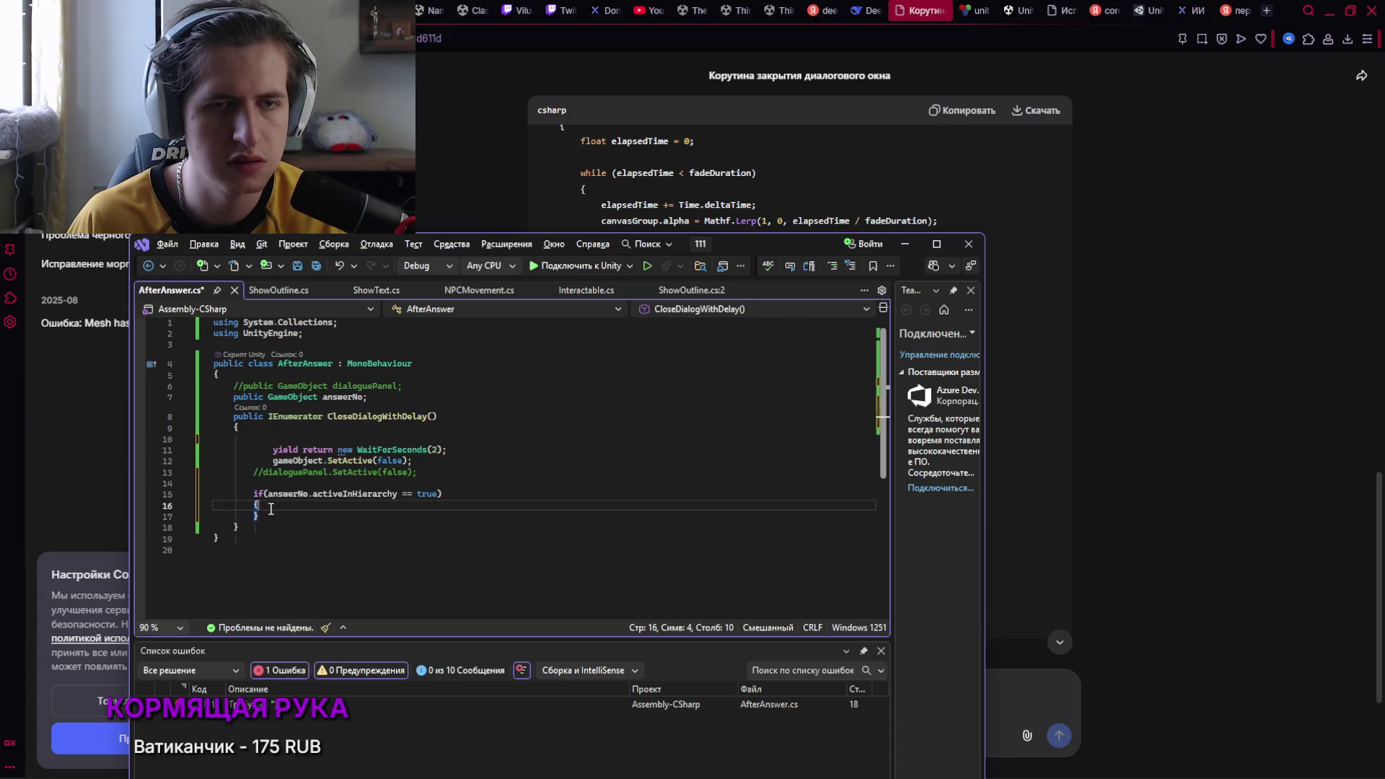
key("Return")
Remove the blank line, unindent the yield and SetActive lines, and indent the if-block's empty line twice
left_click(278, 439)
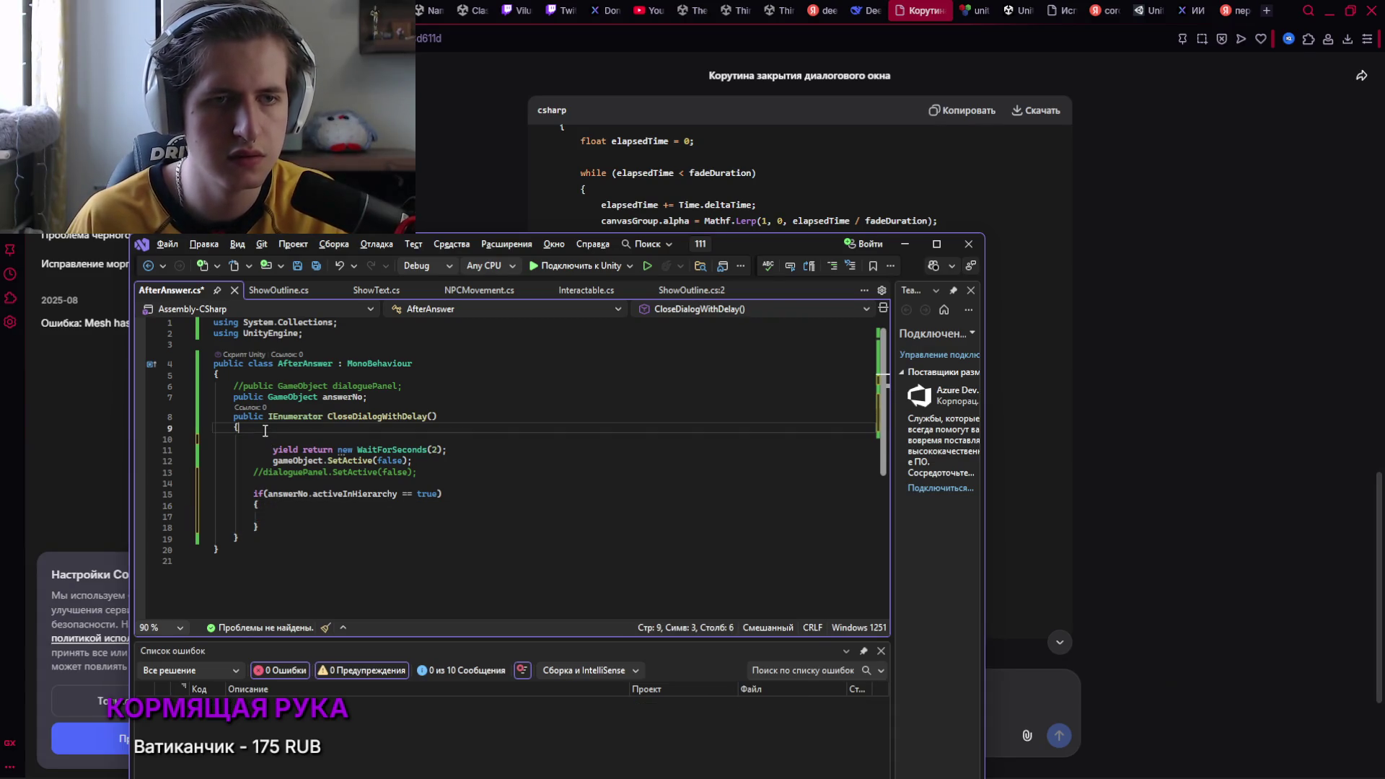
key("BackSpace")
left_click(272, 439)
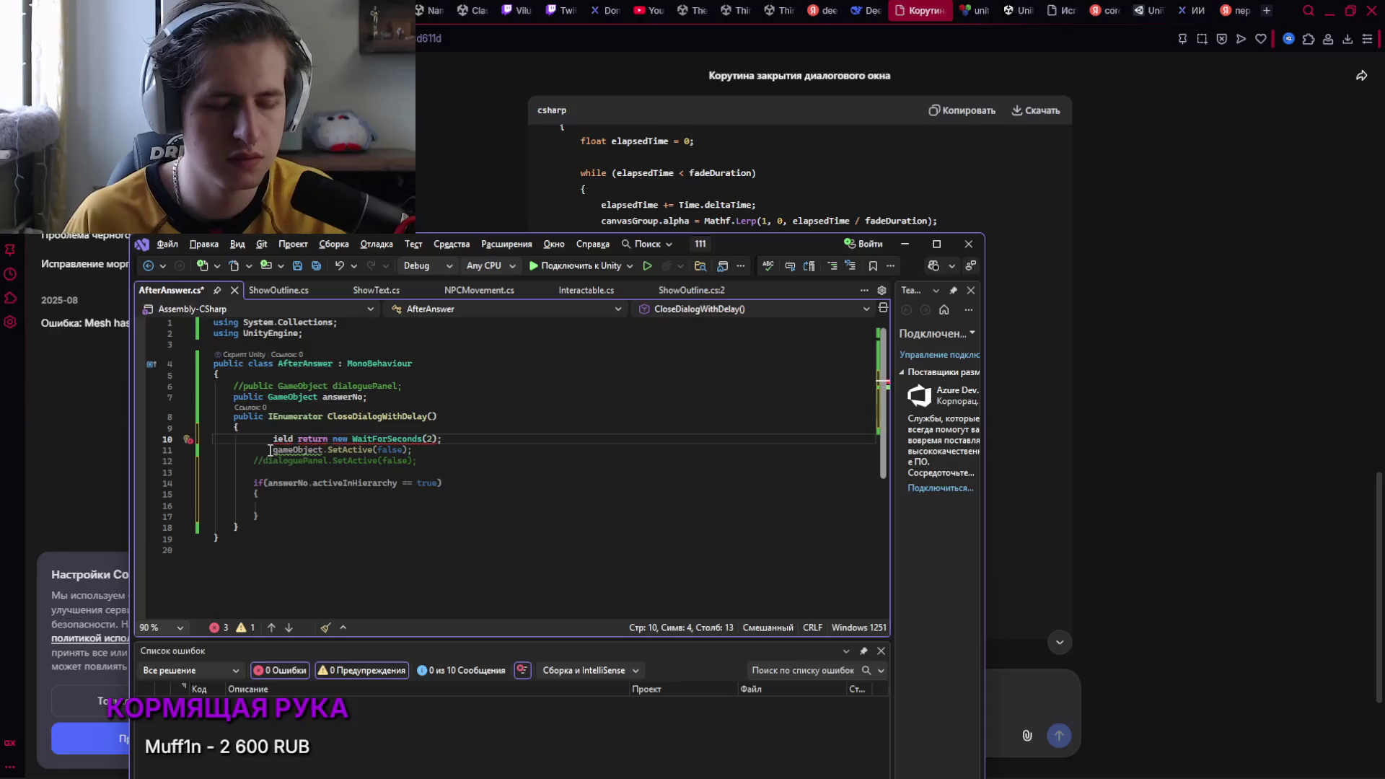
key("BackSpace")
left_click(270, 449)
key("BackSpace")
type("y")
left_click(277, 506)
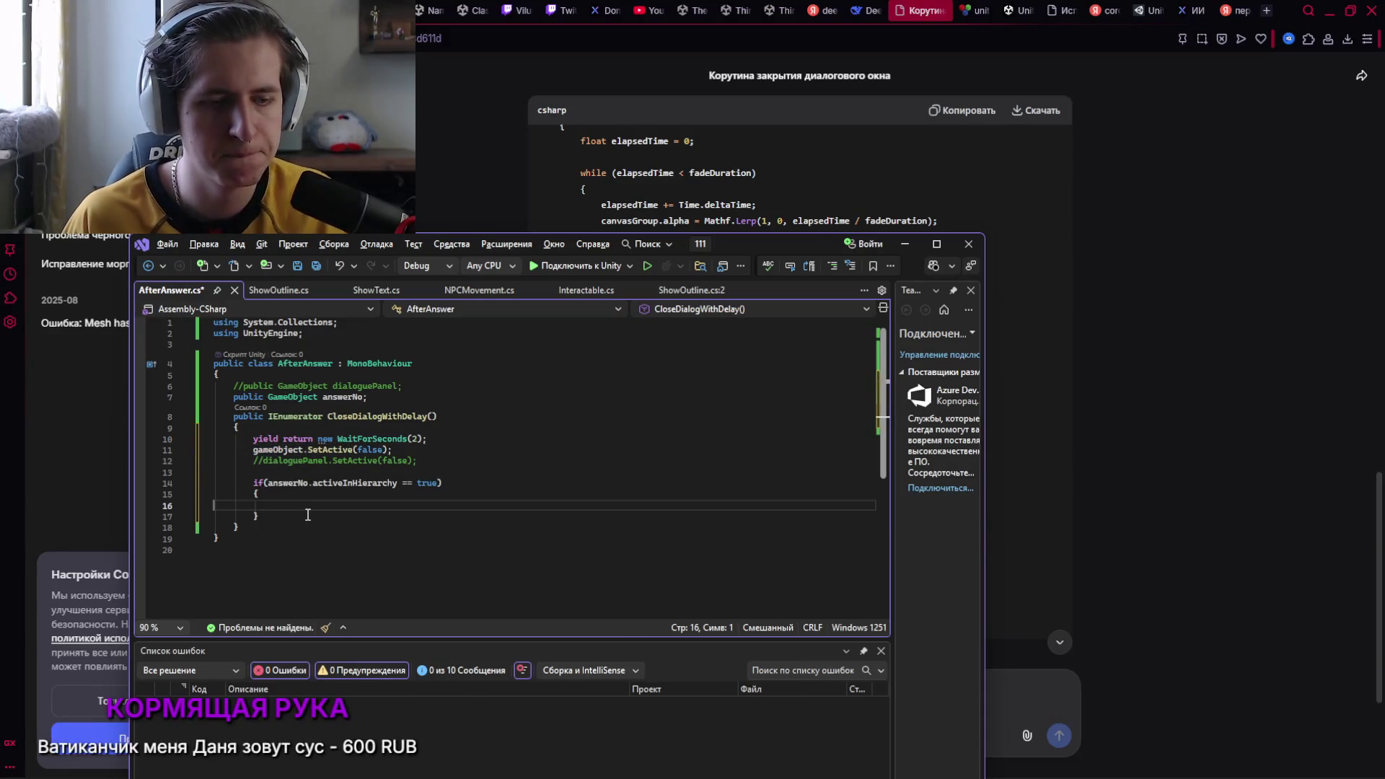
key("Tab")
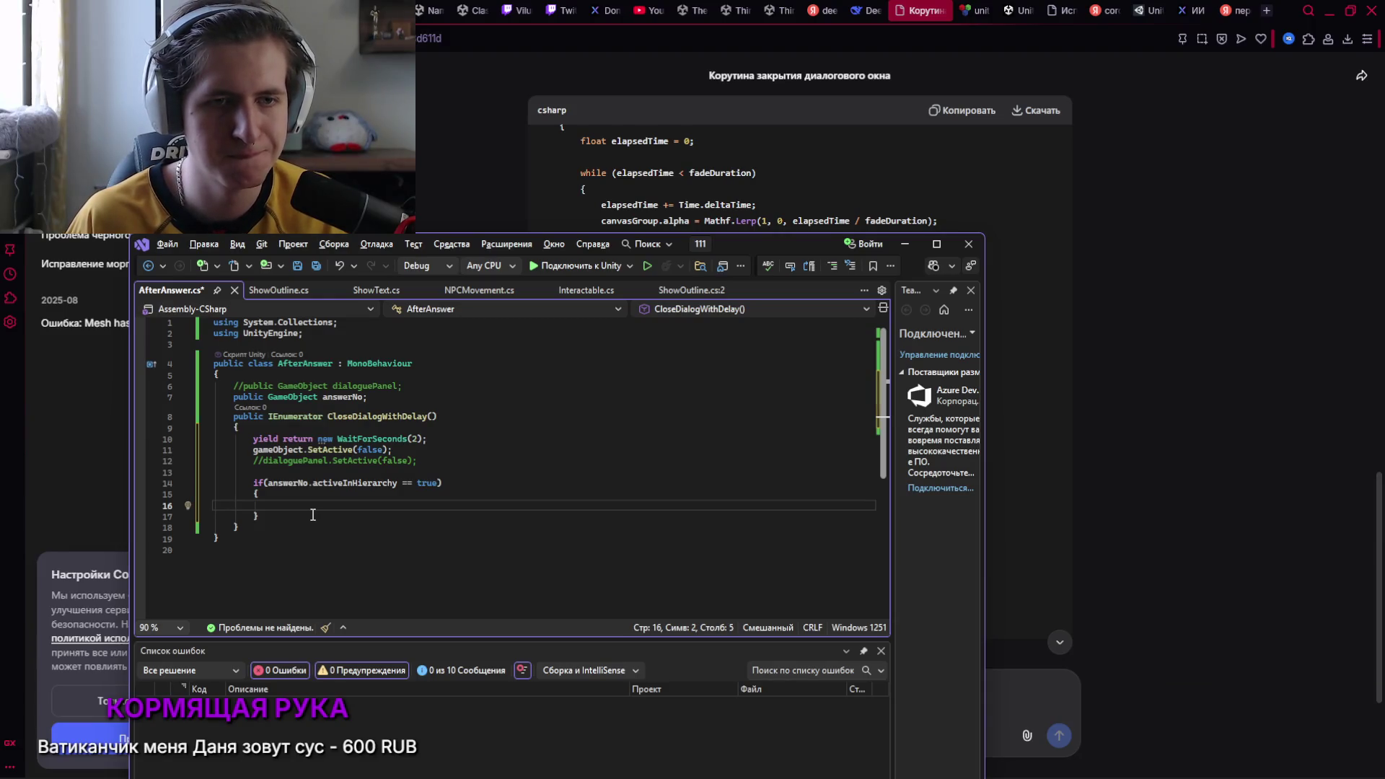
key("Tab")
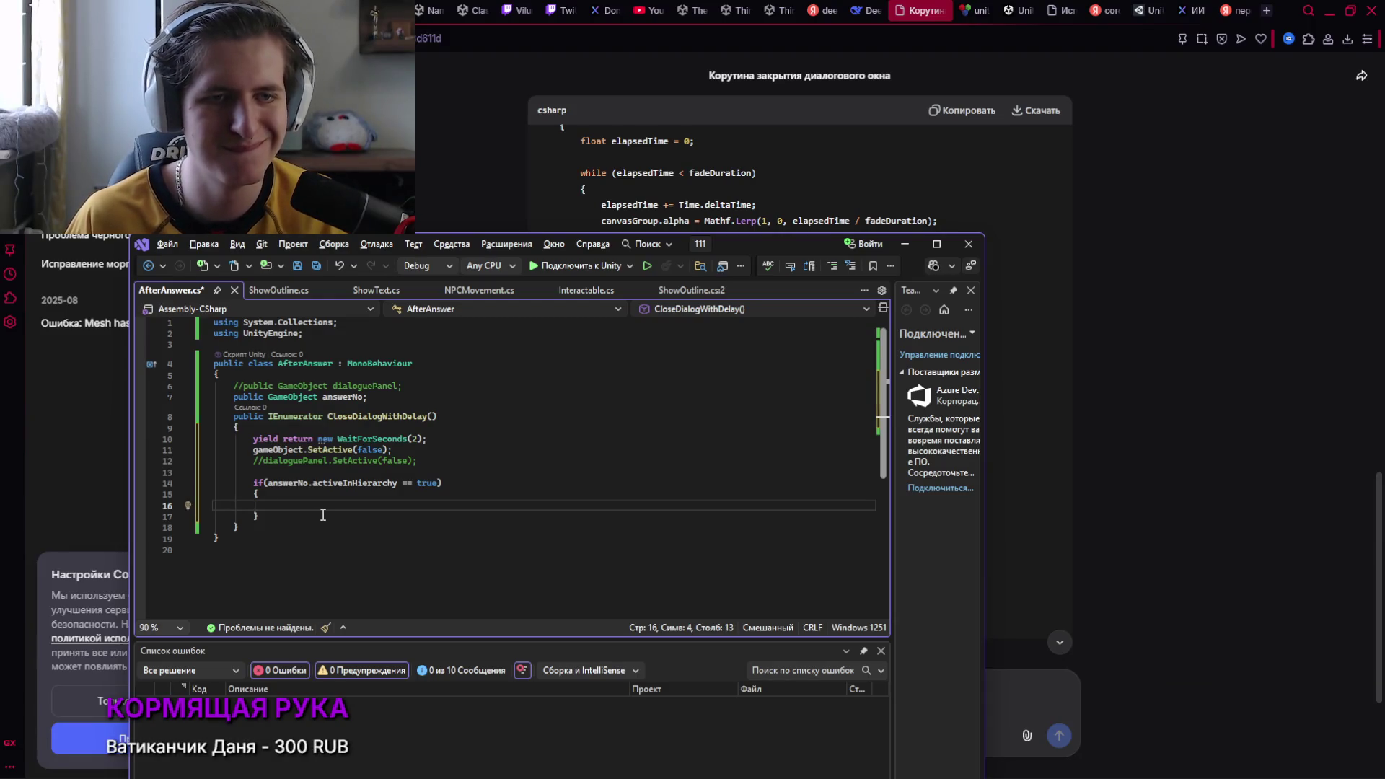
Add StartCoroutine(CloseDialogWithDelay()); inside the answerNo block using IntelliSense, and save AfterAnswer.cs
type("Sta")
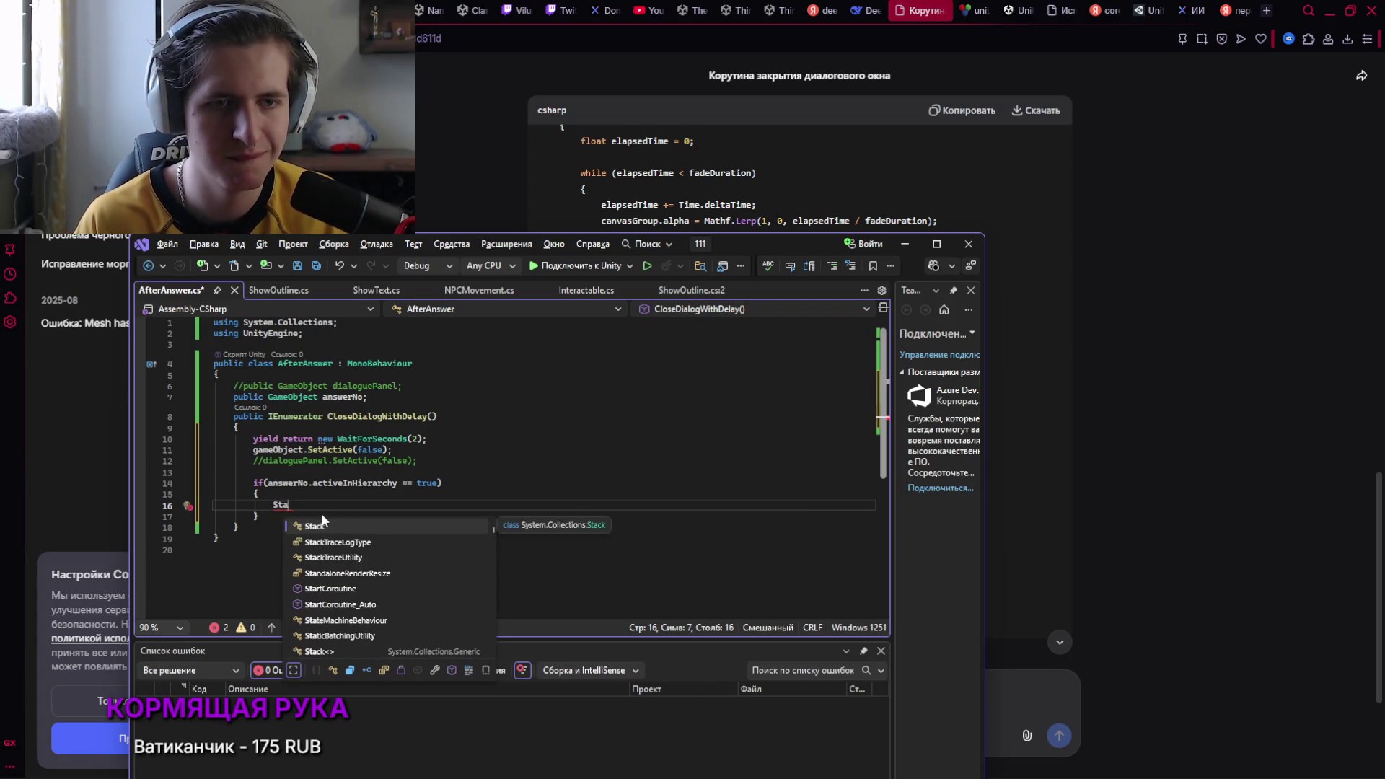
key("Down")
key("Down")
key("Down")
key("Tab")
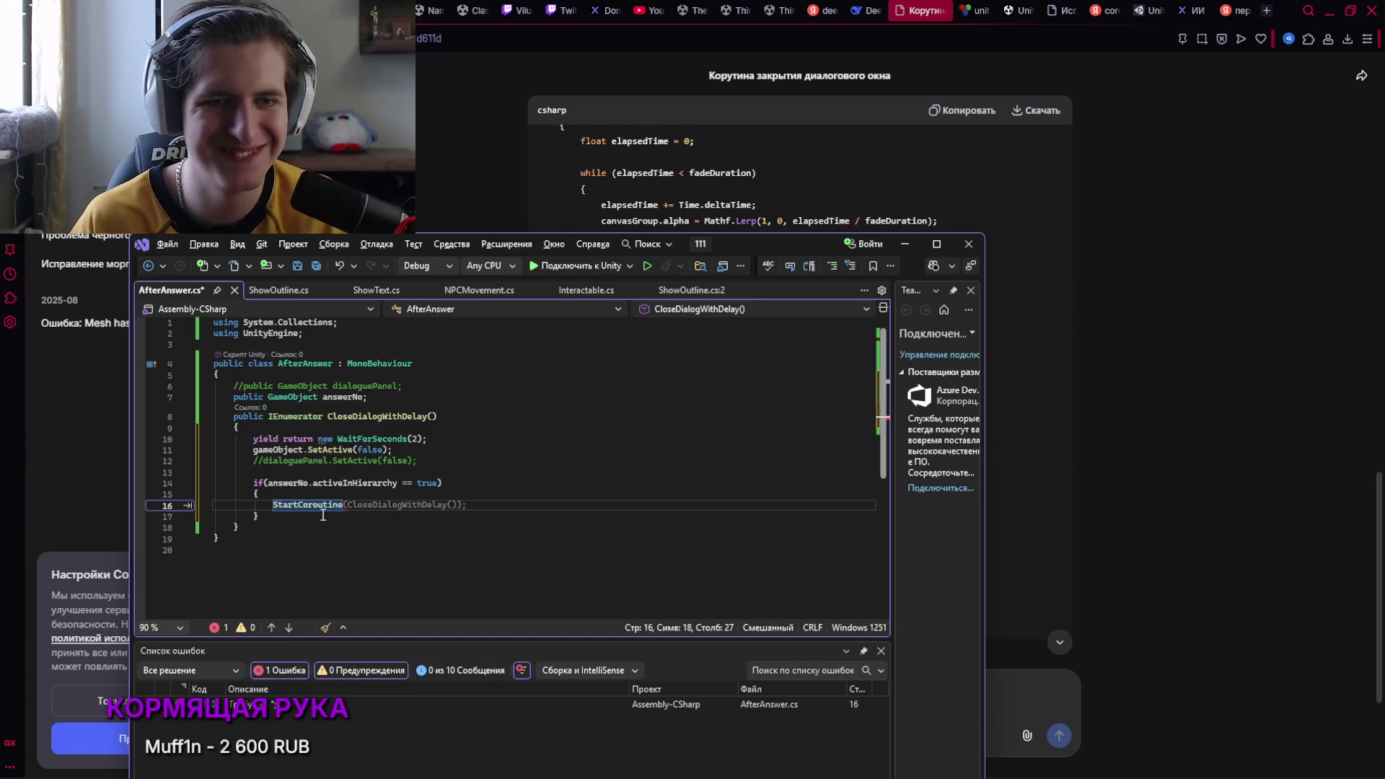
key("Tab")
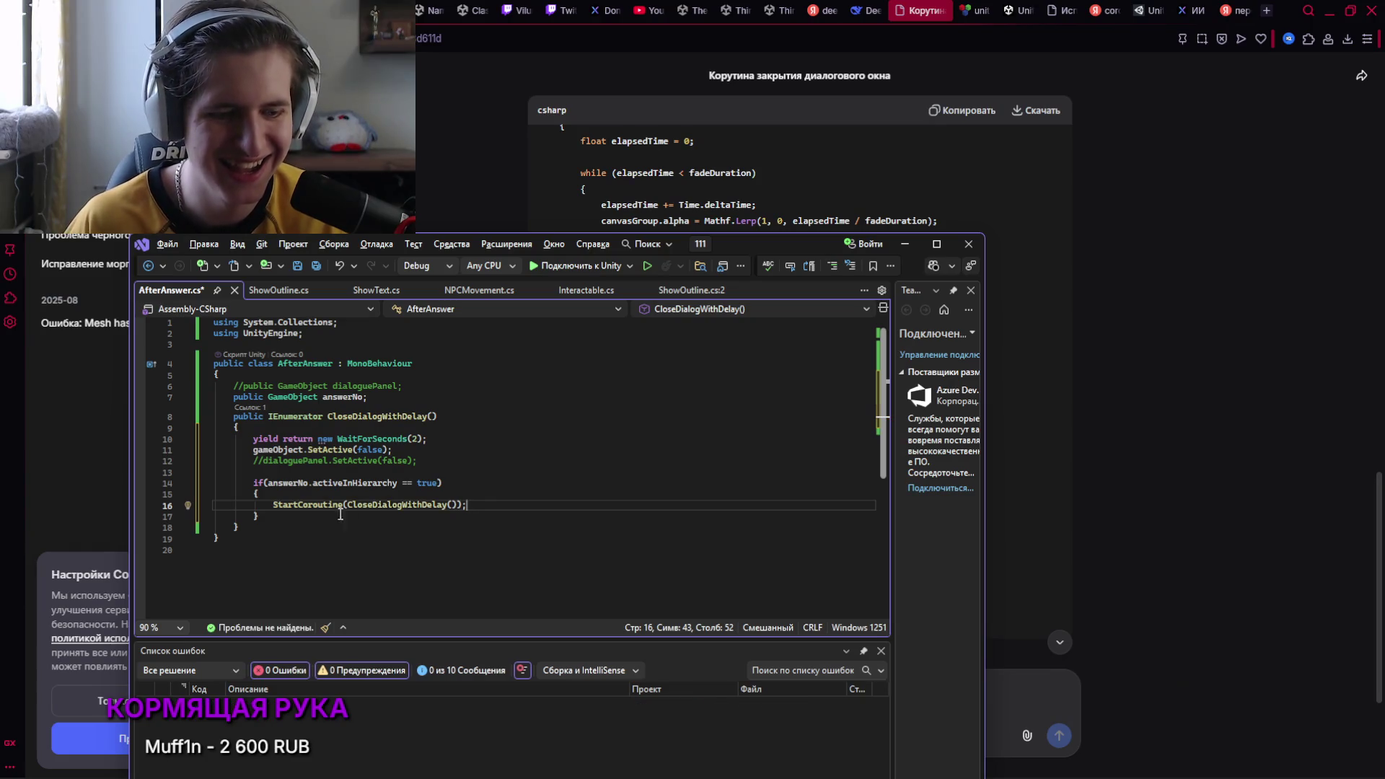
key("ctrl+s")
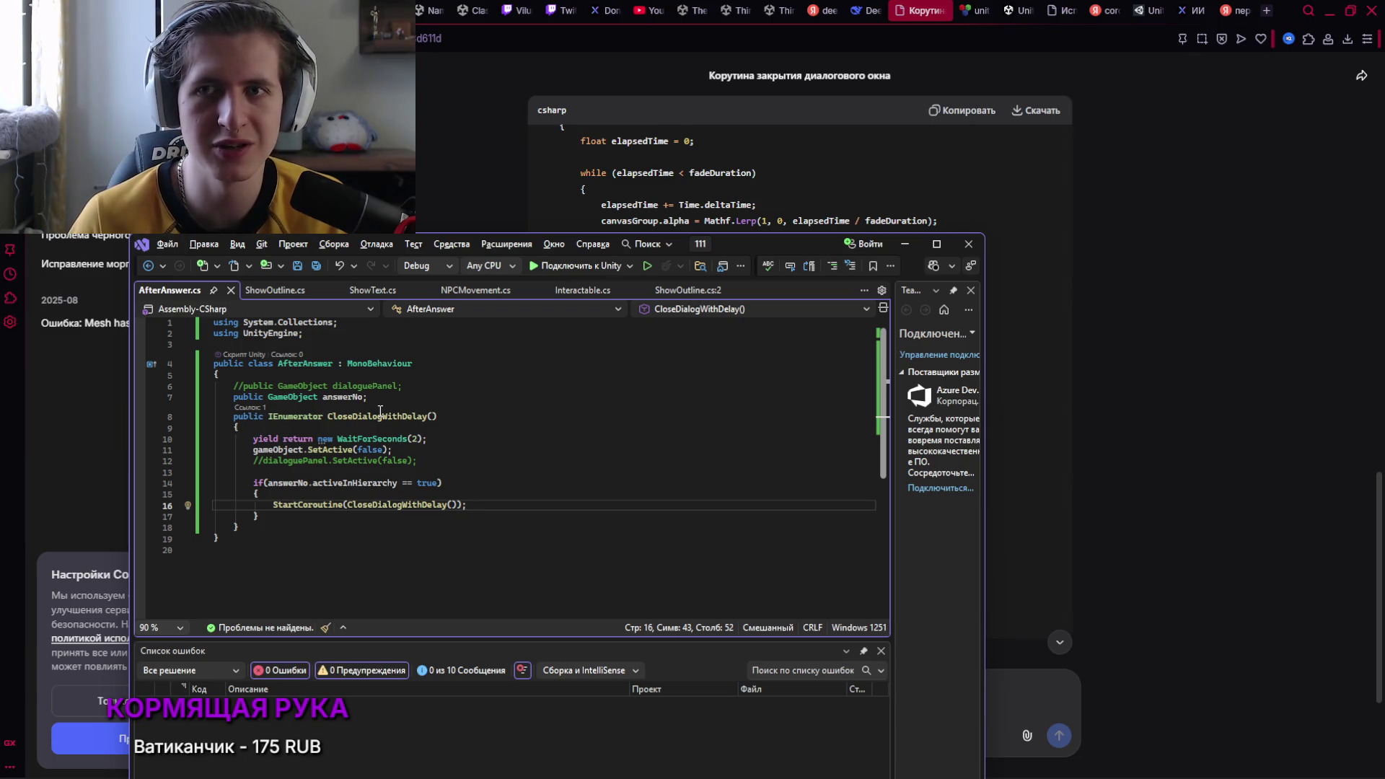
key("alt+Tab")
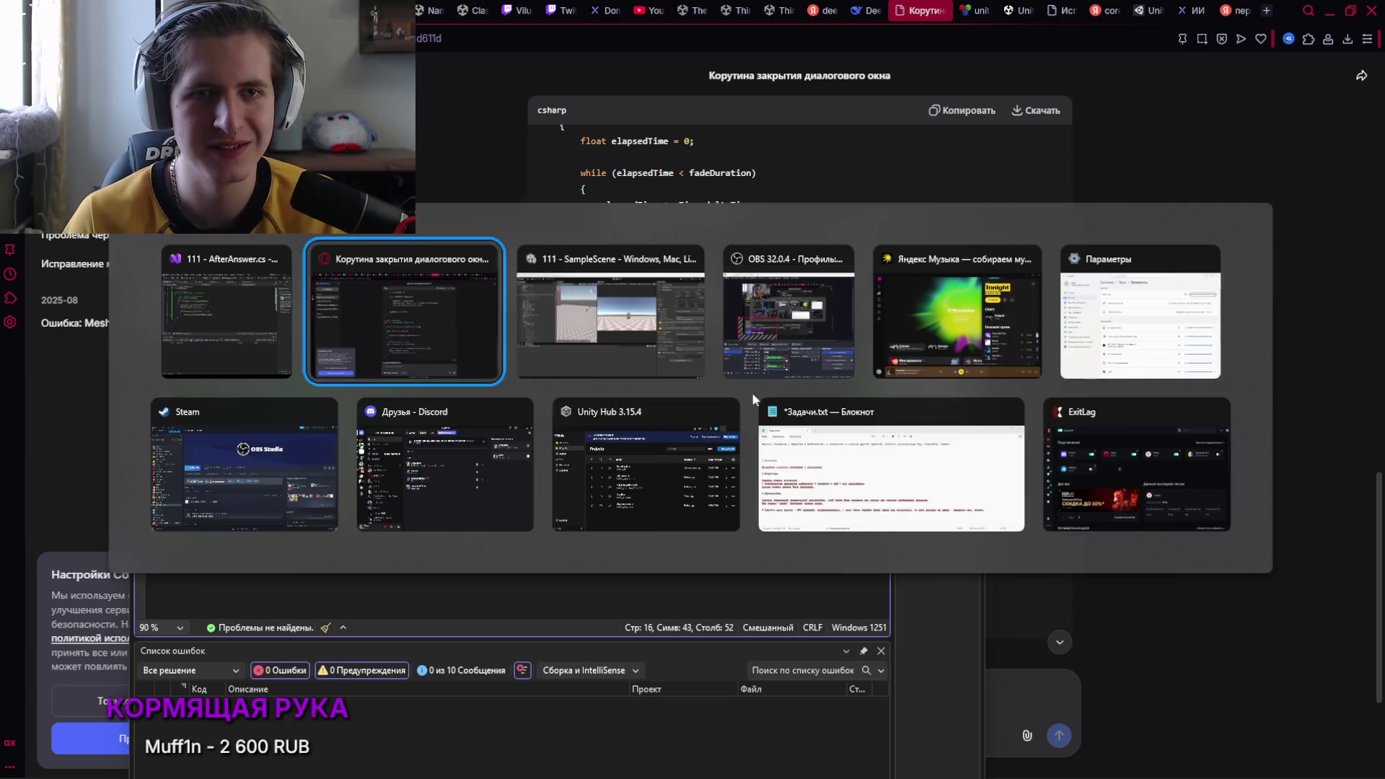
Run the scene, walk the player to the NPC, talk with E and answer 'Нет, извини'
left_click(713, 41)
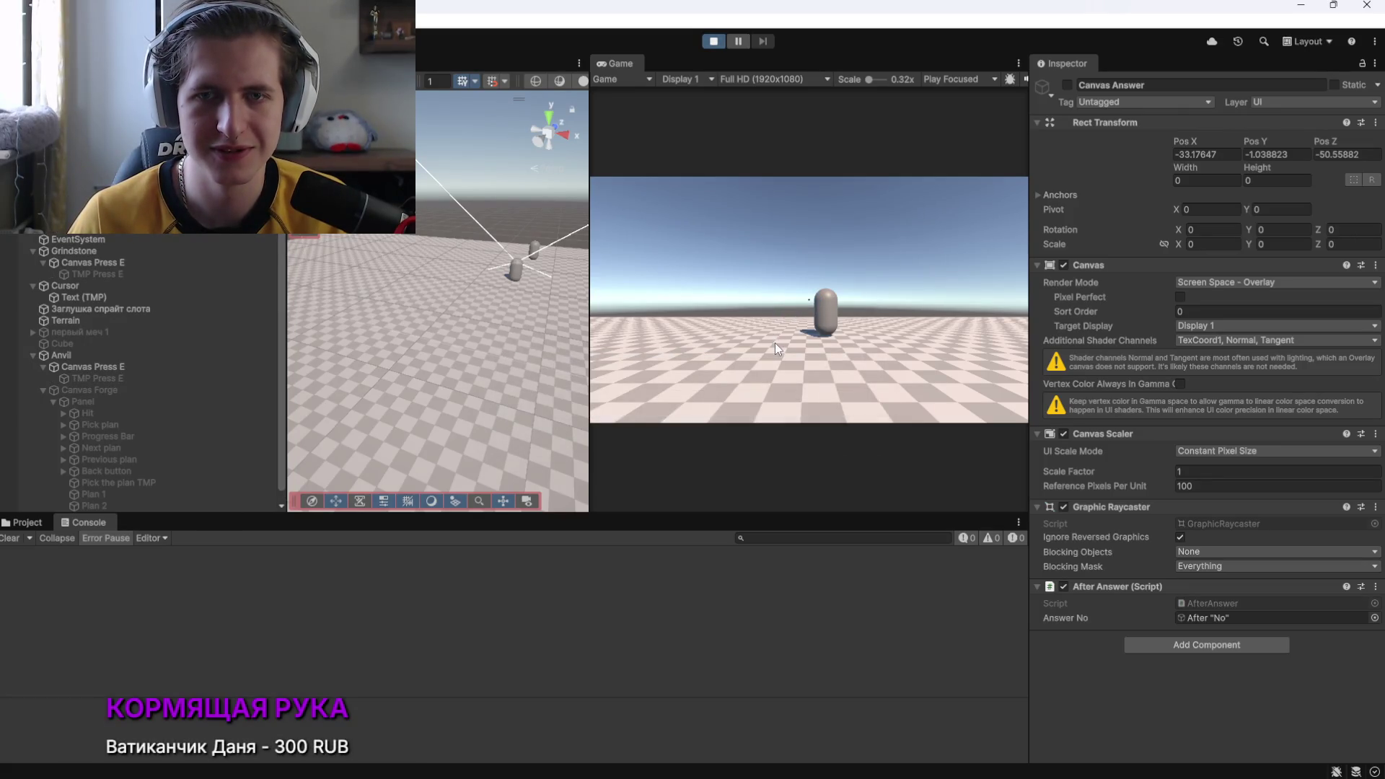
left_click(785, 344)
key("w")
key("w")
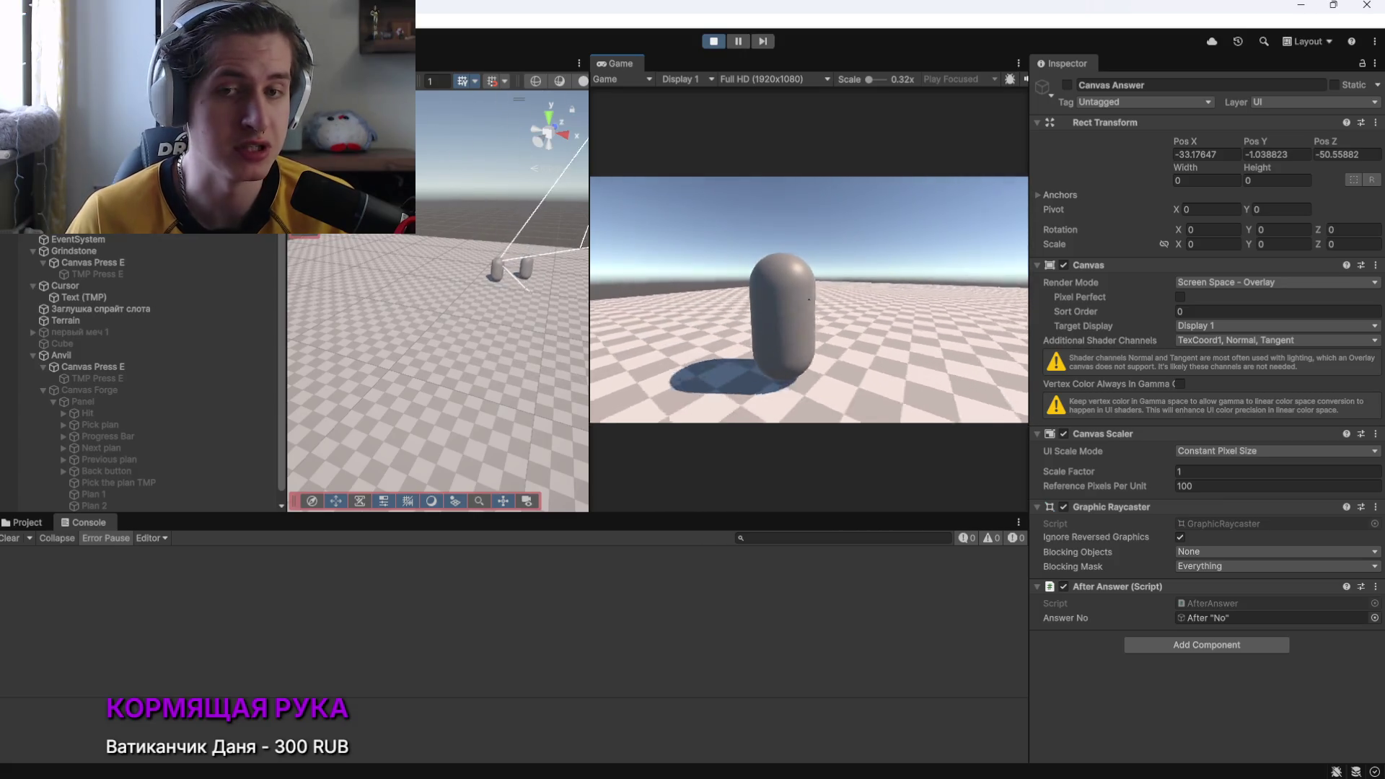
key("e")
left_click(869, 381)
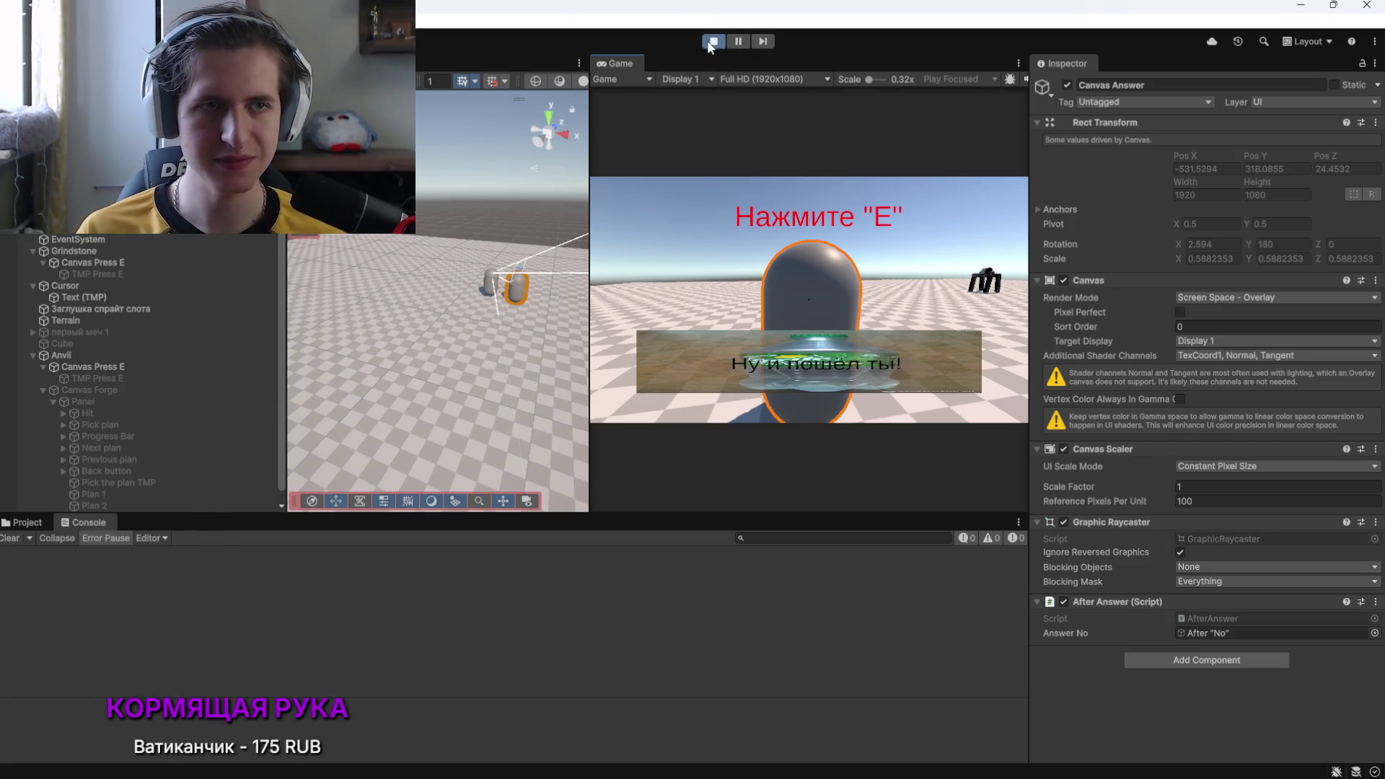
key("alt+Tab")
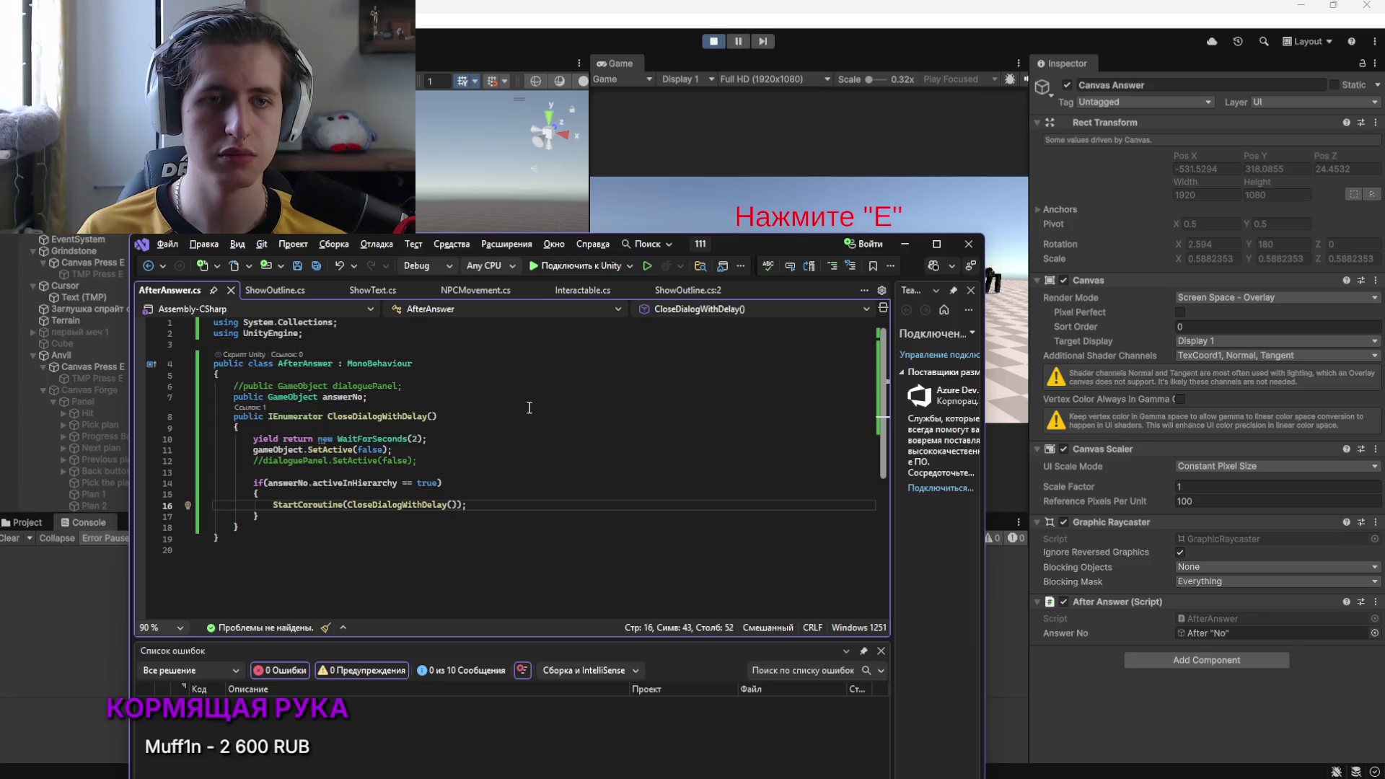
Move the answerNo if-block out to a new line below the CloseDialogWithDelay coroutine
left_click_drag(261, 518, 253, 483)
key("ctrl+c")
key("Delete")
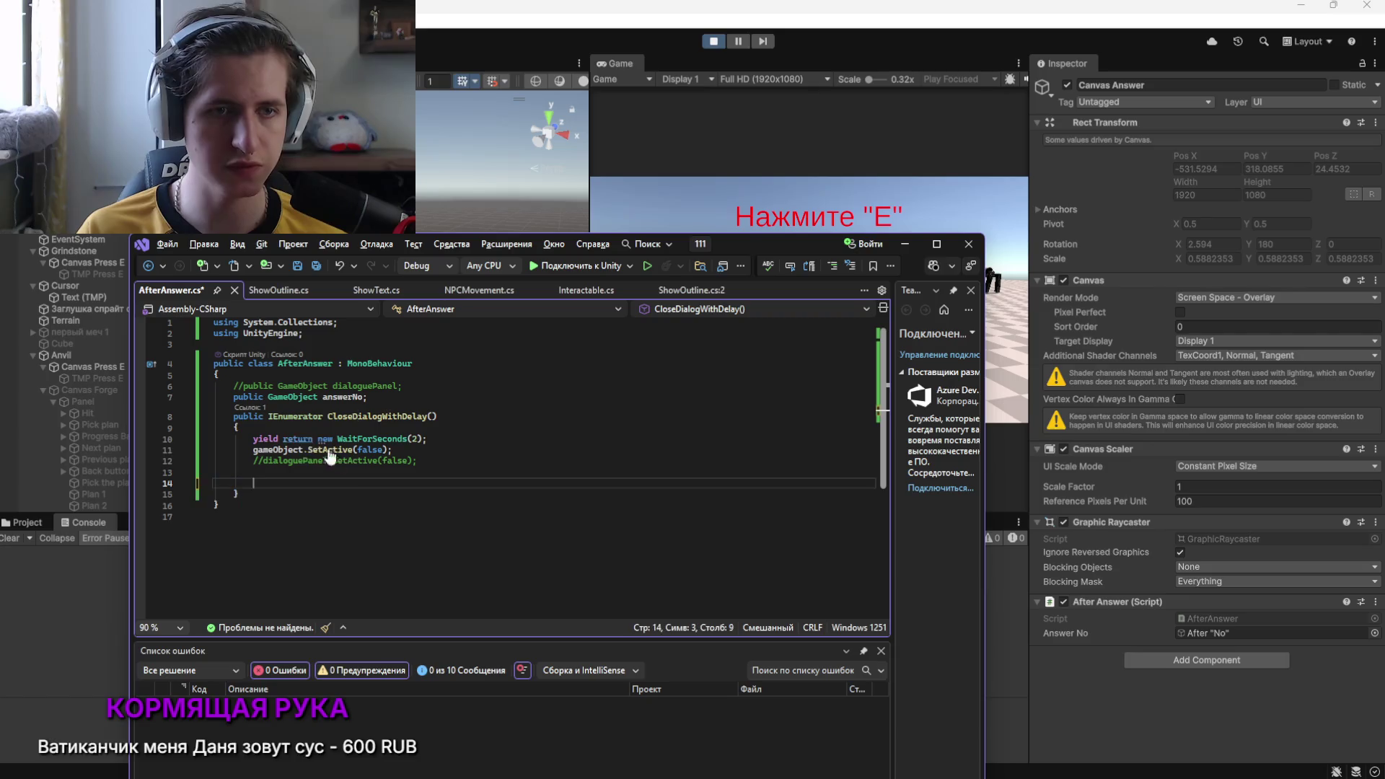
left_click(440, 462)
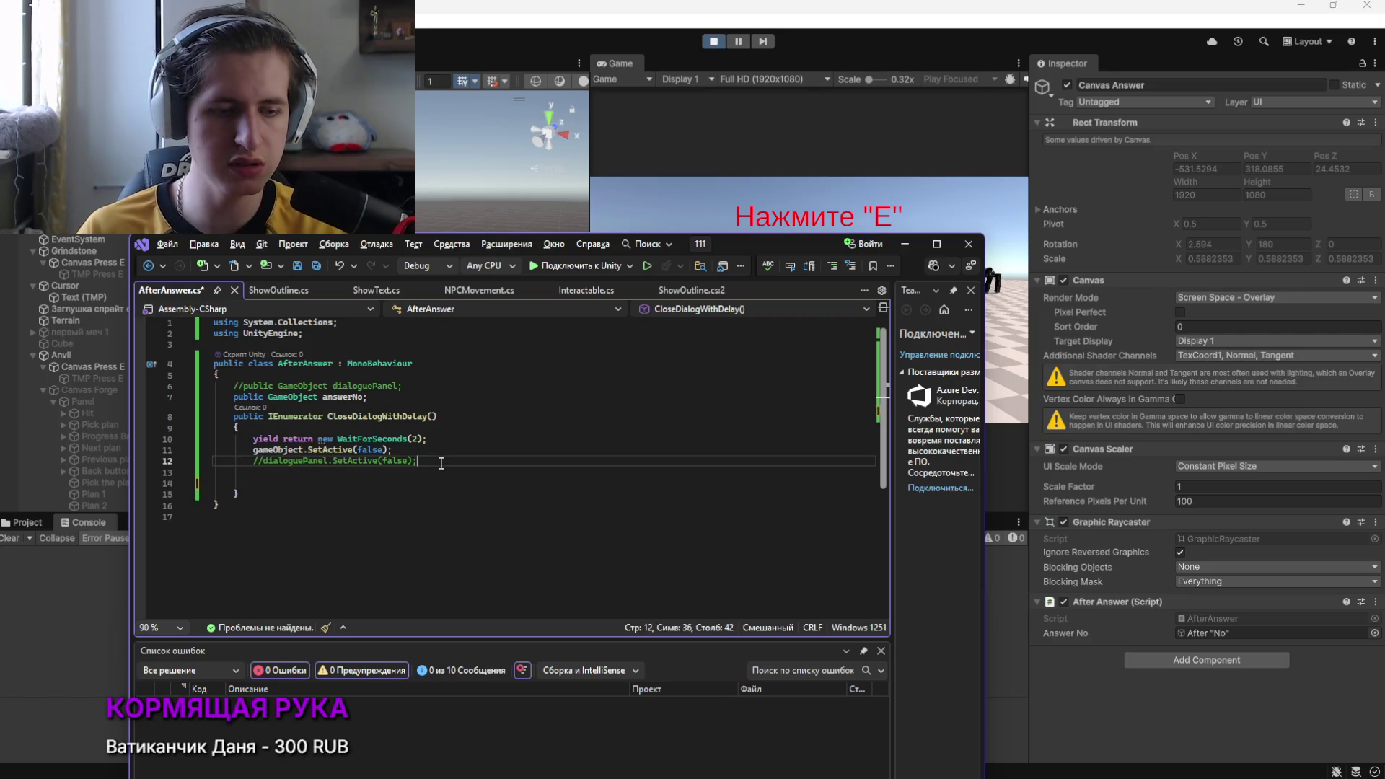
key("Delete")
left_click(274, 473)
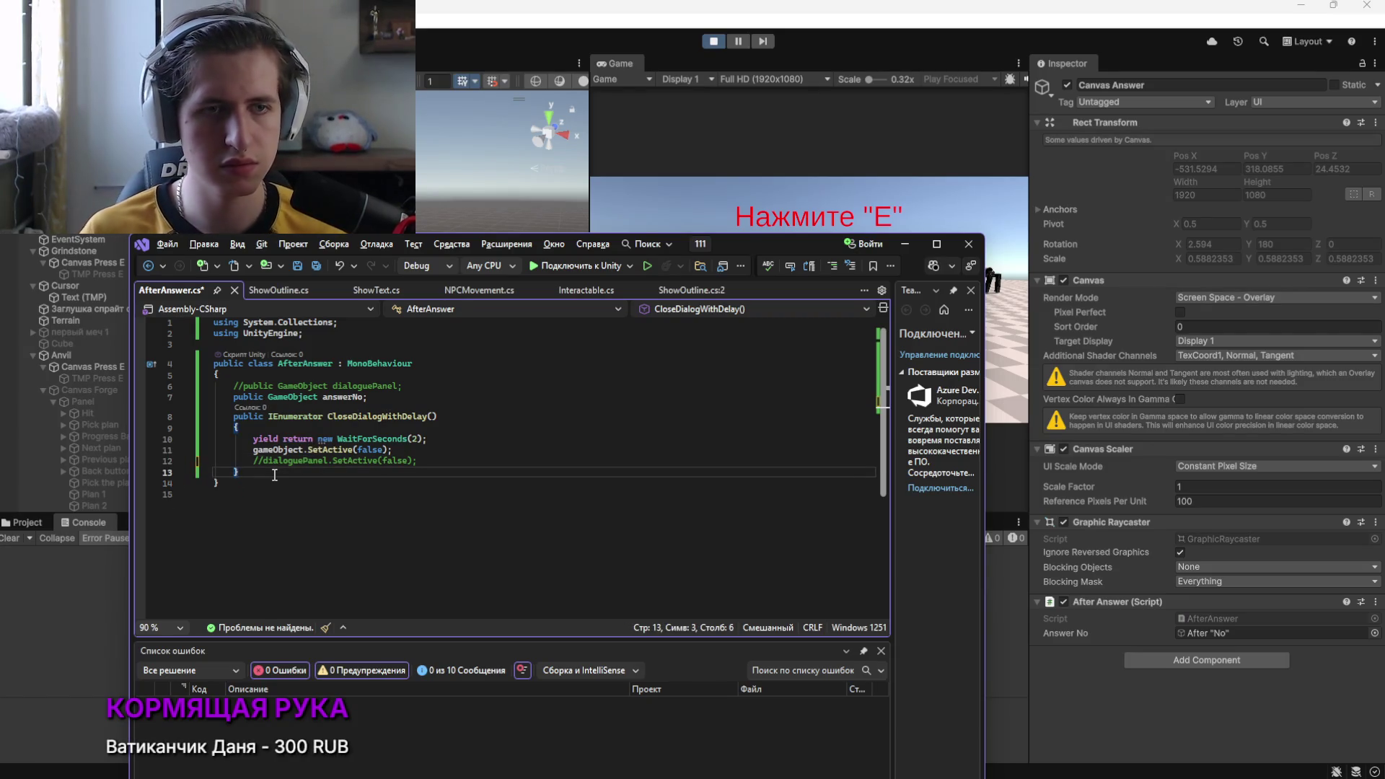
key("Return")
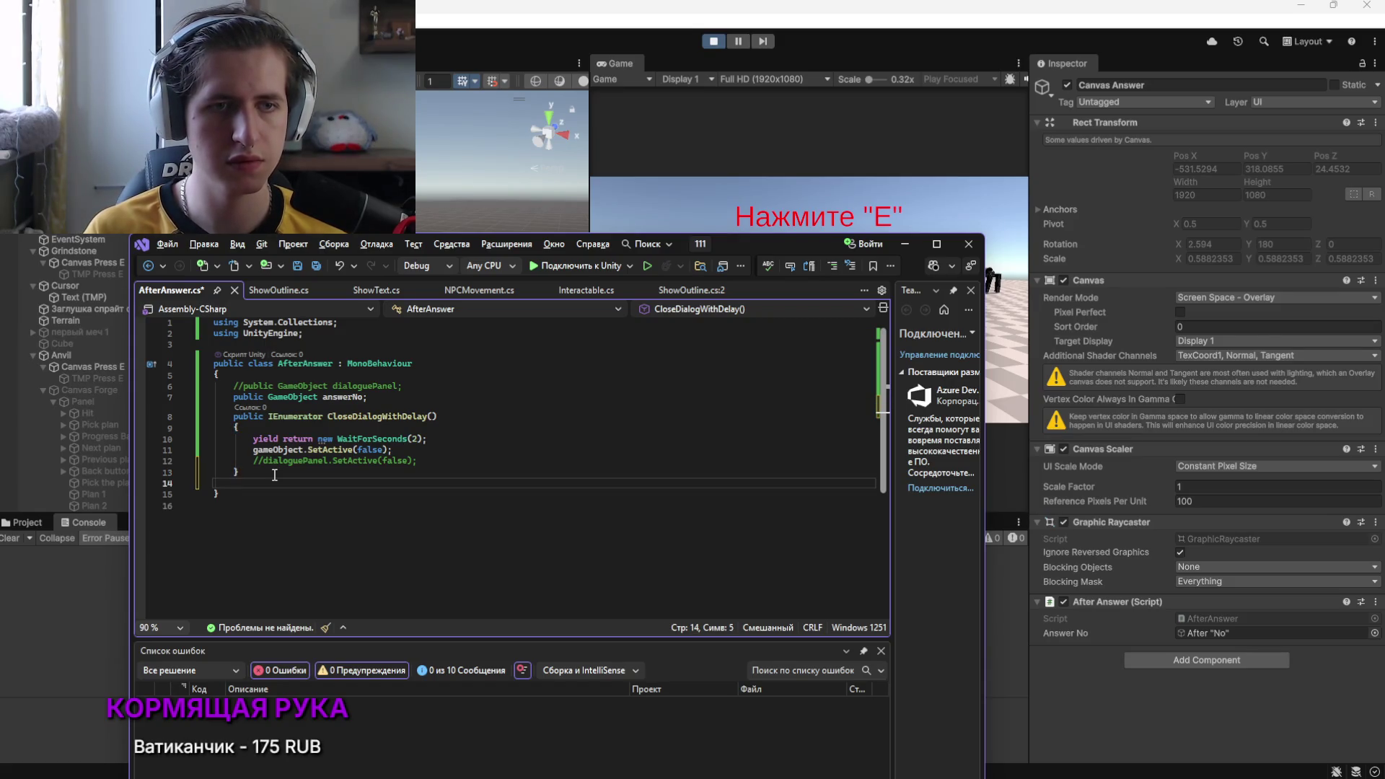
key("ctrl+v")
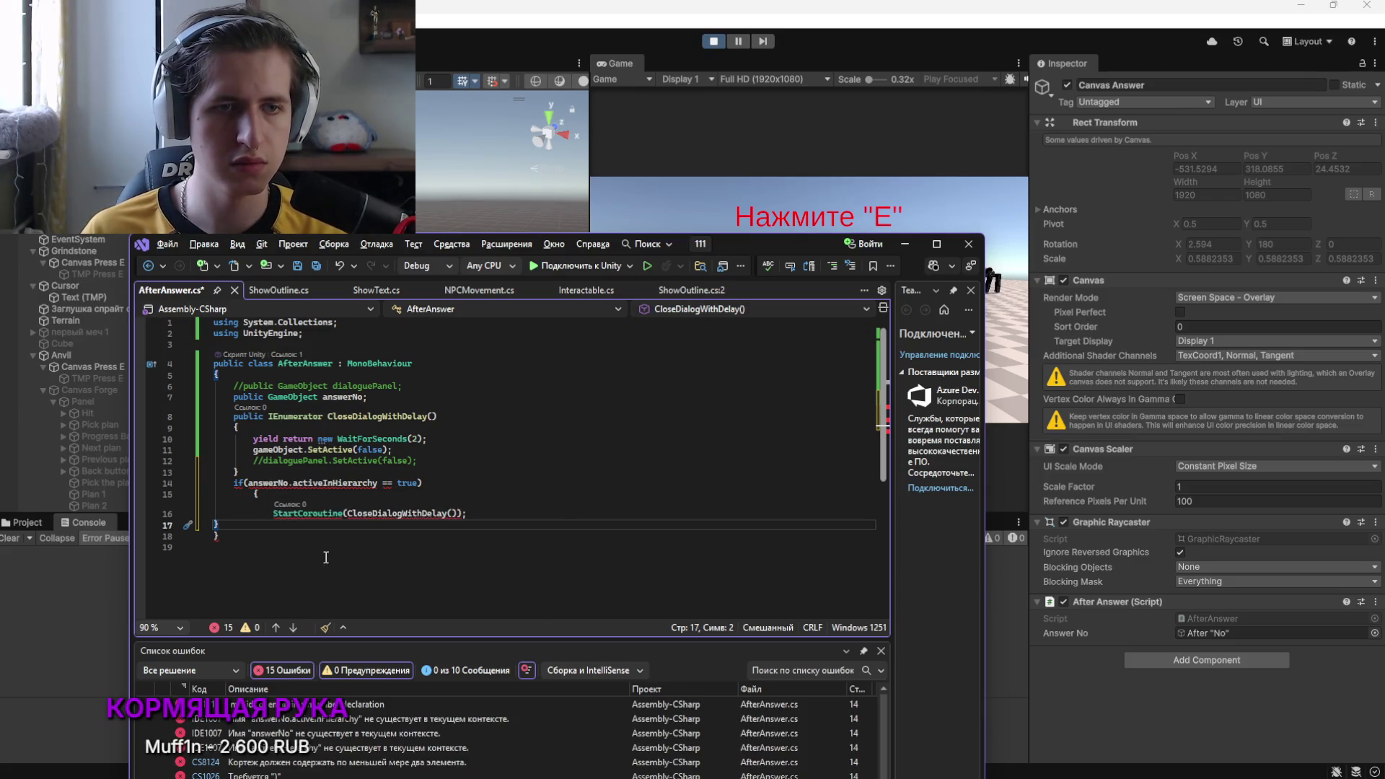
Fix the pasted block's closing-brace indentation and keep StartCoroutine on its own line
left_click(205, 527)
key("Tab")
key("Tab")
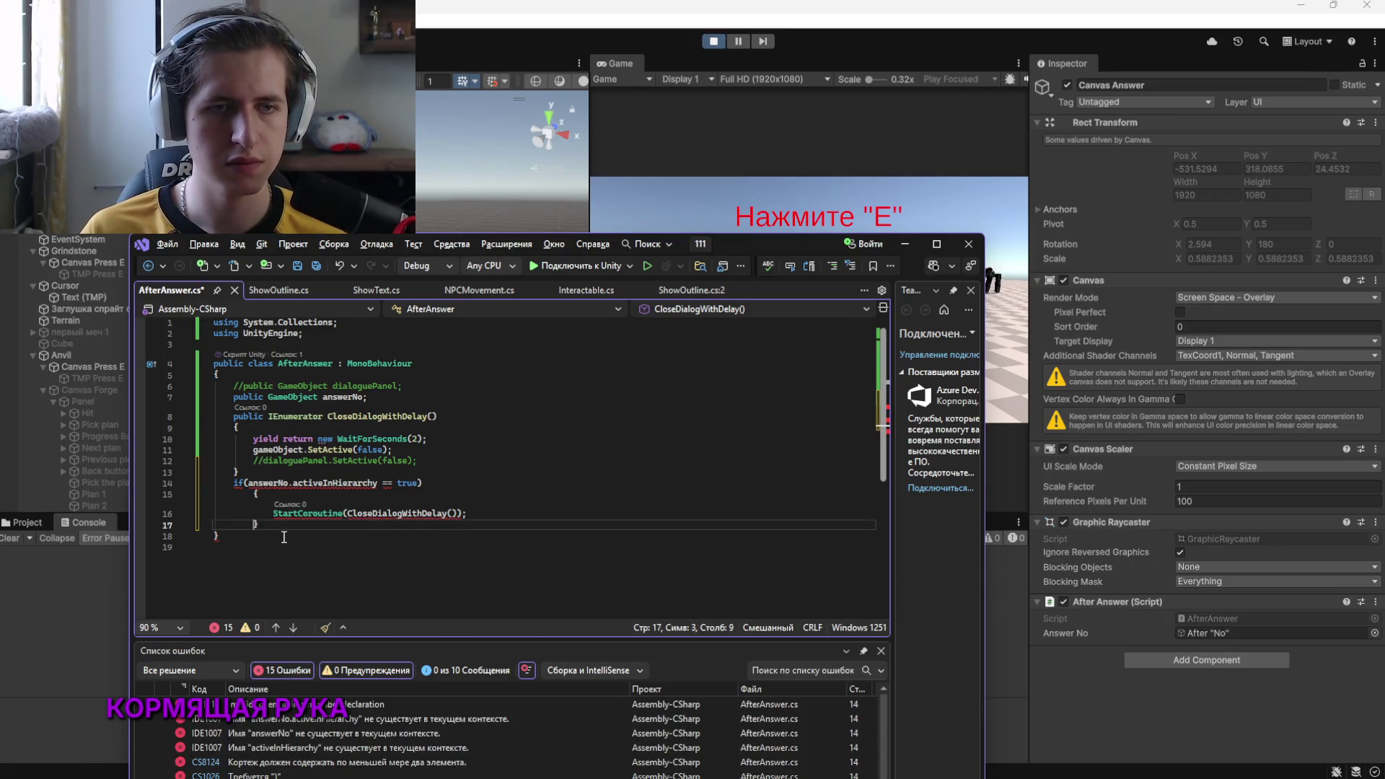
left_click(274, 496)
key("Delete")
key("Delete")
key("Delete")
key("Delete")
key("Return")
Insert an empty LateUpdate method above the if statement using the 'late' snippet
left_click(445, 484)
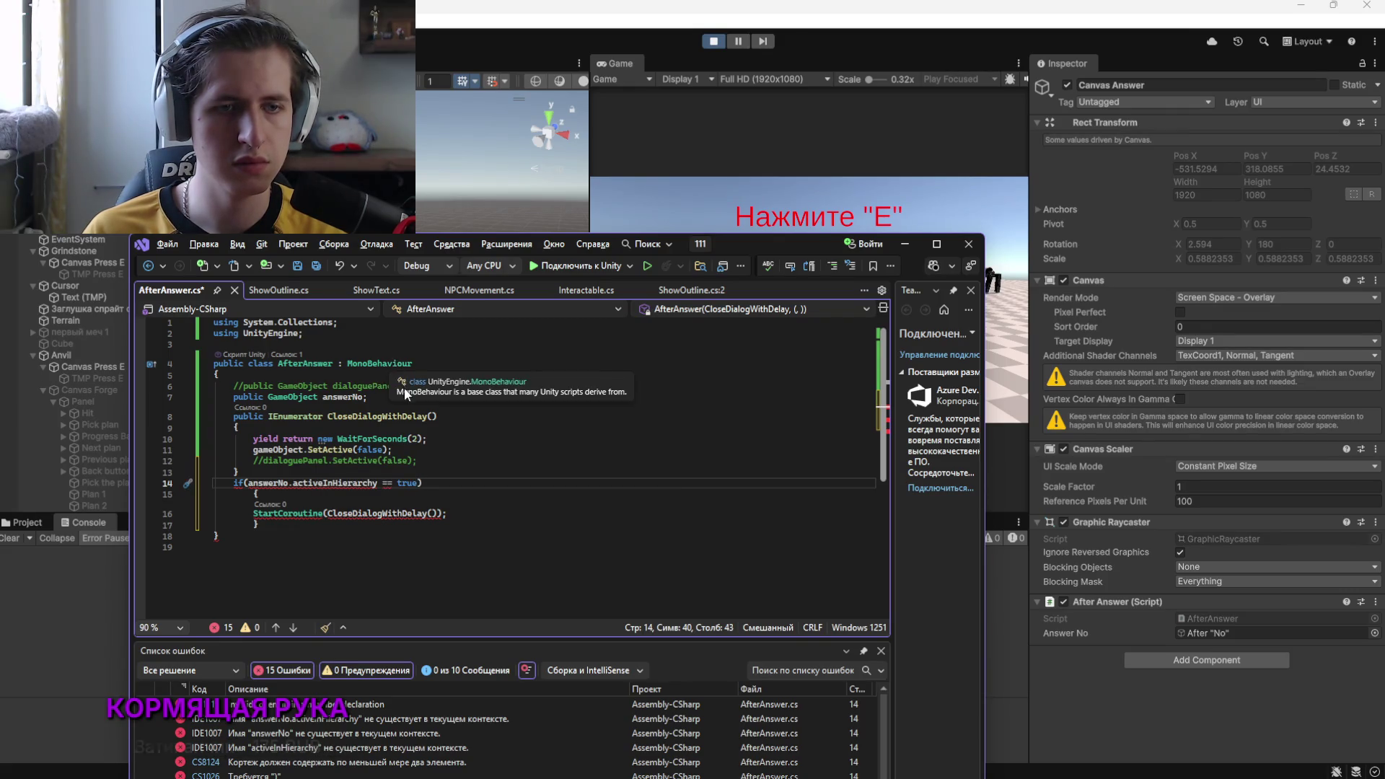
key("Home")
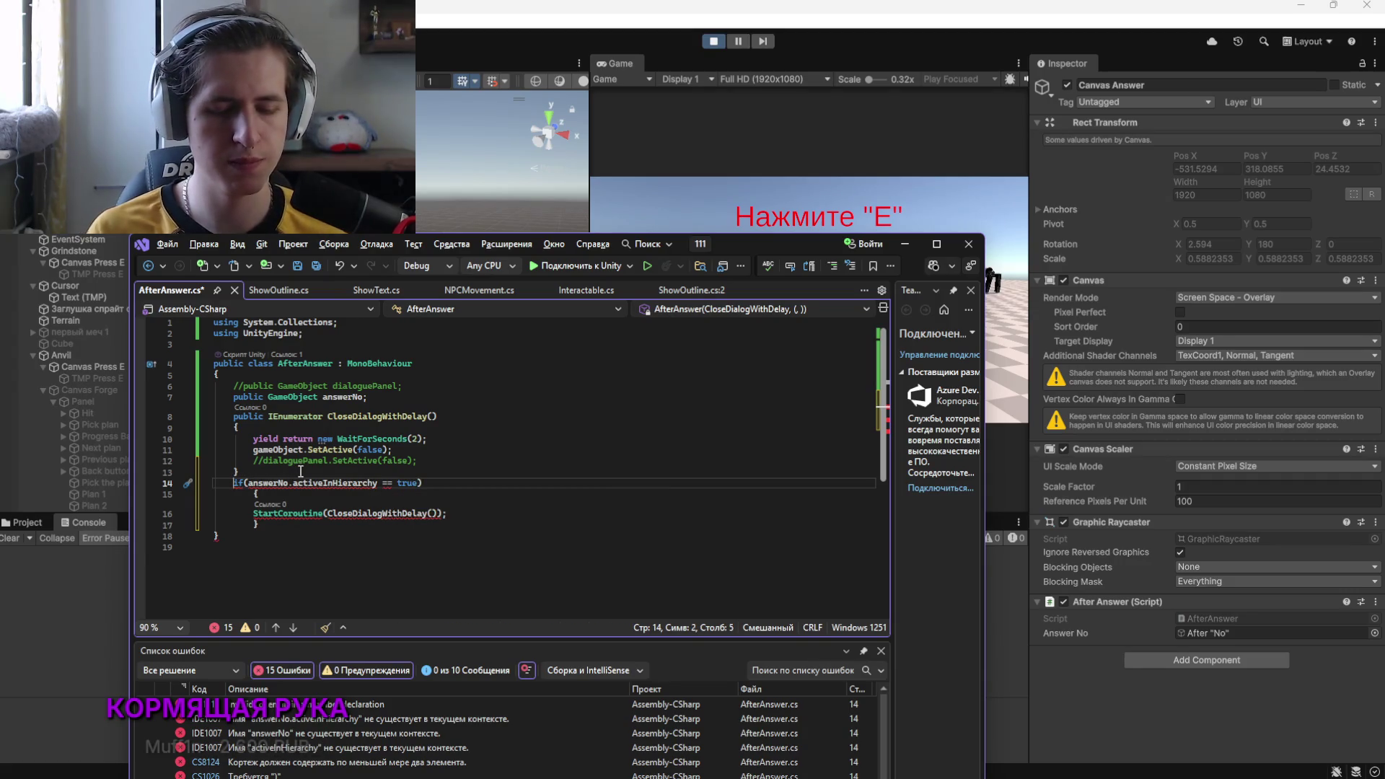
key("Return")
key("Up")
type("vo")
key("BackSpace")
key("BackSpace")
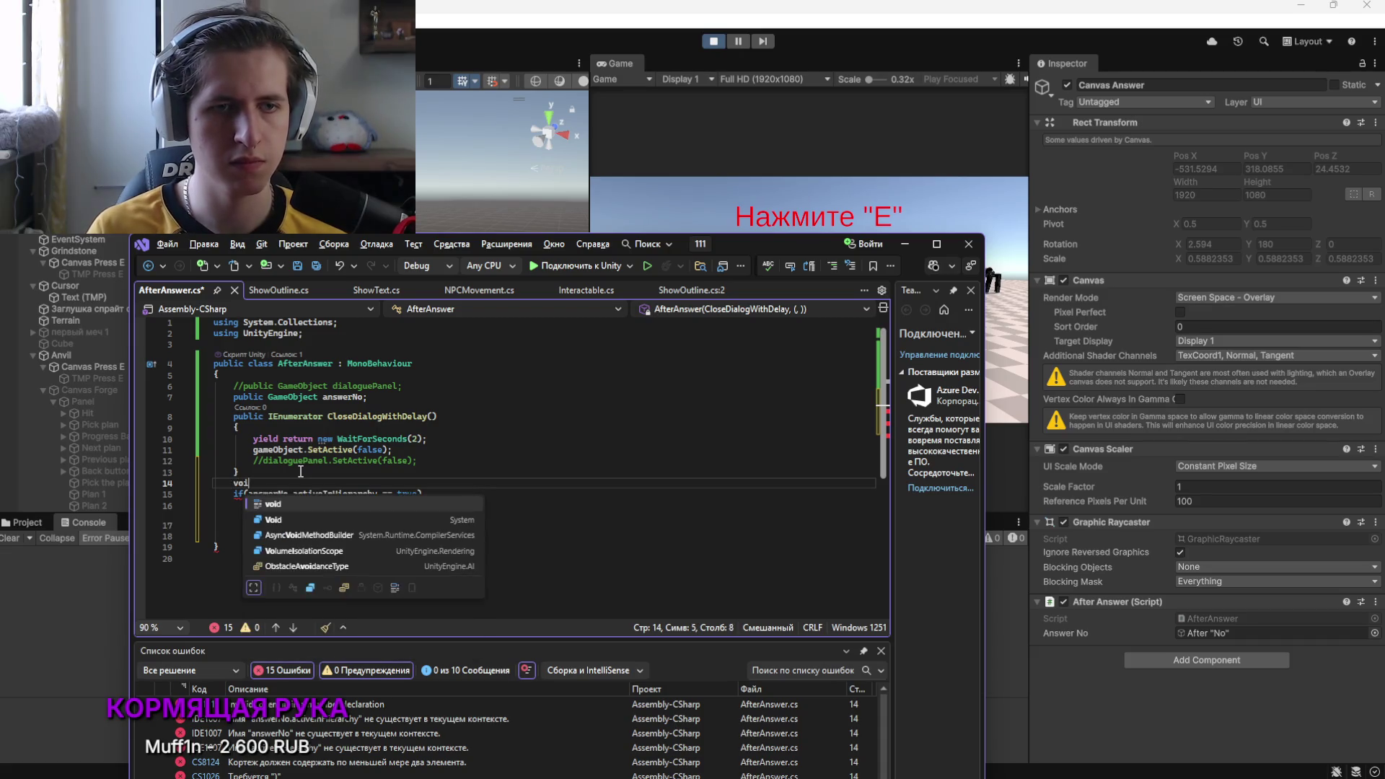
type("late")
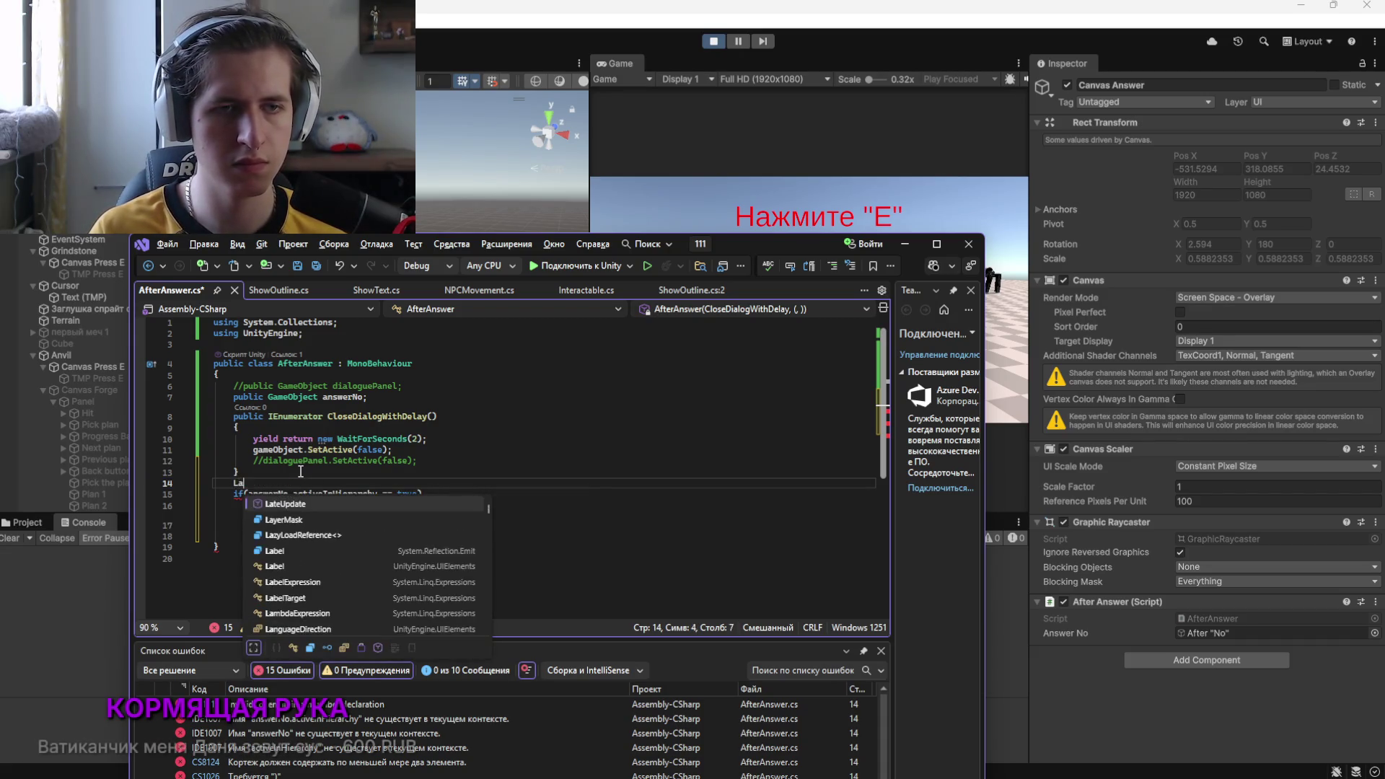
key("Tab")
Move the answerNo if-block inside LateUpdate's braces and save AfterAnswer.cs
mouse_move(310, 583)
left_mouse_down()
mouse_move(223, 555)
mouse_move(214, 535)
left_mouse_up()
key("Delete")
left_click(259, 509)
type("if (answerNo.activeInHierarchy == true) \t\t{ \t\t\tStartCoroutine(CloseDialogWithDelay()); \t\t}")
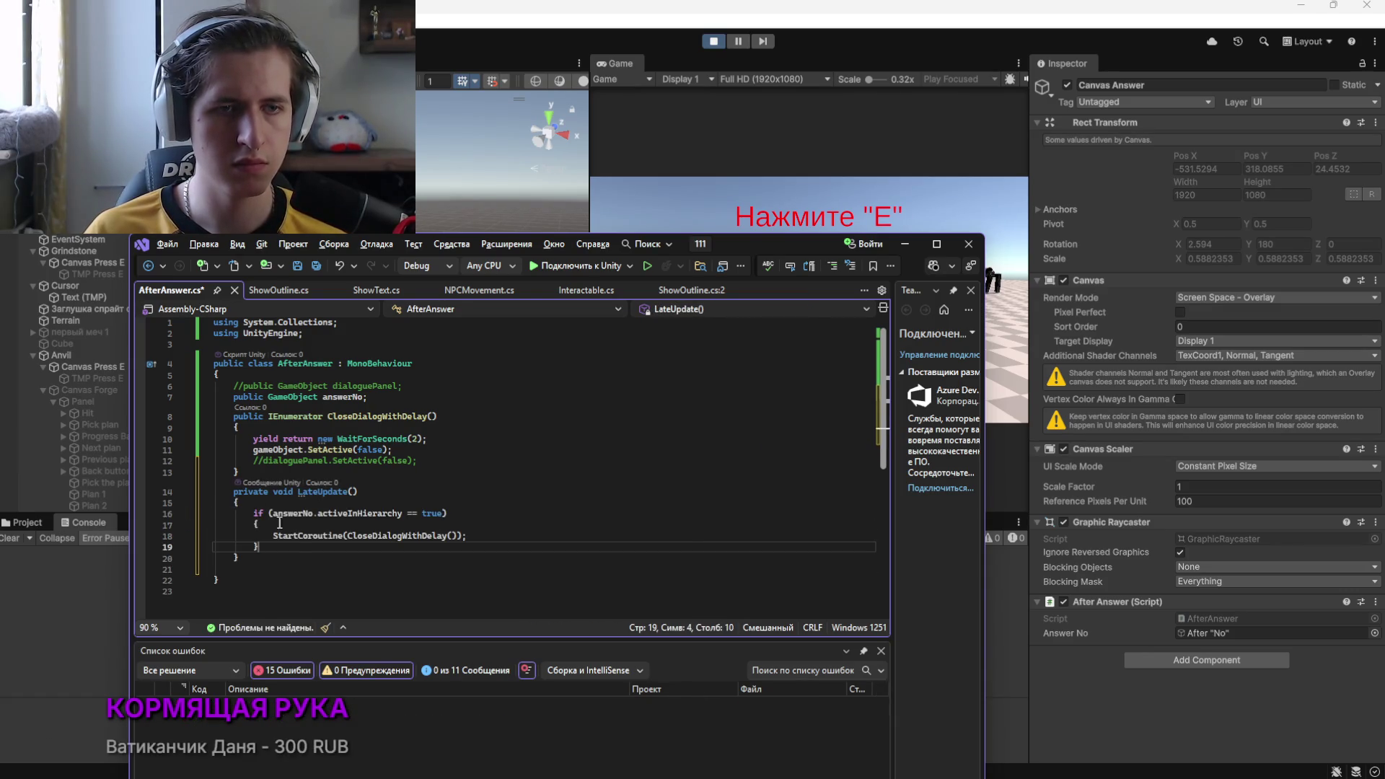
key("Up")
key("End")
key("ctrl+s")
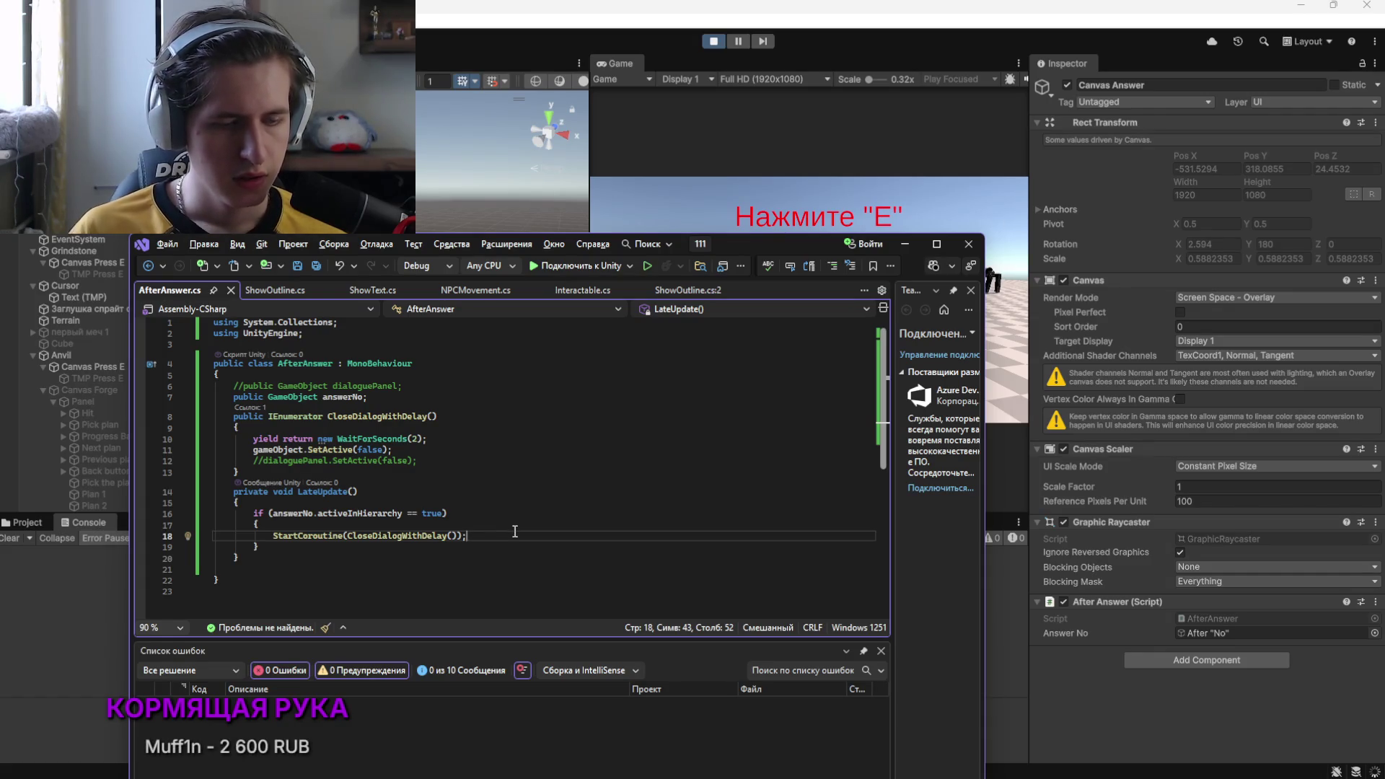
mouse_move(519, 775)
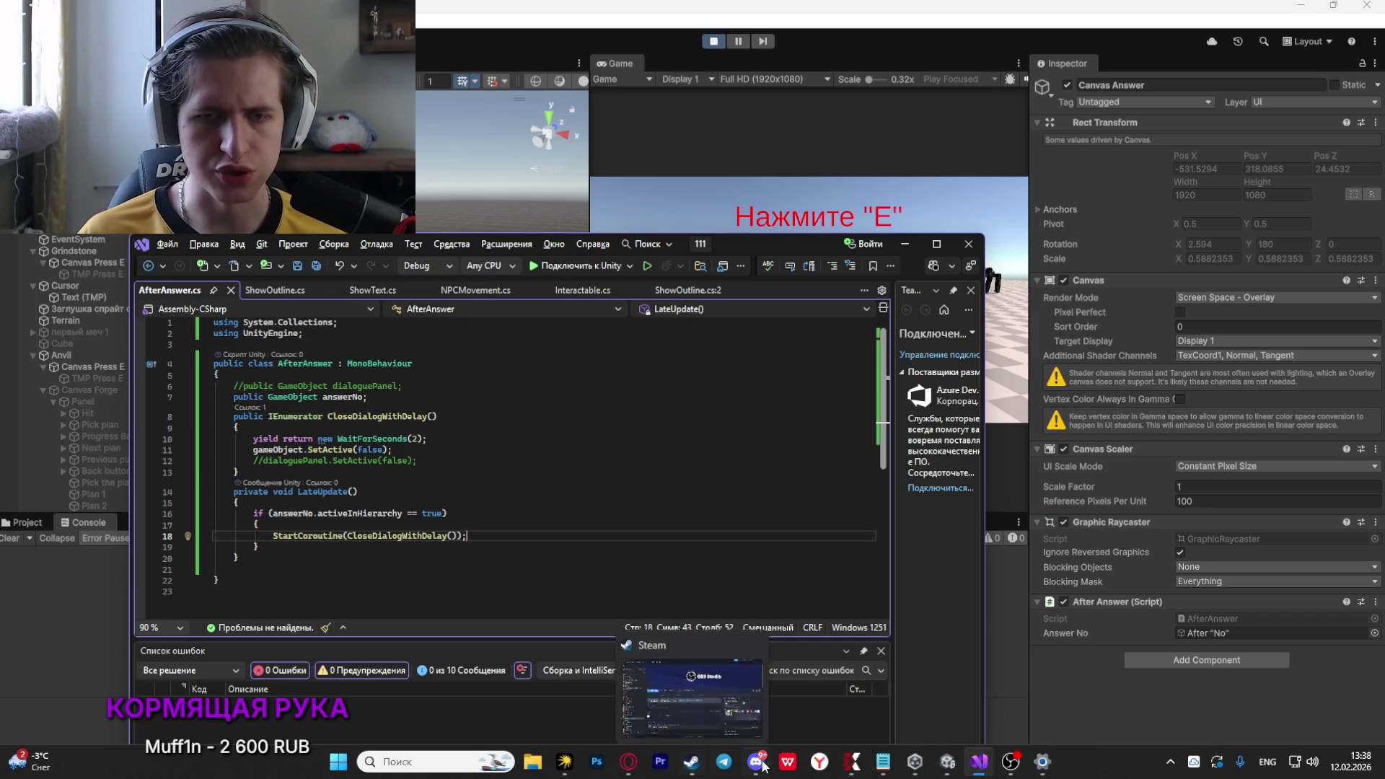
left_click(1001, 770)
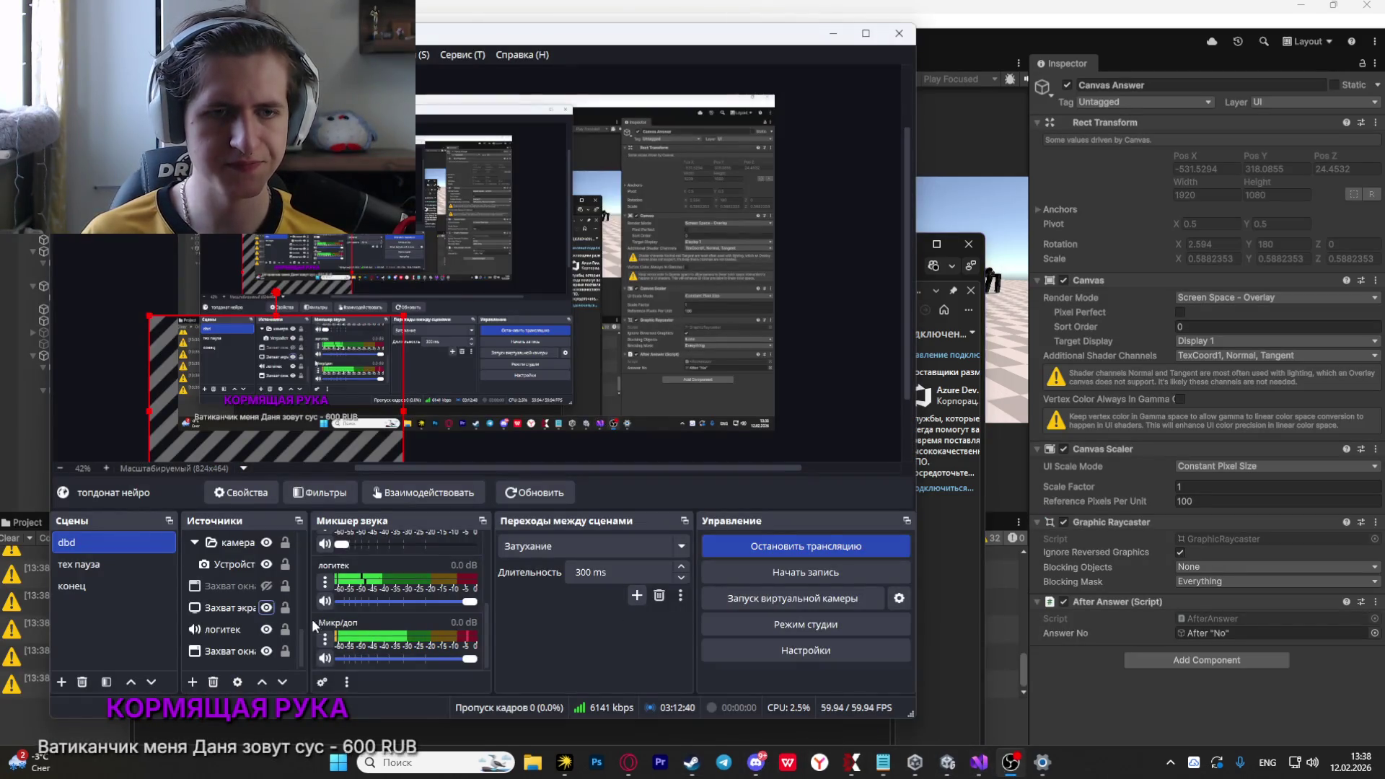
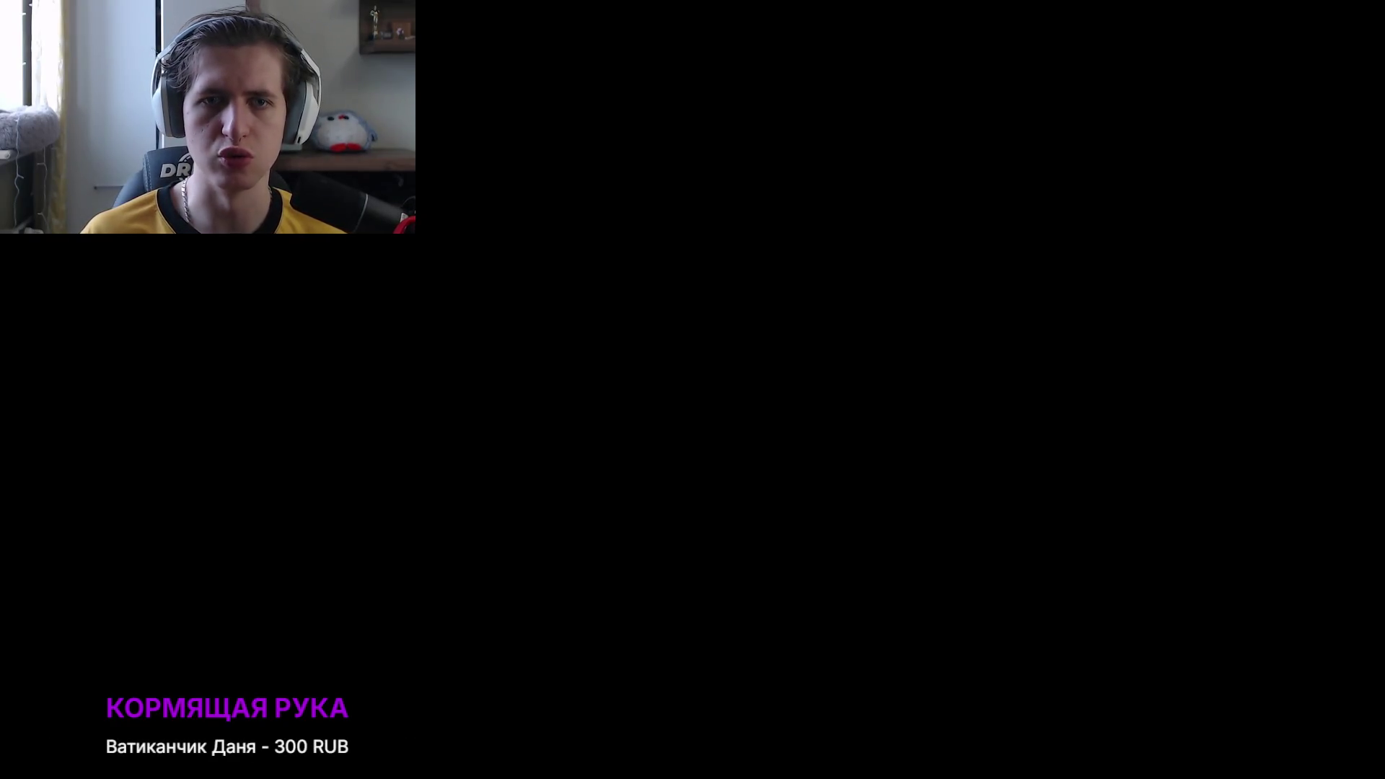
Back in the Unity Editor, stop the running game and clear the Console
key("alt+Tab")
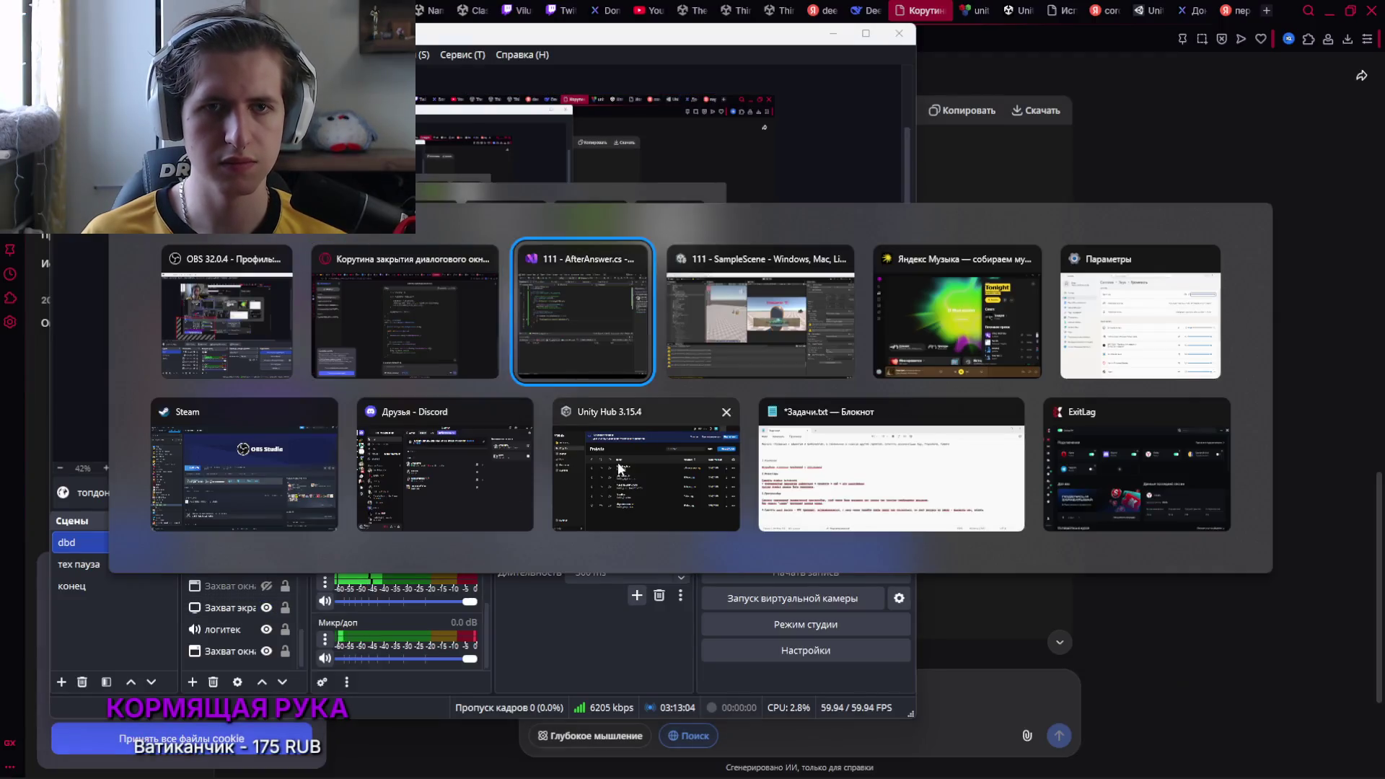
key("alt+Tab")
left_click(670, 366)
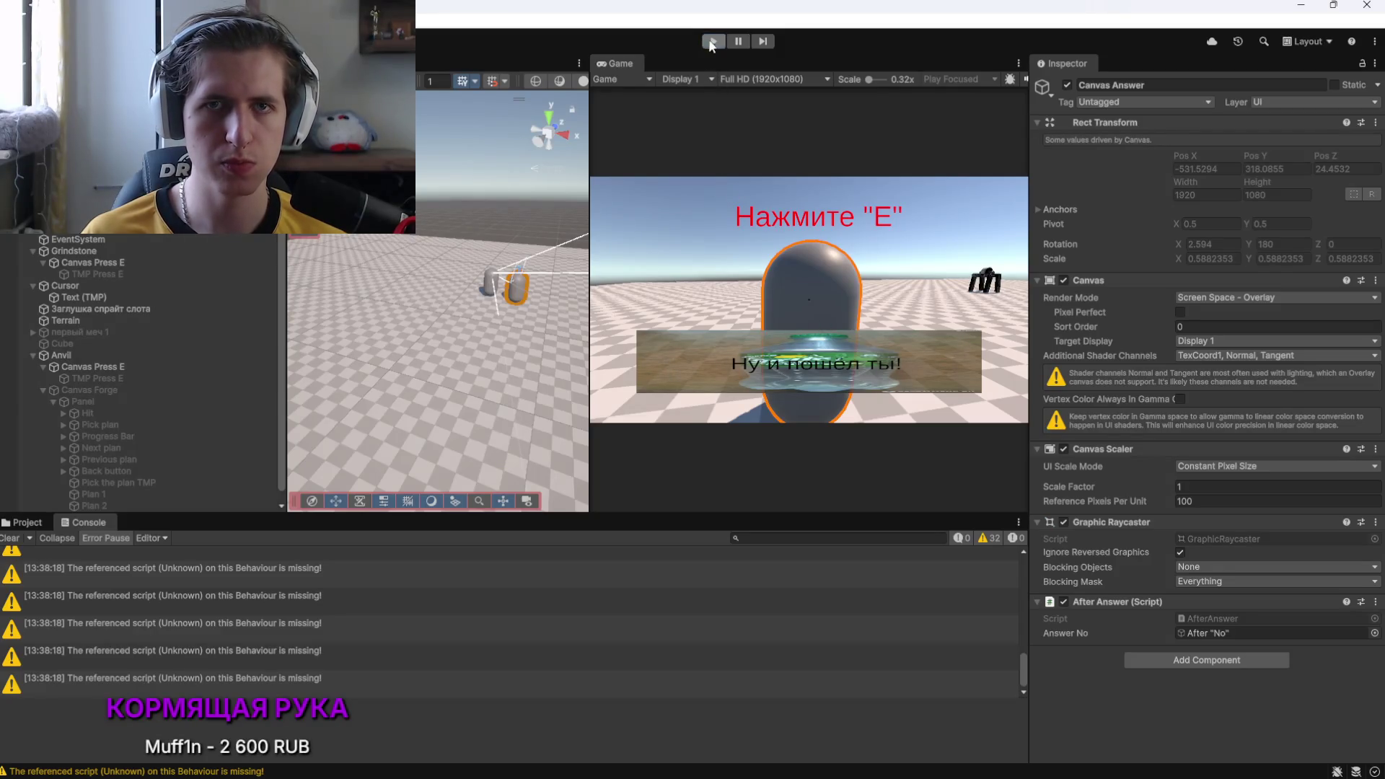
left_click(713, 41)
left_click(10, 538)
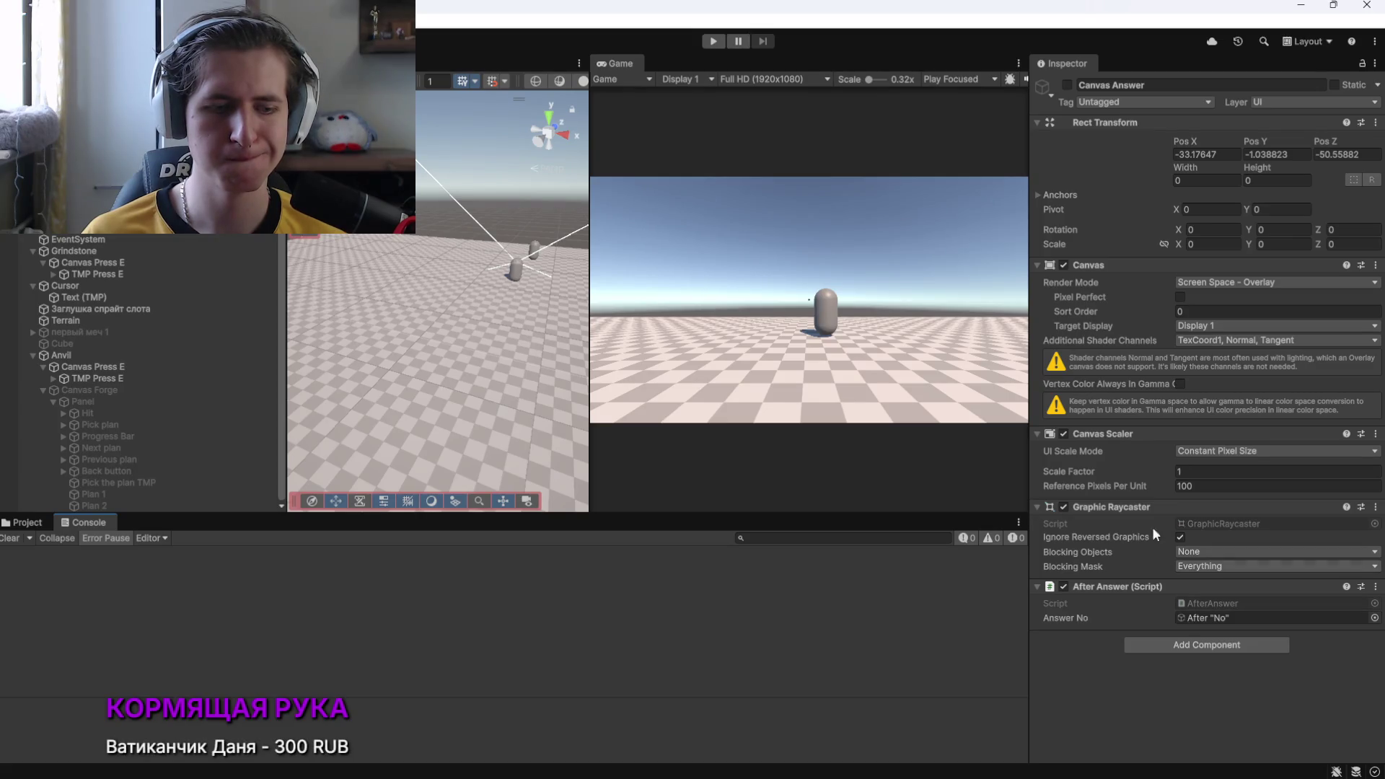
Replay, walk to the NPC, answer «Нет, извини», then stop play and return to the code
left_click(713, 41)
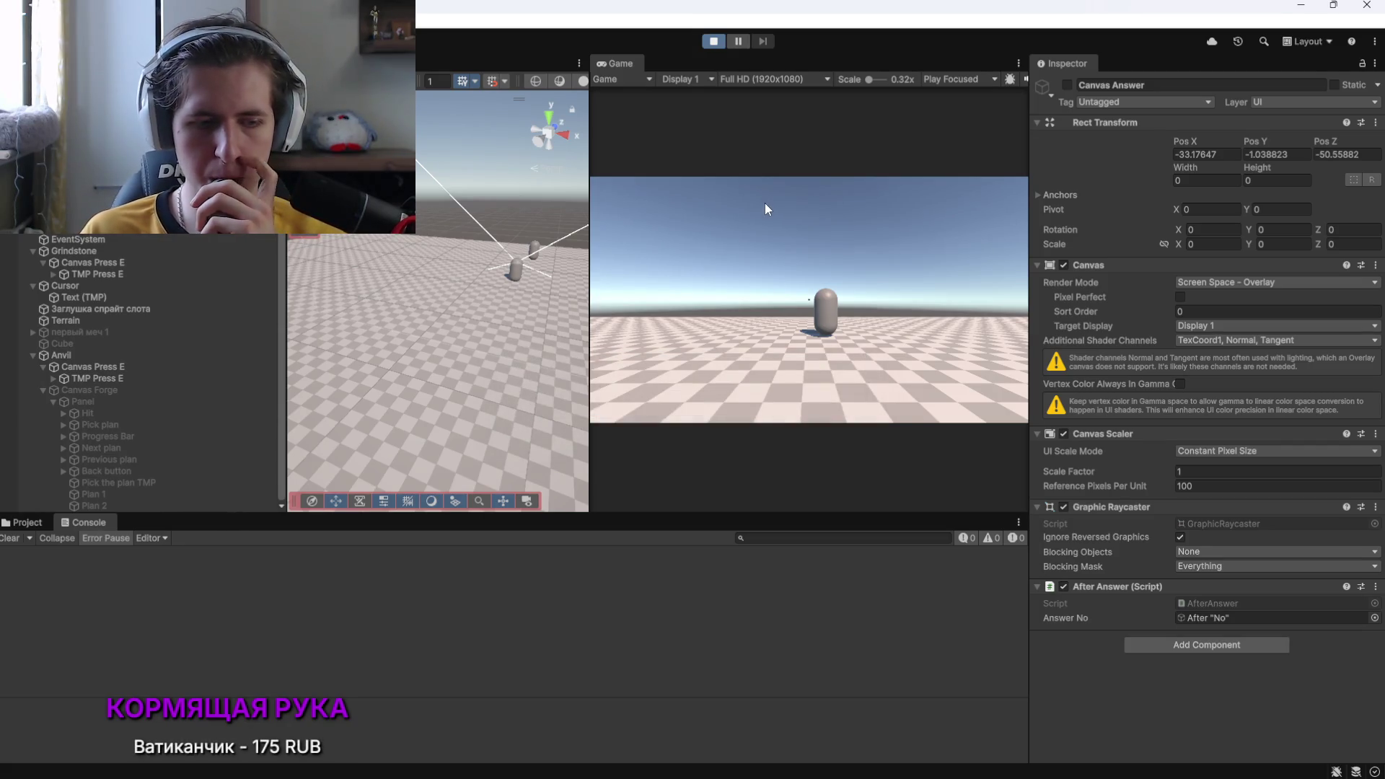
left_click(763, 205)
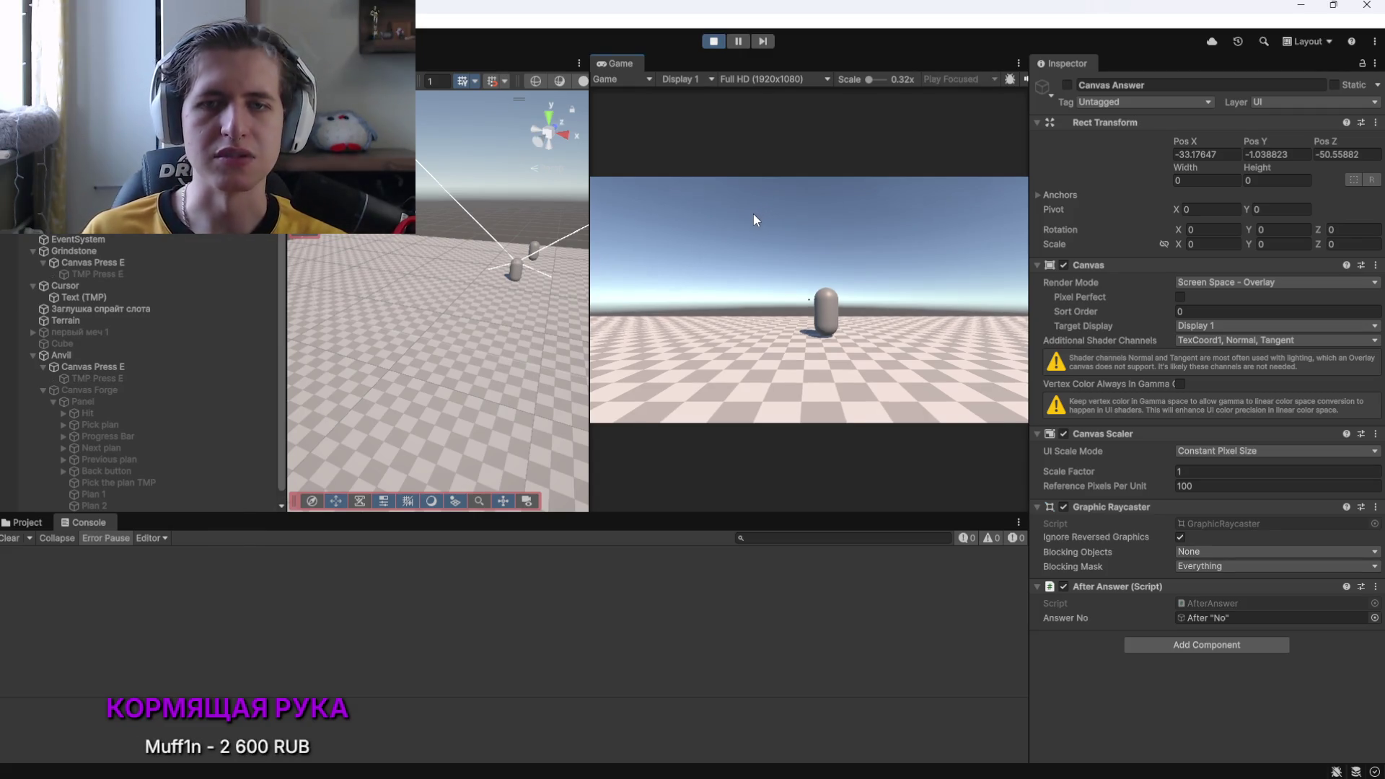
key("w")
key("s")
key("w")
key("e")
left_click(959, 376)
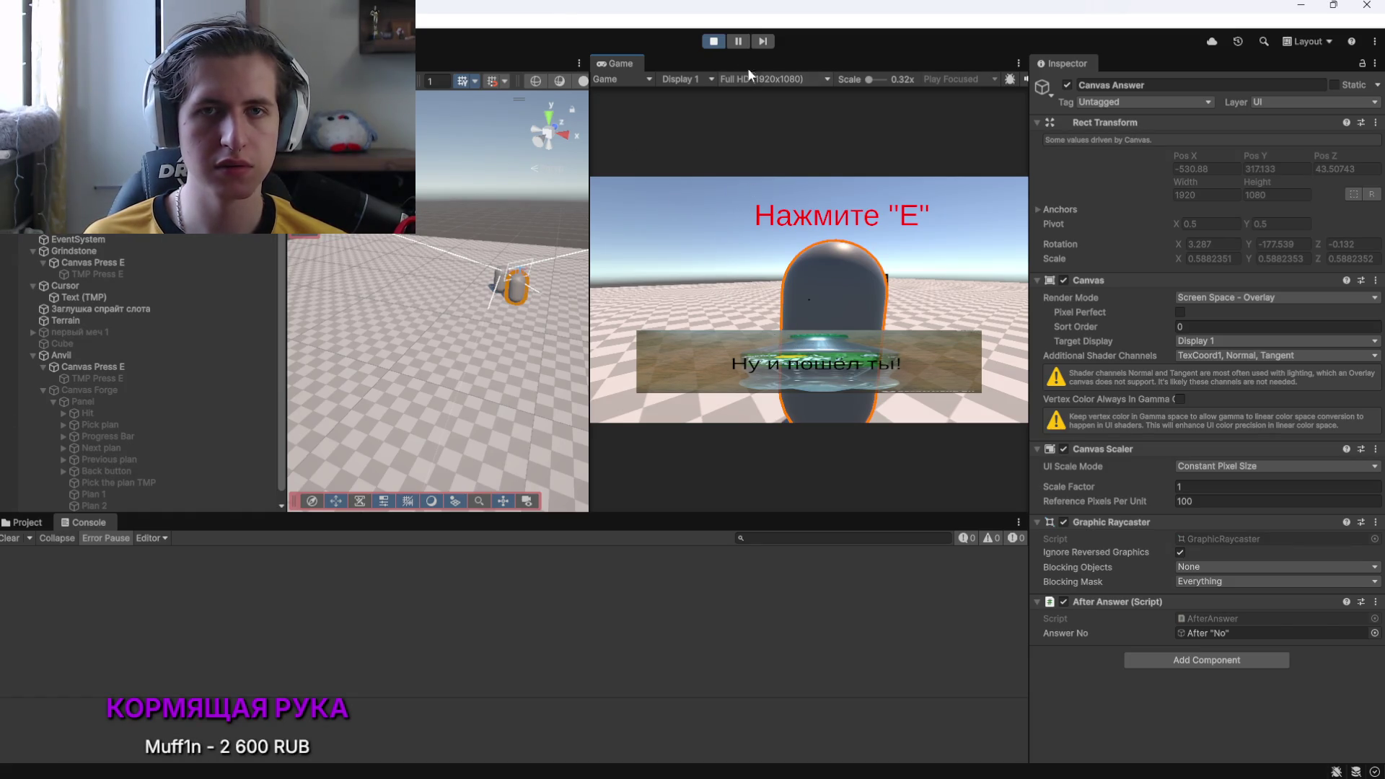
left_click(711, 44)
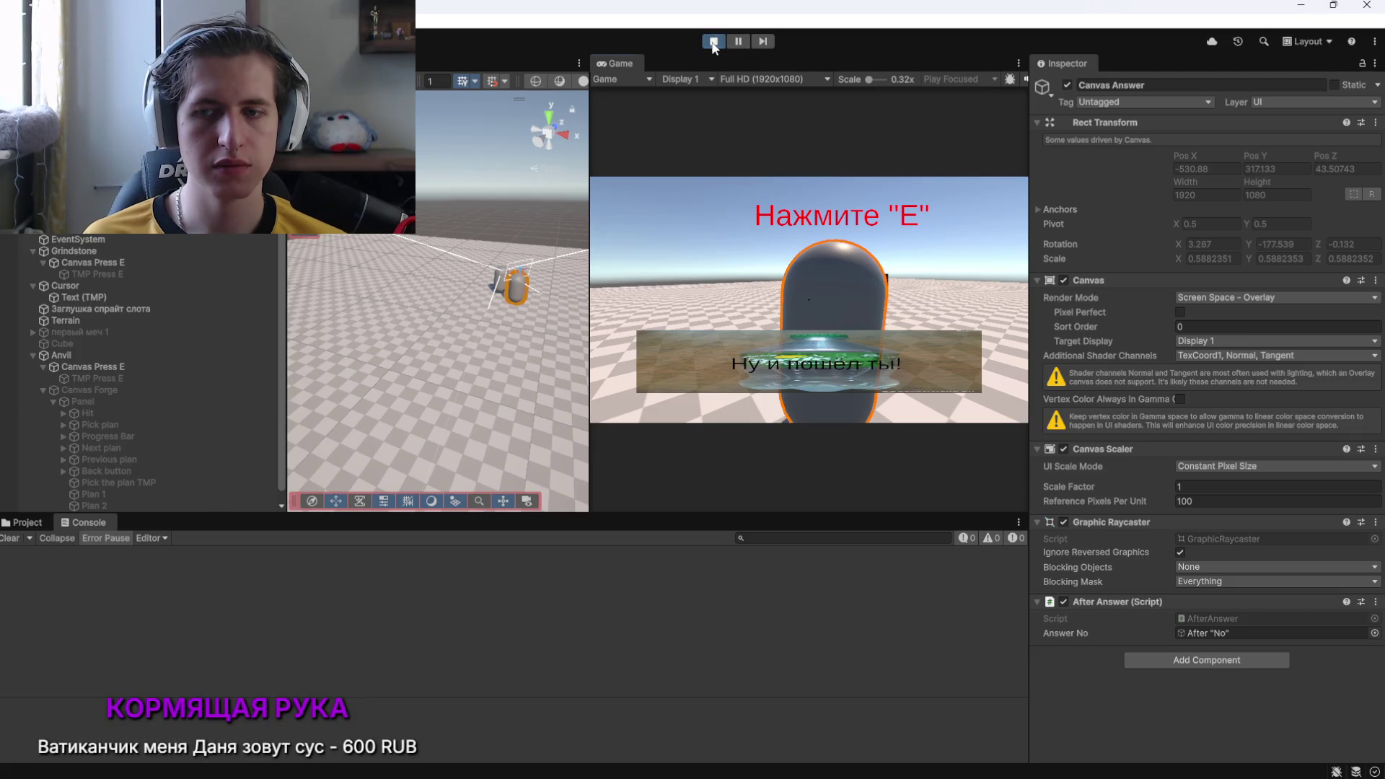
key("alt+Tab")
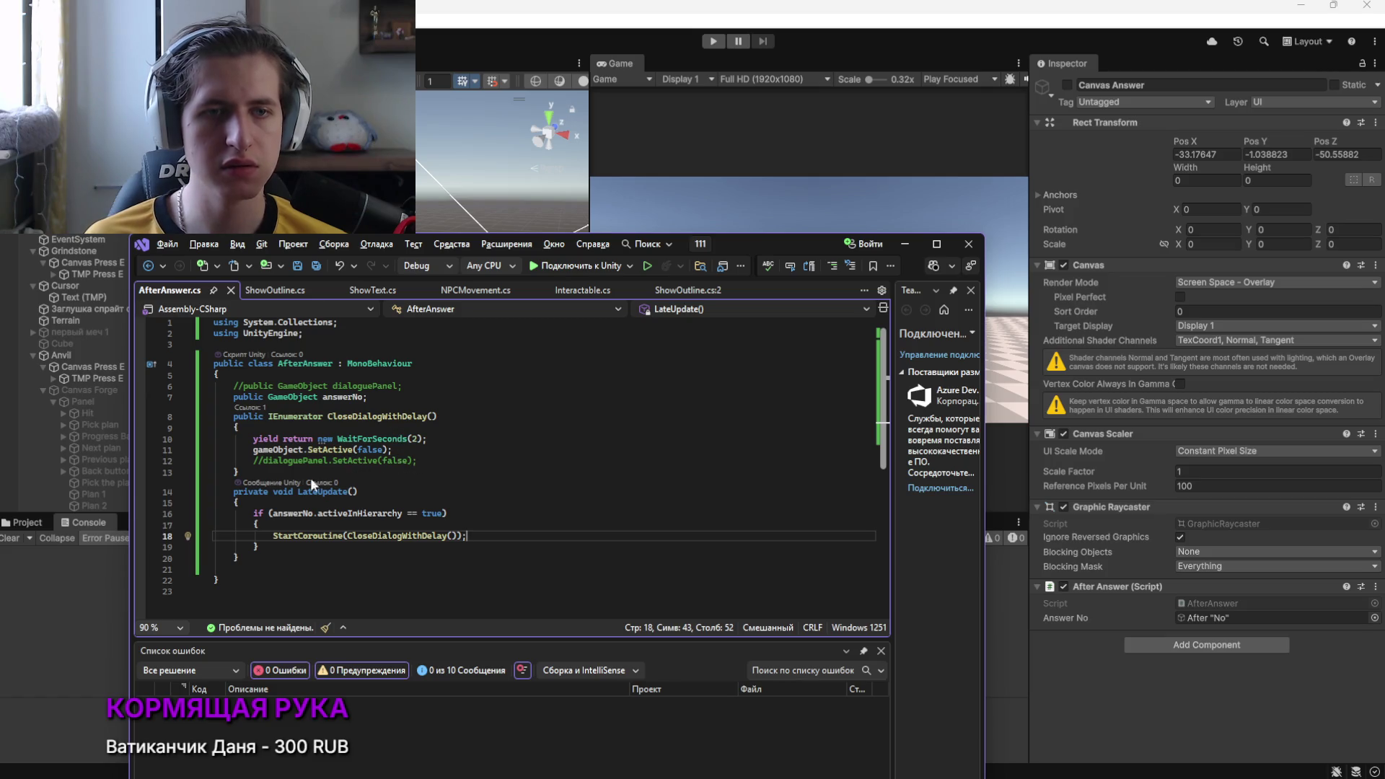
Comment out gameObject.SetActive(false) on line 11 and uncomment dialoguePanel.SetActive(false) below it
left_click_drag(393, 449, 237, 450)
left_click(254, 449)
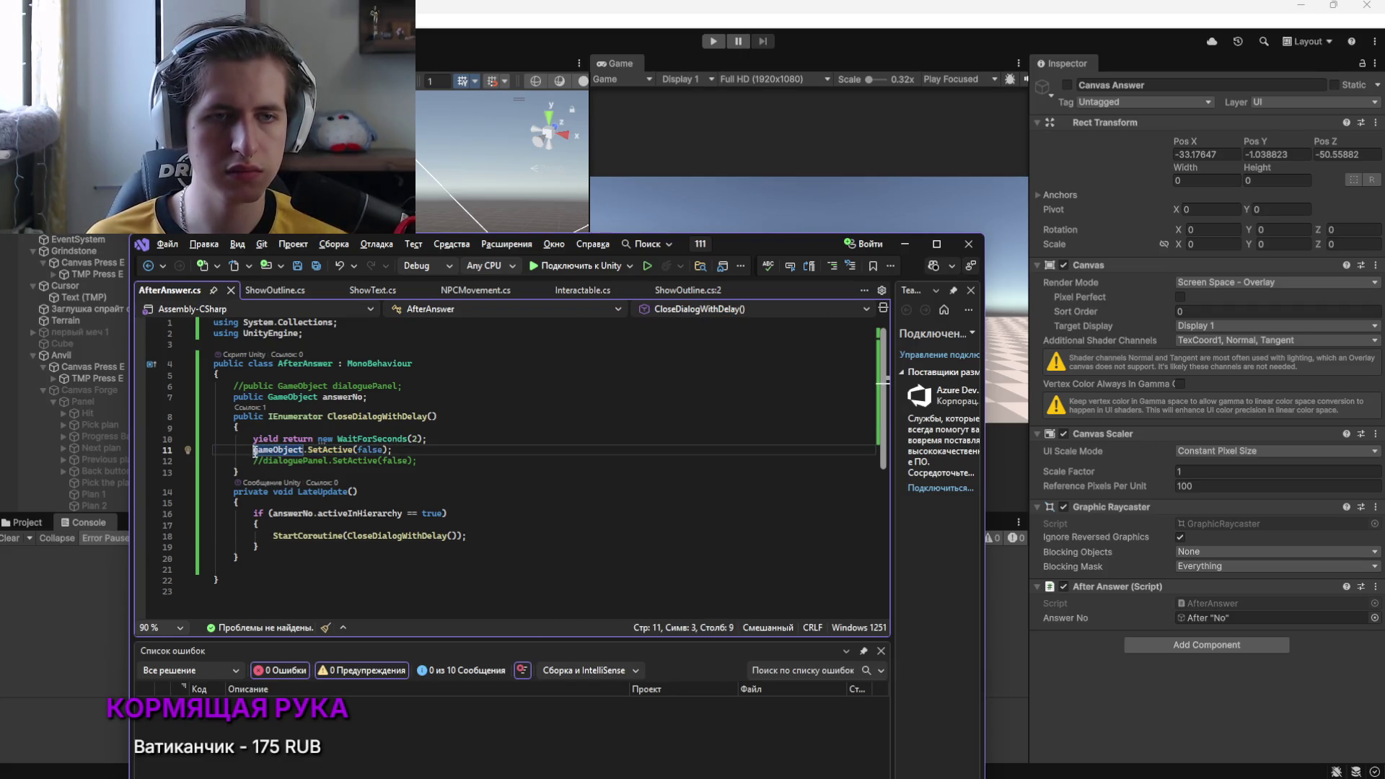
key("ctrl+k")
key("ctrl+c")
key("Down")
key("ctrl+k")
key("ctrl+u")
Uncomment the public dialoguePanel field on line 6 and save AfterAnswer.cs
left_click(241, 387)
key("ctrl+k")
key("ctrl+u")
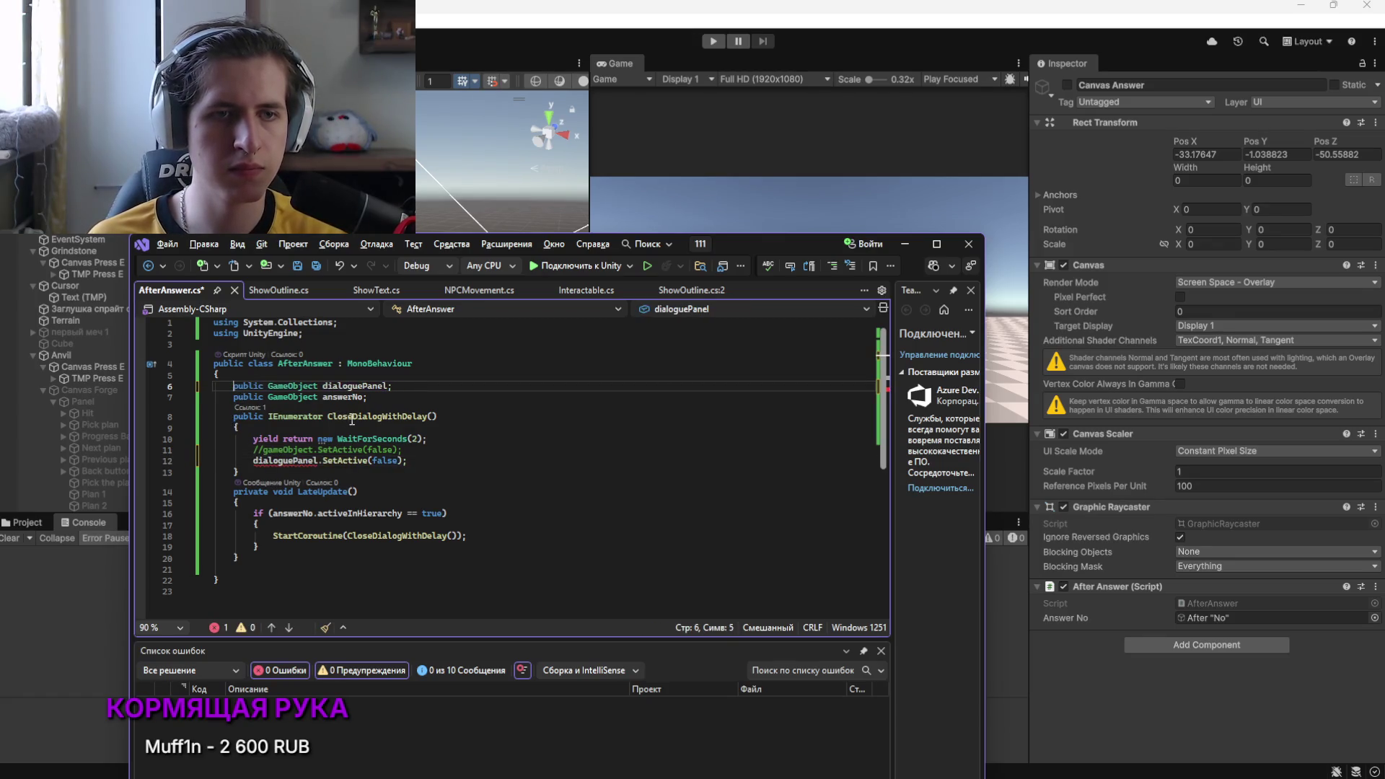
key("ctrl+s")
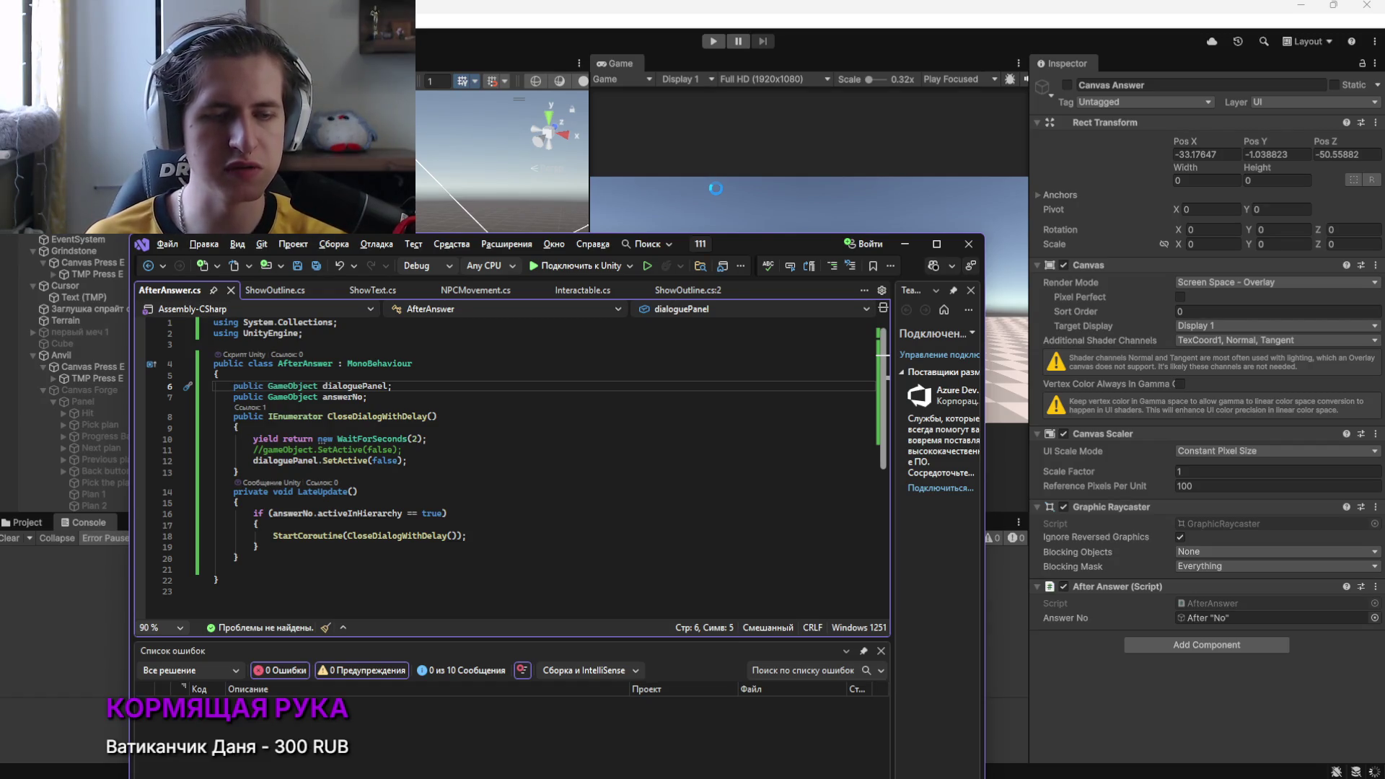
Assign Canvas Answer to the After Answer script's Dialogue Panel slot
left_click(716, 187)
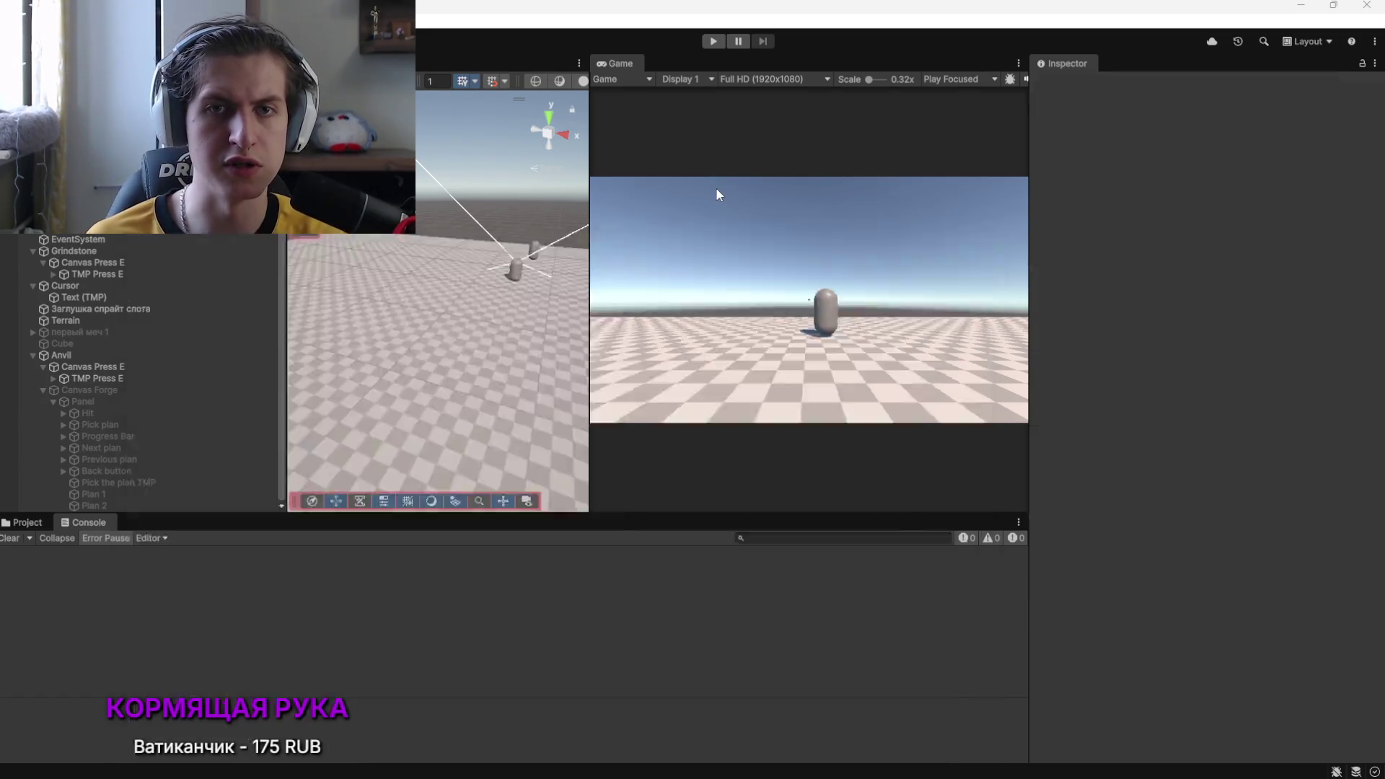
left_click(87, 224)
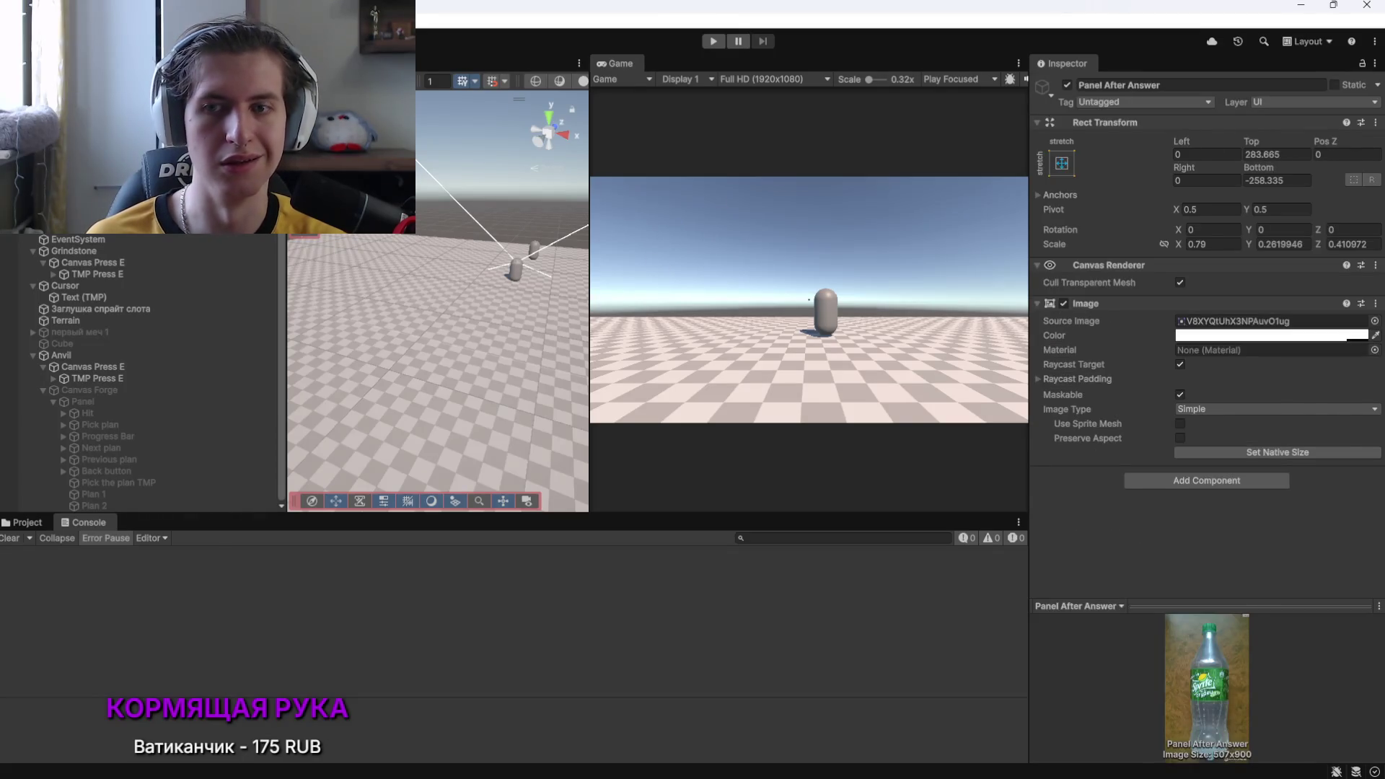
left_click(80, 217)
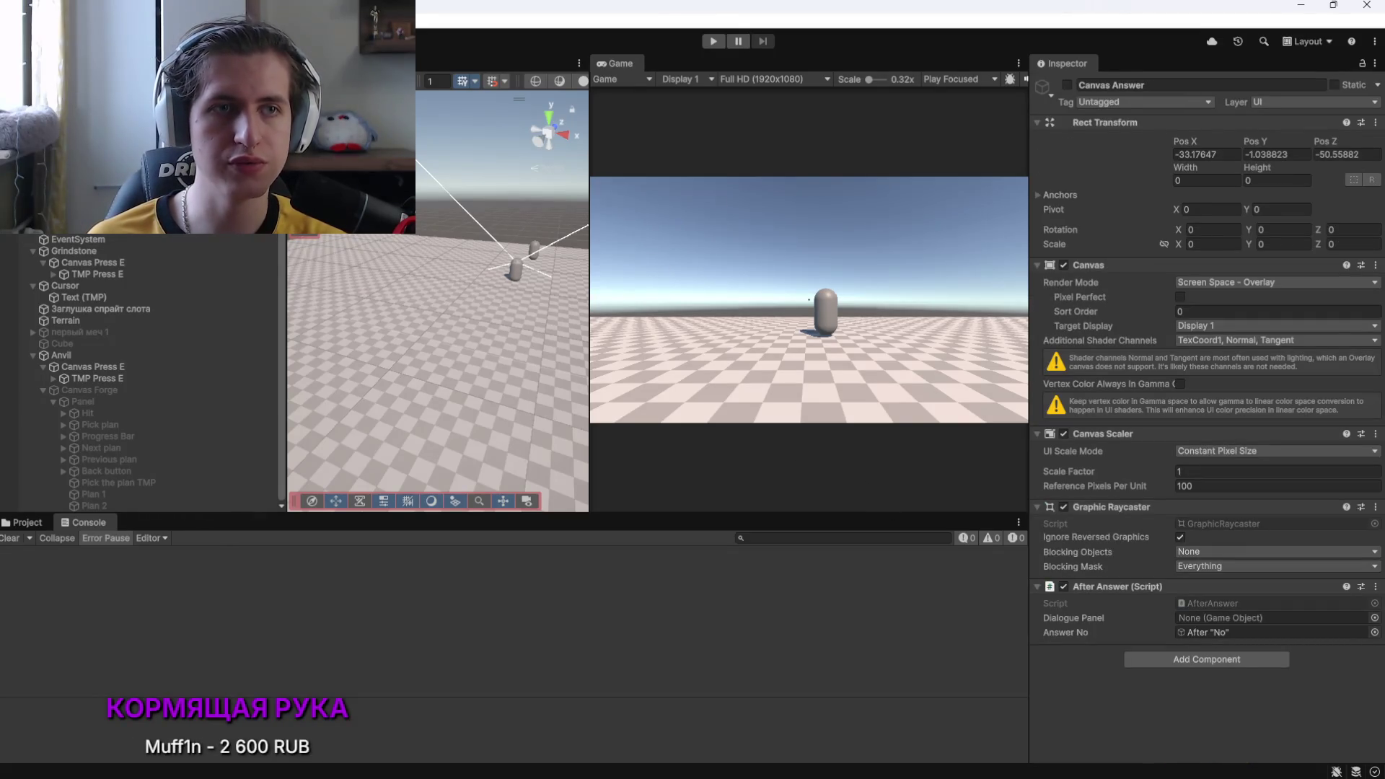
left_click_drag(1175, 487, 1219, 618)
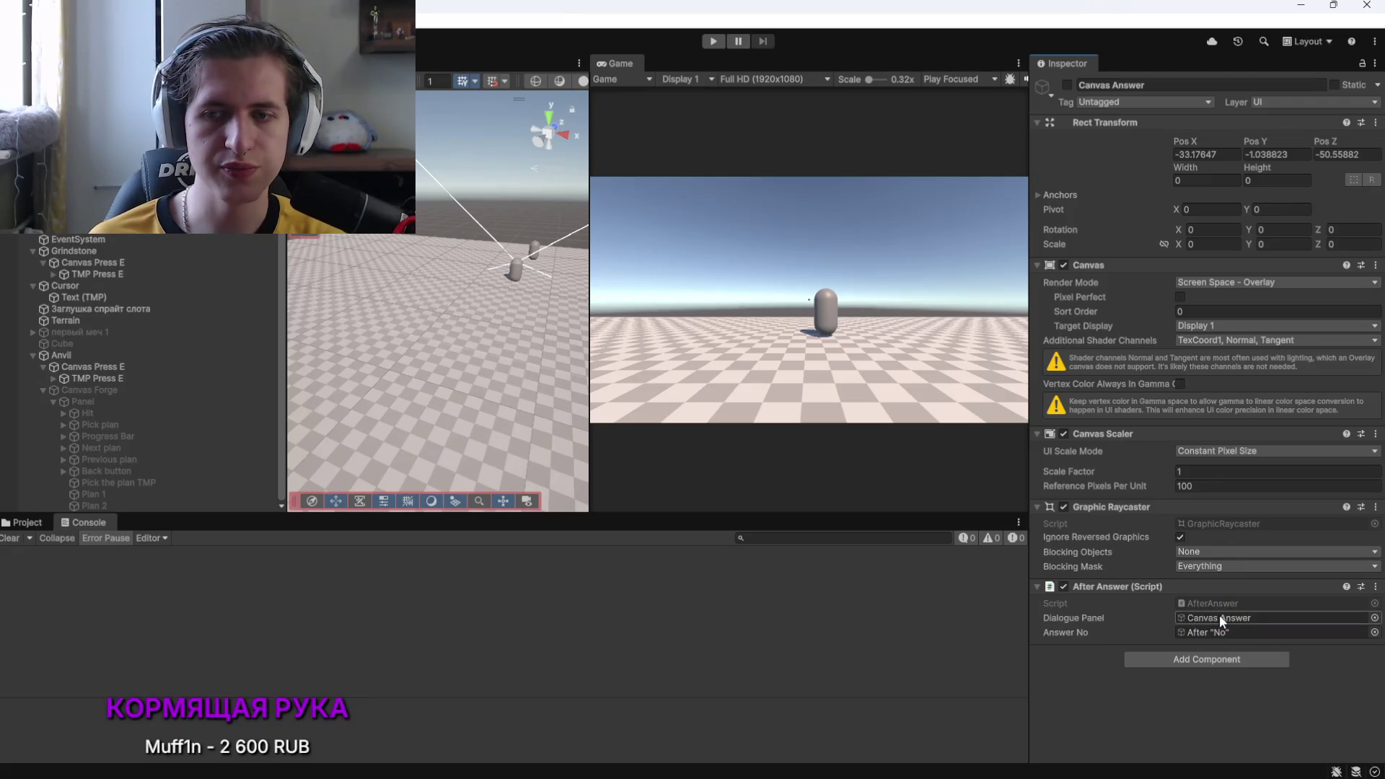
Playtest: talk to the NPC, answer «Нет, извини», then stop play and return to the code
left_click(711, 41)
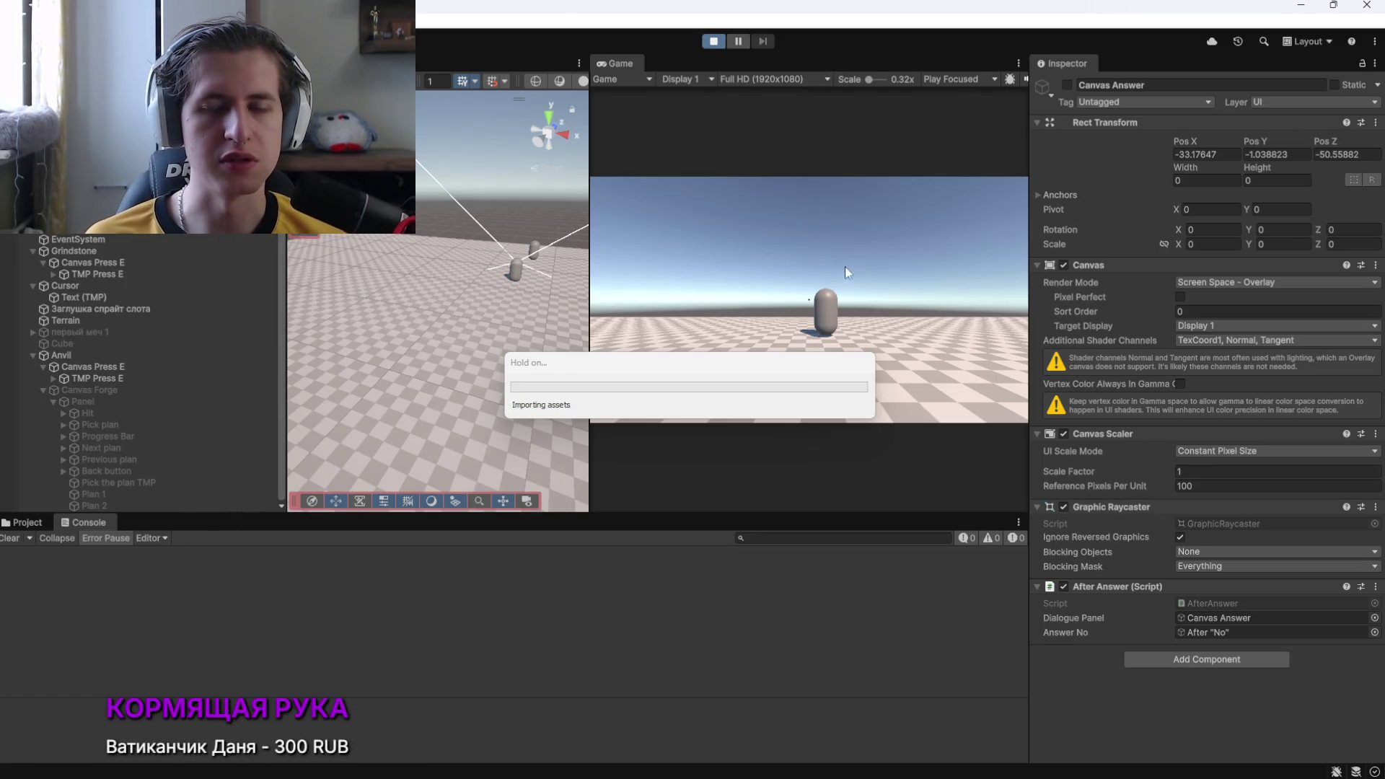
key("w")
left_click(893, 288)
key("w")
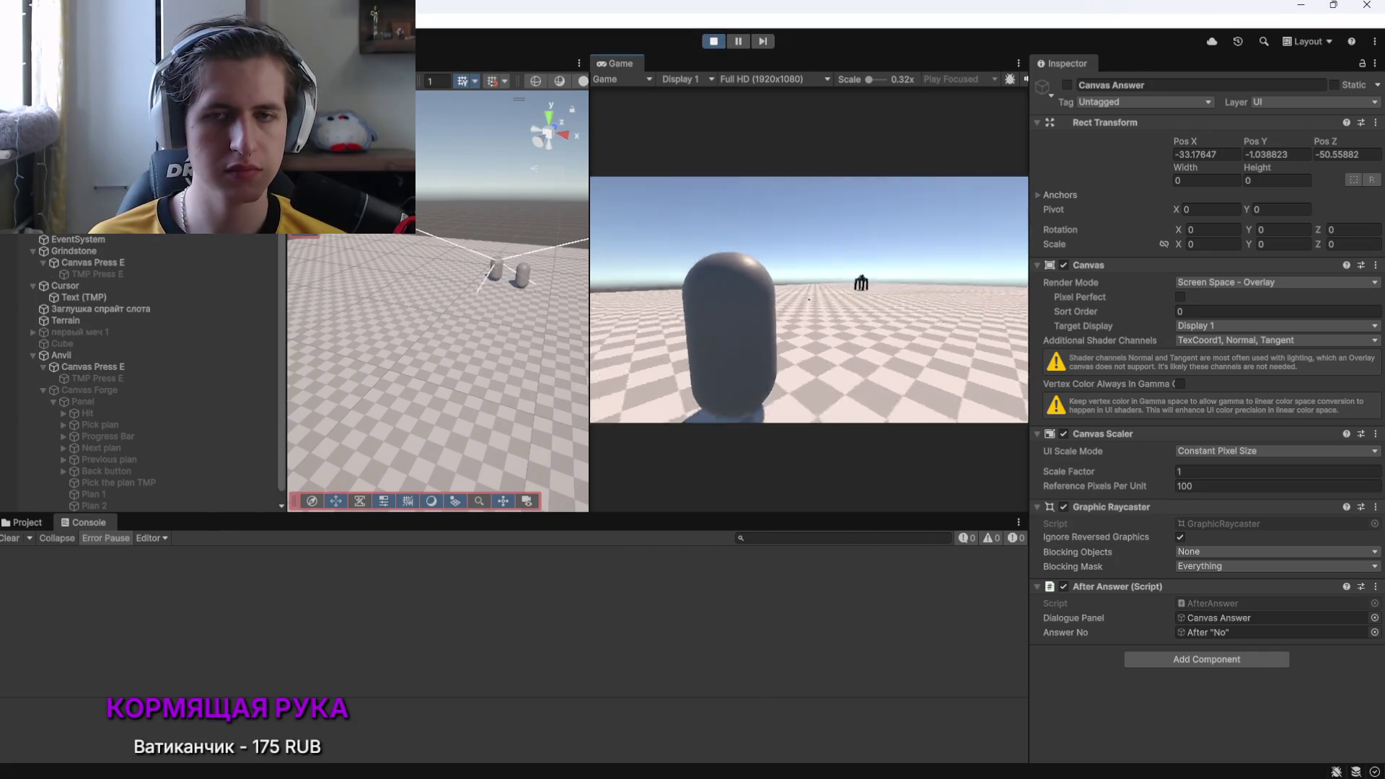
key("e")
left_click(830, 376)
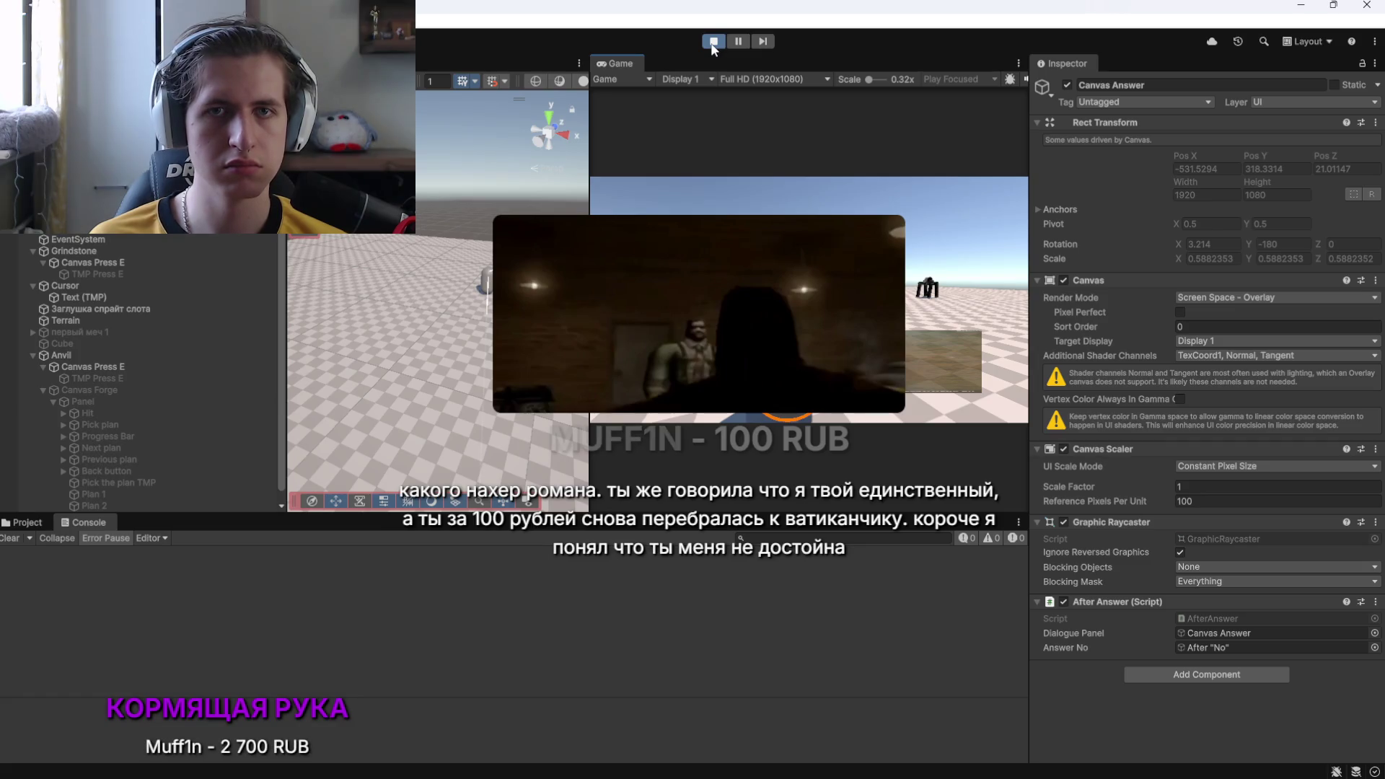
left_click(707, 48)
key("alt+Tab")
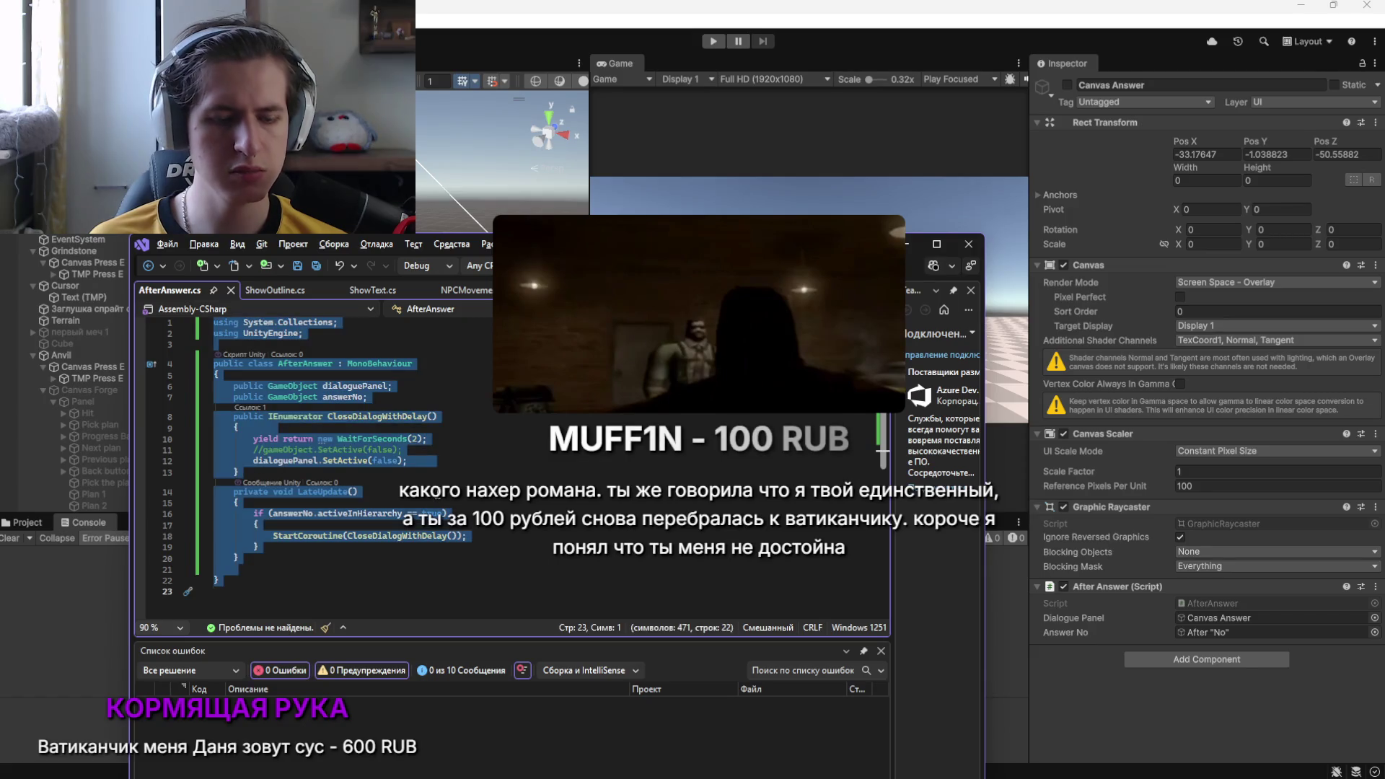
Paste the AfterAnswer code into DeepSeek and send «Почему корутина не срабатывает?»
left_click(254, 558)
key("alt+Tab")
key("Tab")
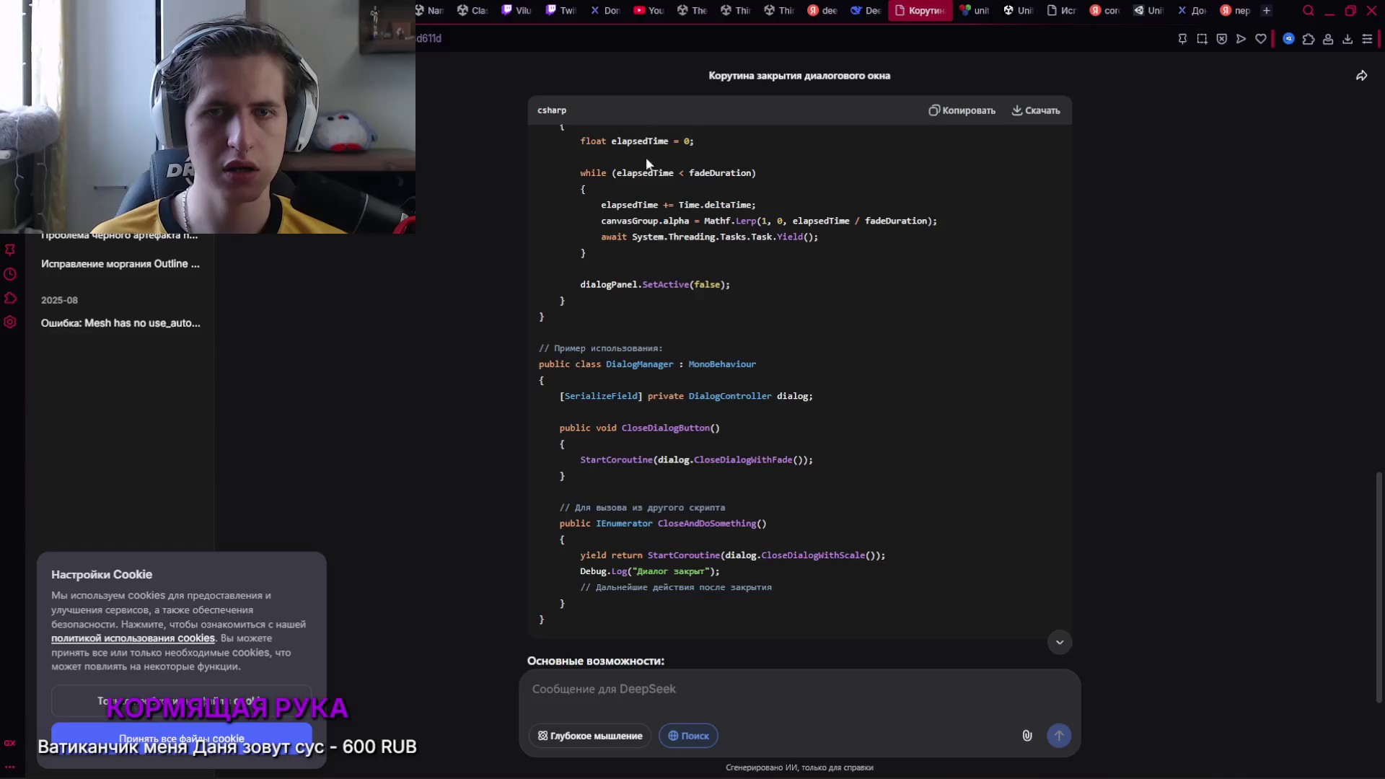
key("ctrl+v")
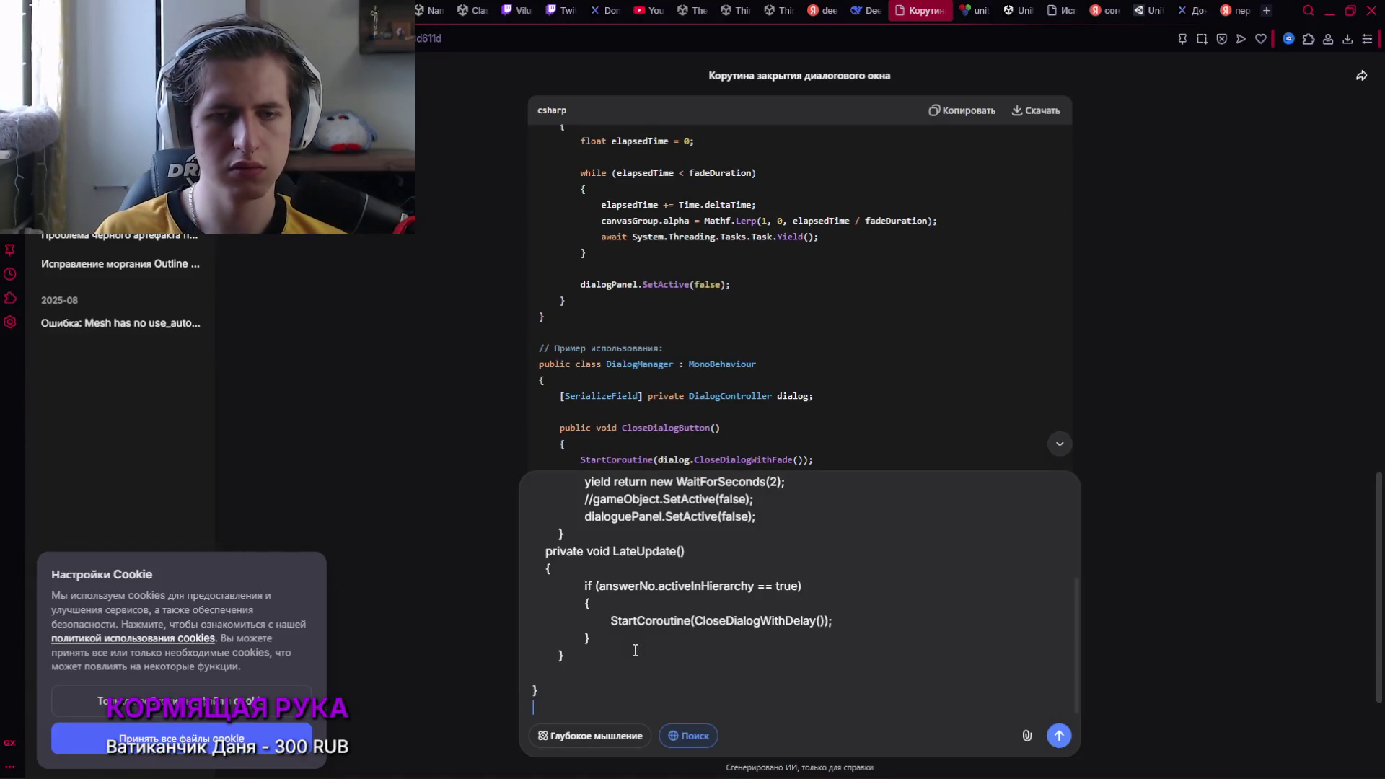
key("shift+Return")
type("Почему ")
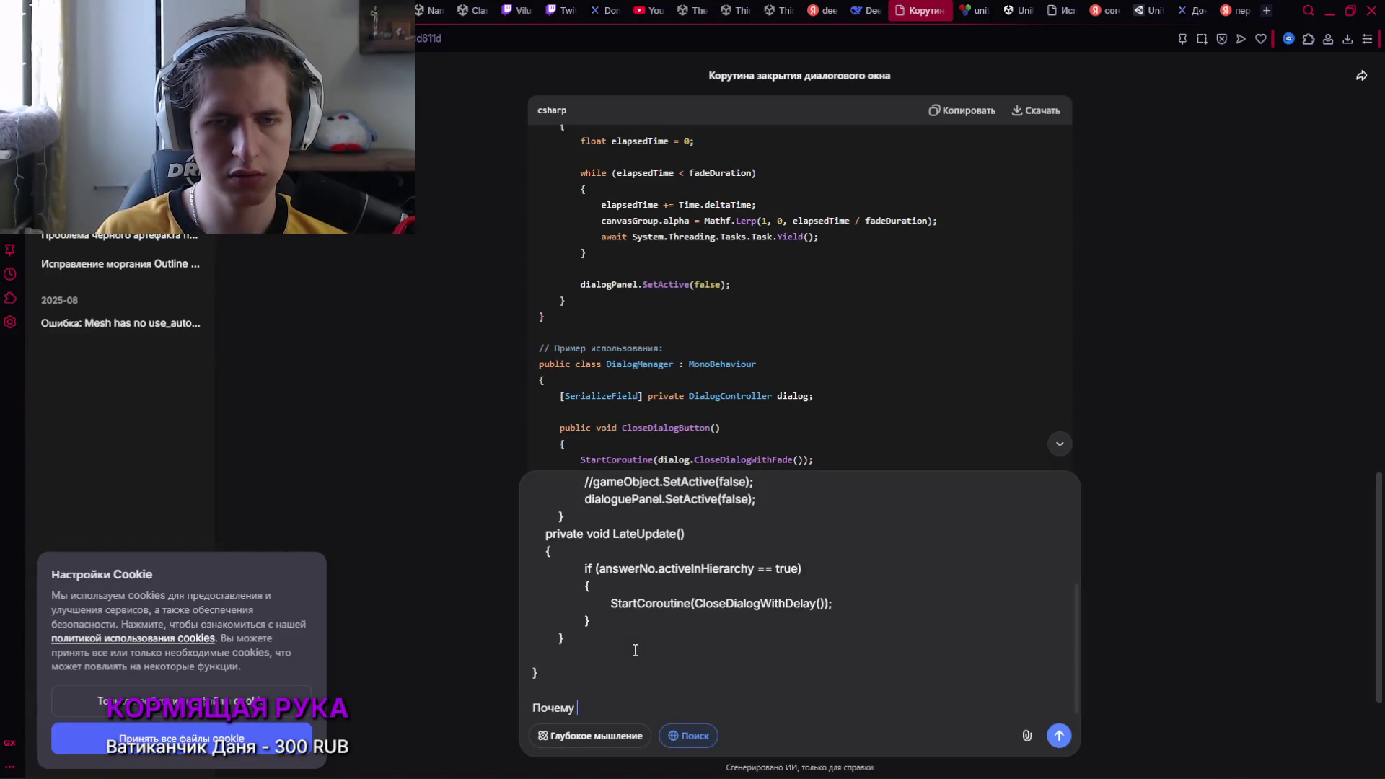
type("корутина не сра")
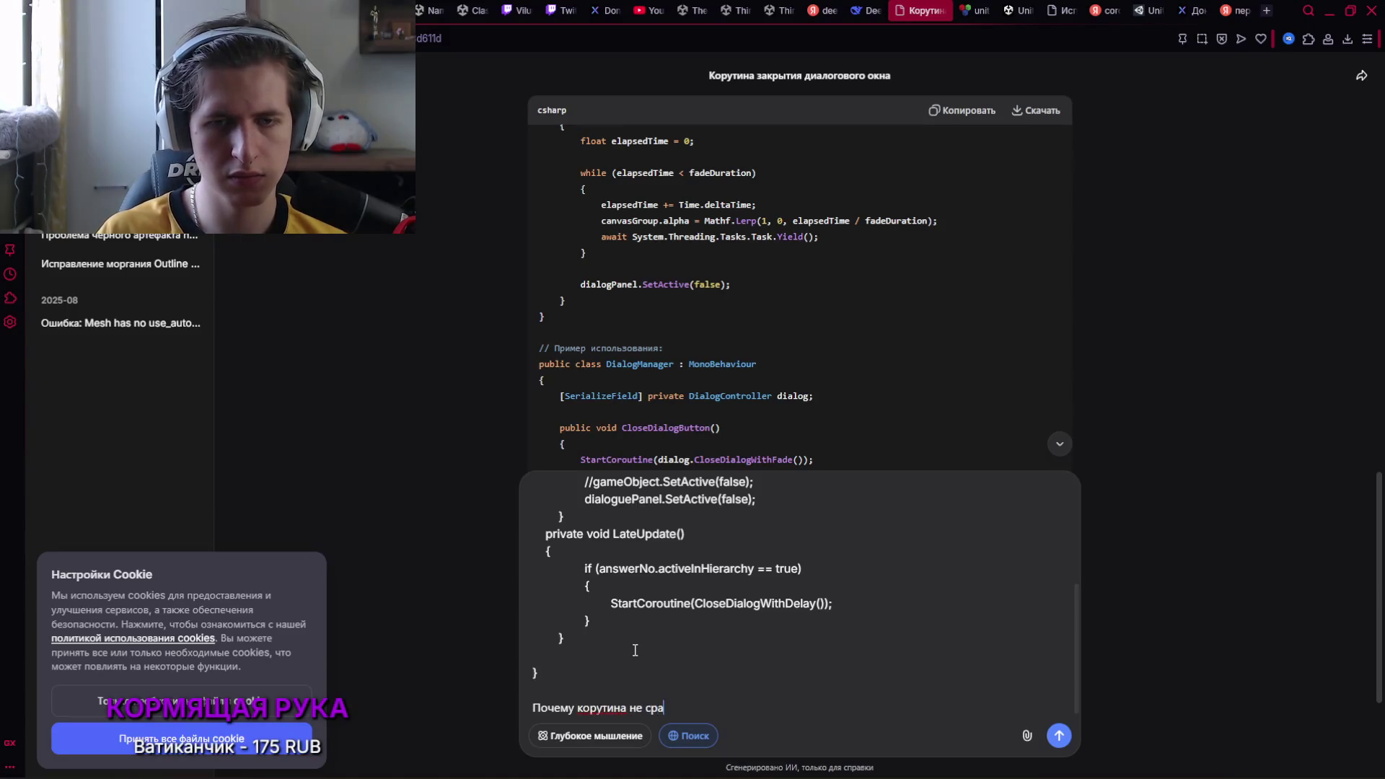
type("батывает?")
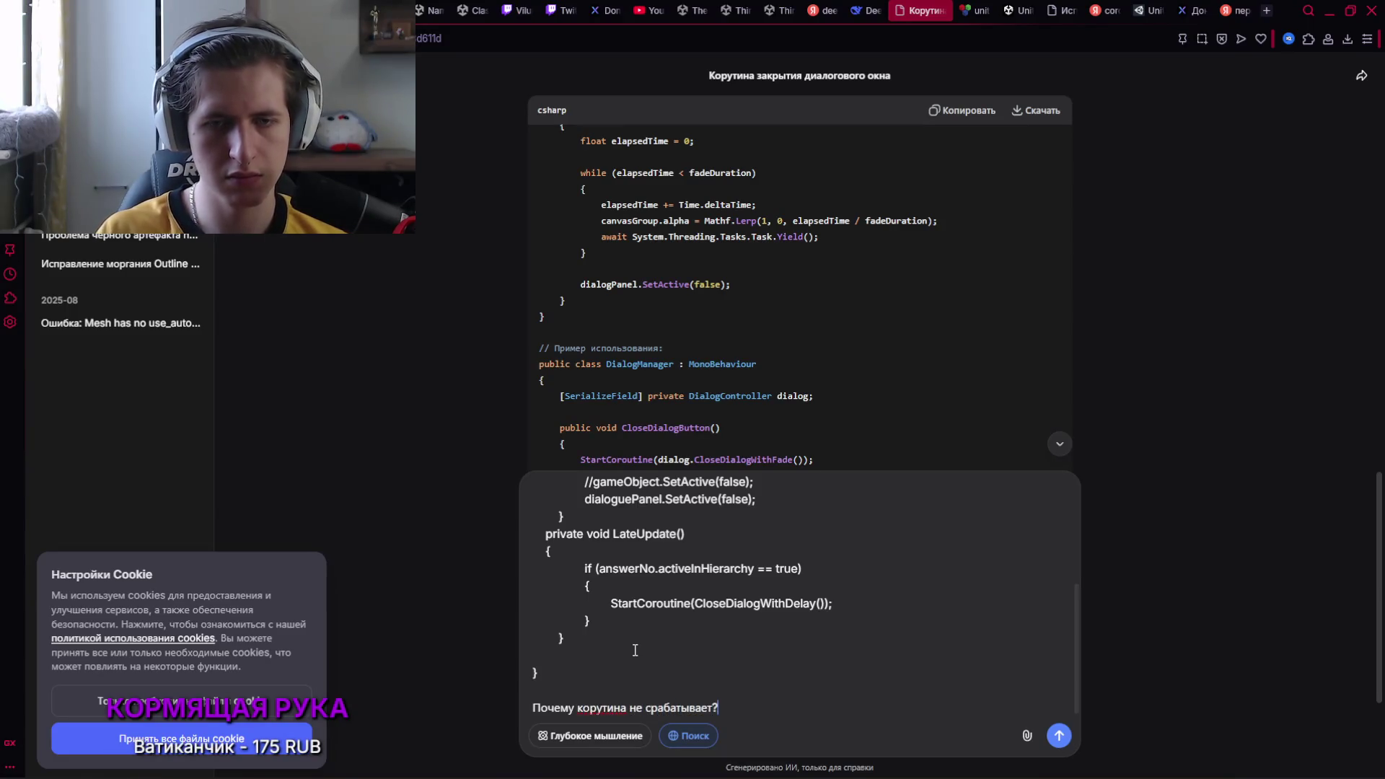
key("Return")
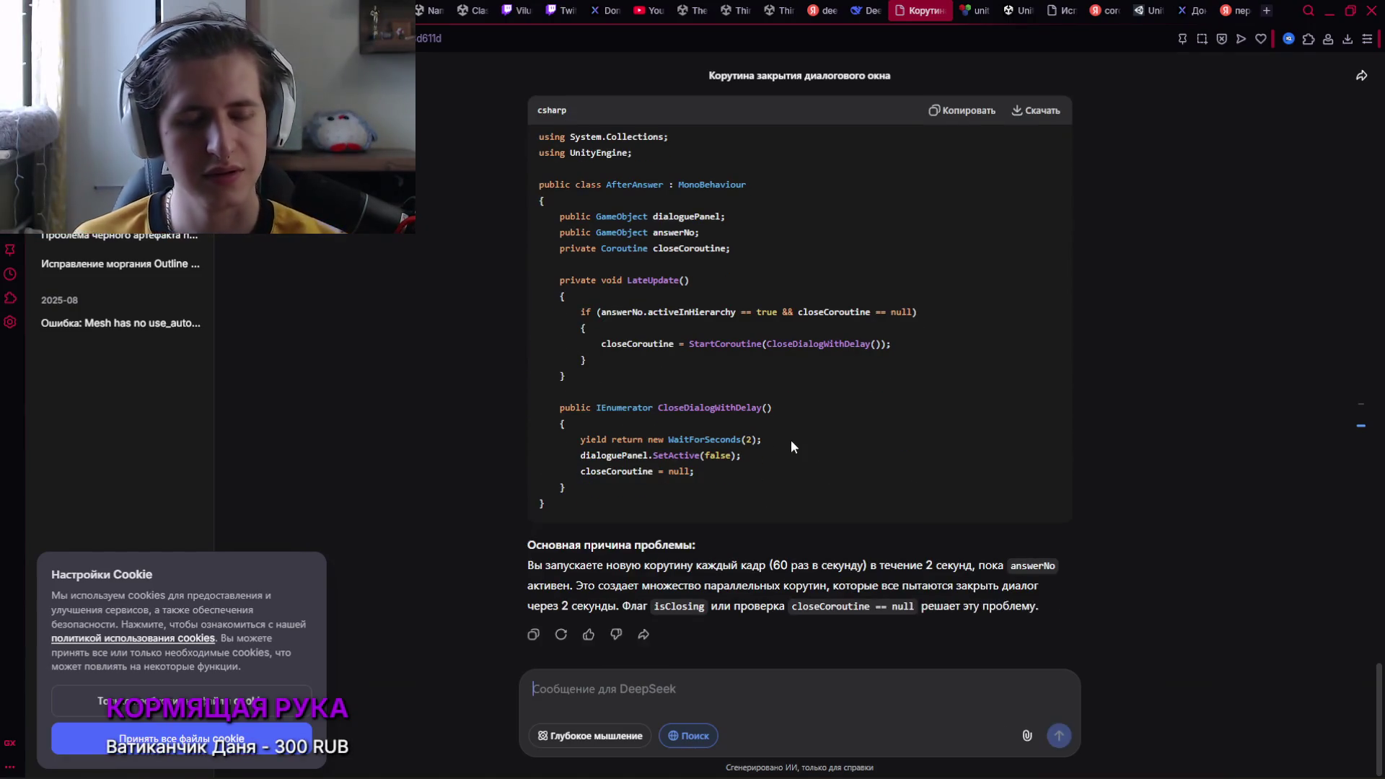
Read through DeepSeek's answer and its suggested coroutine fixes
scroll(767, 452, "up", 4)
scroll(767, 452, "up", 12)
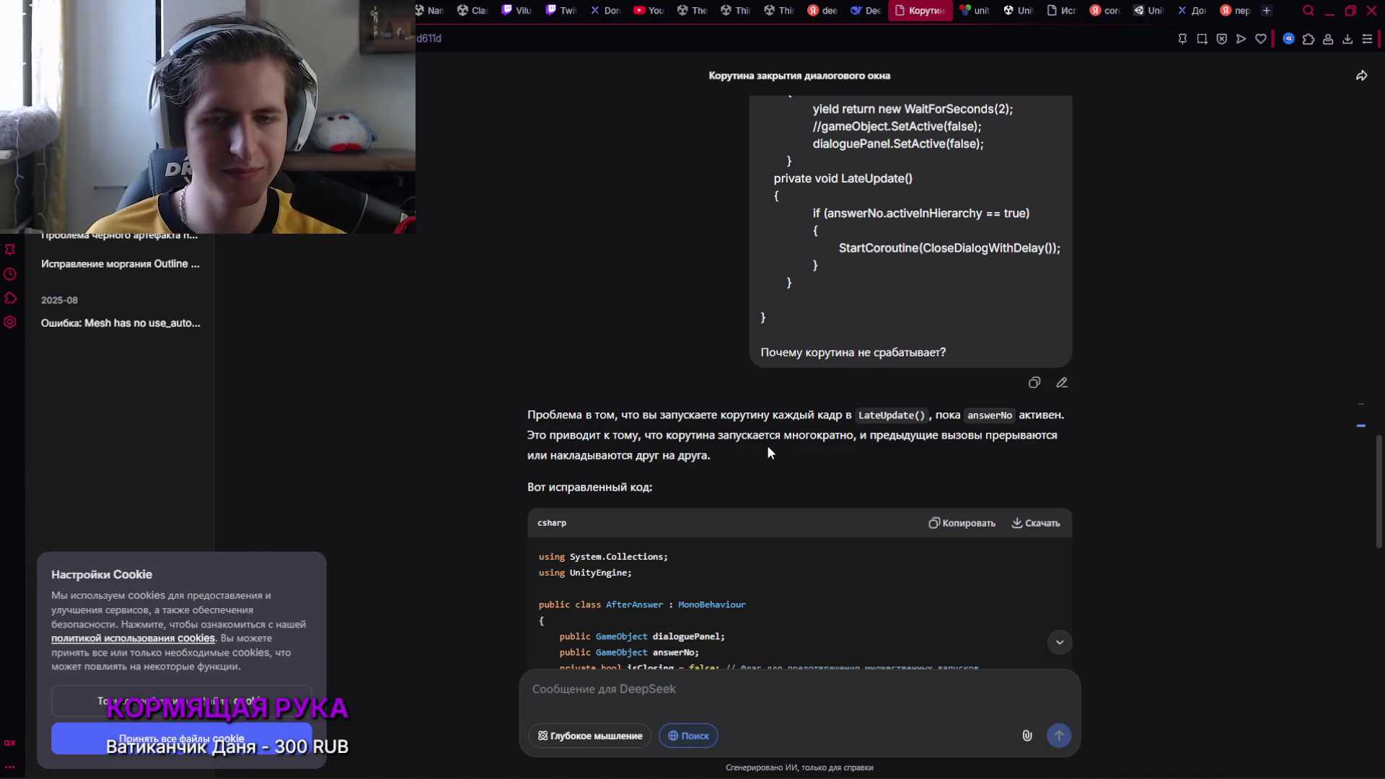
scroll(719, 389, "down", 1)
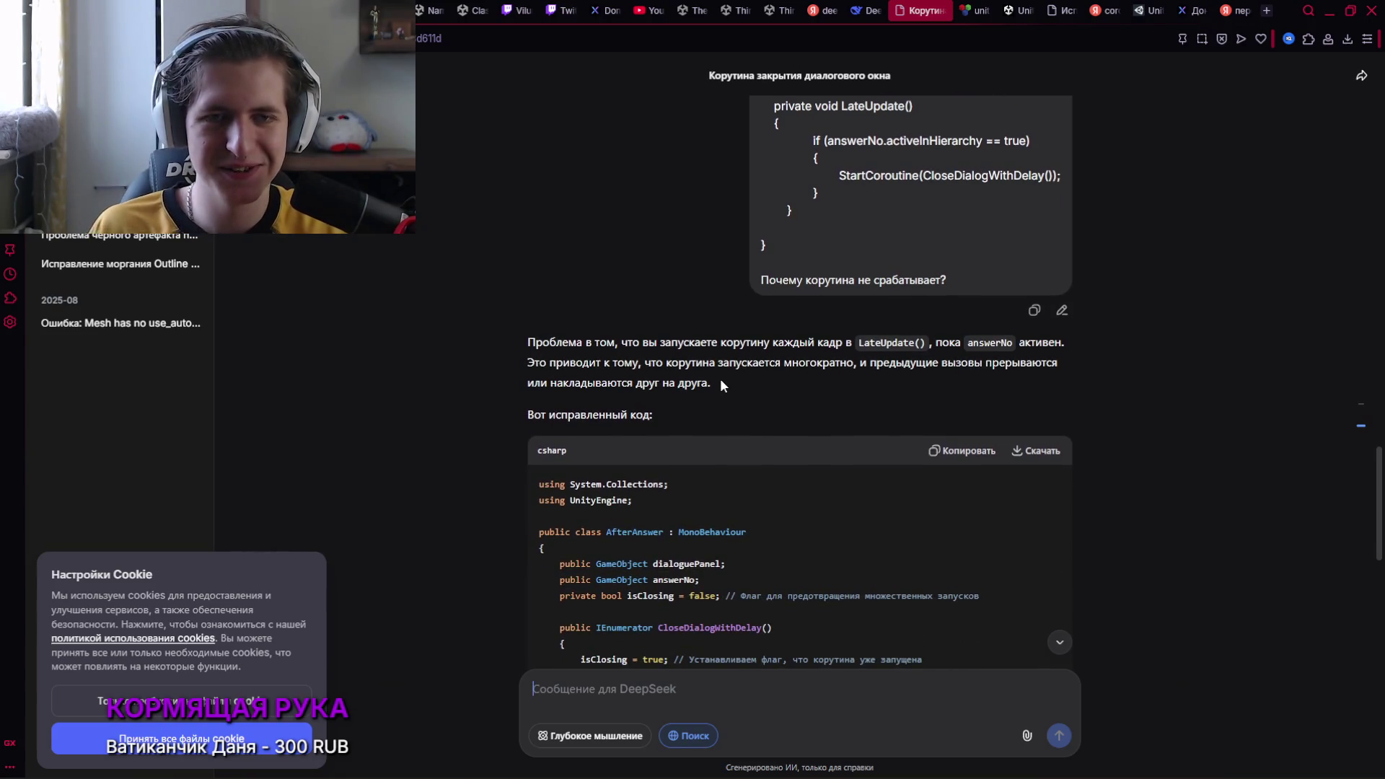
scroll(721, 382, "down", 1)
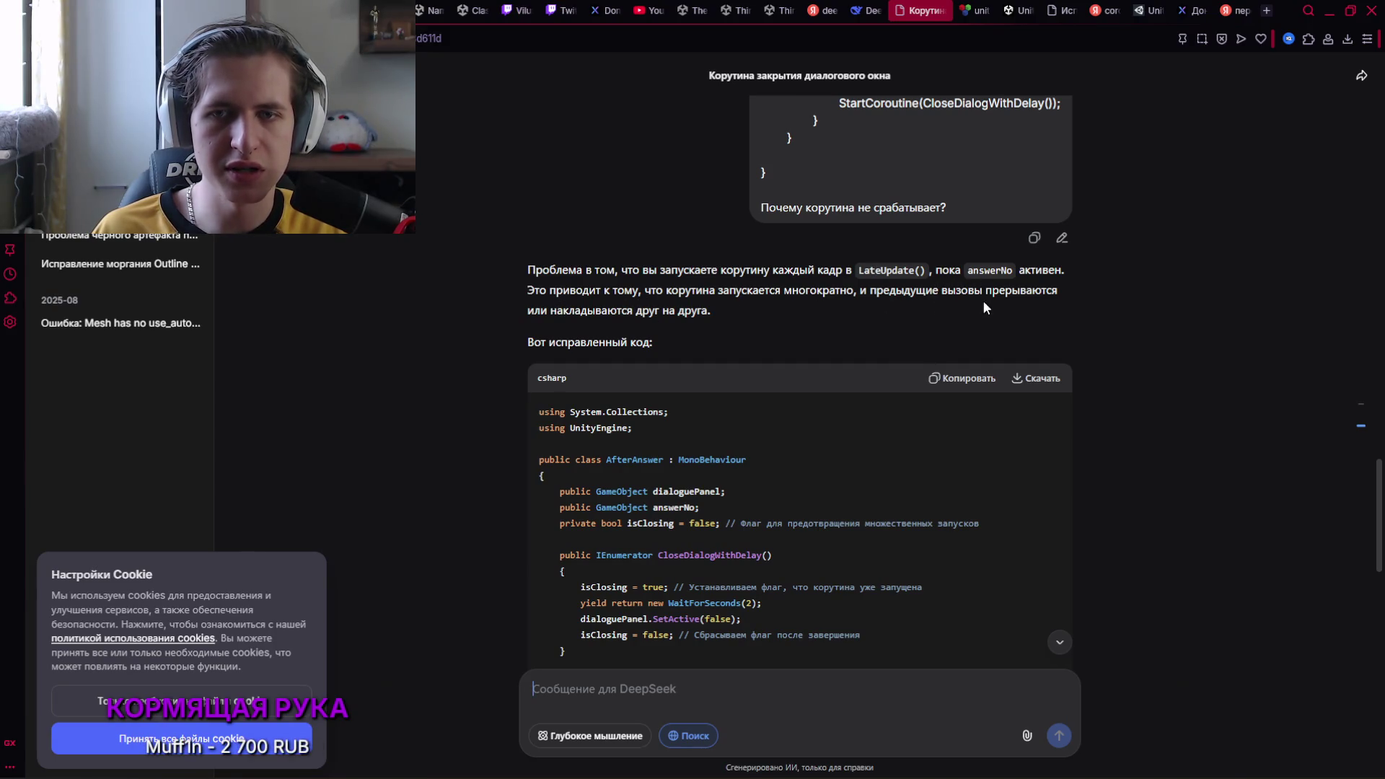
scroll(694, 335, "down", 2)
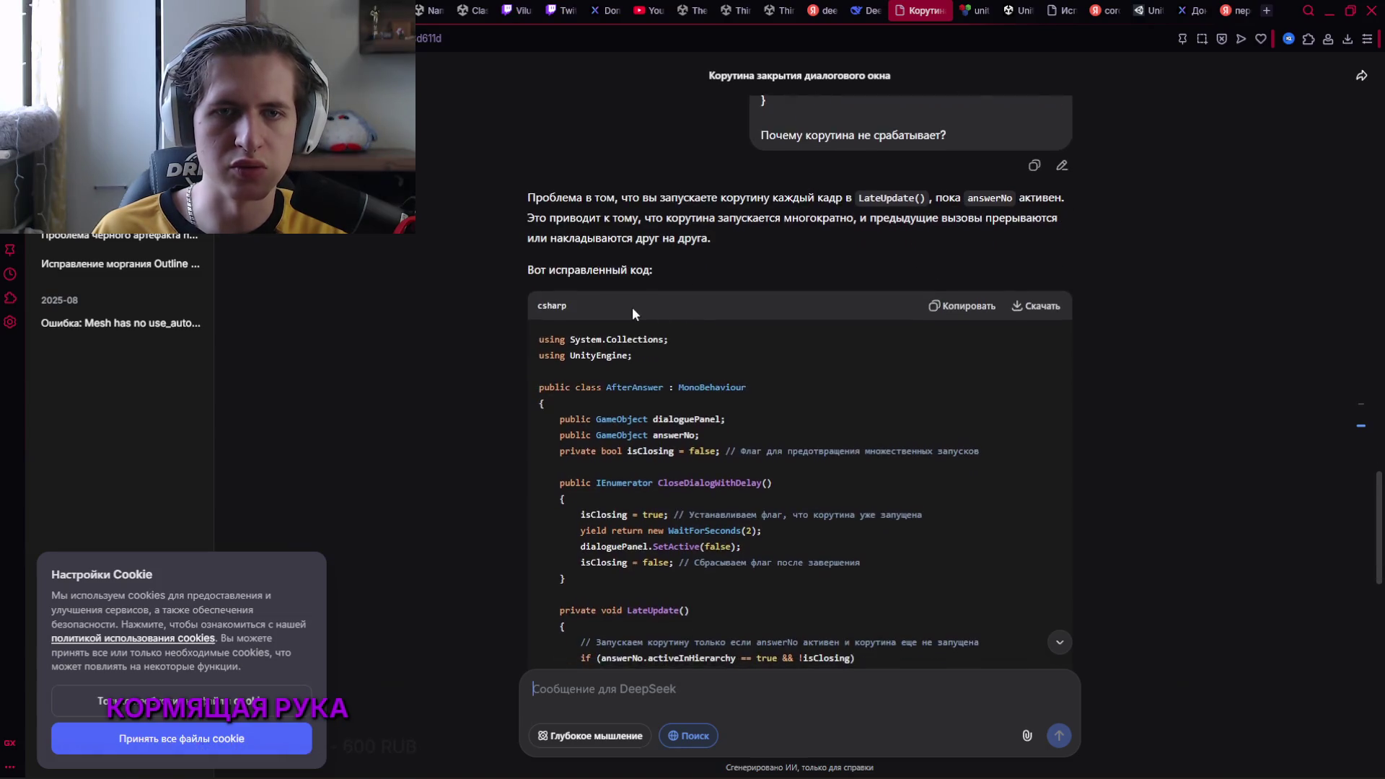
scroll(654, 284, "down", 1)
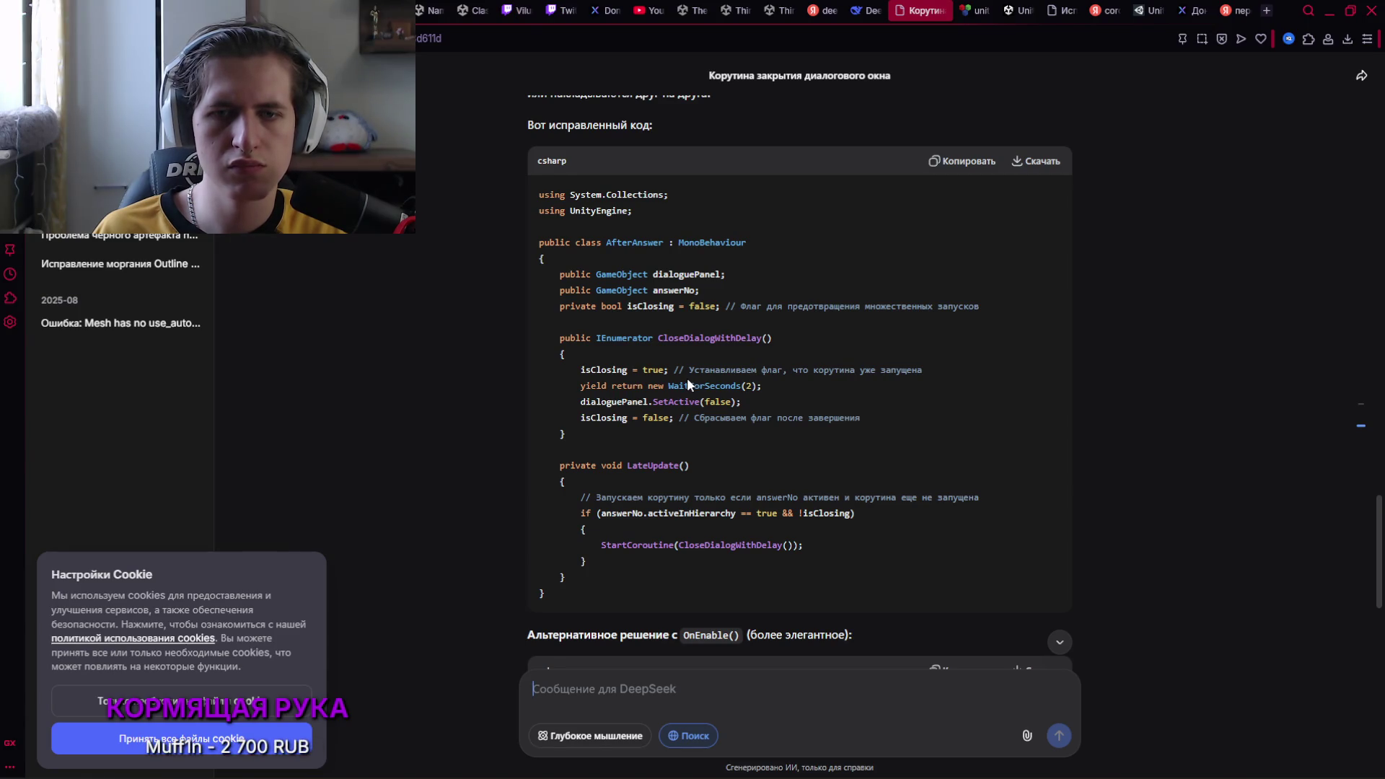
scroll(687, 378, "down", 2)
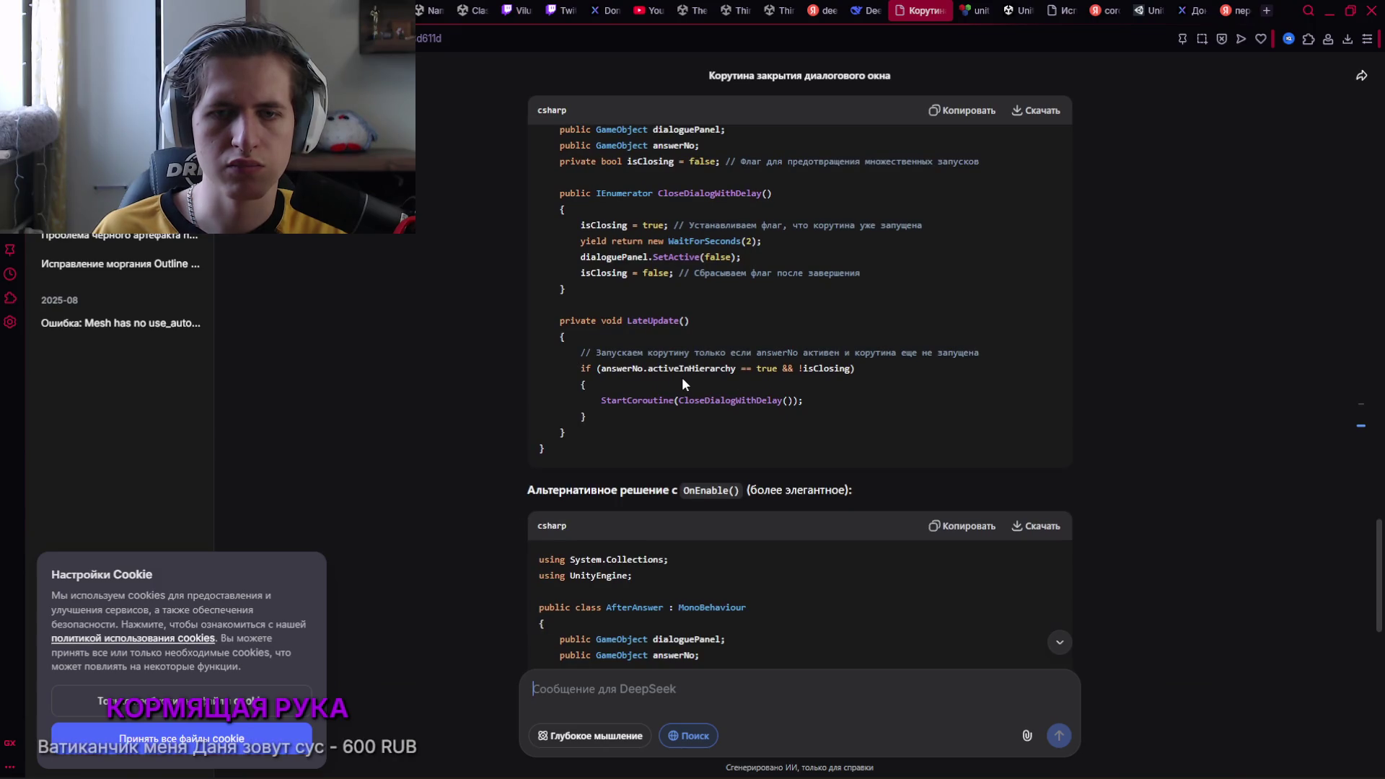
scroll(682, 376, "down", 2)
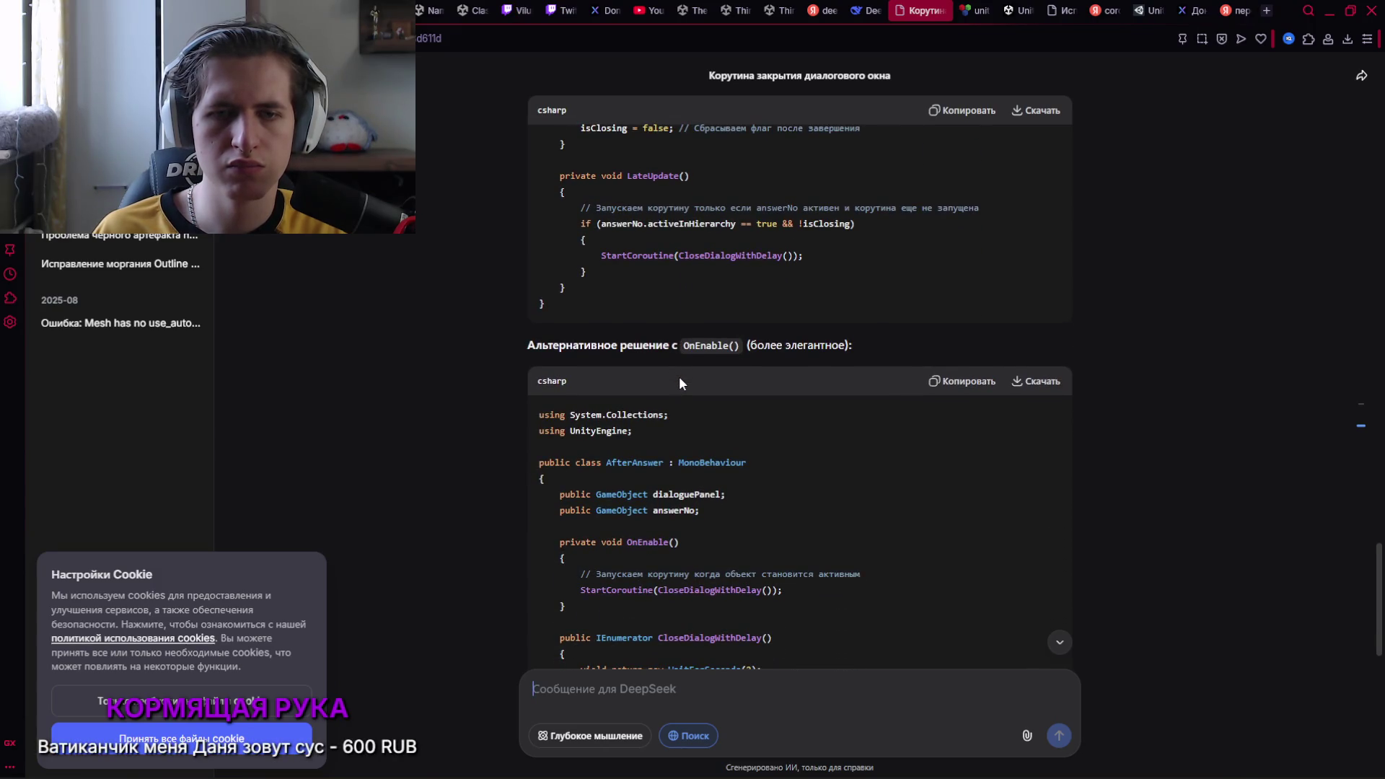
scroll(680, 383, "down", 1)
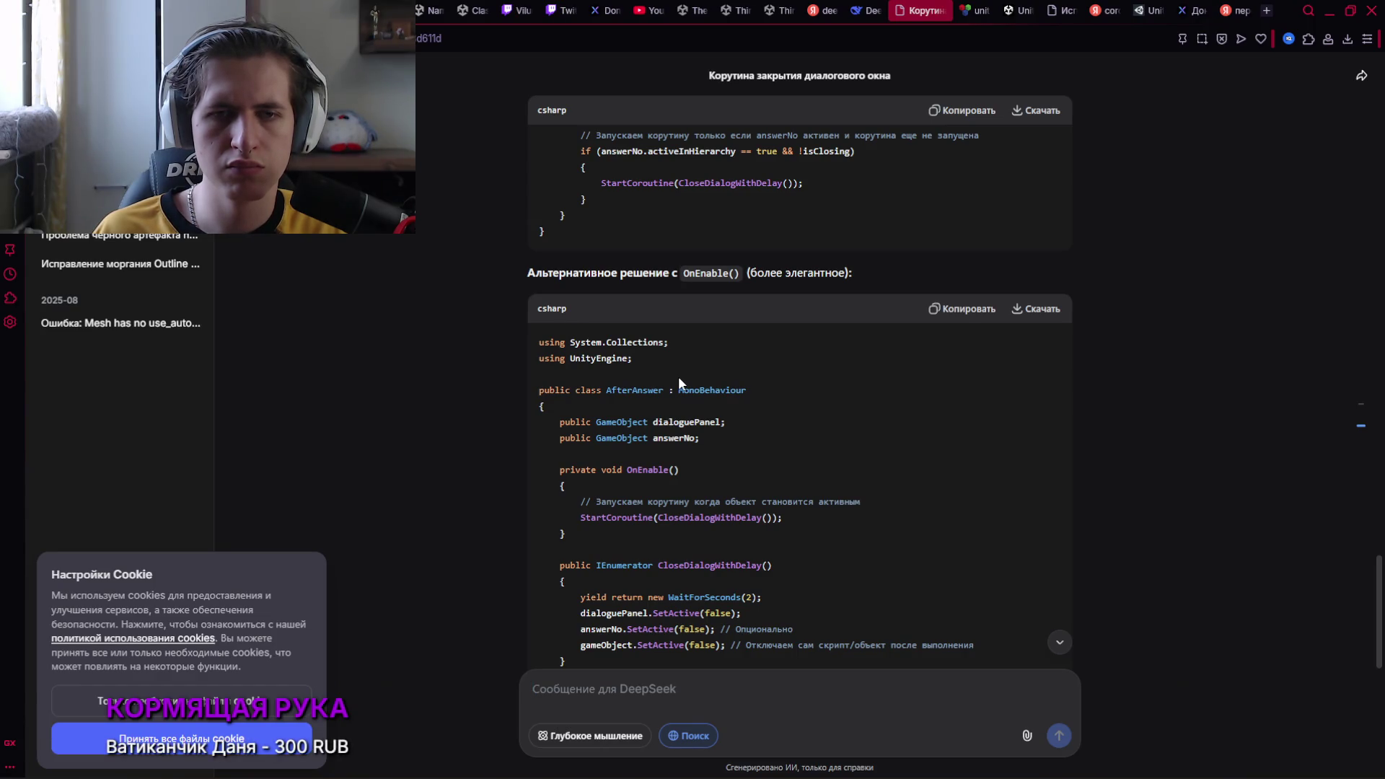
scroll(678, 375, "down", 2)
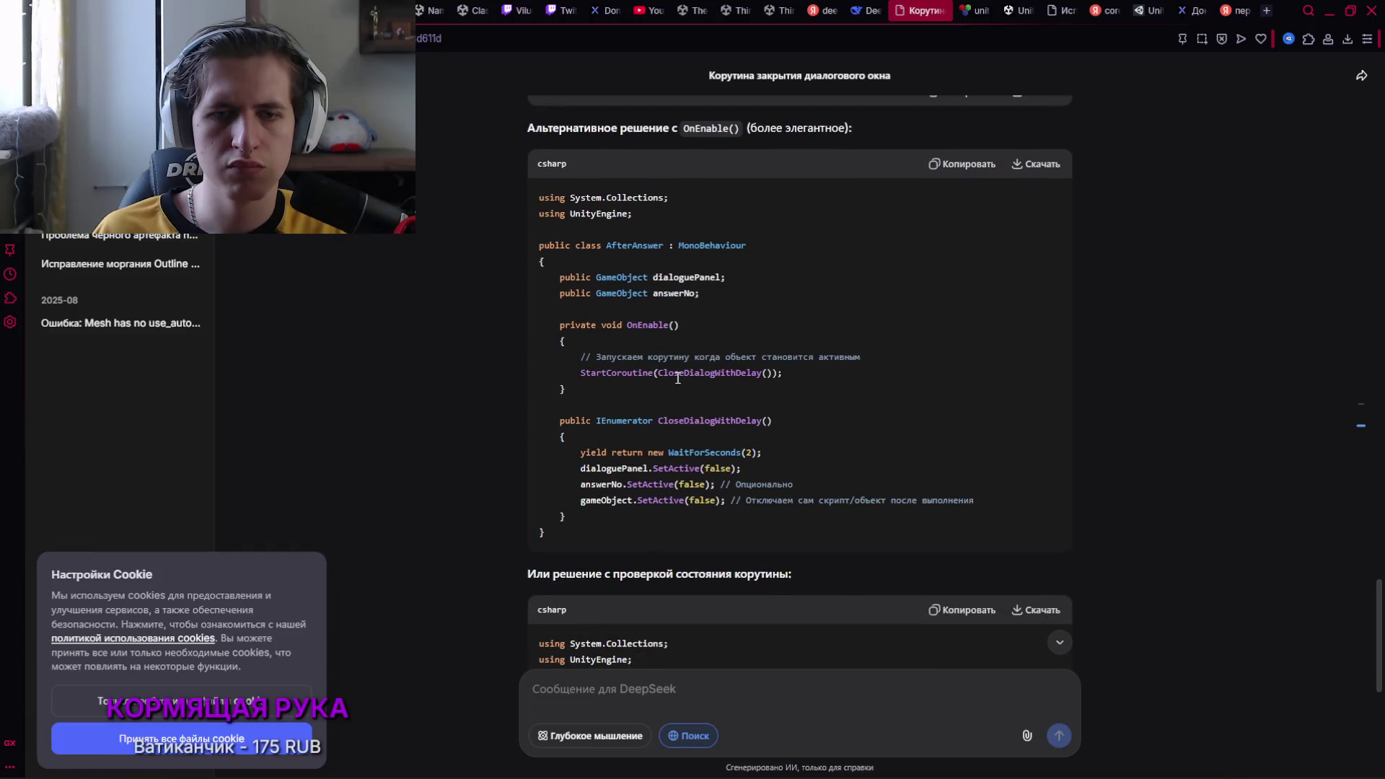
scroll(676, 381, "down", 1)
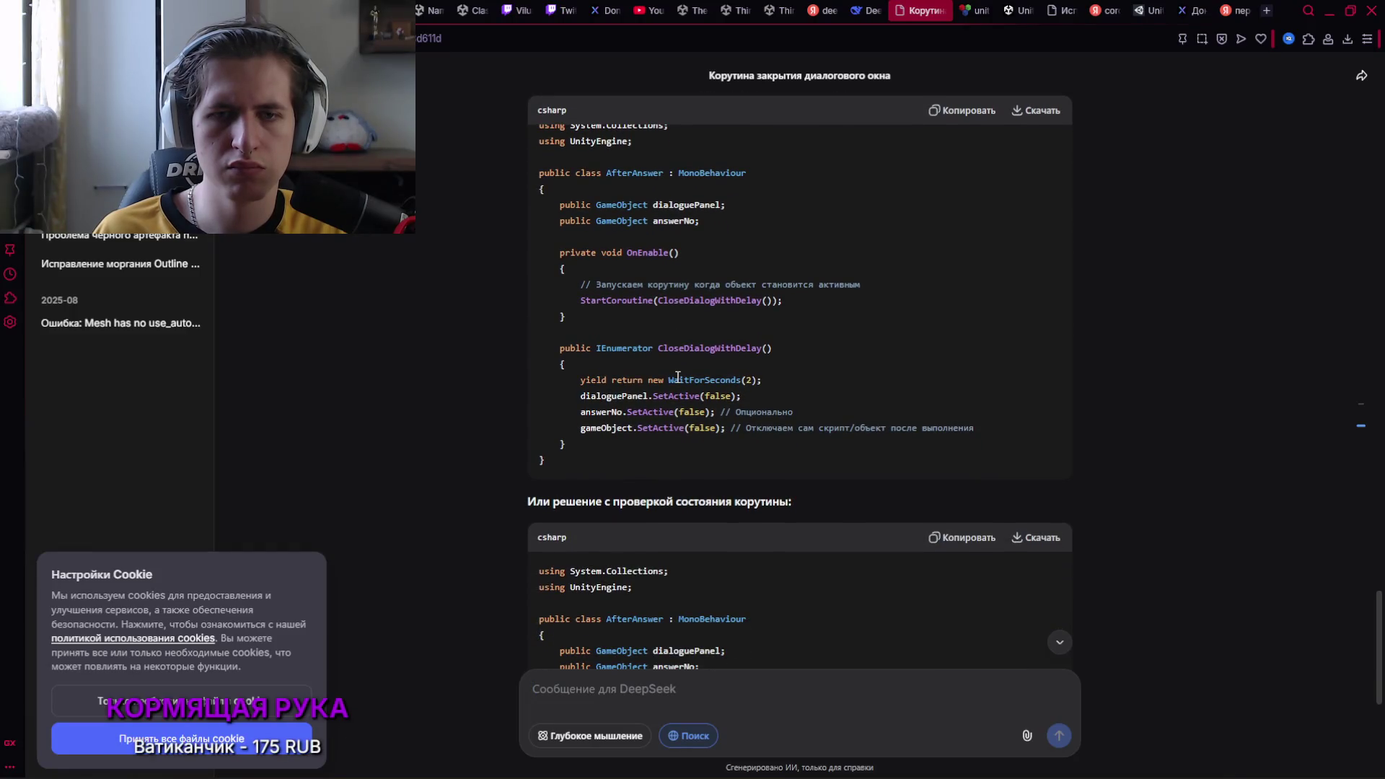
scroll(676, 376, "down", 2)
scroll(676, 377, "down", 2)
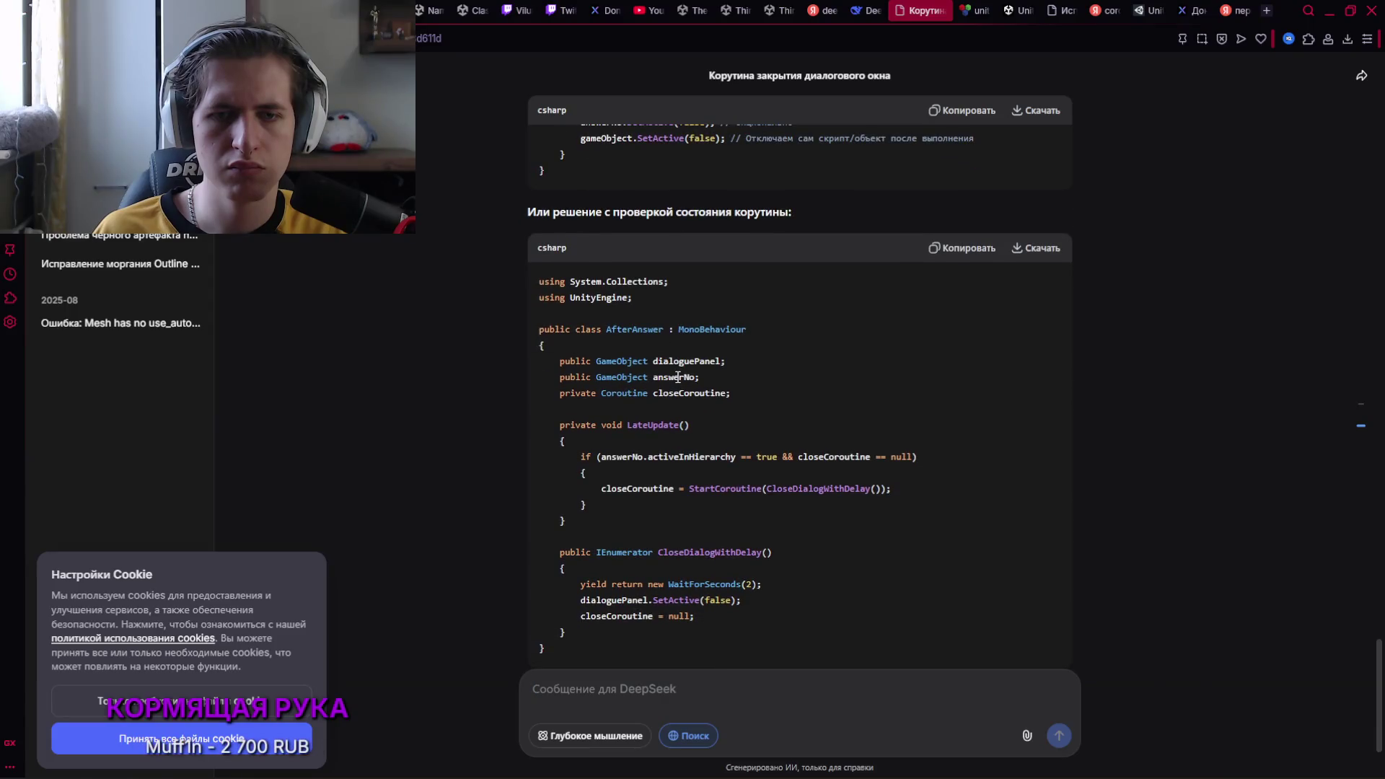
scroll(678, 376, "down", 2)
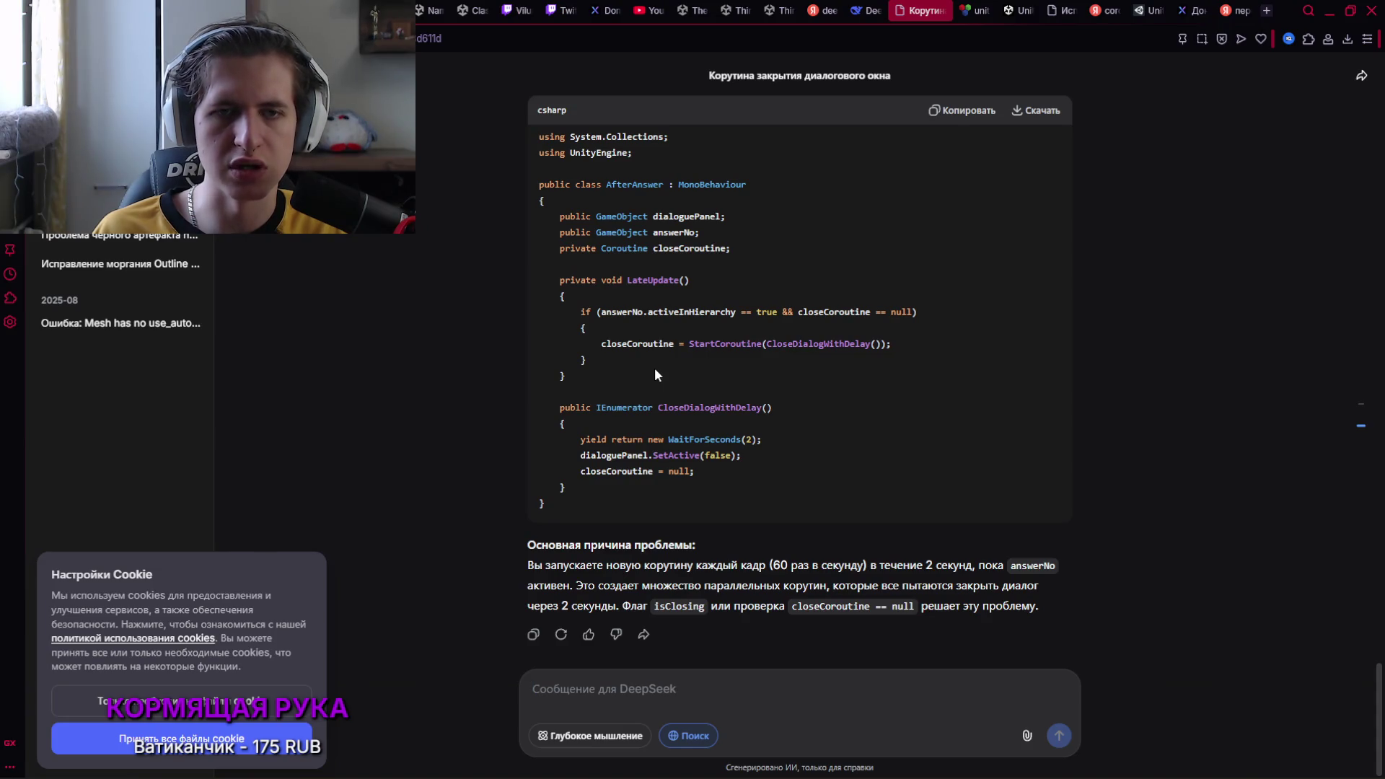
Copy the first 'Вот исправленный код' block with the isClosing flag
scroll(669, 372, "up", 5)
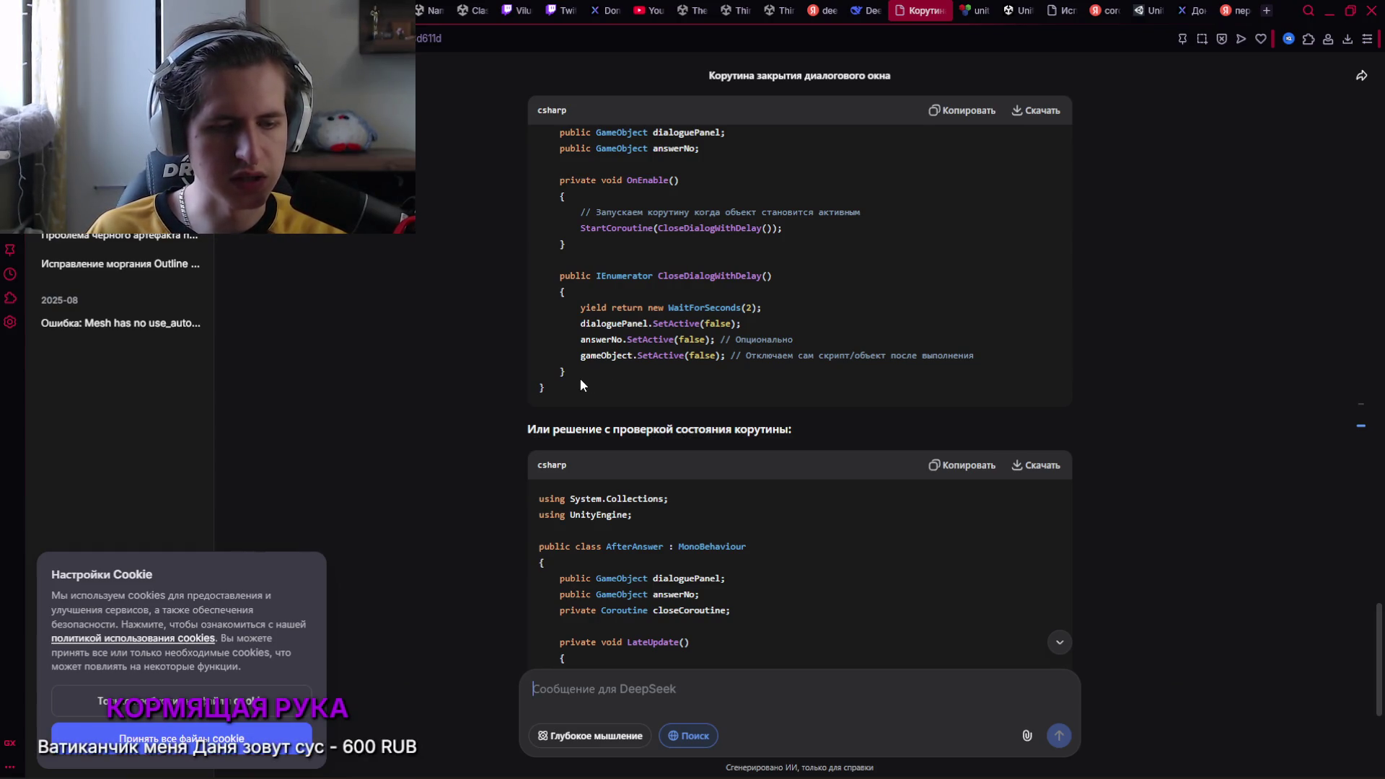
scroll(578, 378, "up", 8)
scroll(745, 385, "up", 4)
left_click(962, 233)
Replace all of AfterAnswer.cs with the isClosing version and save it
key("alt+Tab")
left_click(430, 460)
key("ctrl+a")
key("ctrl+v")
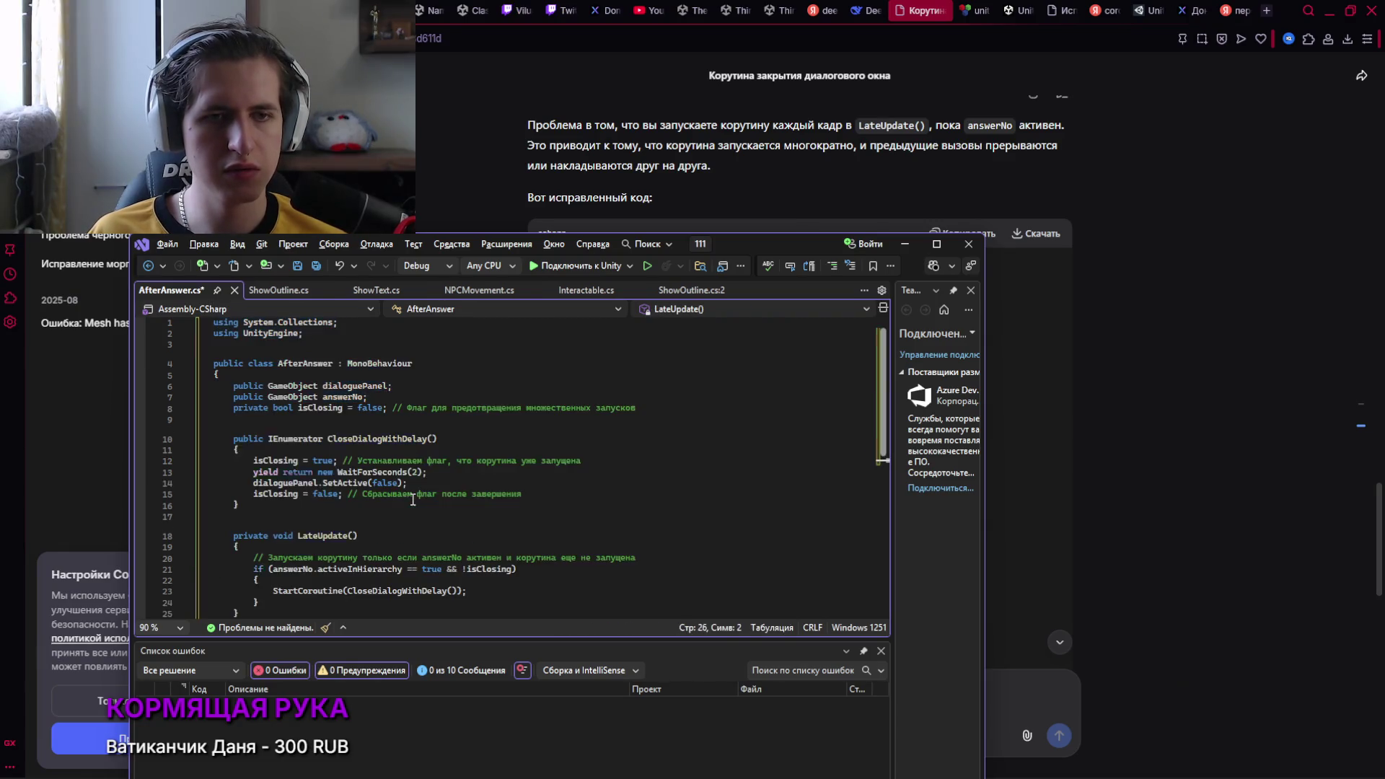
key("ctrl+s")
Bring the Unity Editor back to the front from the taskbar
key("alt+Tab")
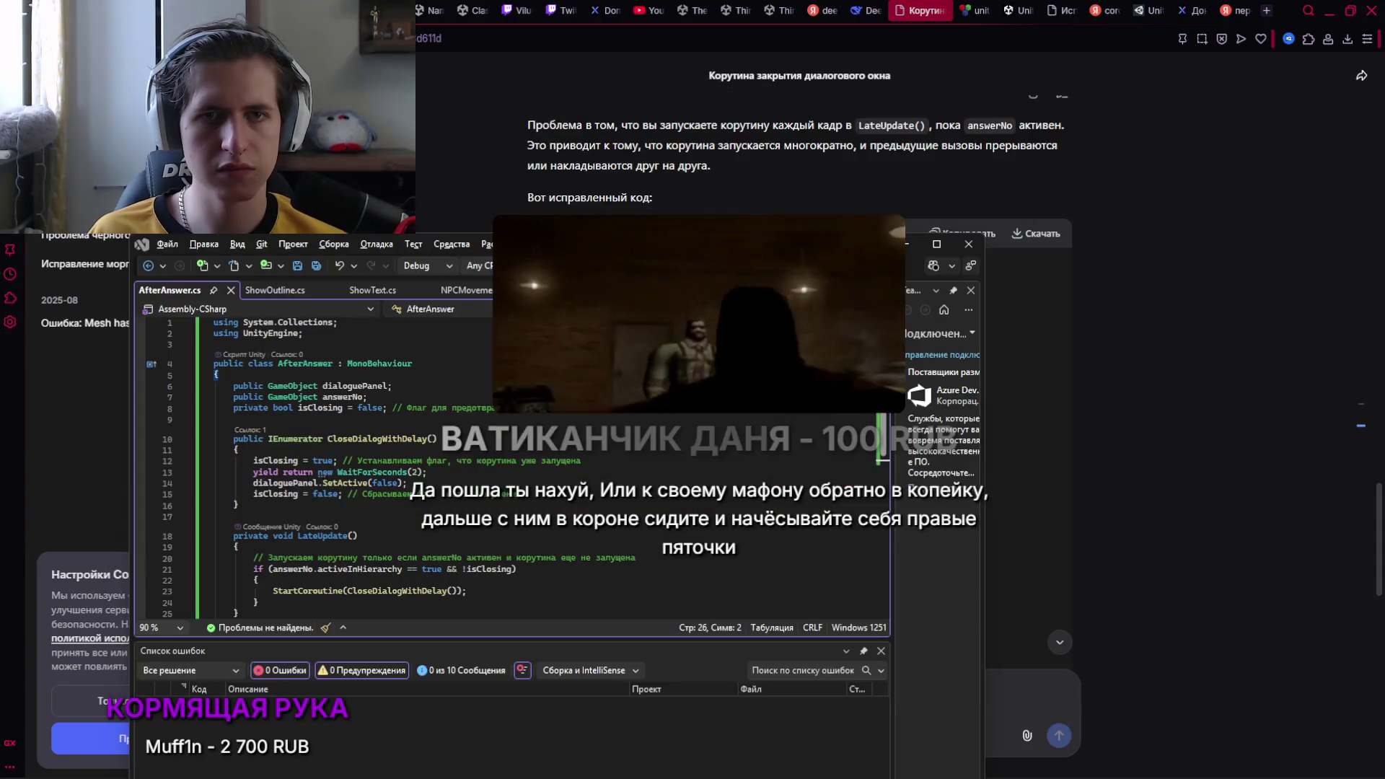
key("alt+Tab")
key("Escape")
mouse_move(994, 763)
mouse_move(947, 761)
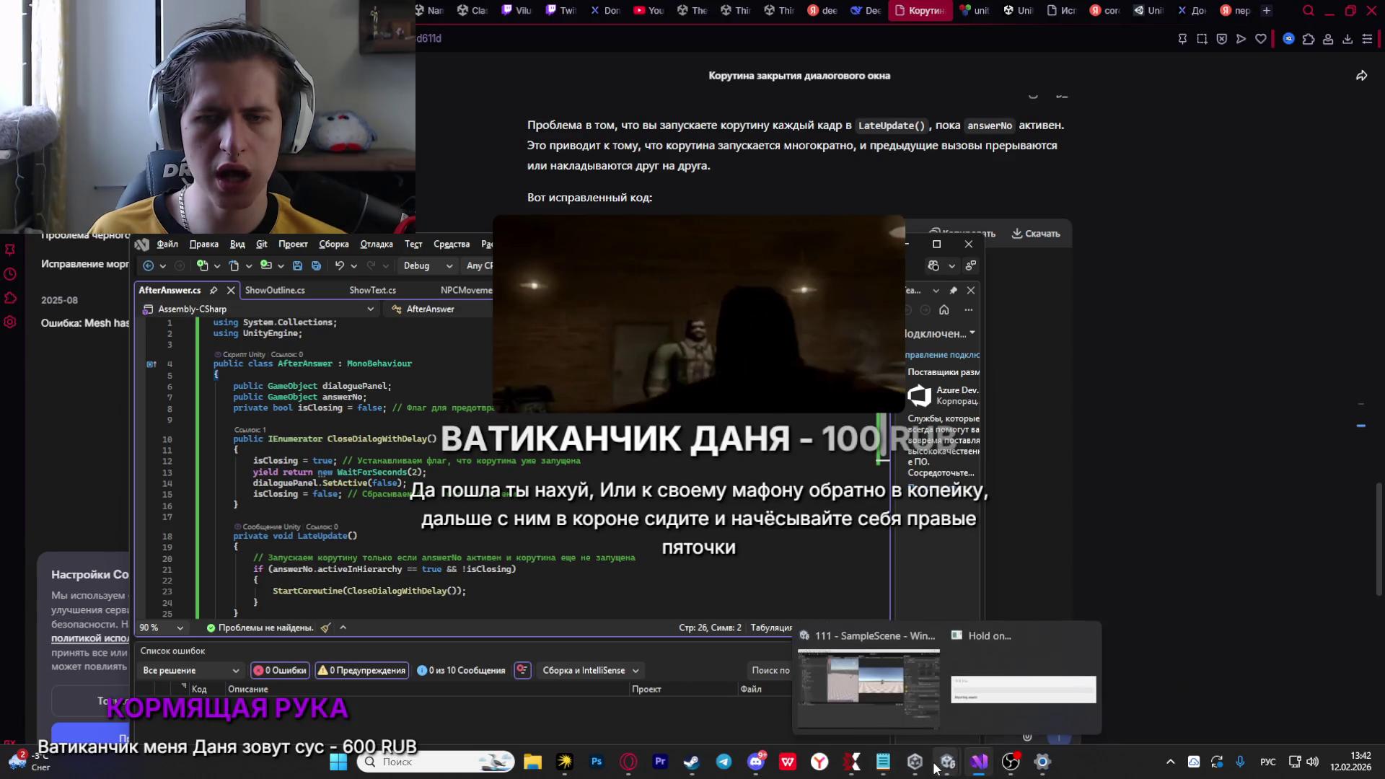
mouse_move(895, 695)
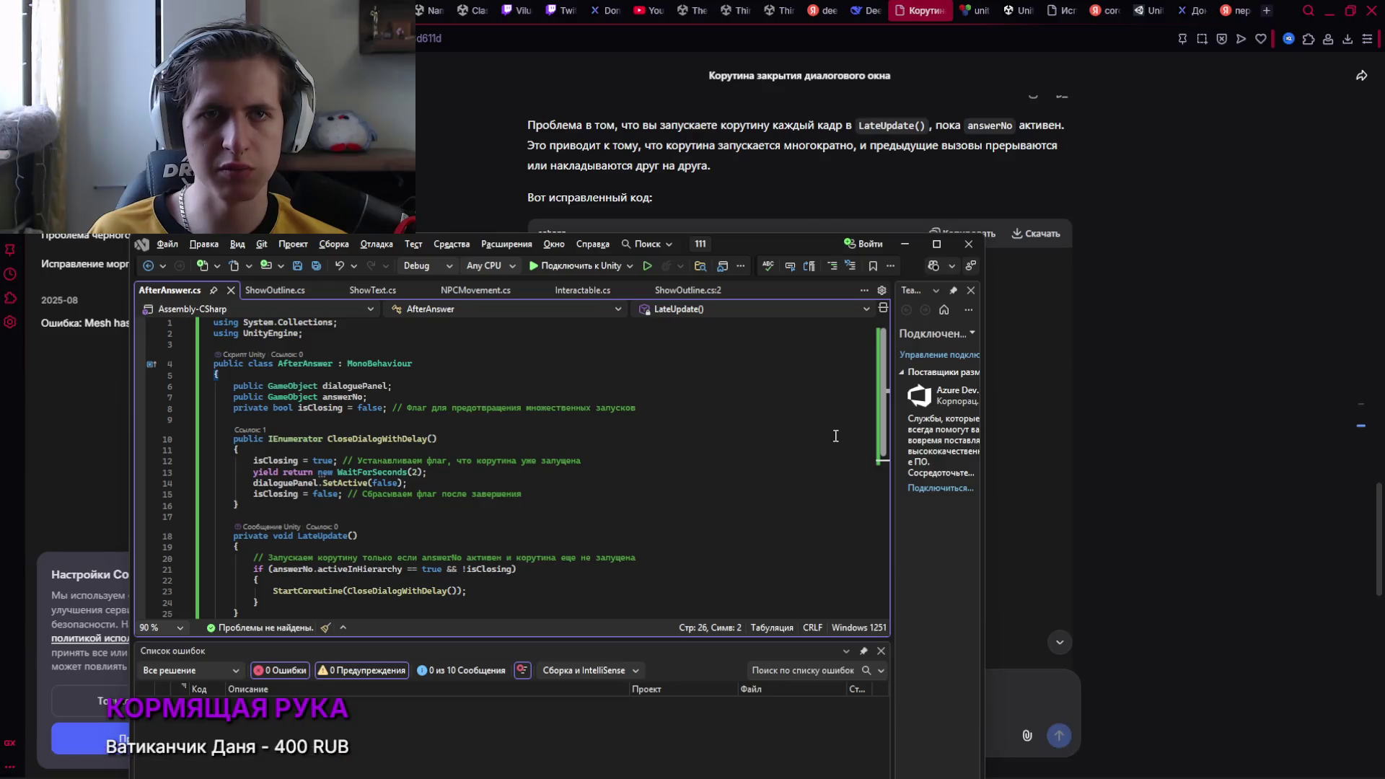
left_click(946, 762)
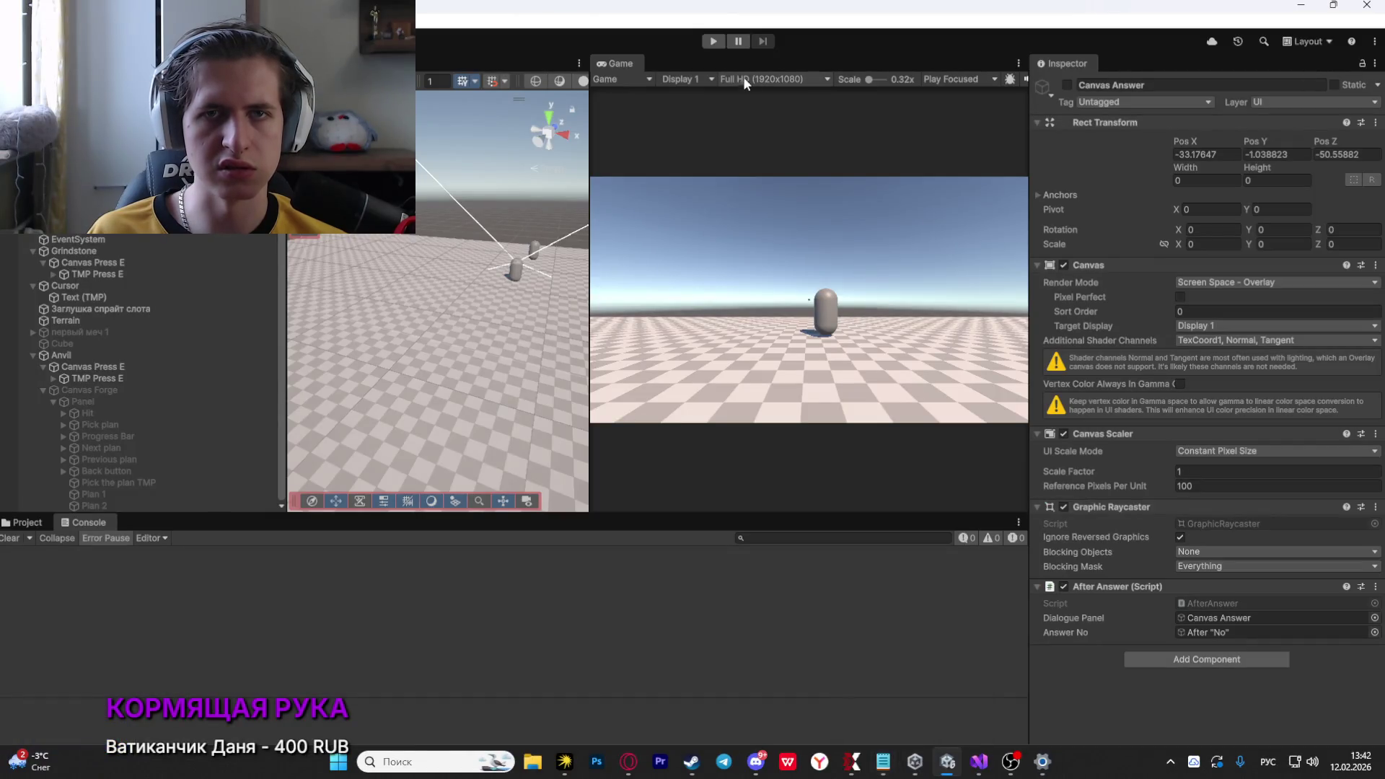
Playtest, refuse the NPC with «Нет, извини», watch «Ну и пошёл ты!», then stop play
left_click(716, 45)
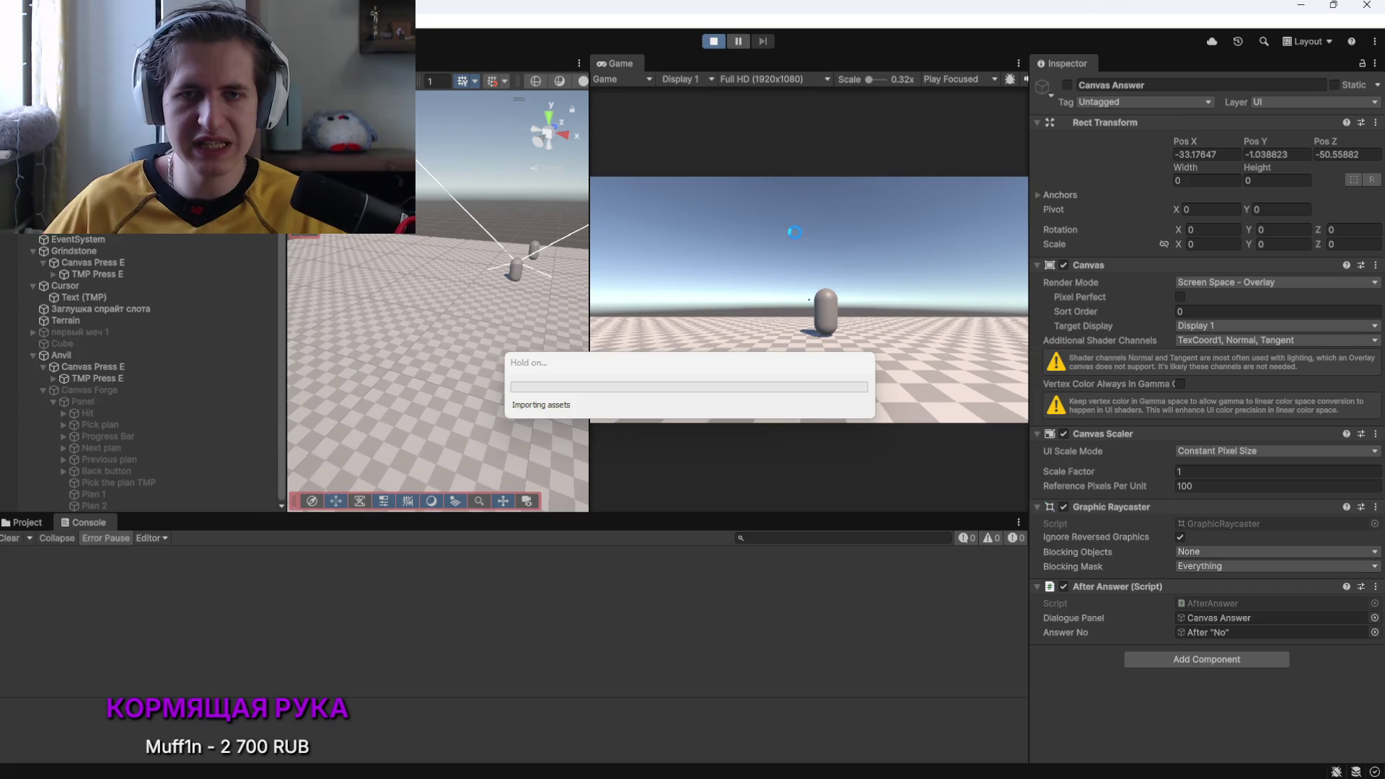
key("w")
left_click(819, 267)
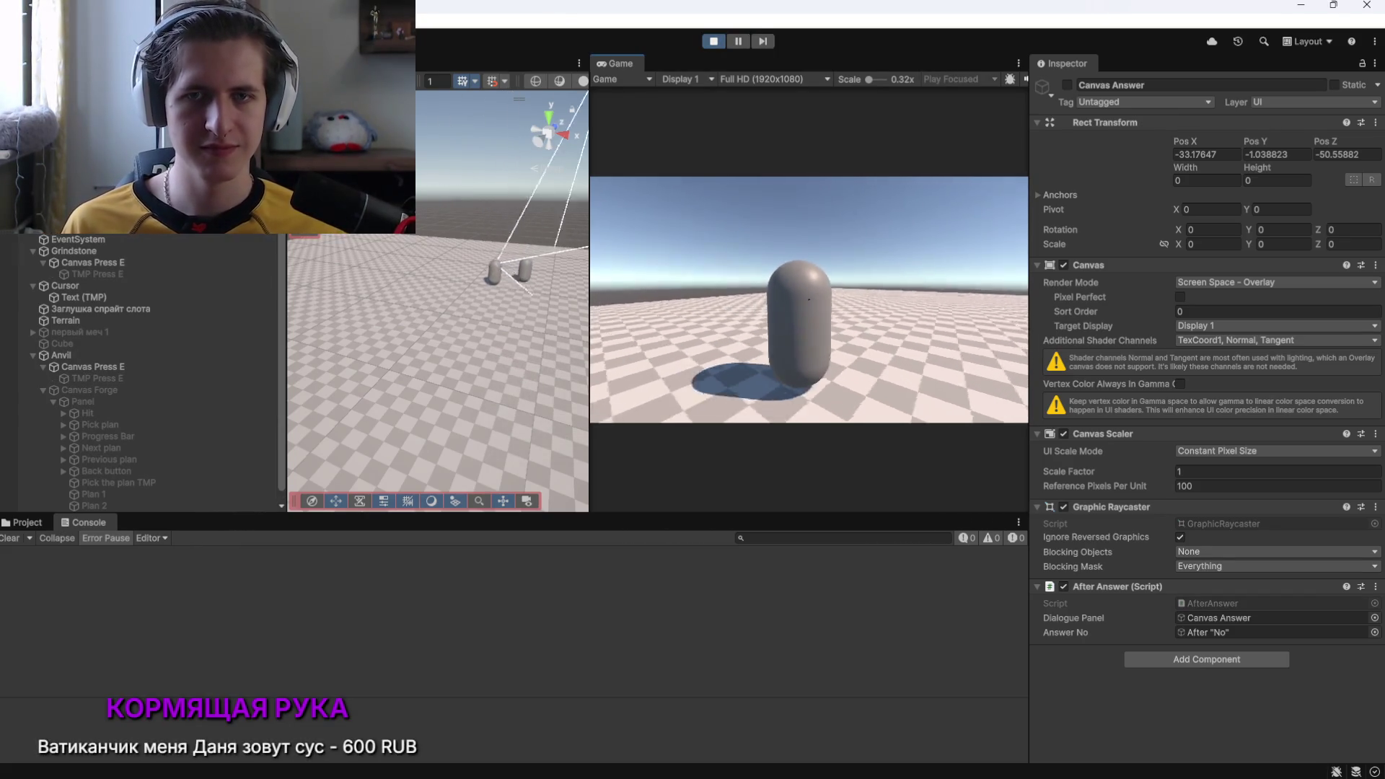
key("w")
key("e")
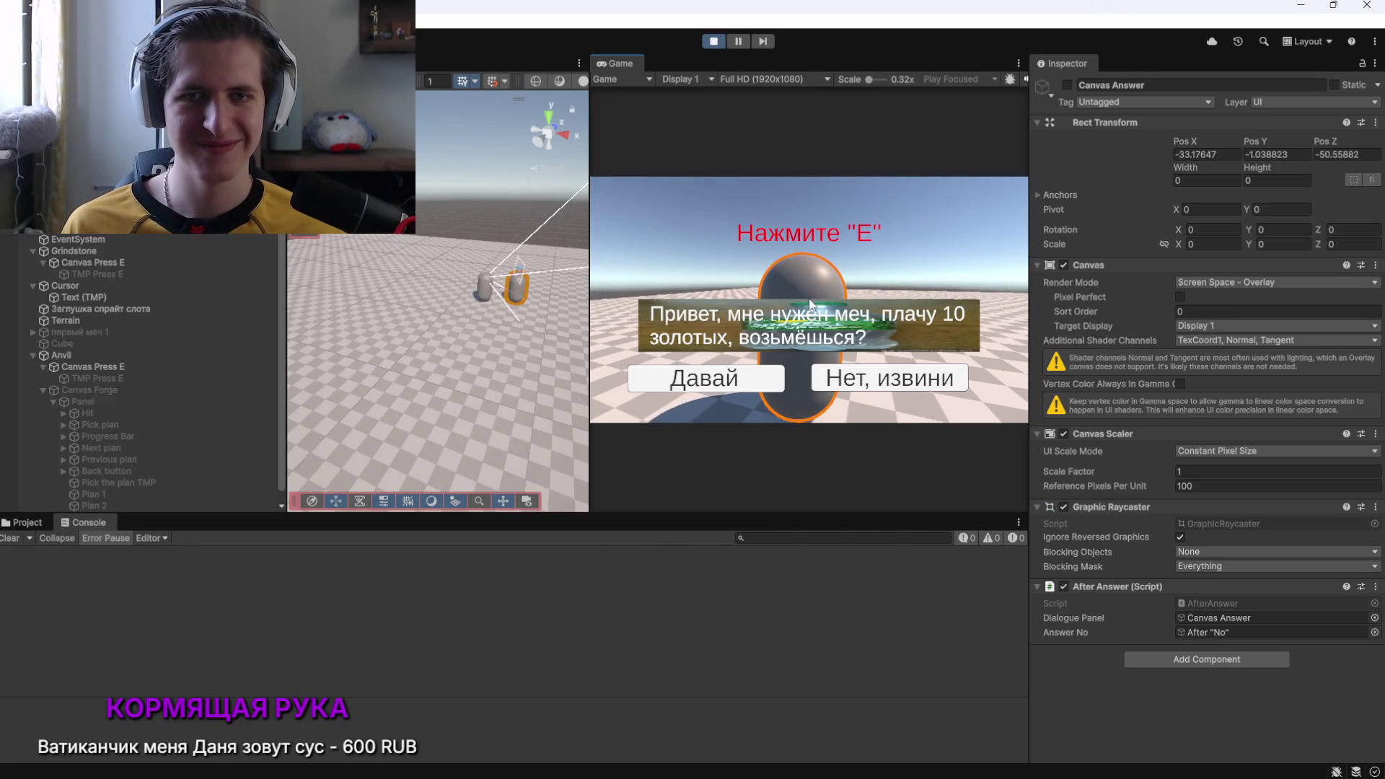
left_click(843, 375)
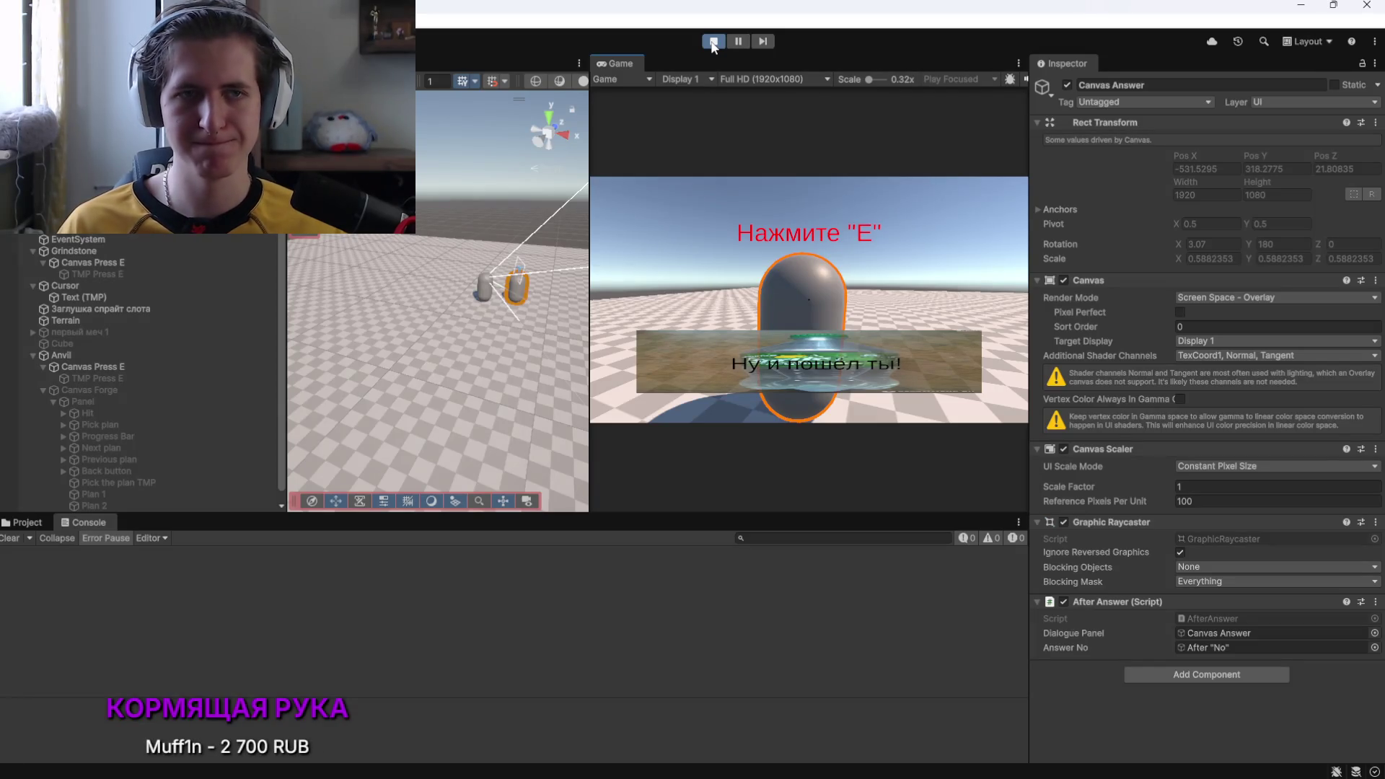
left_click(712, 41)
key("alt+Tab")
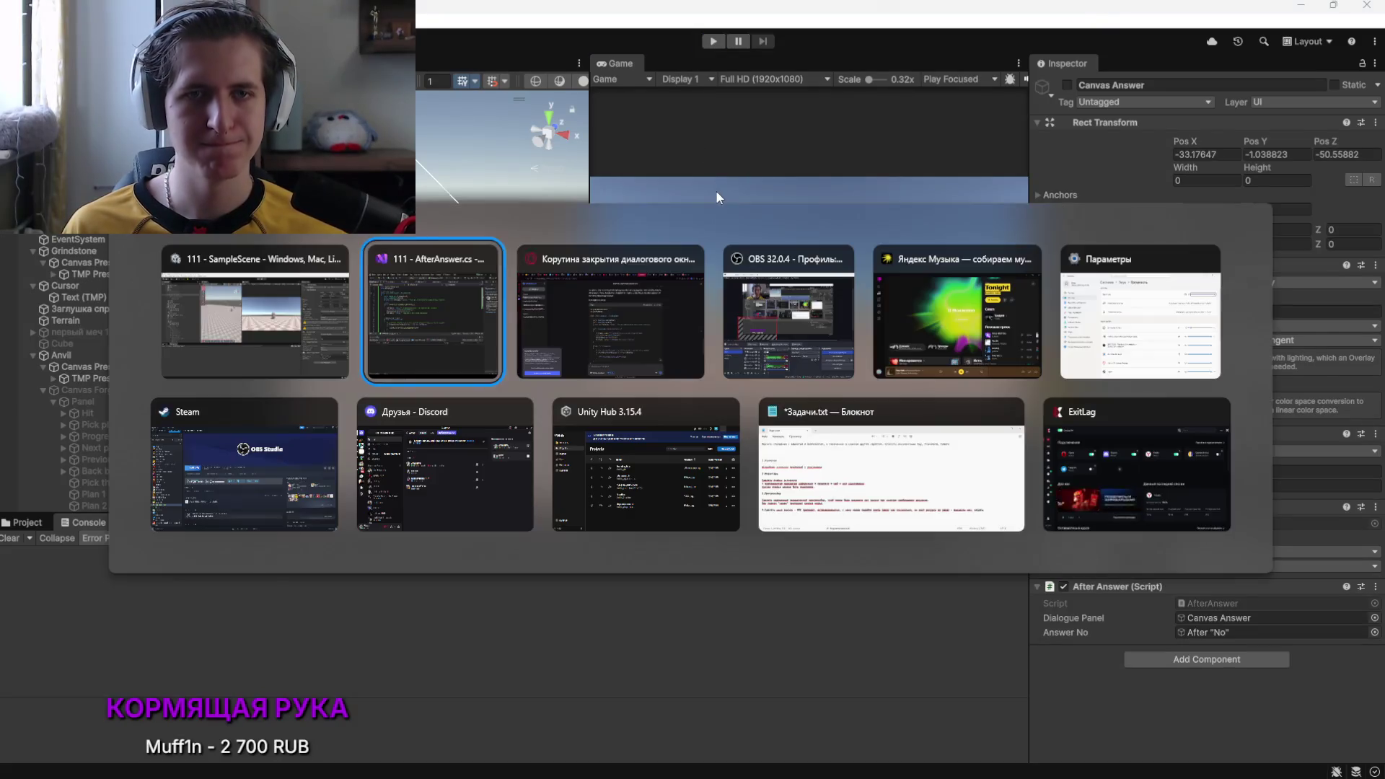
Undo the isClosing change and copy DeepSeek's alternative OnEnable() solution
key("ctrl+z")
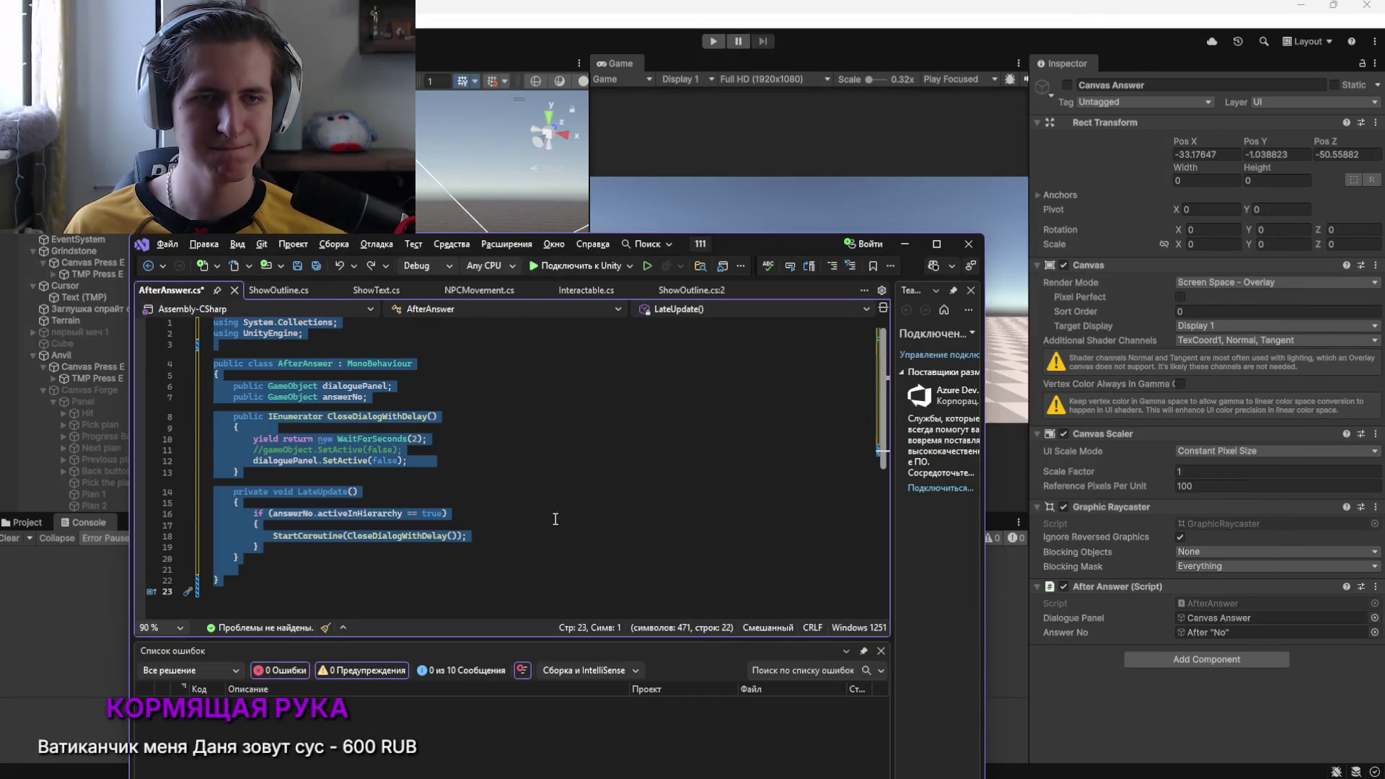
left_click(558, 516)
key("alt+Tab")
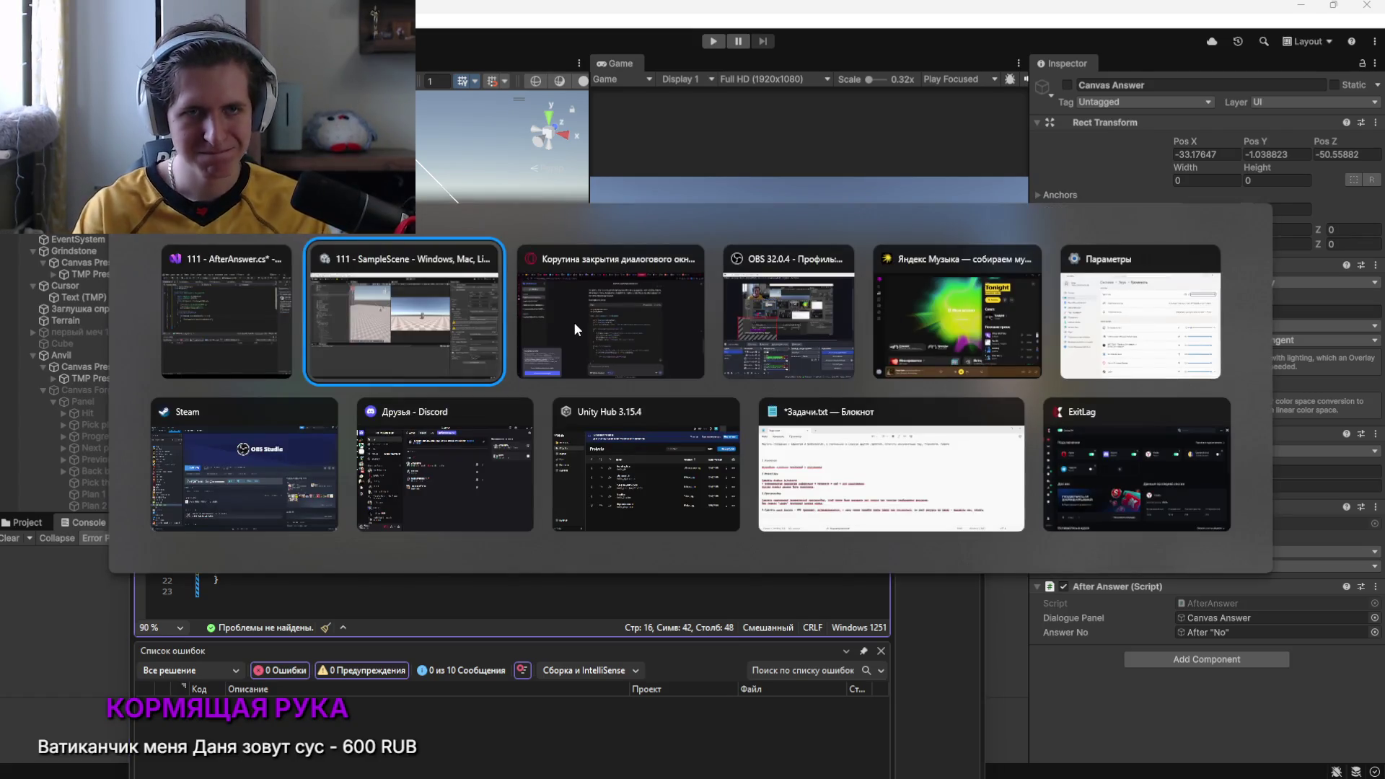
left_click(573, 322)
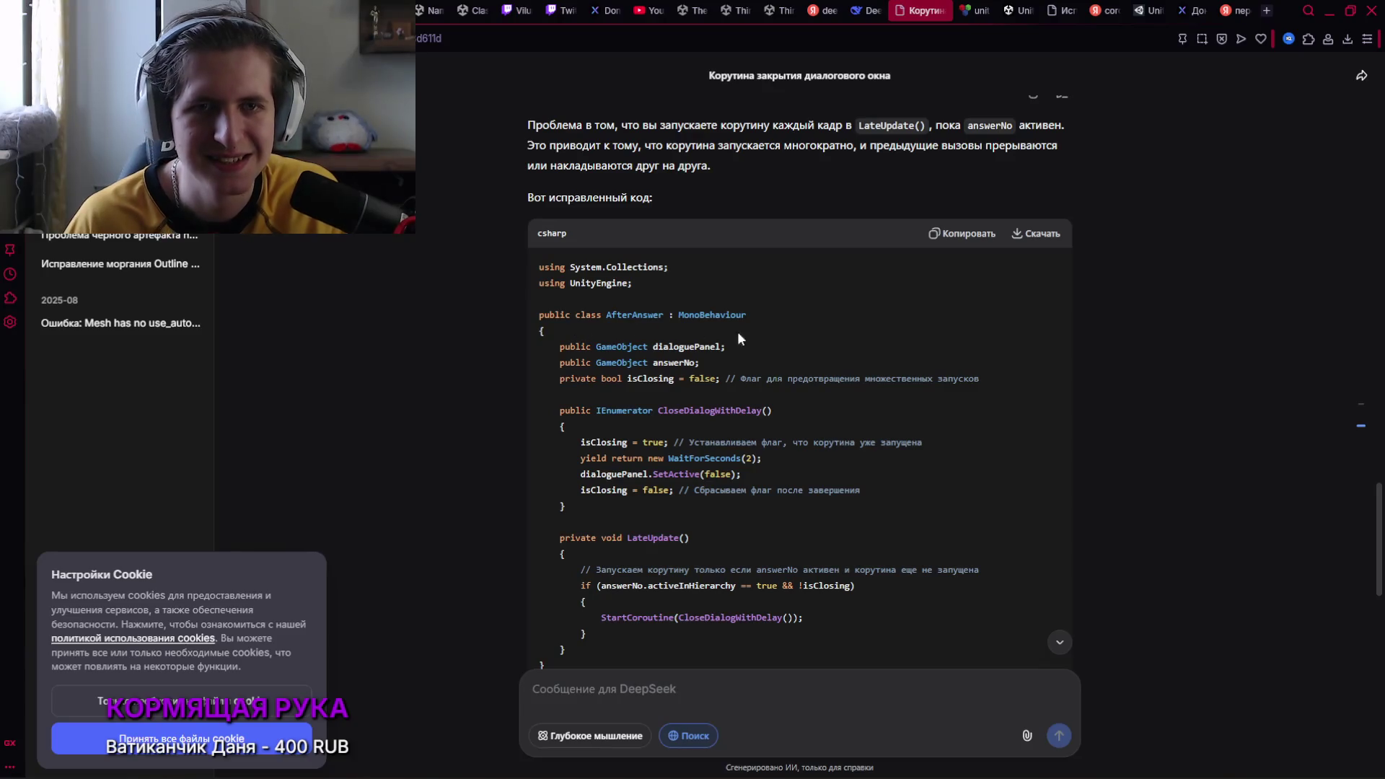
scroll(1089, 400, "down", 6)
left_click(958, 316)
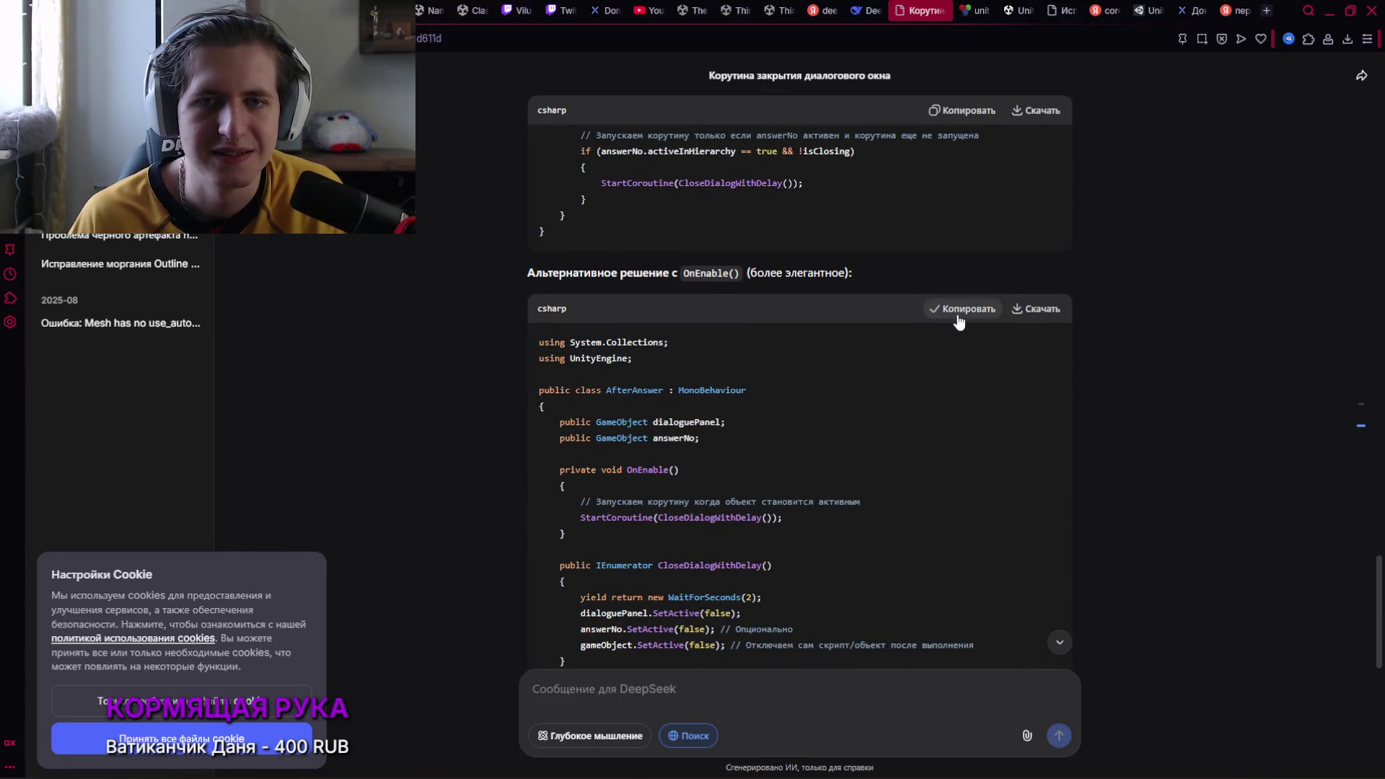
Replace AfterAnswer.cs with the OnEnable() version starting CloseDialogWithDelay, and save
key("alt+Tab")
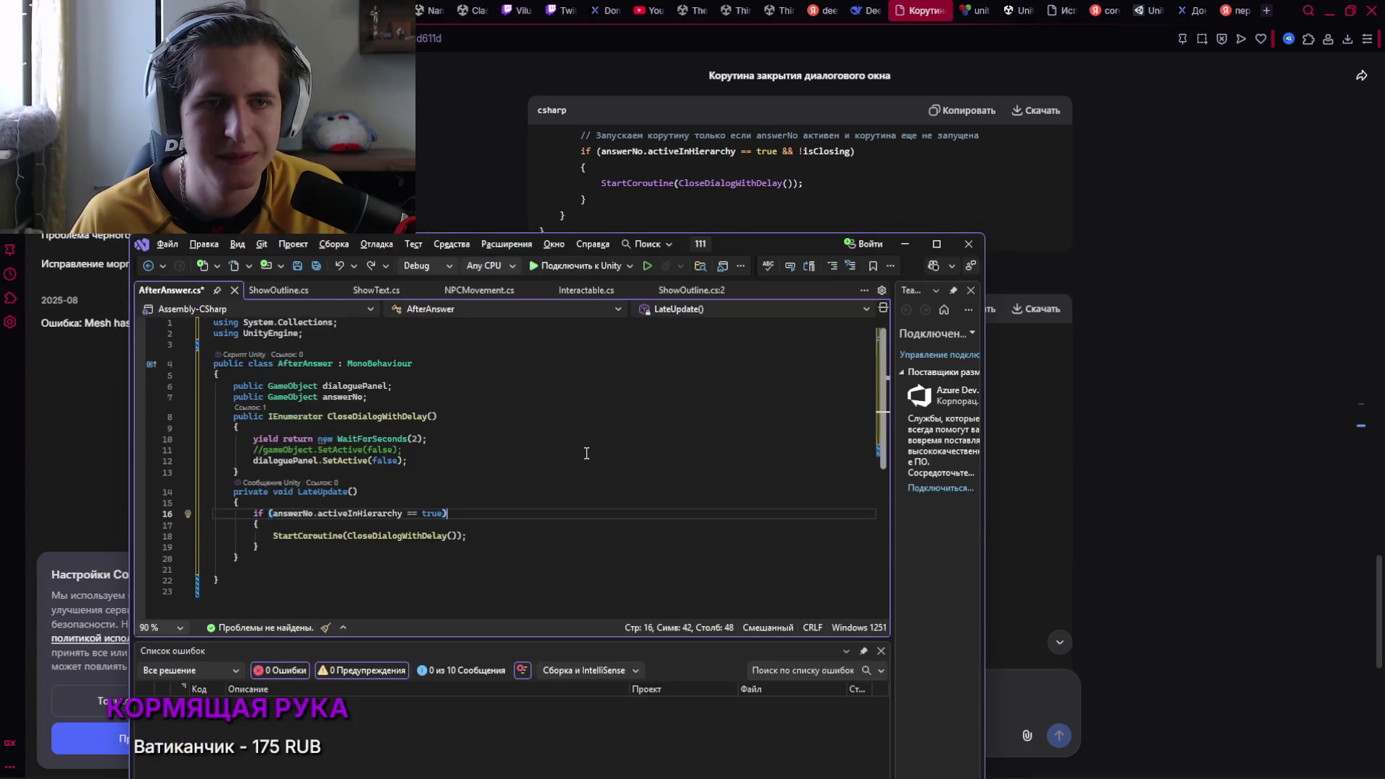
left_click(586, 452)
key("ctrl+a")
type("using System.Collections; using UnityEngine;  public class AfterAnswer : MonoBehaviour {     public GameObject dialoguePanel;     public GameObject answerNo;      private void OnEnable()     {         // Запускаем корутину когда объект становится активным         StartCoroutine(CloseDialogWithDelay());     }      public IEnumerator CloseDialogWithDelay()     {         yield return new WaitForSeconds(2);         dialoguePanel.SetActive(false);         answerNo.SetActive(false); // Опционально         gameObject.SetActive(false); // Отключаем сам скрипт/объект после выполнения     } }")
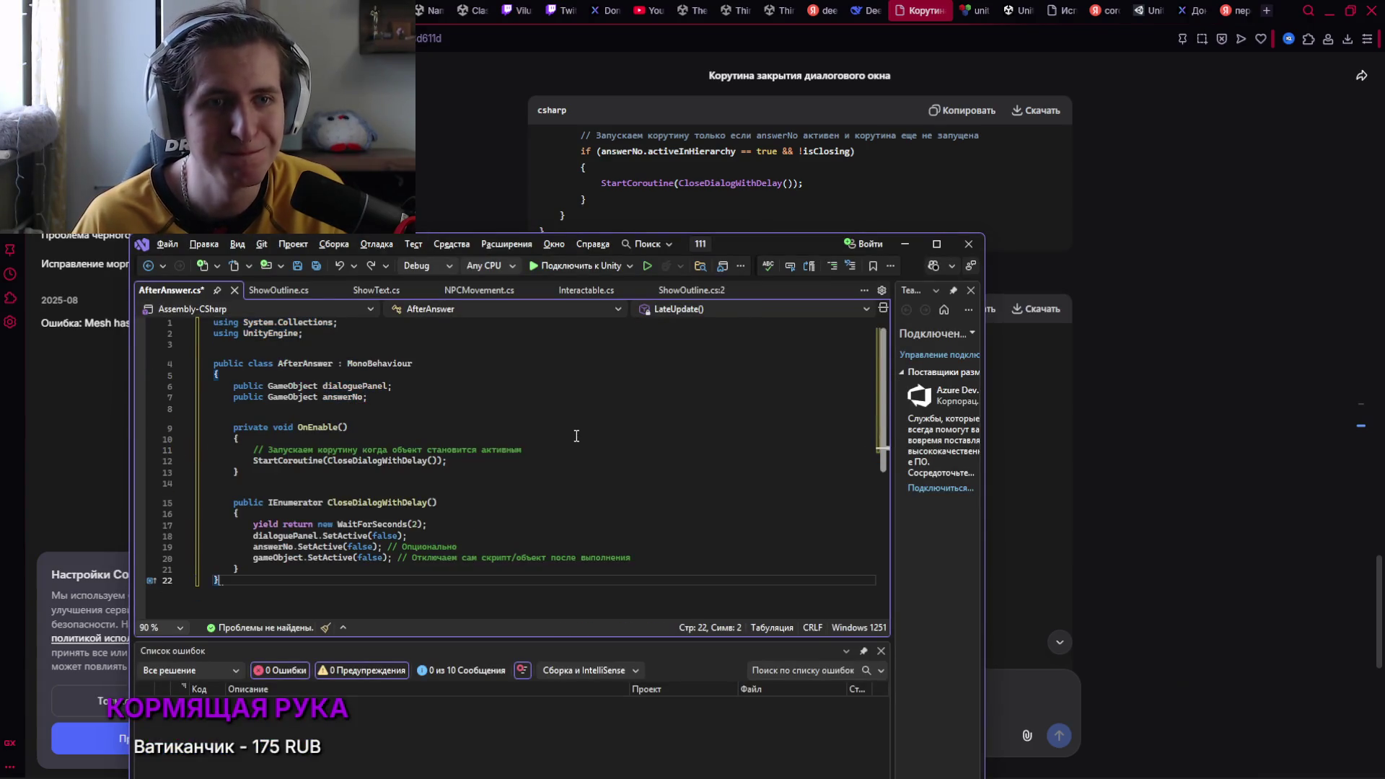
key("ctrl+s")
Switch back to the Unity Editor from the taskbar
key("alt+Tab")
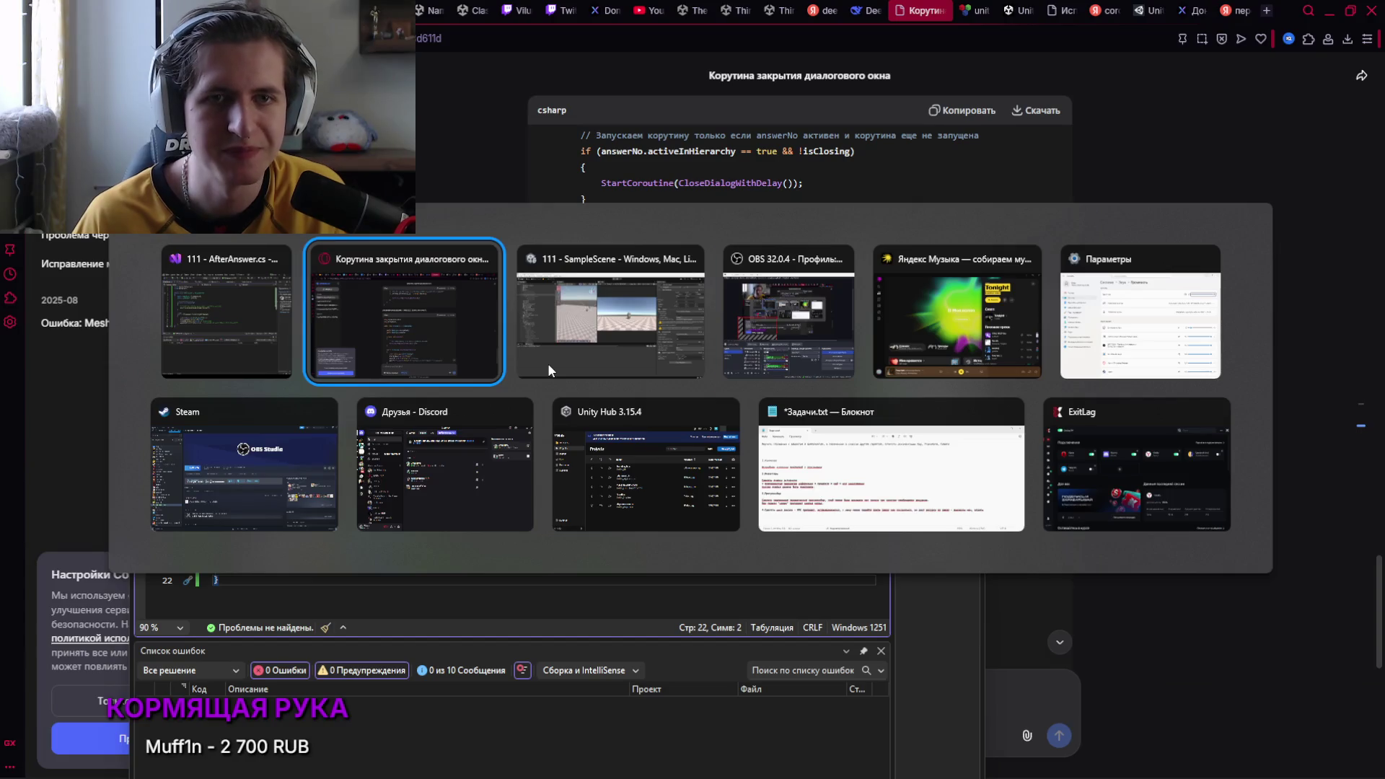
key("Escape")
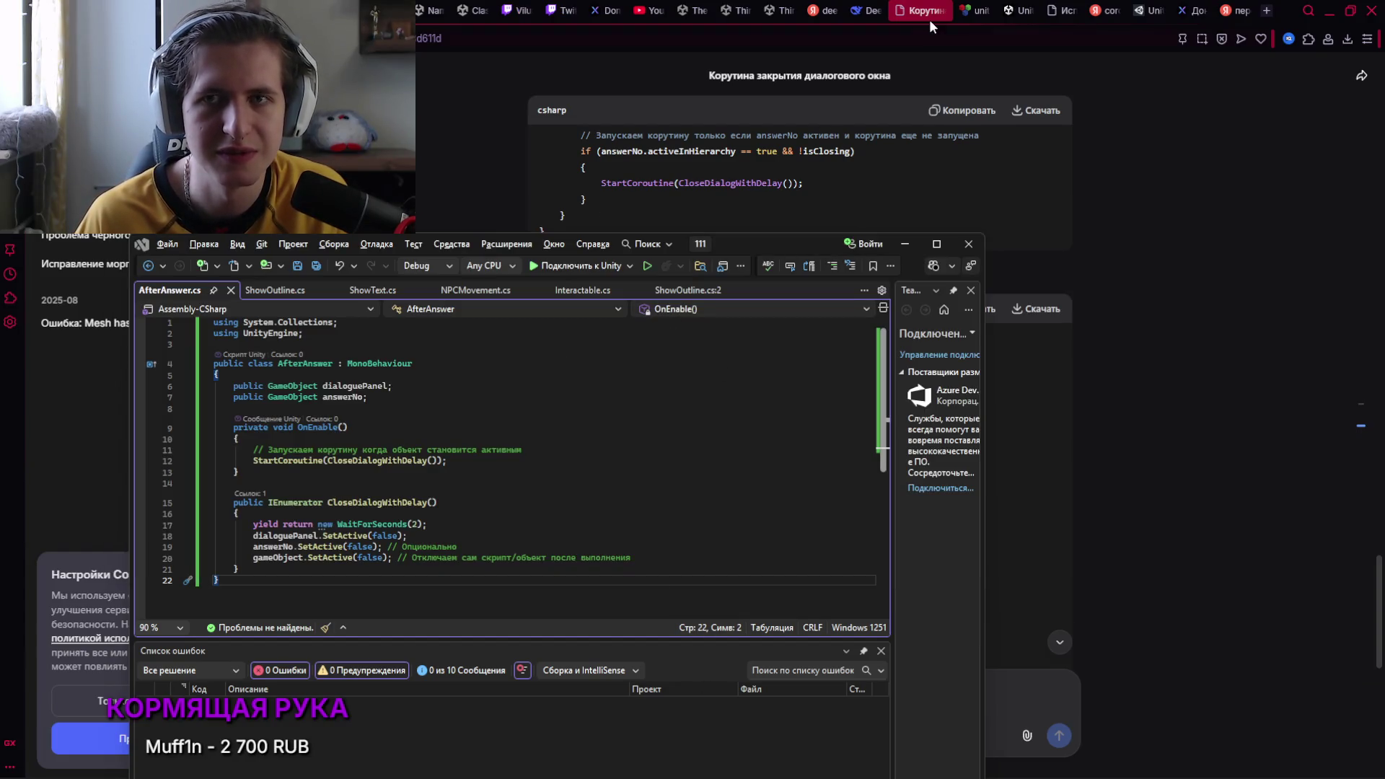
key("alt+Tab")
key("Escape")
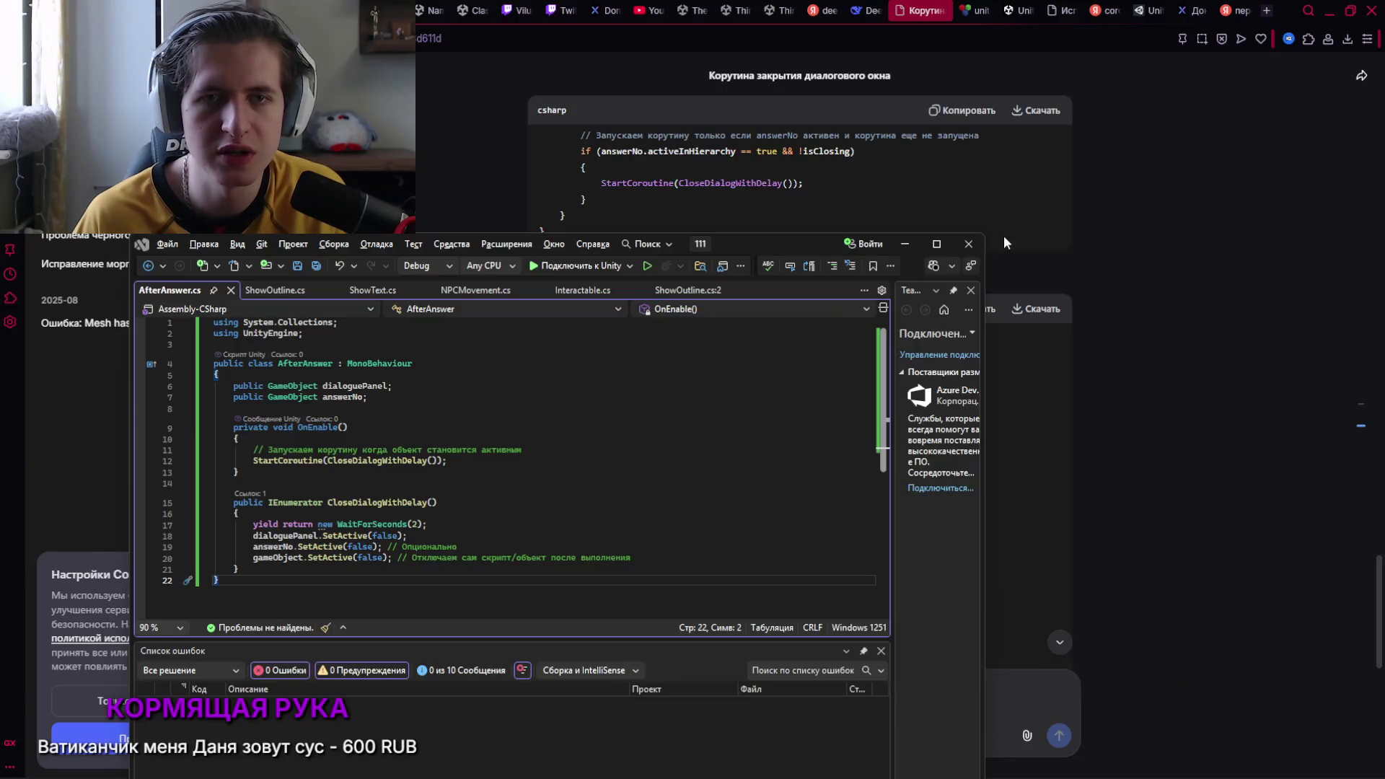
mouse_move(736, 764)
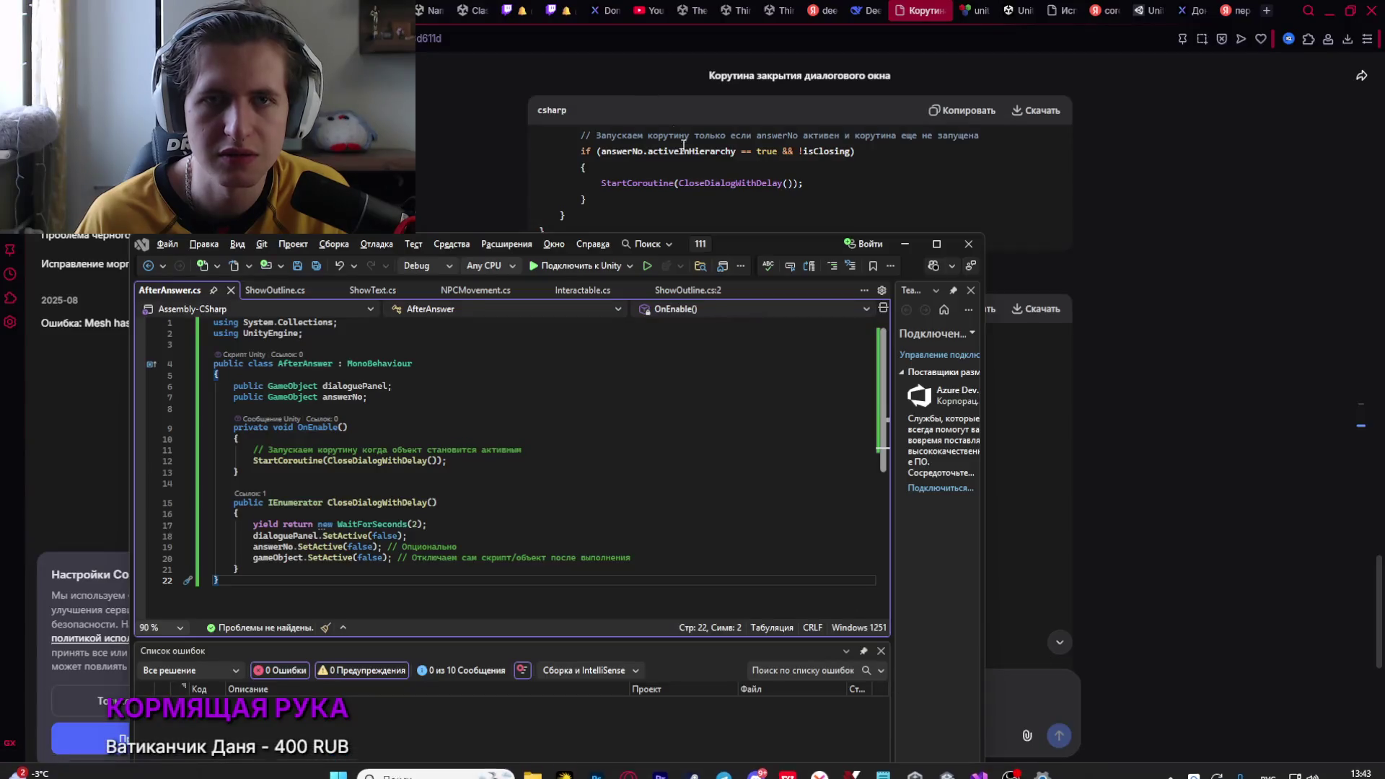
left_click(945, 696)
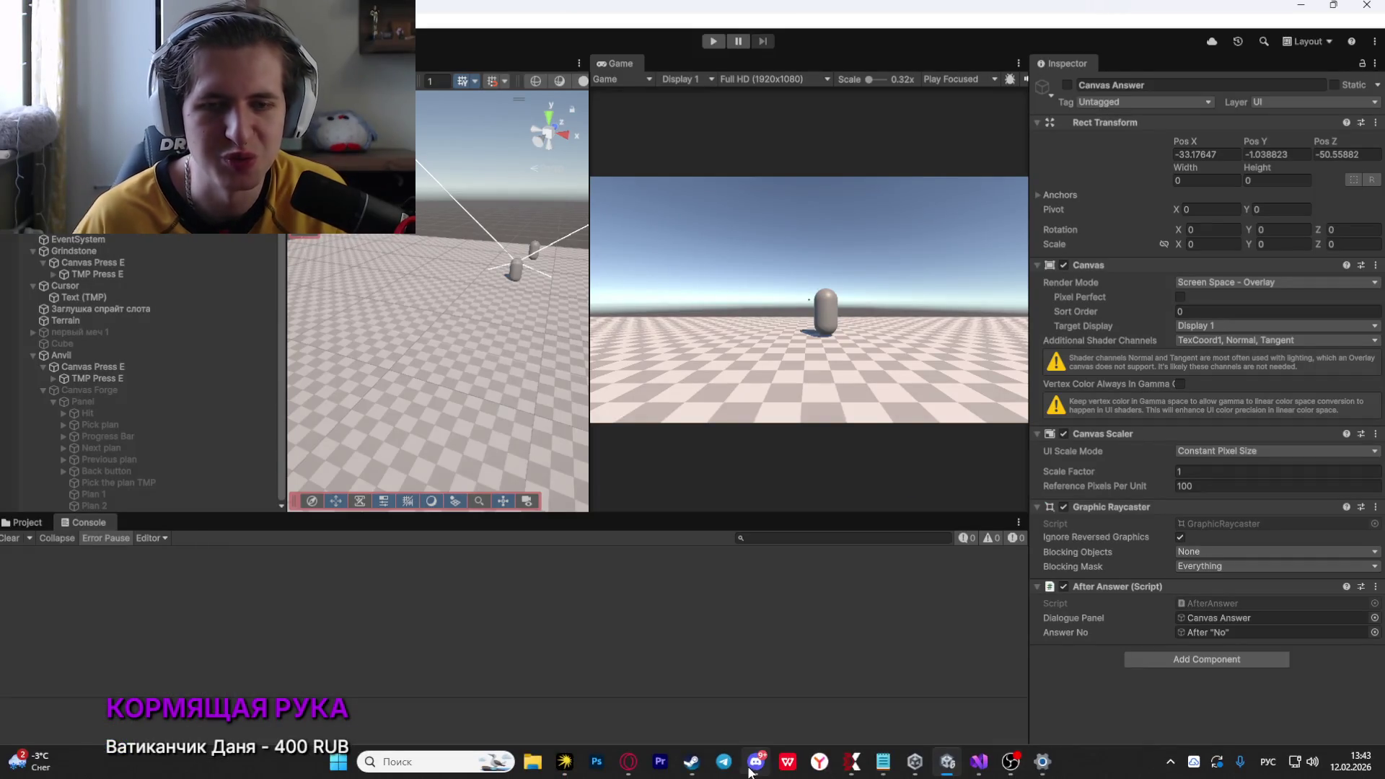
left_click(633, 768)
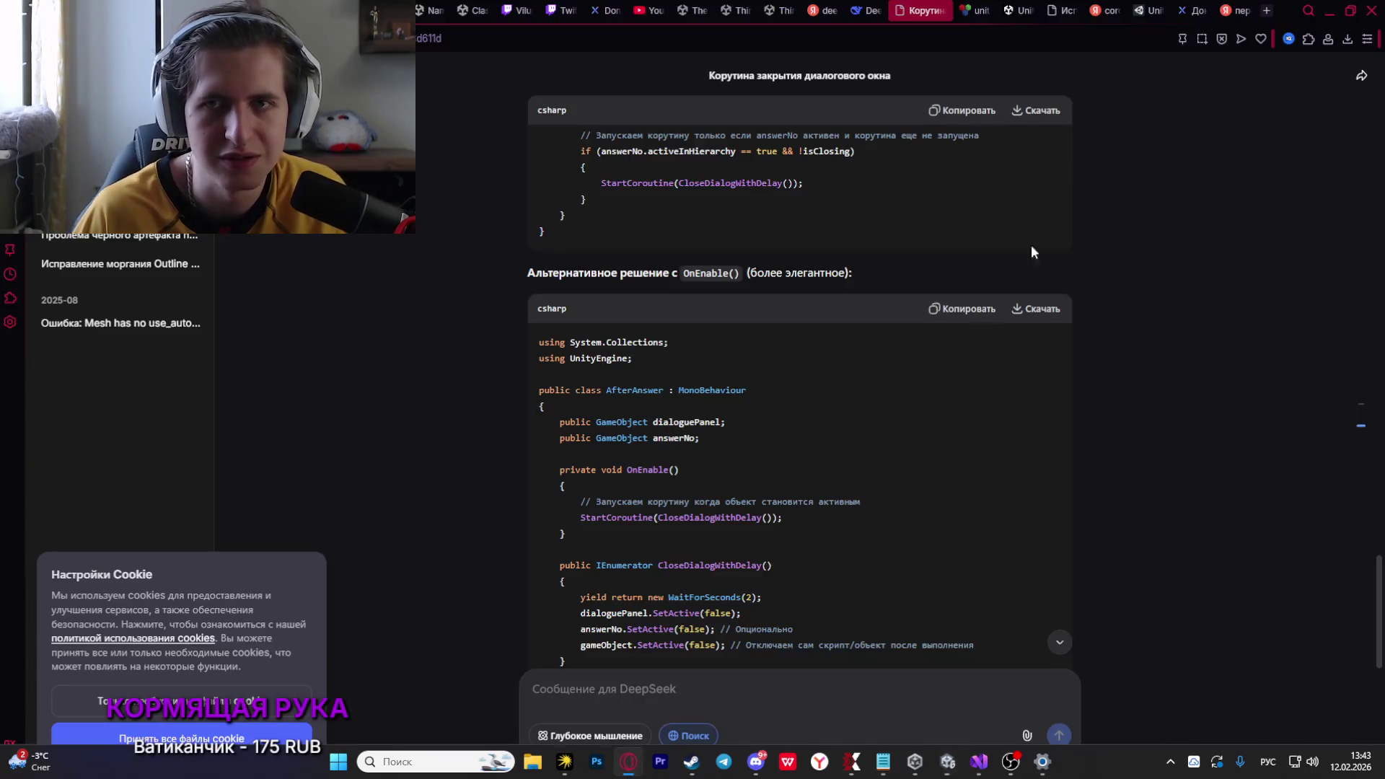
key("ctrl+Tab")
scroll(881, 466, "up", 10)
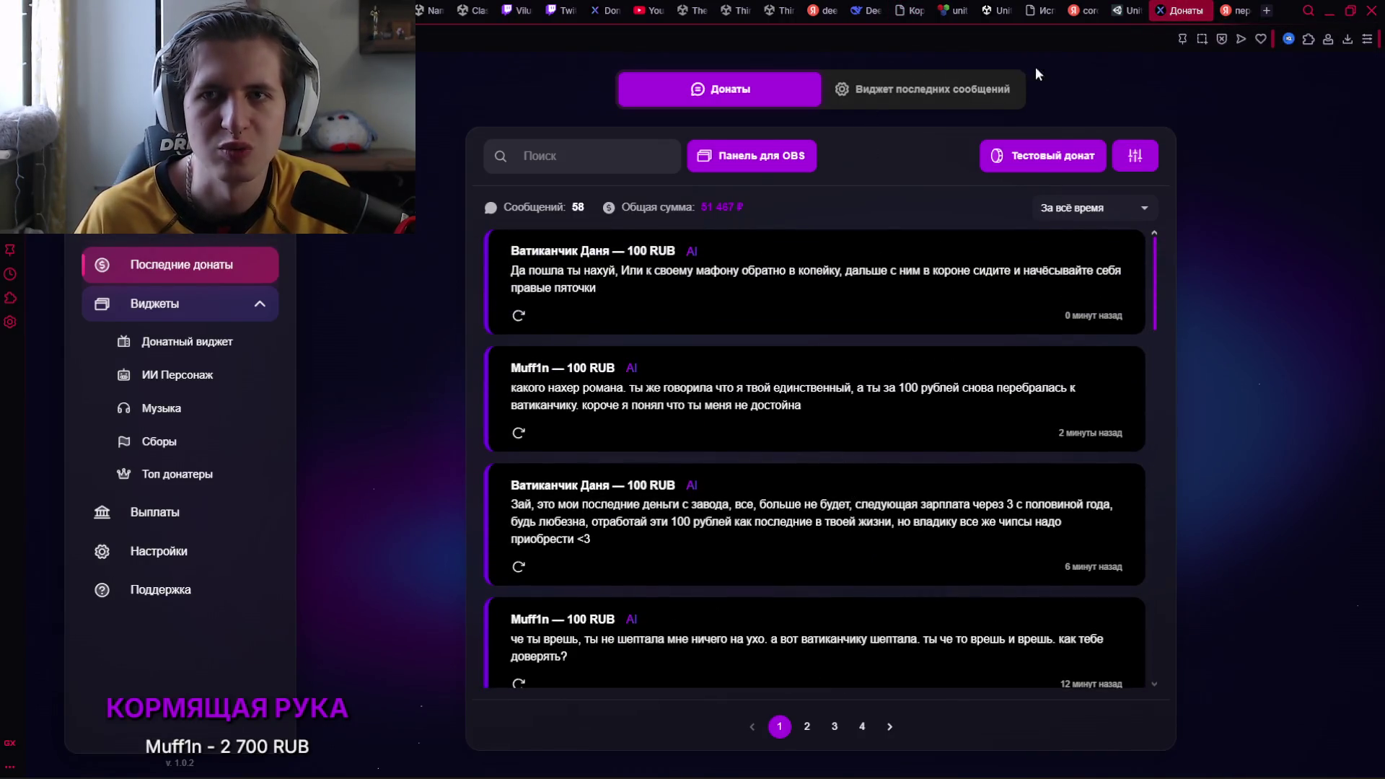
left_click(1128, 10)
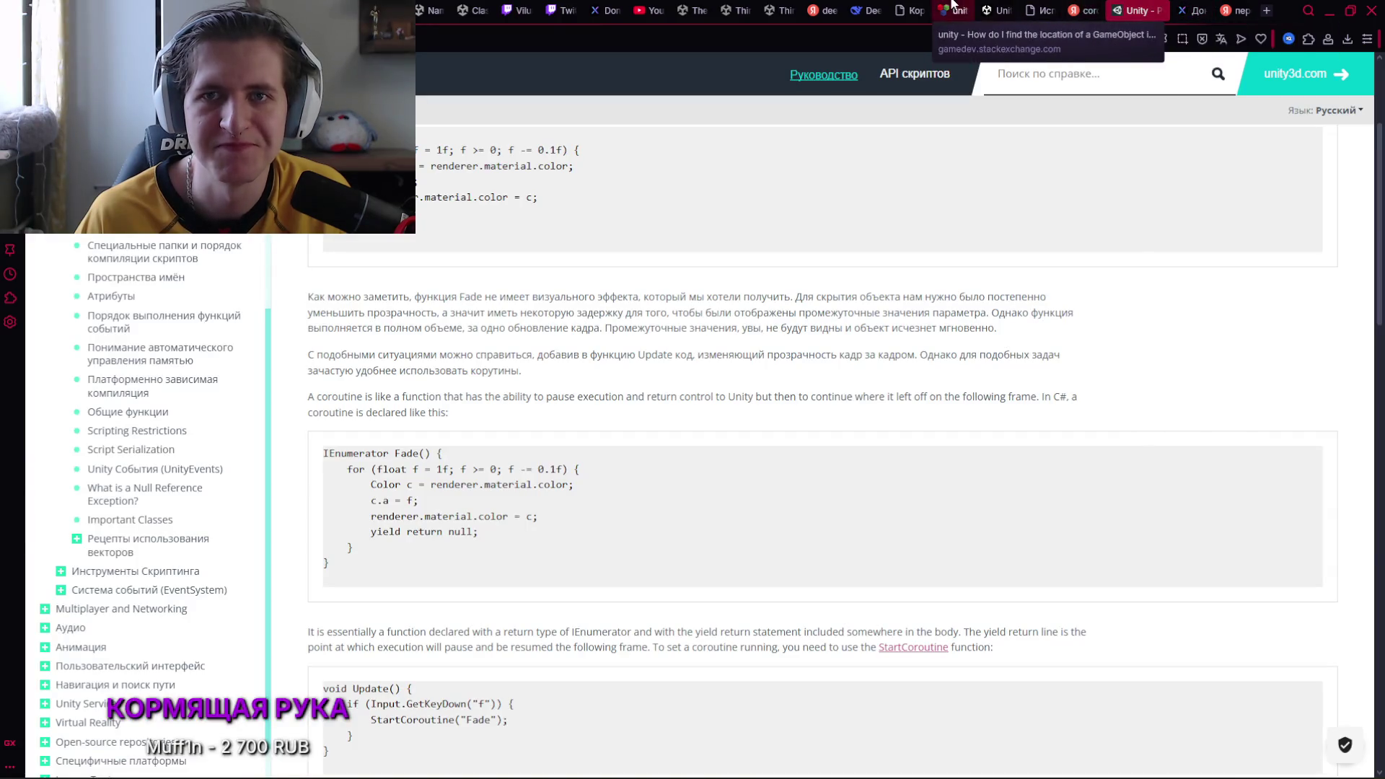
left_click(910, 10)
key("alt+Tab")
key("alt+Tab")
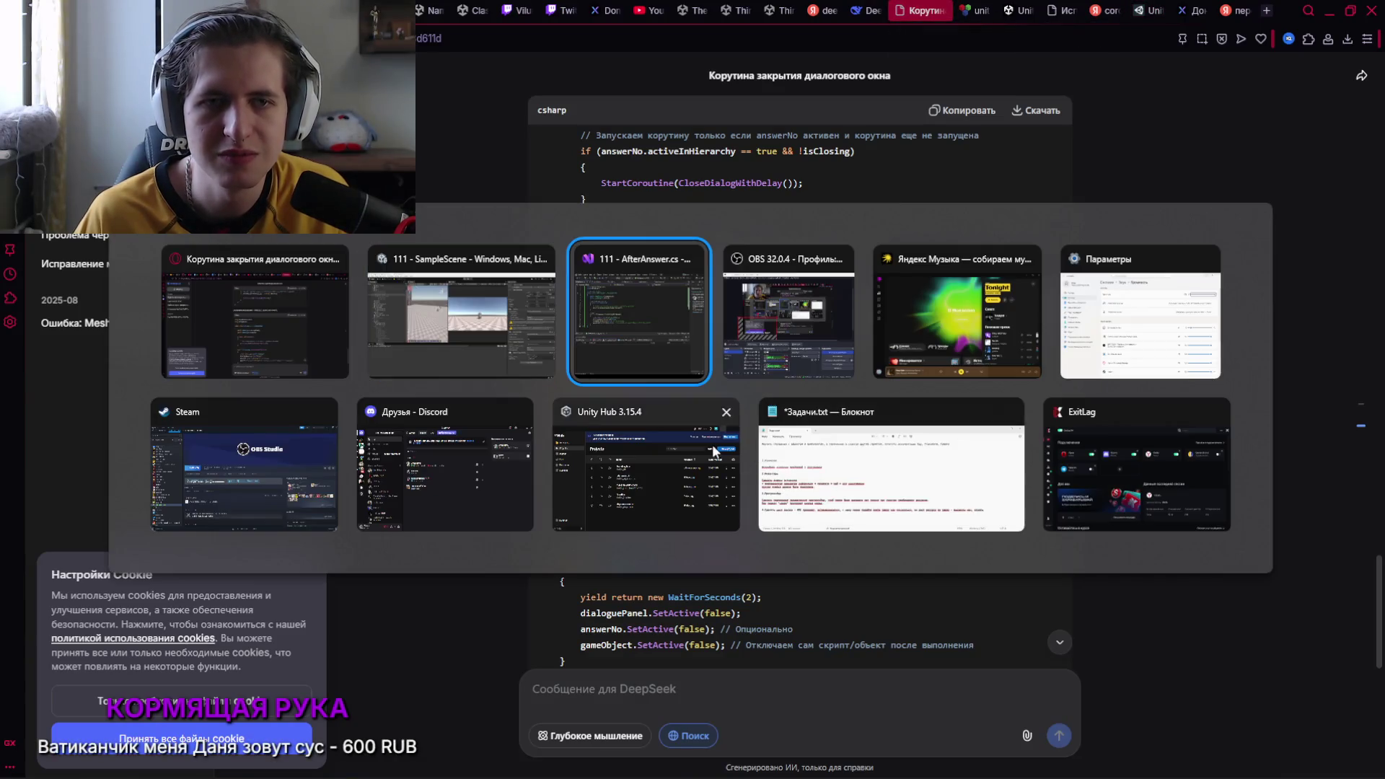
left_click(463, 311)
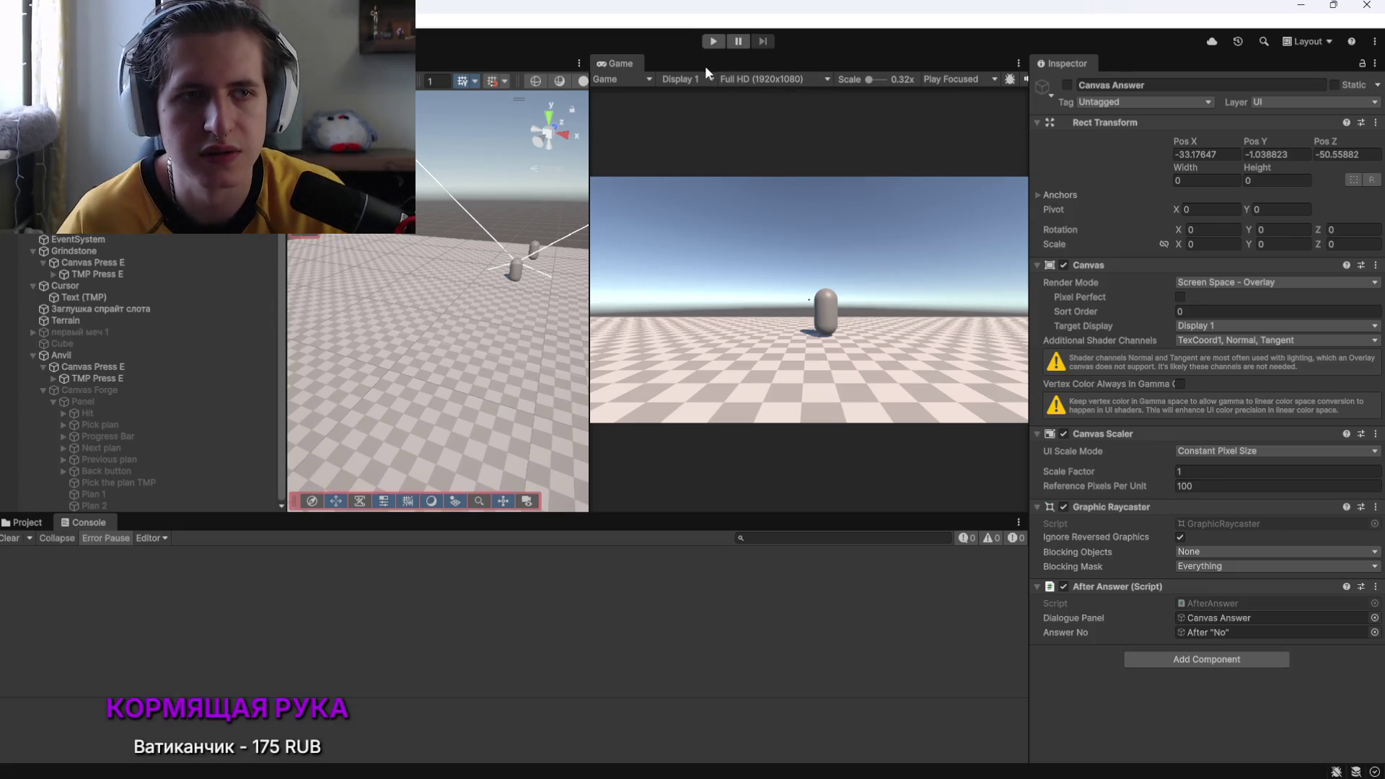
left_click(505, 260)
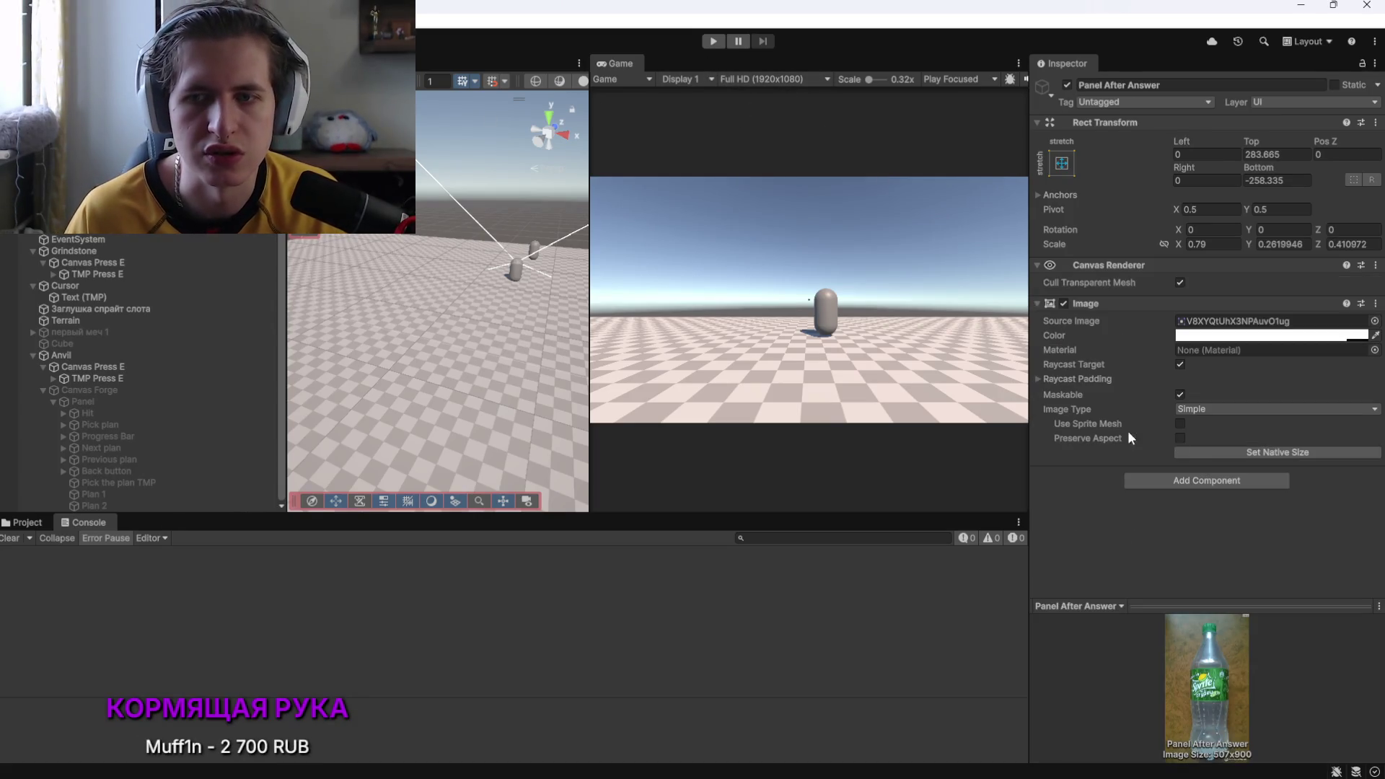
key("ctrl+z")
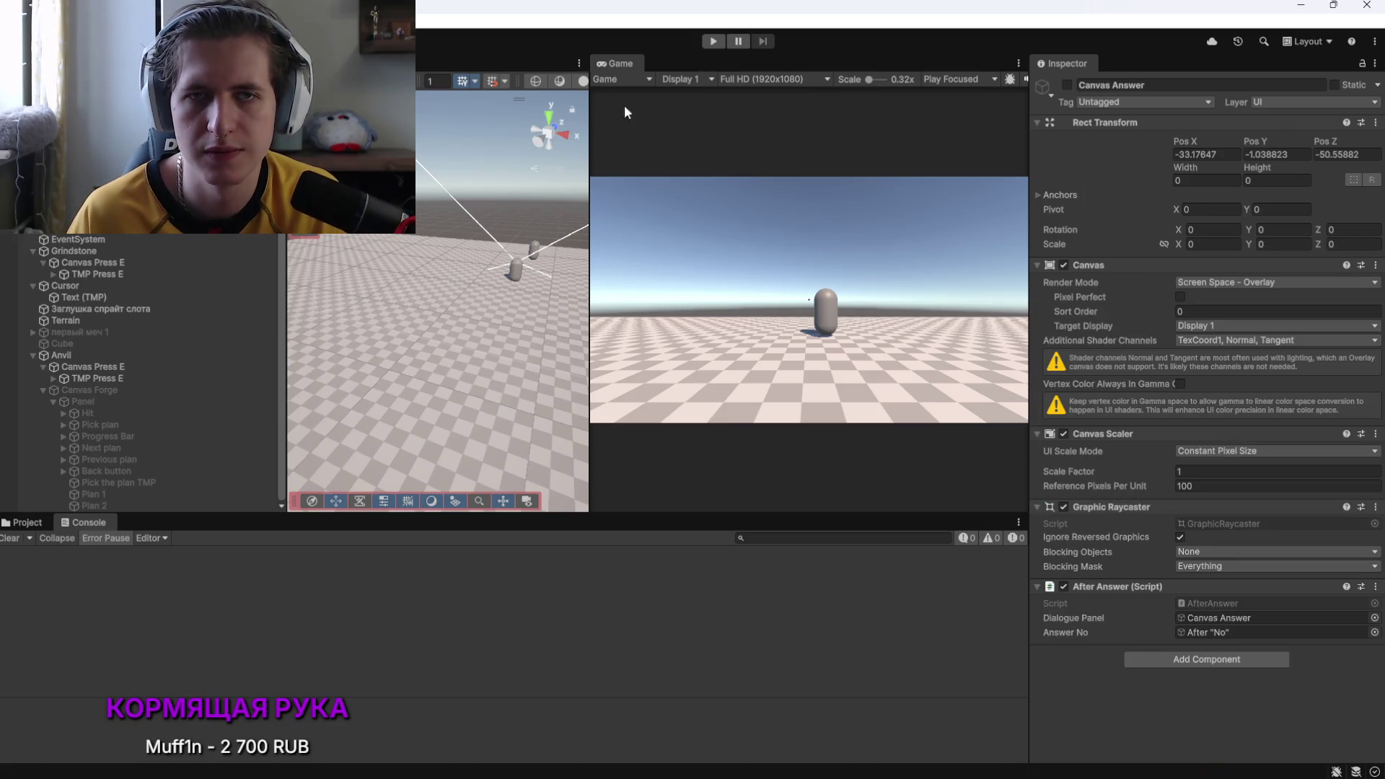
key("ctrl+p")
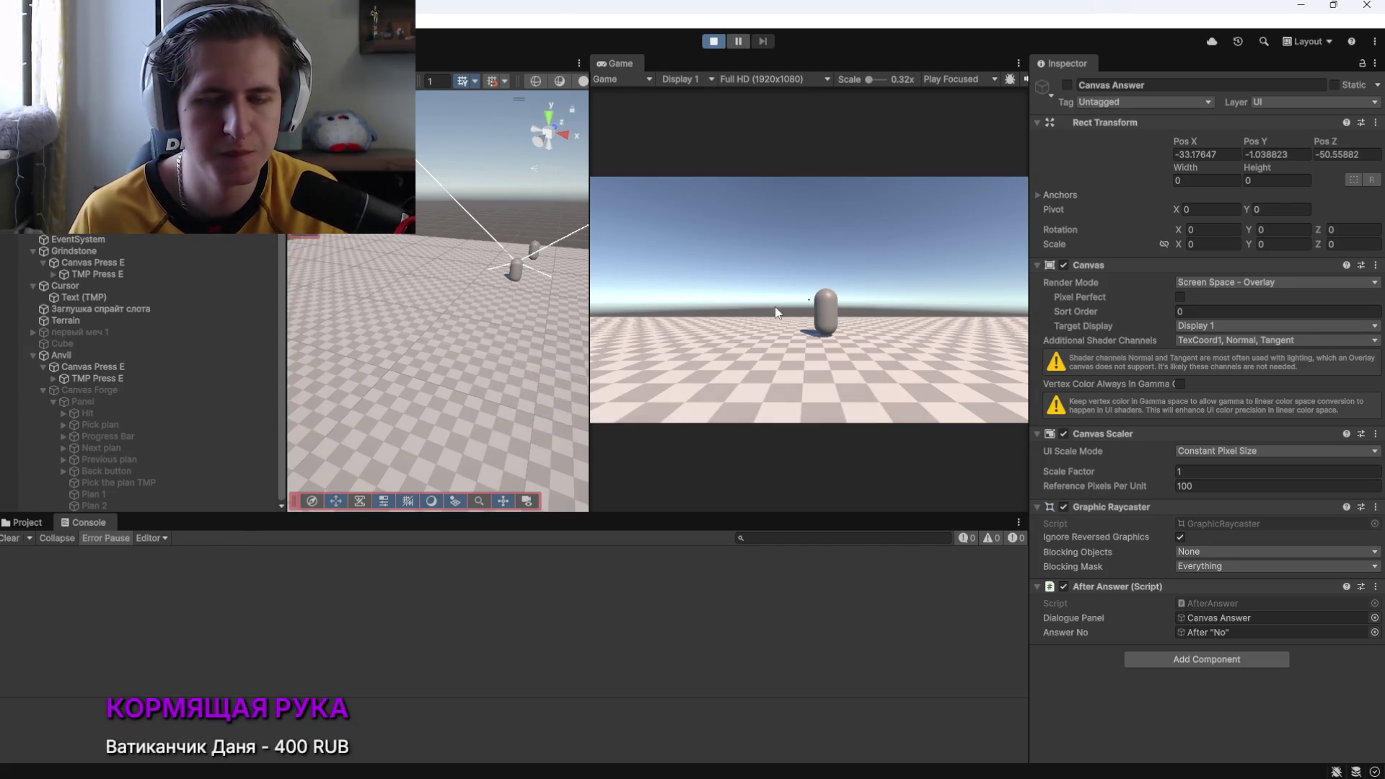
left_click(789, 322)
key("w")
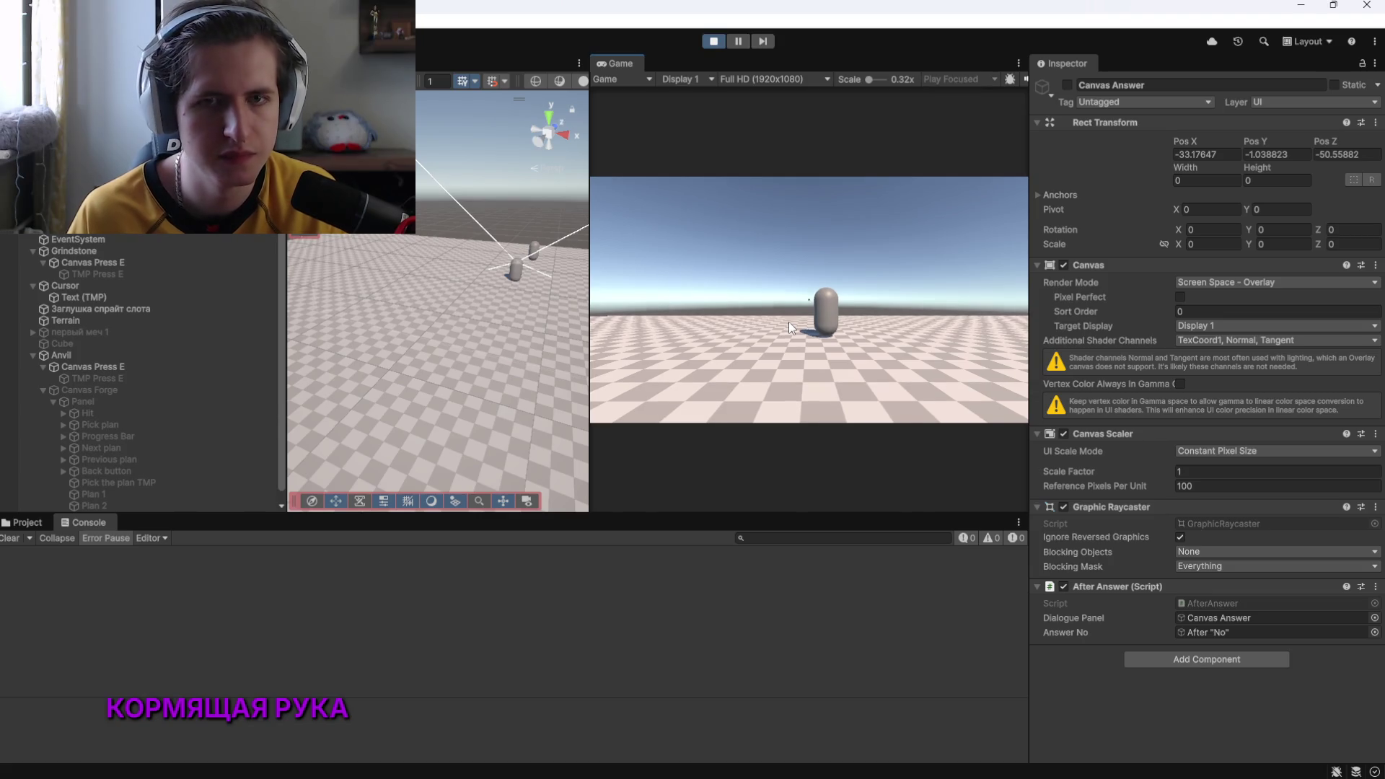
key("w")
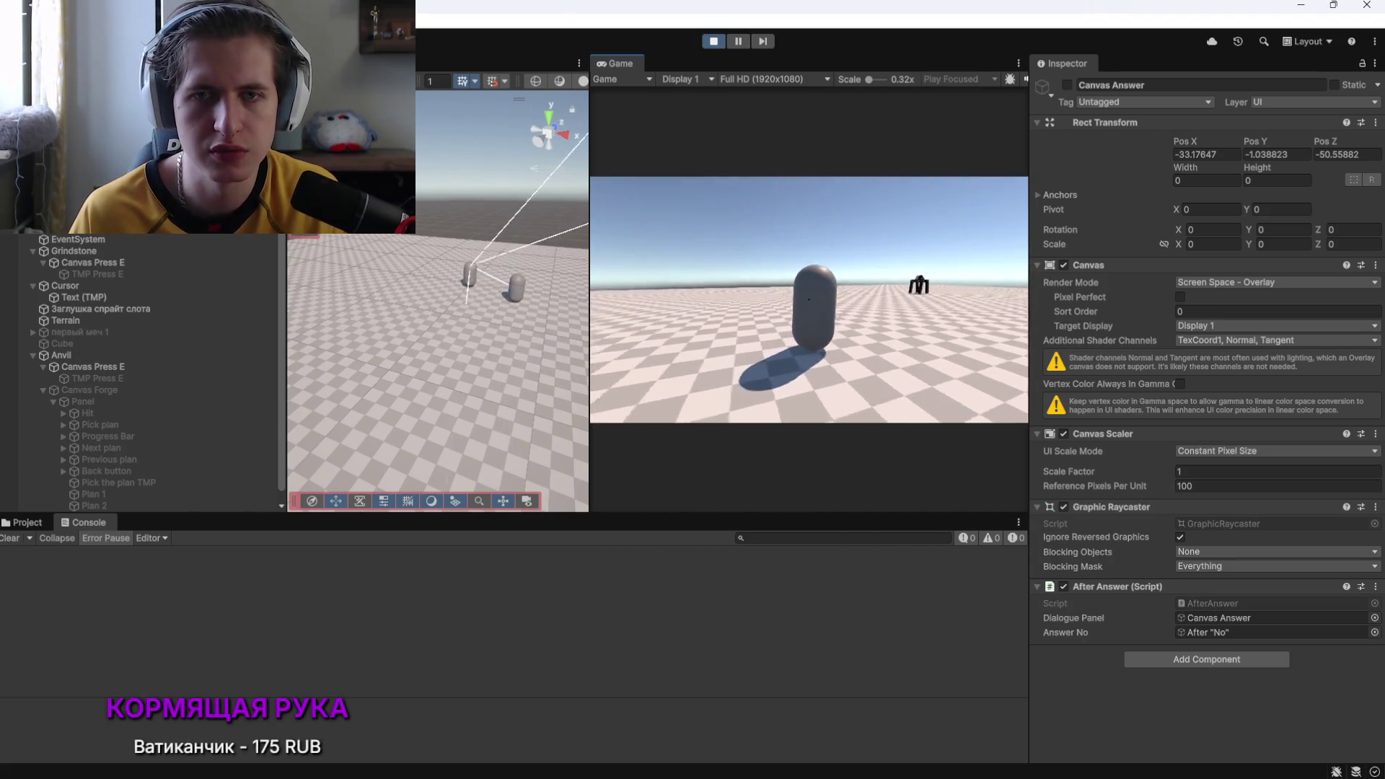
key("e")
left_click(858, 378)
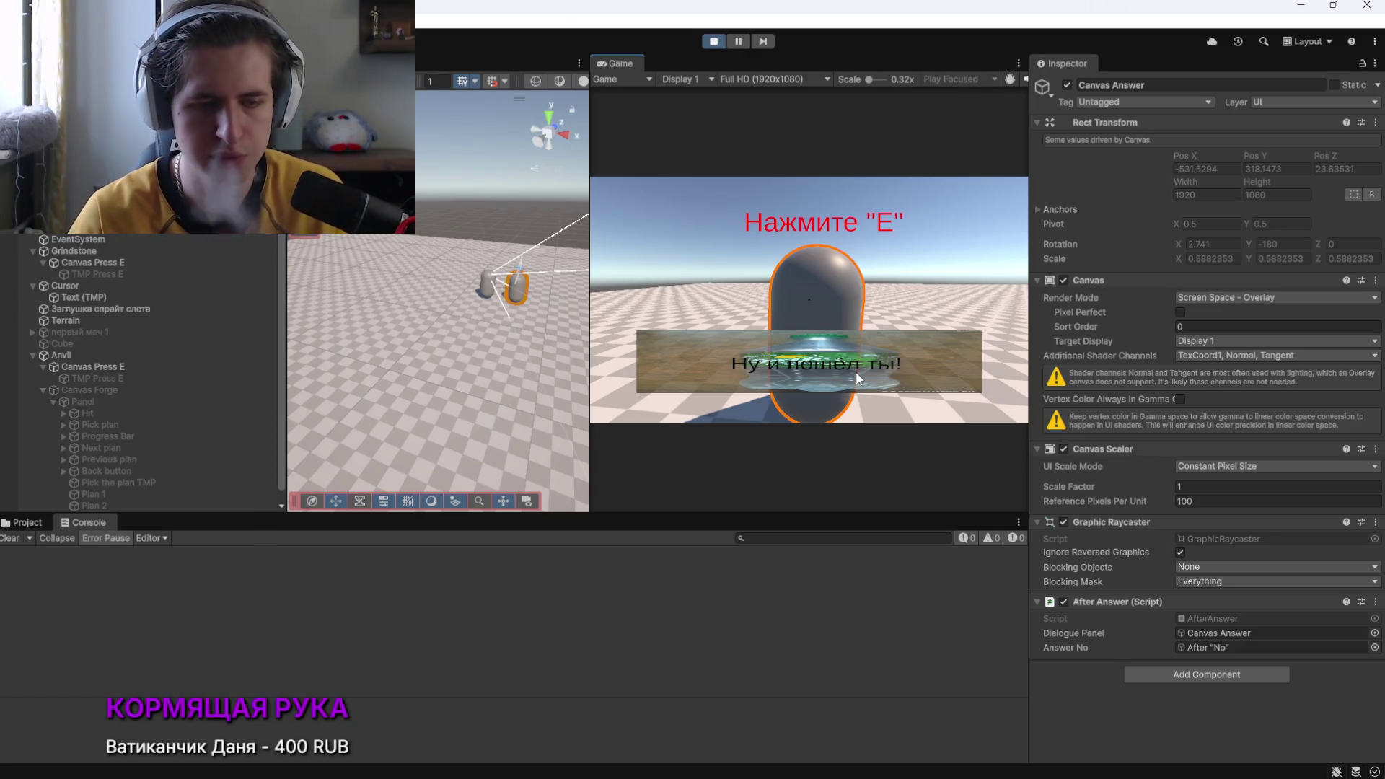
left_click(713, 41)
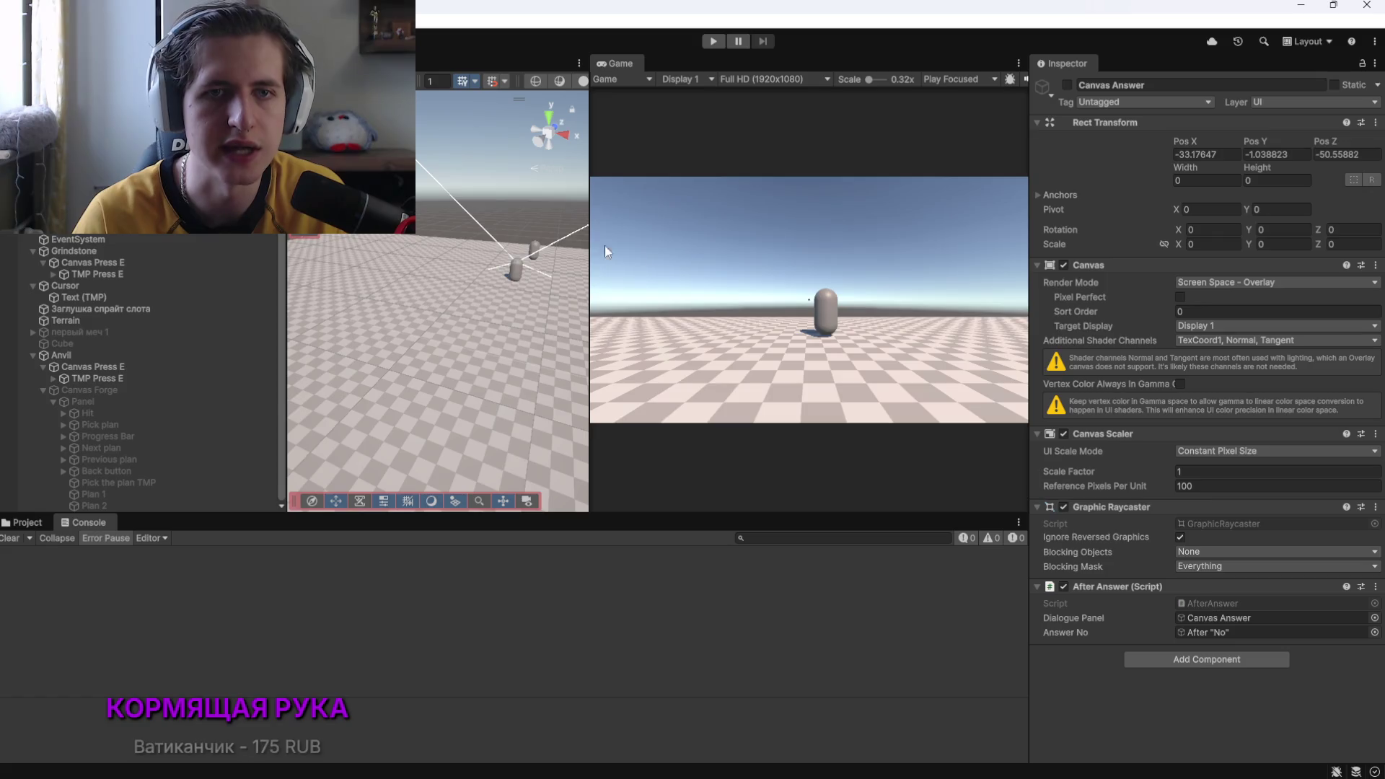
Copy DeepSeek's closeCoroutine solution and paste it over the AfterAnswer.cs code
key("alt+Tab")
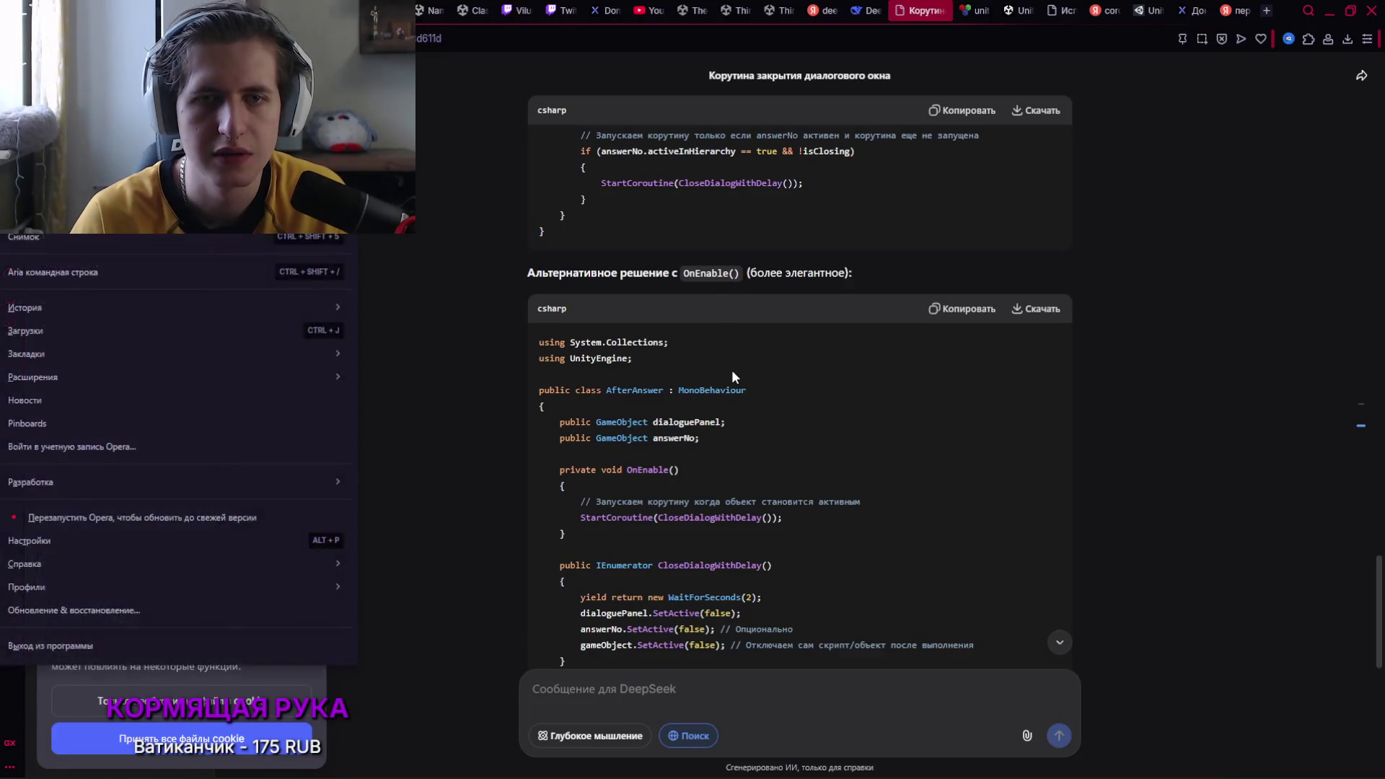
scroll(731, 370, "down", 8)
left_click(974, 176)
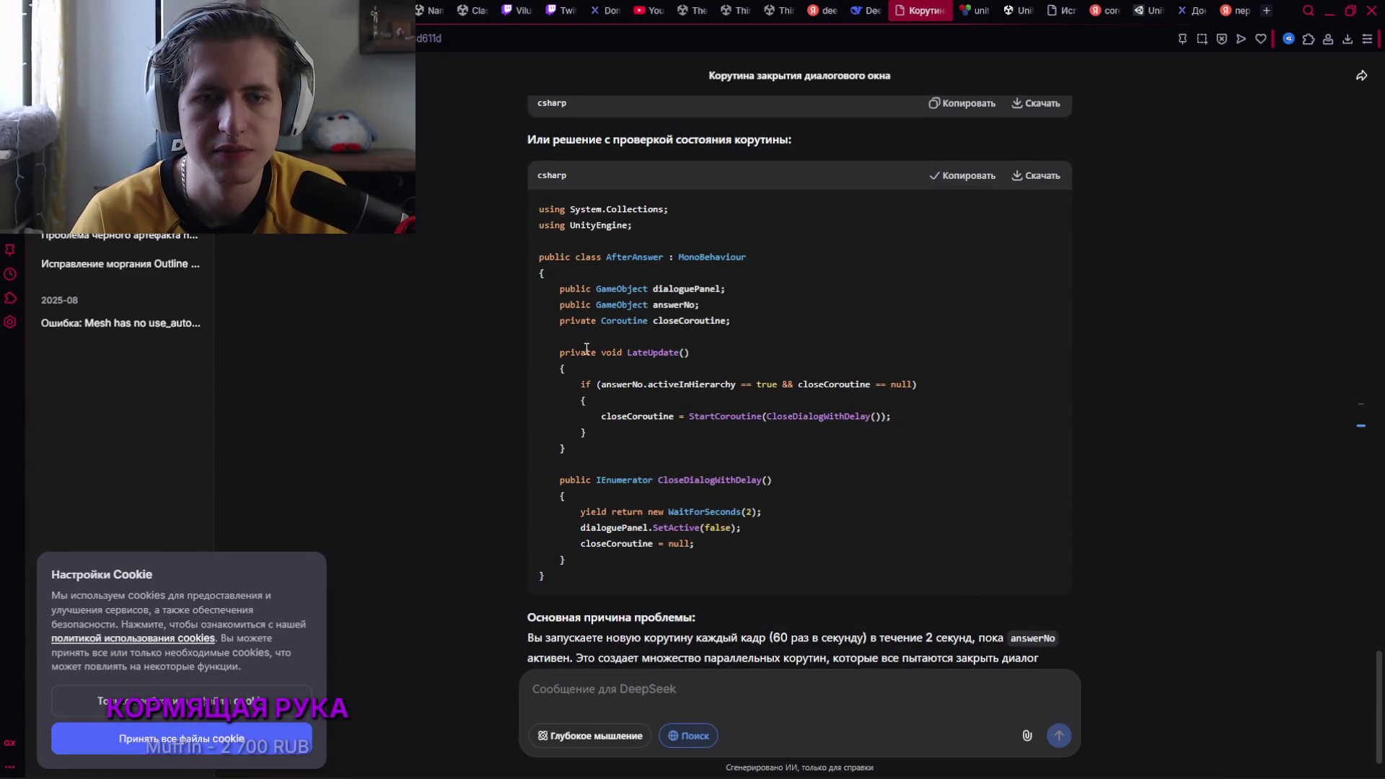
key("alt+Tab")
key("ctrl+a")
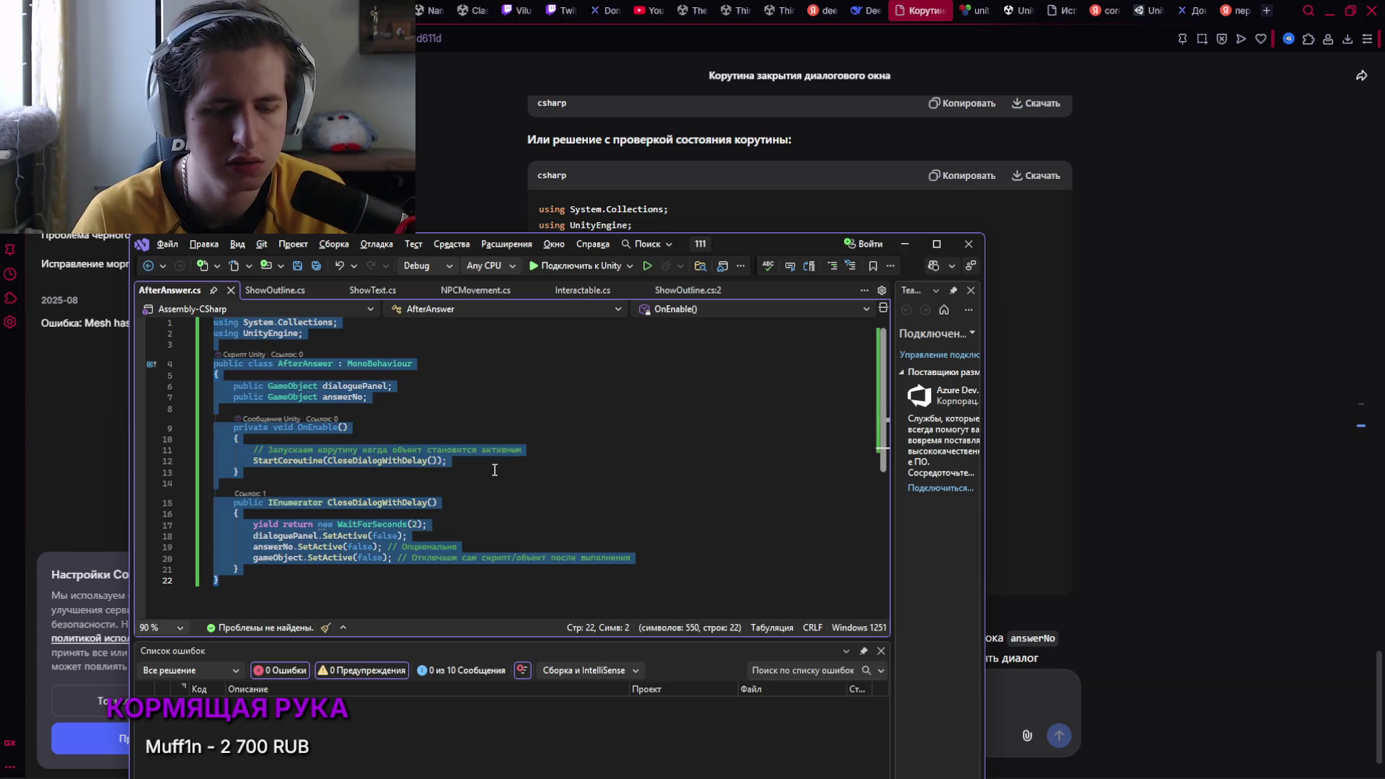
key("ctrl+v")
Undo to the saved script, paste the closeCoroutine LateUpdate version again, and save
left_click(495, 467)
key("ctrl+z")
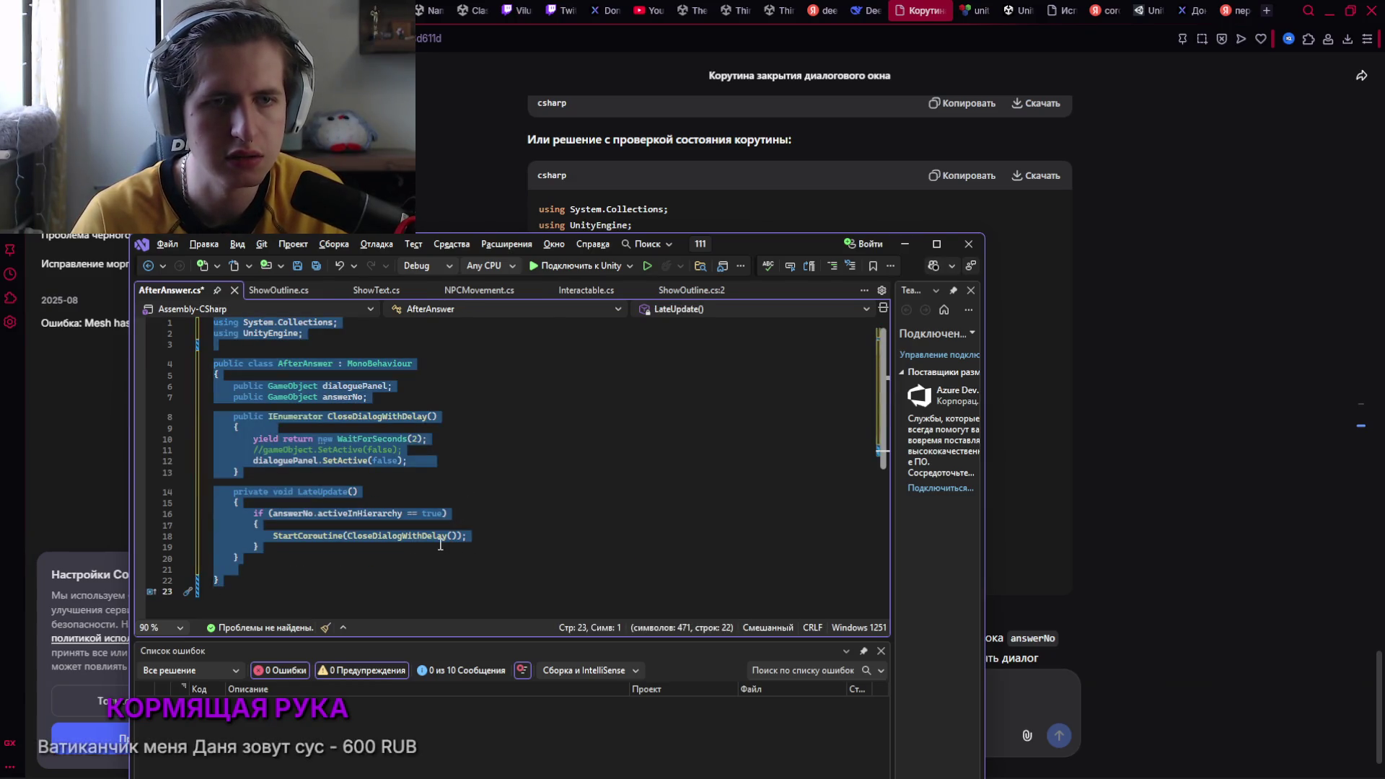
key("ctrl+z")
key("ctrl+a")
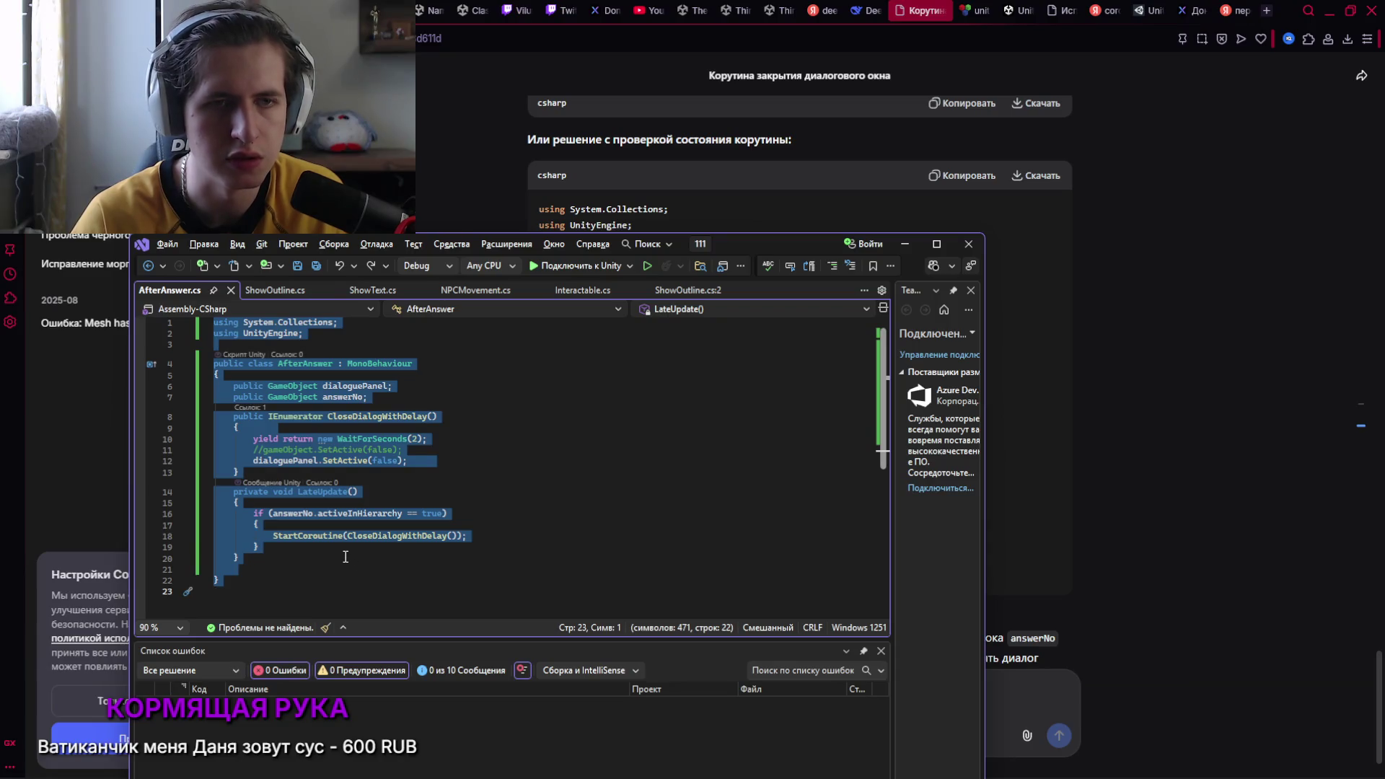
type("using System.Collections; using UnityEngine;  public class AfterAnswer : MonoBehaviour {     public GameObject dialoguePanel;     public GameObject answerNo;     private Coroutine closeCoroutine;      private void LateUpdate()     {         if (answerNo.activeInHierarchy == true && closeCoroutine == null)         {             closeCoroutine = StartCoroutine(CloseDialogWithDelay());         }     }      public IEnumerator CloseDialogWithDelay()     {         yield return new WaitForSeconds(2);         dialoguePanel.SetActive(false);         closeCoroutine = null;     } }")
key("ctrl+s")
Switch back to the Unity Editor so it recompiles
key("alt+Tab")
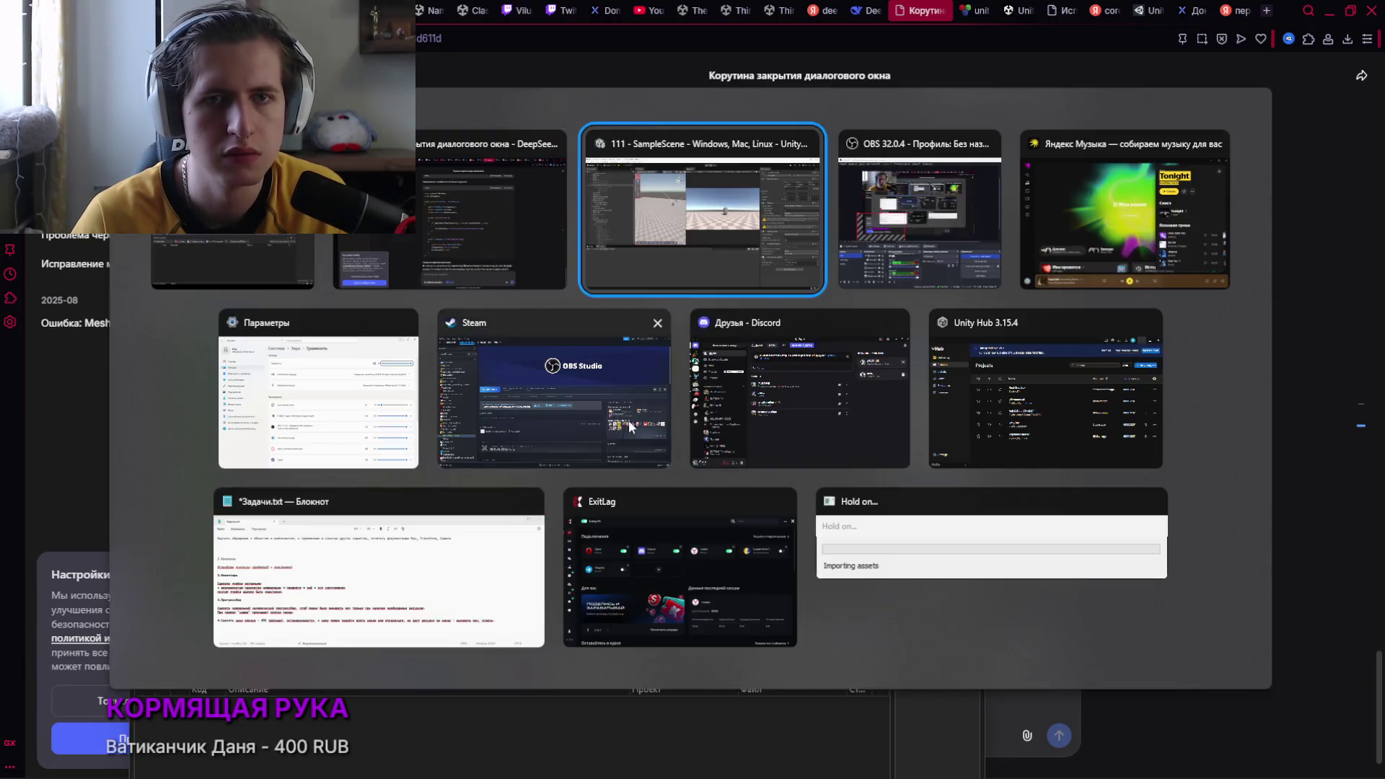
mouse_move(620, 775)
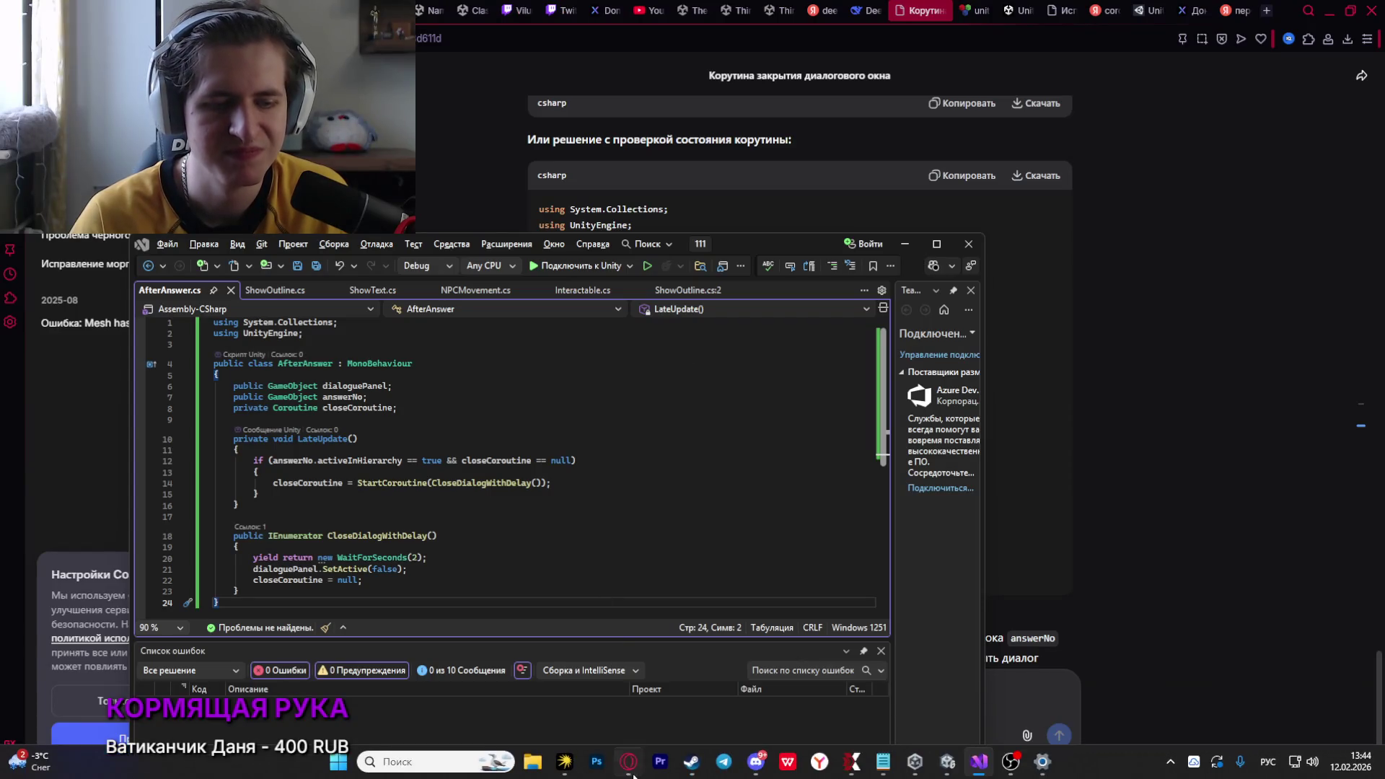
left_click(946, 762)
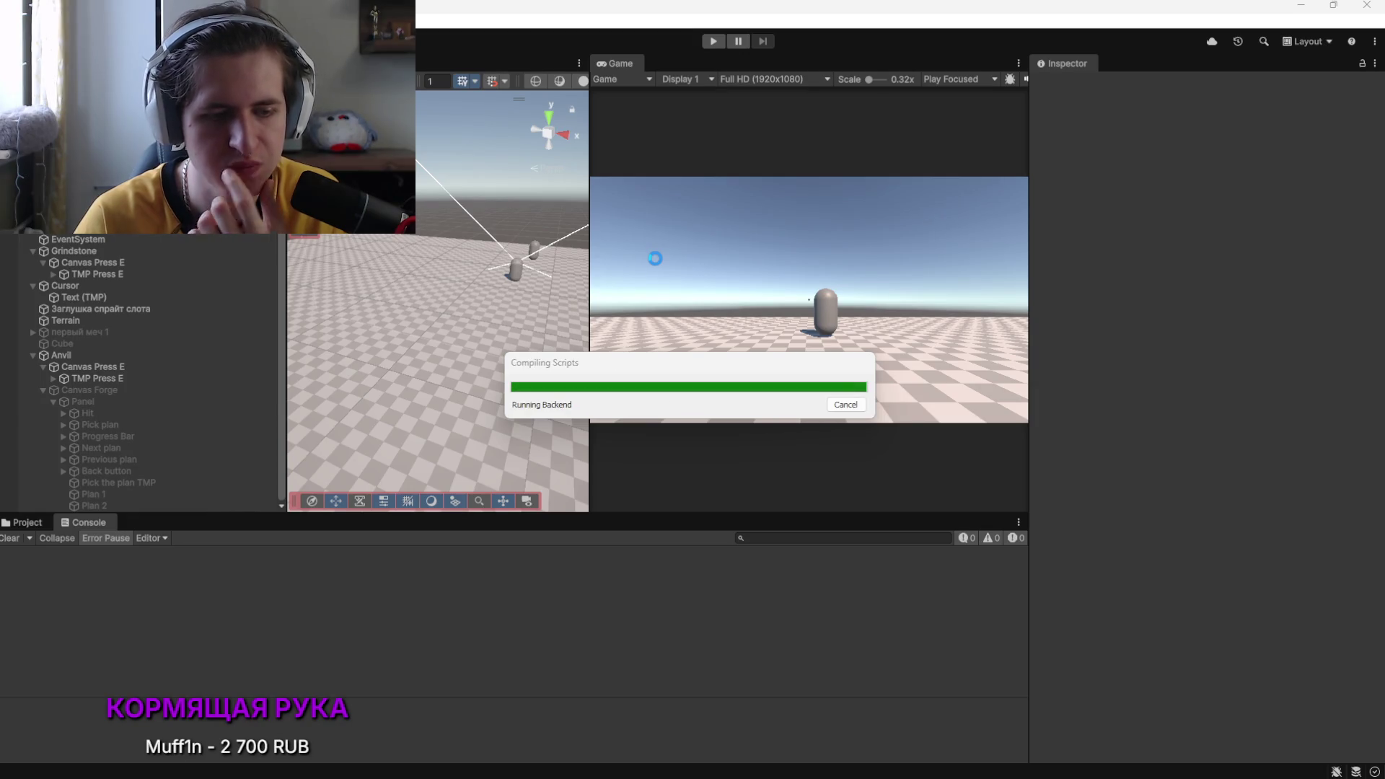
Playtest the fix: walk to the NPC, talk, and choose «Нет, извини»
left_click(711, 43)
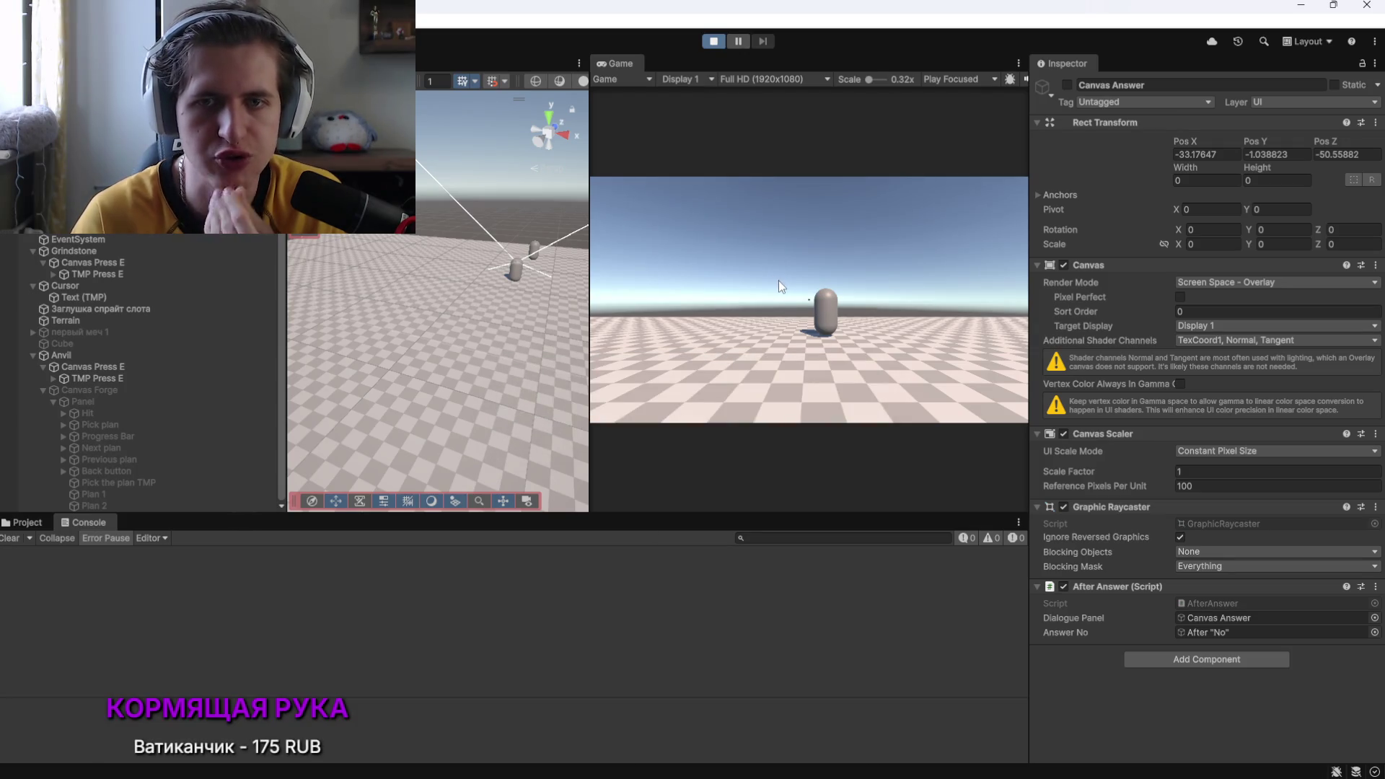
left_click(797, 307)
key("w")
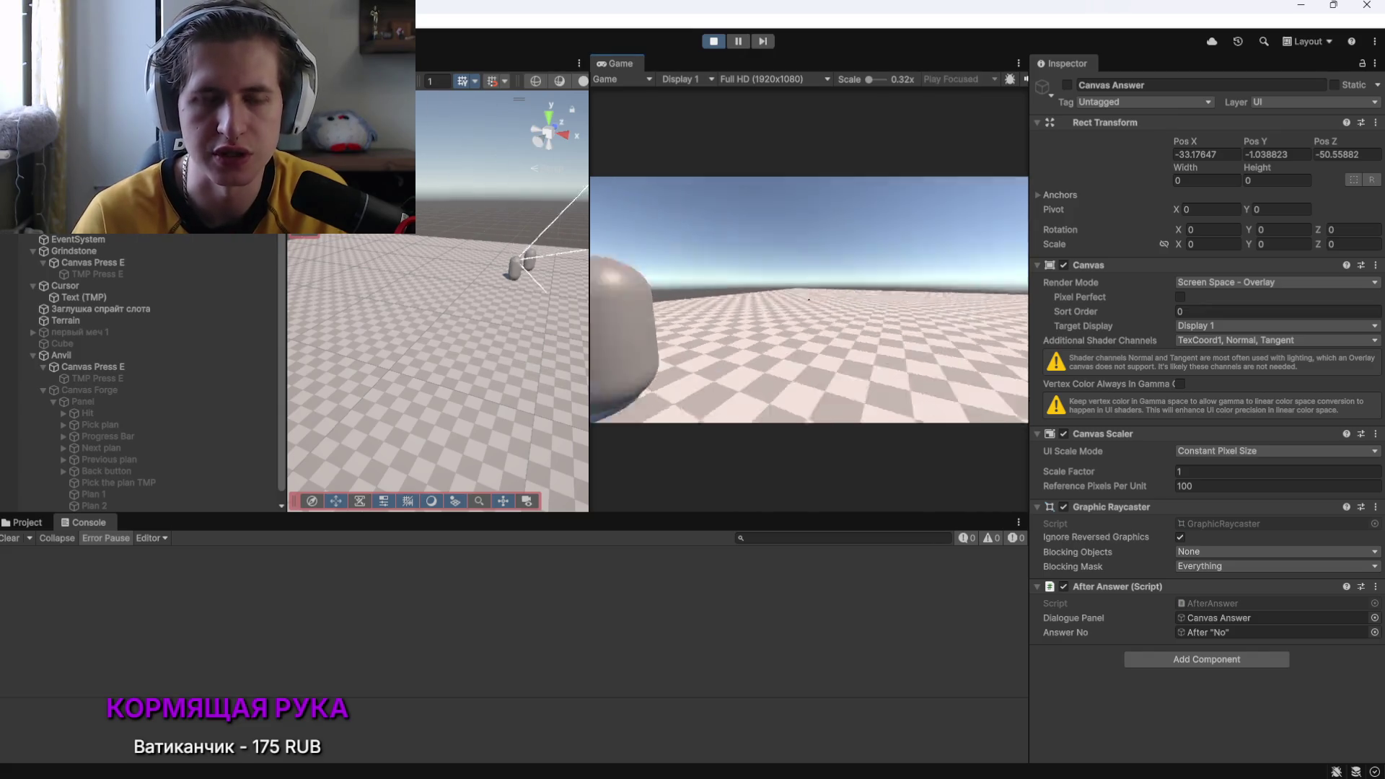
key("e")
left_click(856, 376)
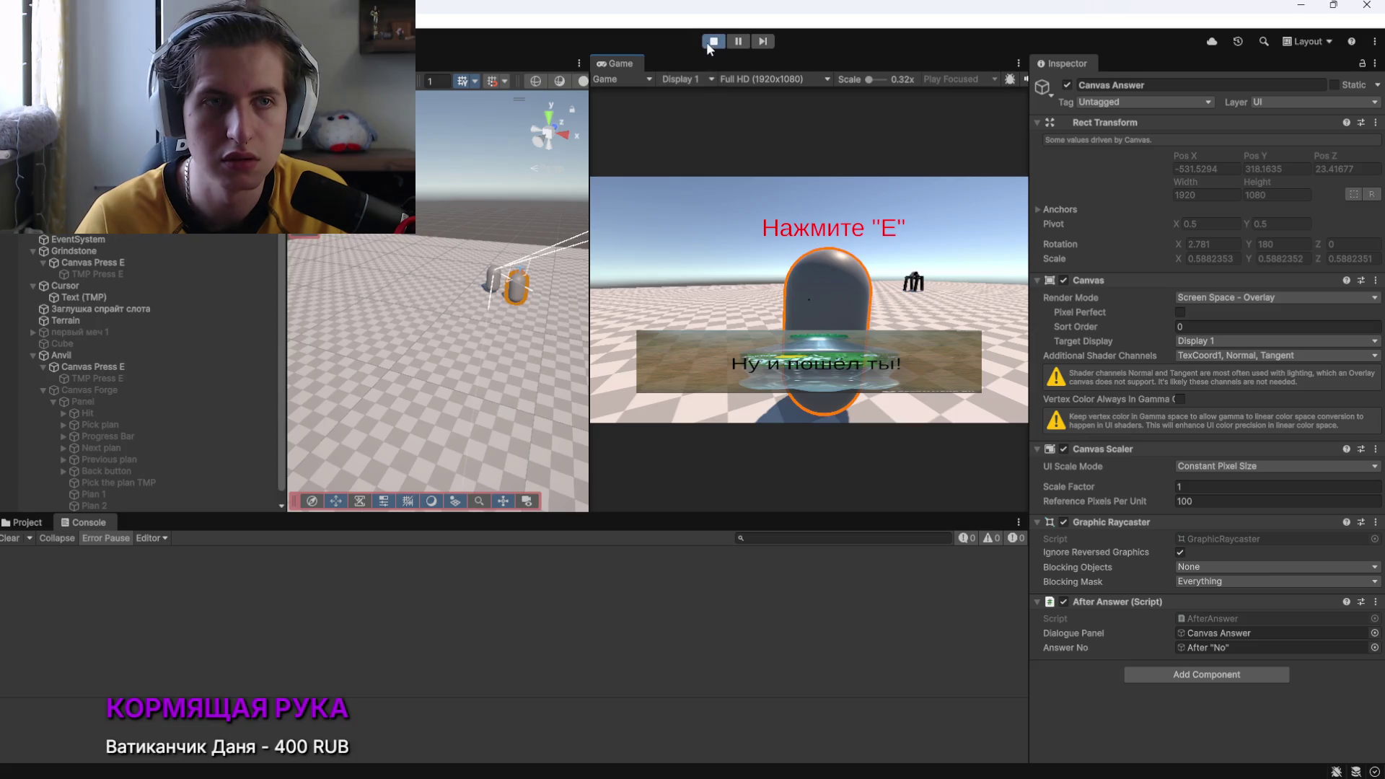
Inspect the After "No" text object, then select all code in AfterAnswer.cs
double_click(1277, 647)
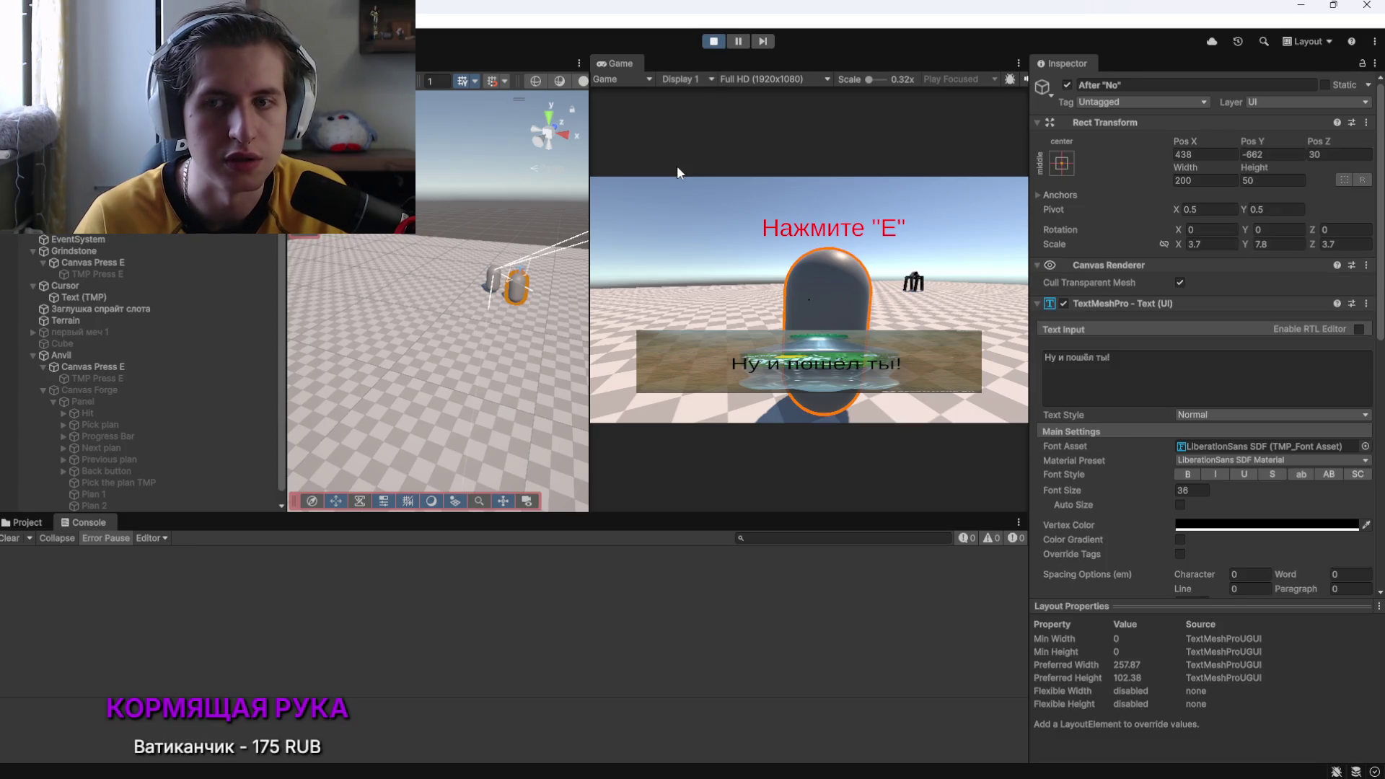
scroll(1084, 405, "down", 4)
scroll(1083, 404, "up", 4)
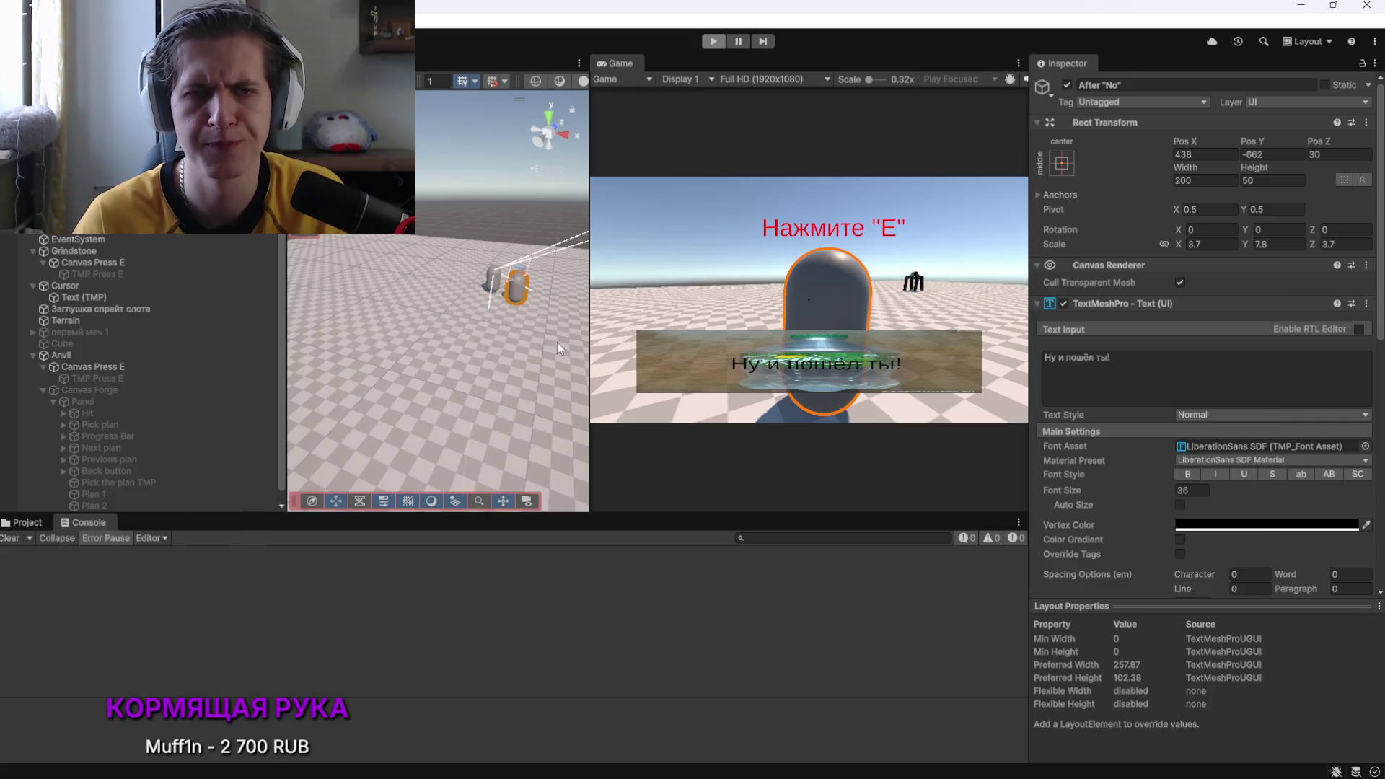
key("alt+Tab")
key("ctrl+a")
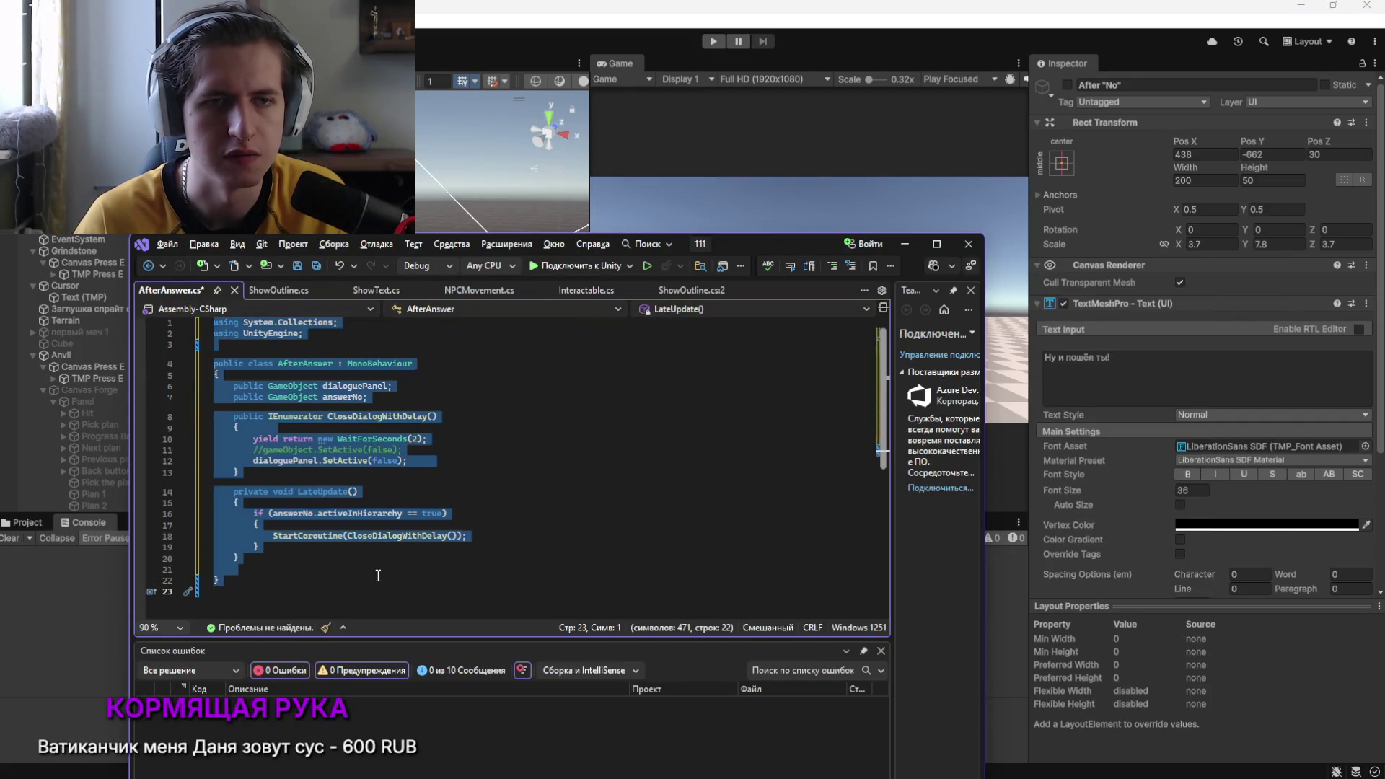
key("ctrl+z")
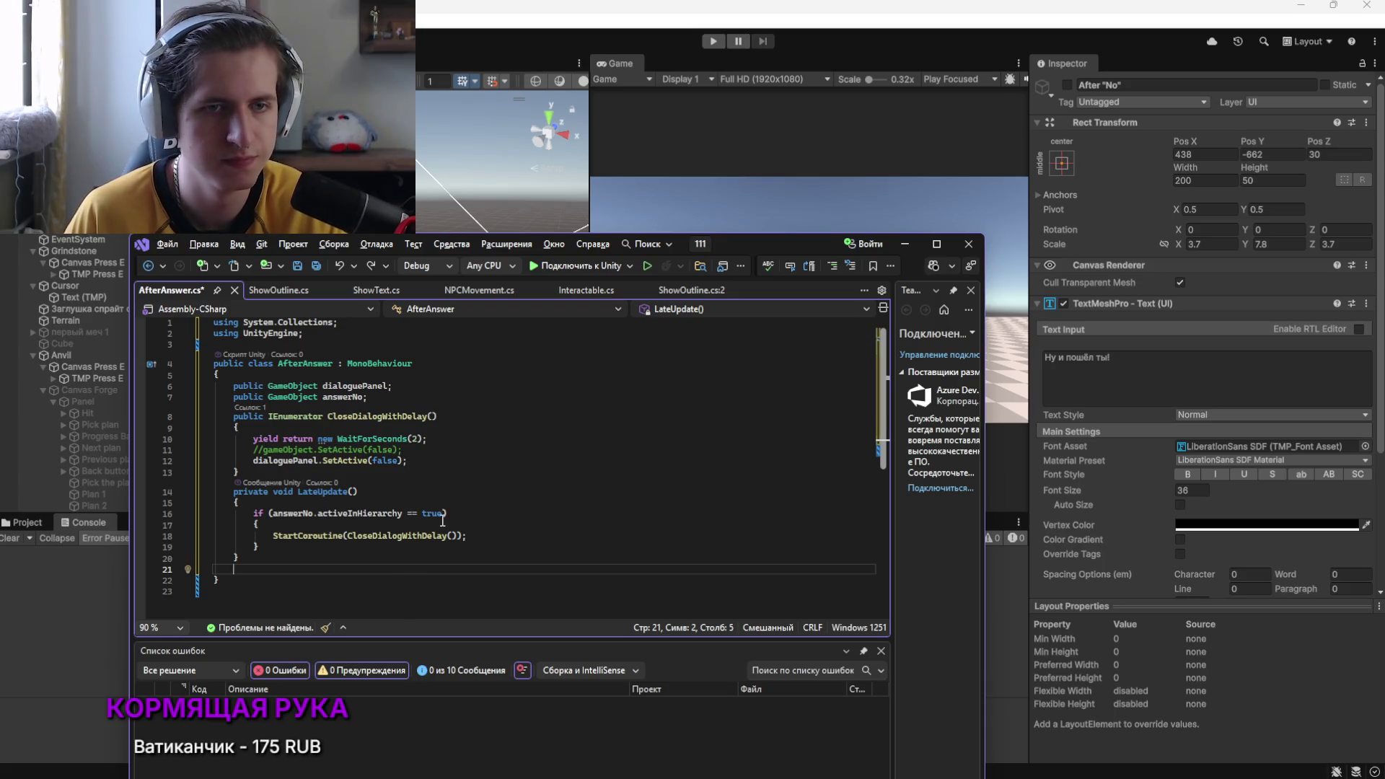
key("alt+Tab")
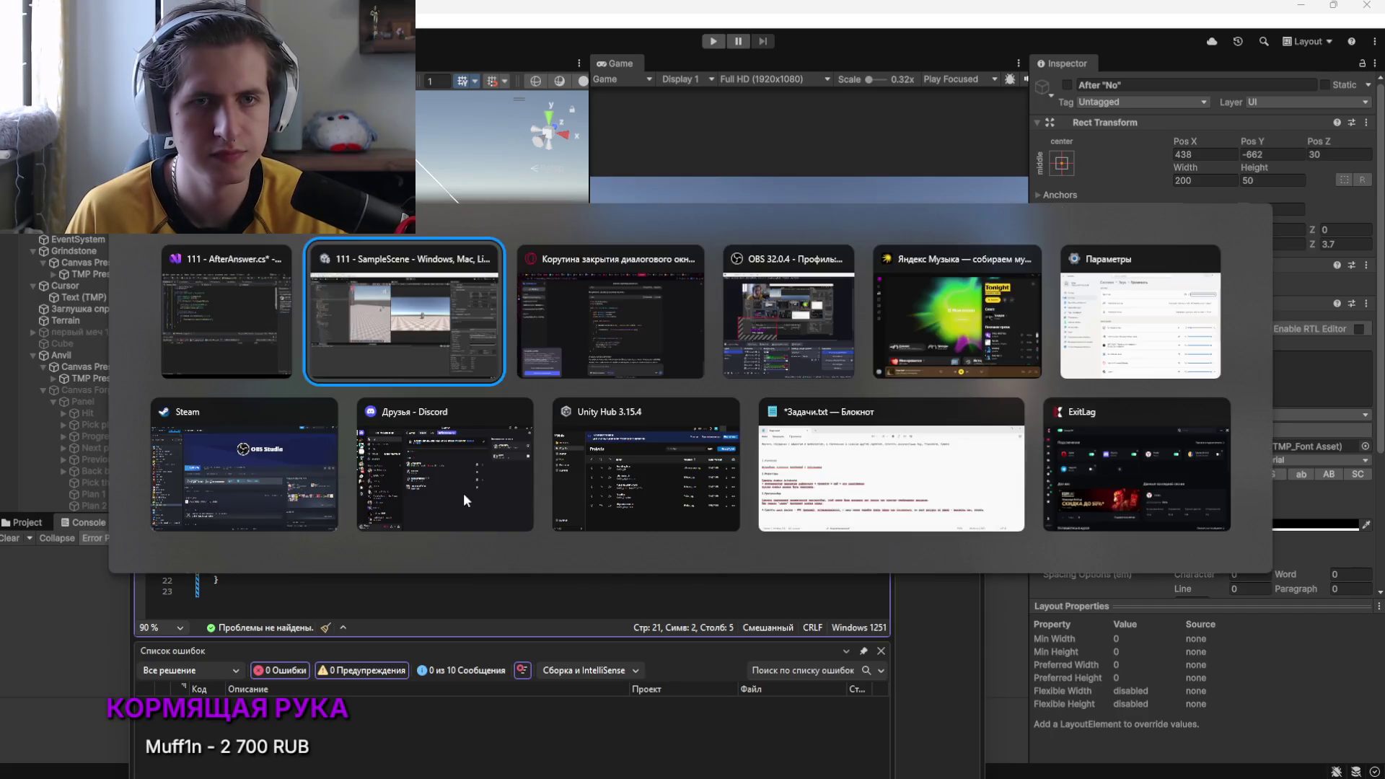
Read through DeepSeek's suggested isClosing flag fix for the close-dialog coroutine
key("alt+Tab")
scroll(690, 457, "down", 1)
scroll(691, 456, "up", 12)
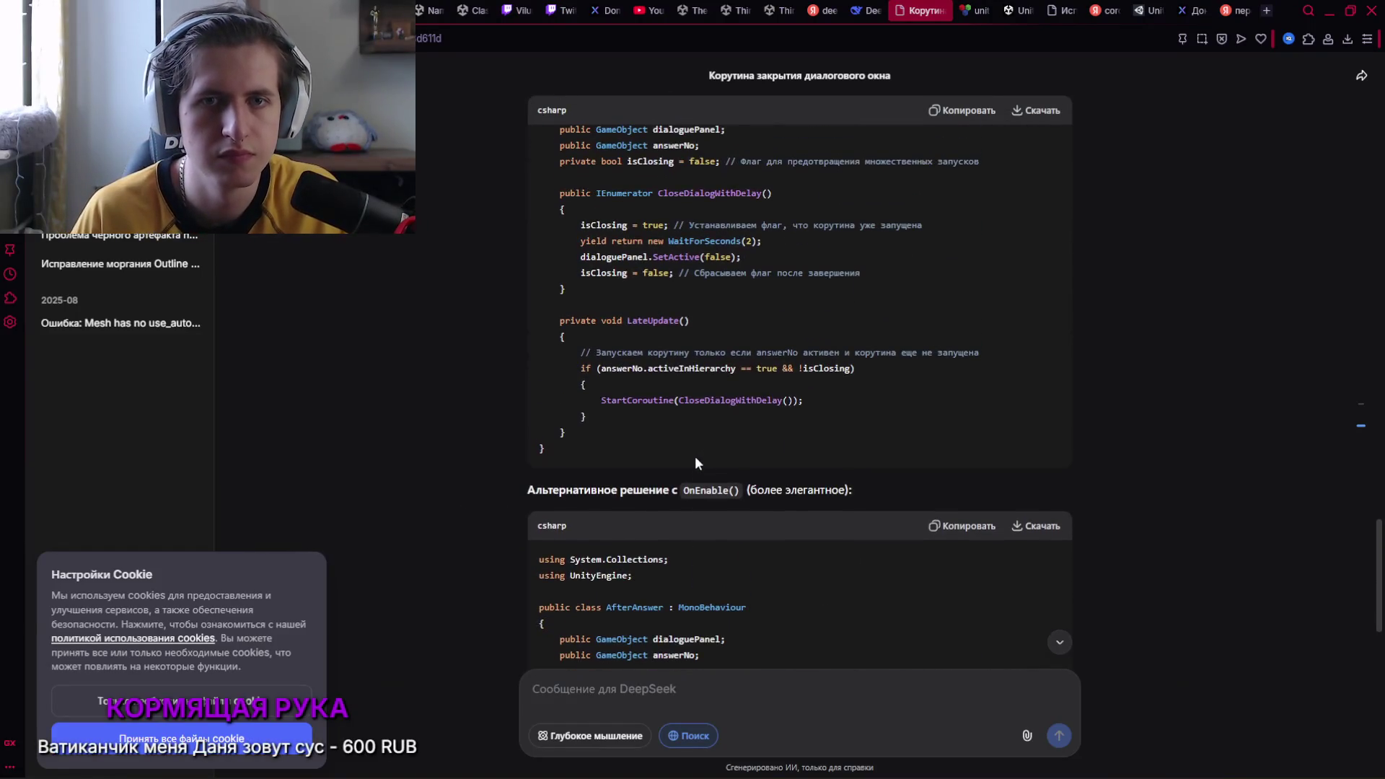
scroll(685, 440, "up", 4)
scroll(679, 438, "down", 3)
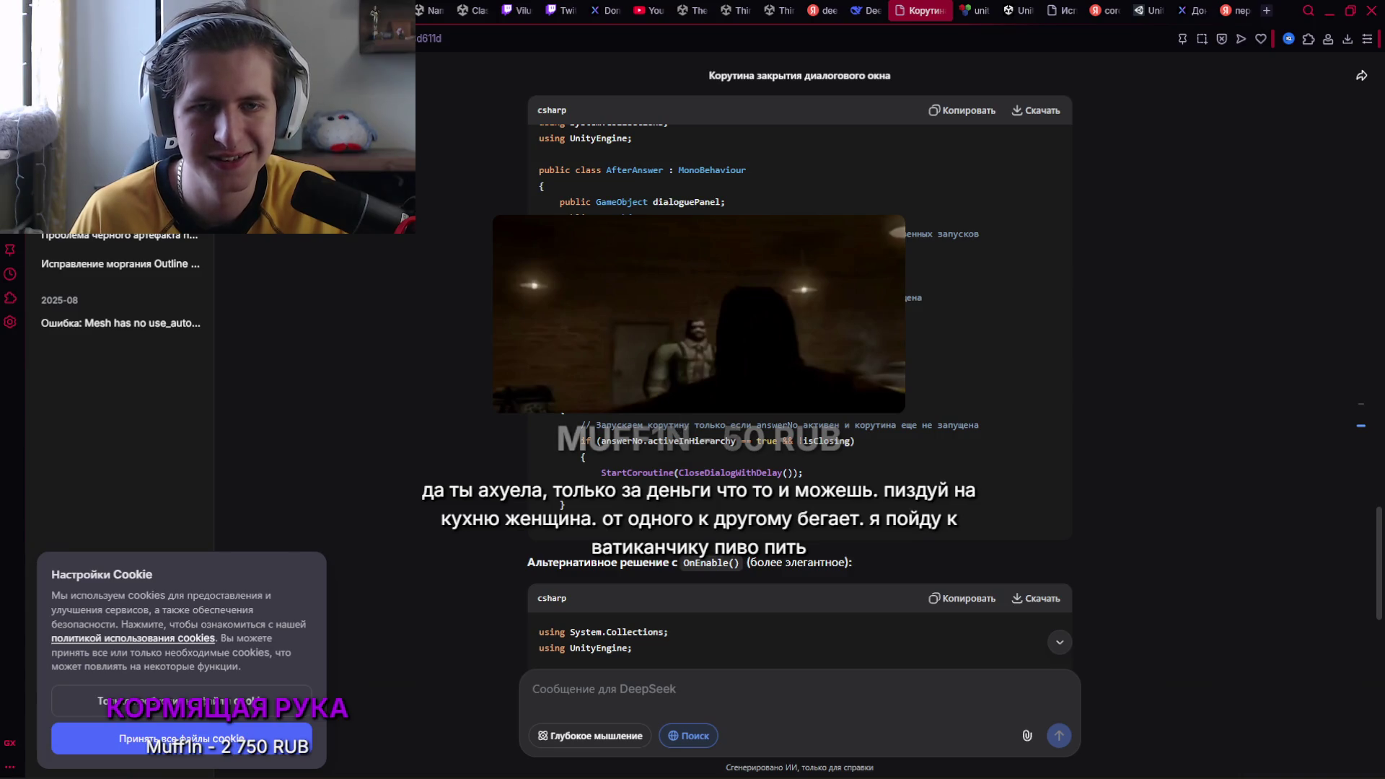
scroll(681, 435, "down", 1)
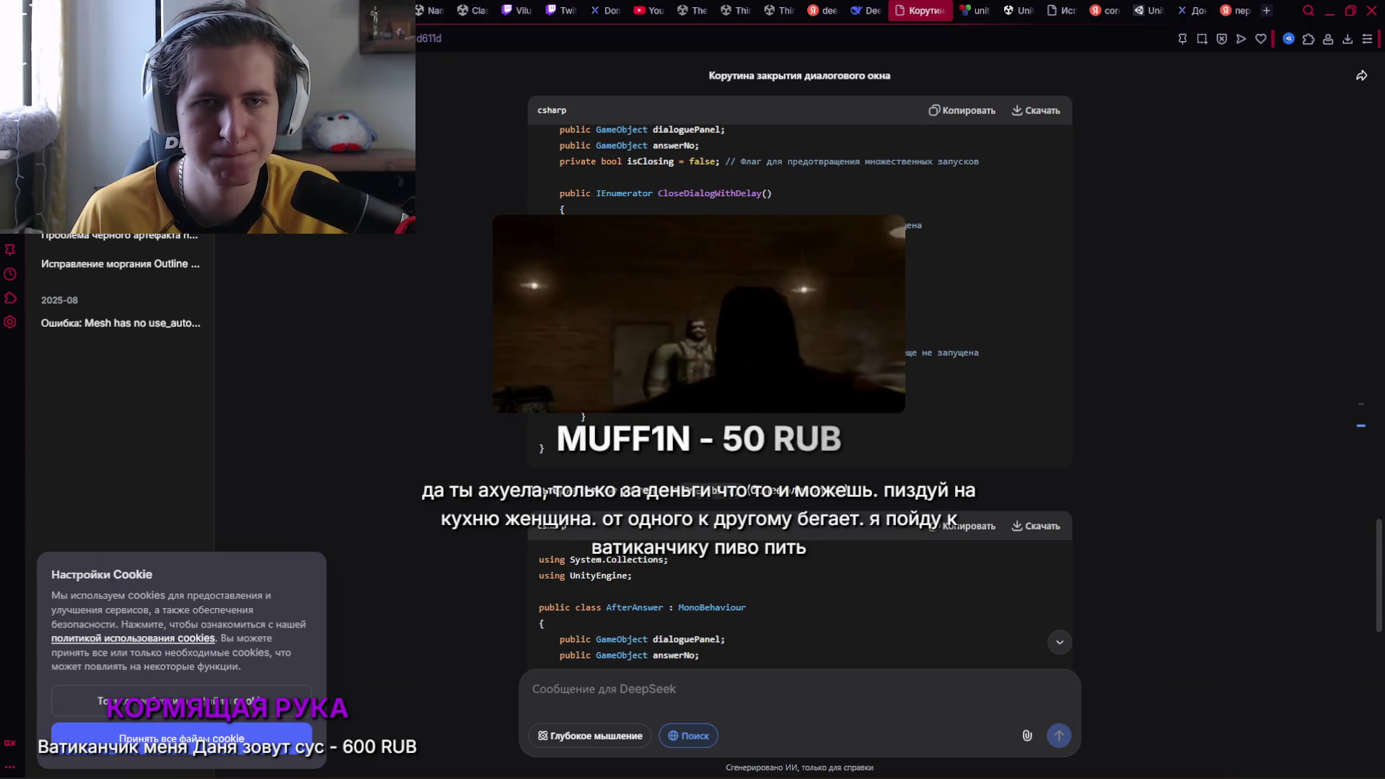
Back in Unity, drag the Scene/Game splitter to the right
key("alt+Tab")
key("alt+Tab")
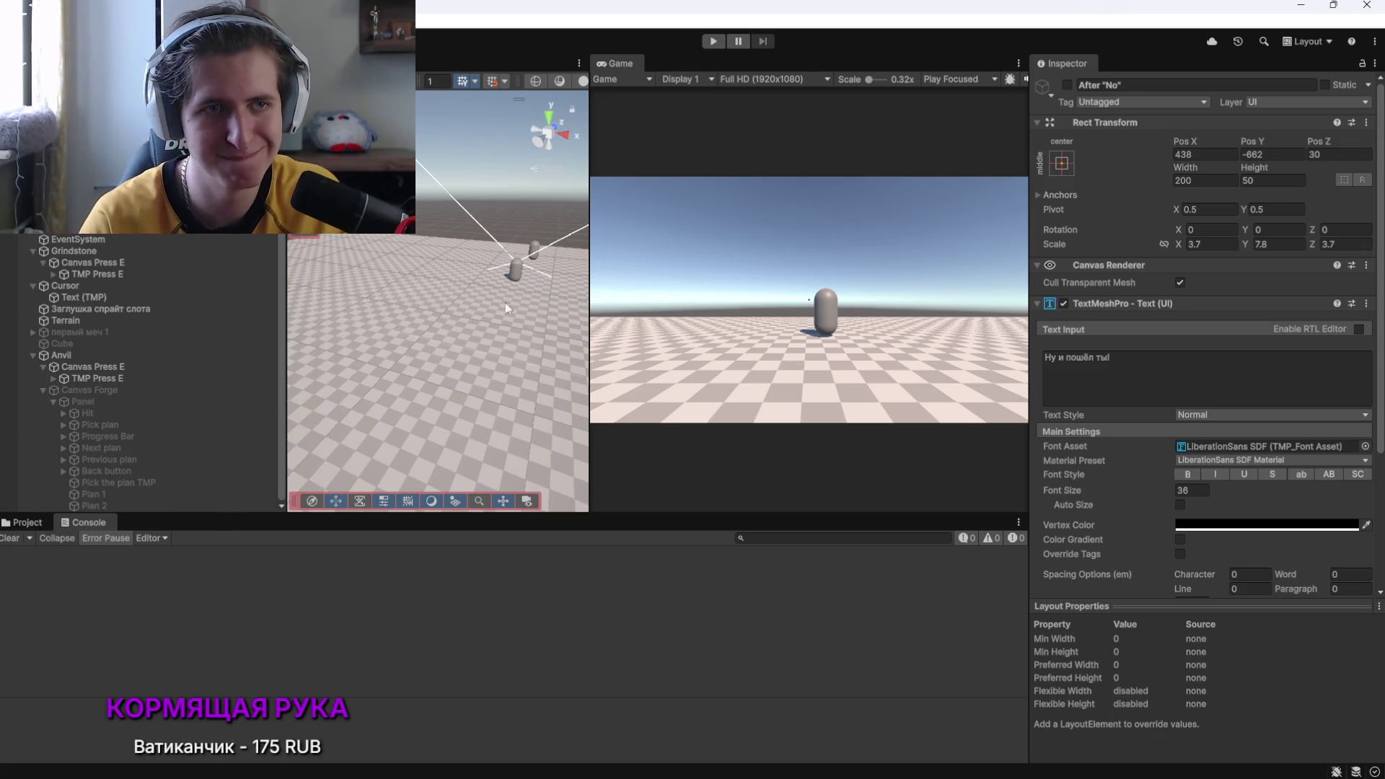
left_click_drag(589, 310, 655, 310)
scroll(1186, 534, "down", 3)
scroll(1186, 540, "down", 1)
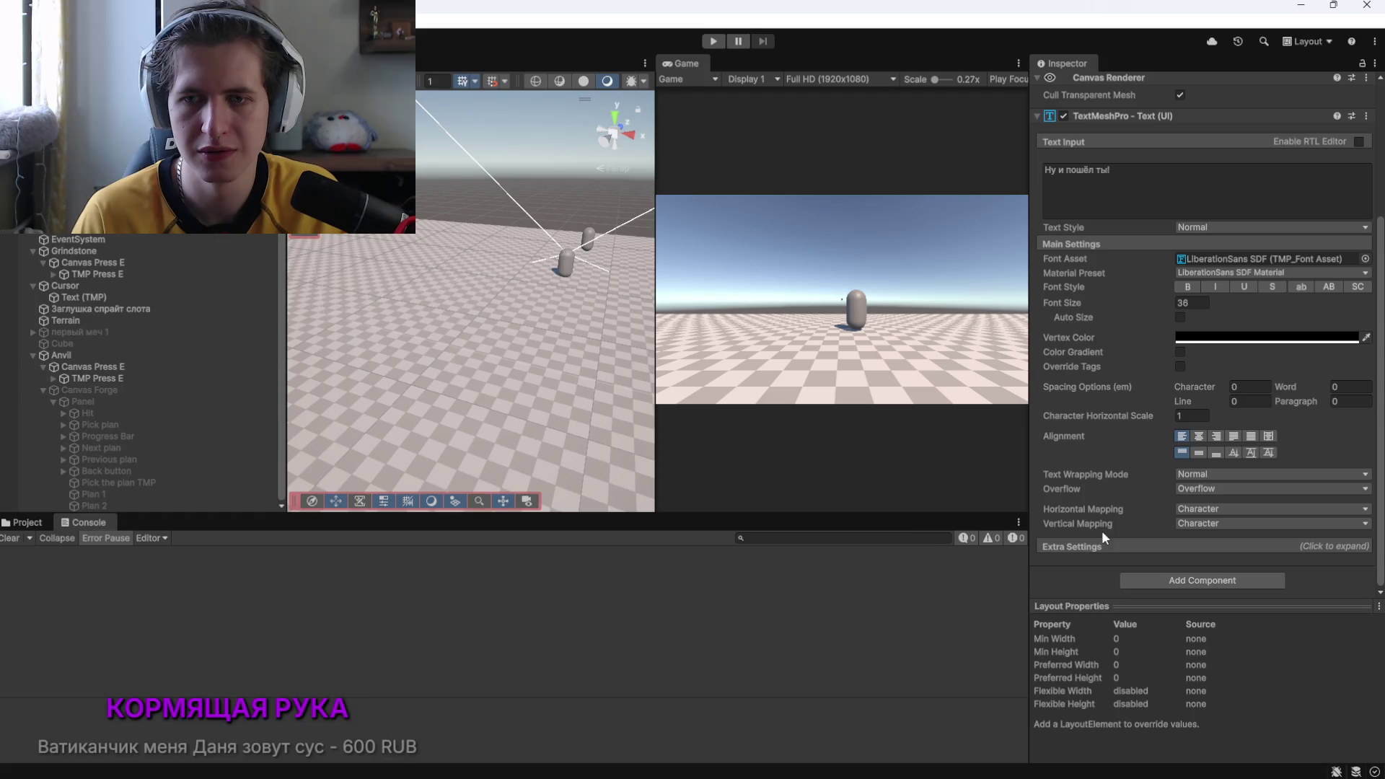
Bring up AfterAnswer.cs at the CloseDialogWithDelay coroutine and save it
key("alt+Tab")
key("Tab")
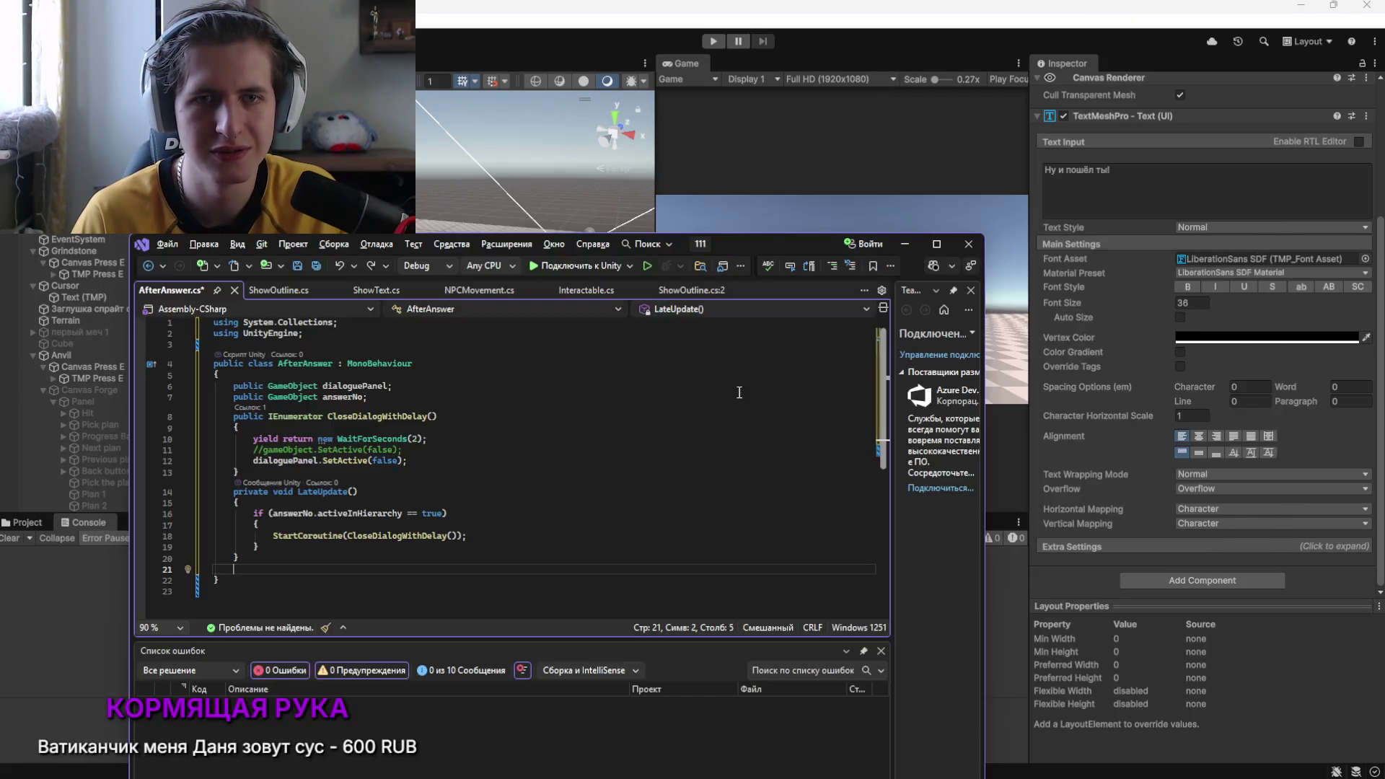
left_click(460, 427)
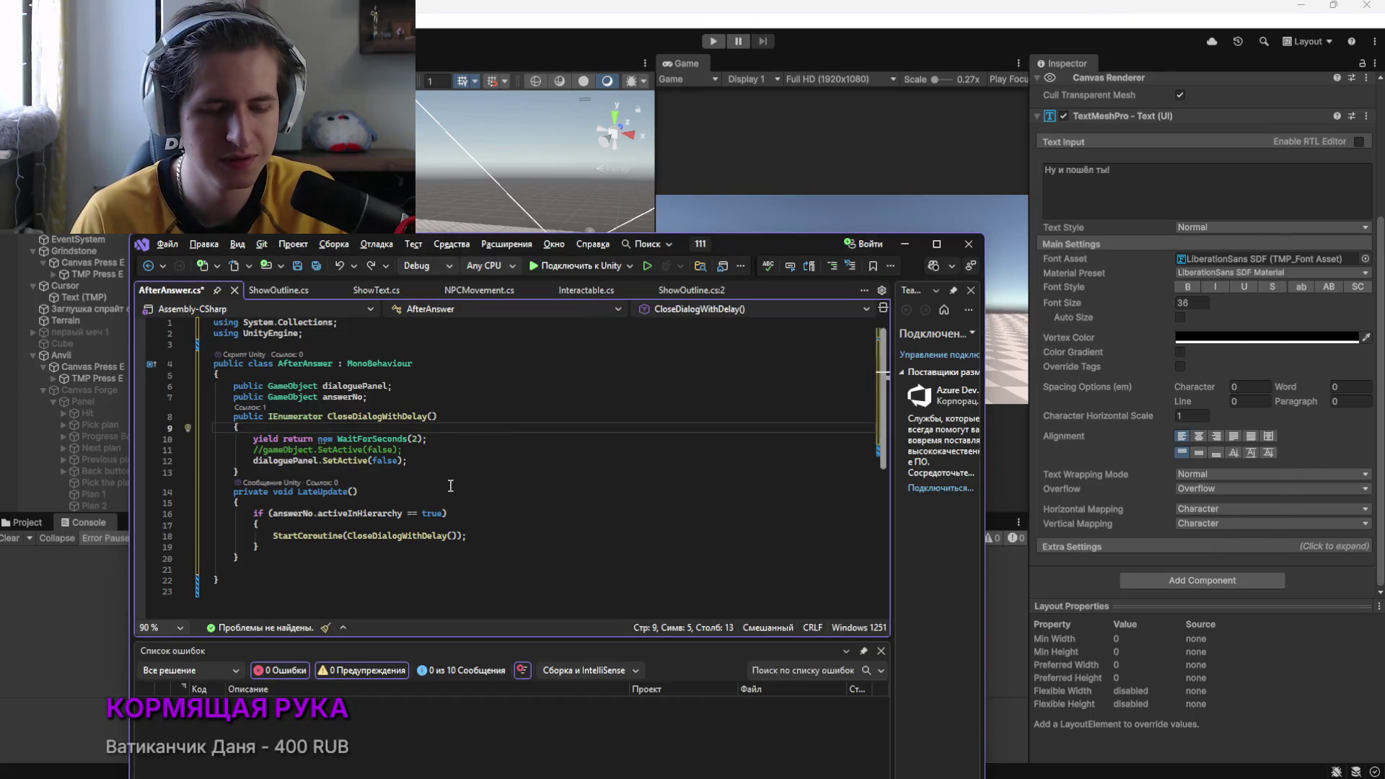
key("ctrl+s")
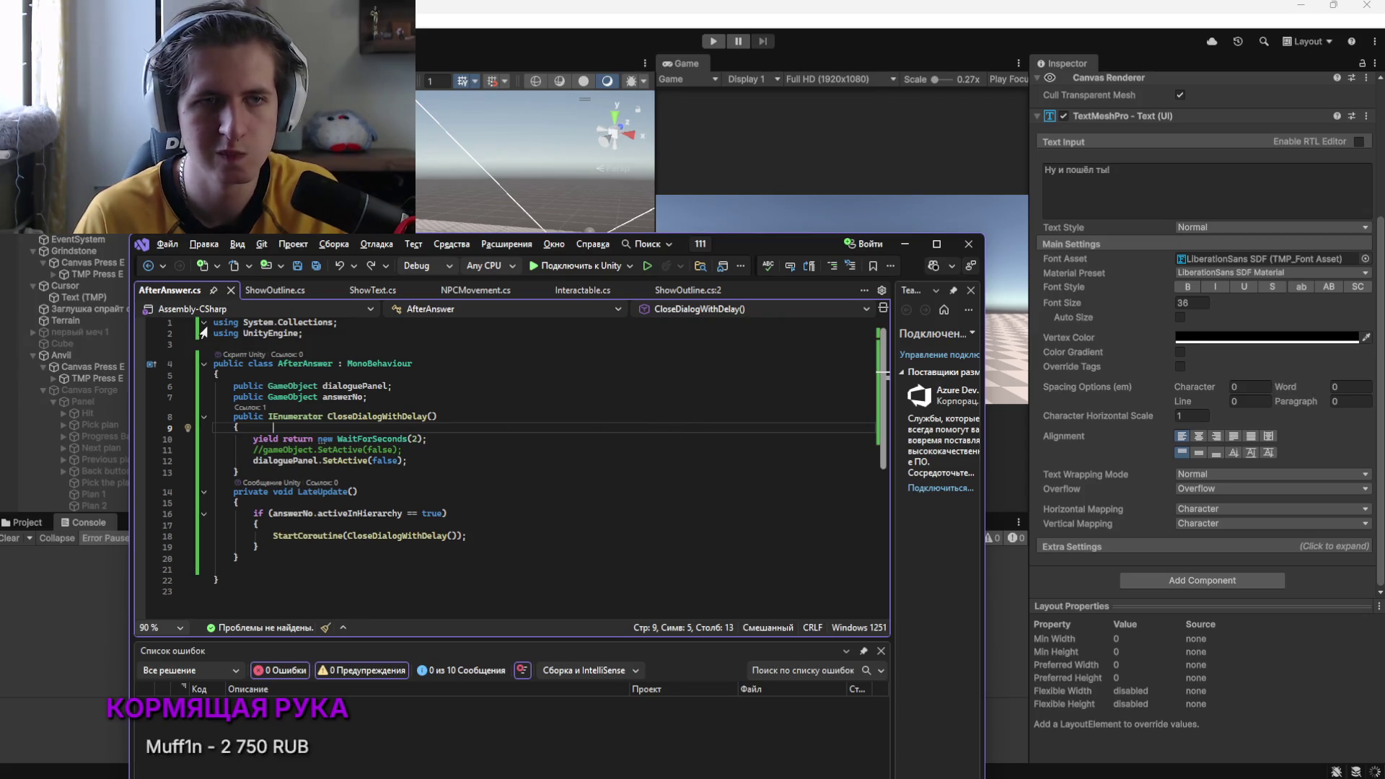
Wrap the entire script from line 1 to the last brace in /* */, save, and return to Unity
key("ctrl+Home")
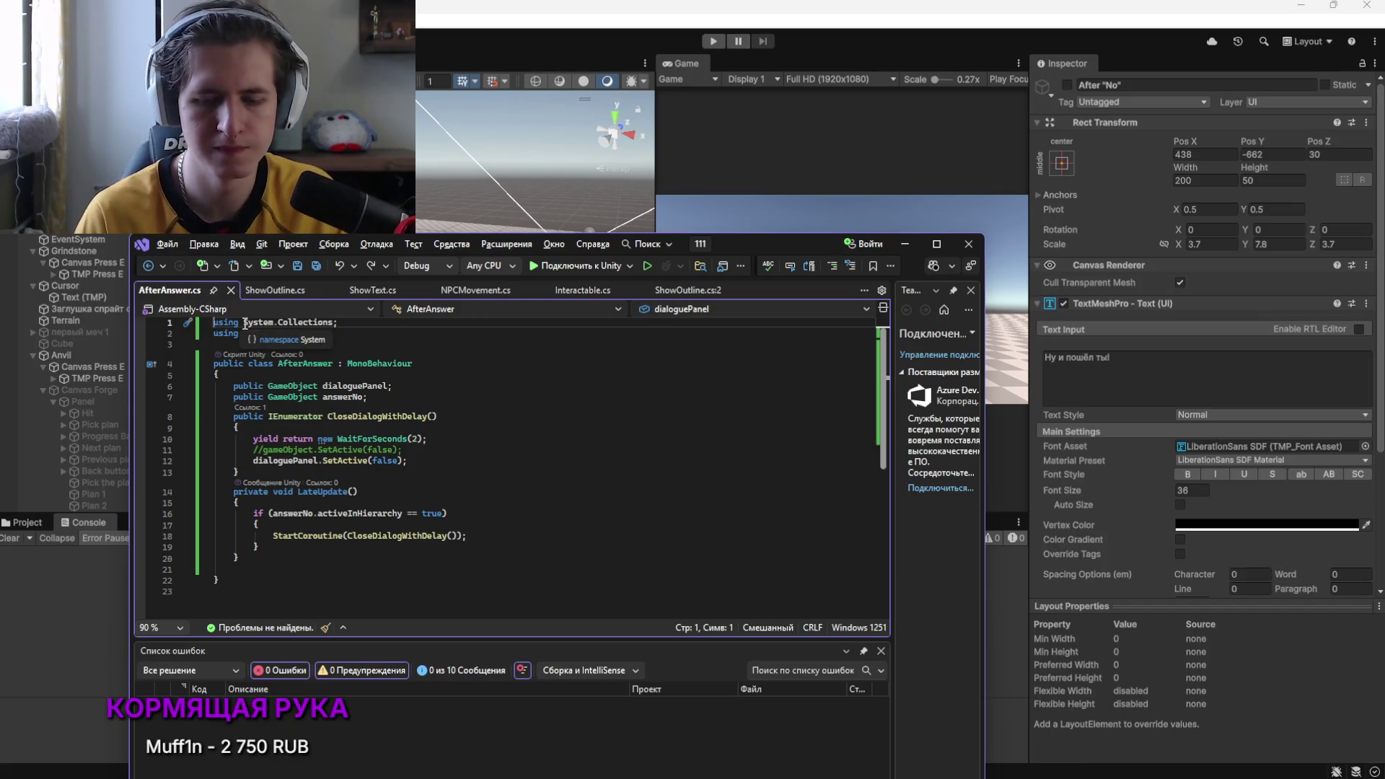
type("/")
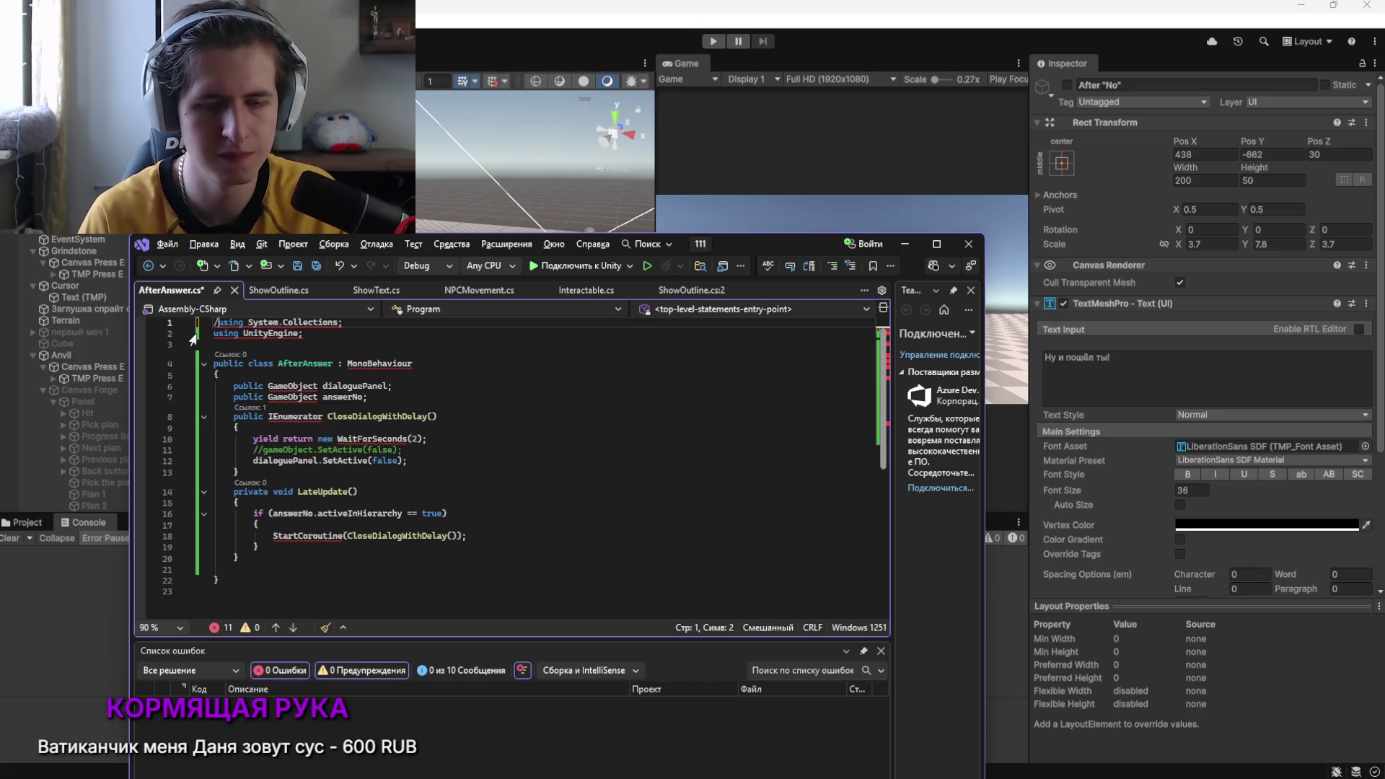
type("*")
left_click(244, 583)
type("*/")
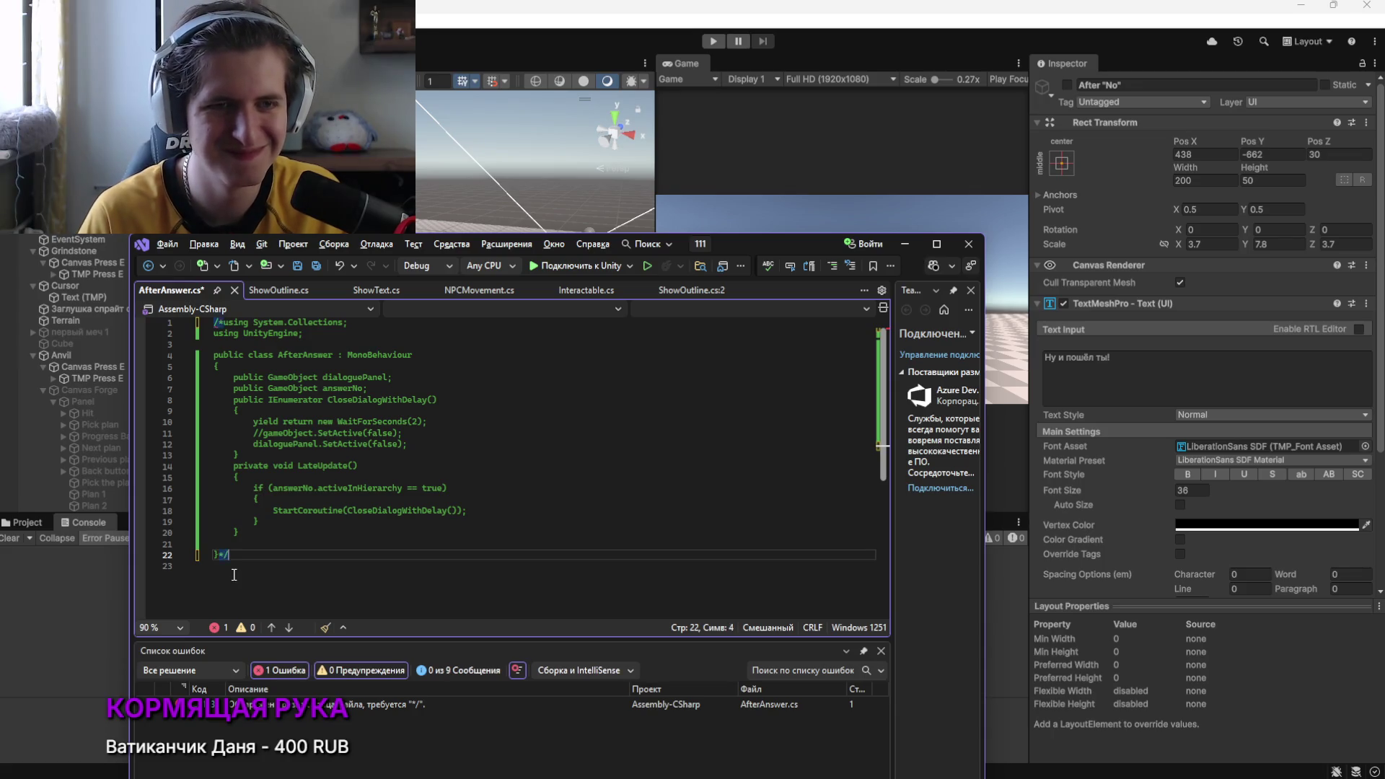
key("ctrl+s")
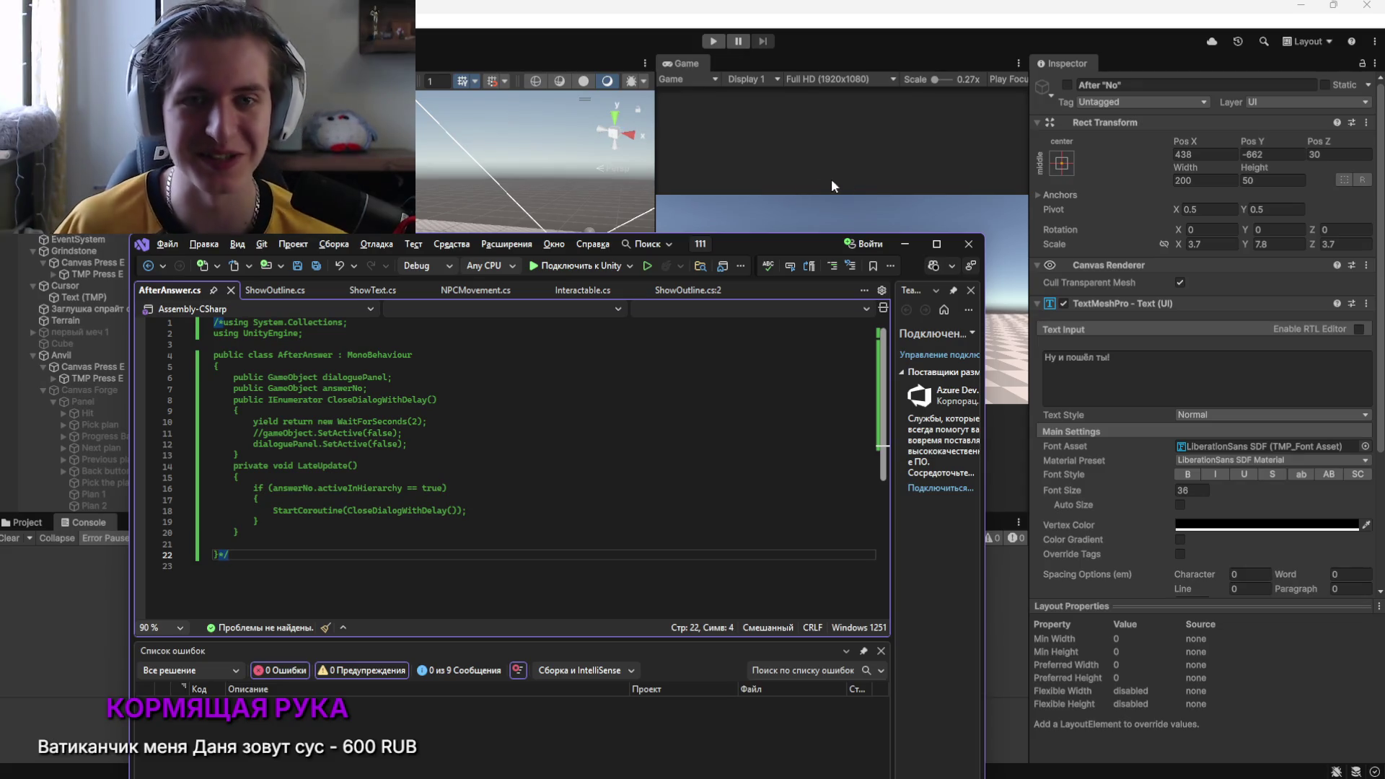
left_click(858, 174)
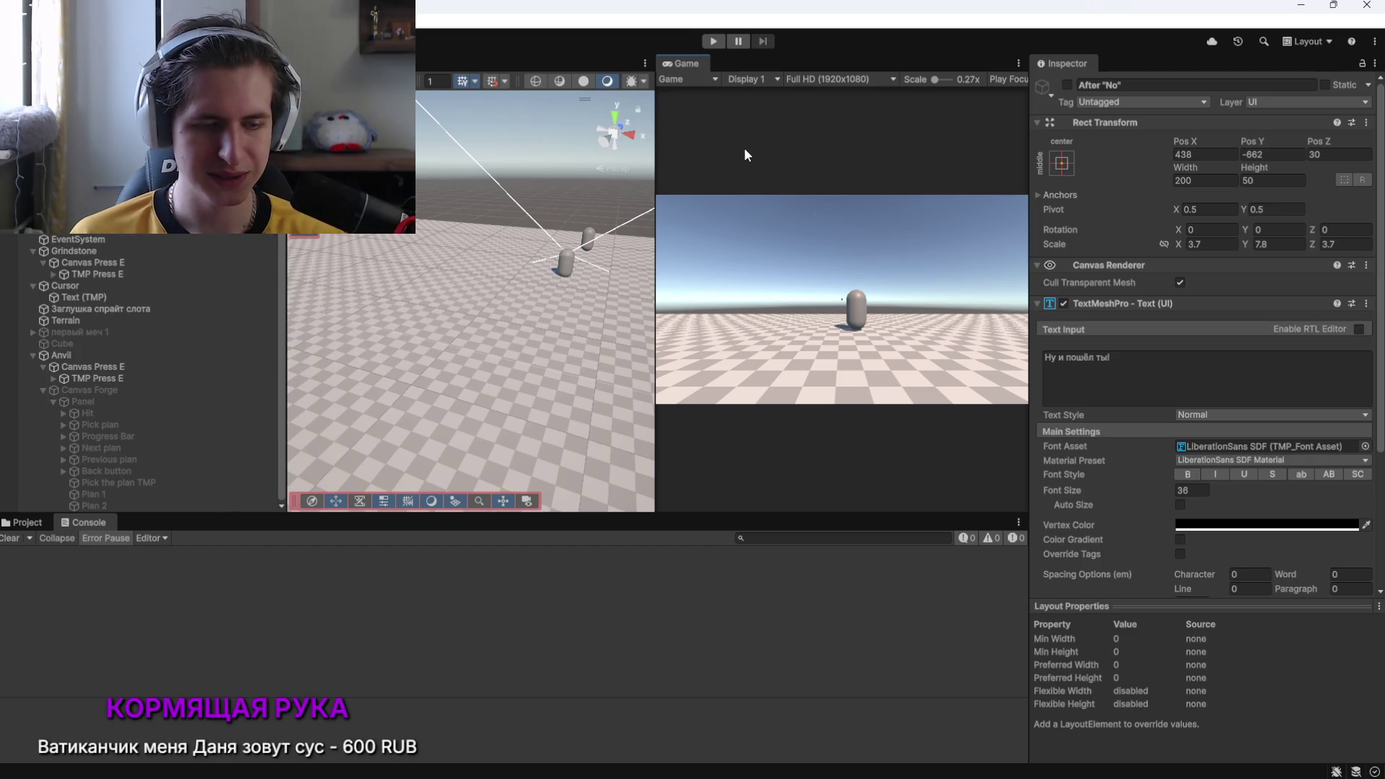
Recheck AfterAnswer.cs in Visual Studio, then drag the Scene/Game splitter right to widen the Scene view
scroll(1089, 367, "down", 4)
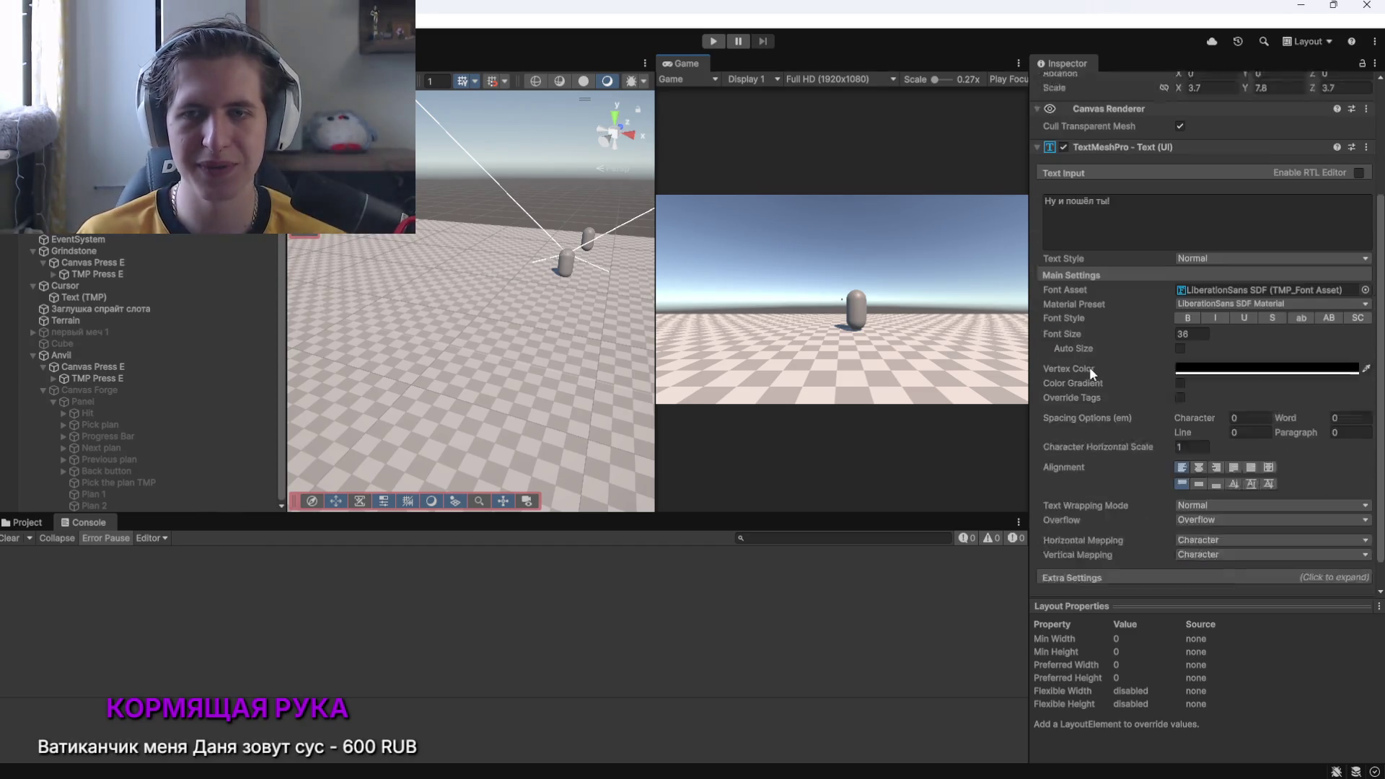
scroll(1096, 368, "up", 2)
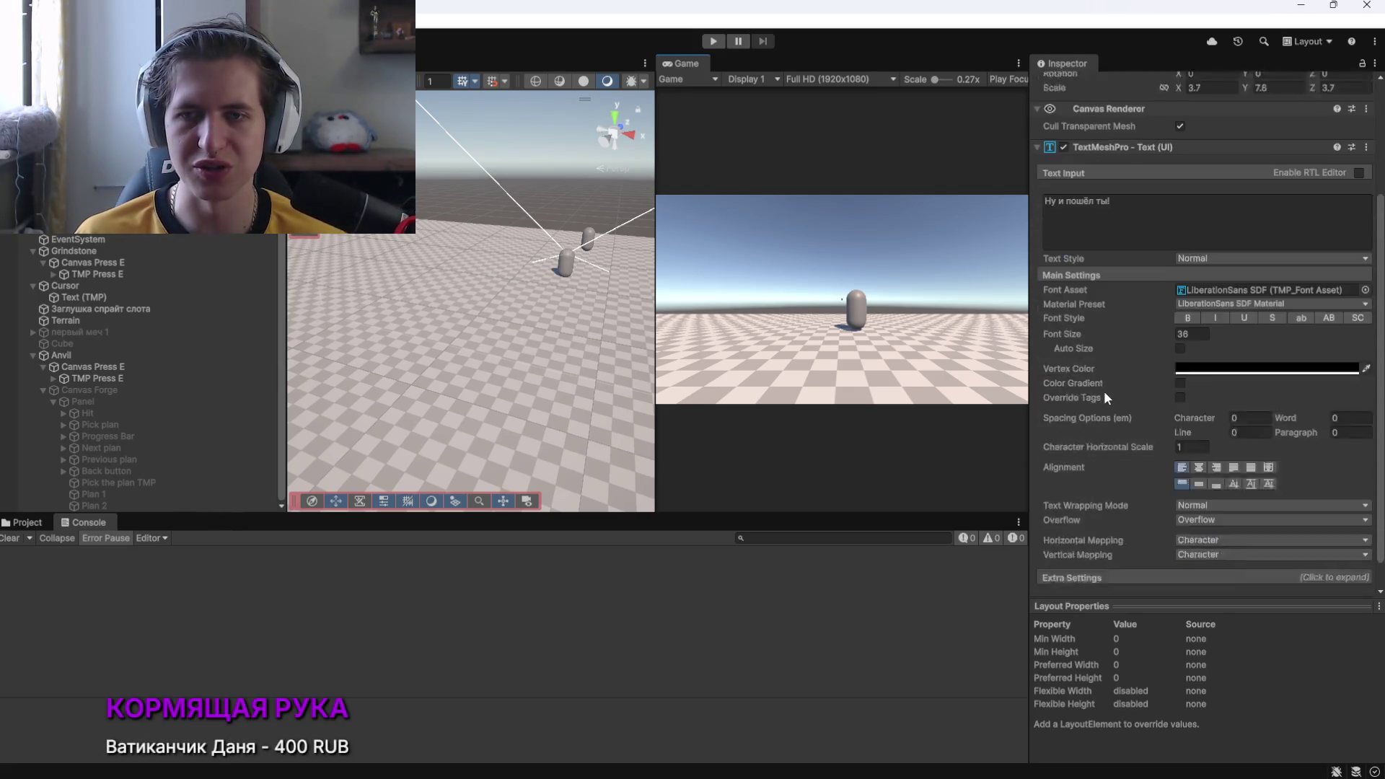
scroll(1132, 396, "down", 2)
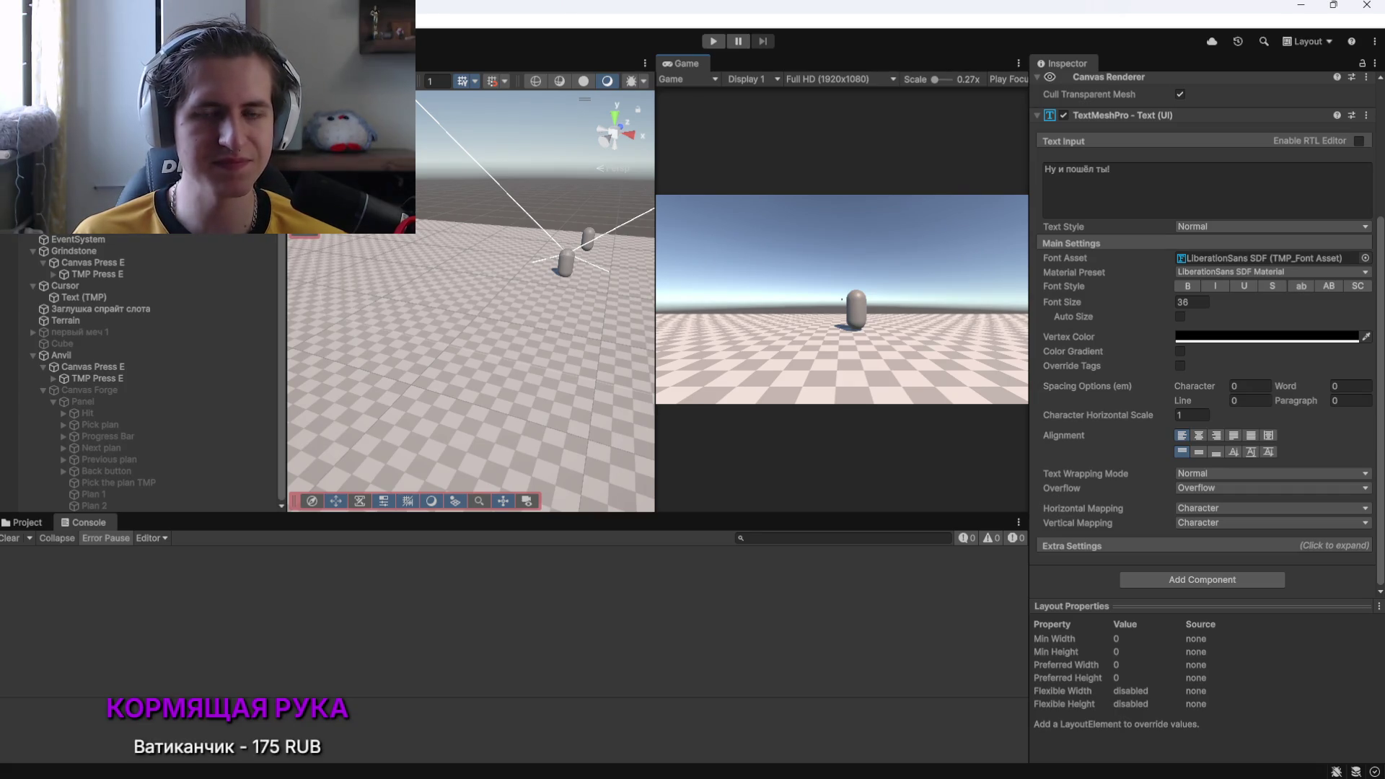
key("alt+Tab")
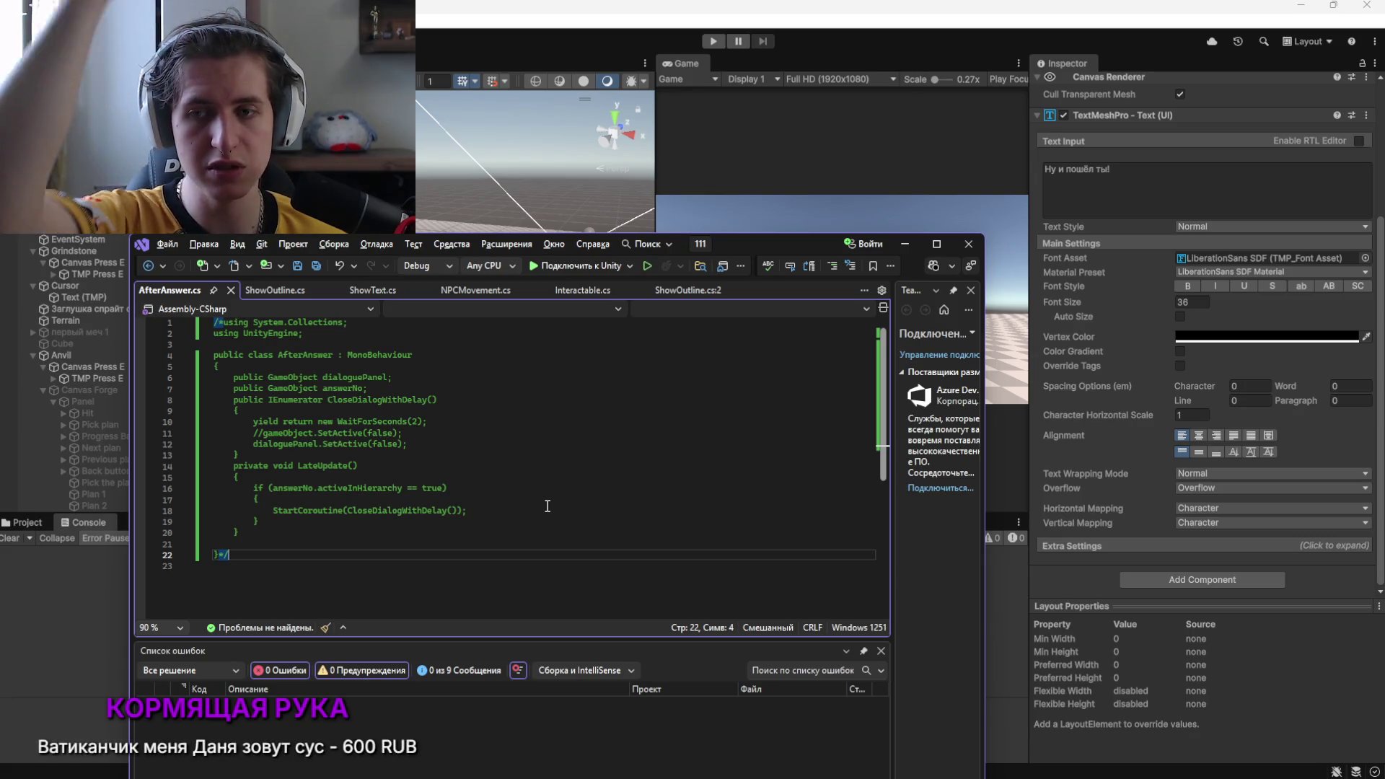
left_click(872, 190)
left_click_drag(654, 258, 671, 264)
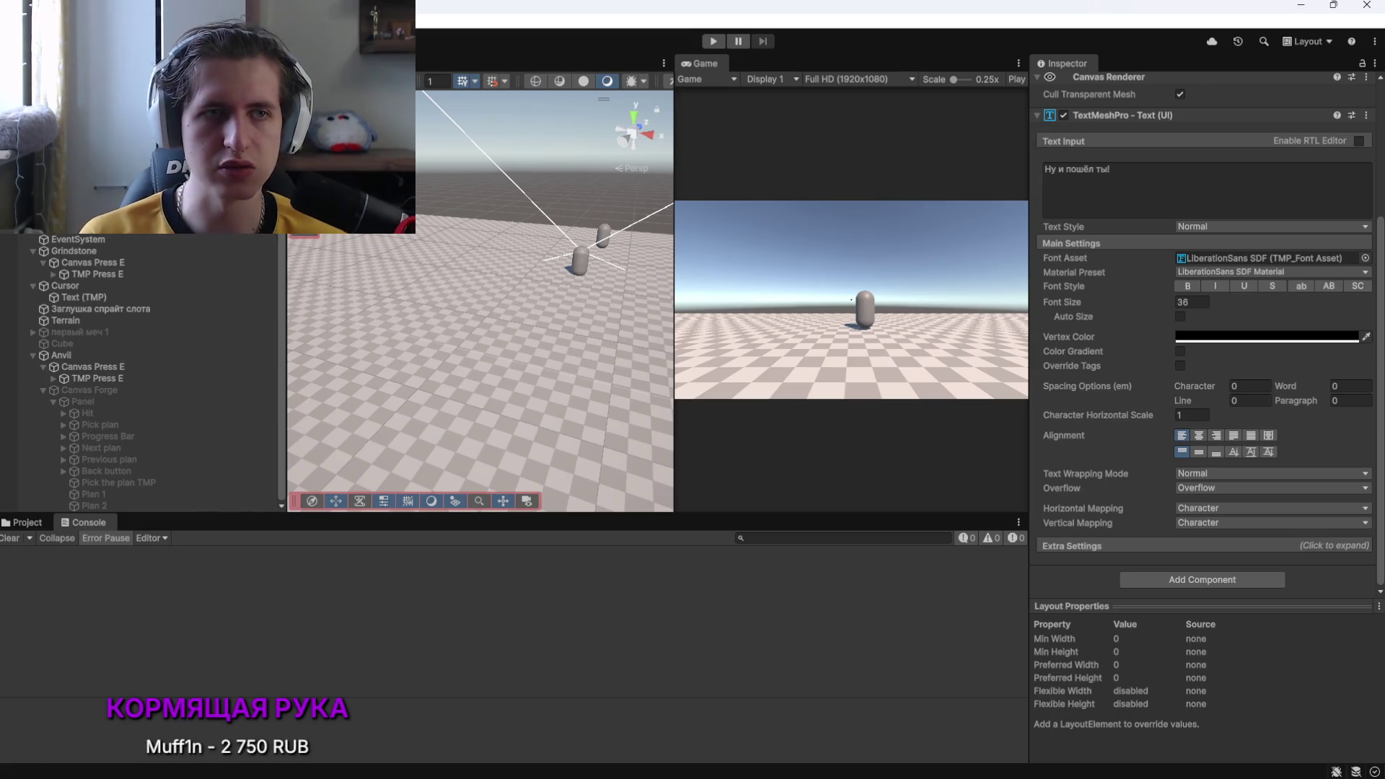
Select npc 1, enter Play mode, walk to the NPC in the Game view, then stop
left_click(603, 235)
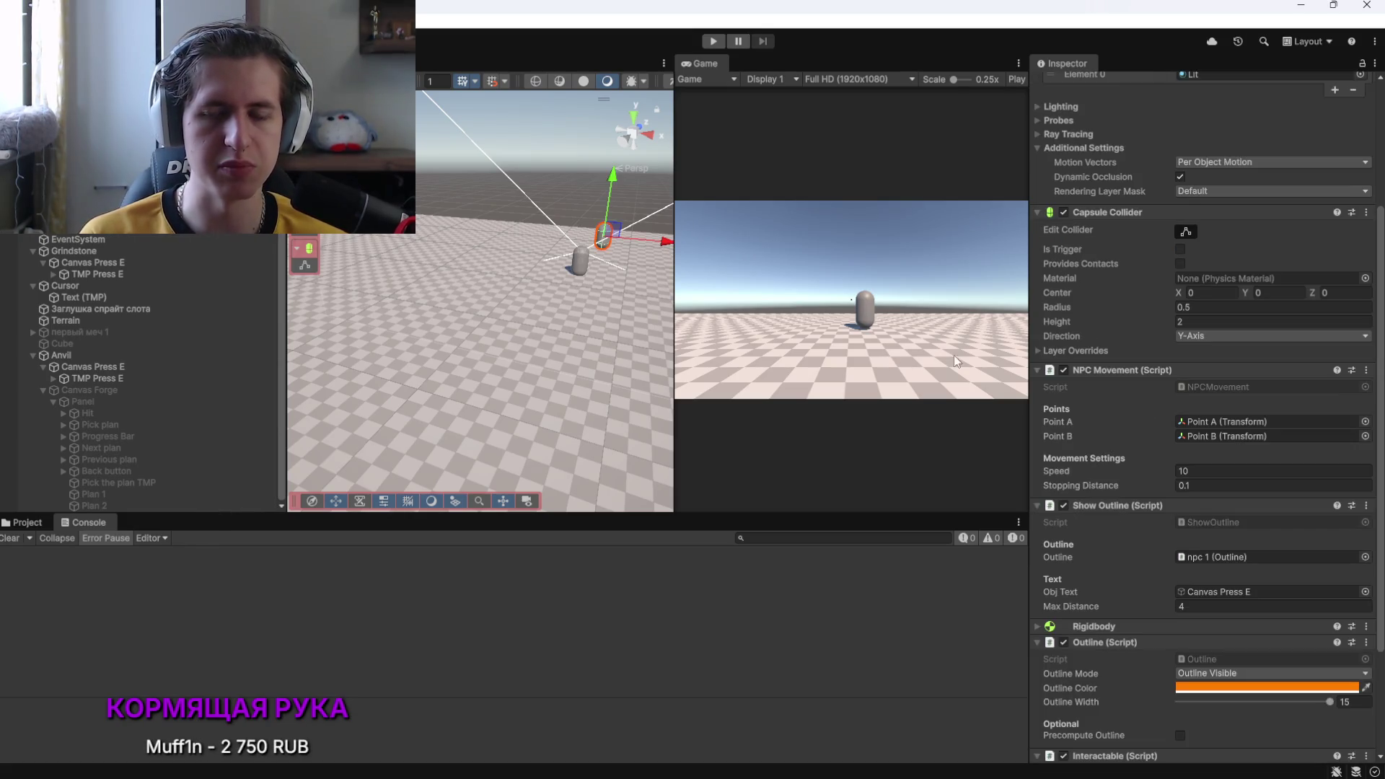
scroll(1093, 481, "down", 3)
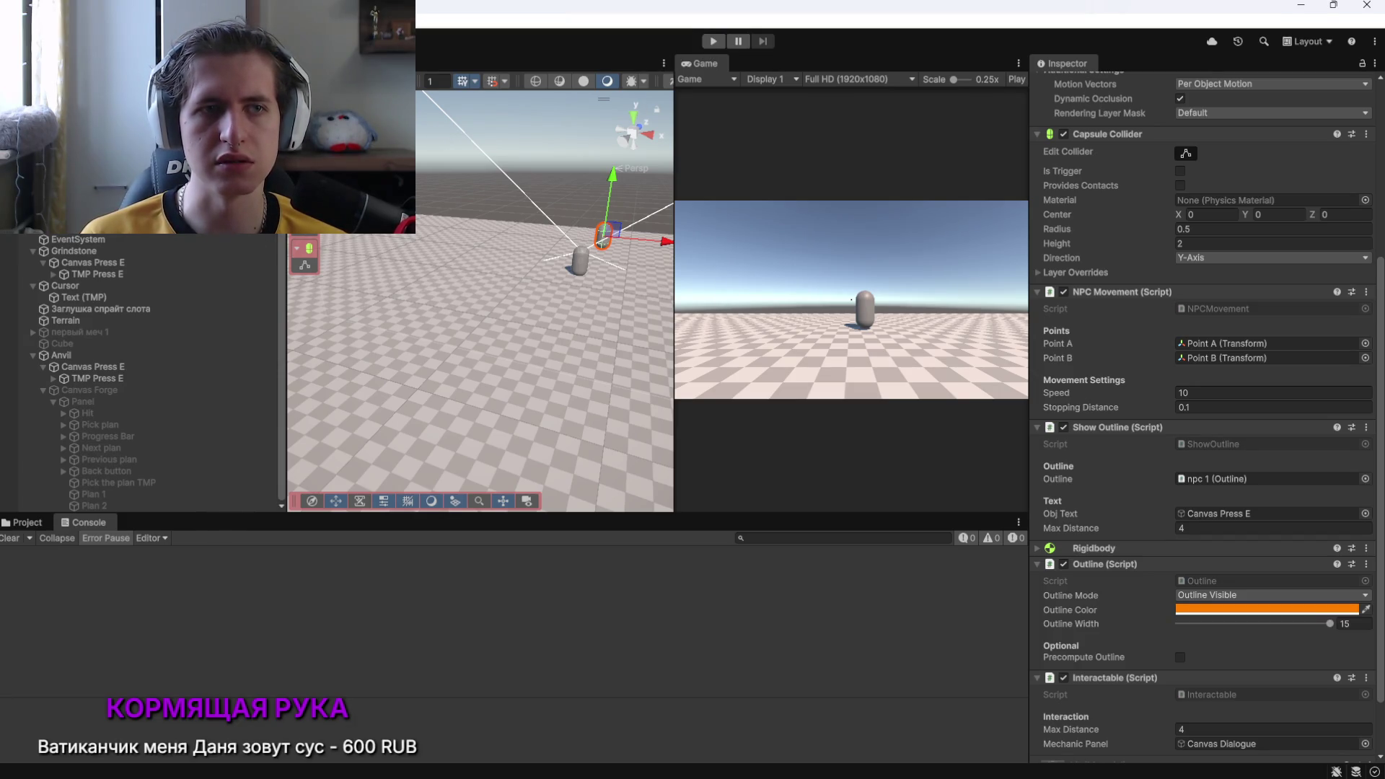
left_click(713, 42)
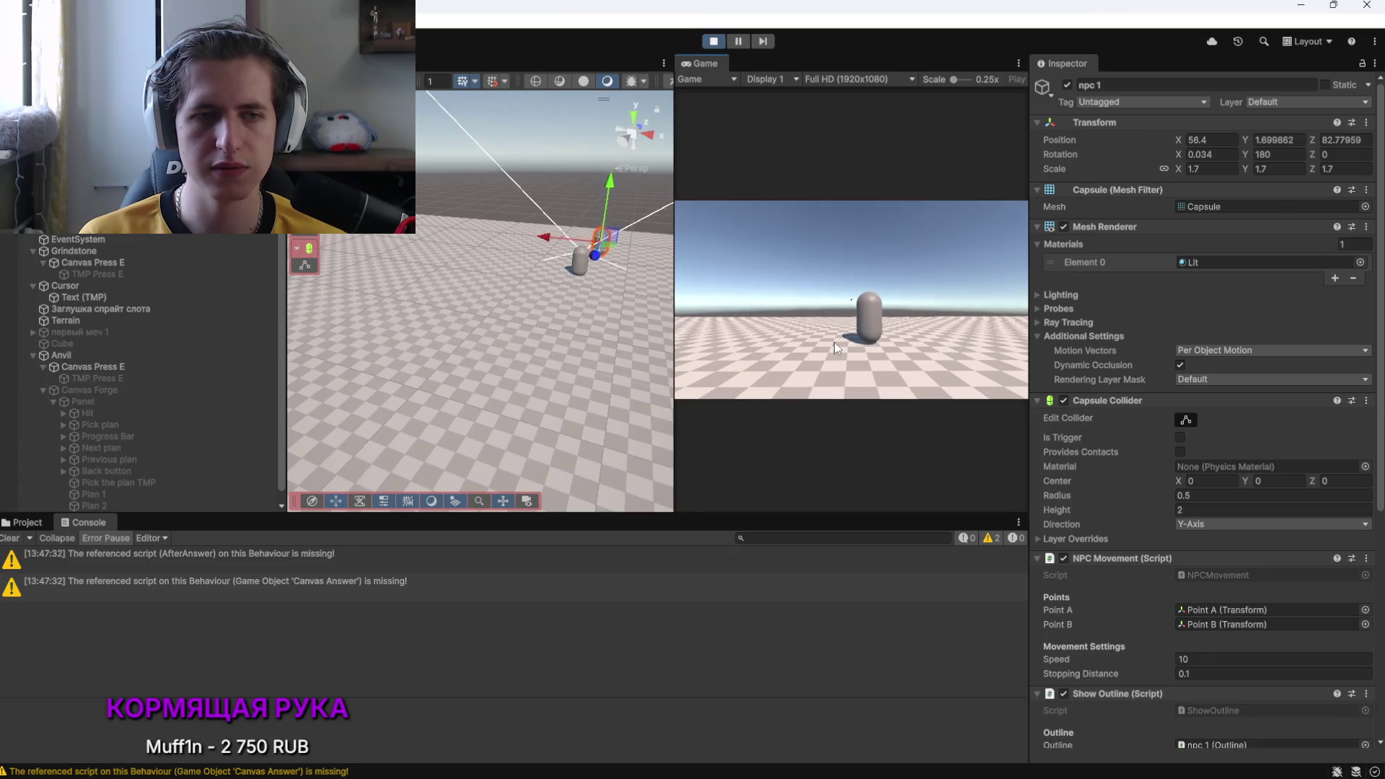
left_click(834, 342)
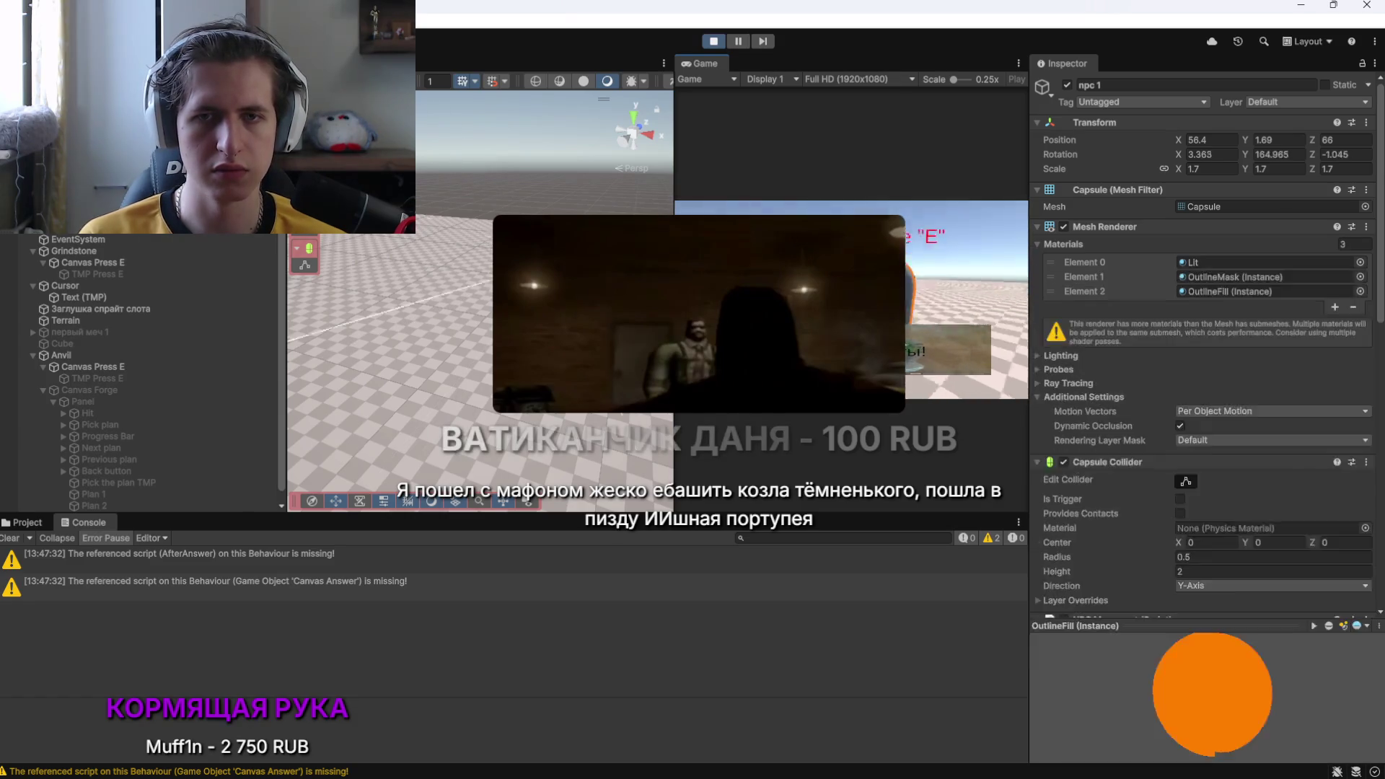
left_click(705, 43)
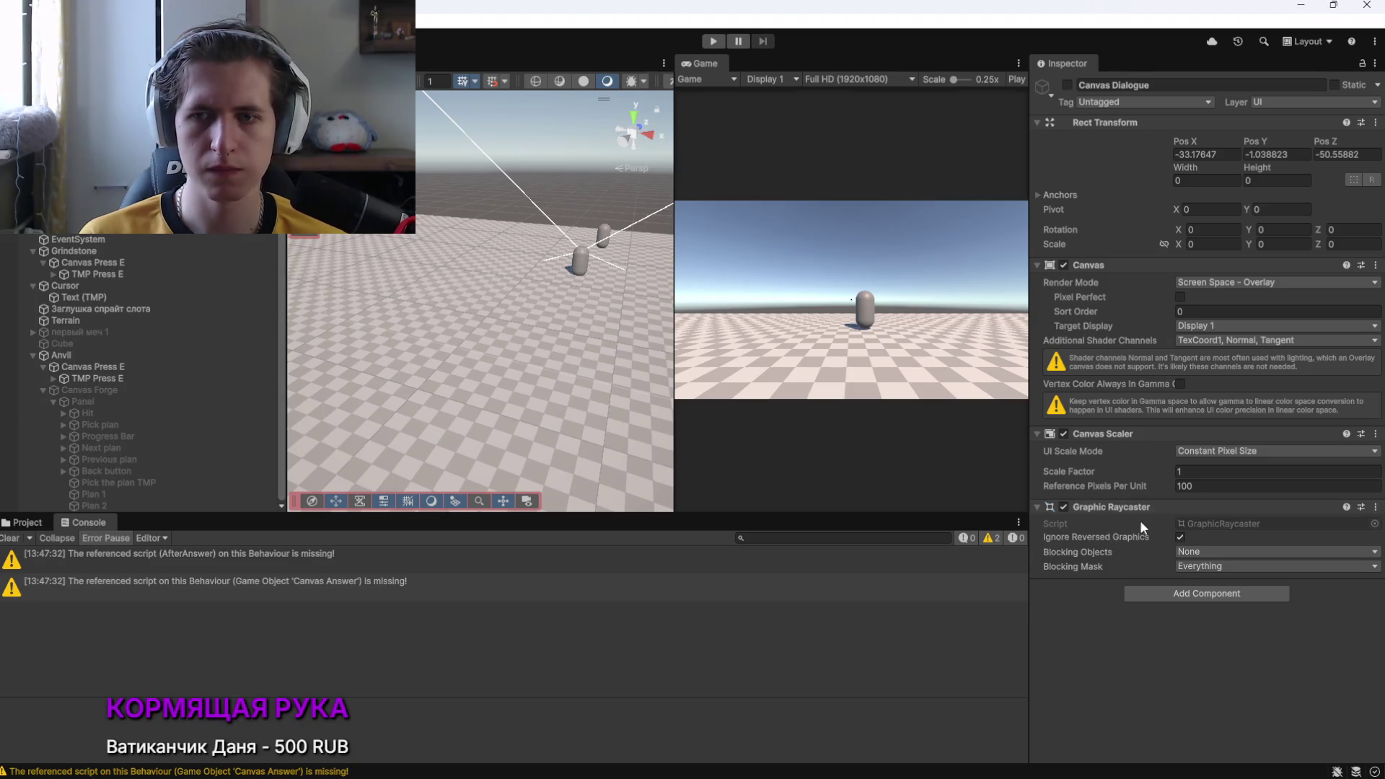
Inspect Canvas Press E, Canvas Dialogue, its Panel and the dialogue text object
scroll(141, 371, "up", 2)
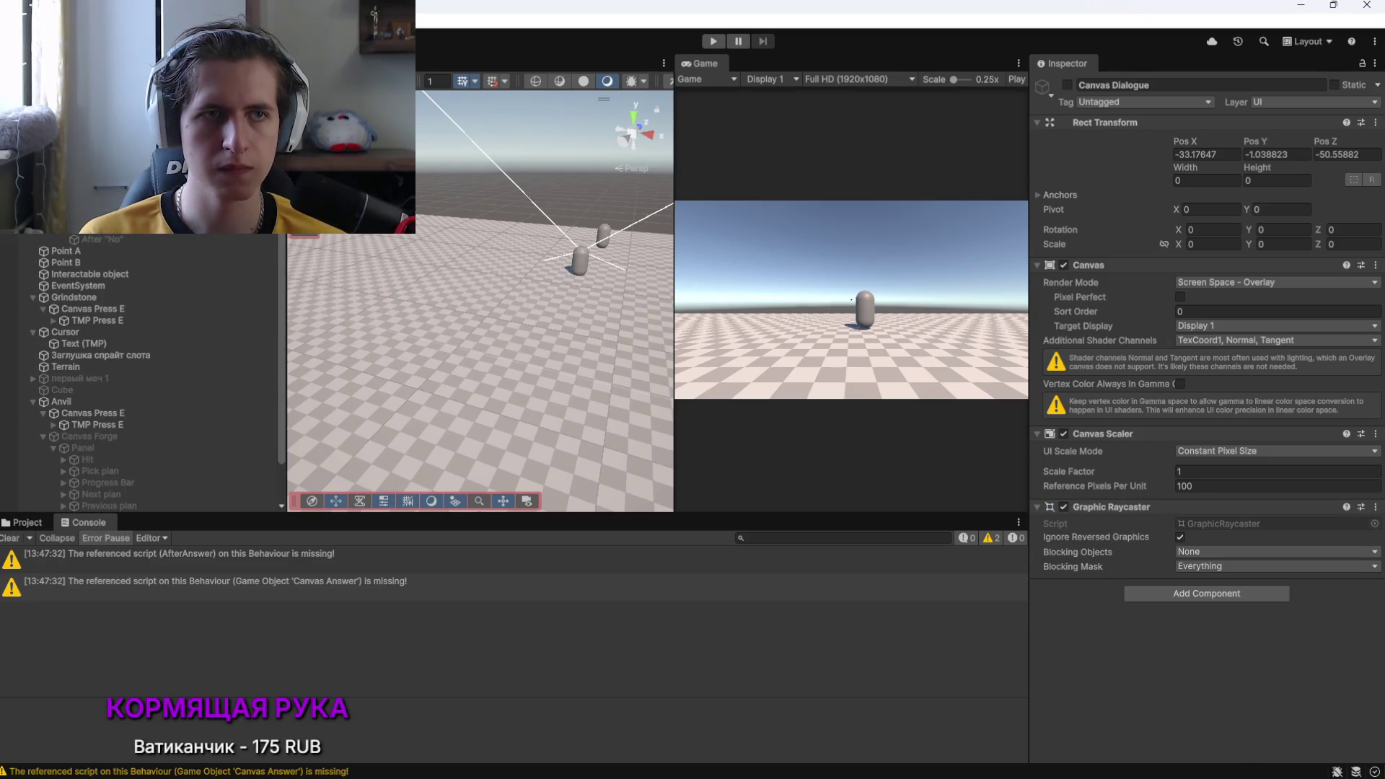
left_click(83, 448)
scroll(1118, 531, "down", 5)
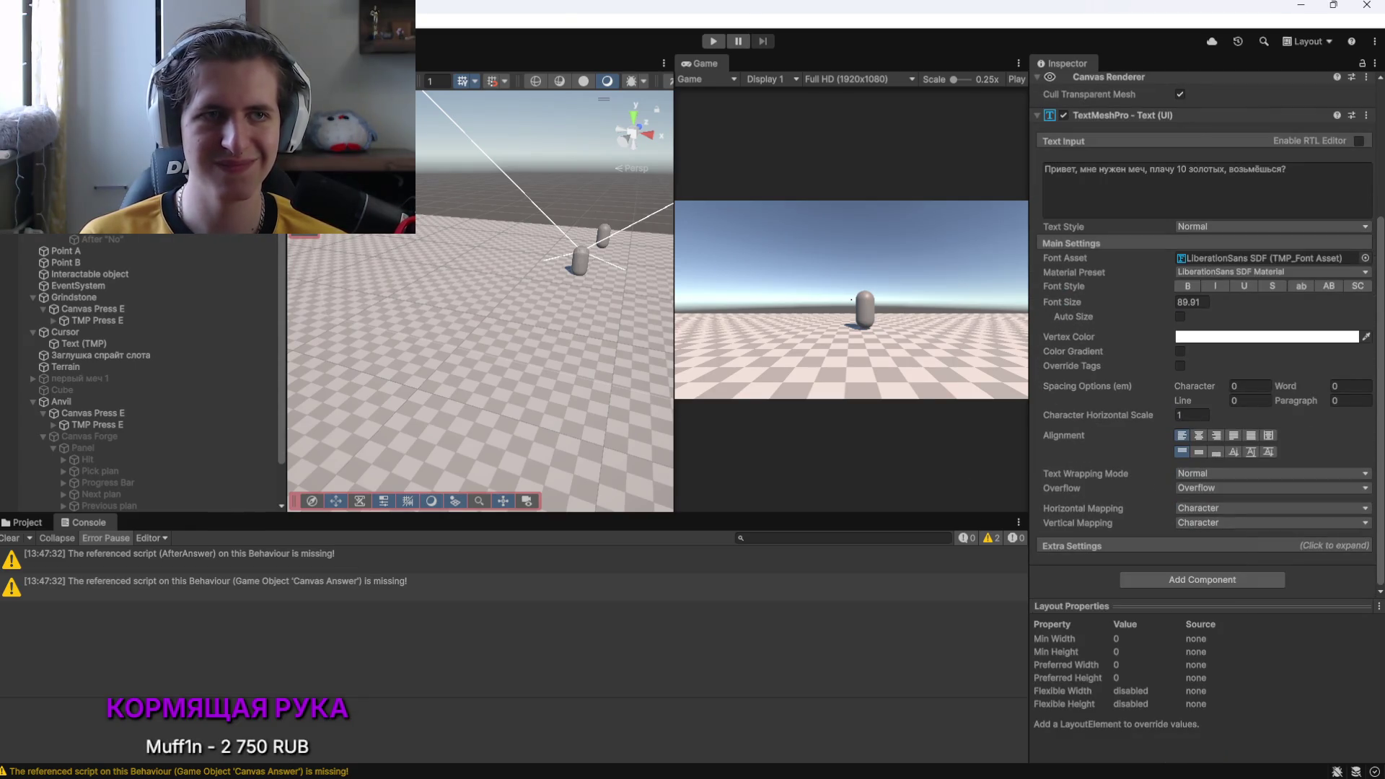
left_click(93, 412)
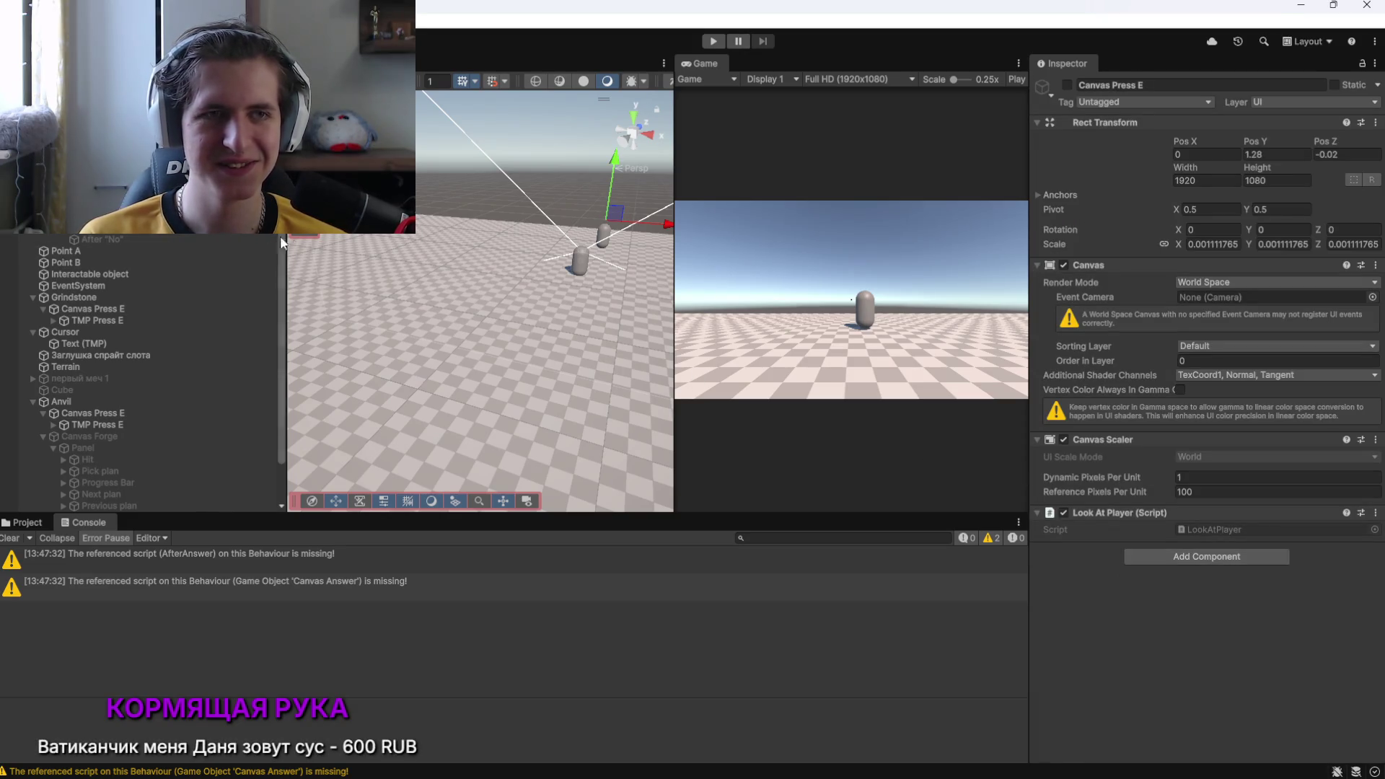
left_click(476, 324)
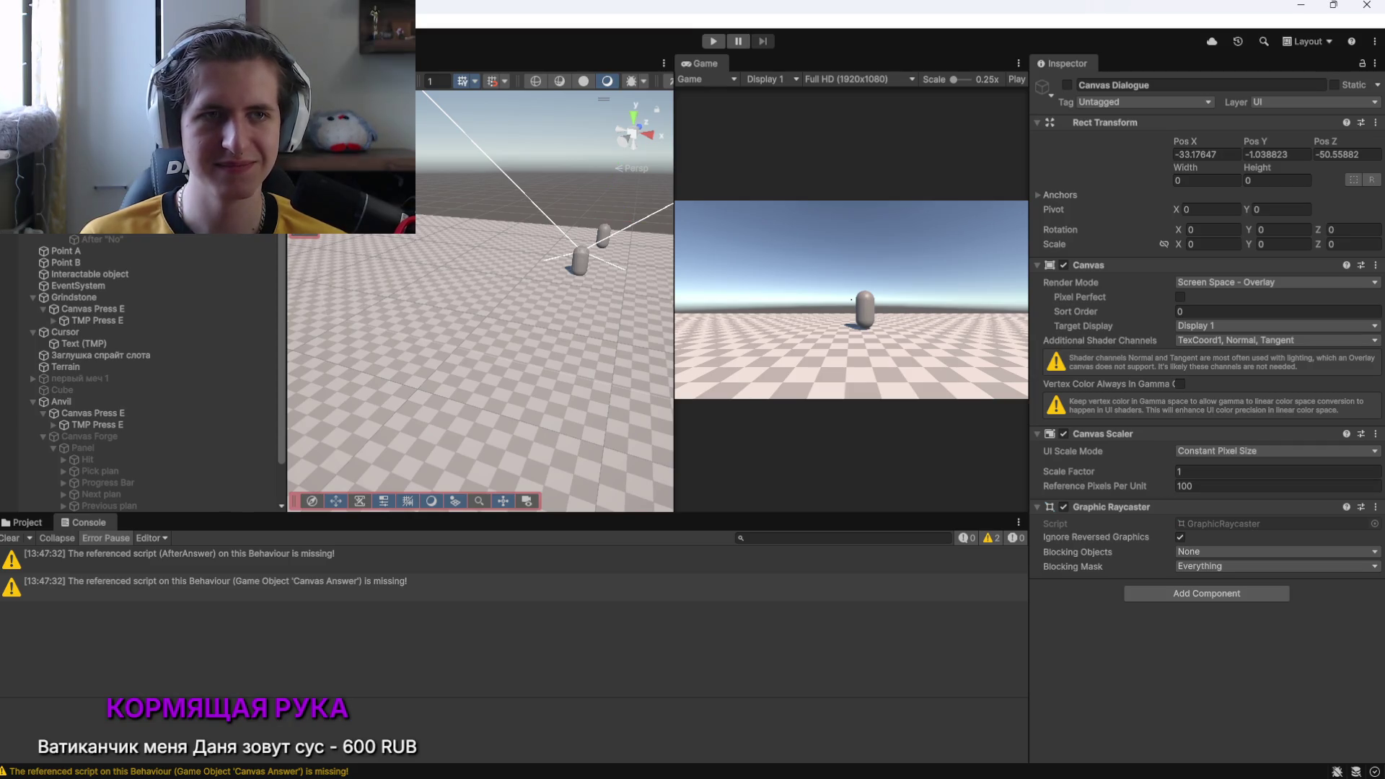
left_click(476, 324)
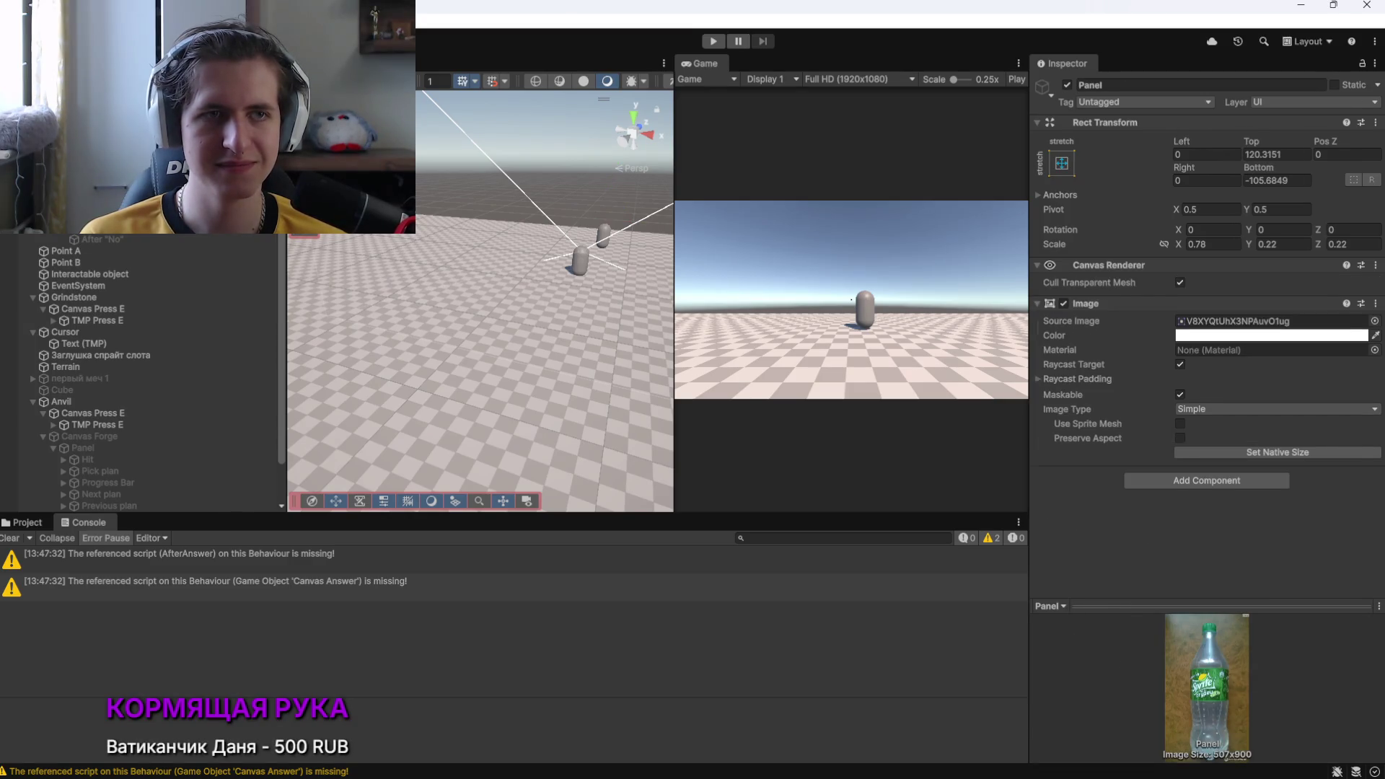
left_click(476, 325)
Inspect Quest, Canvas Answer and Panel After Answer, then switch to OBS
scroll(1126, 479, "down", 5)
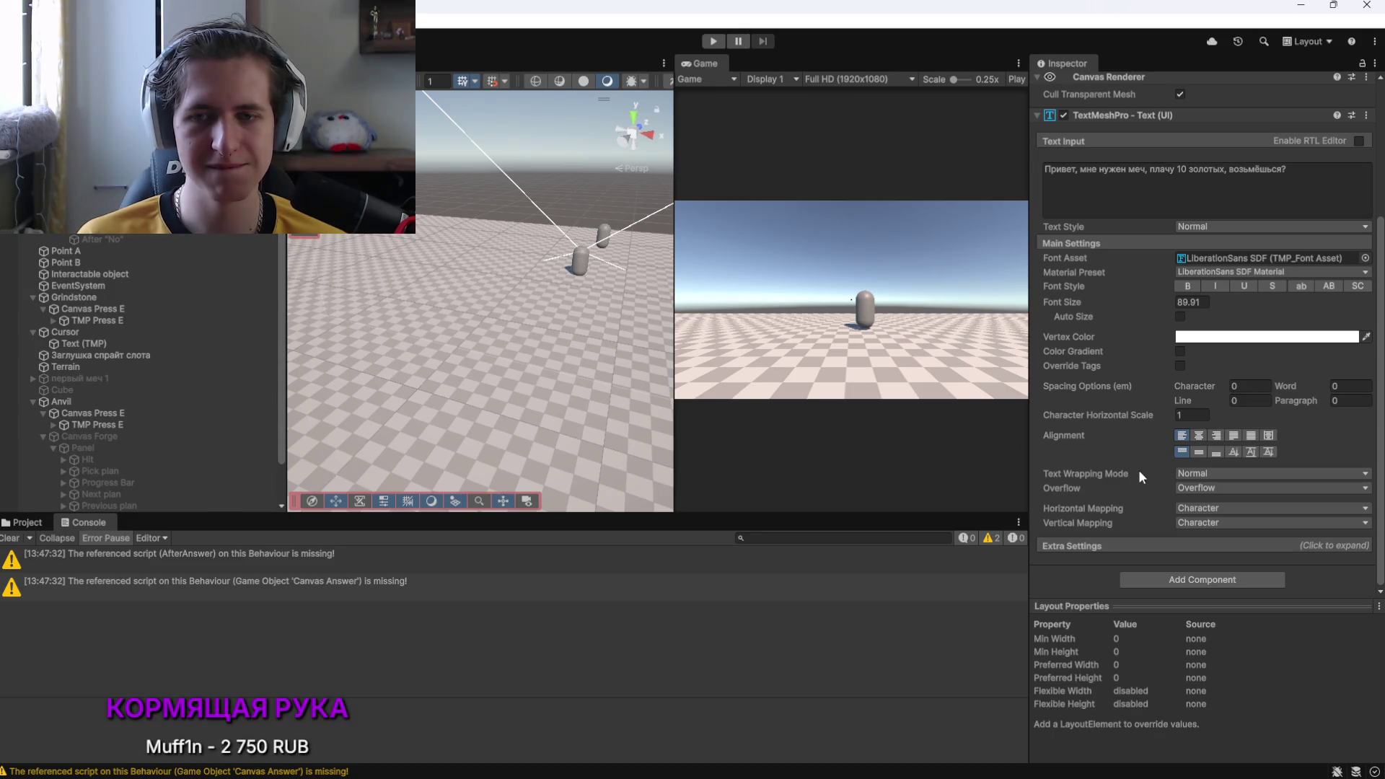
scroll(1138, 469, "up", 5)
left_click(10, 537)
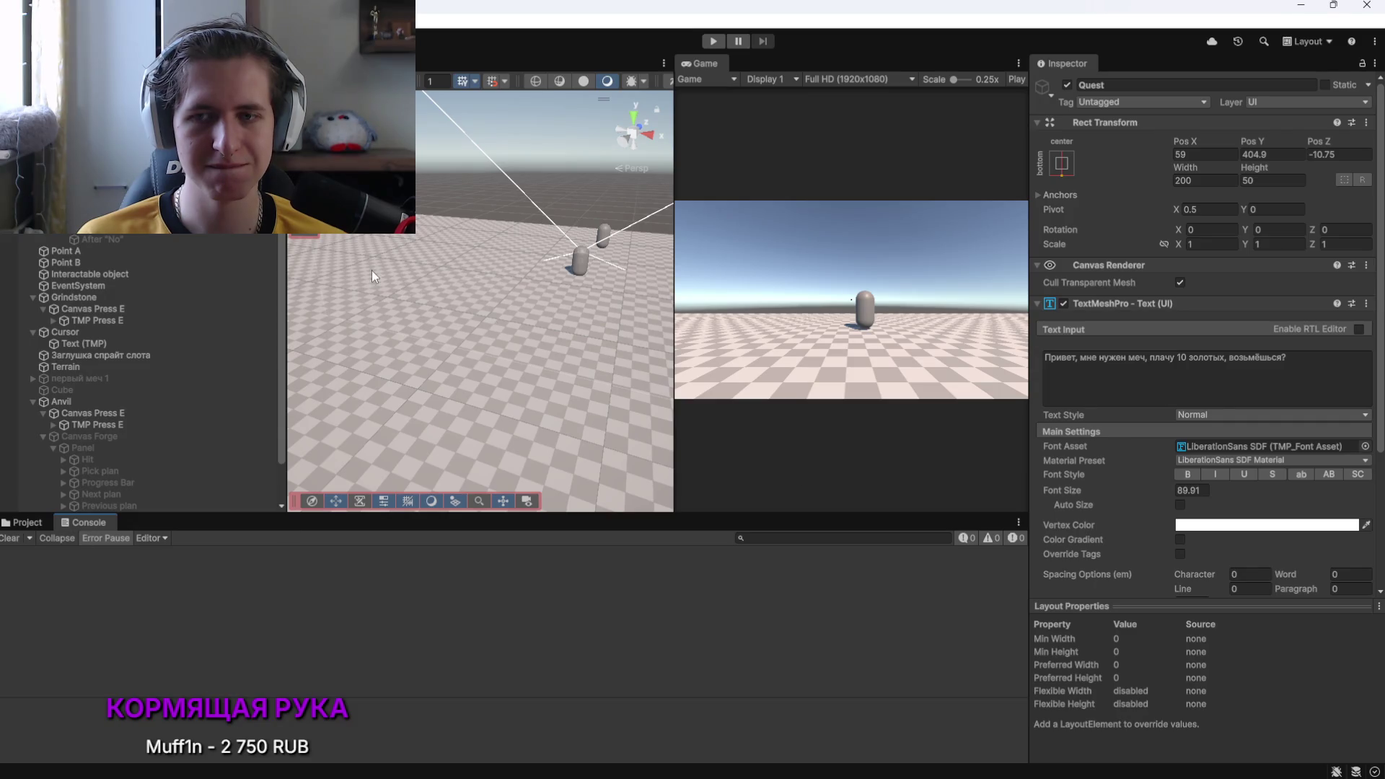
left_click(87, 216)
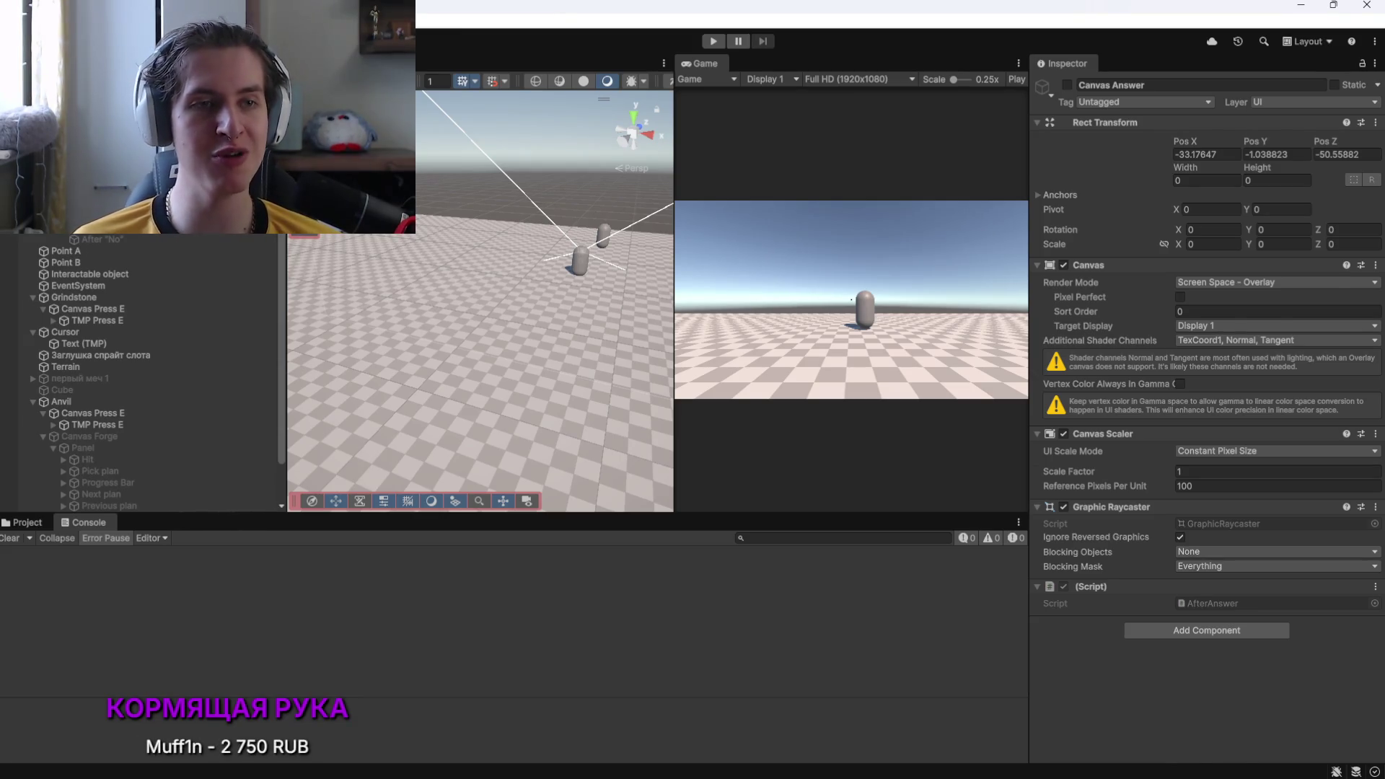
key("Down")
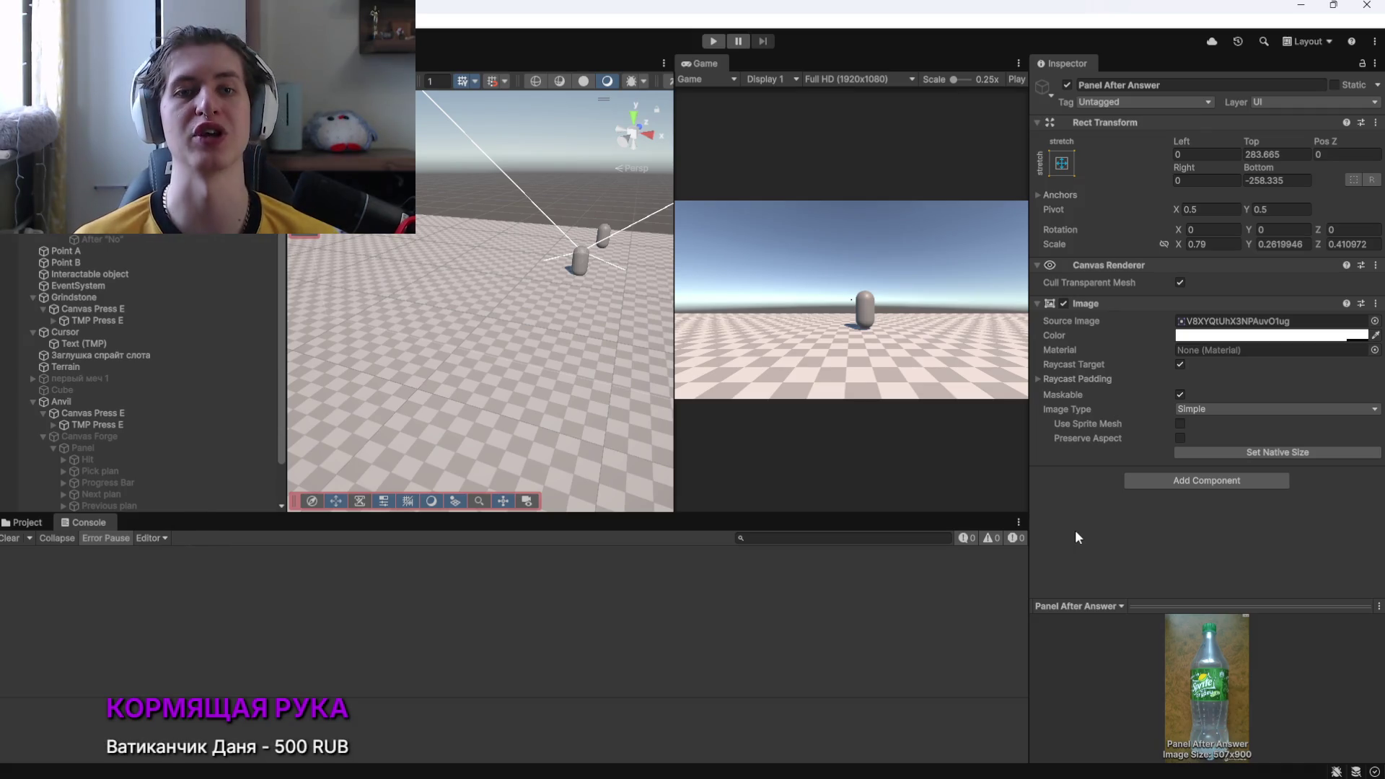
key("alt+Tab")
key("alt+Tab")
key("alt+Tab")
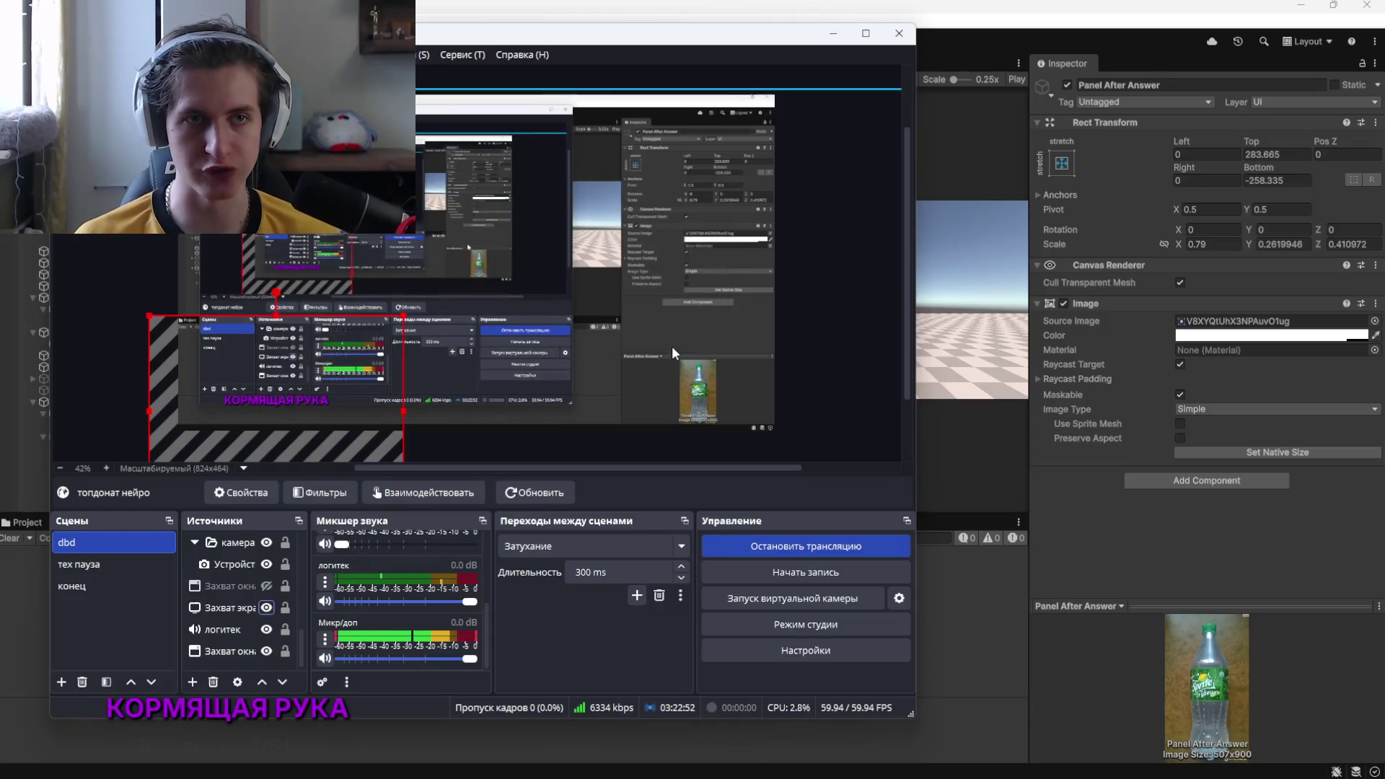
Return from OBS to Unity and select all scene objects with Ctrl+A
key("alt+Tab")
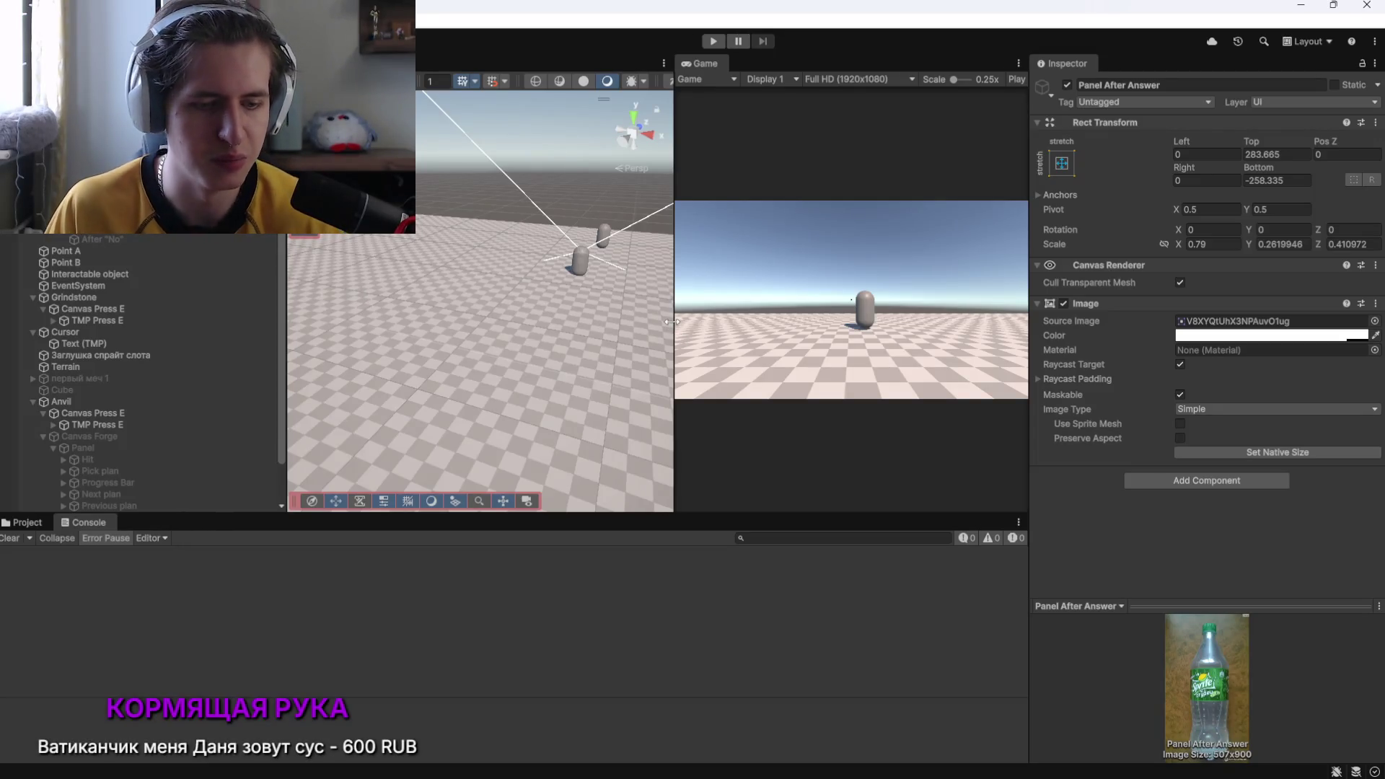
key("ctrl+a")
Click npc 1 and the terrain, then clear the scene selection
left_click(698, 318)
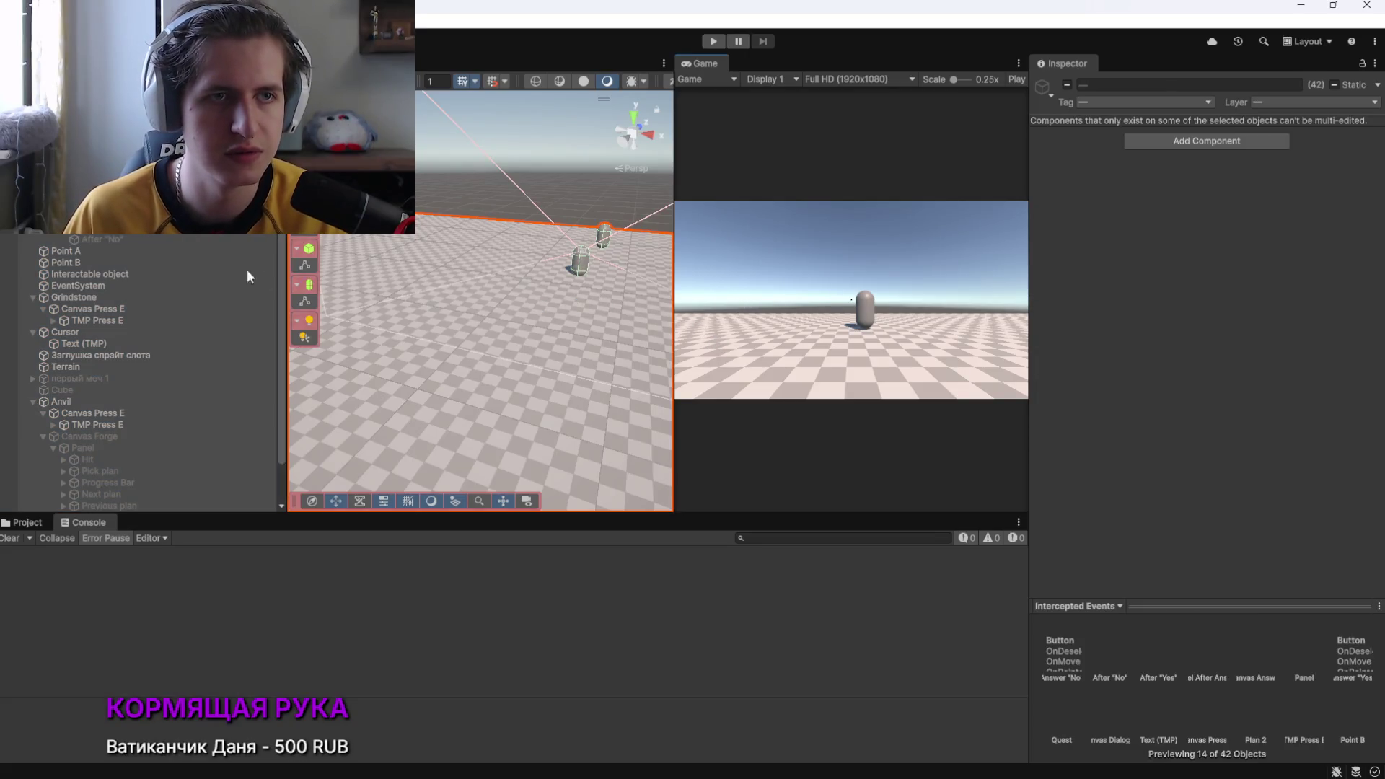
scroll(131, 245, "up", 1)
left_click(116, 217)
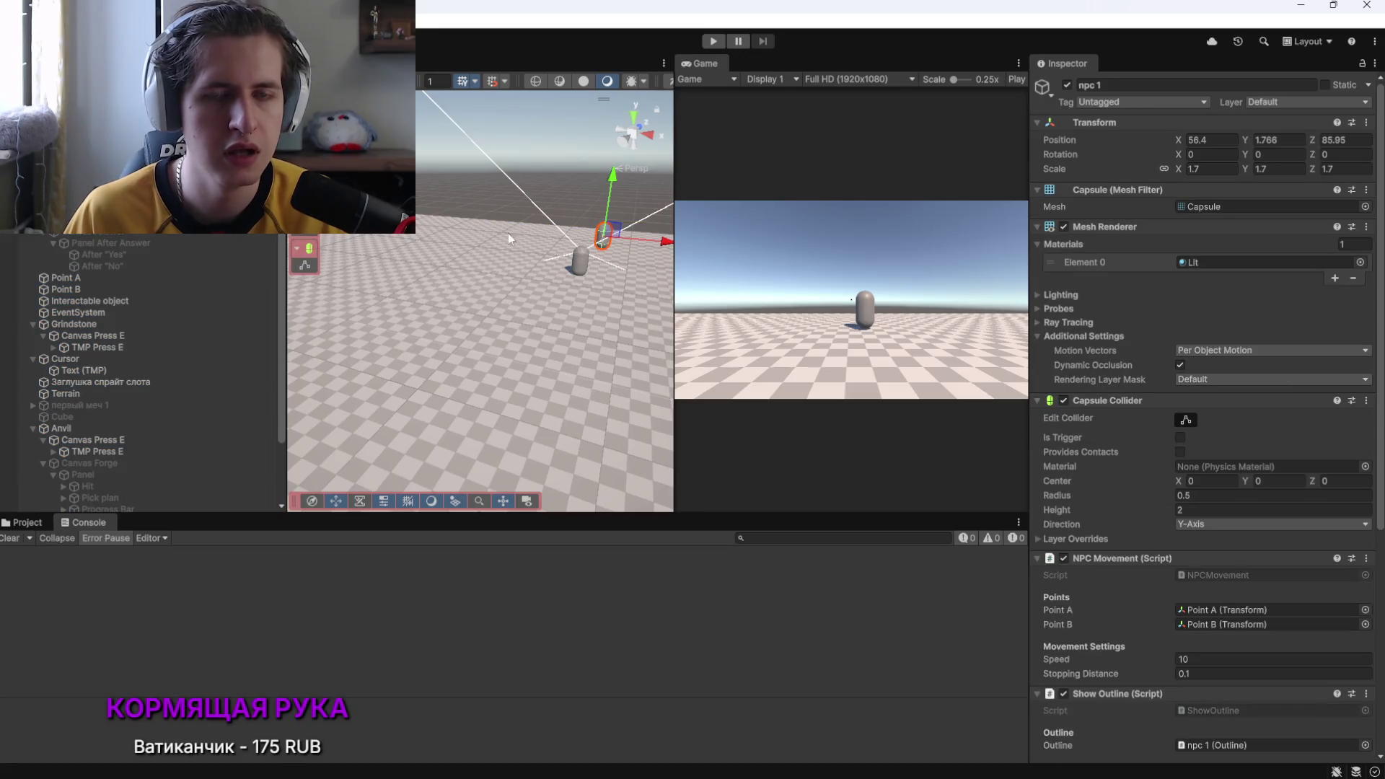
left_click(548, 240)
left_click(498, 193)
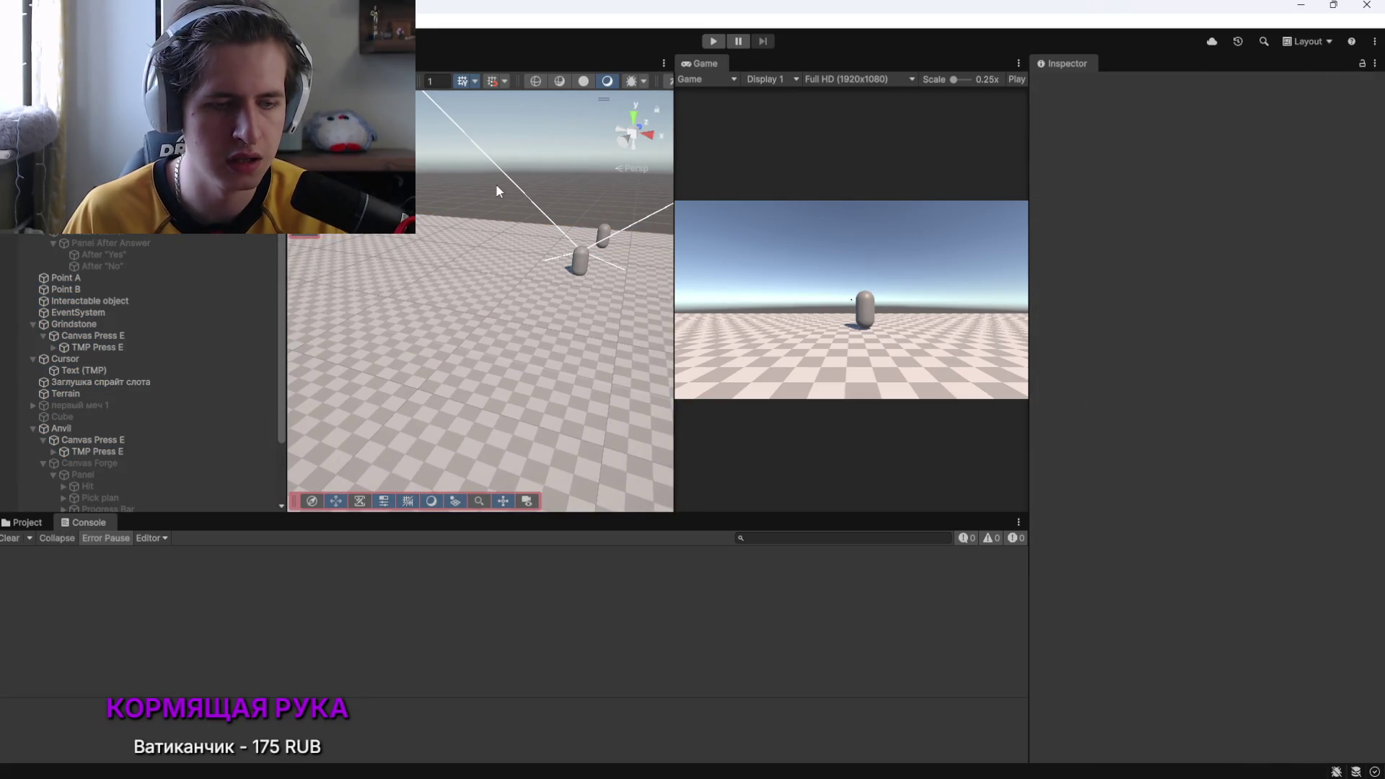
Switch to the browser's YouTube tab and start a search
key("alt+Tab")
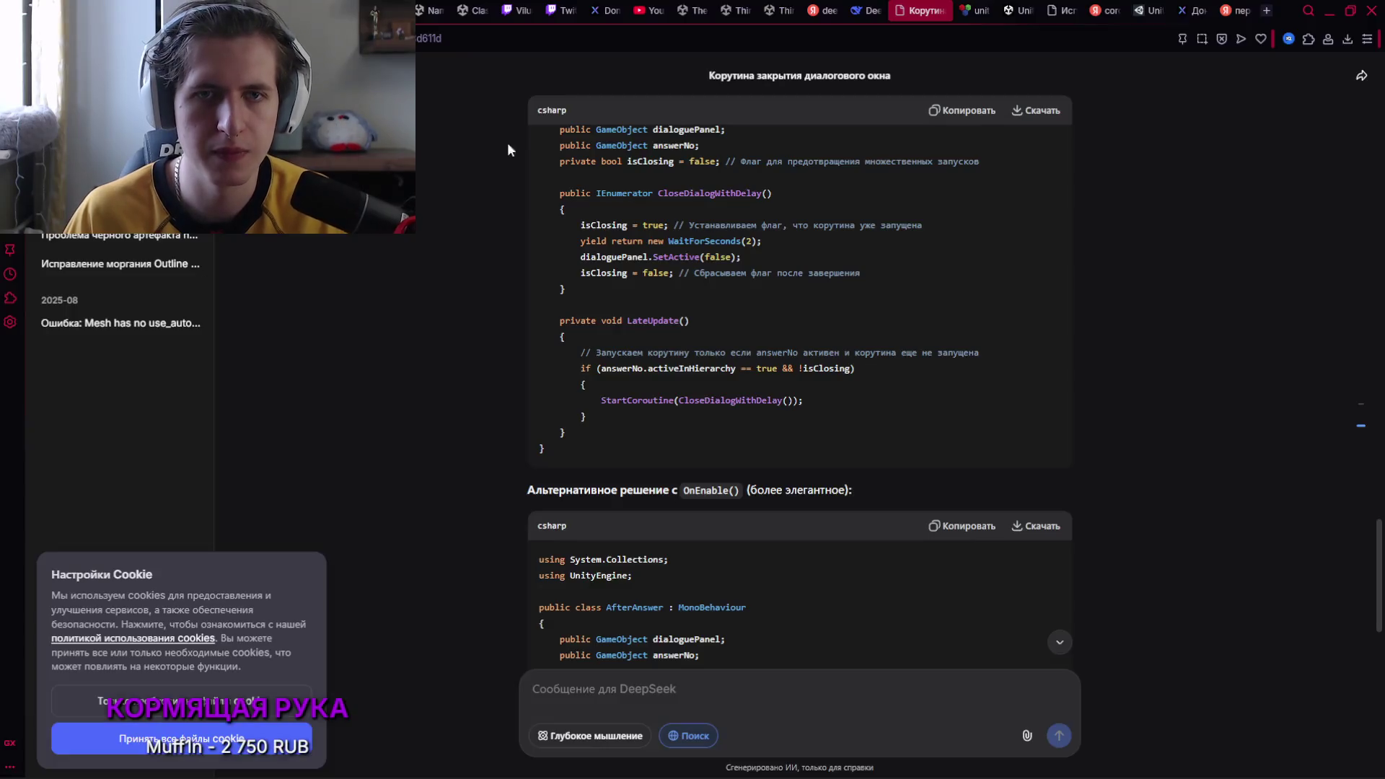
key("ctrl+1")
left_click(596, 77)
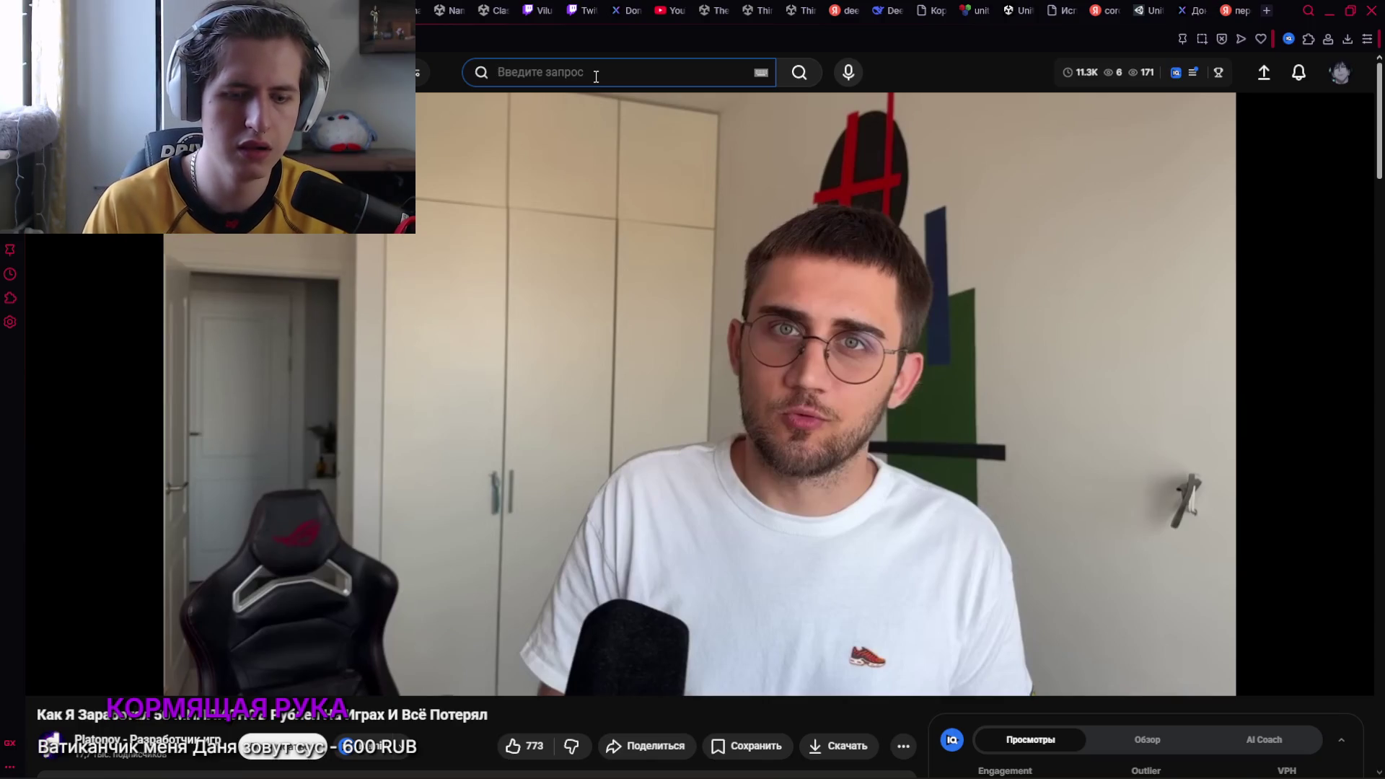
Search '1iptonn', open the newest video, pause it and set playback speed to Normal
type("1il")
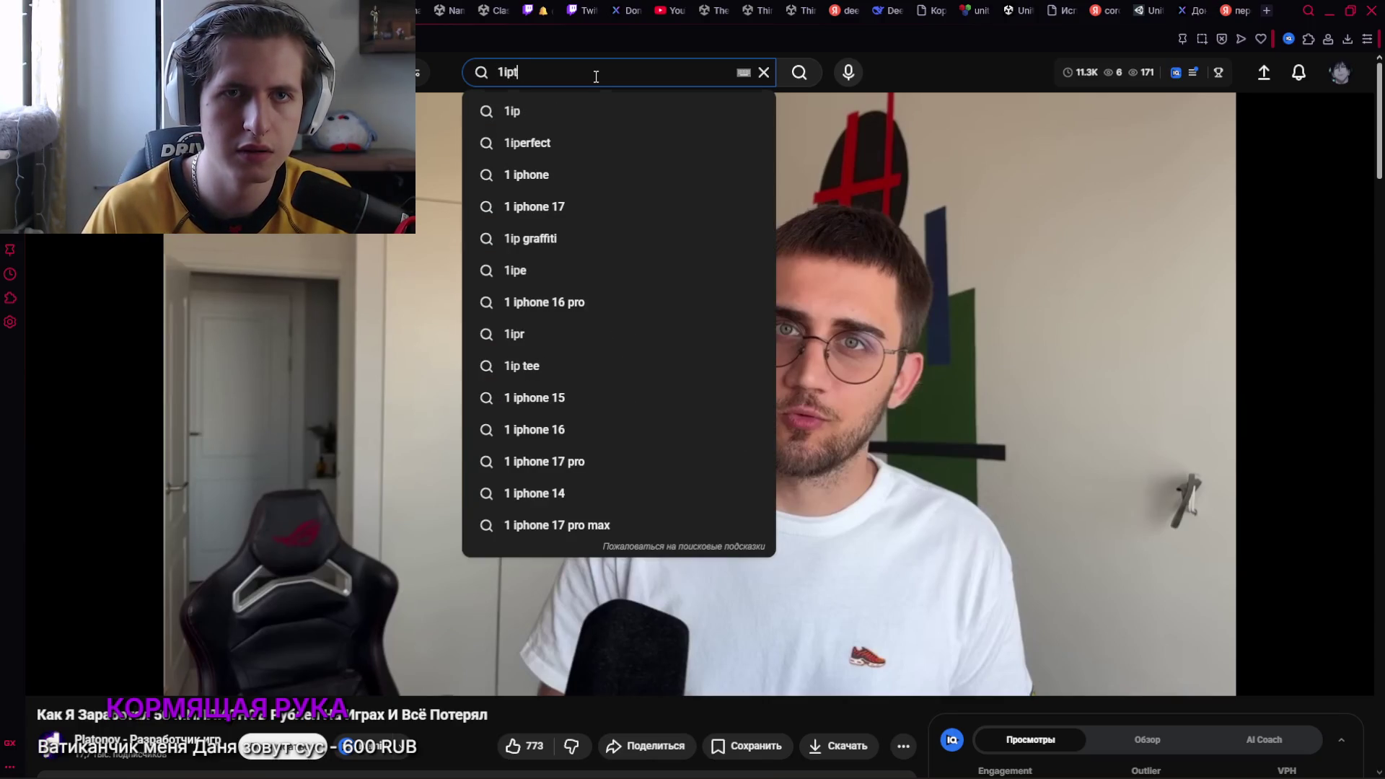
type("onn")
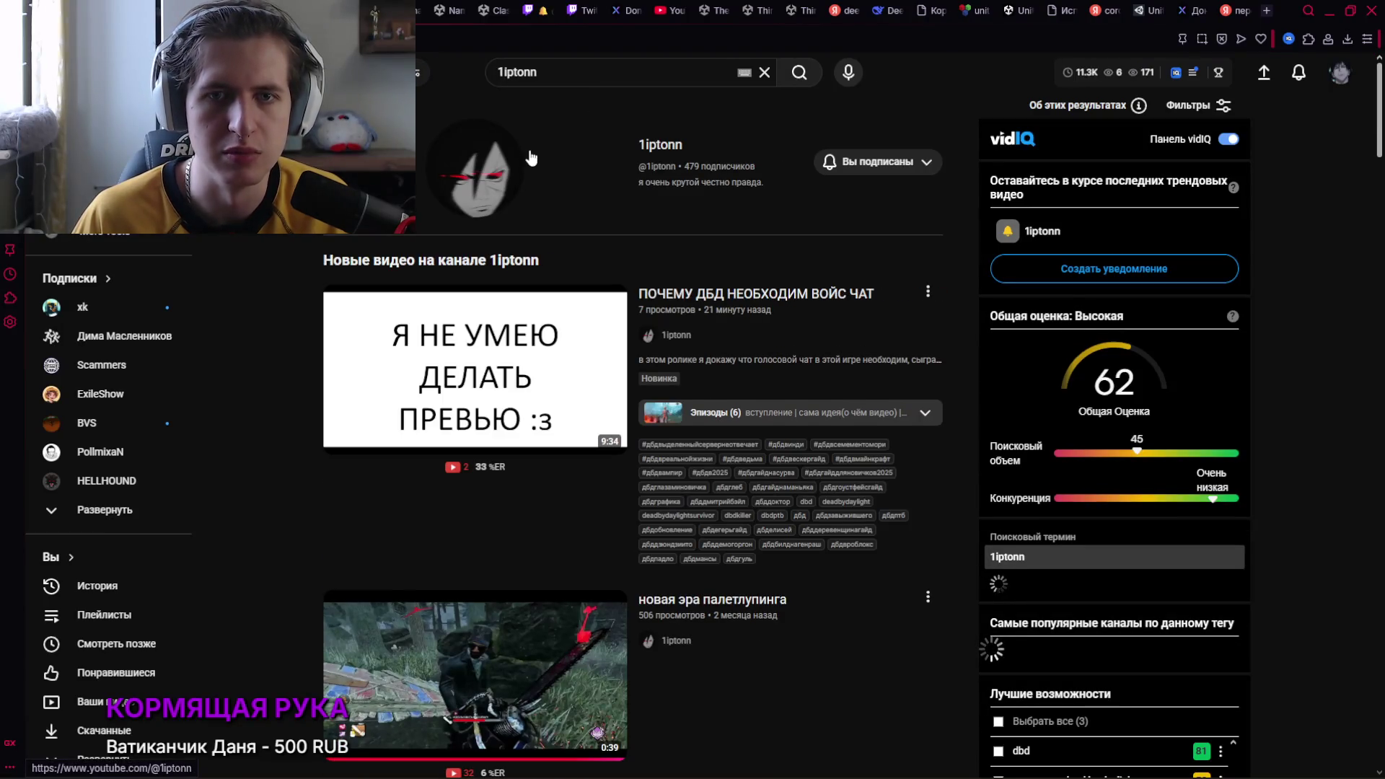
left_click(551, 348)
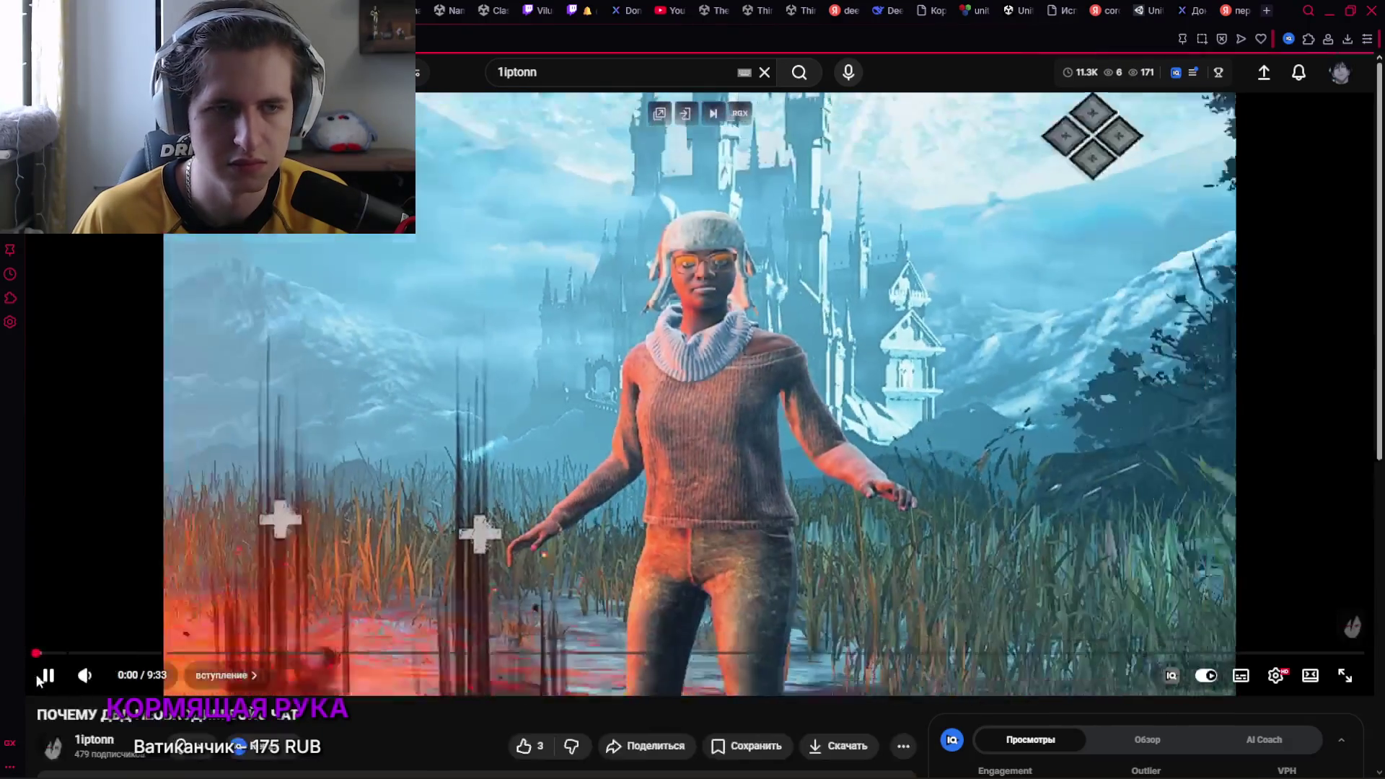
left_click(37, 675)
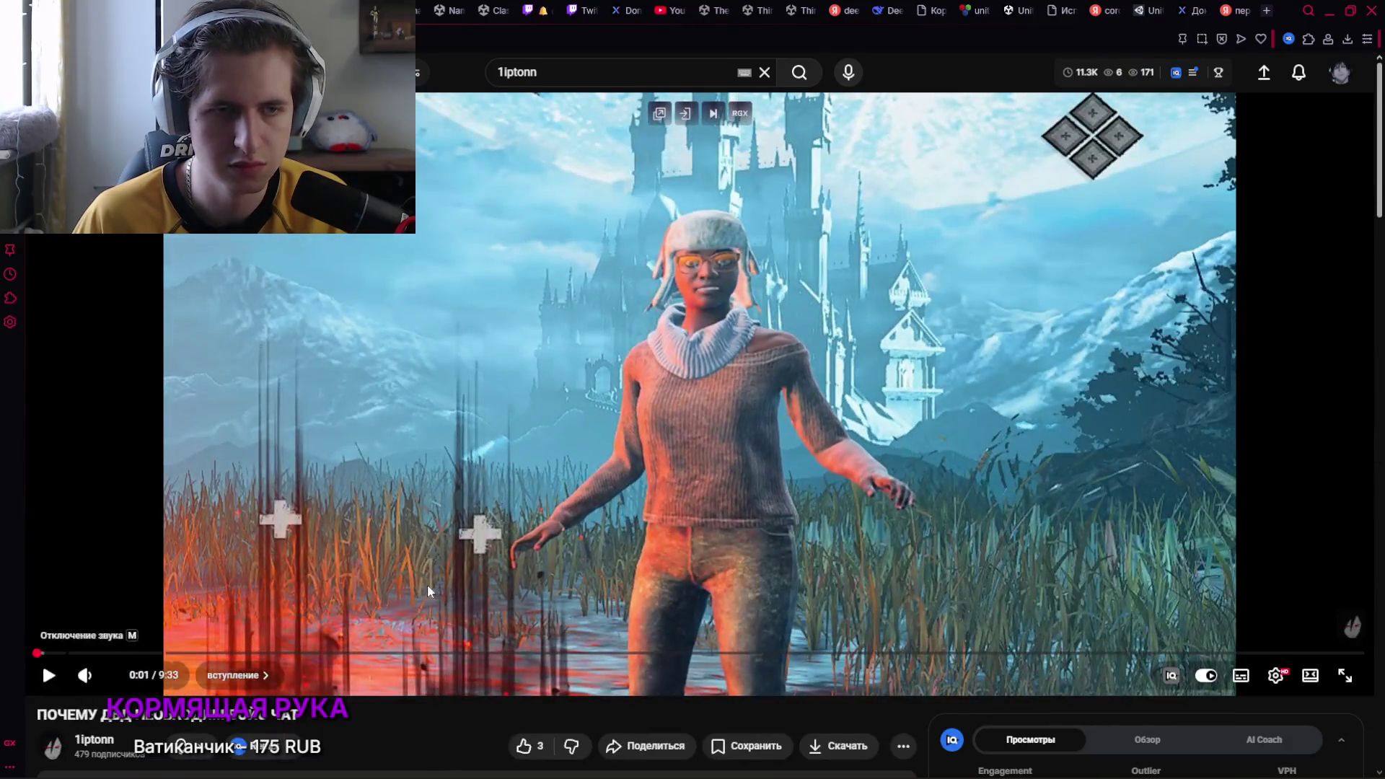
left_click(1275, 675)
left_click(1254, 592)
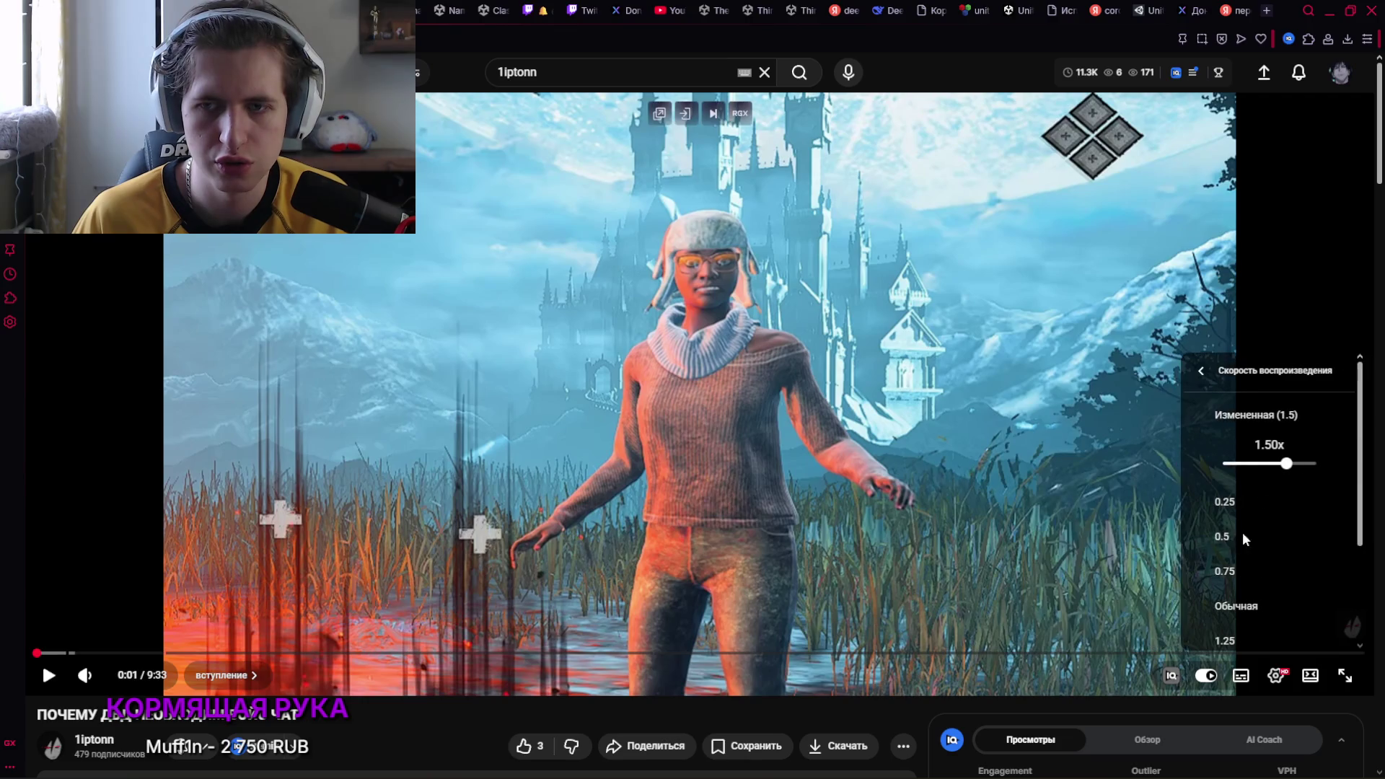
left_click(1249, 607)
Briefly bring up Yandex Music, then return to the video and like it
key("alt+Tab")
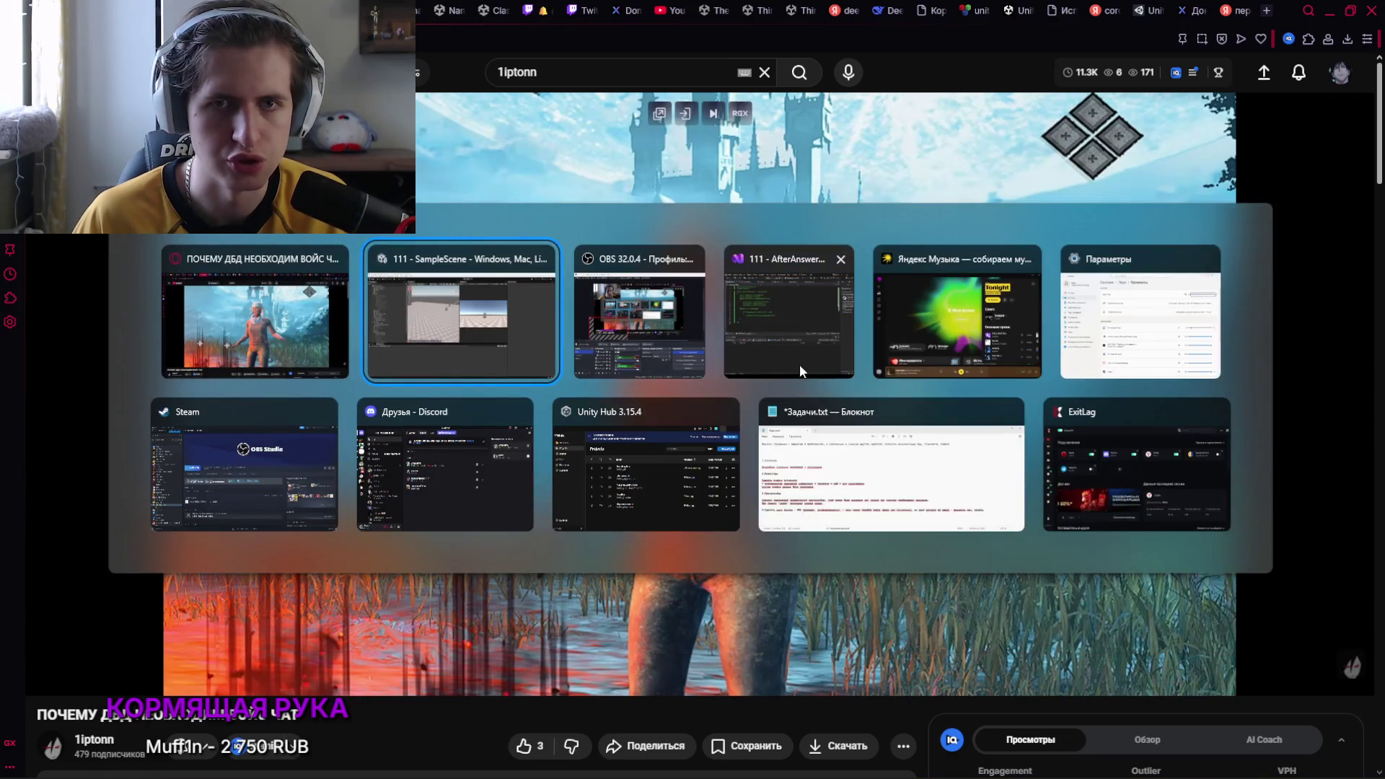
left_click(957, 317)
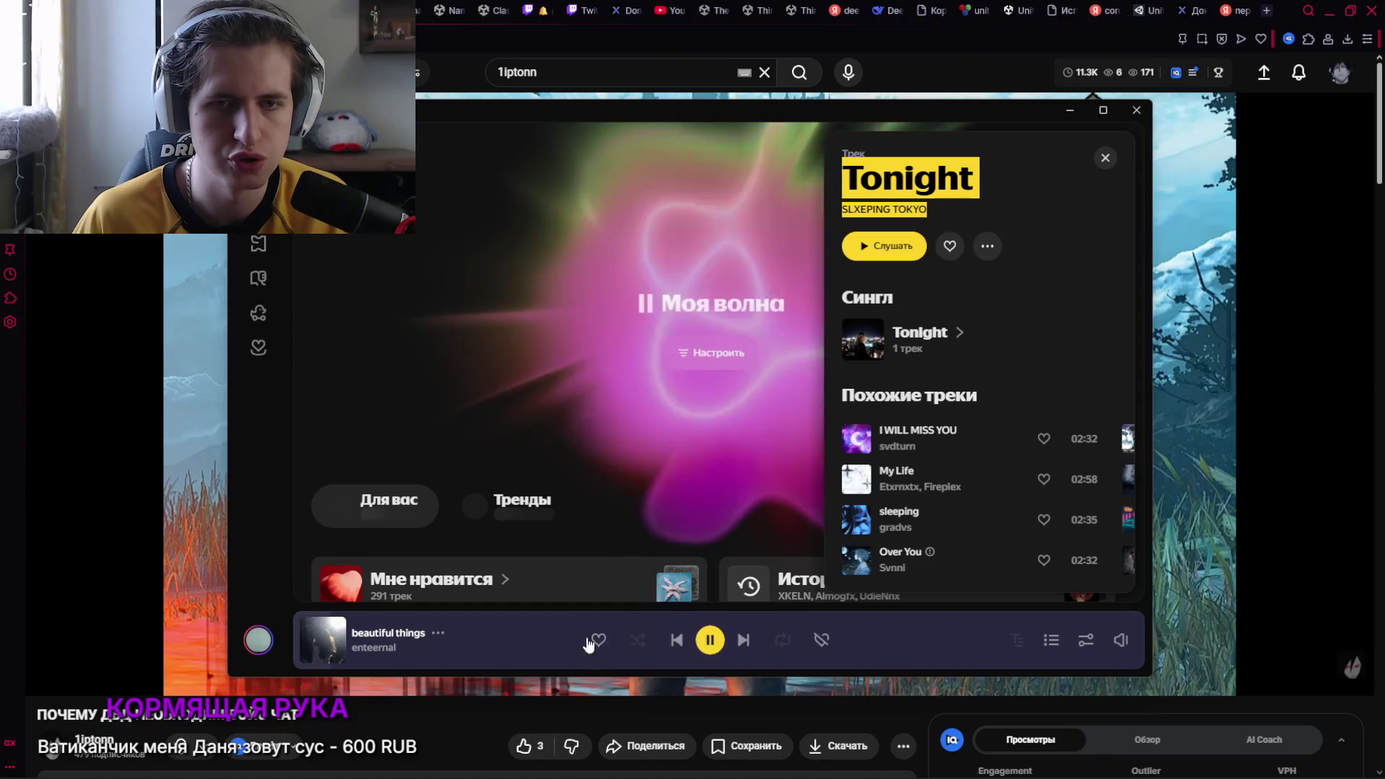
left_click(469, 715)
left_click(523, 745)
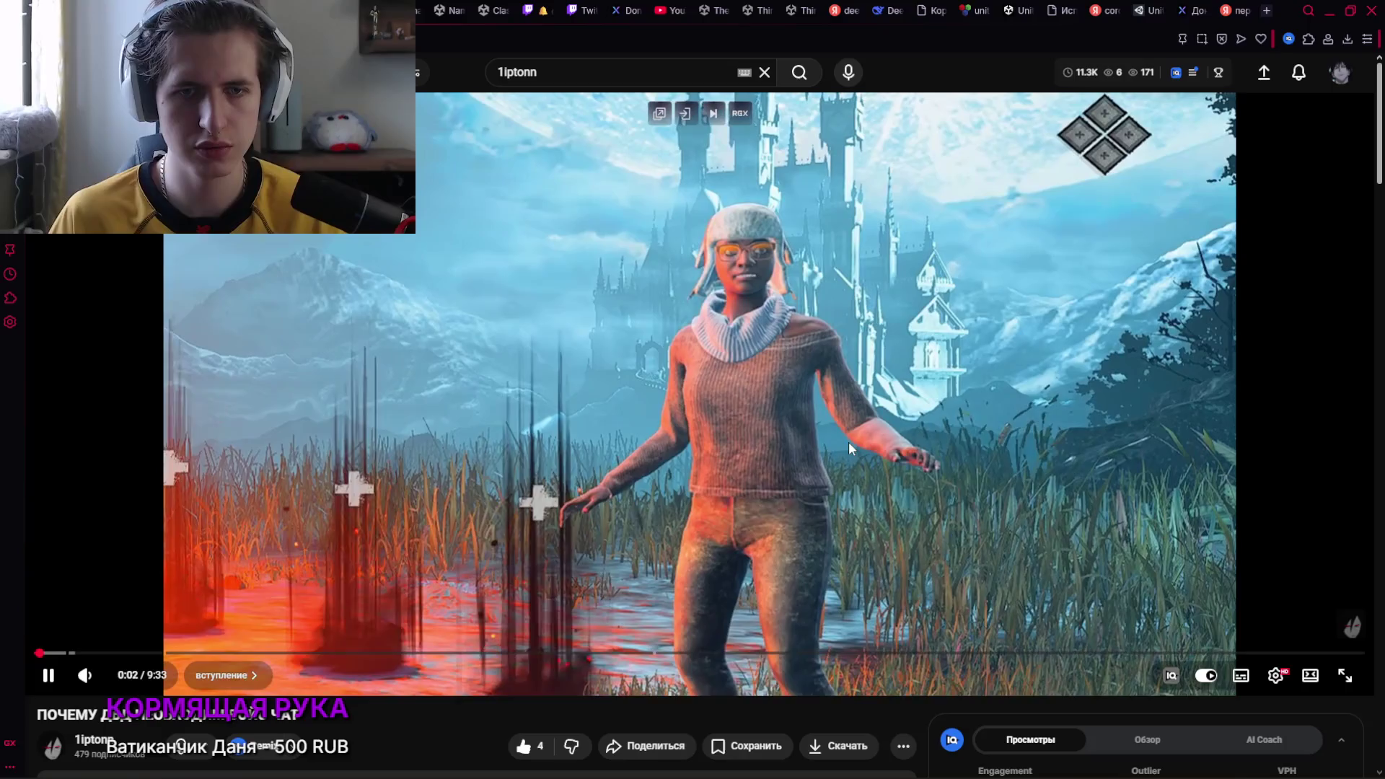
Make the video fullscreen and bring the OBS window to the front
scroll(848, 441, "down", 2)
scroll(847, 443, "down", 2)
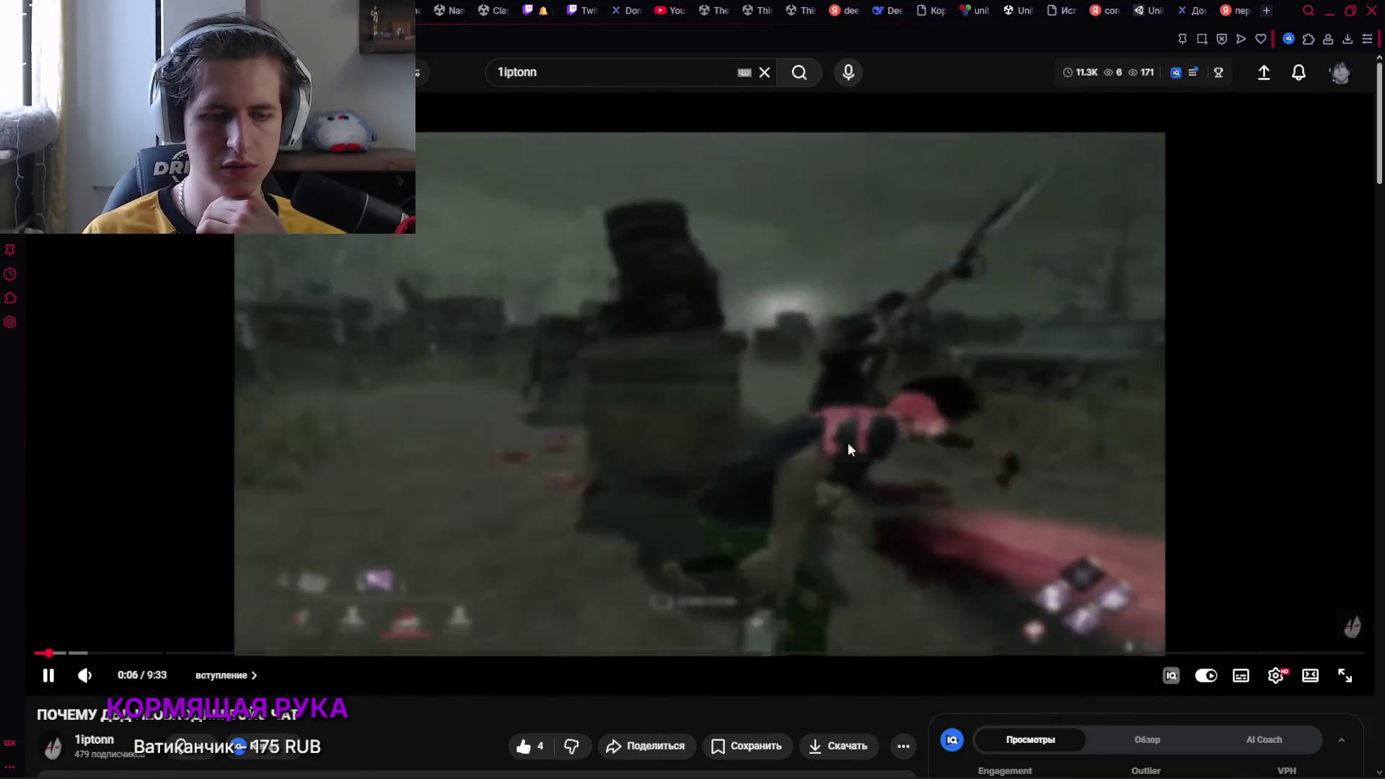
key("f")
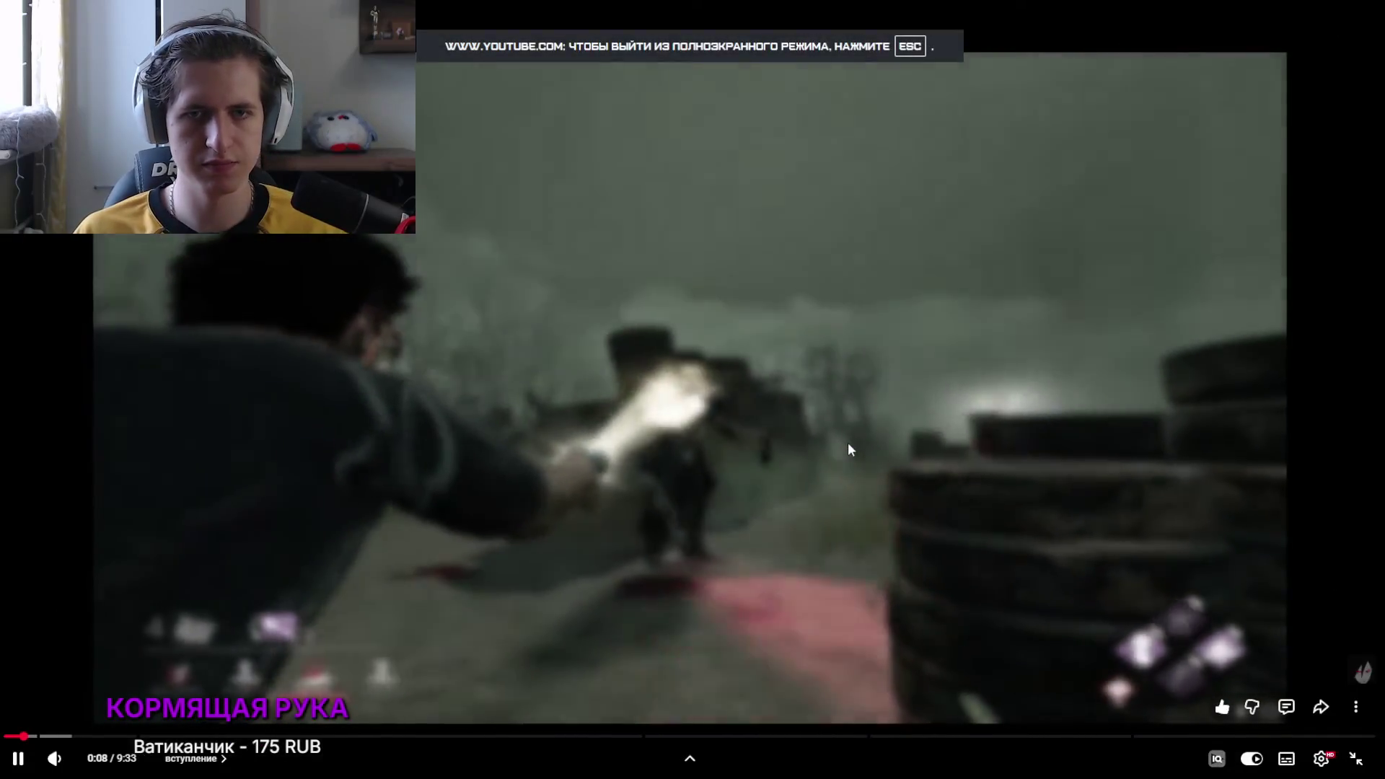
key("alt+Tab")
left_click(854, 311)
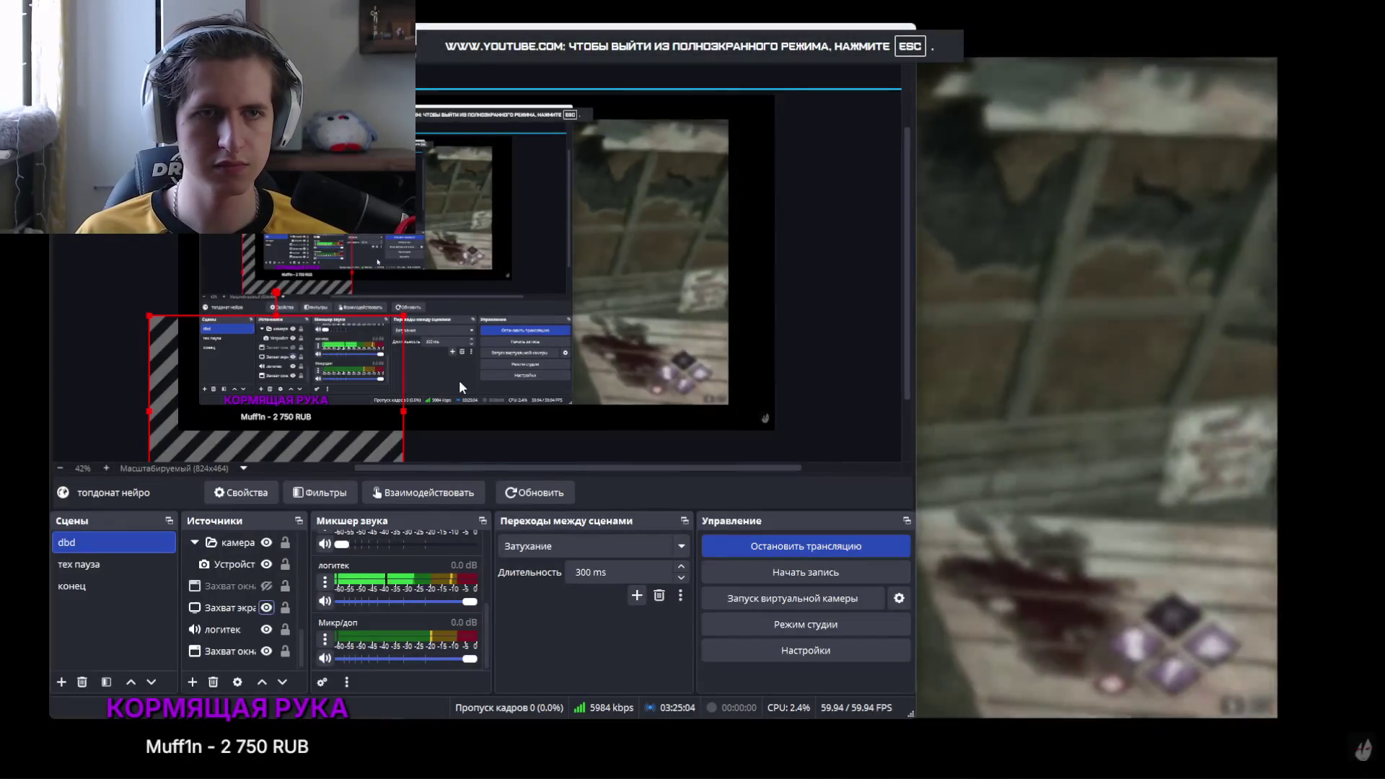
Switch back to the fullscreen video and pause it at 0:19 of 9:33
key("alt+Tab")
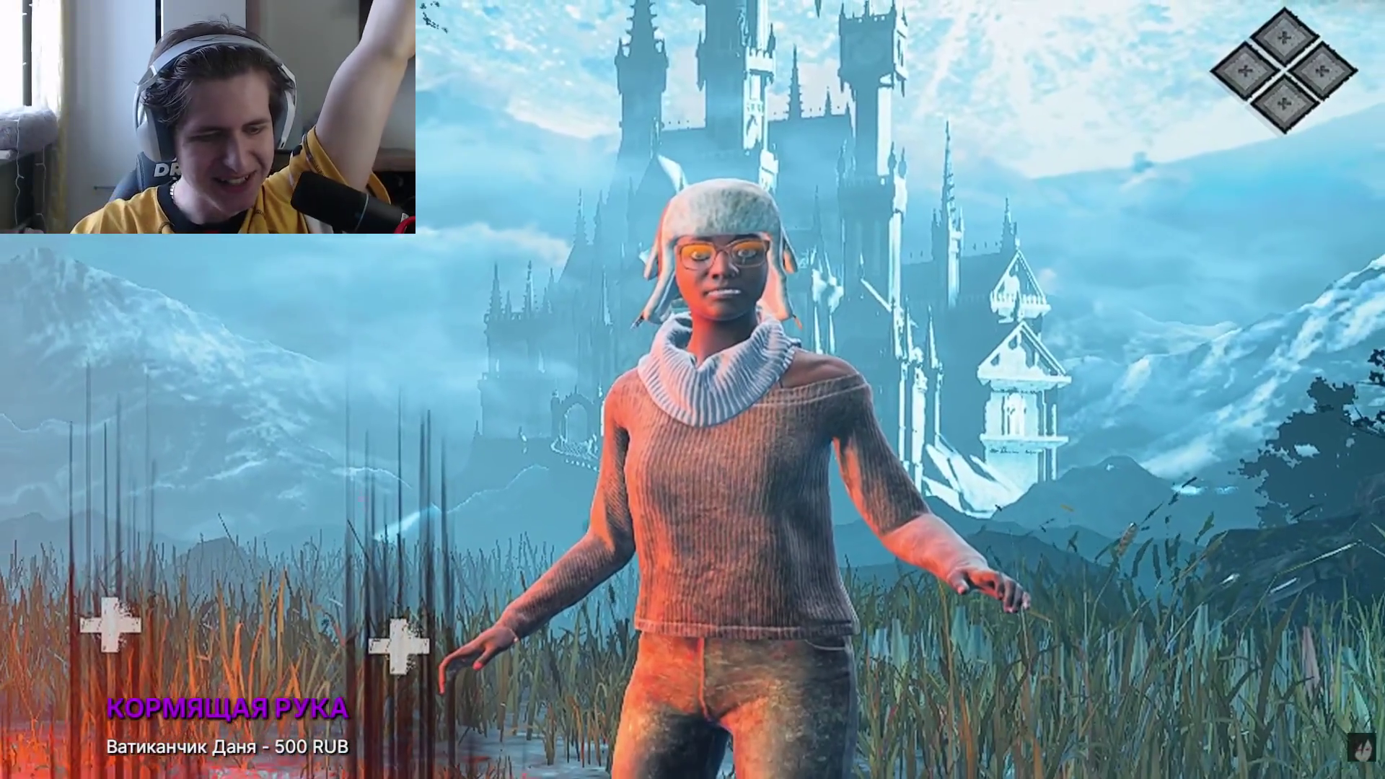
left_click(750, 274)
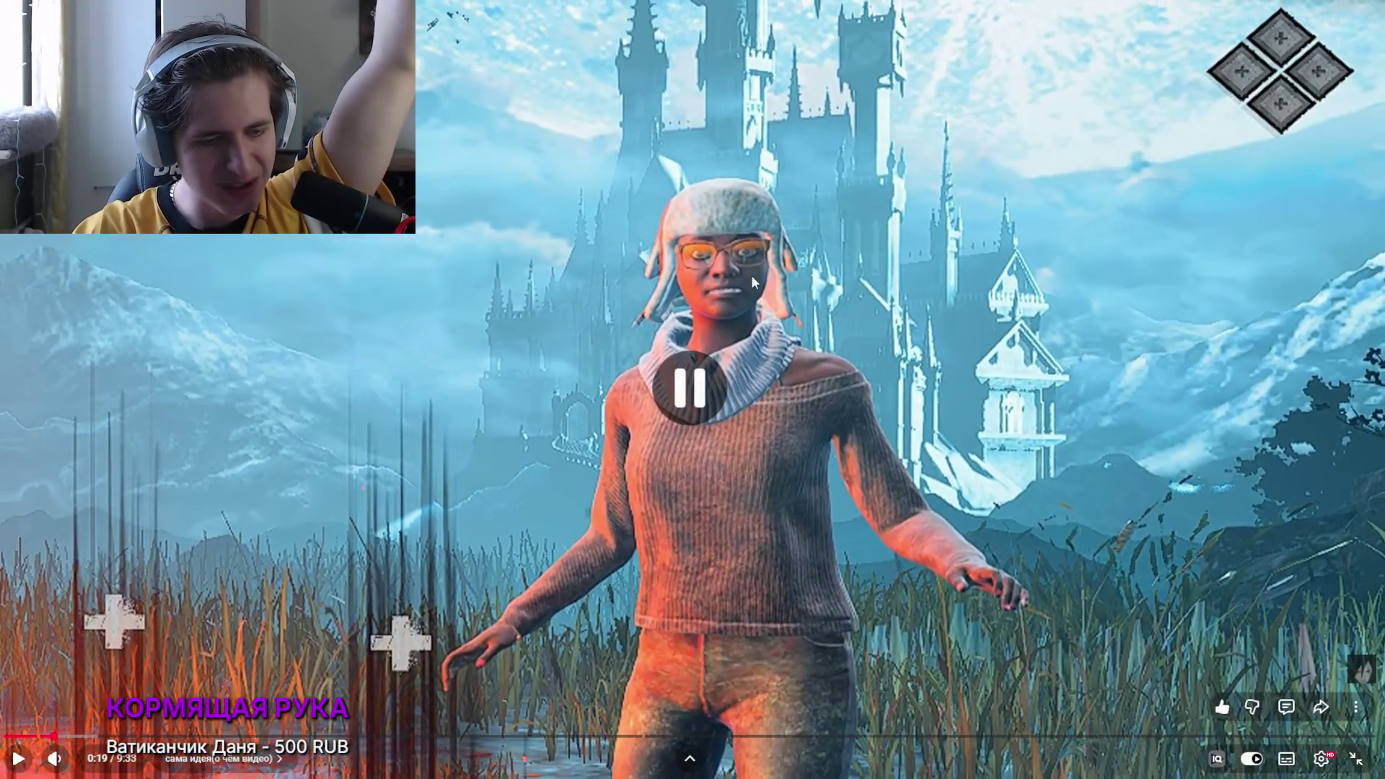